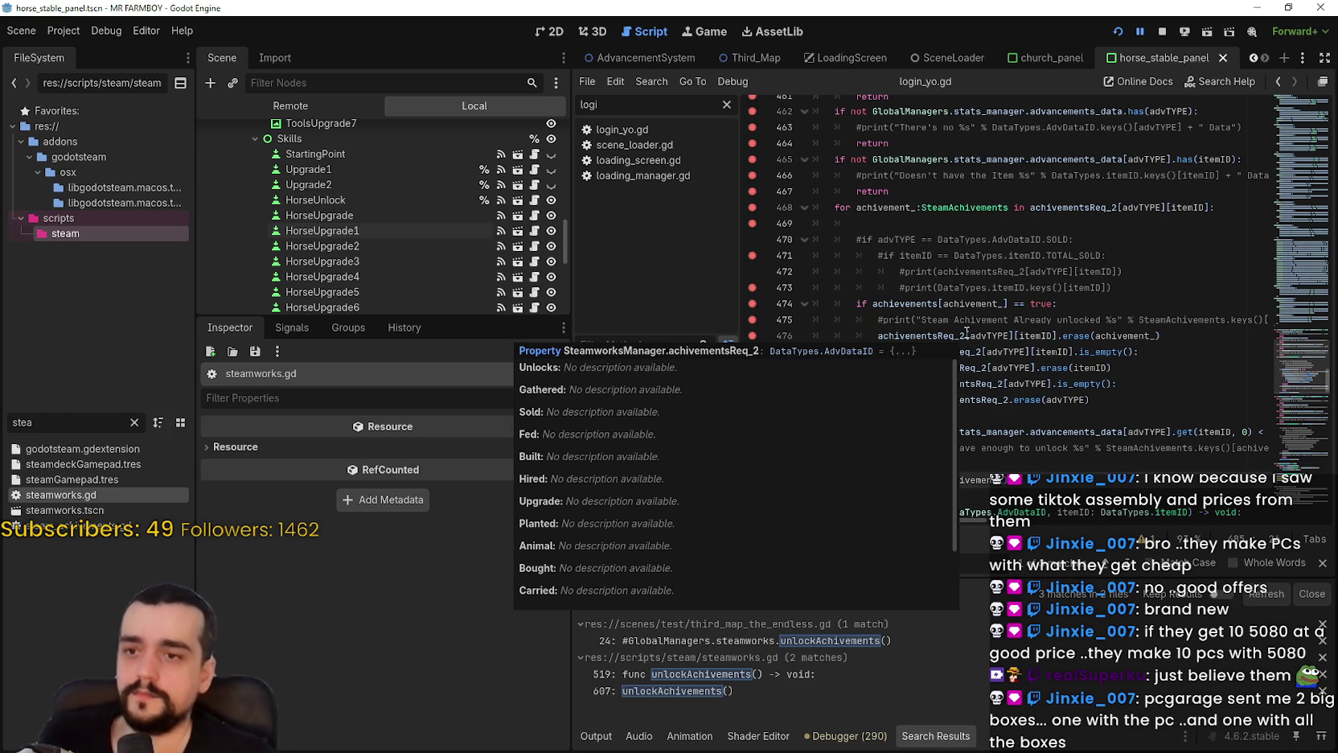
Inspect the already-unlocked check and erase(achivement_) call on lines 474–476 of steamworks.gd.
{"action": "left_click", "coordinate": [1108, 272]}
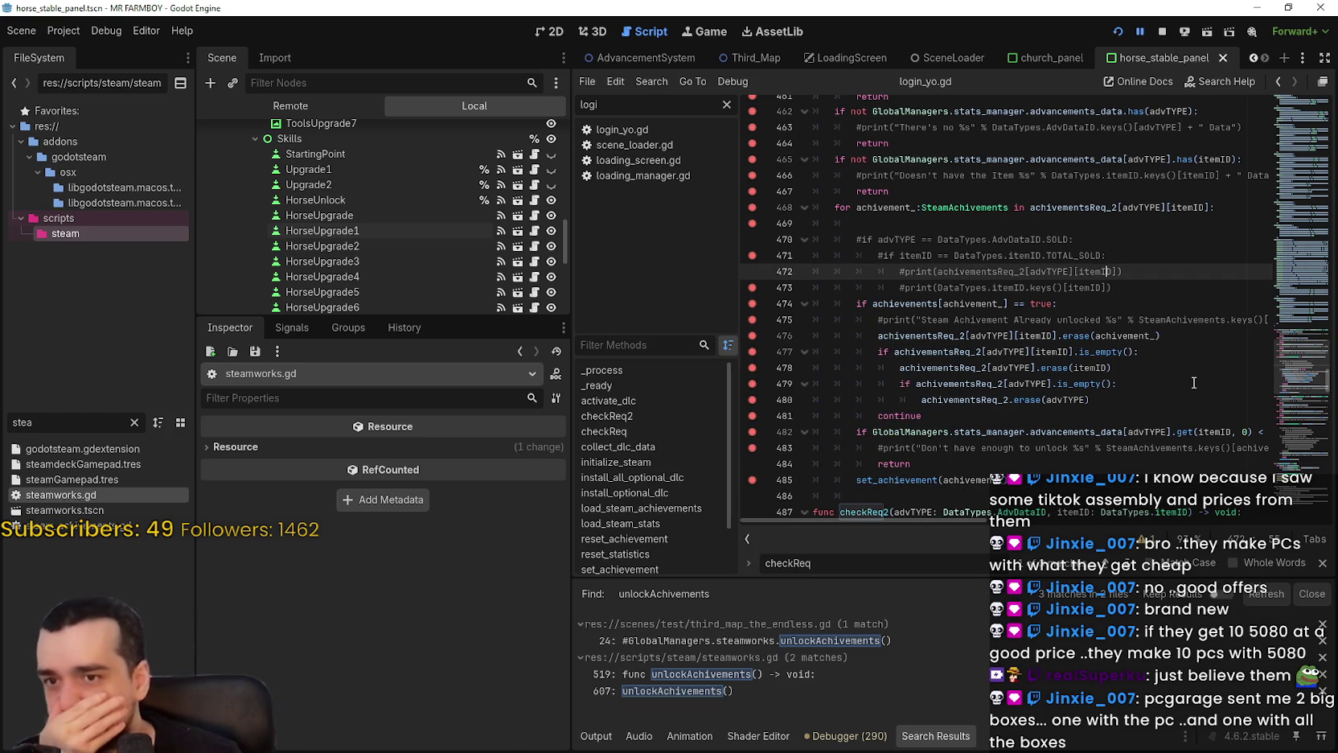
{"action": "left_click", "coordinate": [1162, 336]}
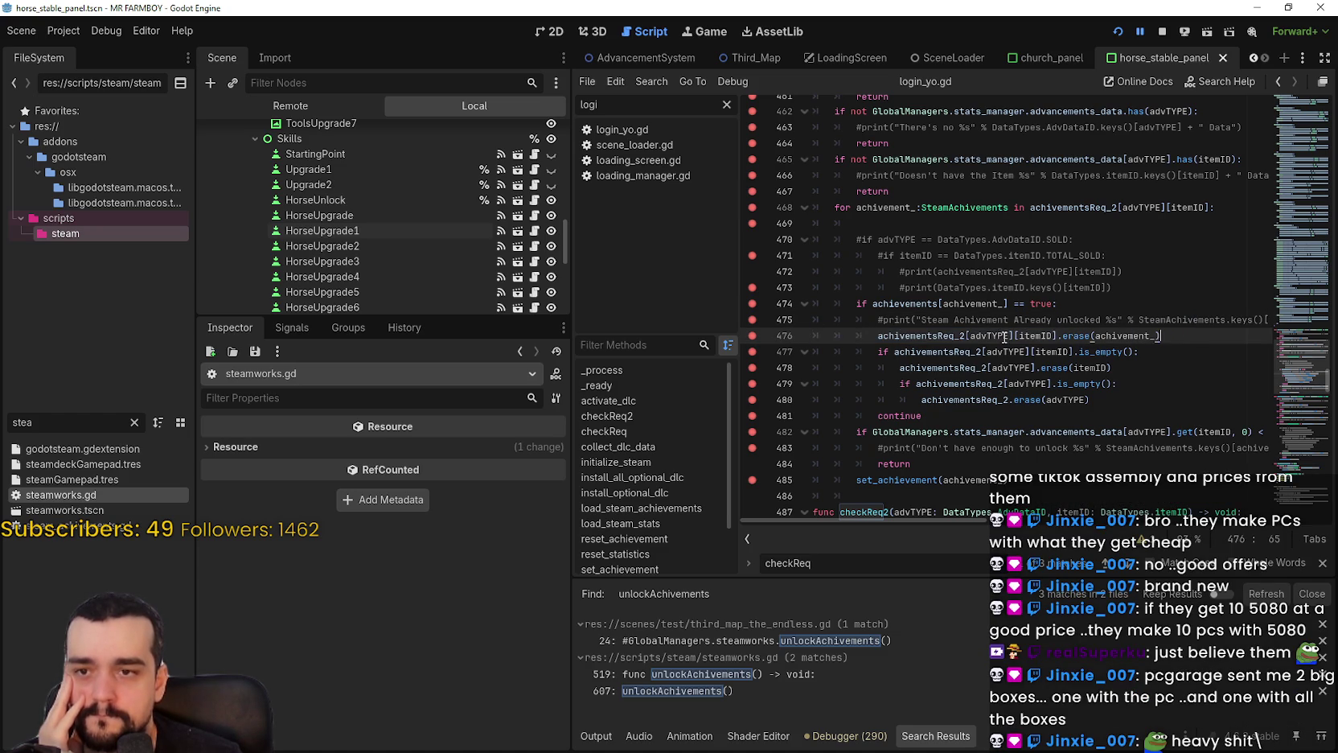
{"action": "key", "text": "shift+Home"}
{"action": "left_click_drag", "start_coordinate": [941, 306], "coordinate": [1045, 297]}
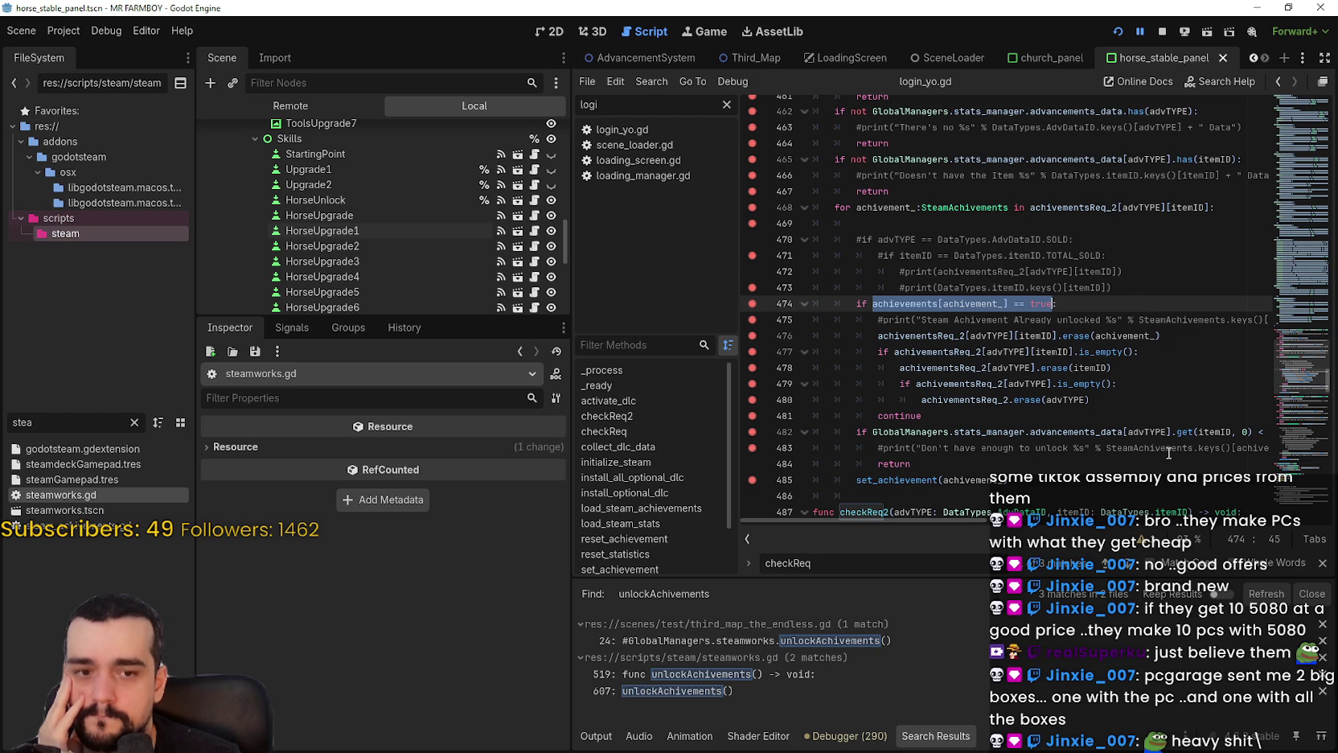
{"action": "double_click", "coordinate": [986, 303]}
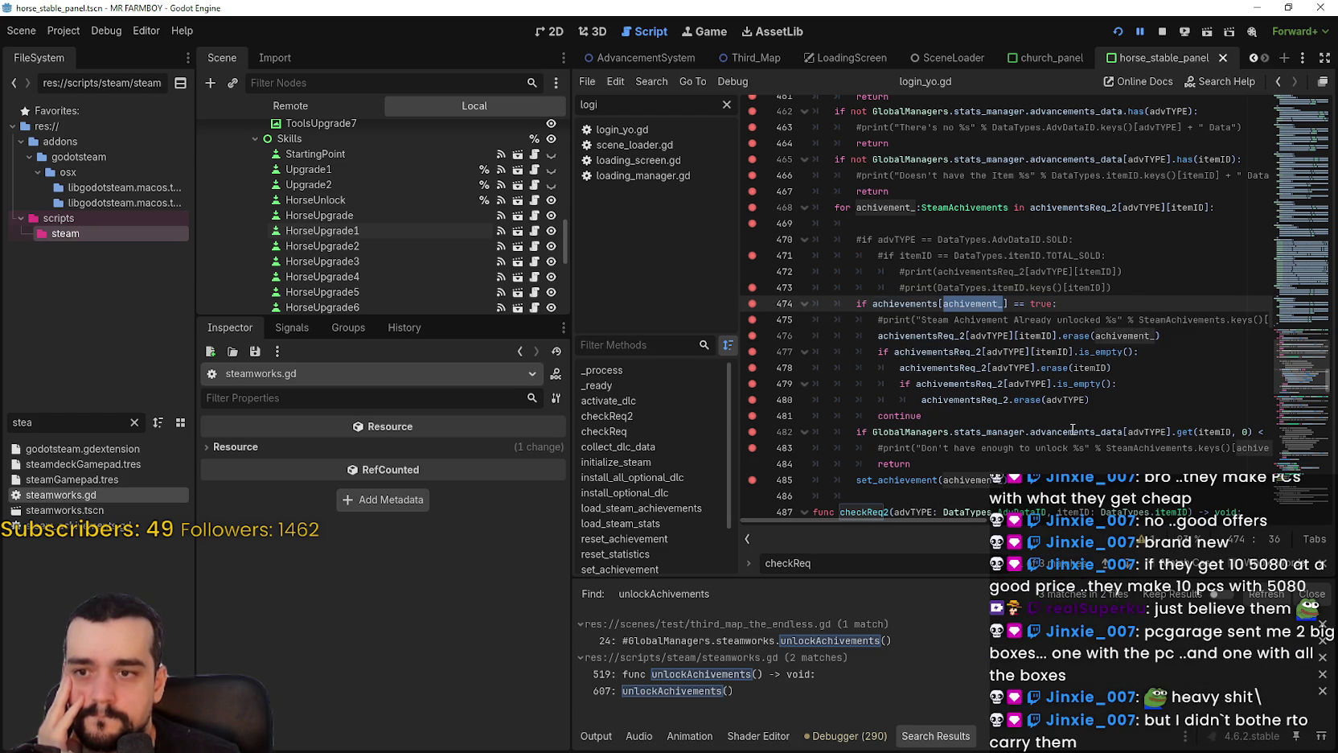
{"action": "key", "text": "Down"}
{"action": "key", "text": "Down"}
{"action": "key", "text": "Down"}
Check the set_achievement(achivement_) call on line 486, then stop the running game.
{"action": "left_click_drag", "start_coordinate": [967, 490], "coordinate": [955, 492]}
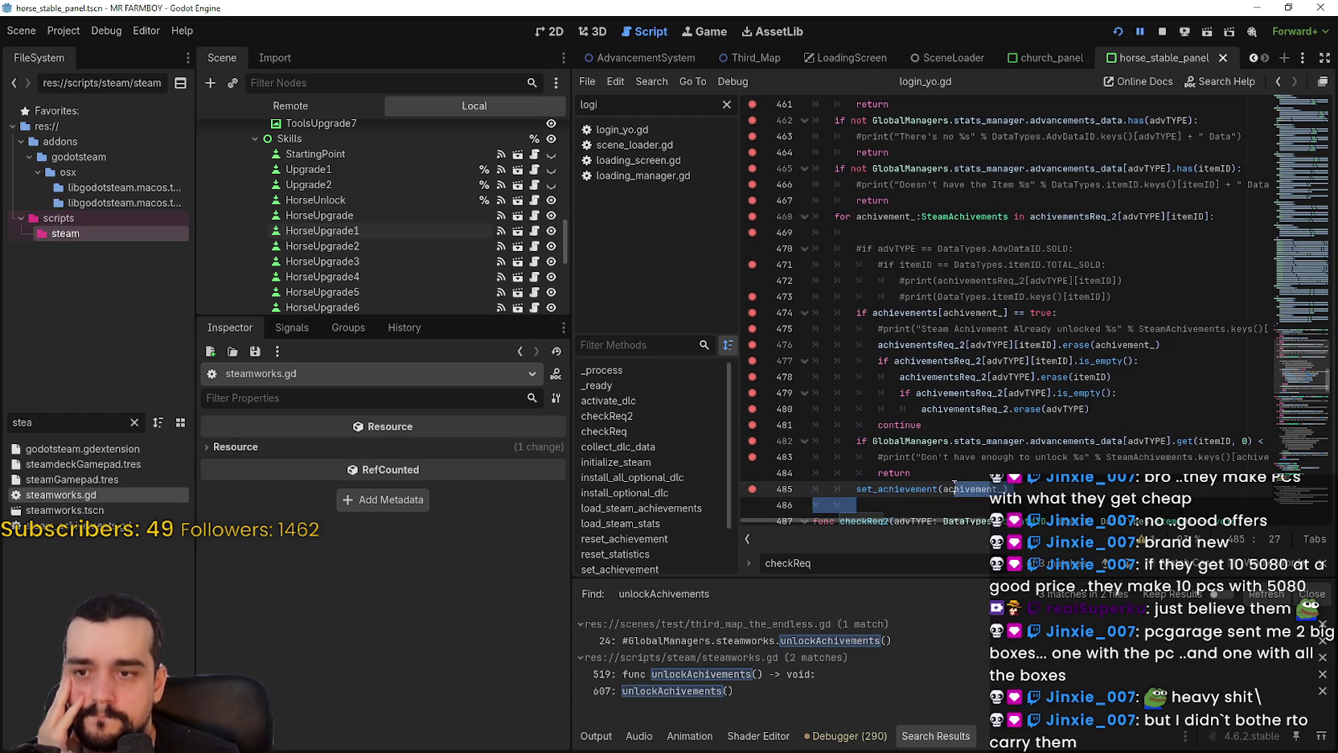
{"action": "left_click", "coordinate": [928, 503]}
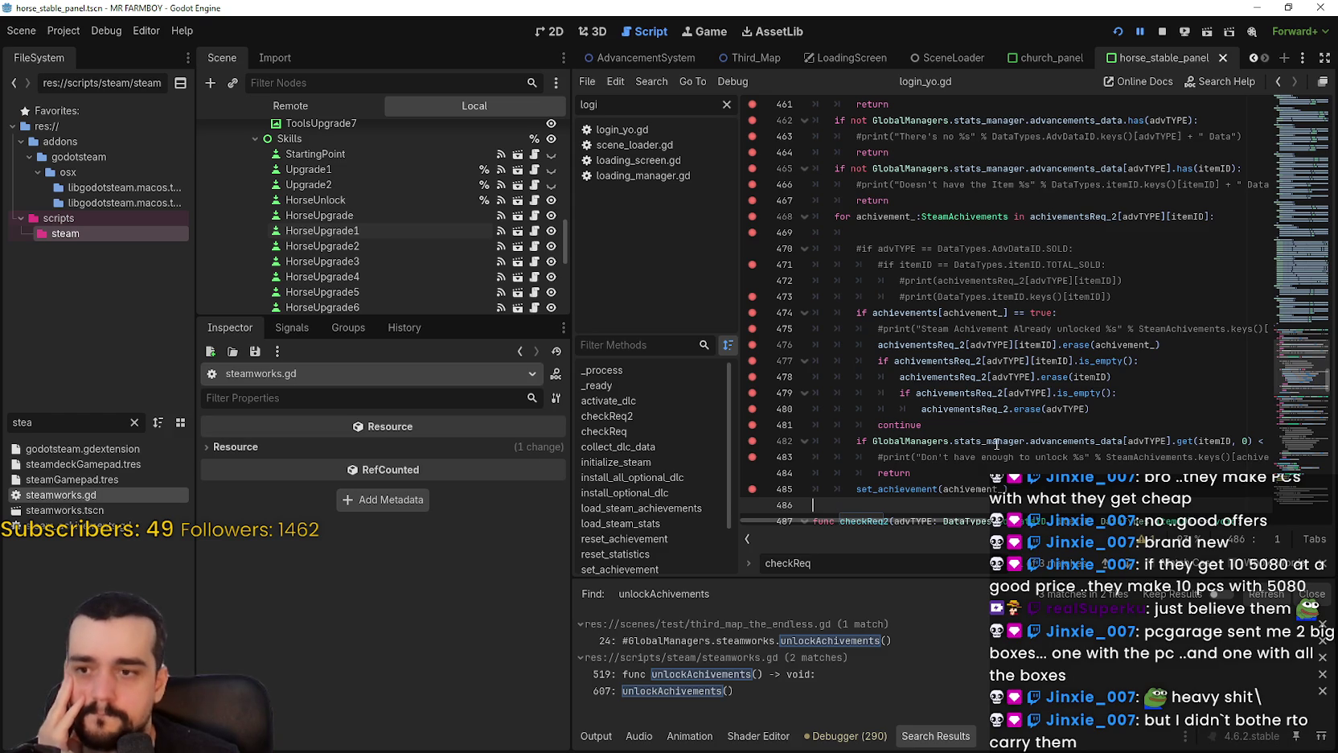
{"action": "scroll", "coordinate": [984, 424], "scroll_direction": "down", "scroll_amount": 2}
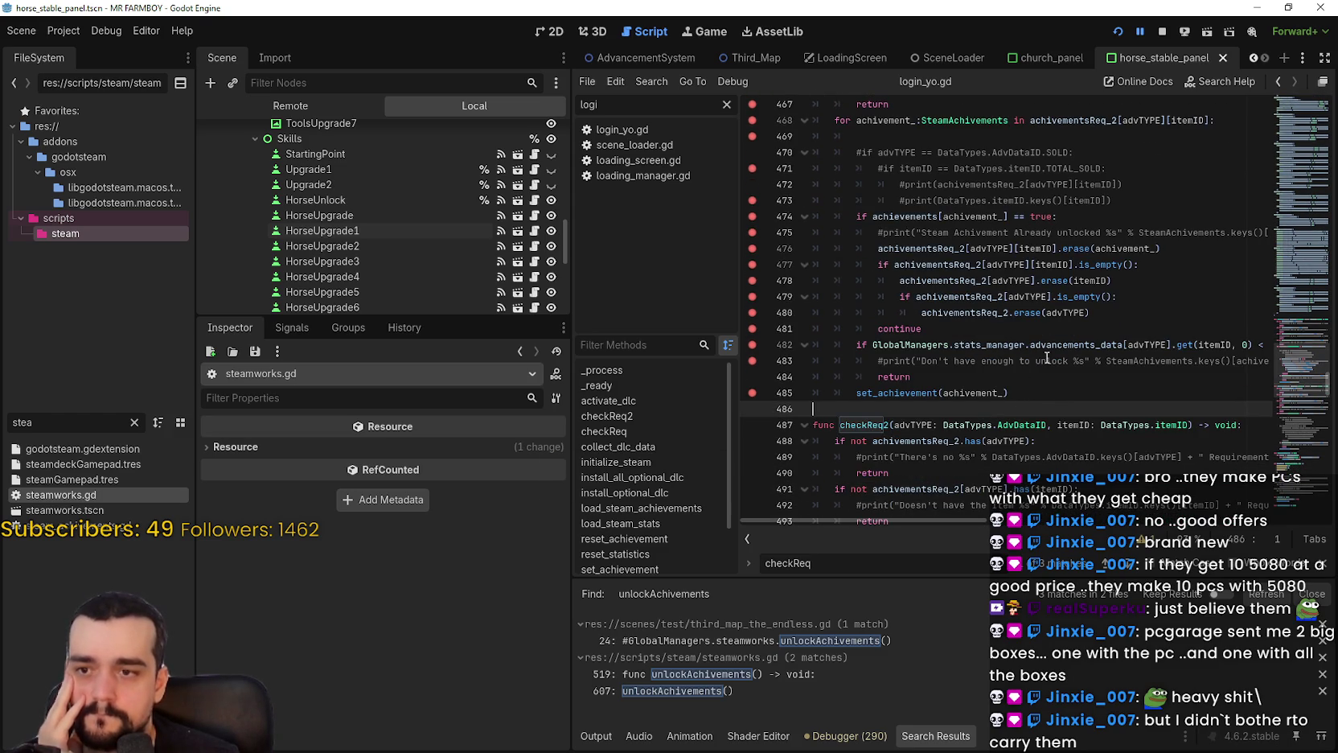
{"action": "left_click", "coordinate": [1155, 30]}
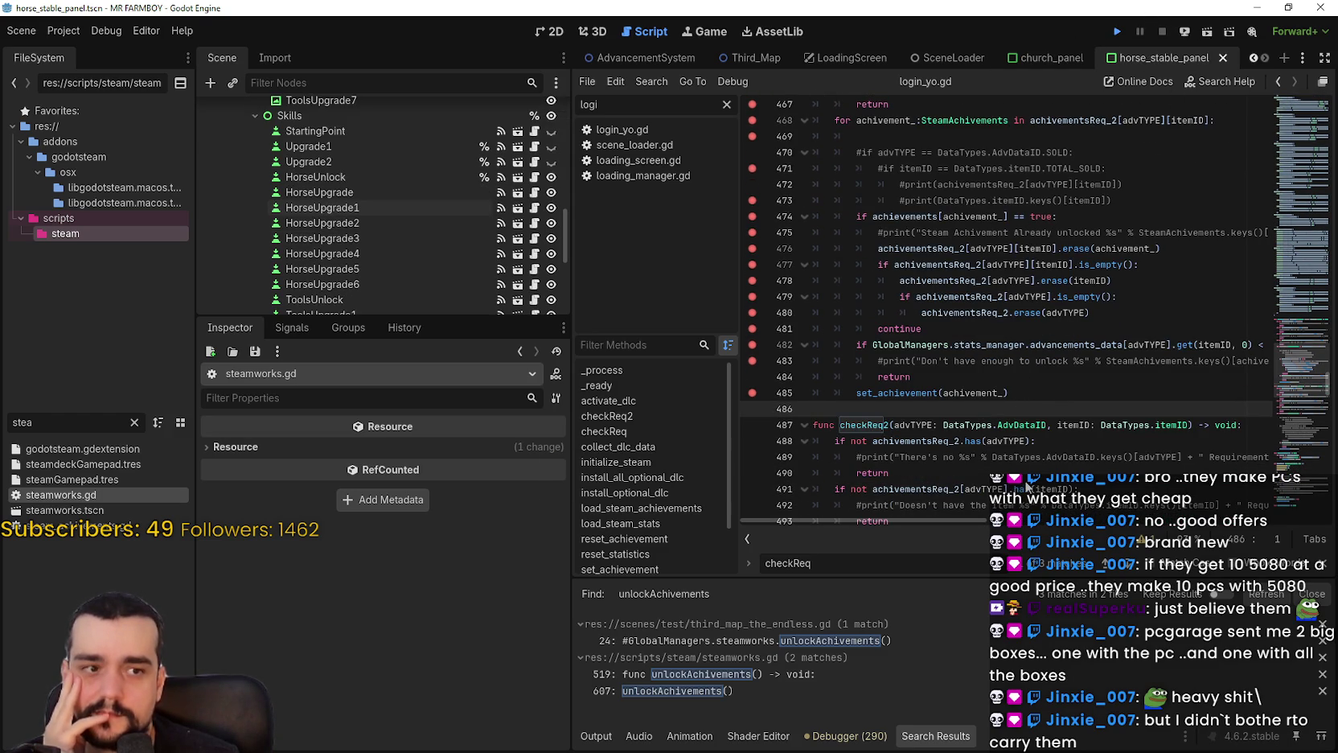
Run the project with F5 and load Save 4 so the debugger breaks in steamworks.gd.
{"action": "key", "text": "F5"}
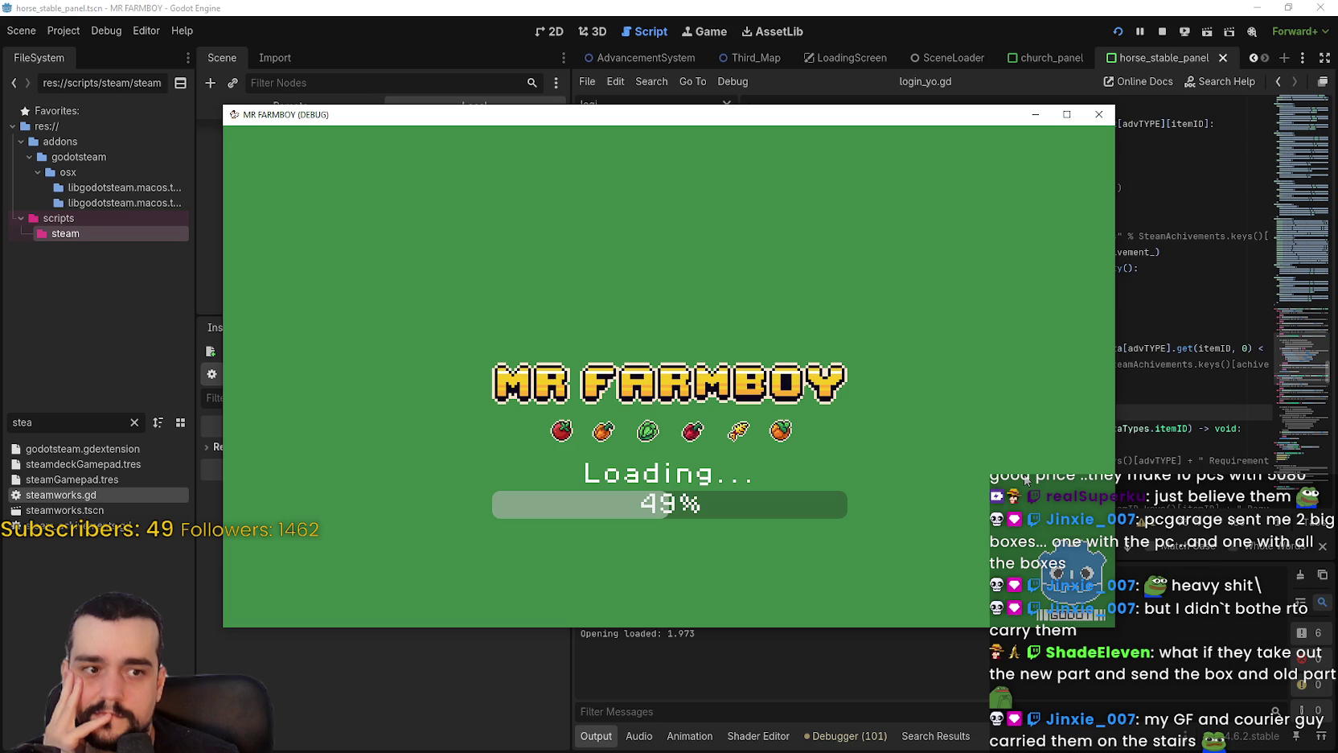
{"action": "left_click_drag", "start_coordinate": [566, 121], "coordinate": [668, 68]}
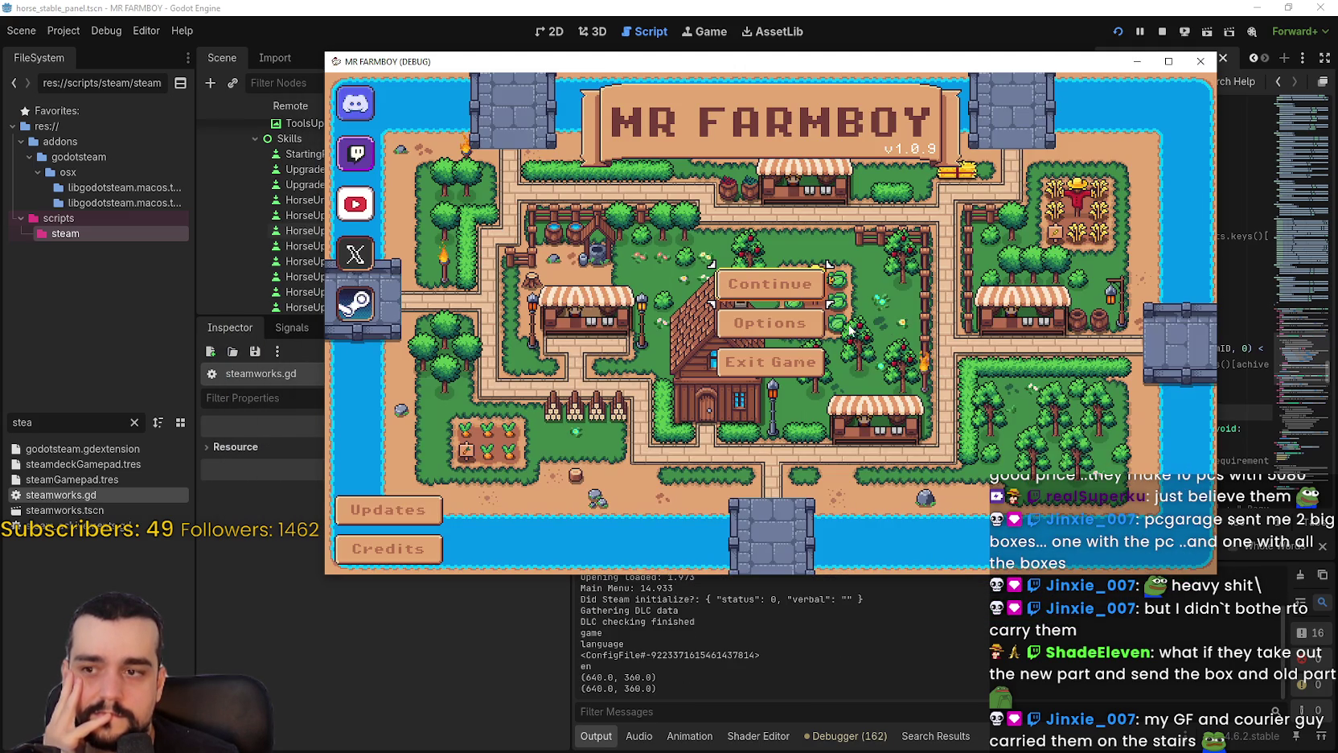
{"action": "left_click", "coordinate": [765, 290]}
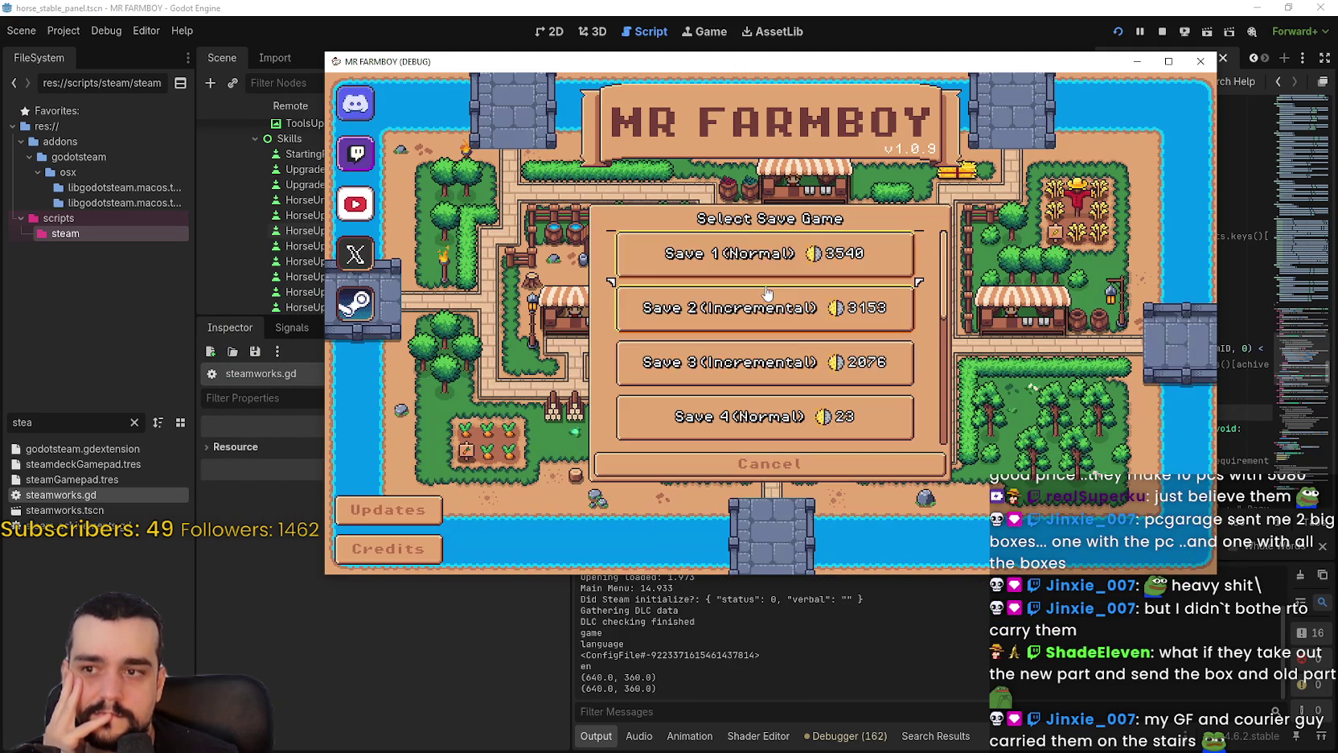
{"action": "scroll", "coordinate": [768, 306], "scroll_direction": "down", "scroll_amount": 1}
{"action": "left_click", "coordinate": [766, 342]}
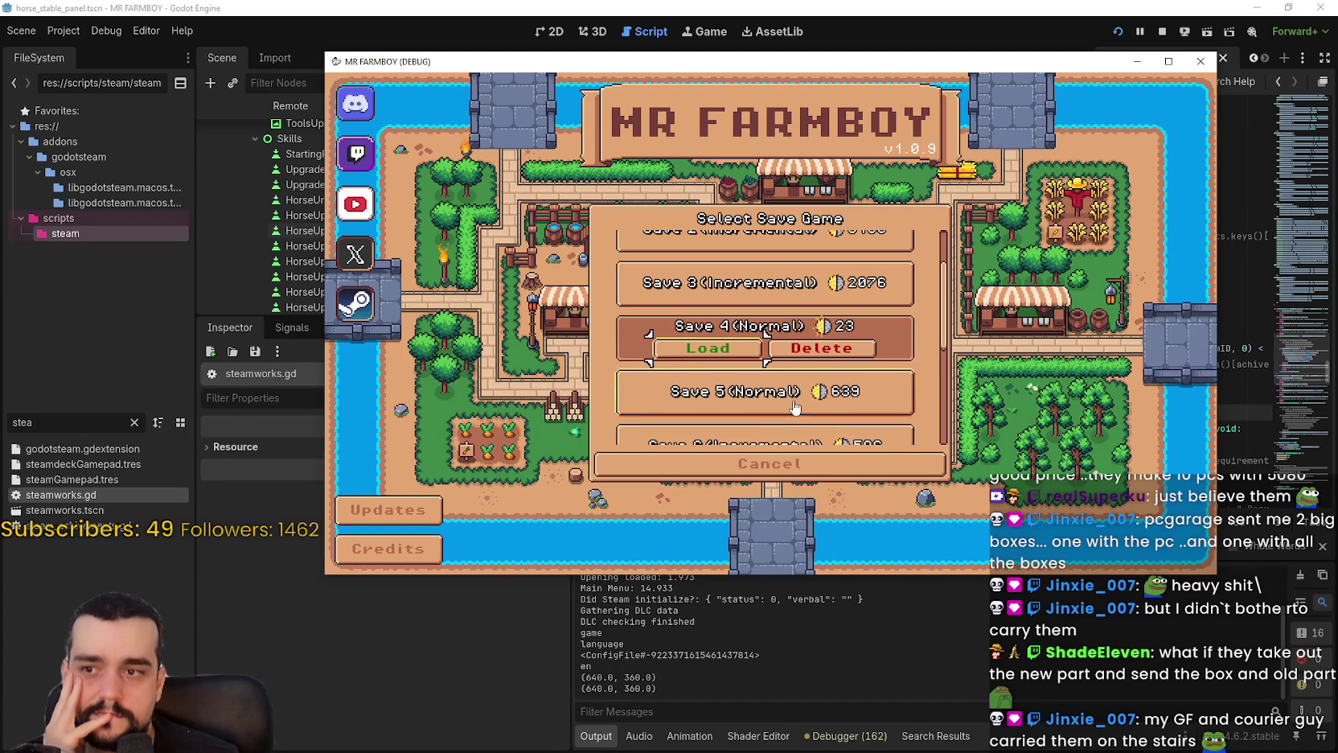
{"action": "scroll", "coordinate": [794, 409], "scroll_direction": "down", "scroll_amount": 1}
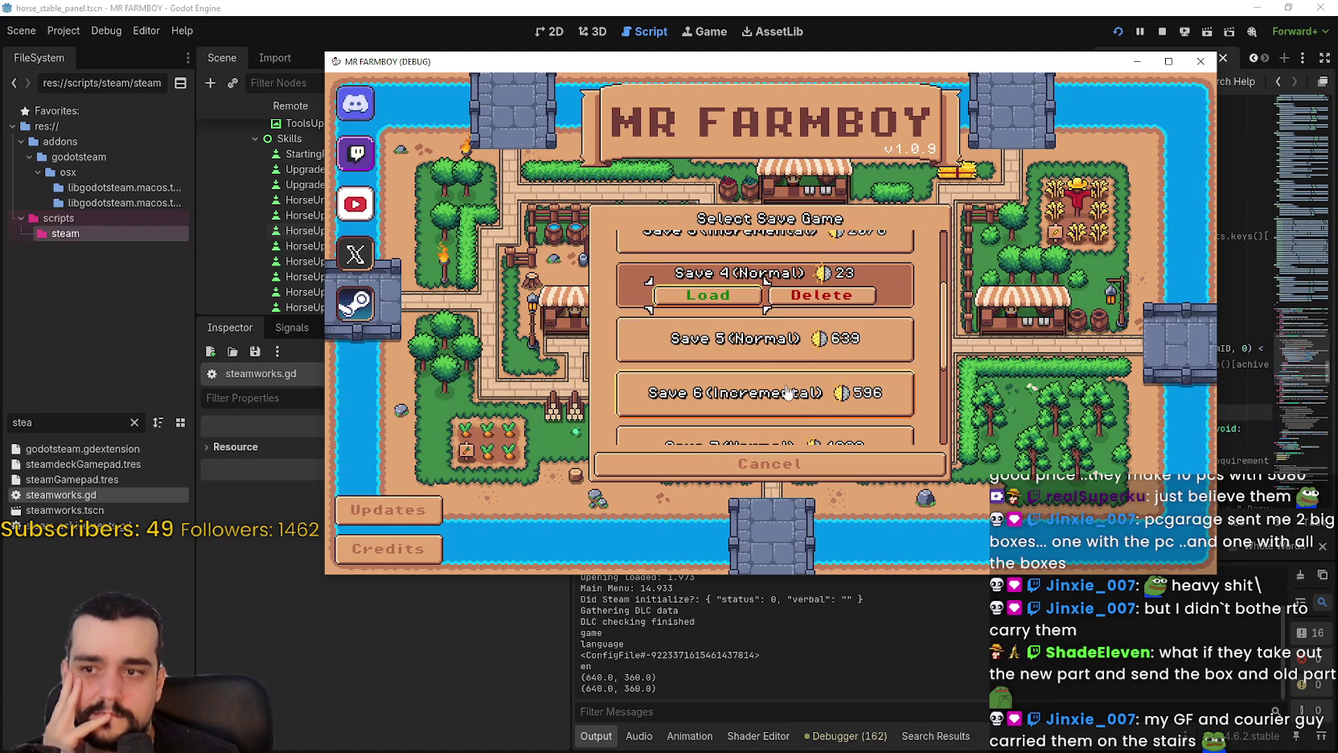
{"action": "left_click", "coordinate": [728, 309]}
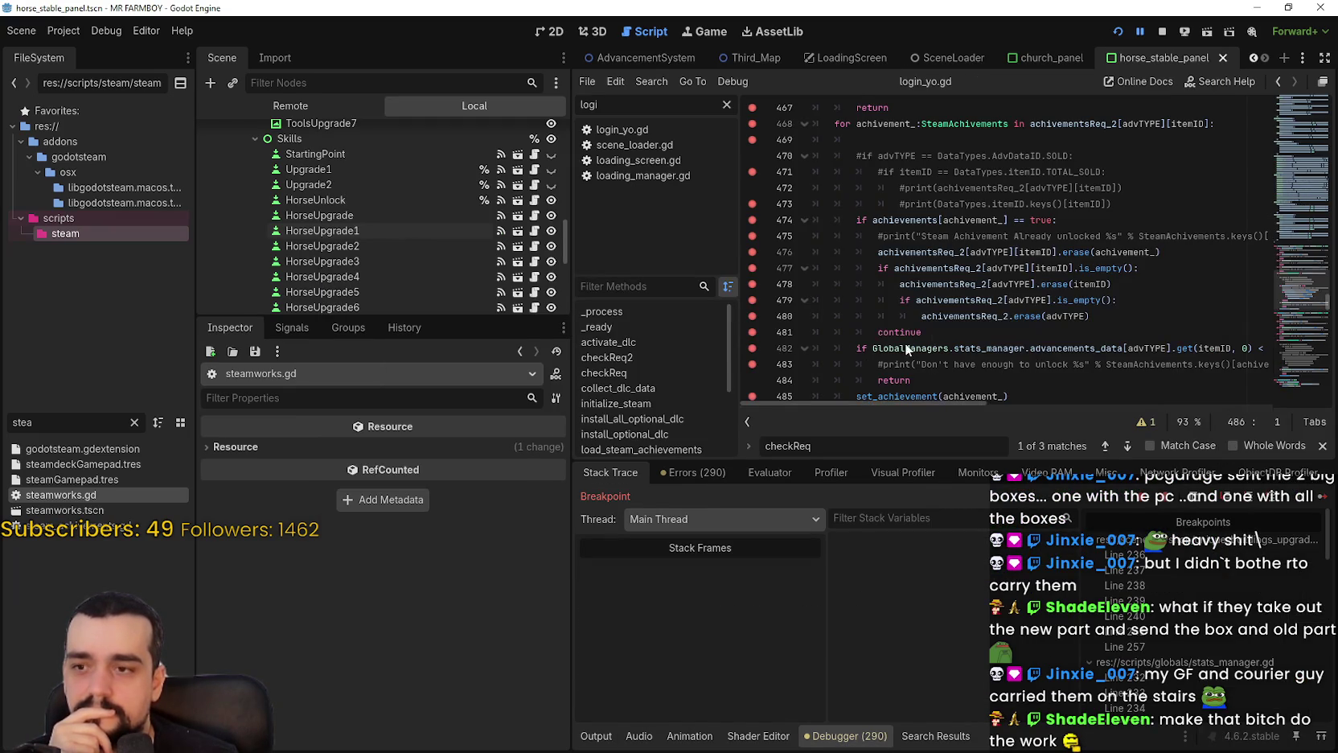
Continue through set_achievement breakpoints 613–627, then check the log for ACHIEVEMENT_FISH_1.
{"action": "left_click", "coordinate": [1323, 495]}
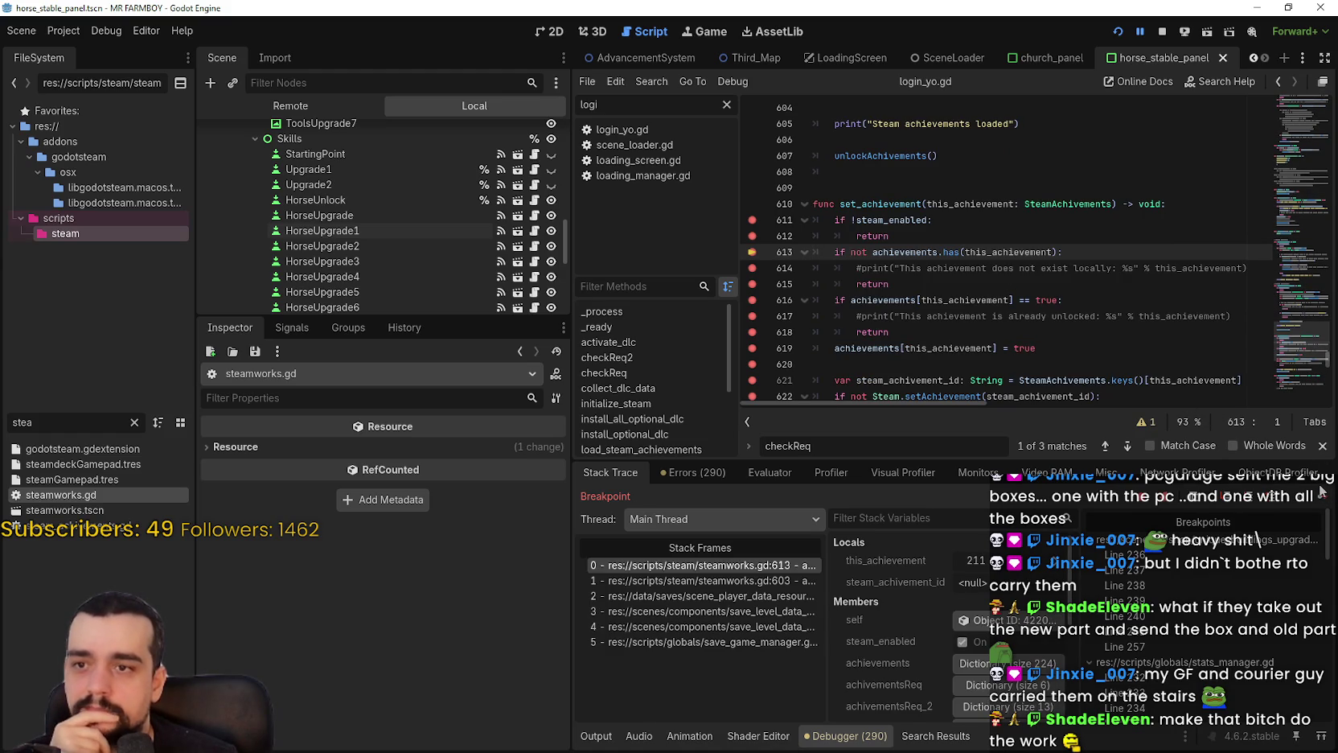
{"action": "left_click", "coordinate": [1321, 495]}
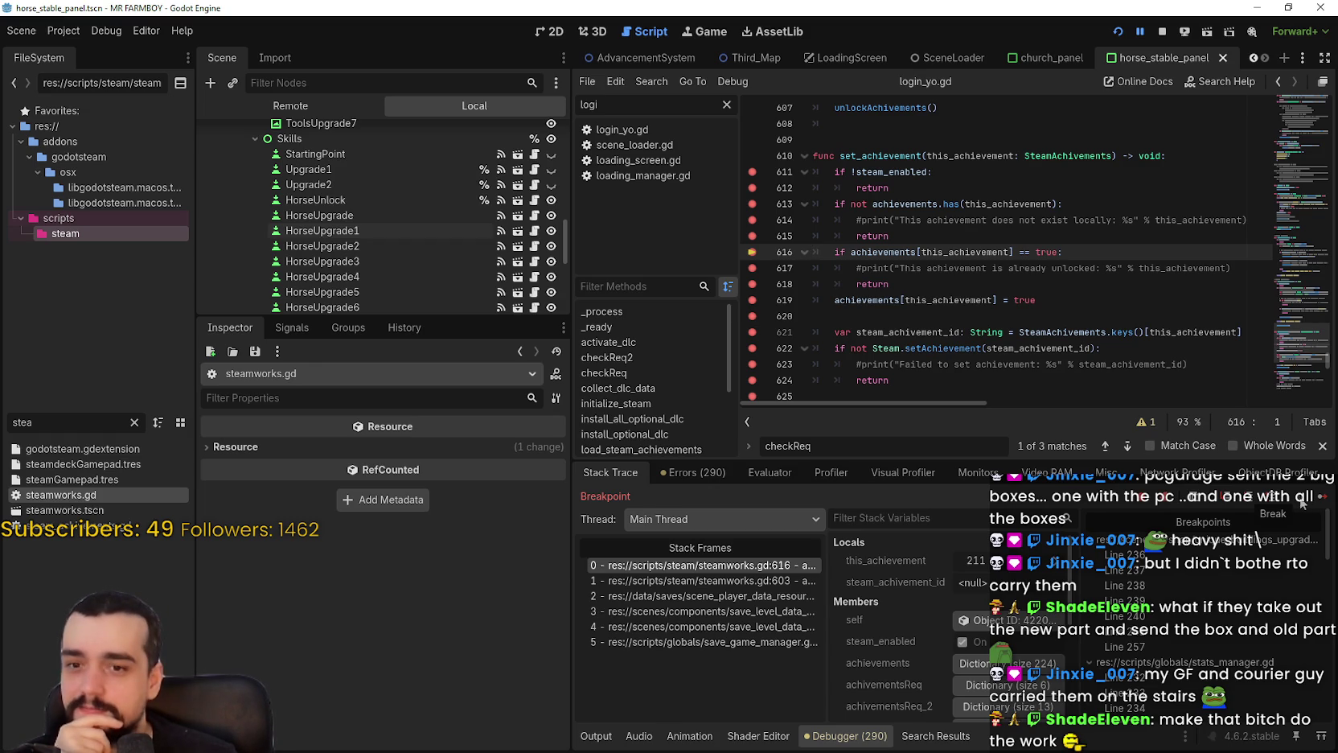
{"action": "left_click", "coordinate": [1323, 497]}
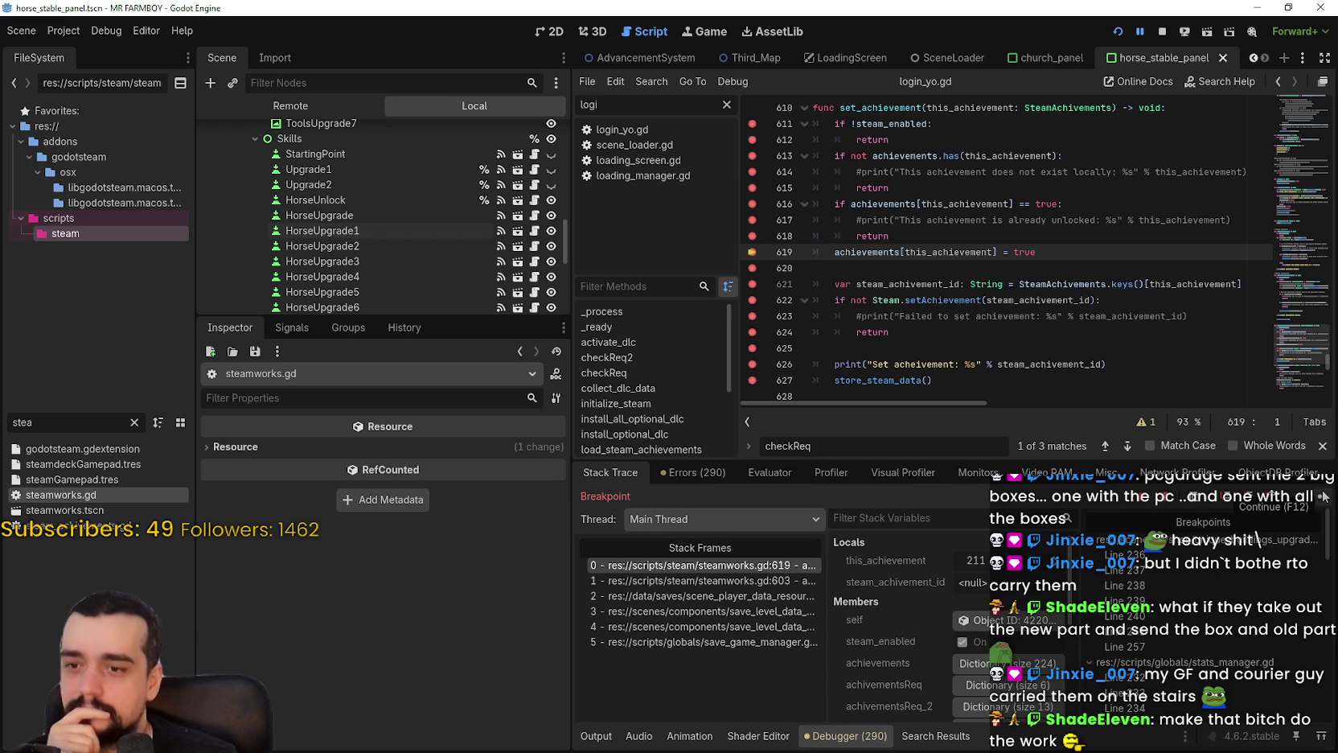
{"action": "scroll", "coordinate": [896, 668], "scroll_direction": "down", "scroll_amount": 2}
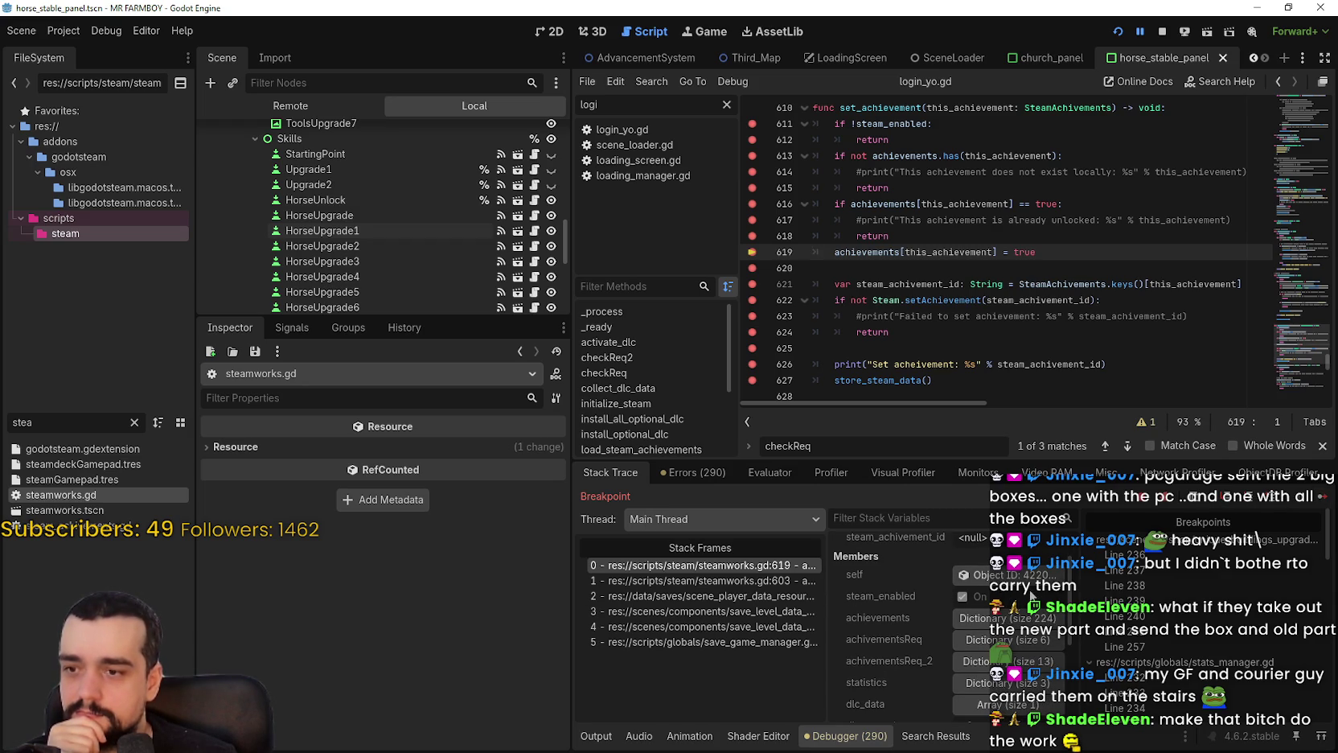
{"action": "left_click", "coordinate": [1326, 499]}
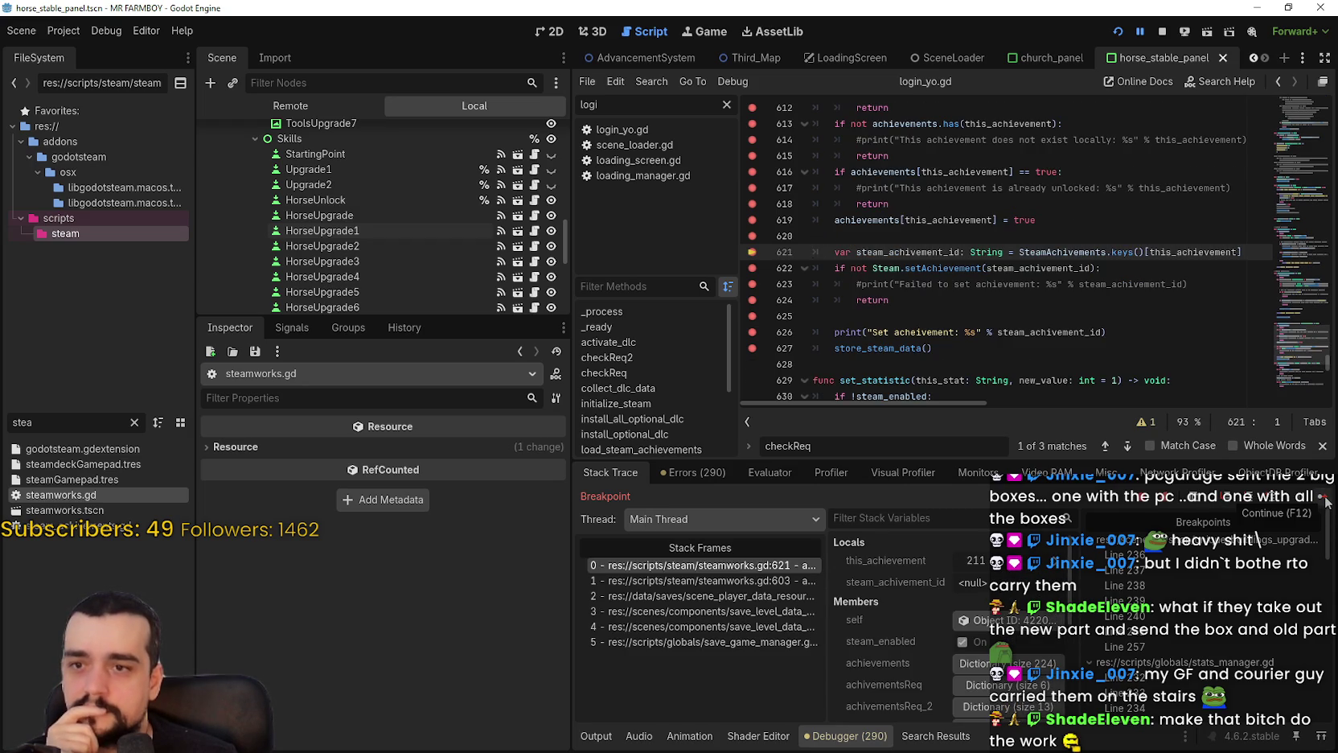
{"action": "left_click", "coordinate": [1324, 499]}
{"action": "left_click", "coordinate": [1323, 499]}
{"action": "left_click", "coordinate": [1325, 499]}
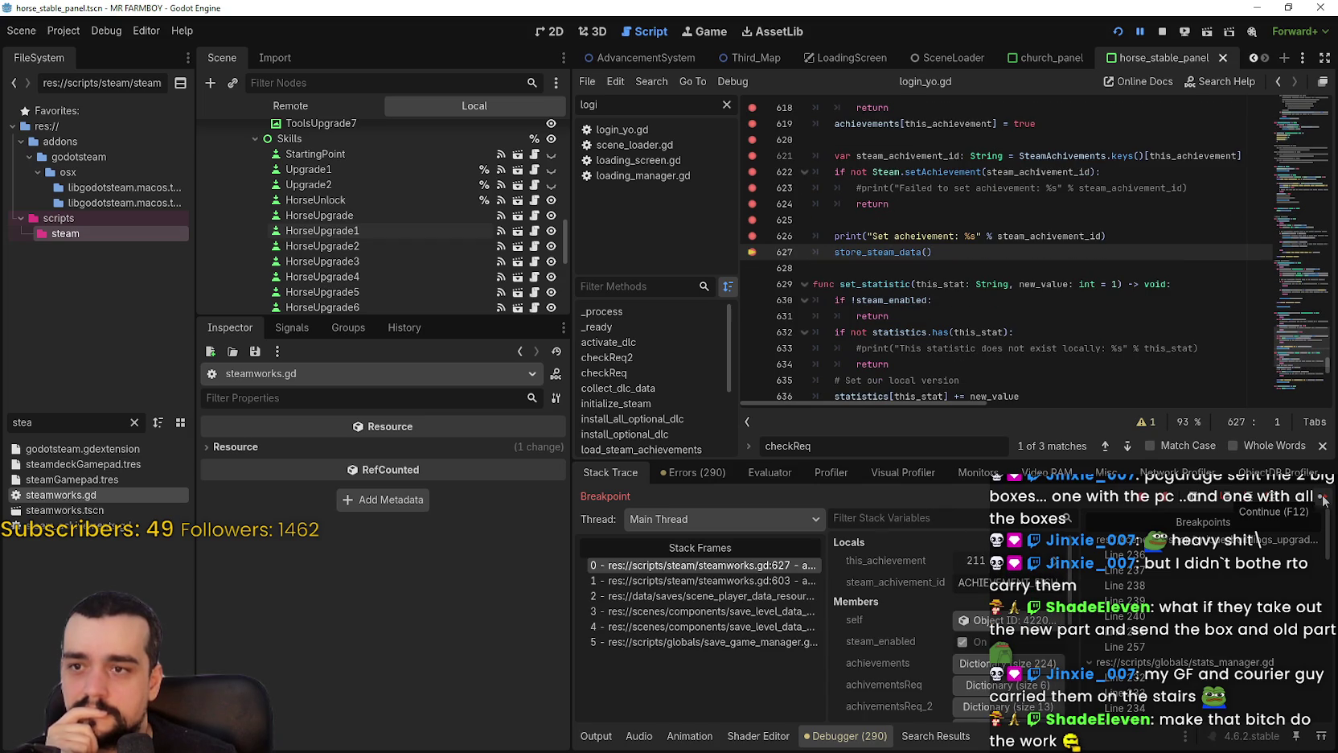
{"action": "left_click", "coordinate": [597, 735]}
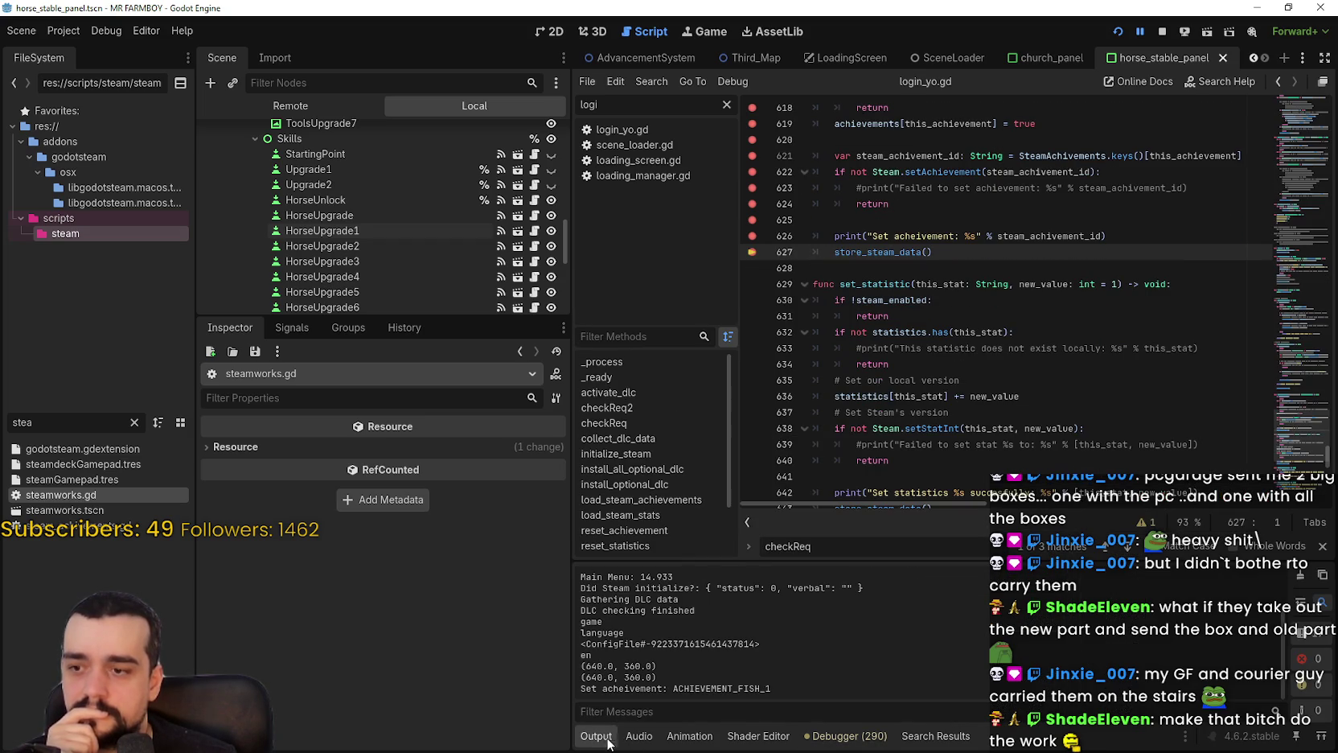
Continue through the set_achievement breakpoints from line 611 to line 626 for the horse achievement.
{"action": "left_click", "coordinate": [844, 736]}
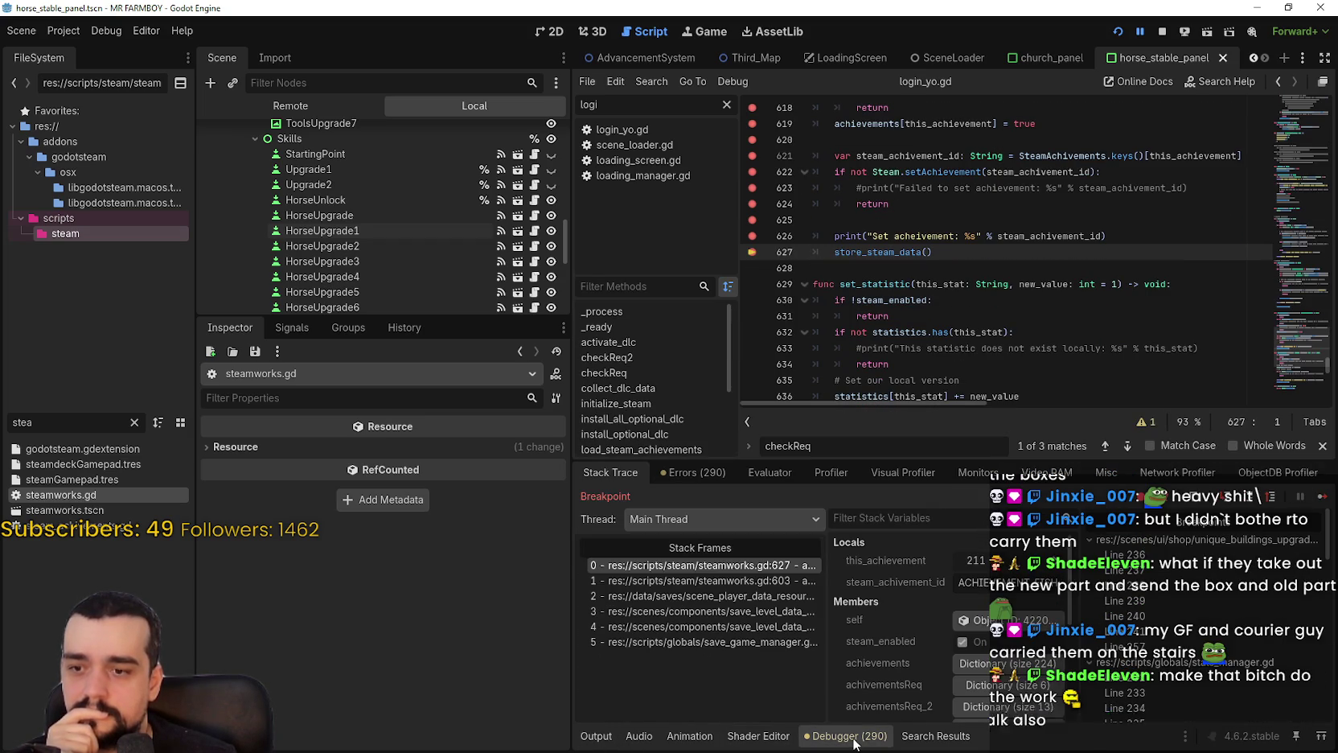
{"action": "left_click", "coordinate": [1321, 497]}
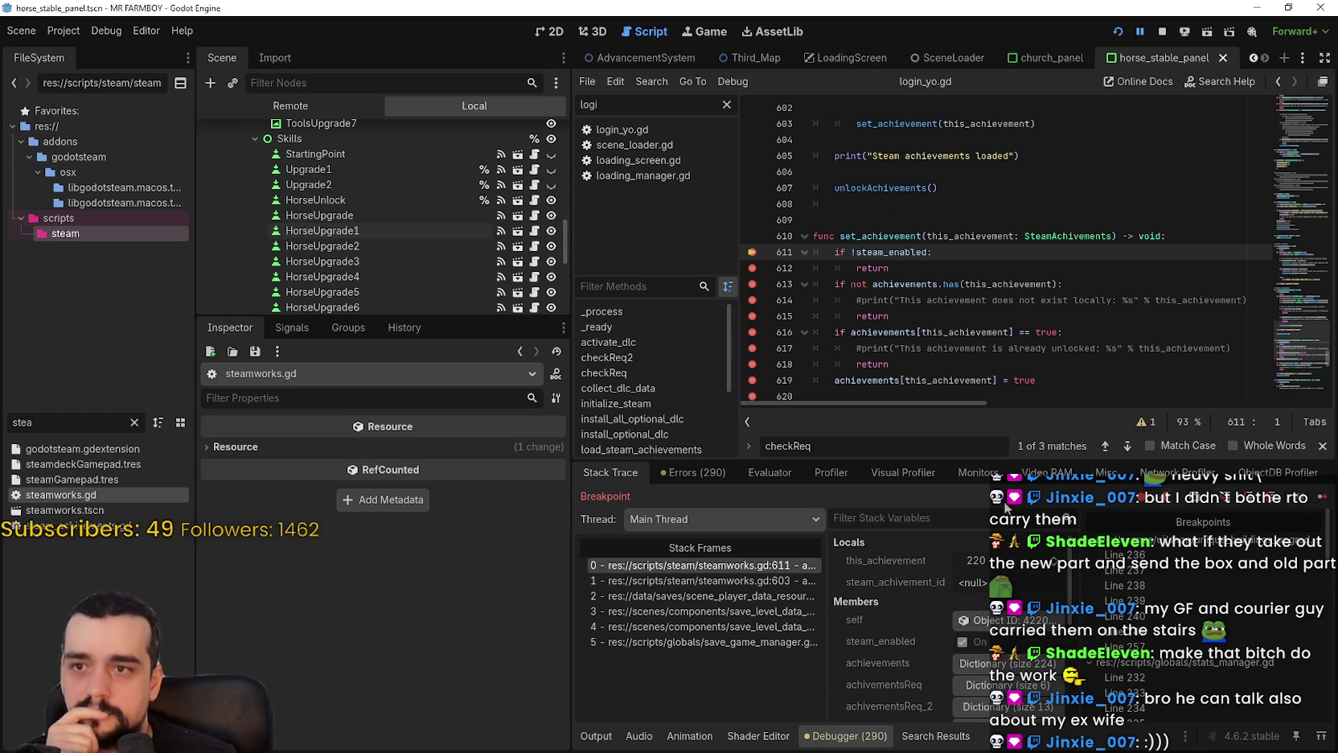
{"action": "left_click", "coordinate": [1321, 498]}
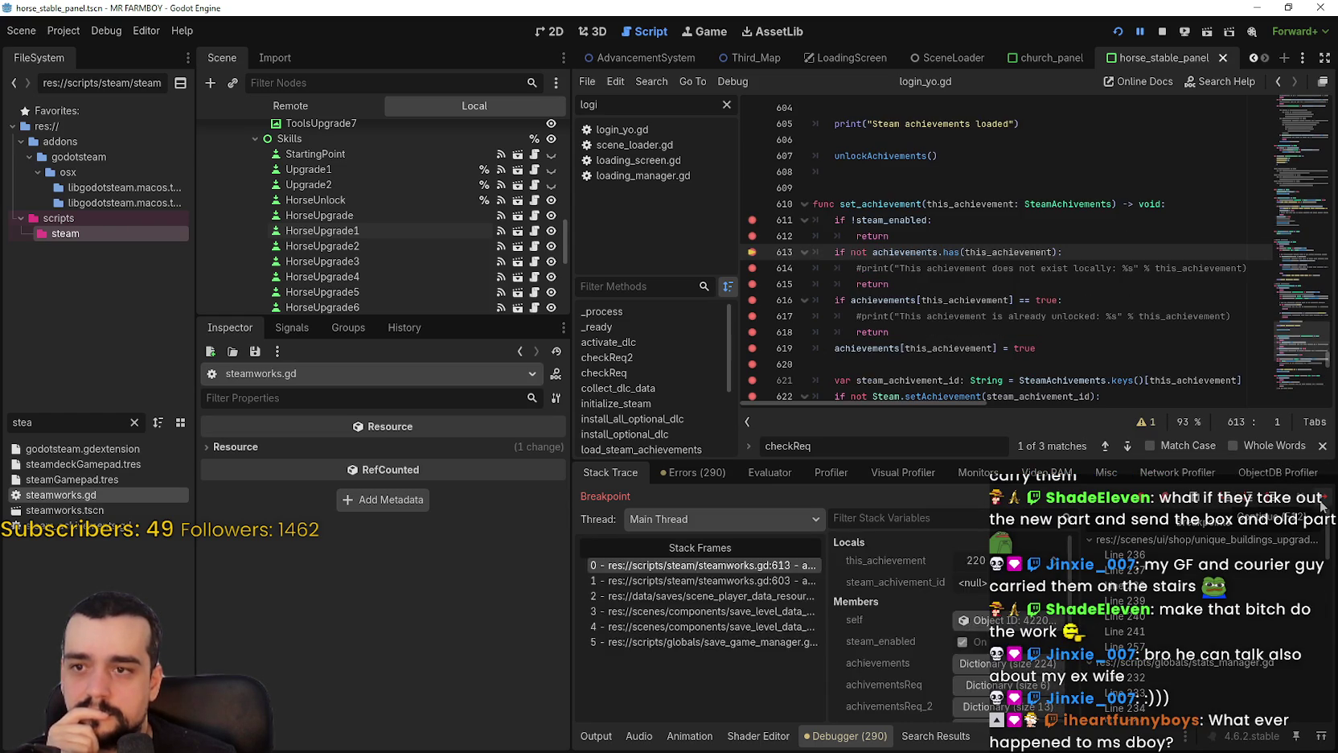
{"action": "left_click", "coordinate": [1322, 500]}
{"action": "left_click", "coordinate": [1321, 500]}
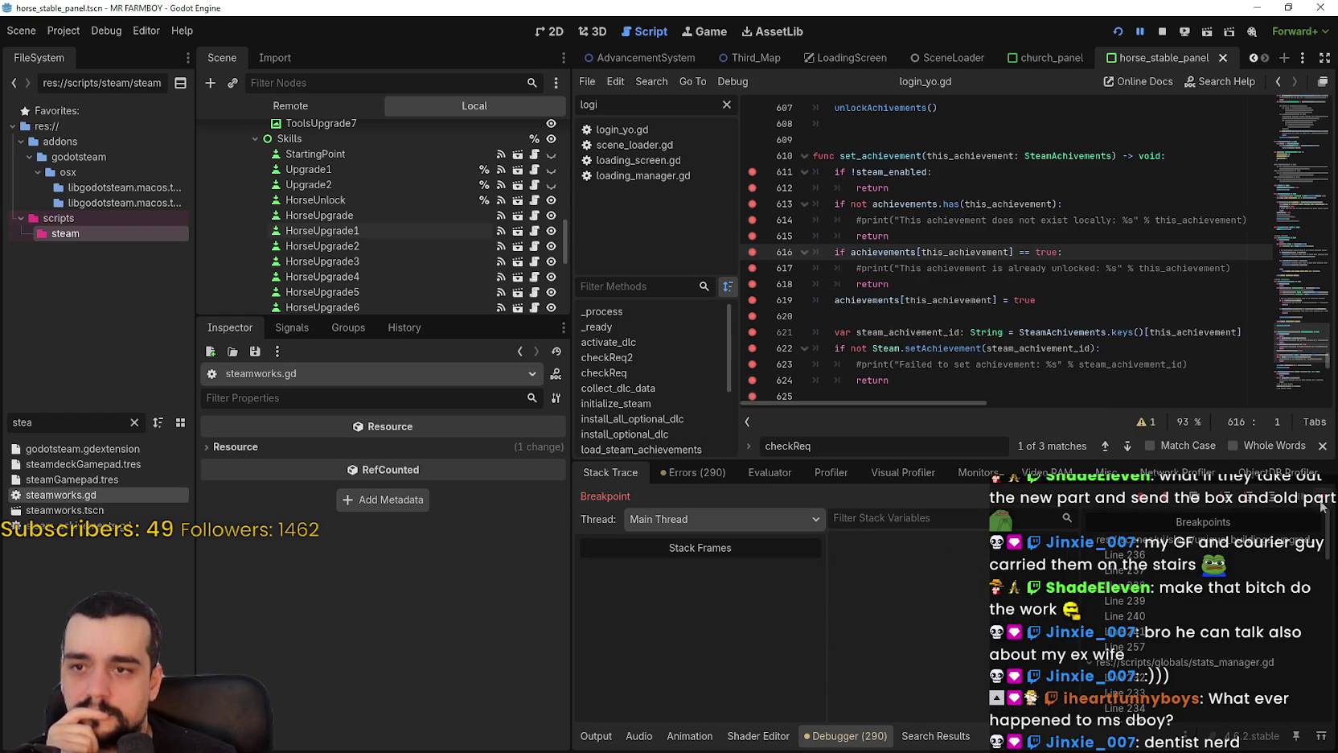
{"action": "left_click", "coordinate": [1321, 503]}
{"action": "left_click", "coordinate": [1322, 503]}
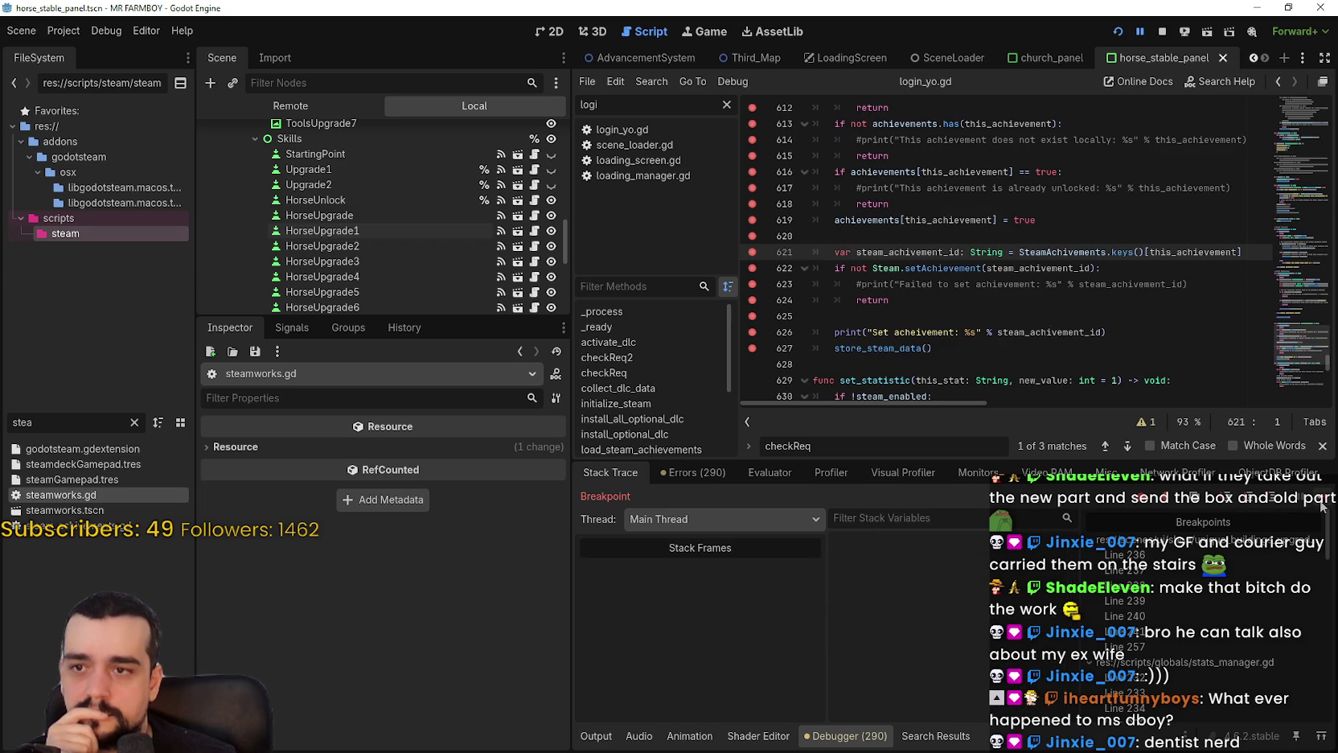
{"action": "left_click", "coordinate": [1321, 503]}
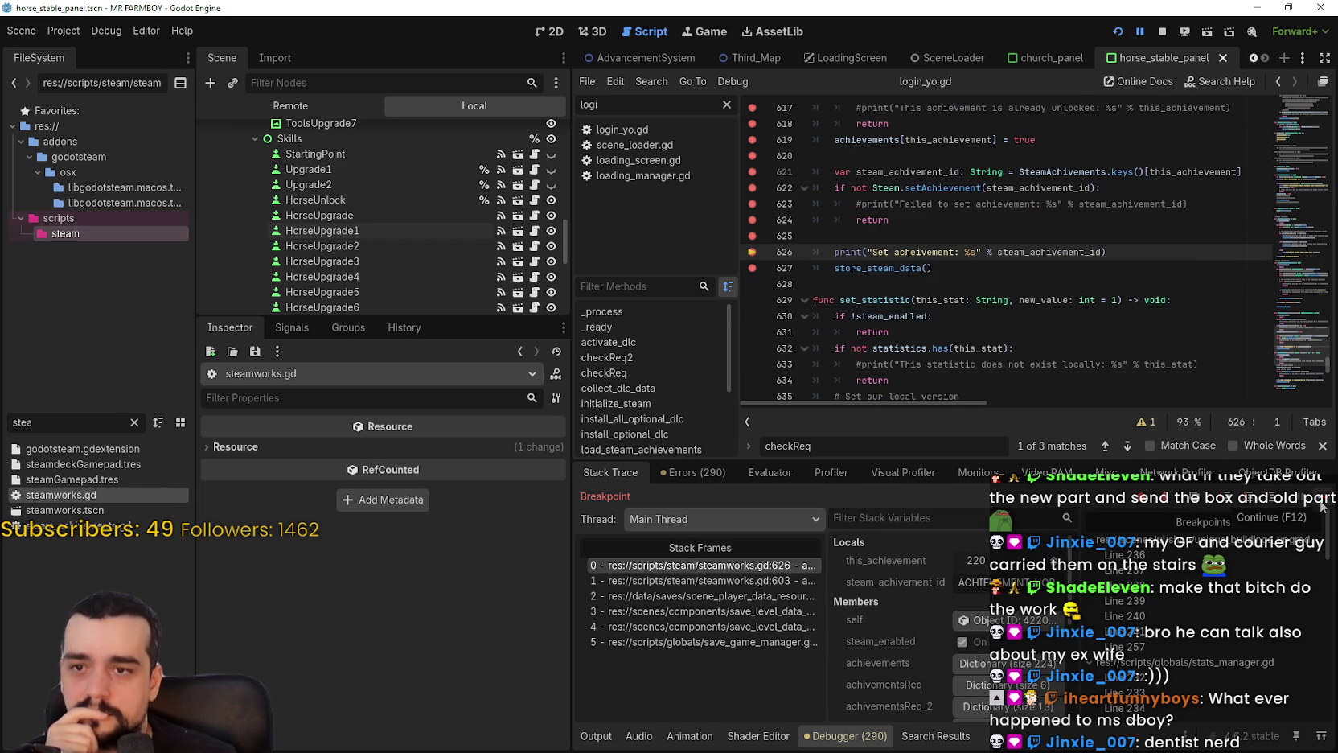
{"action": "left_click", "coordinate": [1321, 503]}
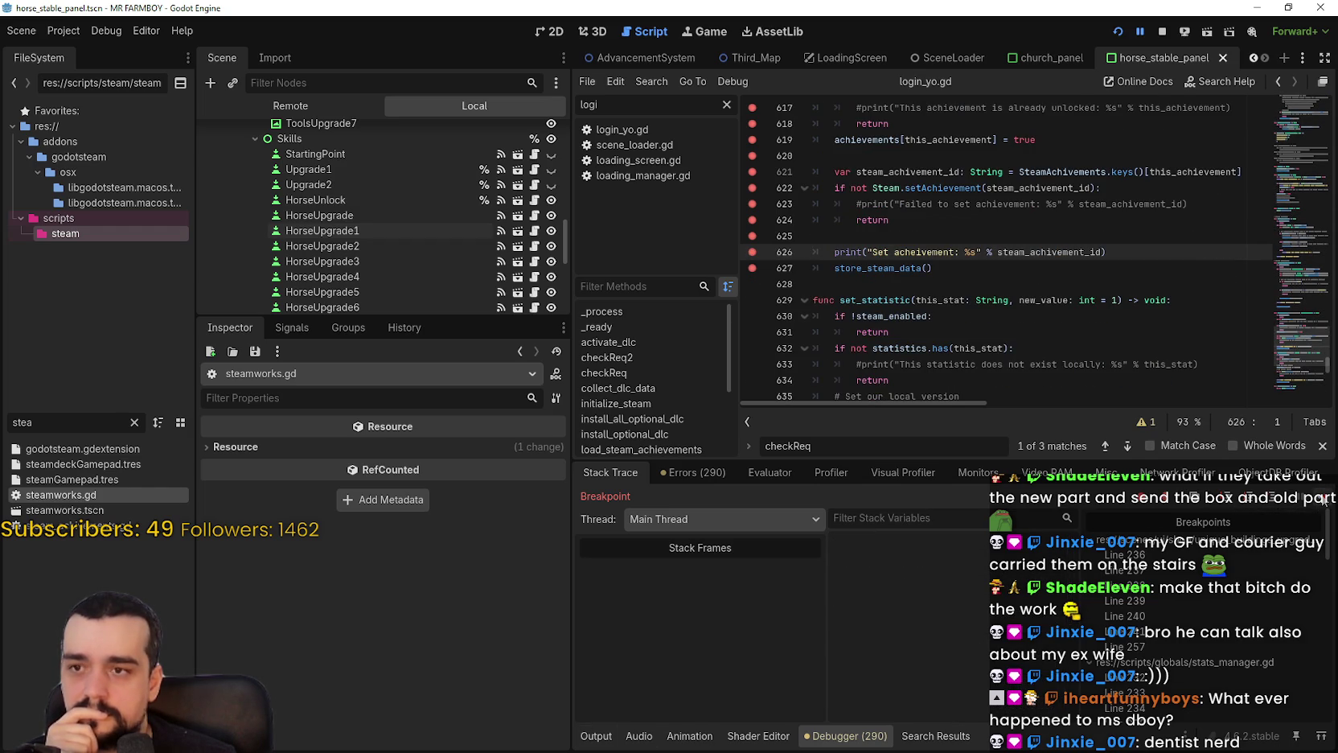
Confirm the ACHIEVEMENT_HORSE_1 messages in the log, then step through set_achievement and resume.
{"action": "left_click", "coordinate": [596, 736]}
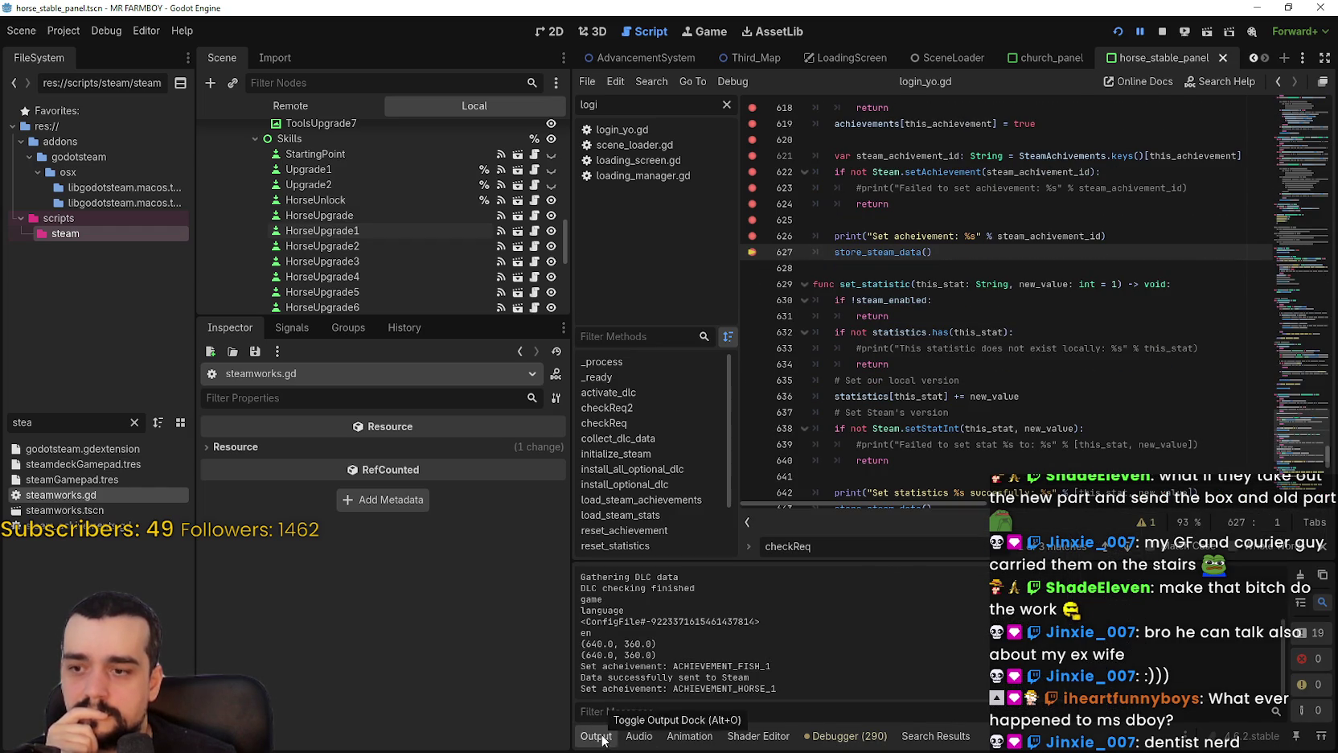
{"action": "mouse_move", "coordinate": [784, 696]}
{"action": "left_mouse_down"}
{"action": "mouse_move", "coordinate": [603, 690]}
{"action": "mouse_move", "coordinate": [581, 677]}
{"action": "left_mouse_up"}
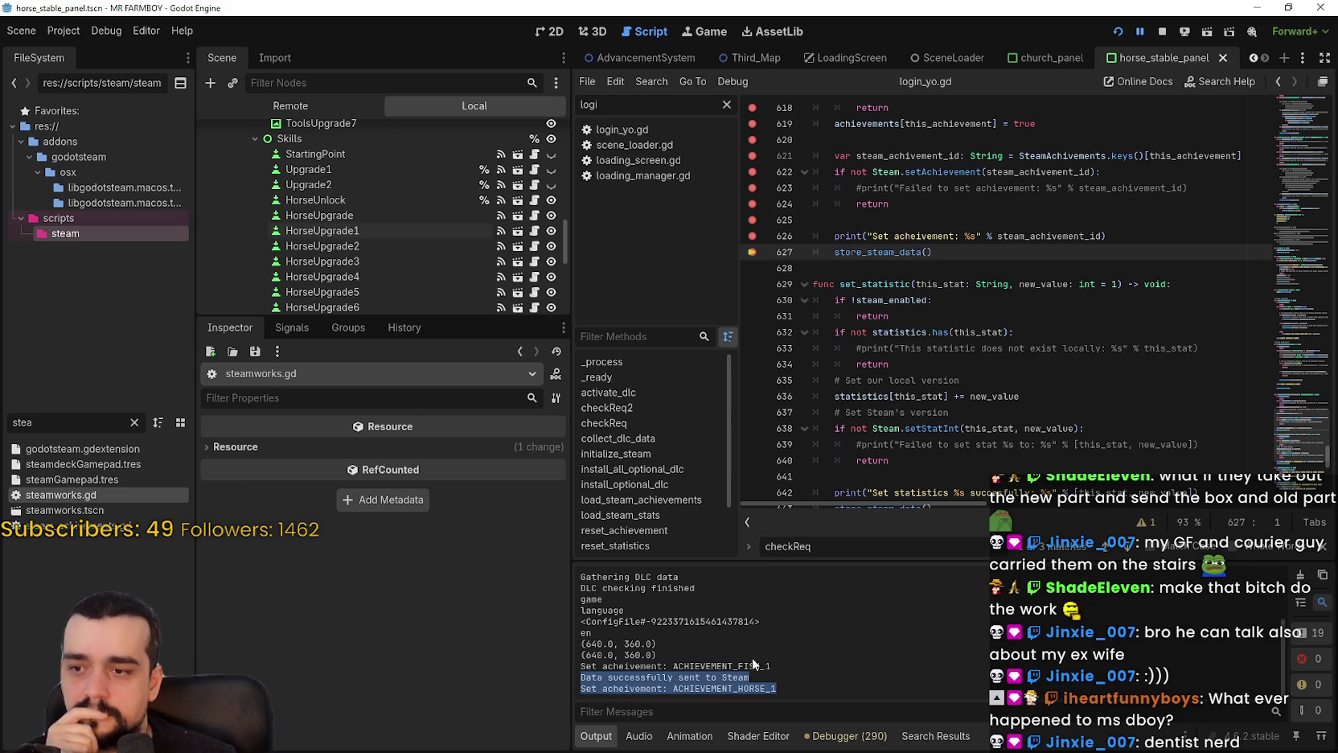
{"action": "left_click", "coordinate": [814, 658]}
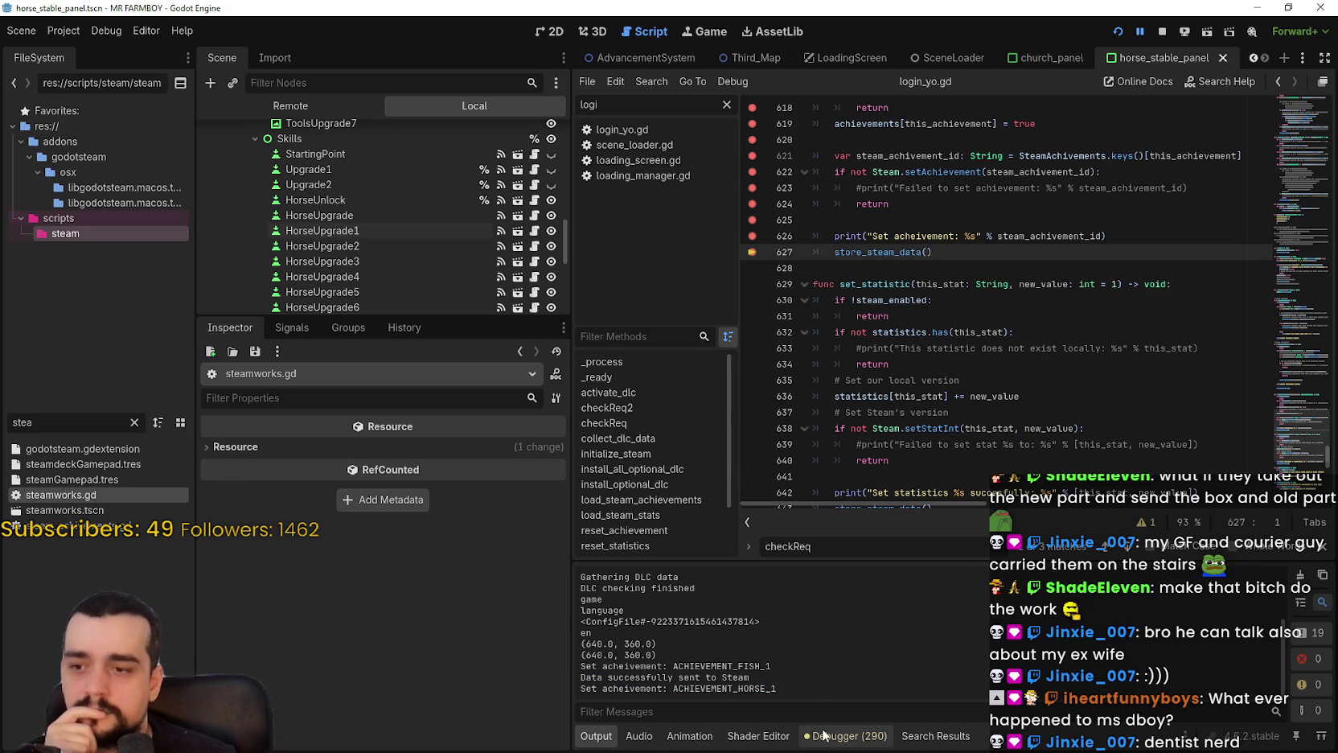
{"action": "left_click", "coordinate": [824, 735]}
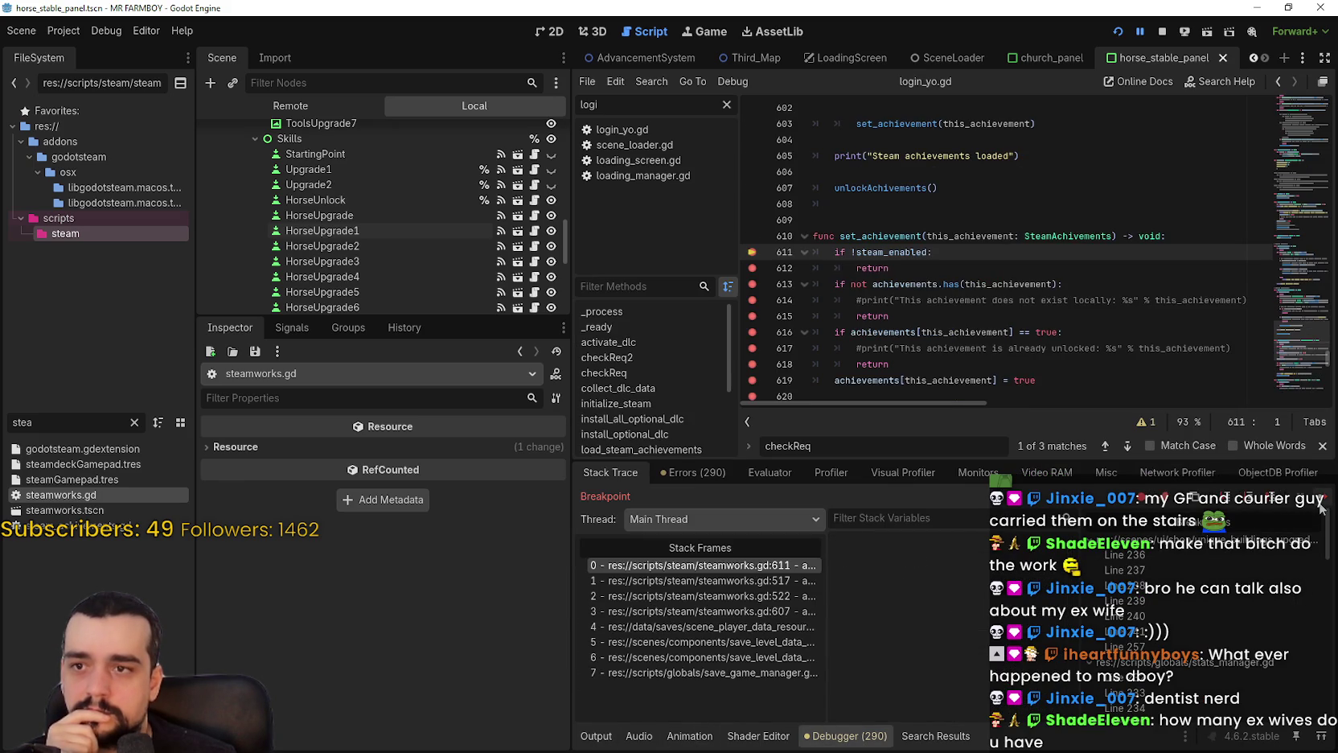
{"action": "key", "text": "F12"}
{"action": "key", "text": "F10"}
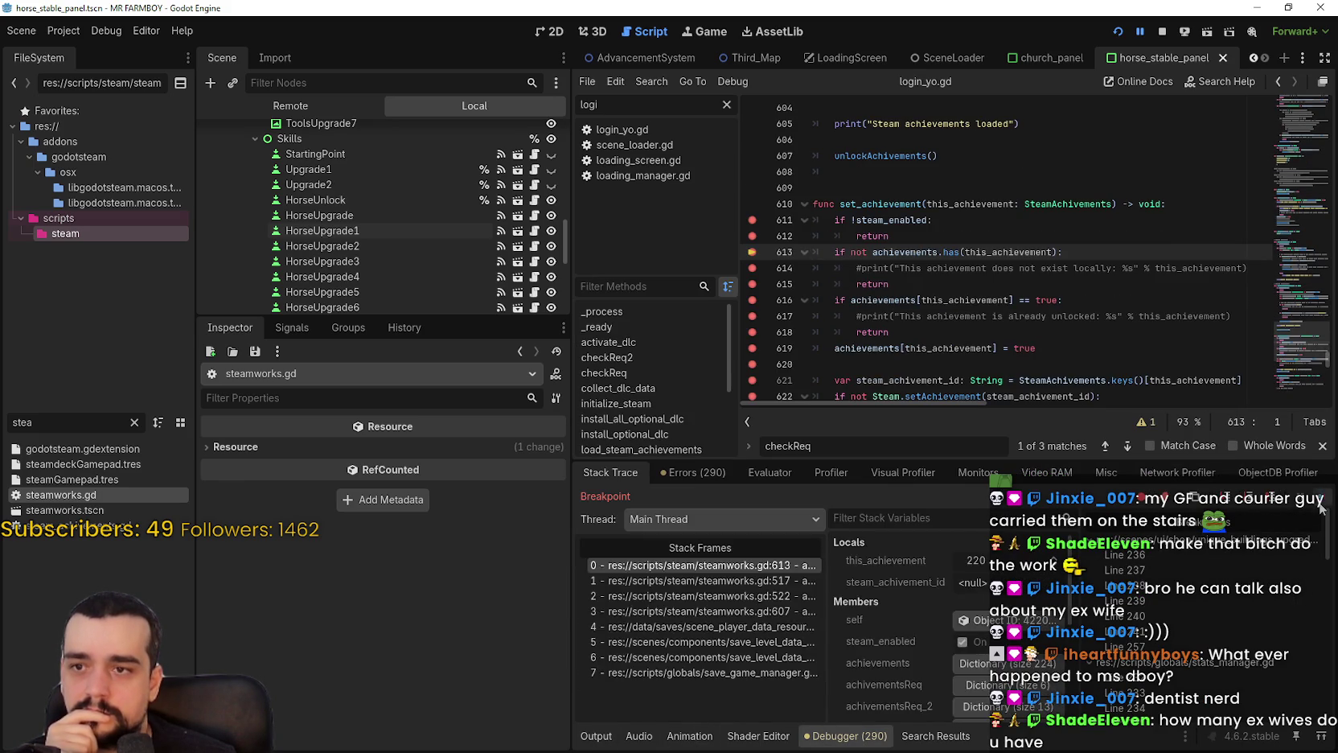
{"action": "key", "text": "F10"}
{"action": "key", "text": "F10"}
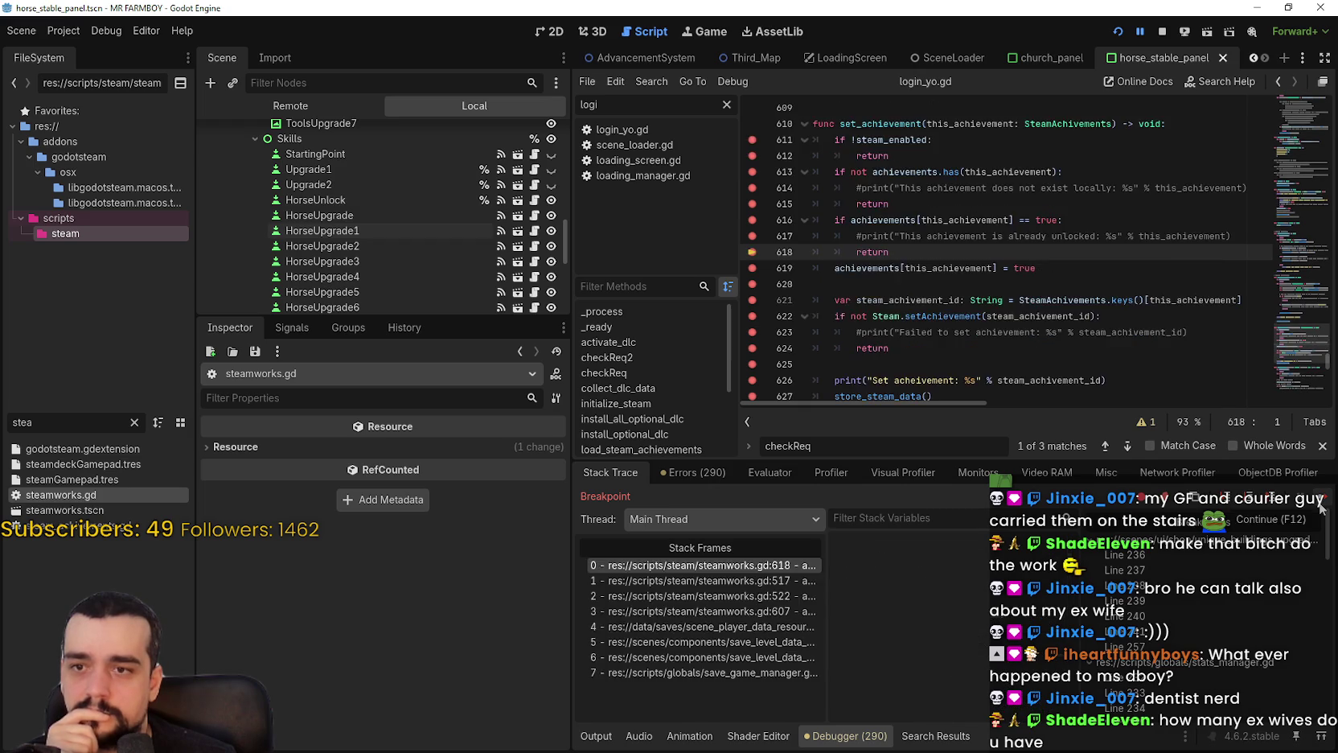
{"action": "key", "text": "F12"}
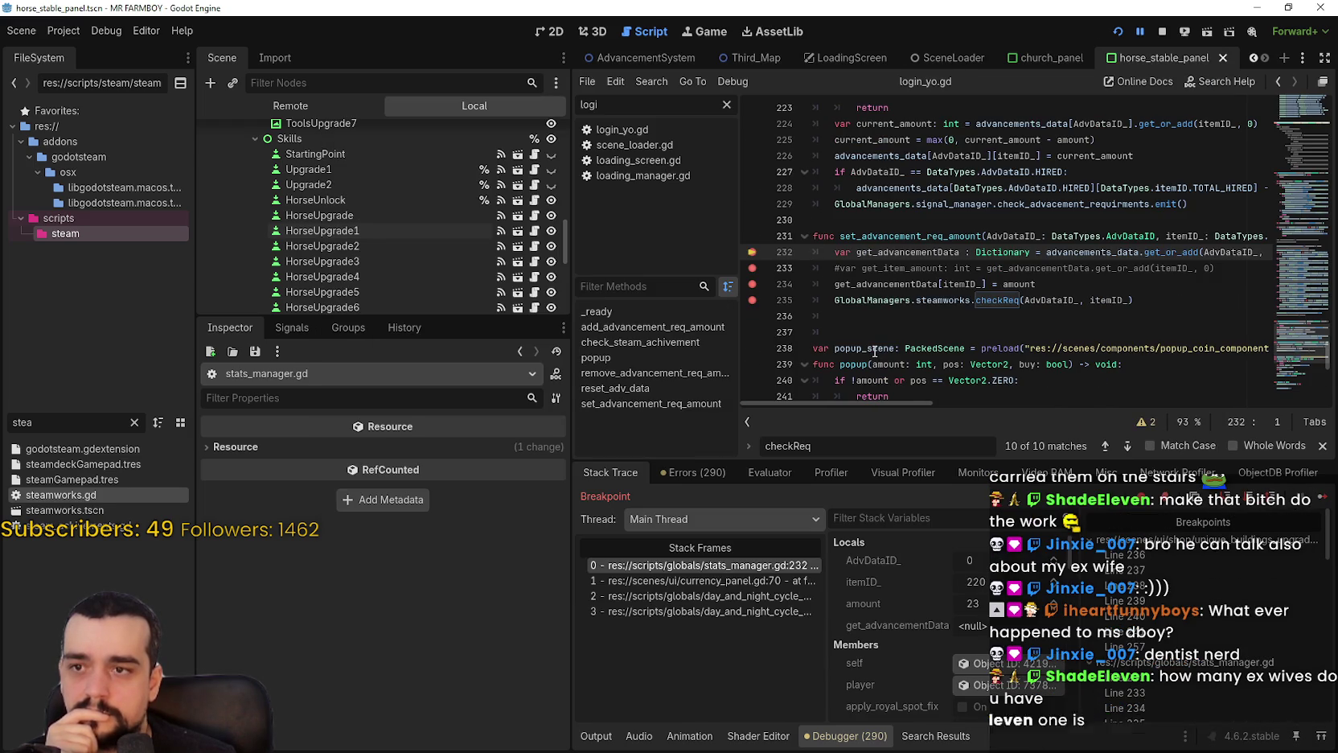
Continue from line 234 through the checkReq checks past lines 462 and 465, glancing at the log.
{"action": "left_click", "coordinate": [1319, 504]}
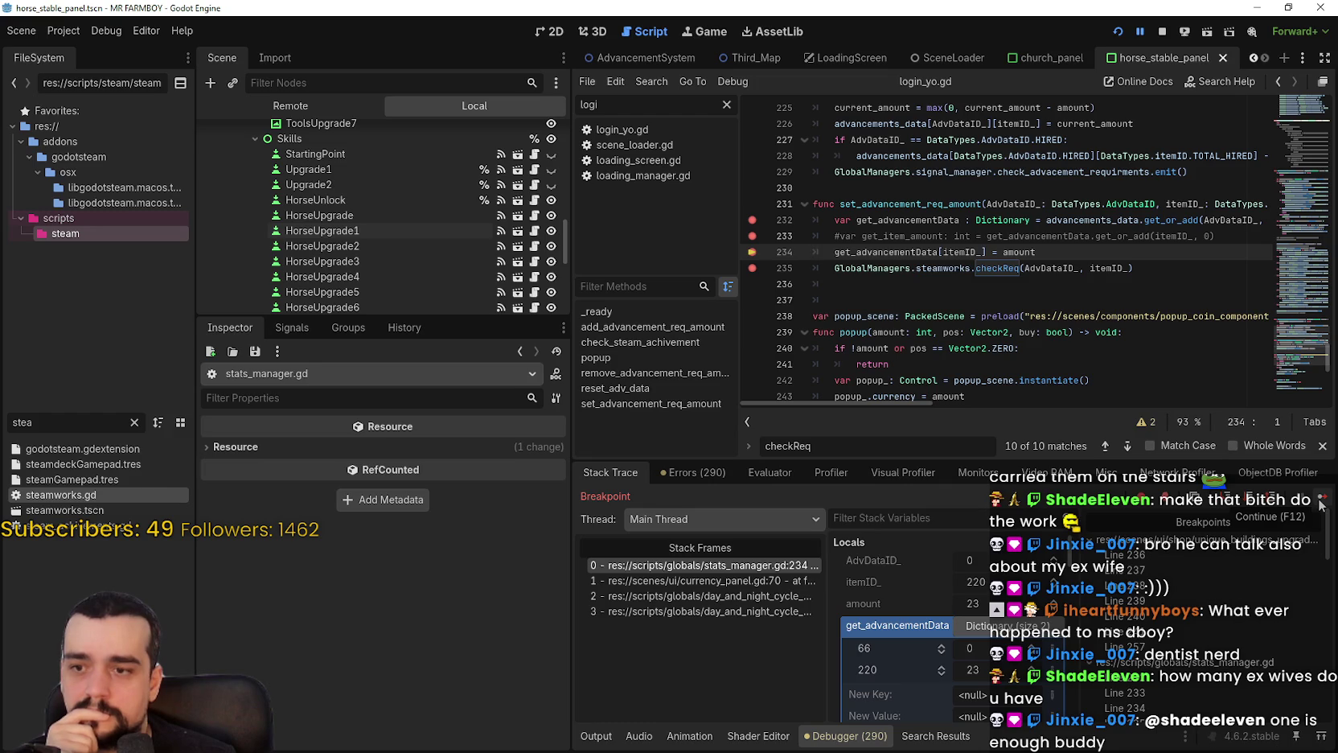
{"action": "left_click", "coordinate": [1320, 504]}
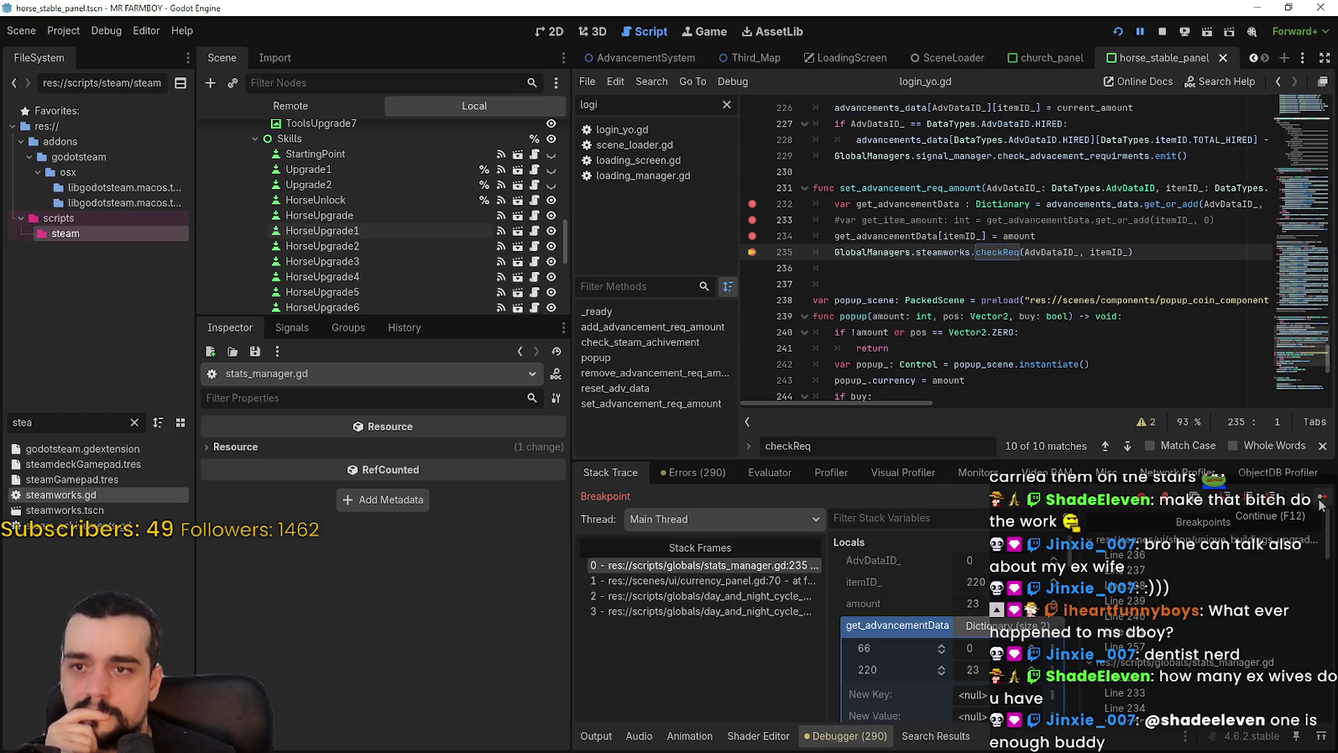
{"action": "left_click", "coordinate": [1319, 500]}
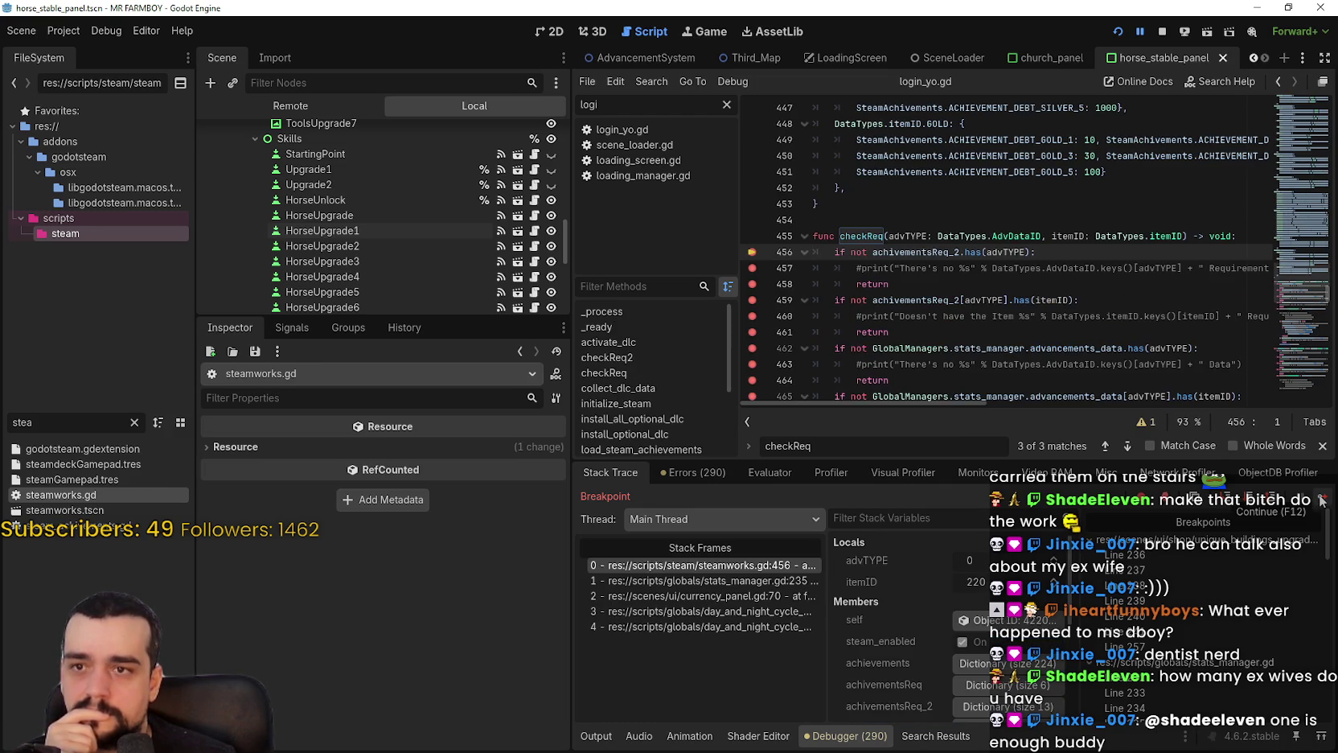
{"action": "left_click", "coordinate": [596, 735]}
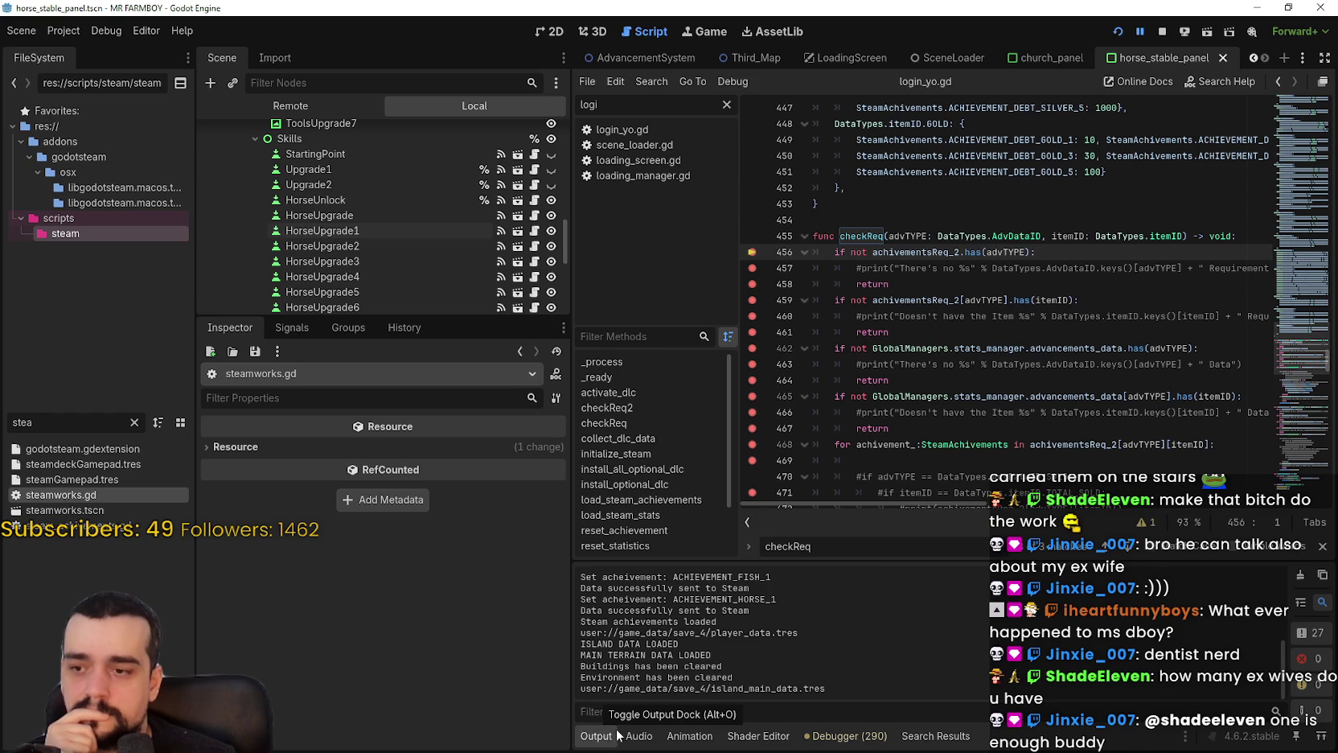
{"action": "left_click", "coordinate": [864, 735]}
{"action": "left_click", "coordinate": [1321, 497]}
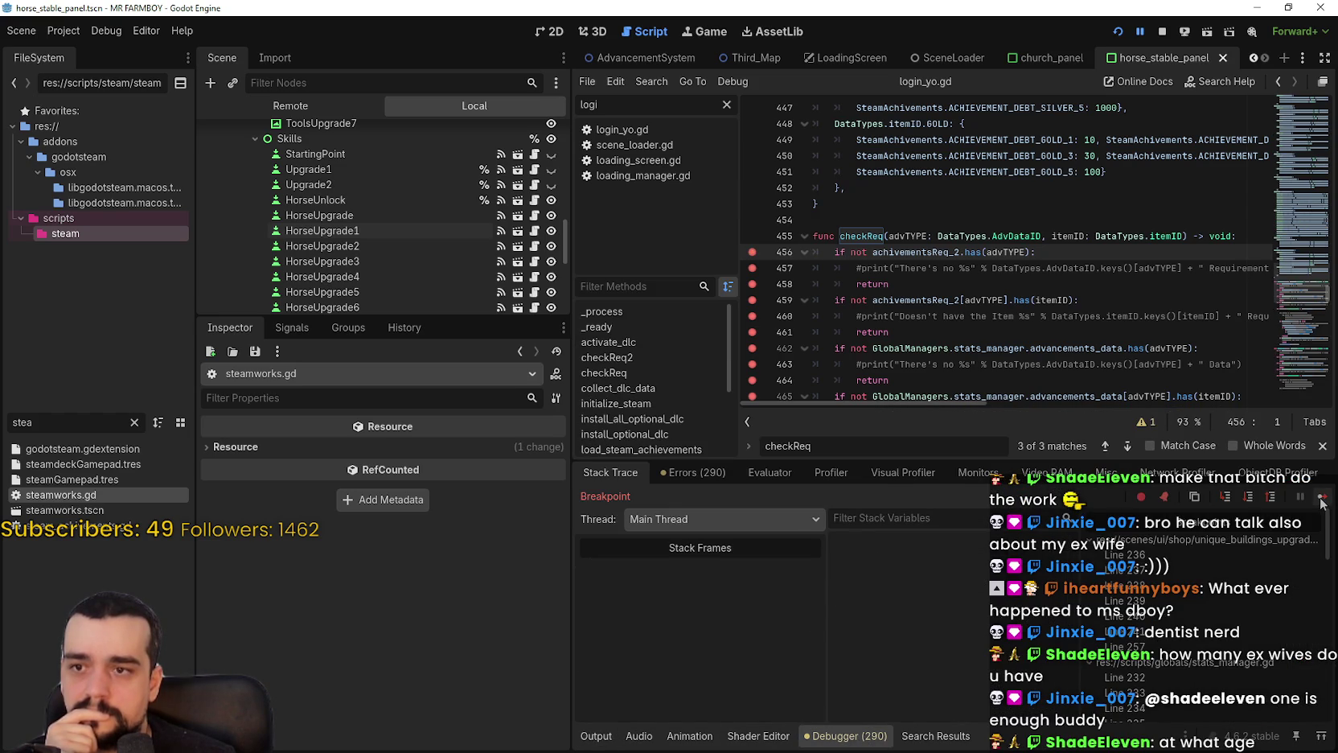
{"action": "left_click", "coordinate": [1321, 499]}
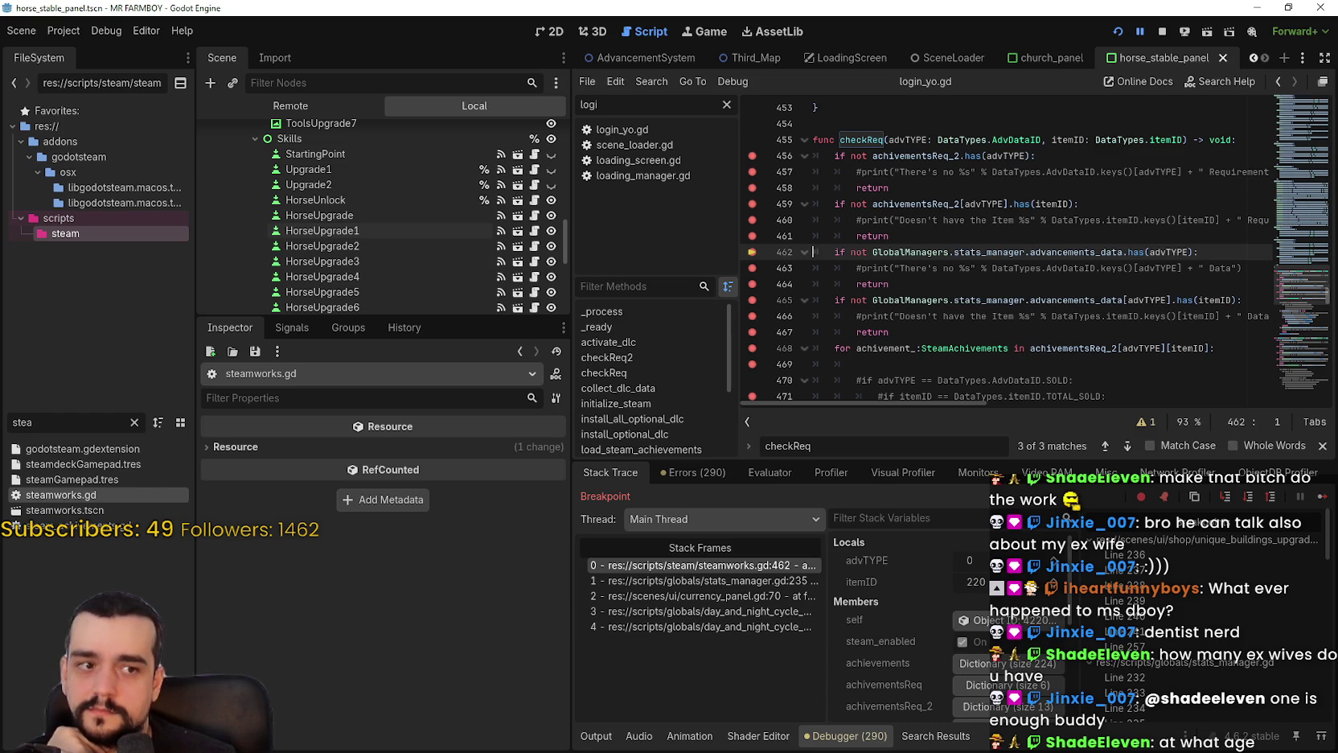
{"action": "left_click", "coordinate": [1321, 496]}
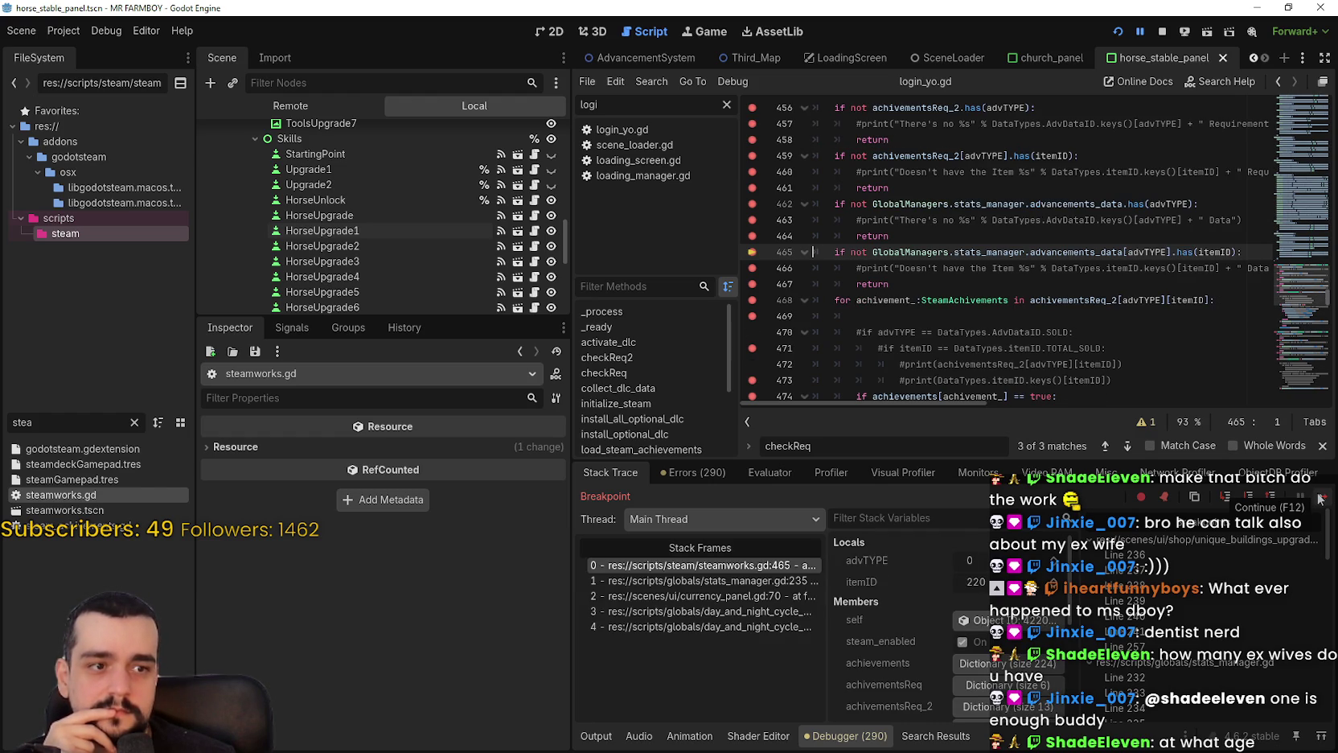
{"action": "left_click", "coordinate": [1321, 497]}
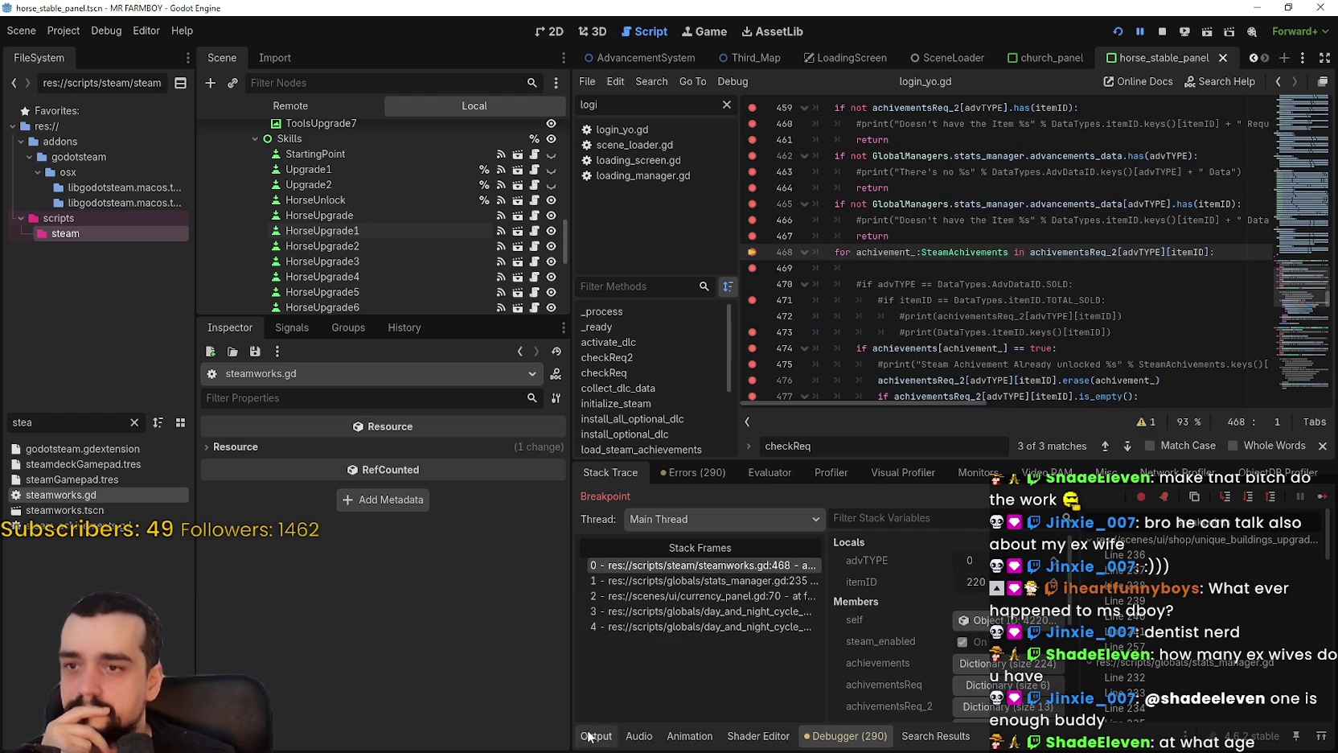
Advance to the unlock-amount check on line 482, compare it with the log, then continue.
{"action": "left_click", "coordinate": [613, 739]}
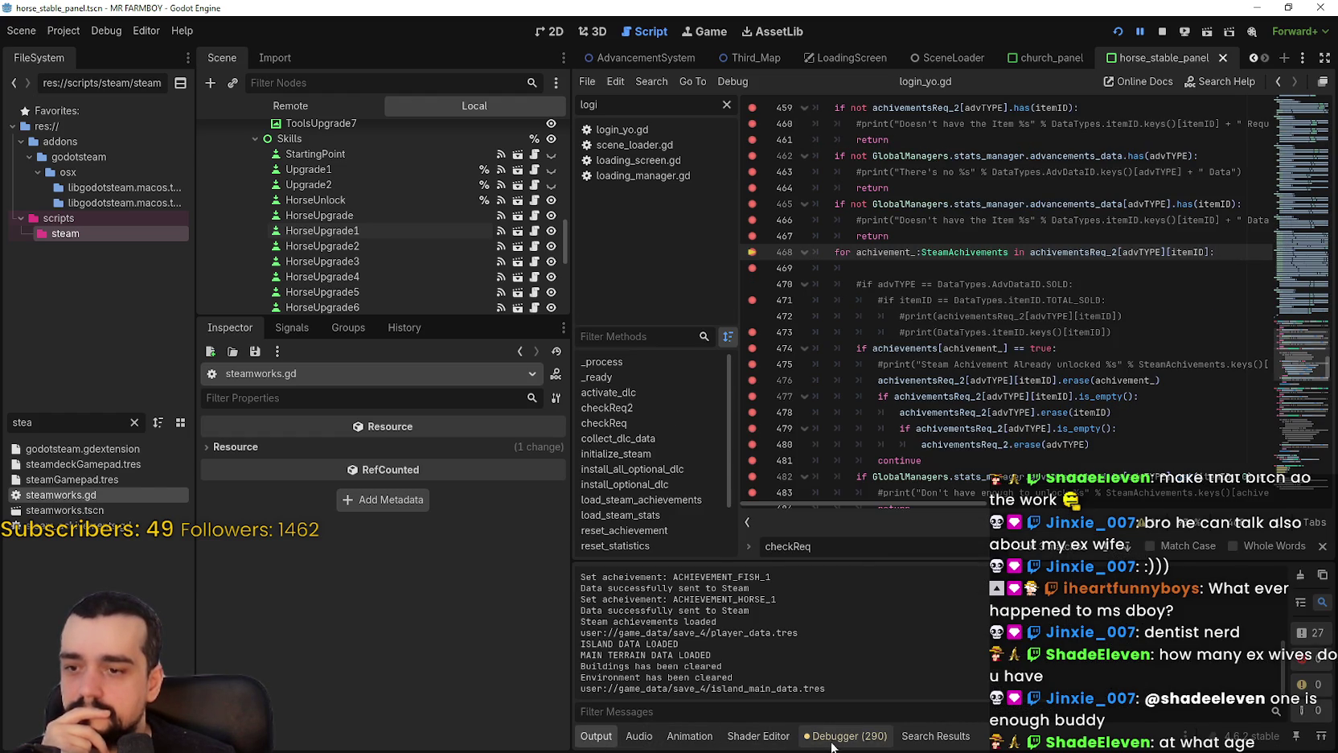
{"action": "left_click", "coordinate": [845, 736]}
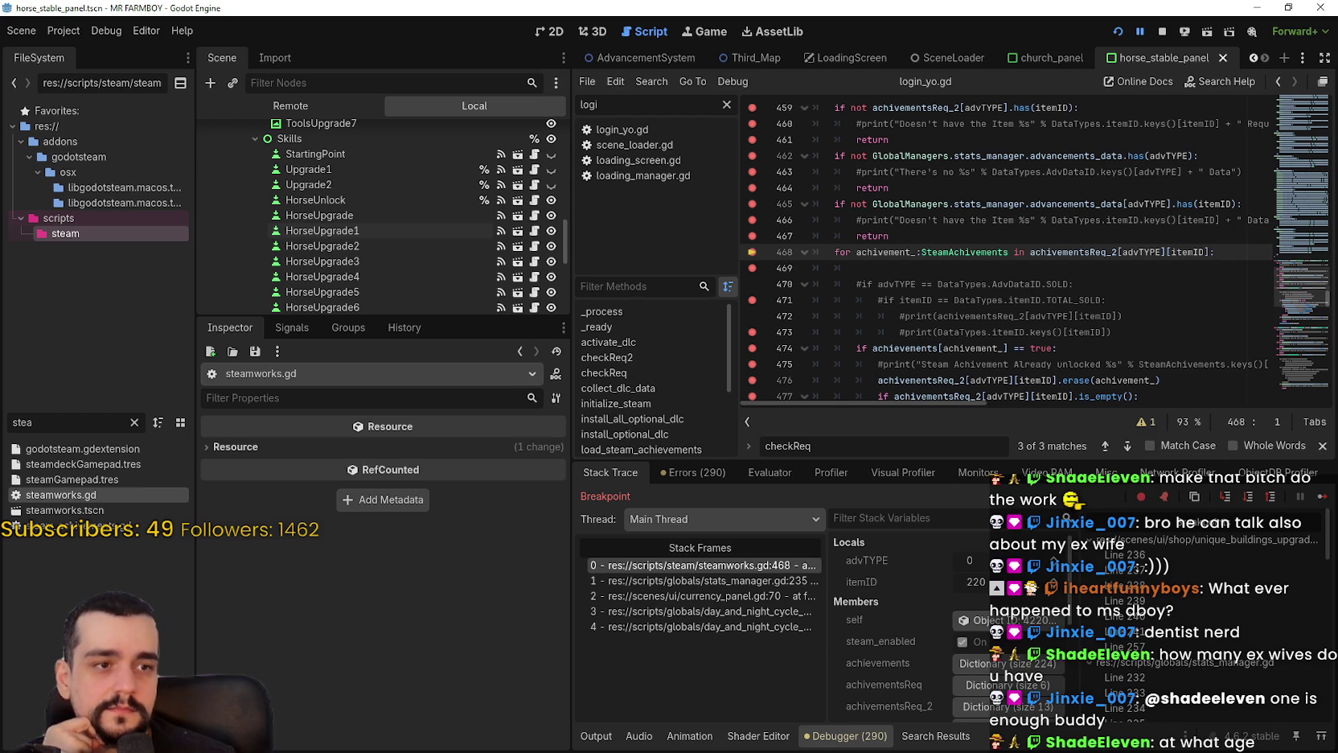
{"action": "left_click", "coordinate": [1321, 496]}
{"action": "left_click", "coordinate": [1321, 496]}
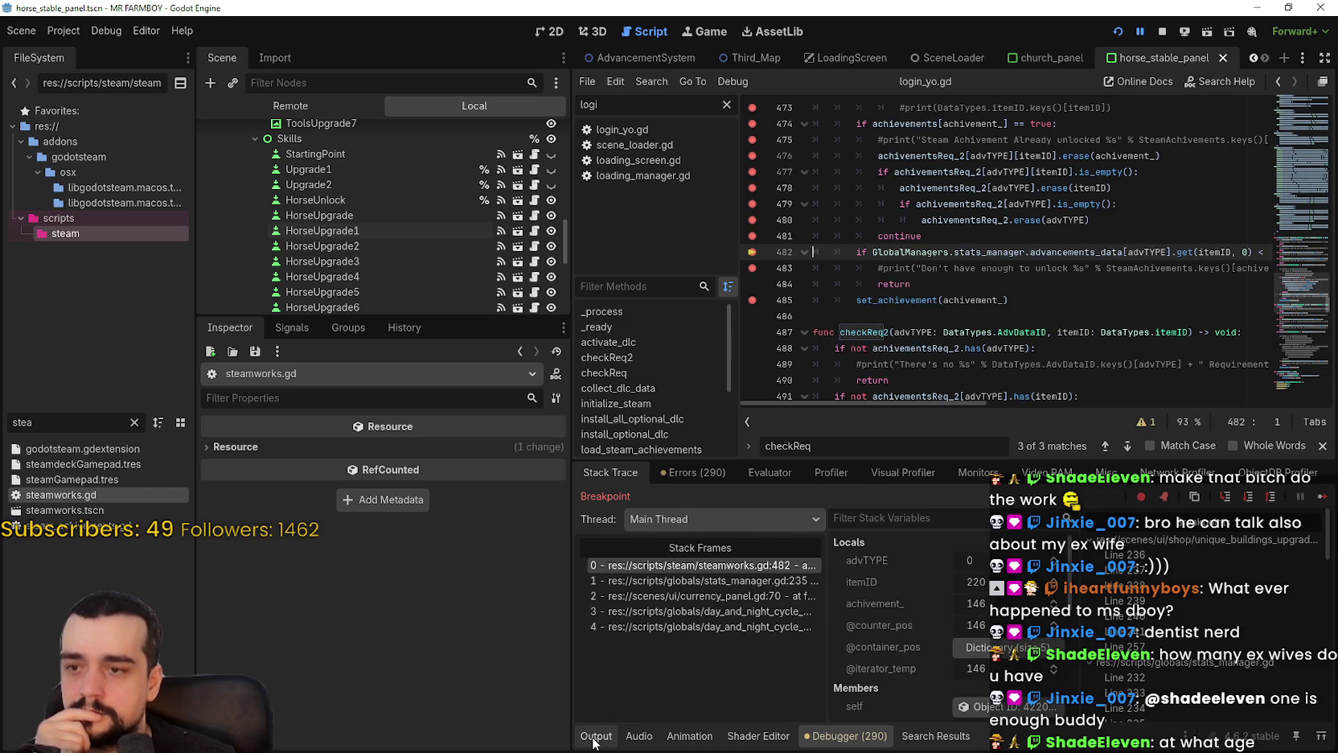
{"action": "left_click", "coordinate": [595, 735]}
{"action": "left_click", "coordinate": [846, 736]}
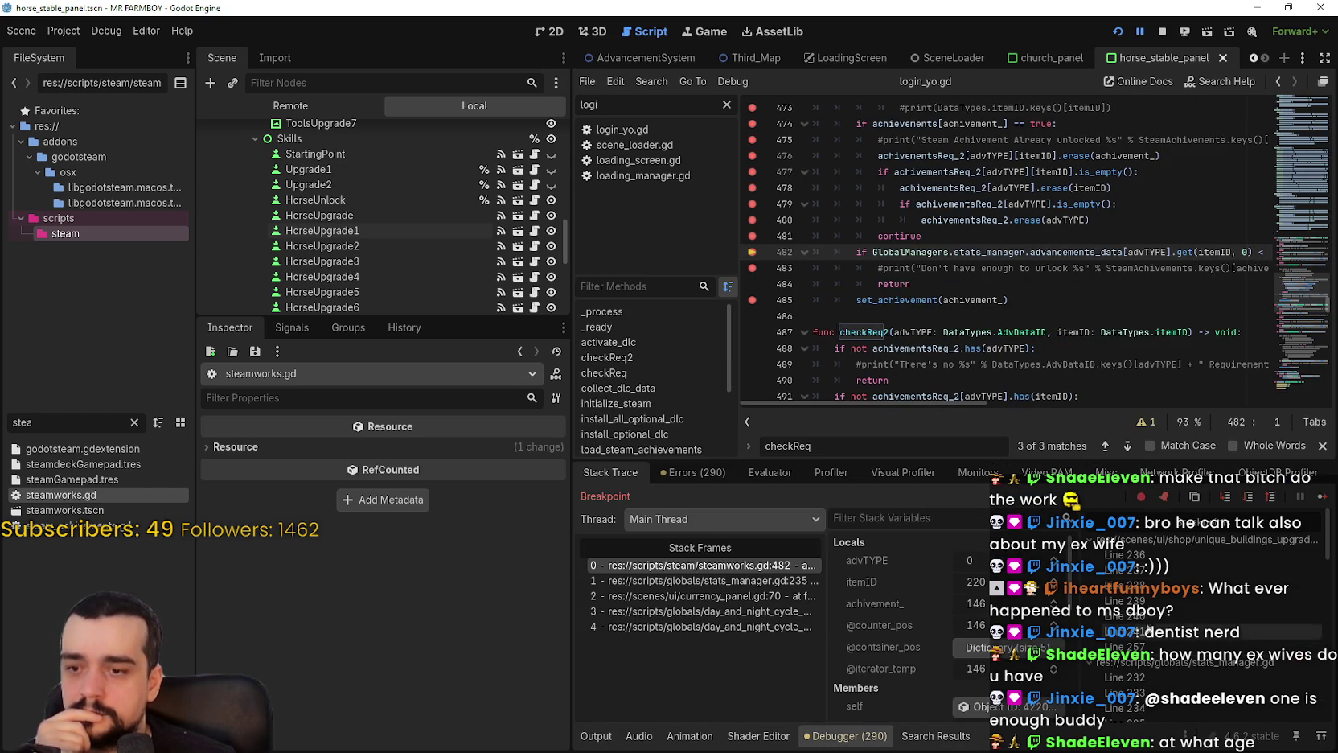
{"action": "mouse_move", "coordinate": [876, 407]}
{"action": "left_mouse_down"}
{"action": "mouse_move", "coordinate": [1016, 400]}
{"action": "mouse_move", "coordinate": [805, 416]}
{"action": "left_mouse_up"}
{"action": "left_click", "coordinate": [1323, 499]}
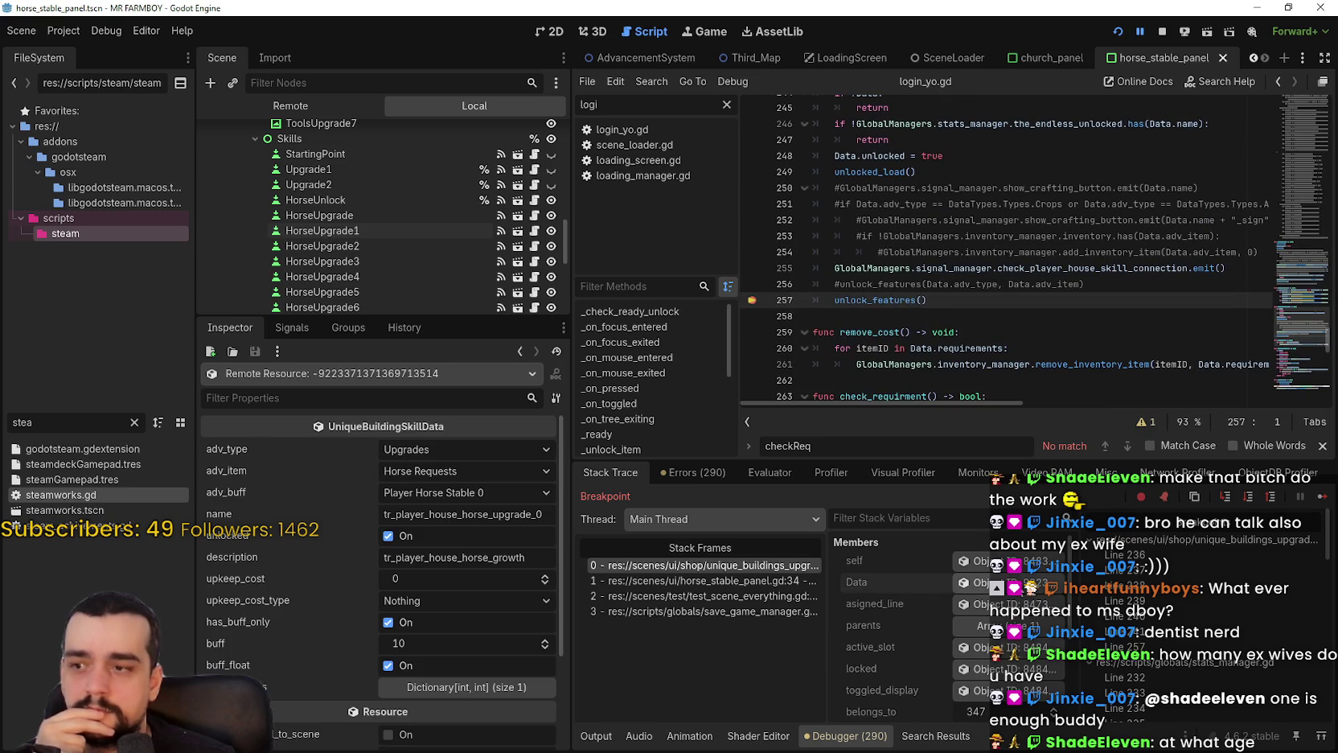
Continue past the repeated line 257 breakpoints to unlock_features and inspect the upgrade's Data values.
{"action": "left_click", "coordinate": [1319, 498]}
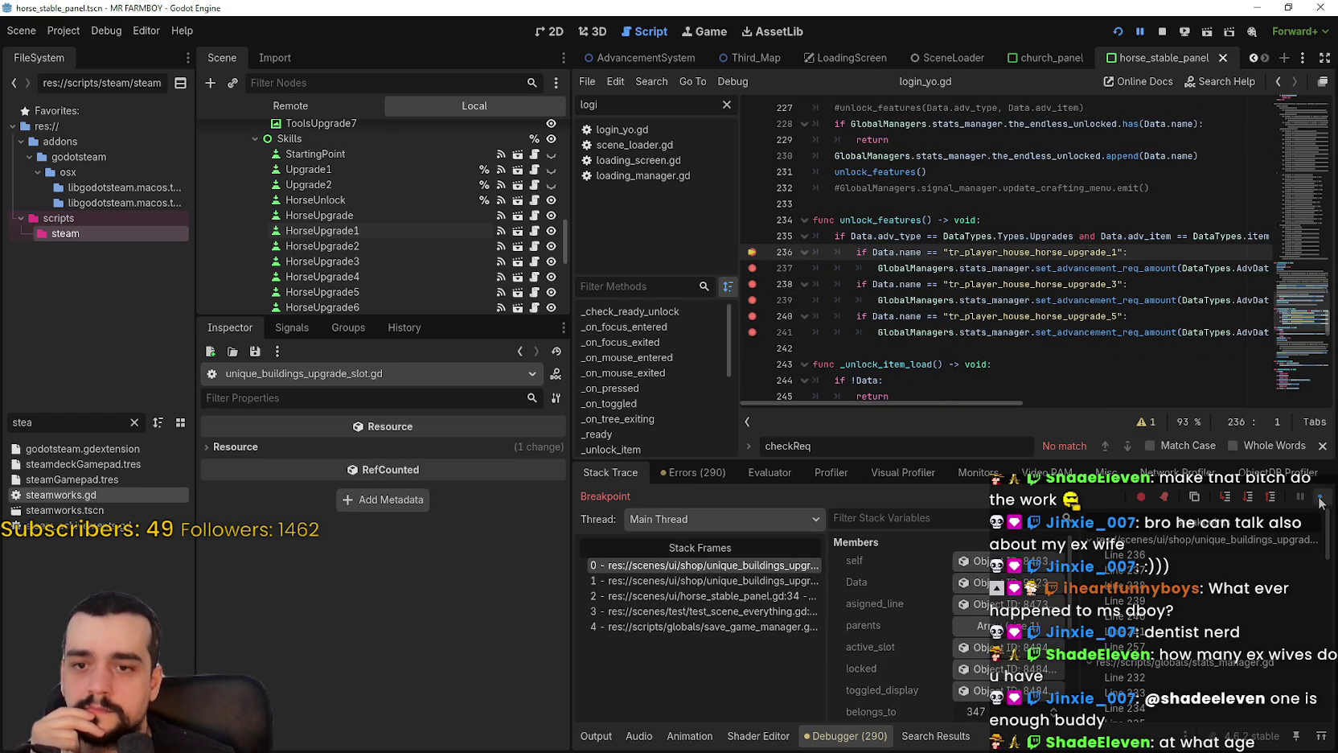
{"action": "left_click", "coordinate": [1321, 500]}
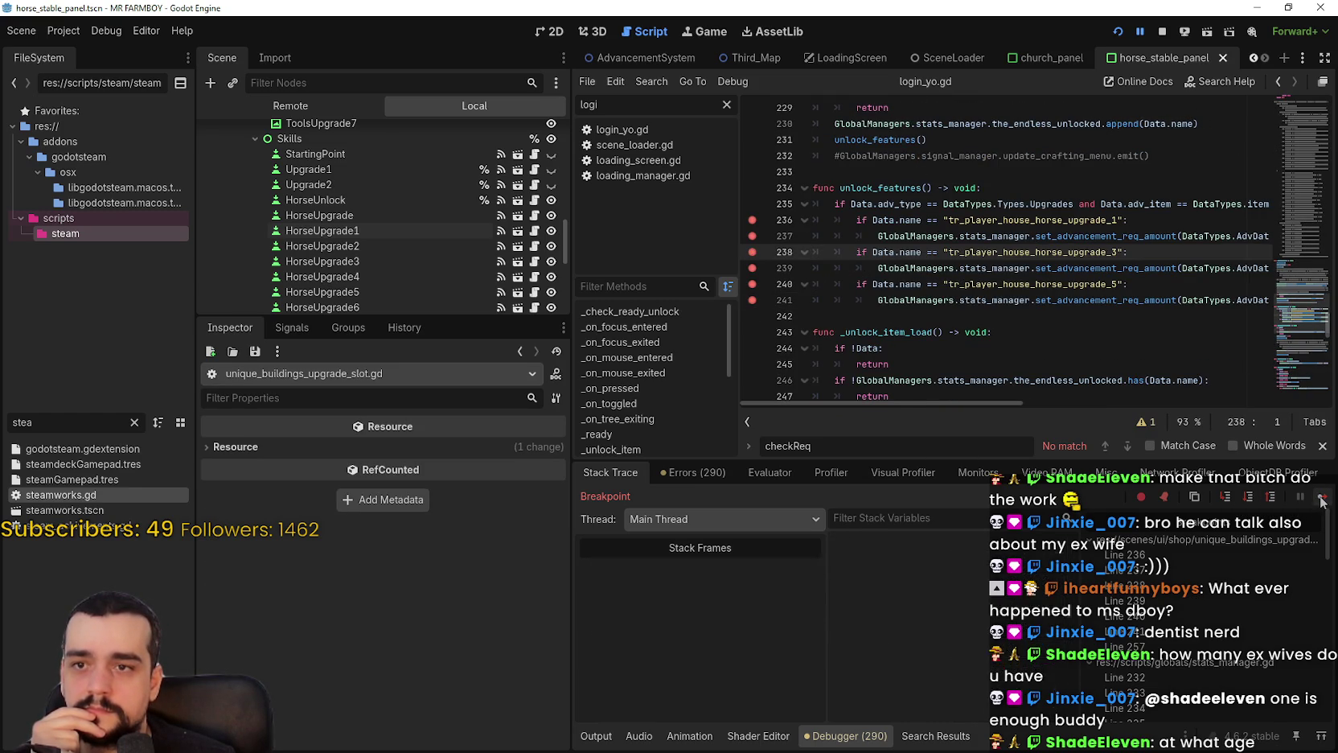
{"action": "left_click", "coordinate": [1321, 500]}
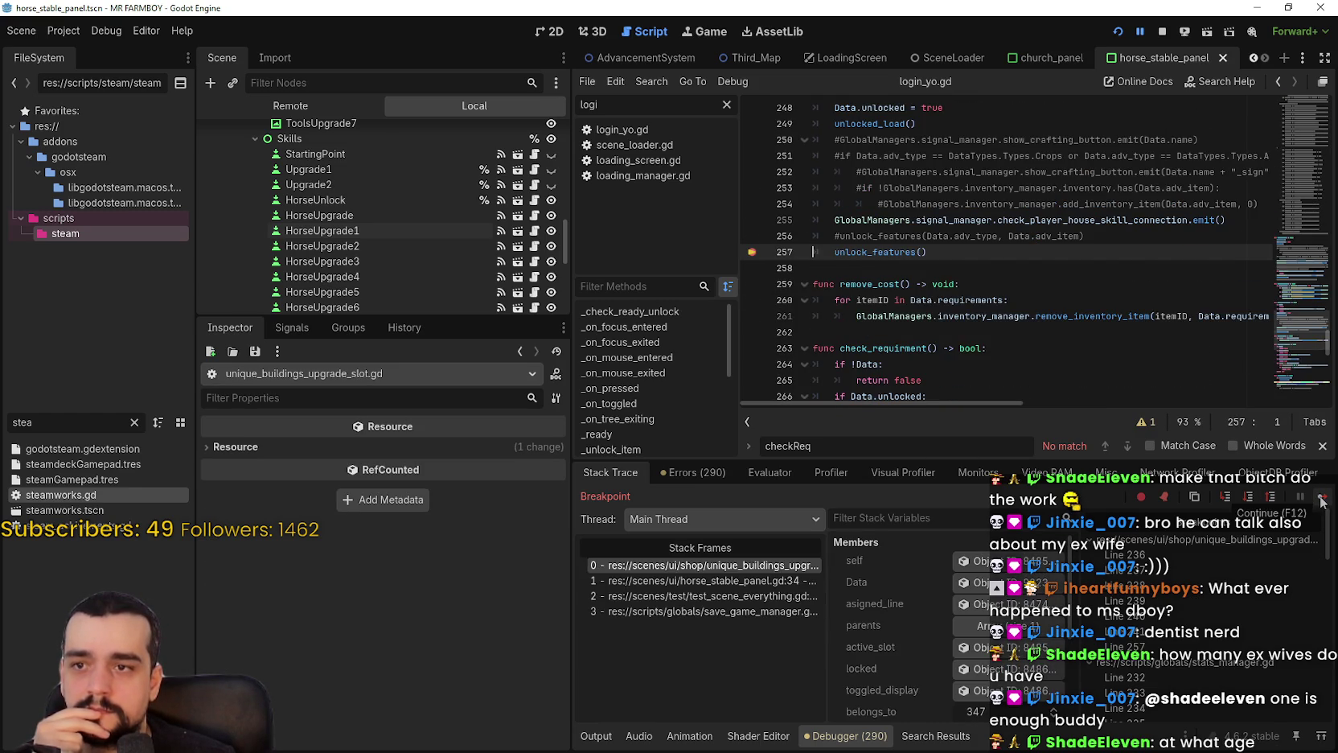
{"action": "left_click", "coordinate": [1321, 500]}
{"action": "left_click", "coordinate": [973, 582]}
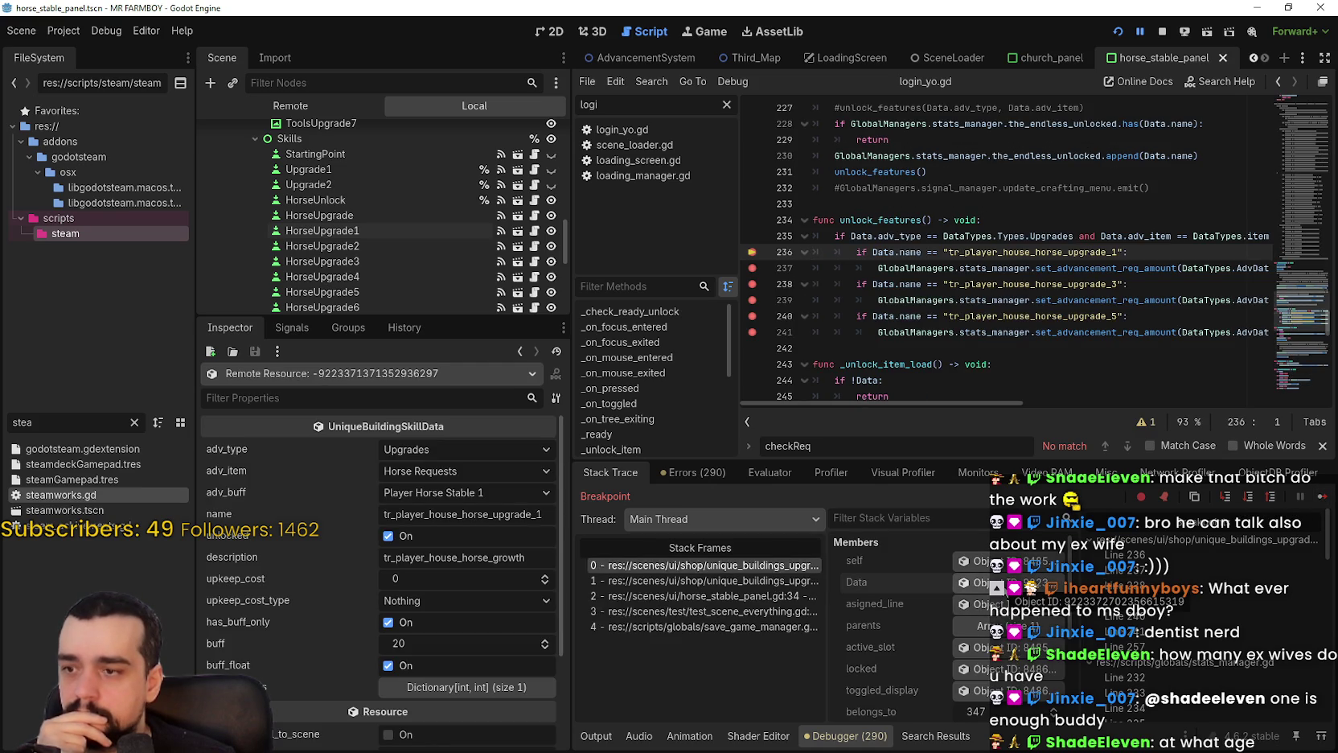
Continue through set_advancement_req_amount to line 235 of stats_manager.gd, inspecting itemID_, then into checkReq.
{"action": "left_click", "coordinate": [1322, 500]}
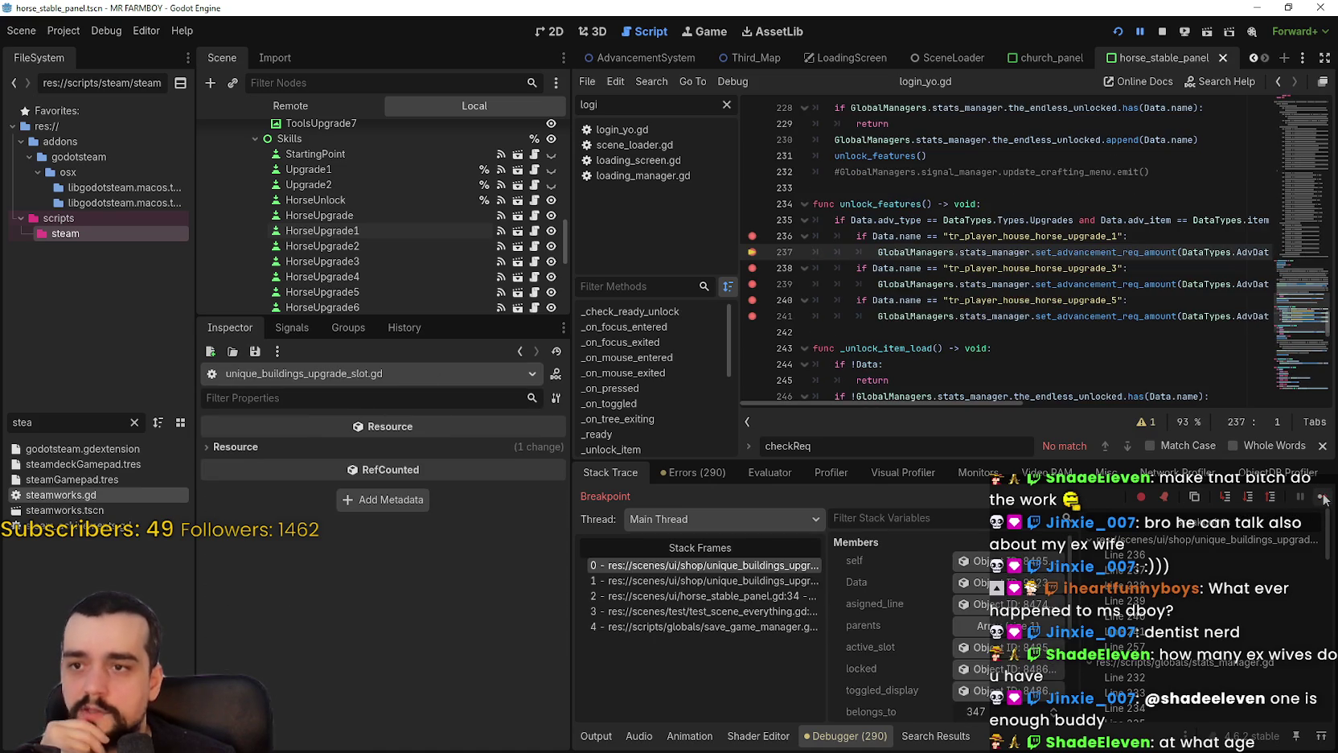
{"action": "left_click", "coordinate": [1322, 498]}
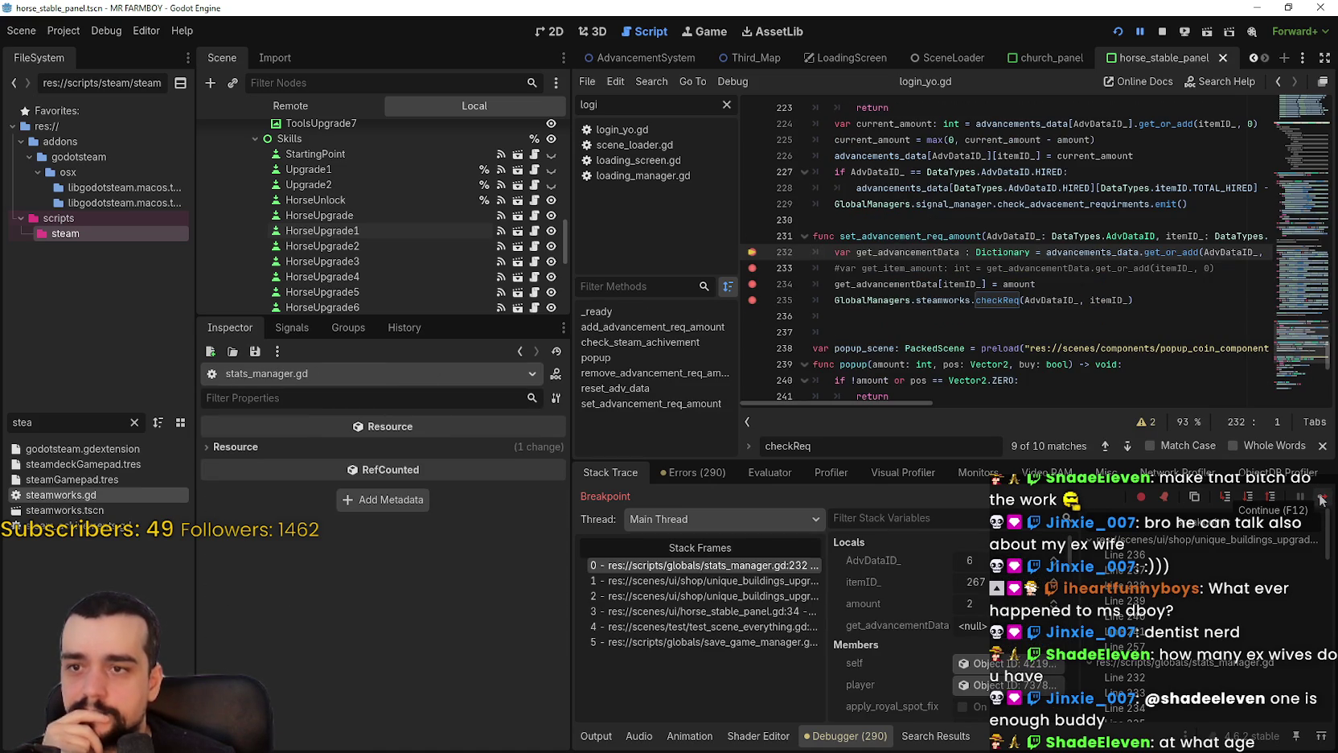
{"action": "left_click", "coordinate": [1322, 499]}
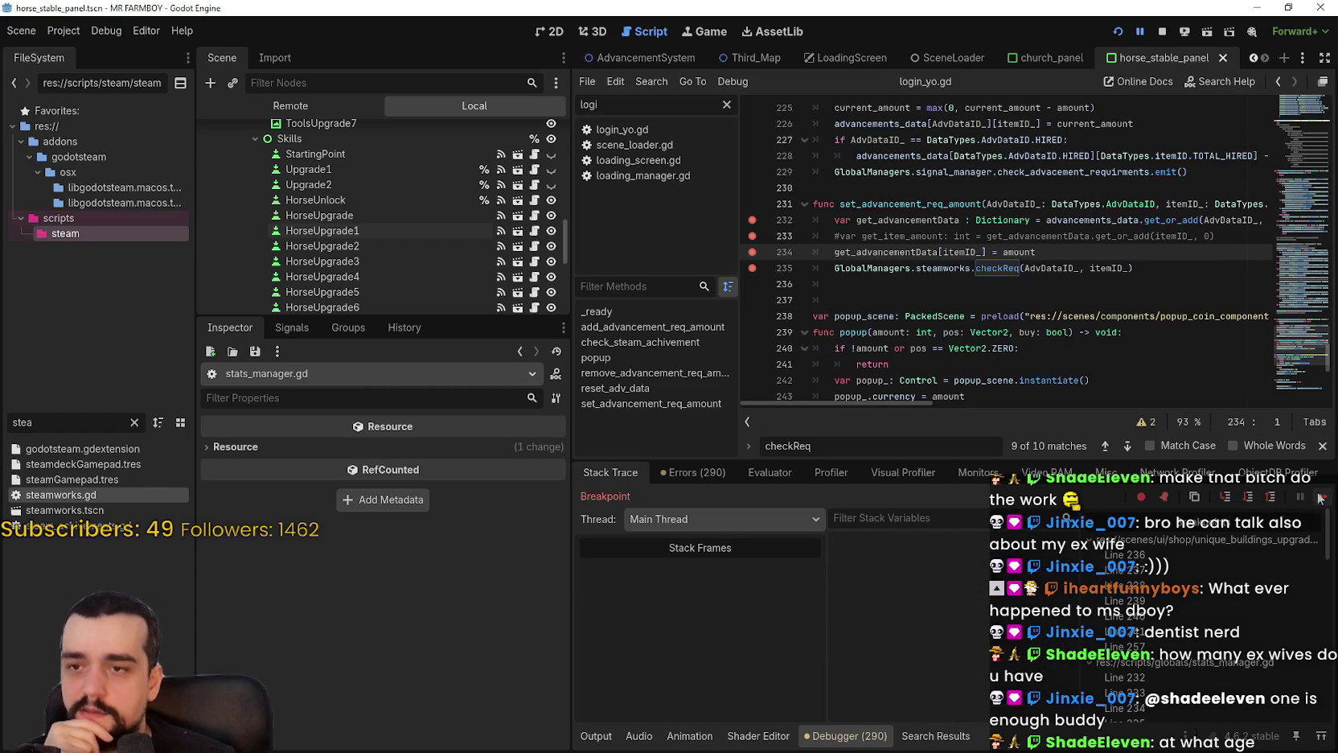
{"action": "left_click", "coordinate": [1321, 499]}
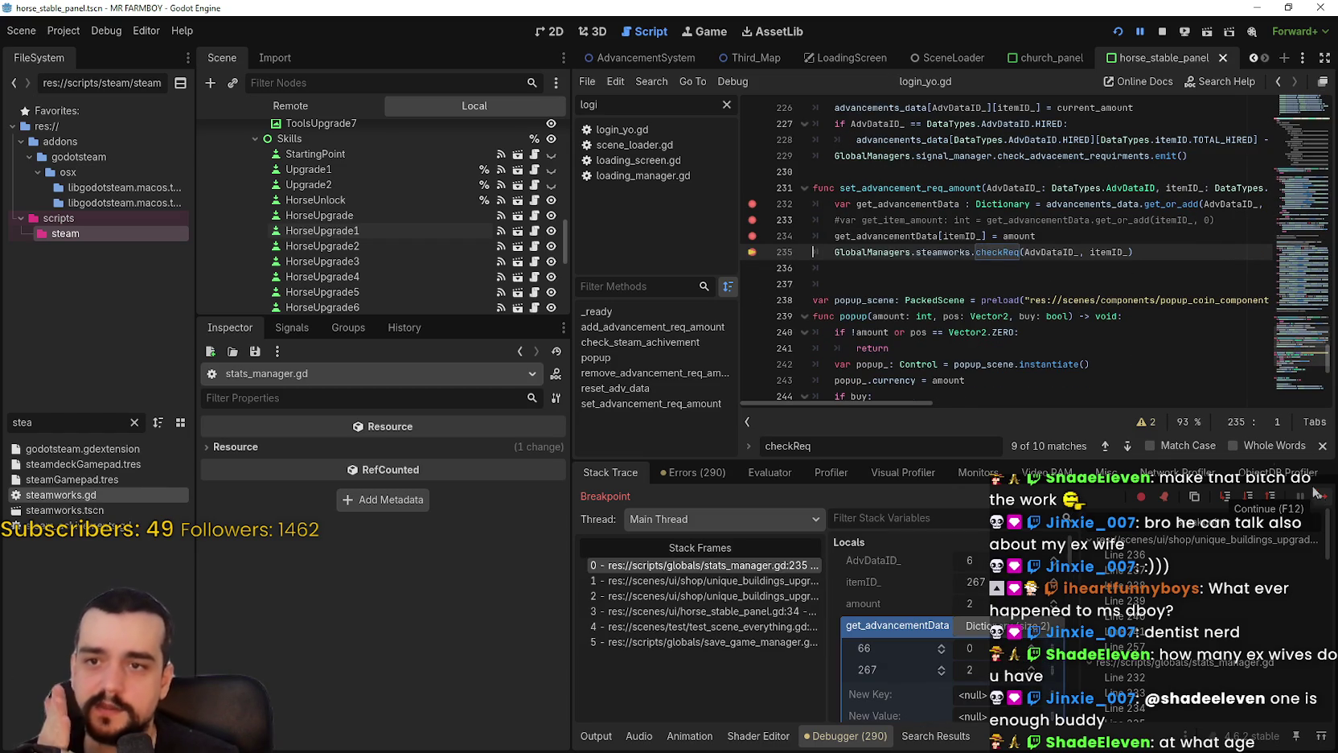
{"action": "double_click", "coordinate": [1110, 252]}
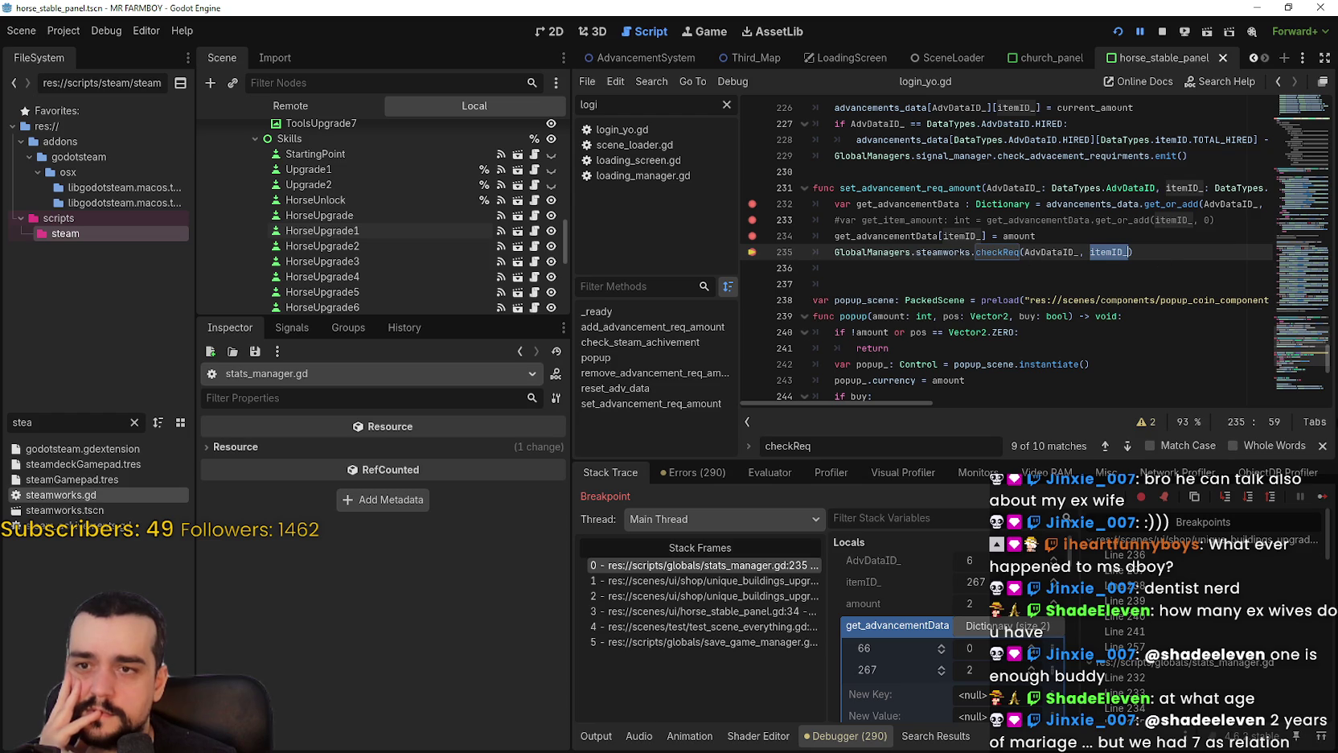
{"action": "left_click", "coordinate": [1323, 498]}
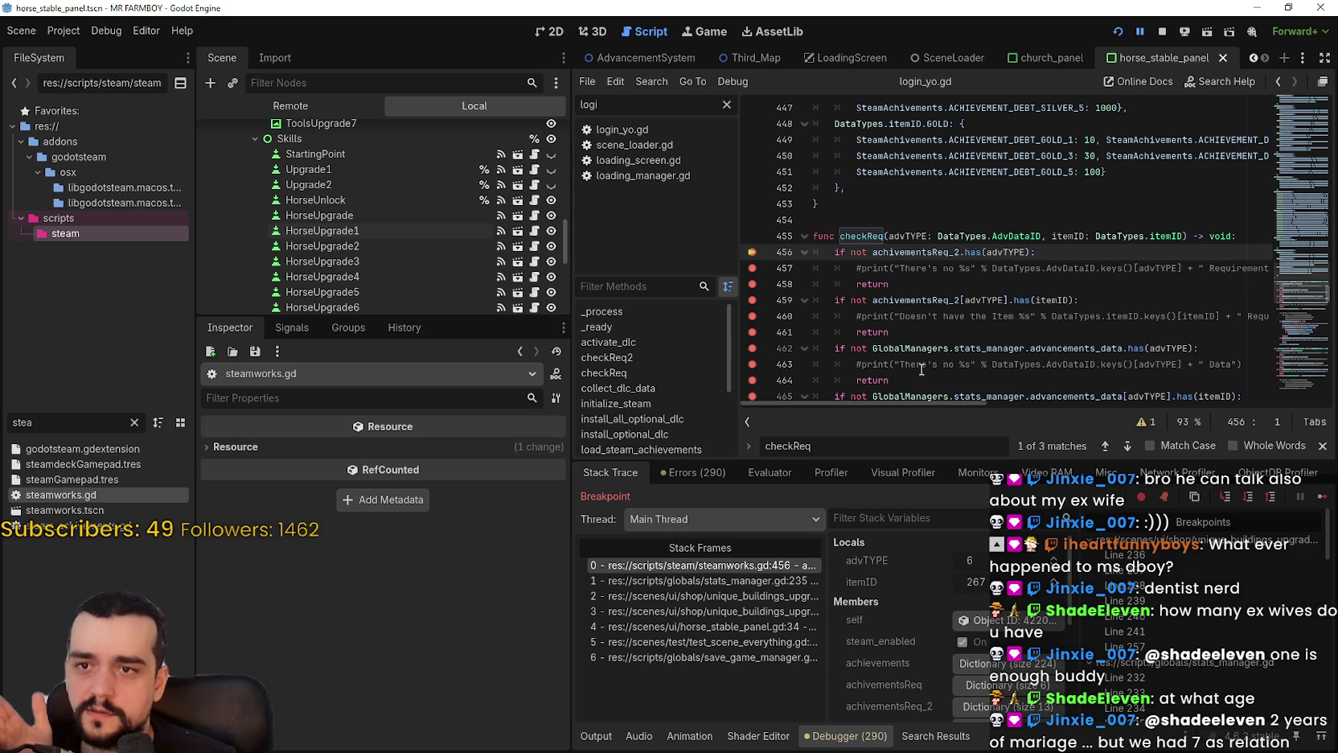
Continue past the checkReq breakpoints to line 474 and read achivement_ (220) for itemID 267.
{"action": "scroll", "coordinate": [920, 366], "scroll_direction": "down", "scroll_amount": 1}
{"action": "scroll", "coordinate": [920, 365], "scroll_direction": "down", "scroll_amount": 2}
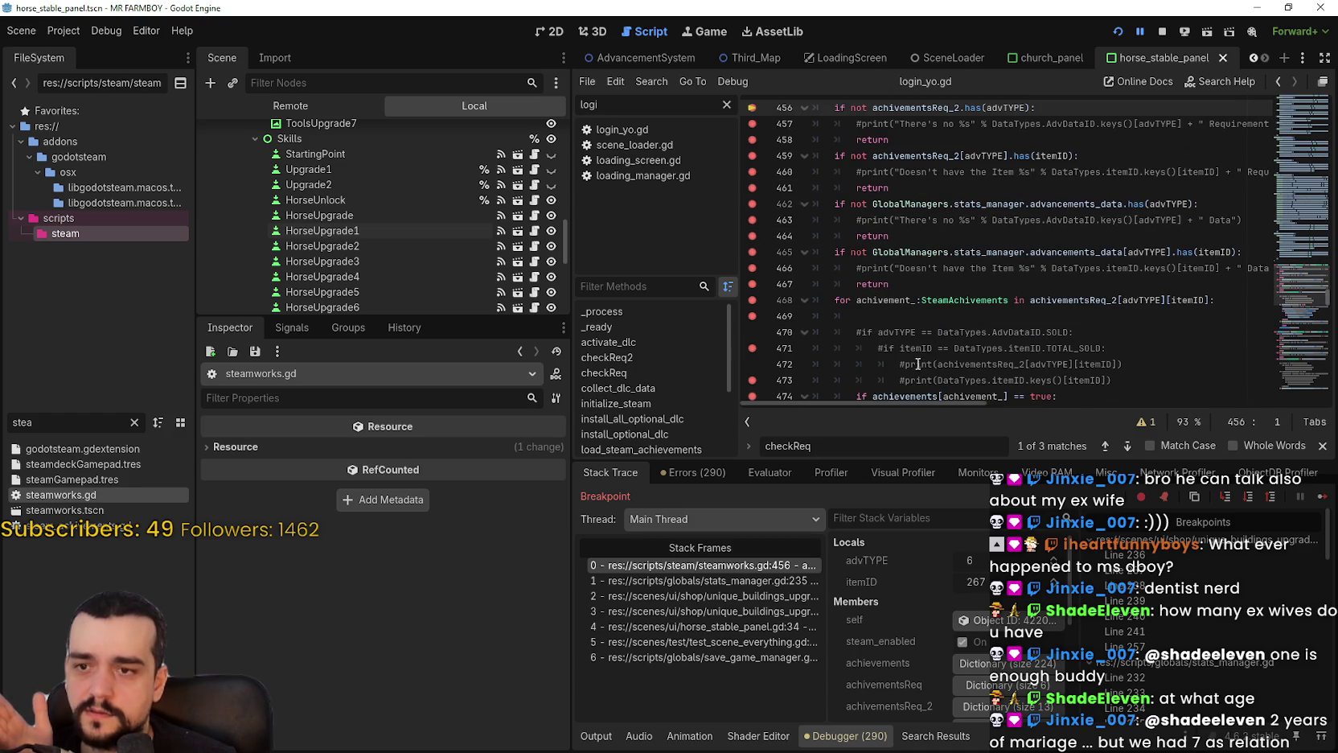
{"action": "scroll", "coordinate": [918, 363], "scroll_direction": "up", "scroll_amount": 1}
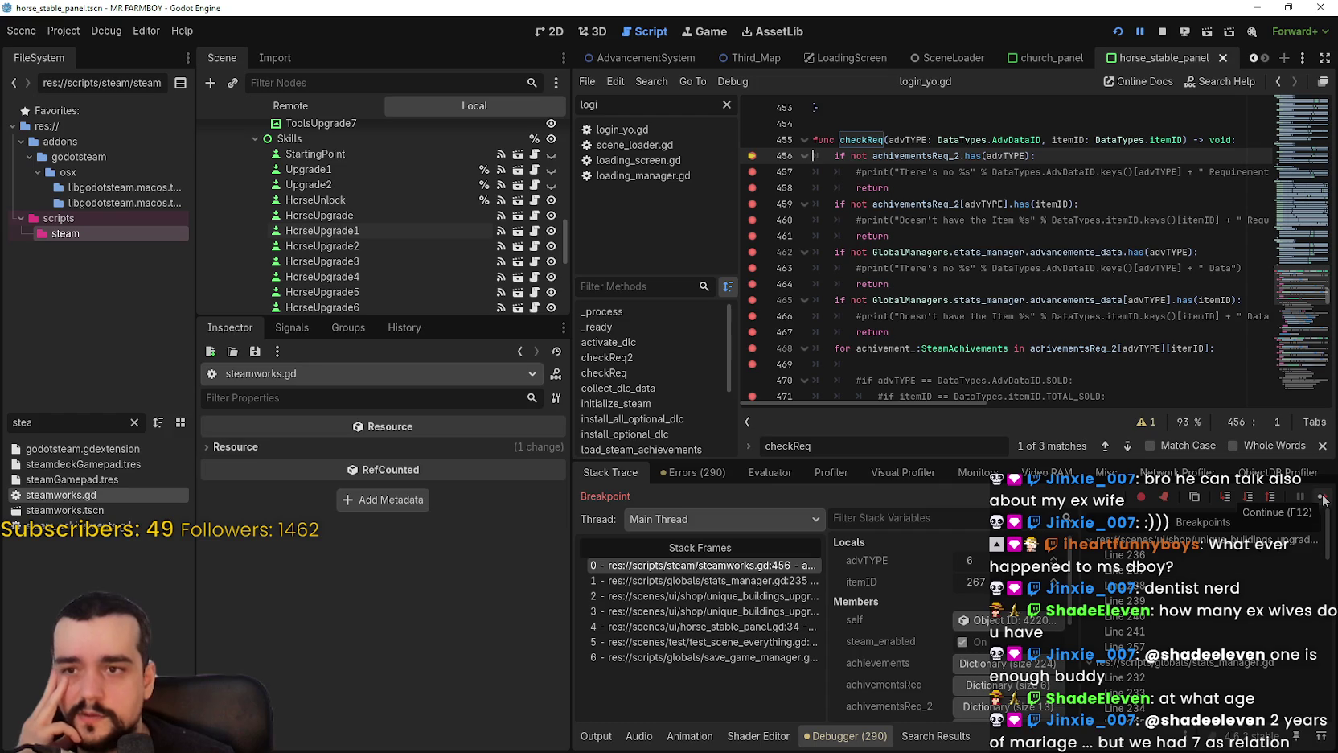
{"action": "left_click", "coordinate": [1321, 498]}
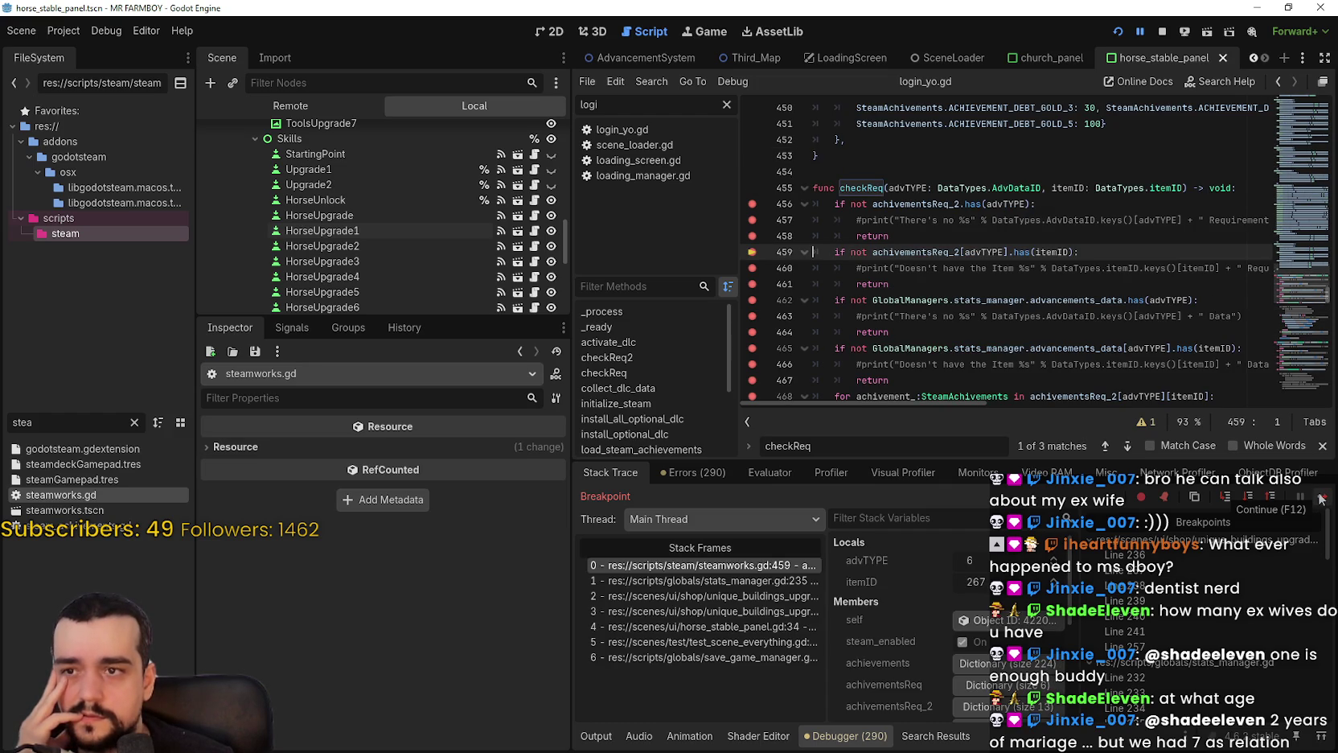
{"action": "left_click", "coordinate": [1322, 497]}
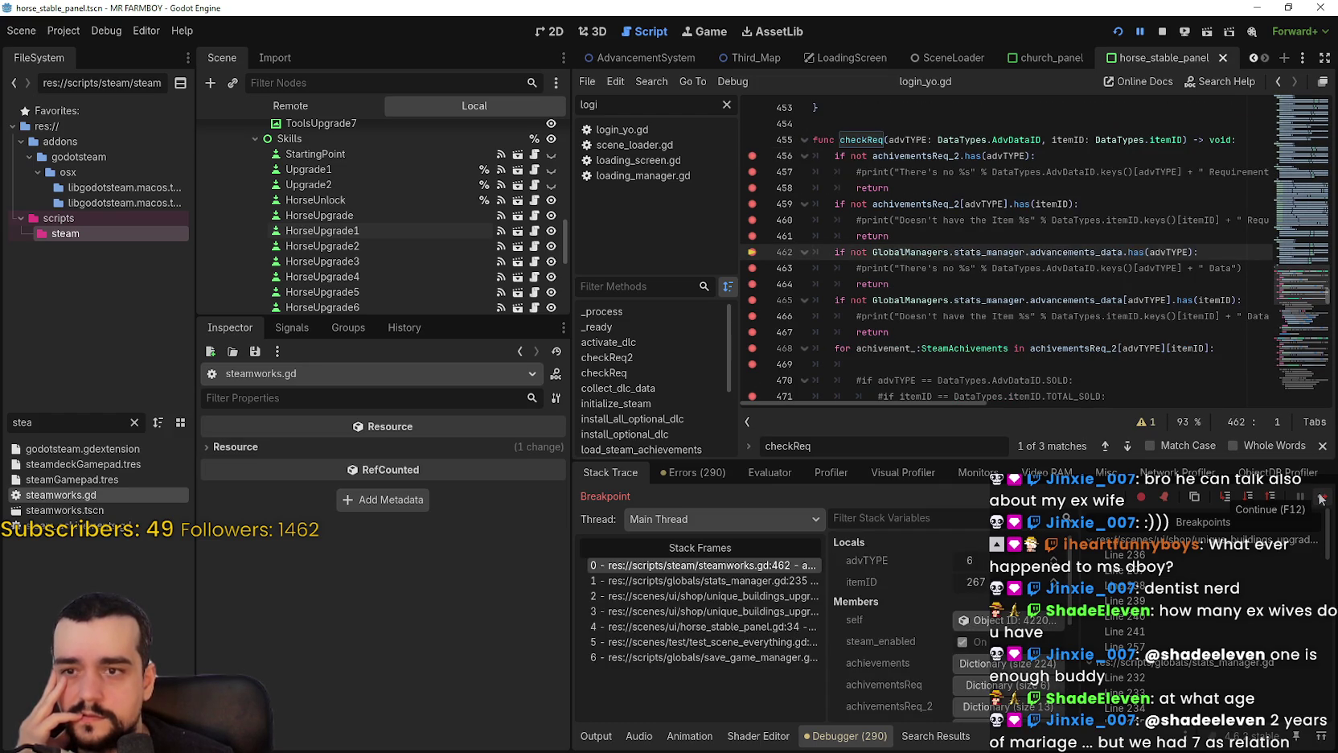
{"action": "left_click", "coordinate": [1321, 498]}
{"action": "left_click", "coordinate": [1321, 497]}
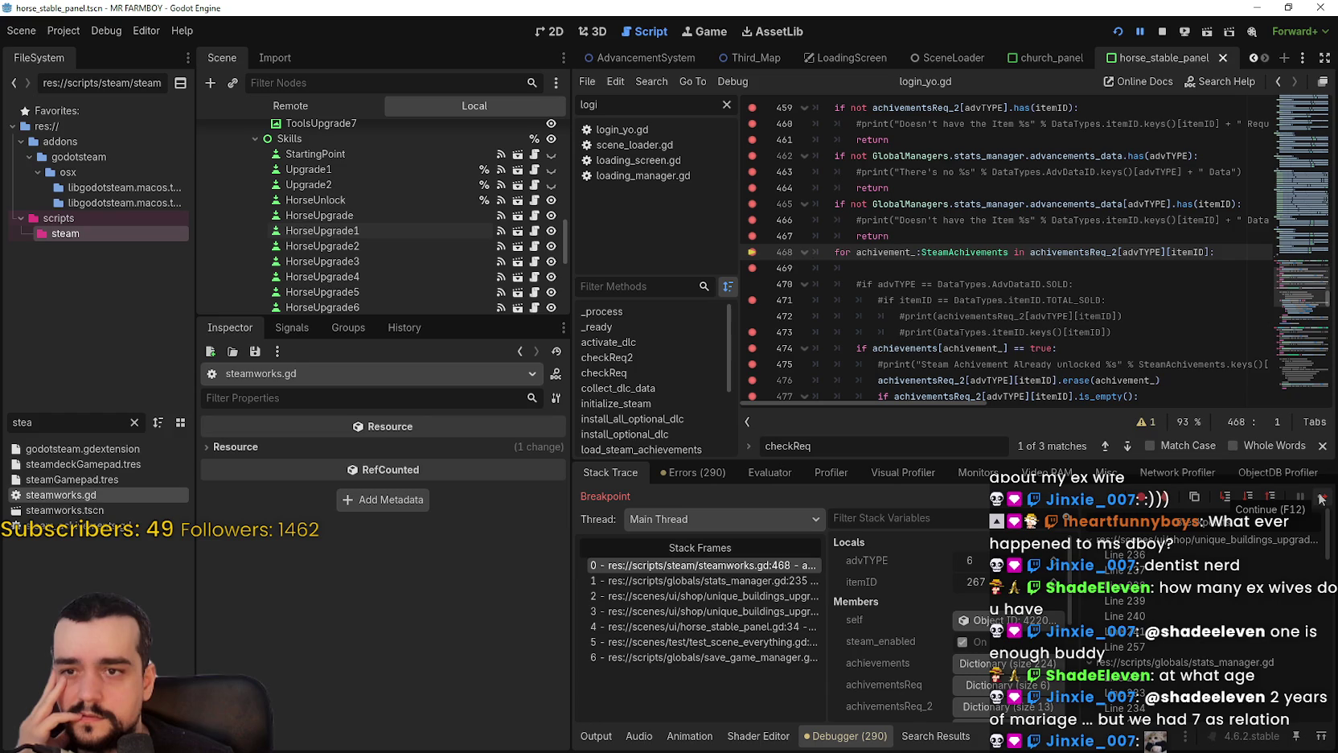
{"action": "left_click", "coordinate": [1321, 498]}
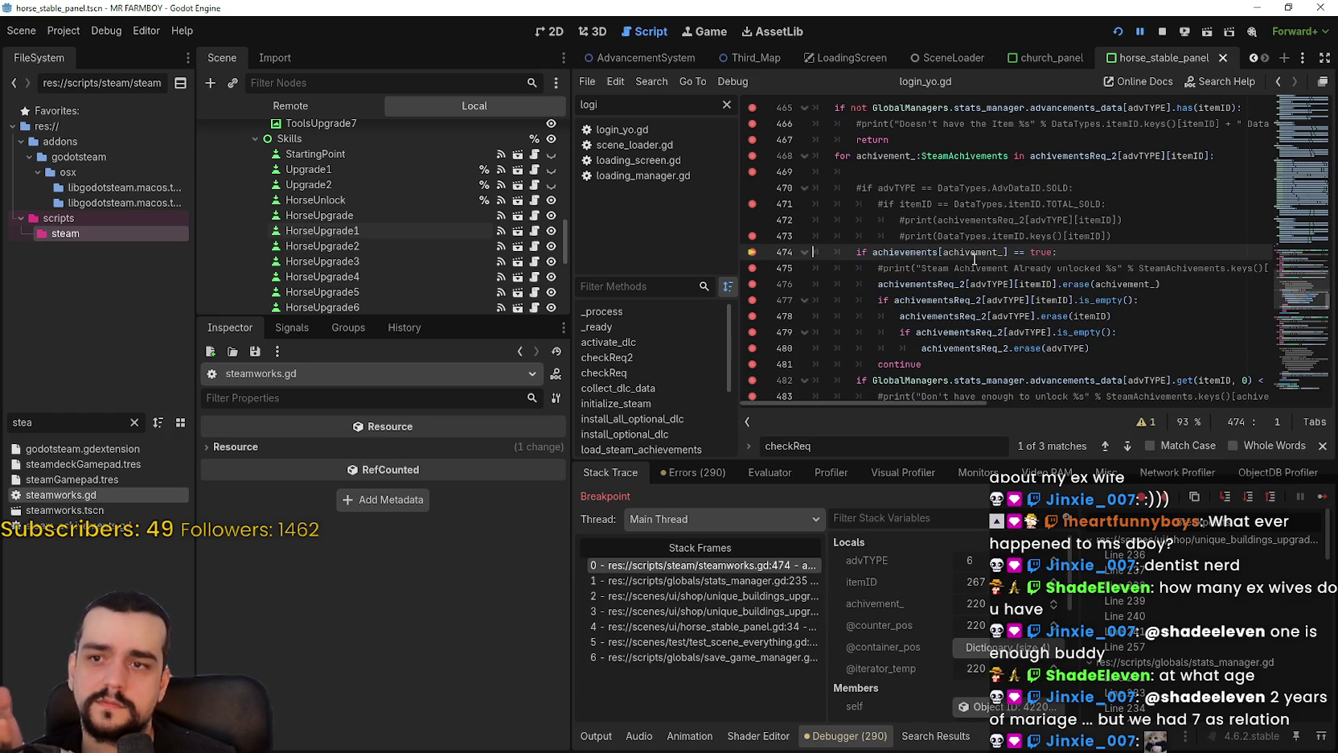
{"action": "mouse_move", "coordinate": [974, 259]}
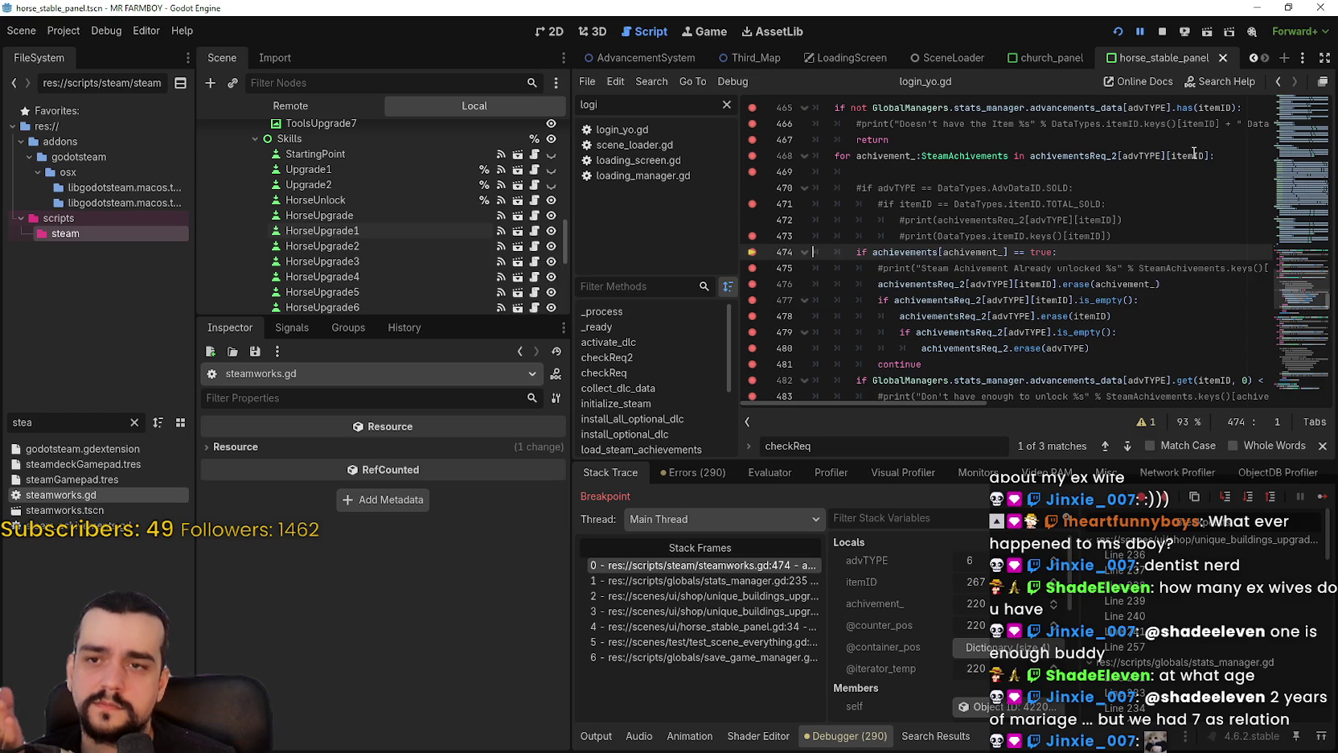
{"action": "left_click_drag", "start_coordinate": [854, 251], "coordinate": [1151, 257]}
{"action": "left_click", "coordinate": [1040, 283]}
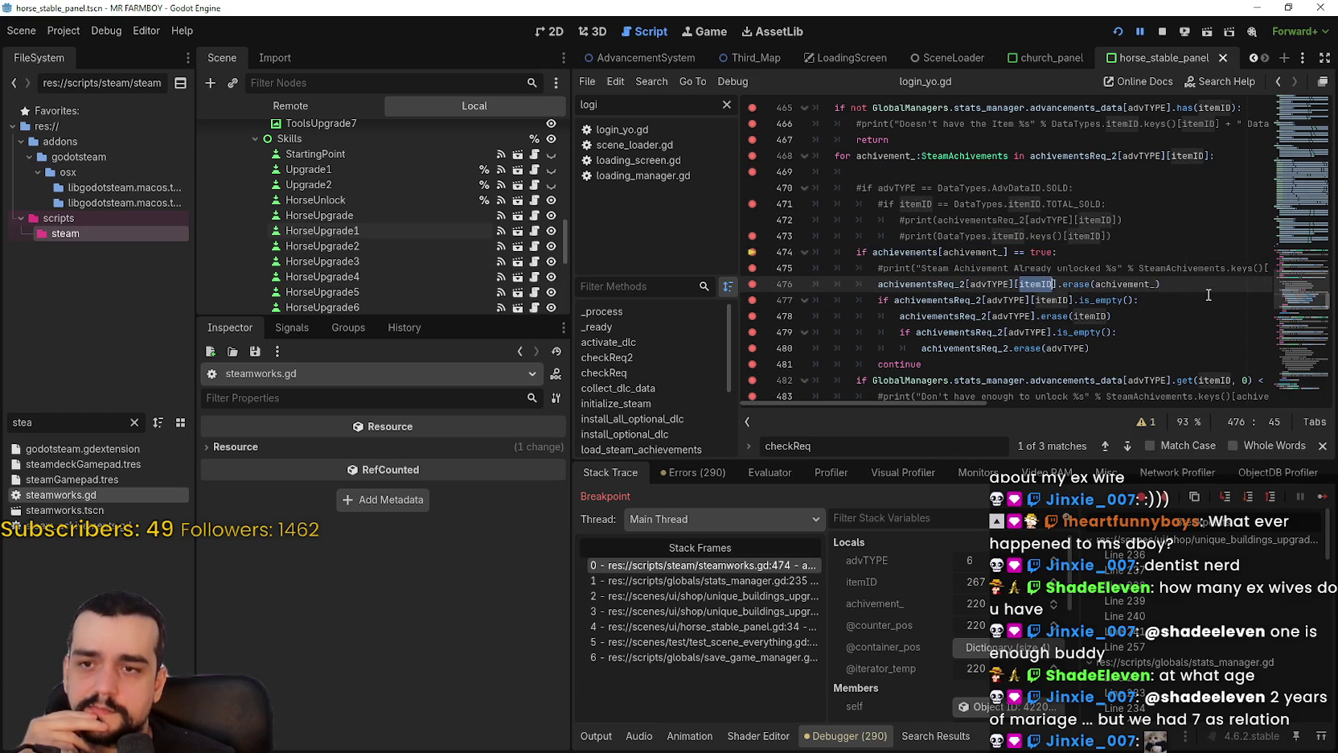
{"action": "double_click", "coordinate": [1131, 284]}
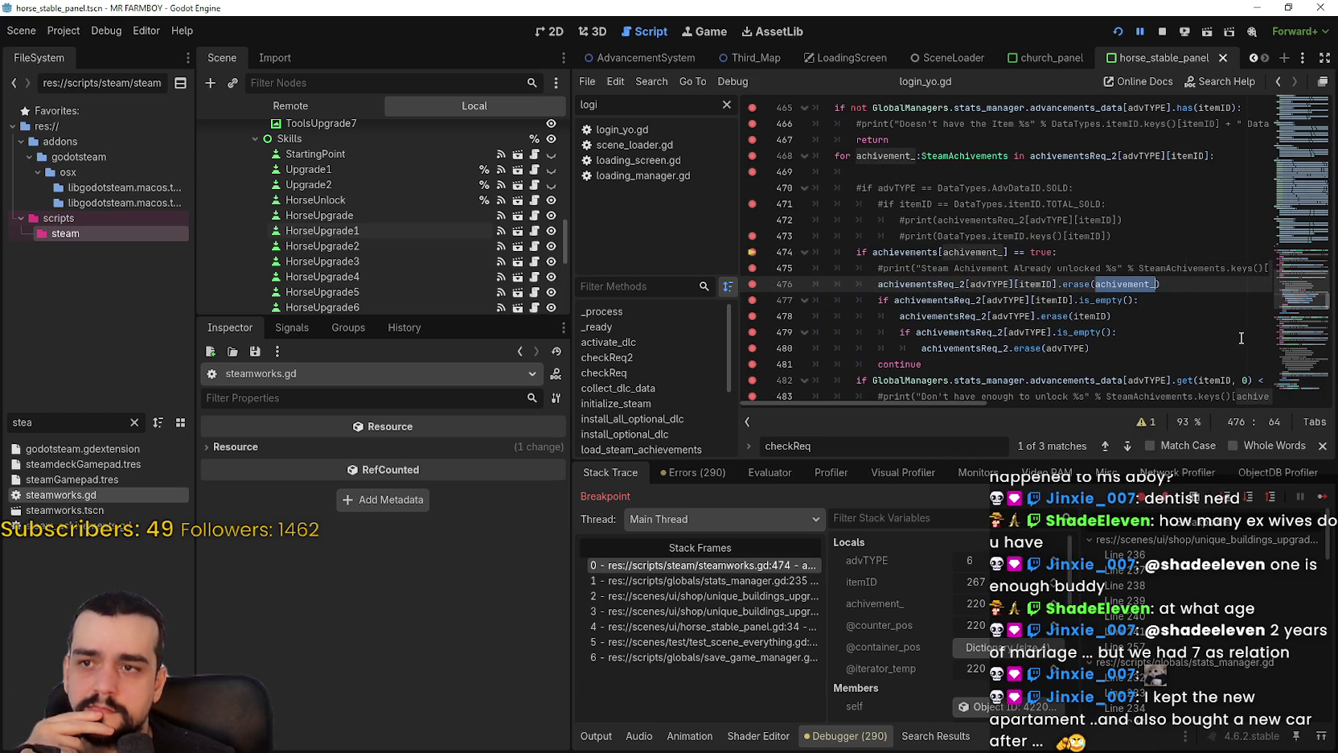
{"action": "left_click", "coordinate": [1009, 648]}
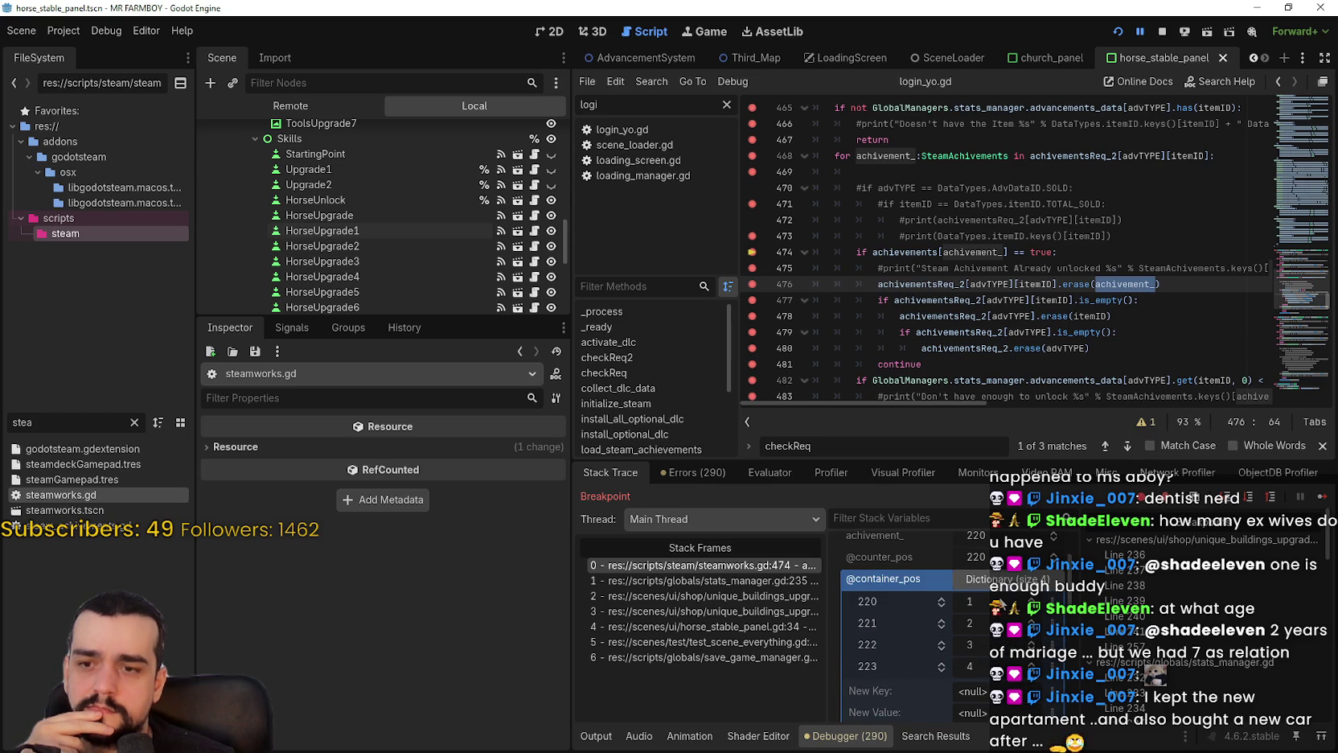
{"action": "left_click", "coordinate": [1319, 497]}
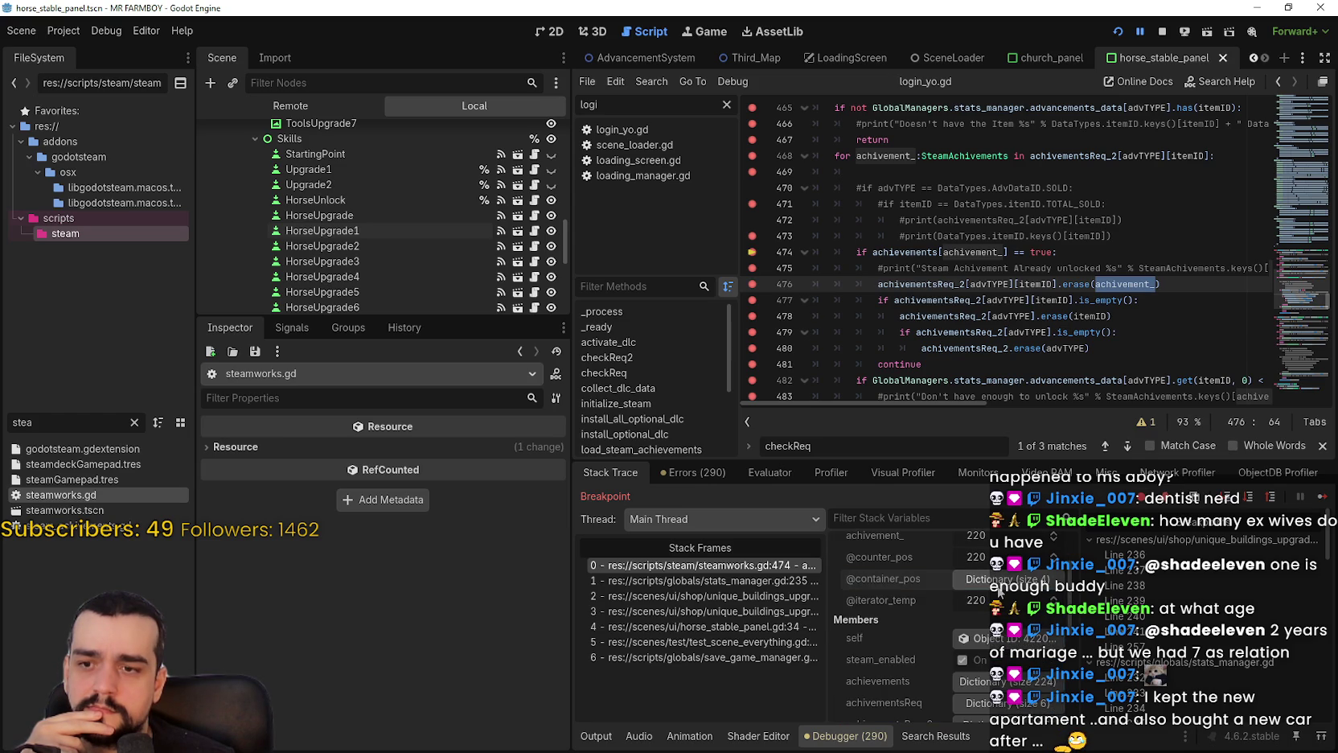
{"action": "left_click", "coordinate": [1322, 499]}
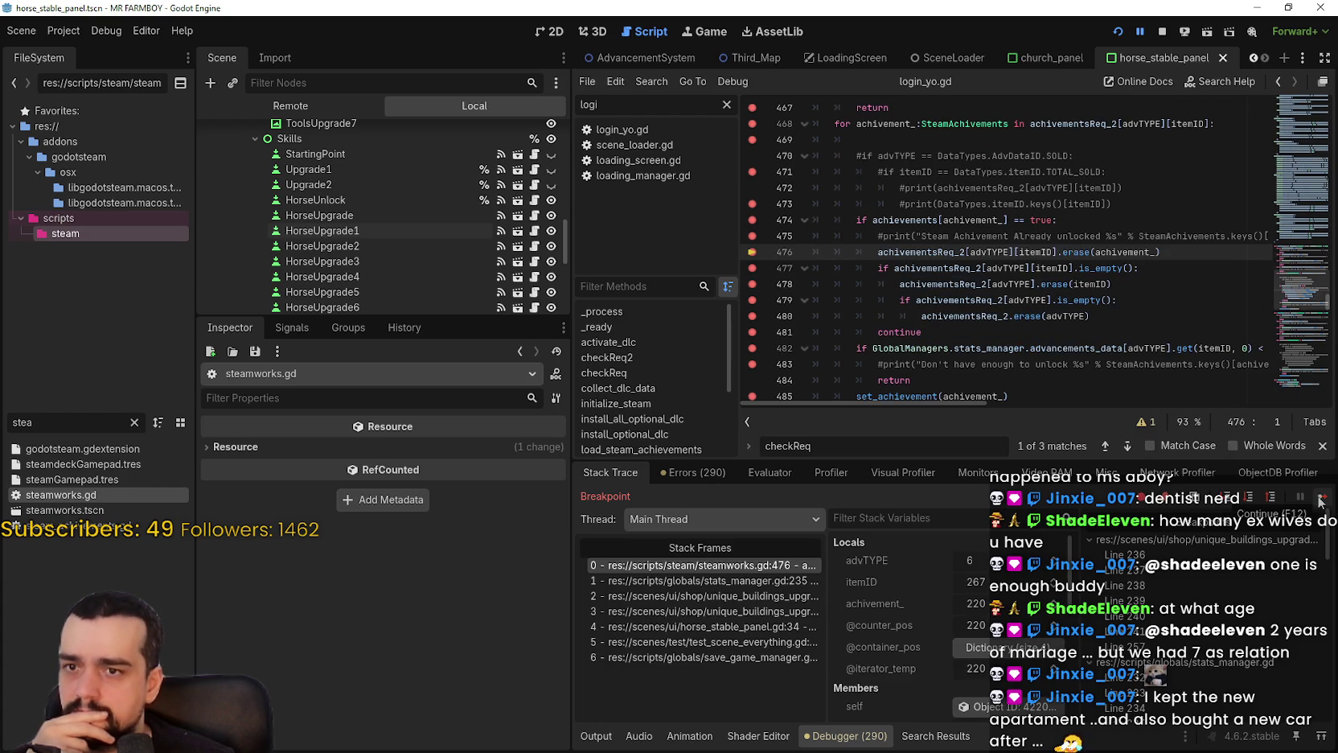
{"action": "left_click", "coordinate": [1319, 500]}
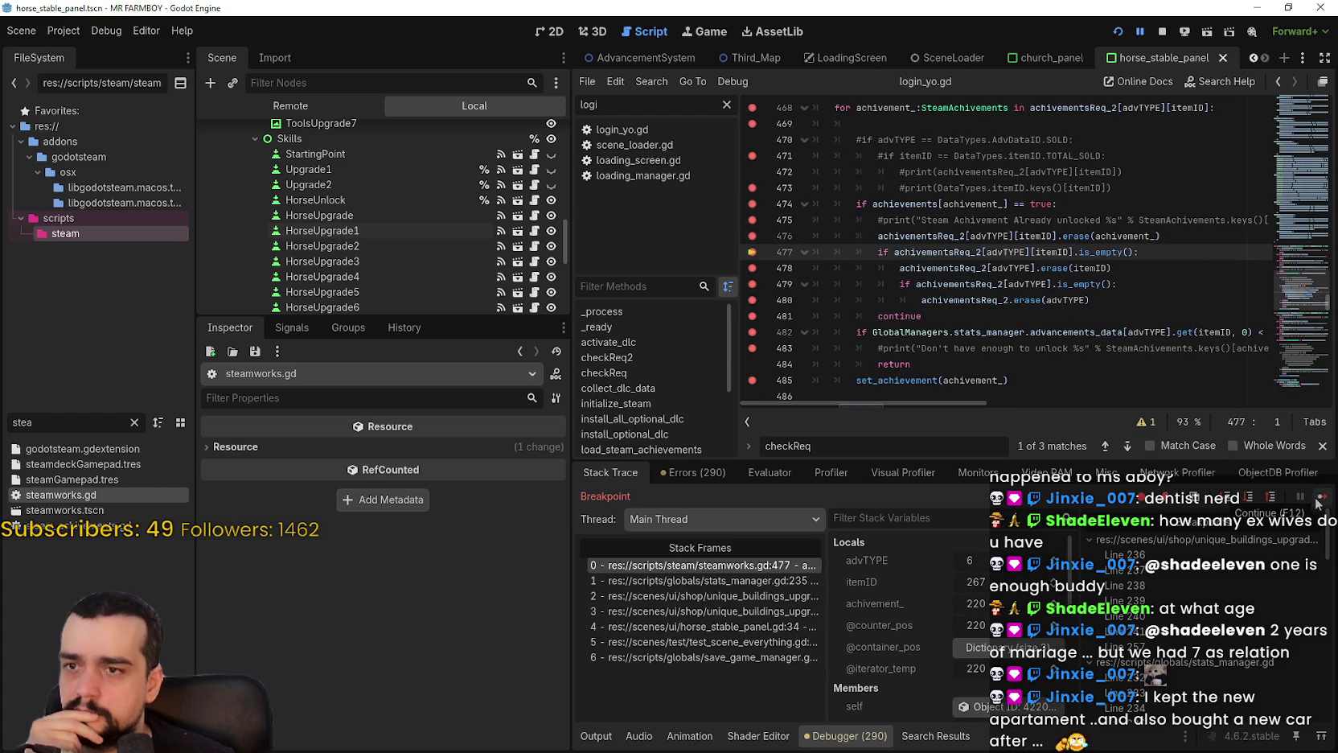
Review the print, erase and is_empty lines 475–477, then continue past line 481 into unlock_features.
{"action": "left_click", "coordinate": [975, 647]}
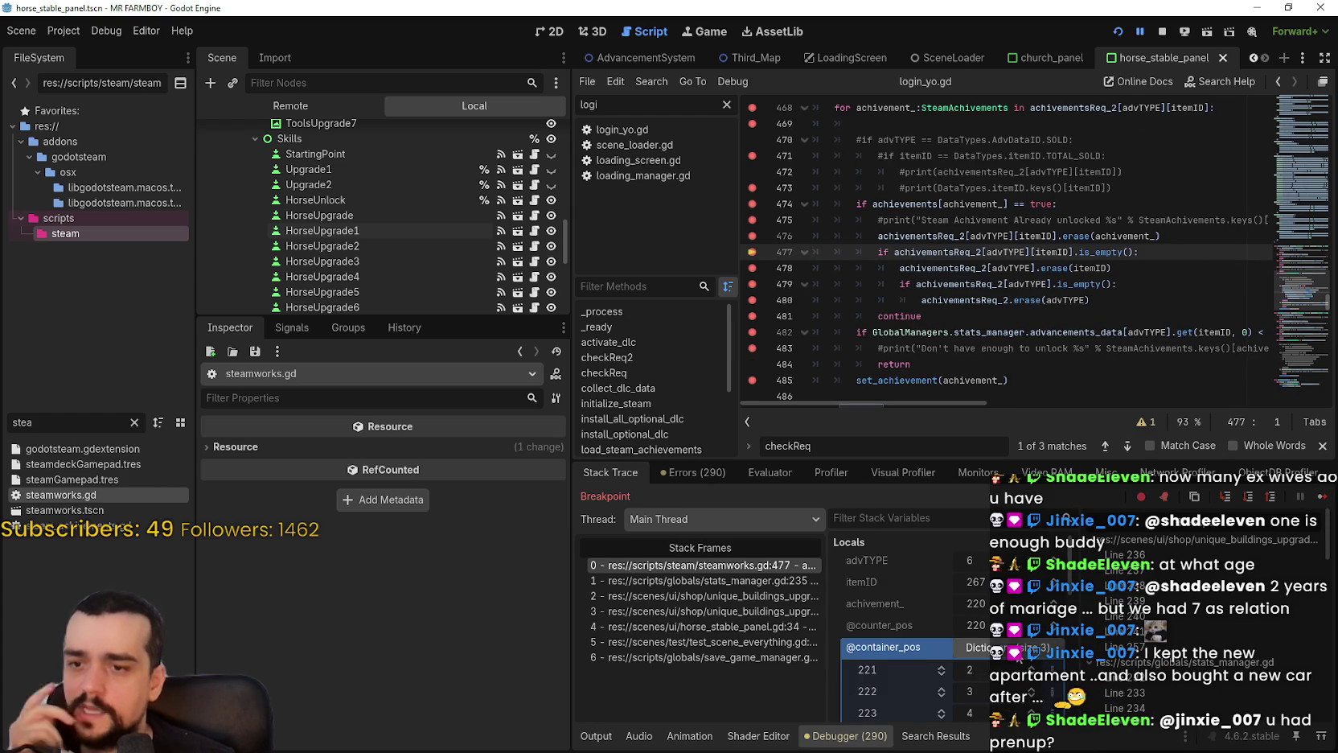
{"action": "left_click", "coordinate": [974, 647]}
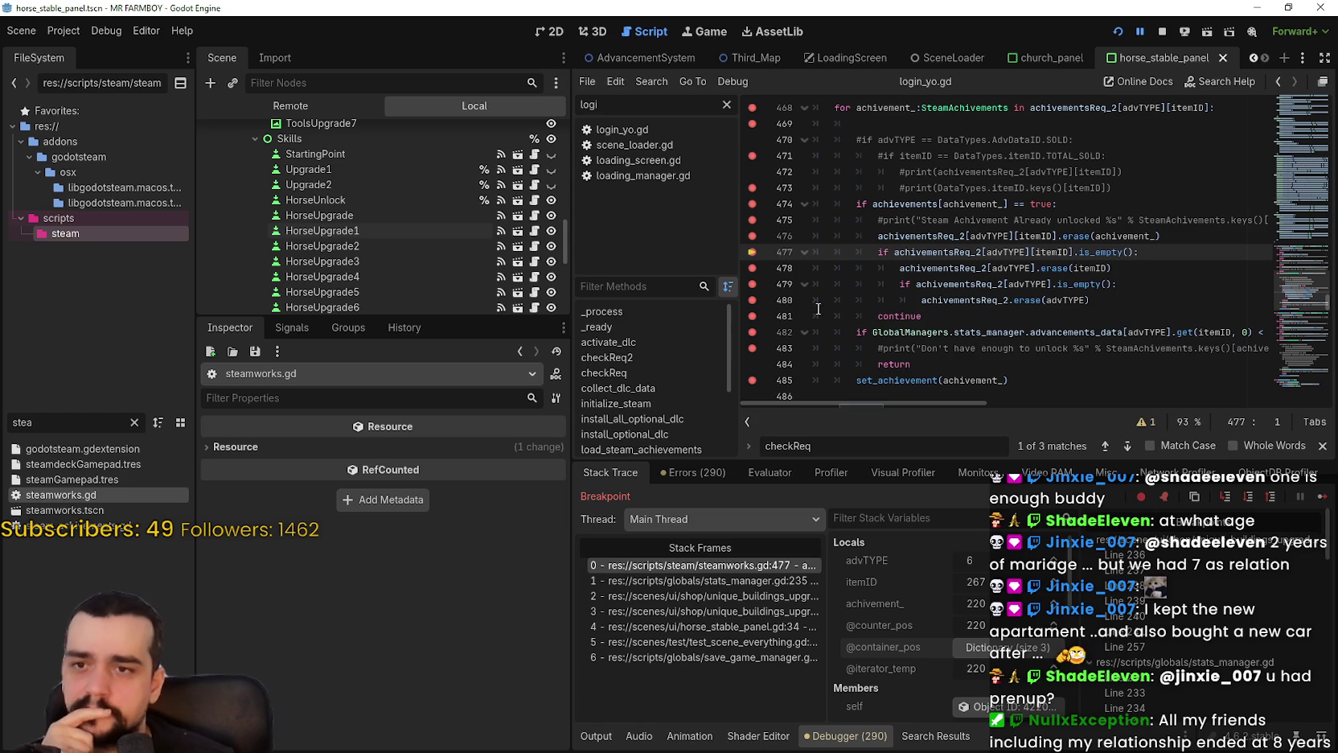
{"action": "left_click_drag", "start_coordinate": [1162, 236], "coordinate": [897, 218]}
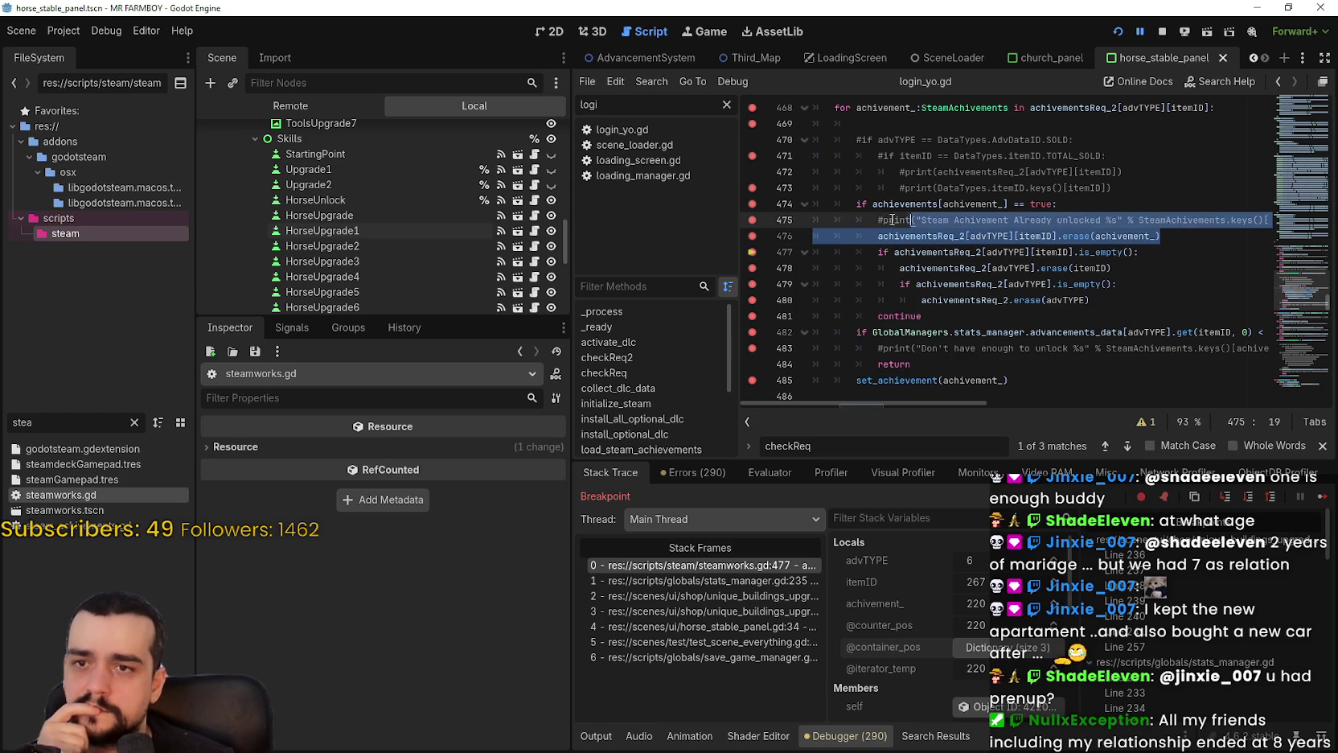
{"action": "left_click_drag", "start_coordinate": [1139, 252], "coordinate": [883, 251]}
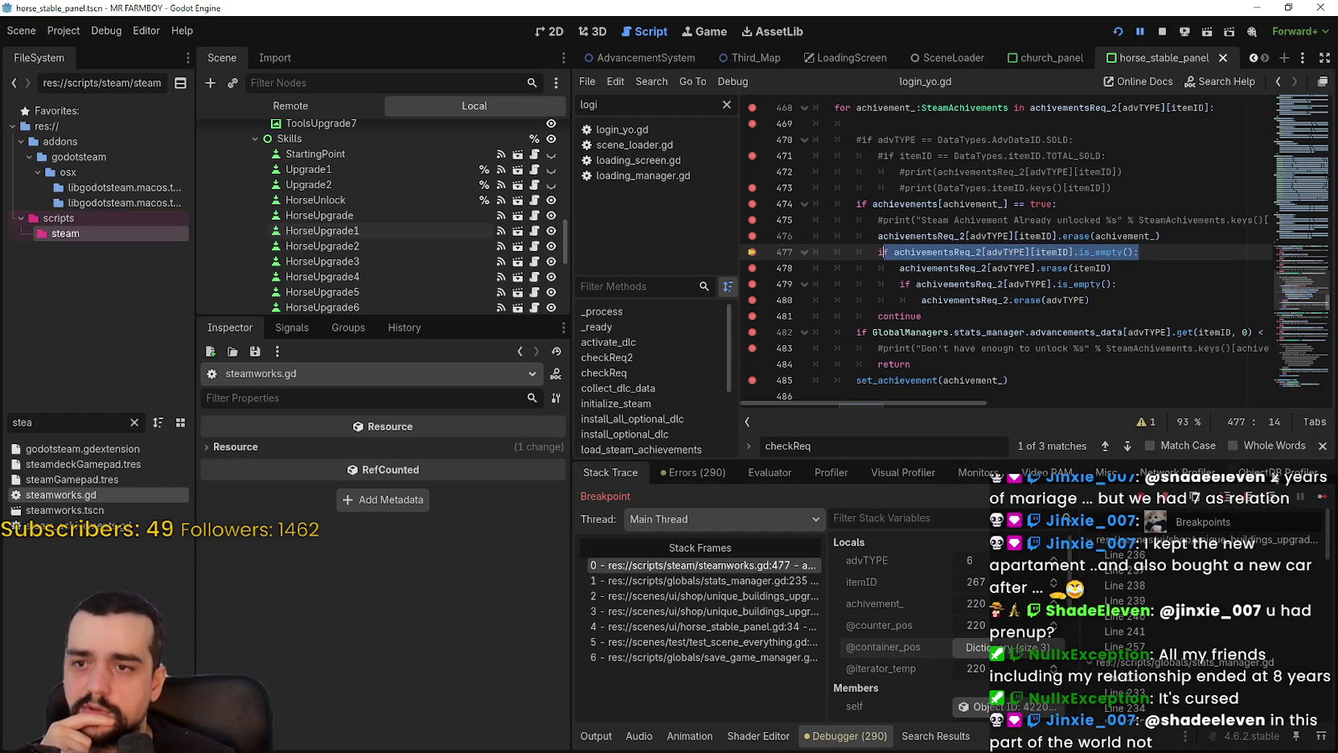
{"action": "left_click", "coordinate": [1319, 498]}
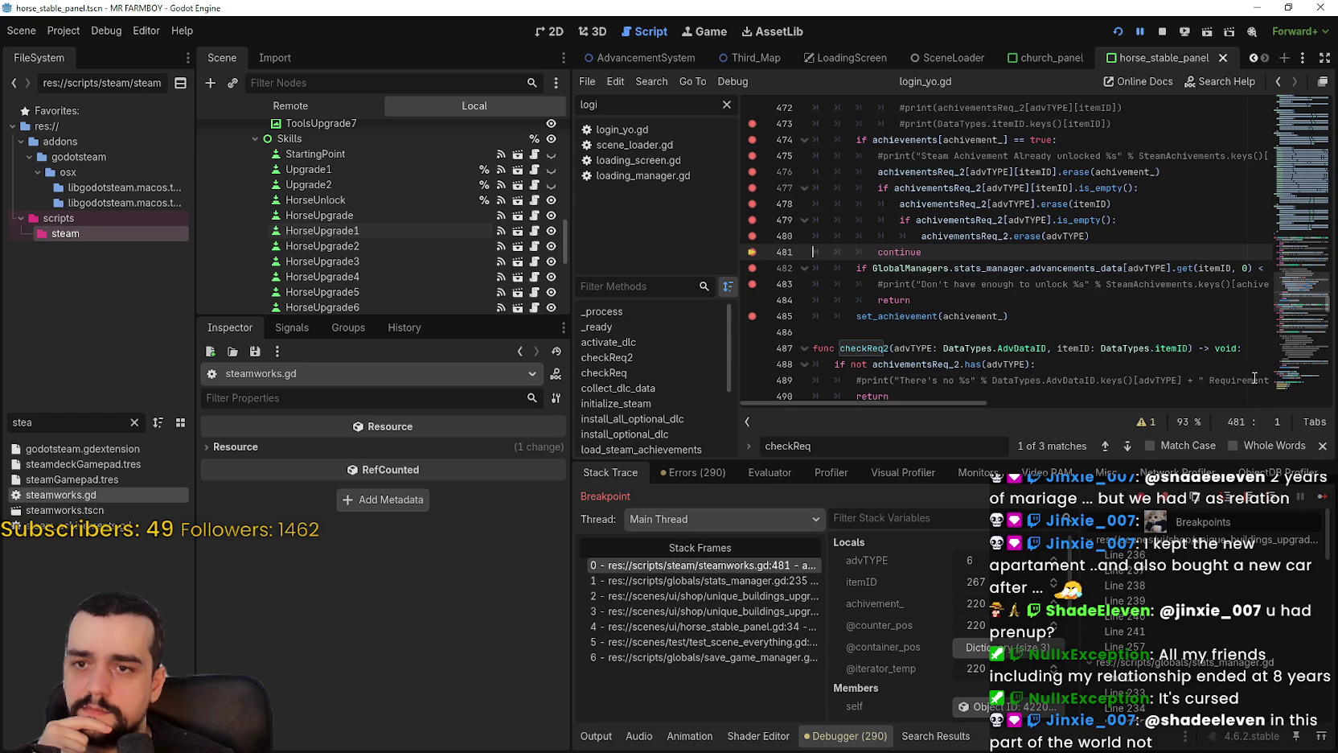
{"action": "mouse_move", "coordinate": [985, 402]}
{"action": "left_mouse_down"}
{"action": "mouse_move", "coordinate": [1119, 404]}
{"action": "mouse_move", "coordinate": [892, 398]}
{"action": "left_mouse_up"}
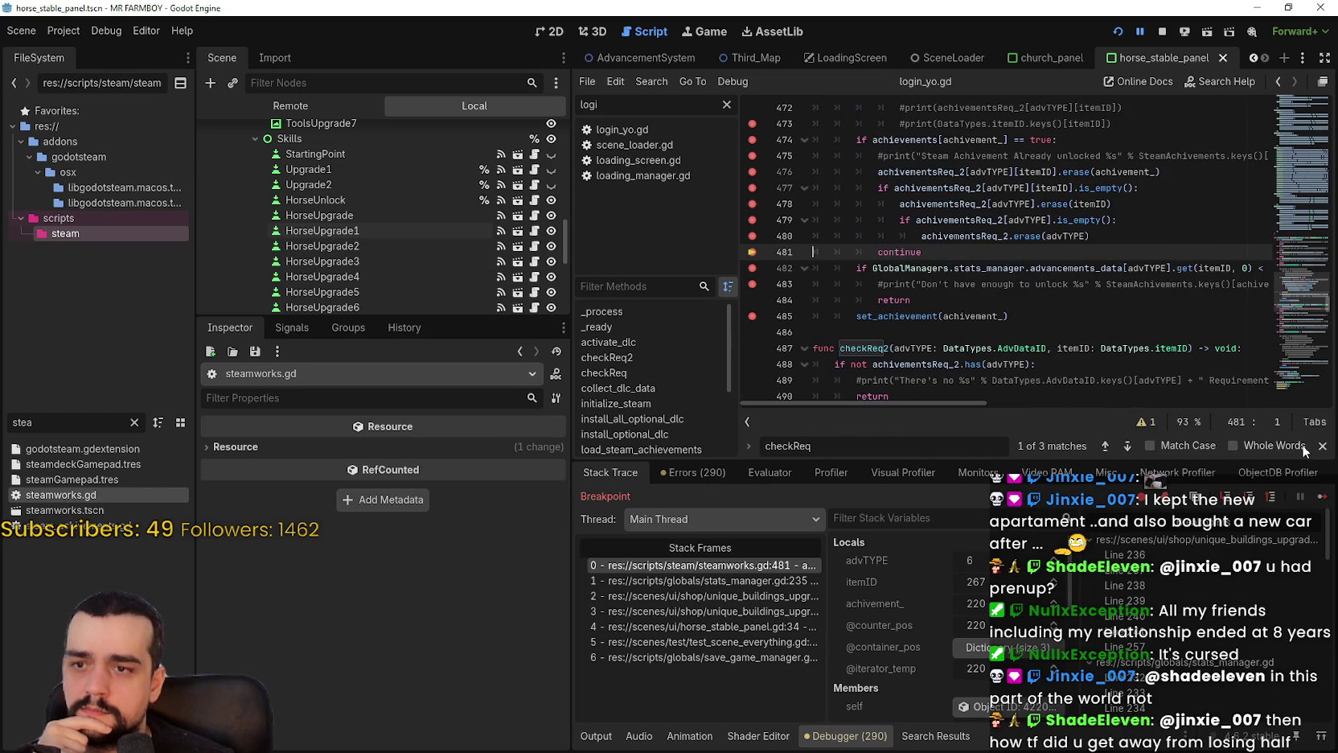
{"action": "left_click", "coordinate": [1318, 496]}
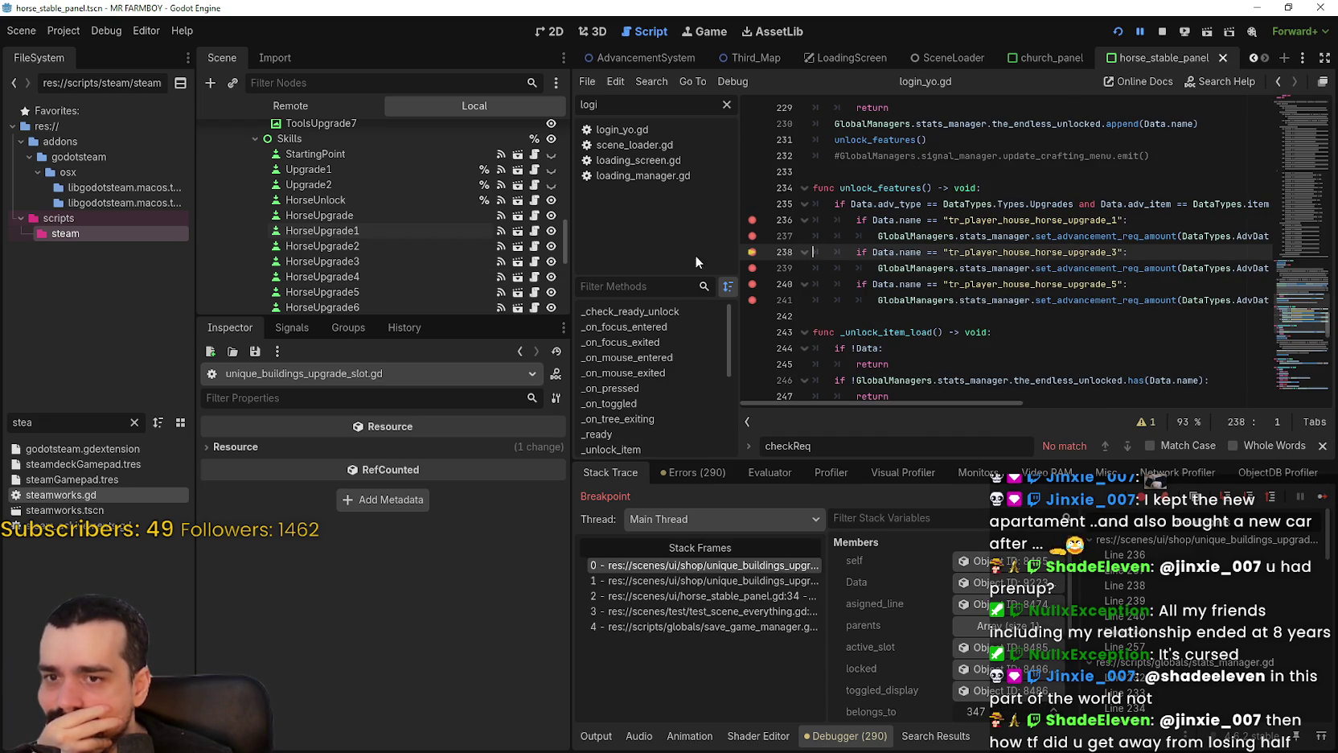
{"action": "double_click", "coordinate": [117, 498]}
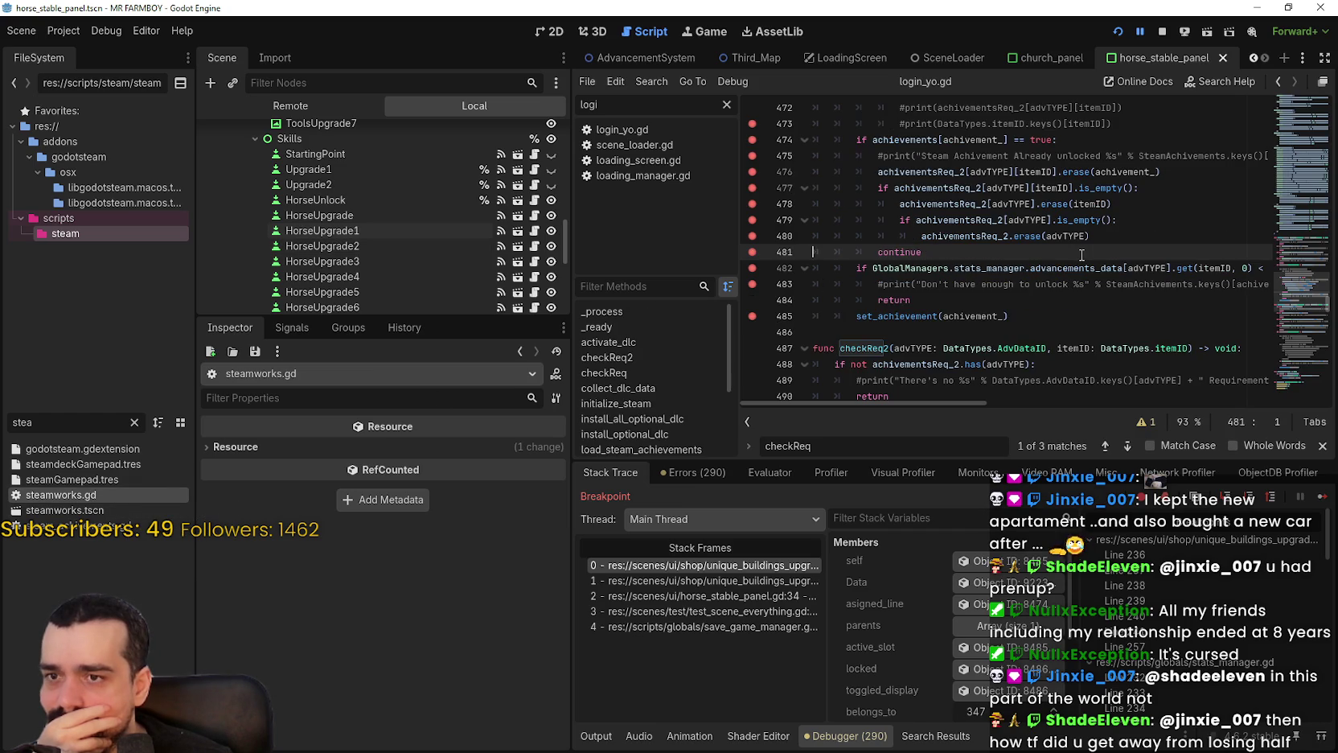
{"action": "double_click", "coordinate": [1107, 171]}
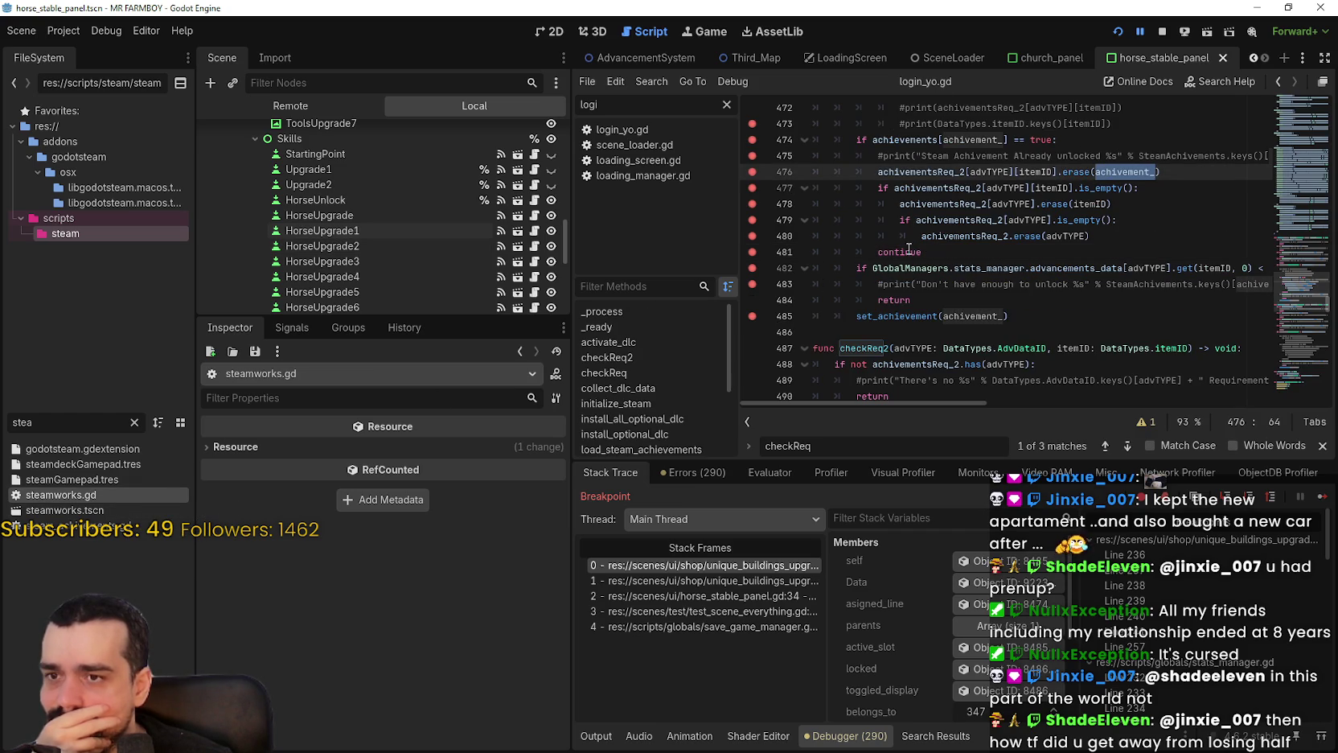
{"action": "left_click_drag", "start_coordinate": [922, 251], "coordinate": [760, 256]}
{"action": "left_click", "coordinate": [920, 298]}
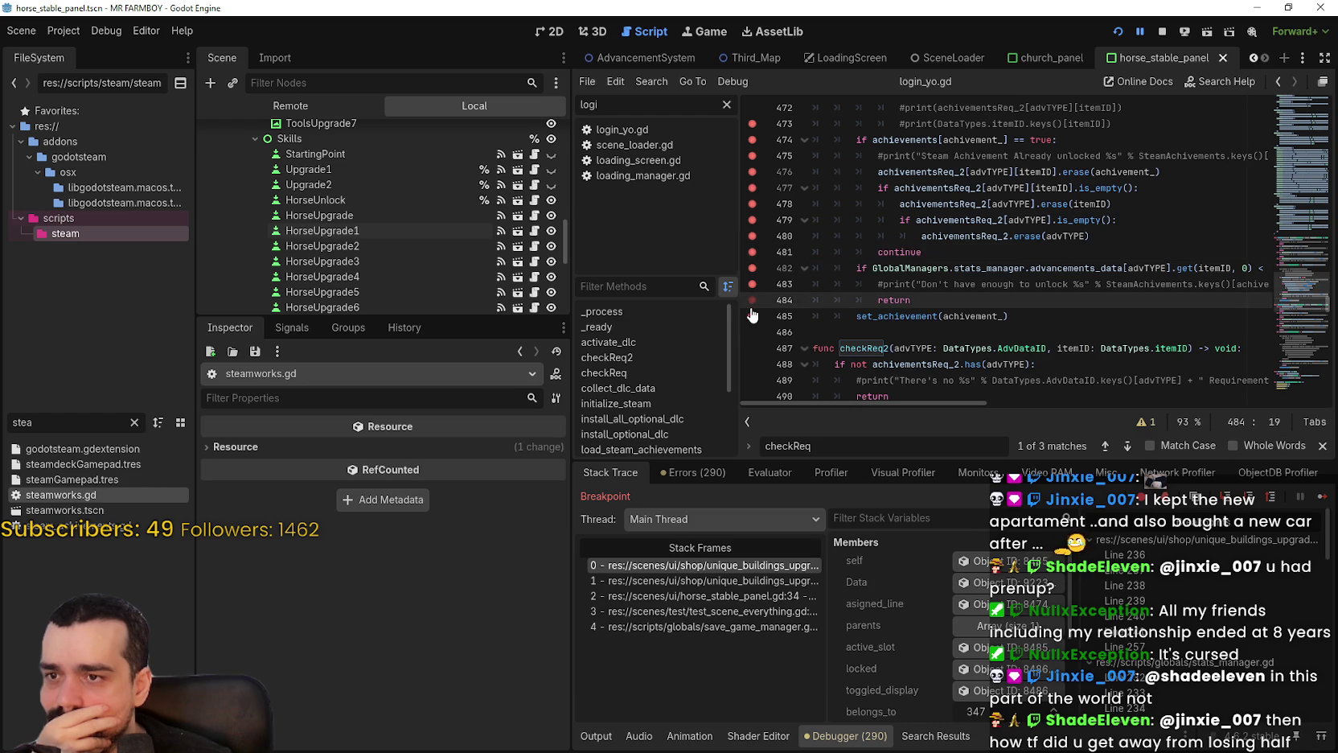
{"action": "left_click_drag", "start_coordinate": [947, 268], "coordinate": [833, 252]}
{"action": "double_click", "coordinate": [877, 252]}
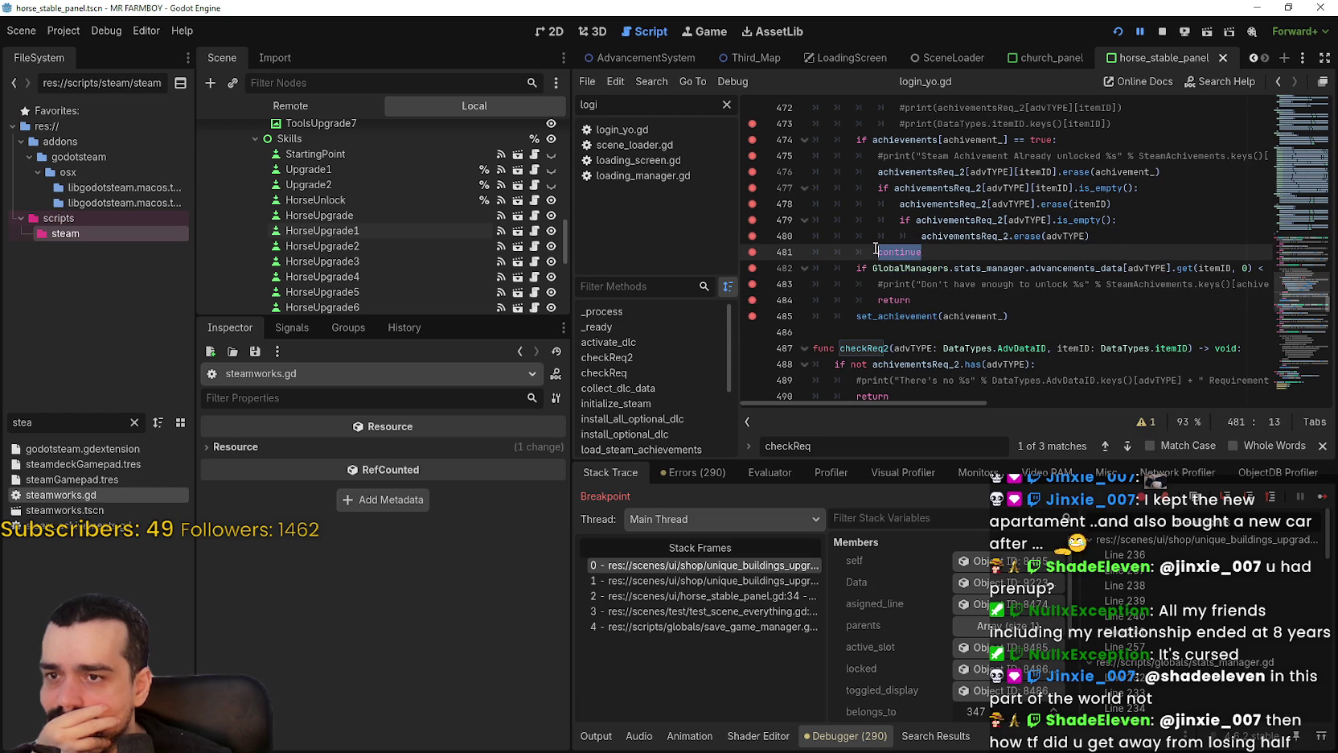
{"action": "mouse_move", "coordinate": [876, 250]}
{"action": "left_mouse_down"}
{"action": "mouse_move", "coordinate": [864, 139]}
{"action": "mouse_move", "coordinate": [811, 137]}
{"action": "left_mouse_up"}
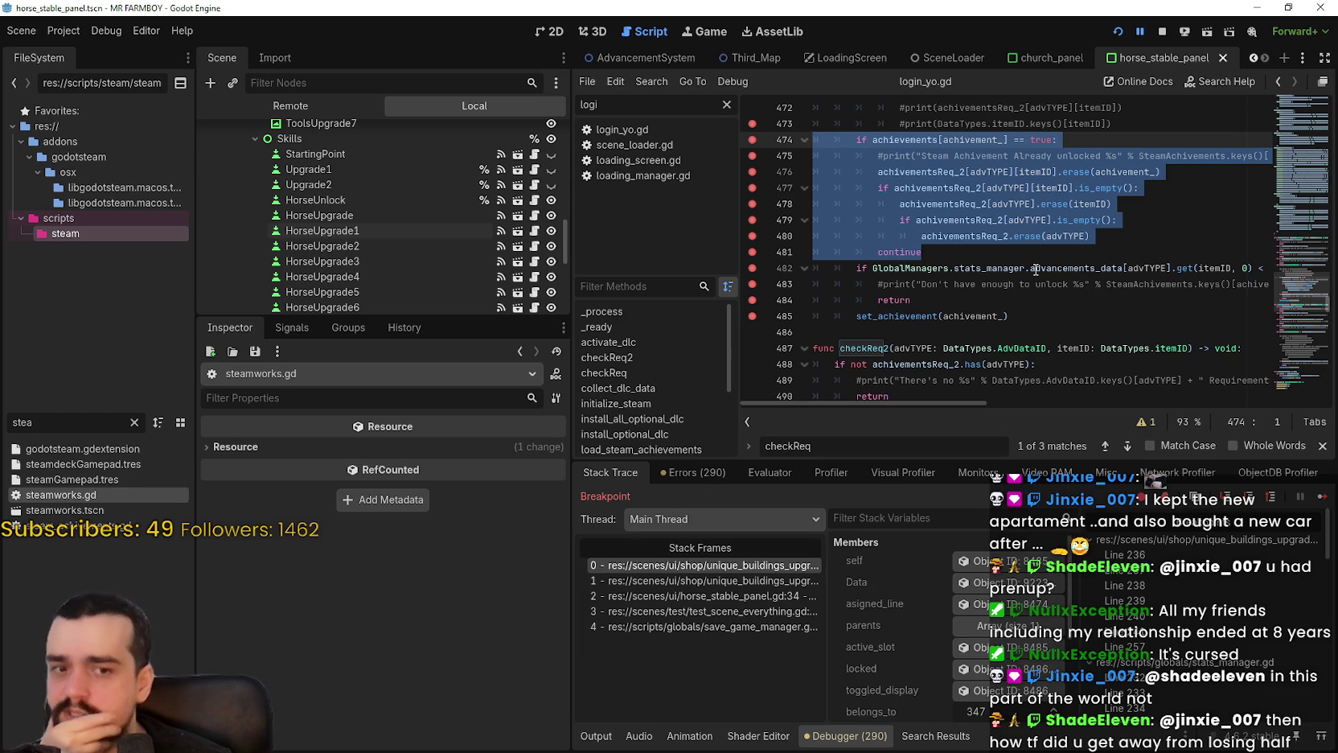
{"action": "left_click", "coordinate": [1069, 248]}
{"action": "scroll", "coordinate": [1068, 248], "scroll_direction": "up", "scroll_amount": 1}
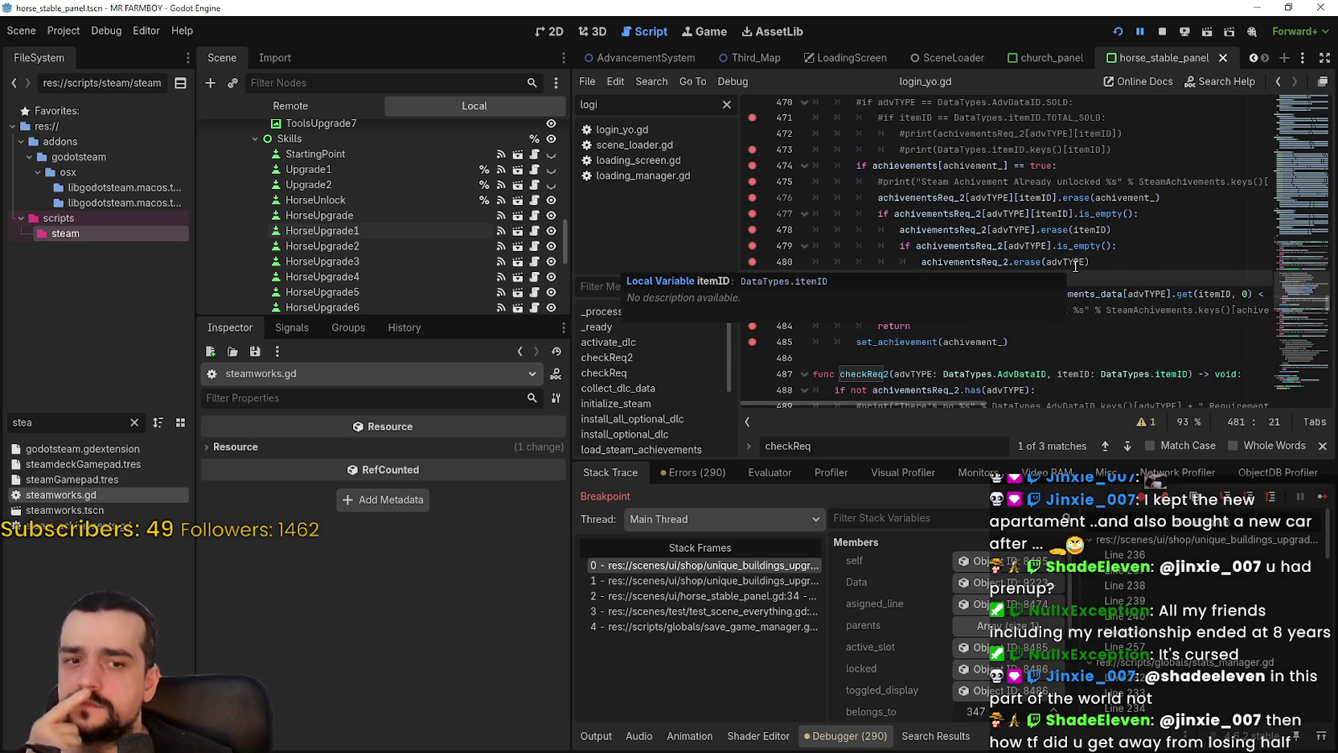
{"action": "scroll", "coordinate": [1074, 262], "scroll_direction": "up", "scroll_amount": 3}
{"action": "scroll", "coordinate": [1072, 257], "scroll_direction": "up", "scroll_amount": 1}
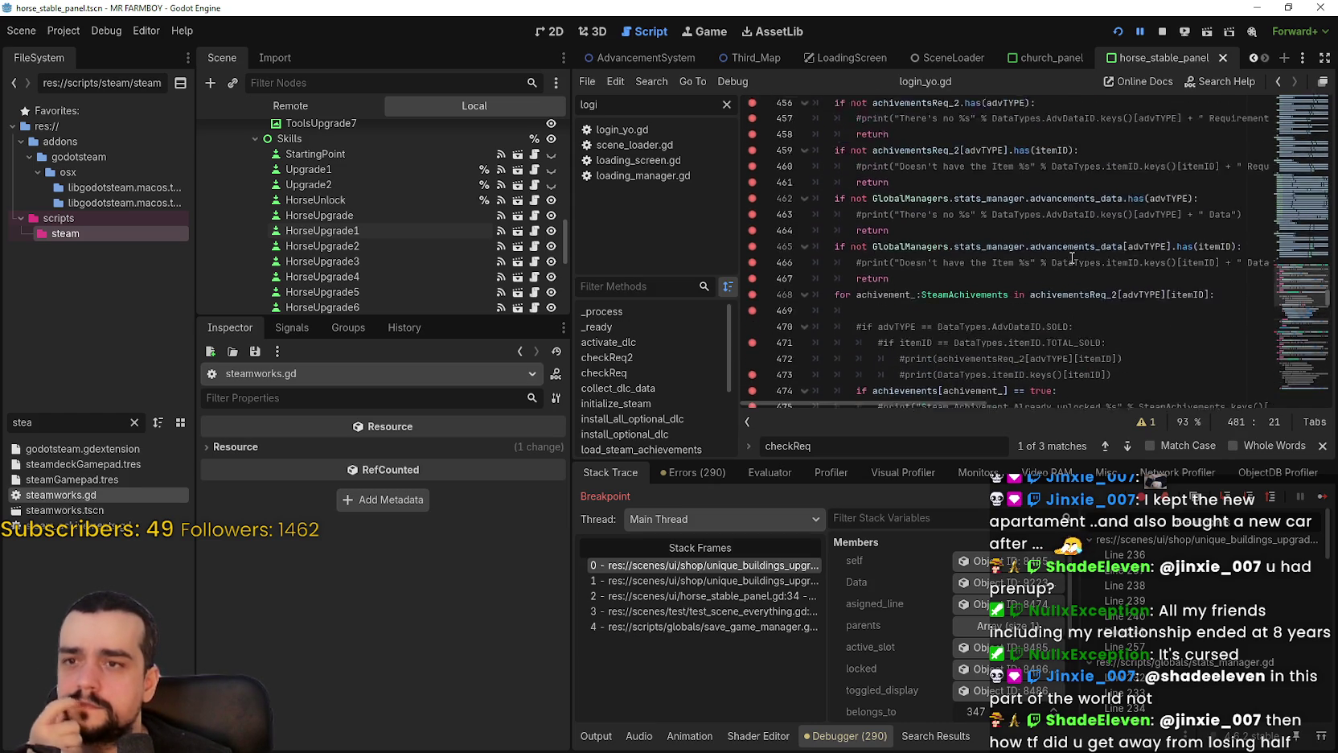
{"action": "scroll", "coordinate": [1071, 255], "scroll_direction": "down", "scroll_amount": 2}
{"action": "scroll", "coordinate": [1069, 254], "scroll_direction": "down", "scroll_amount": 4}
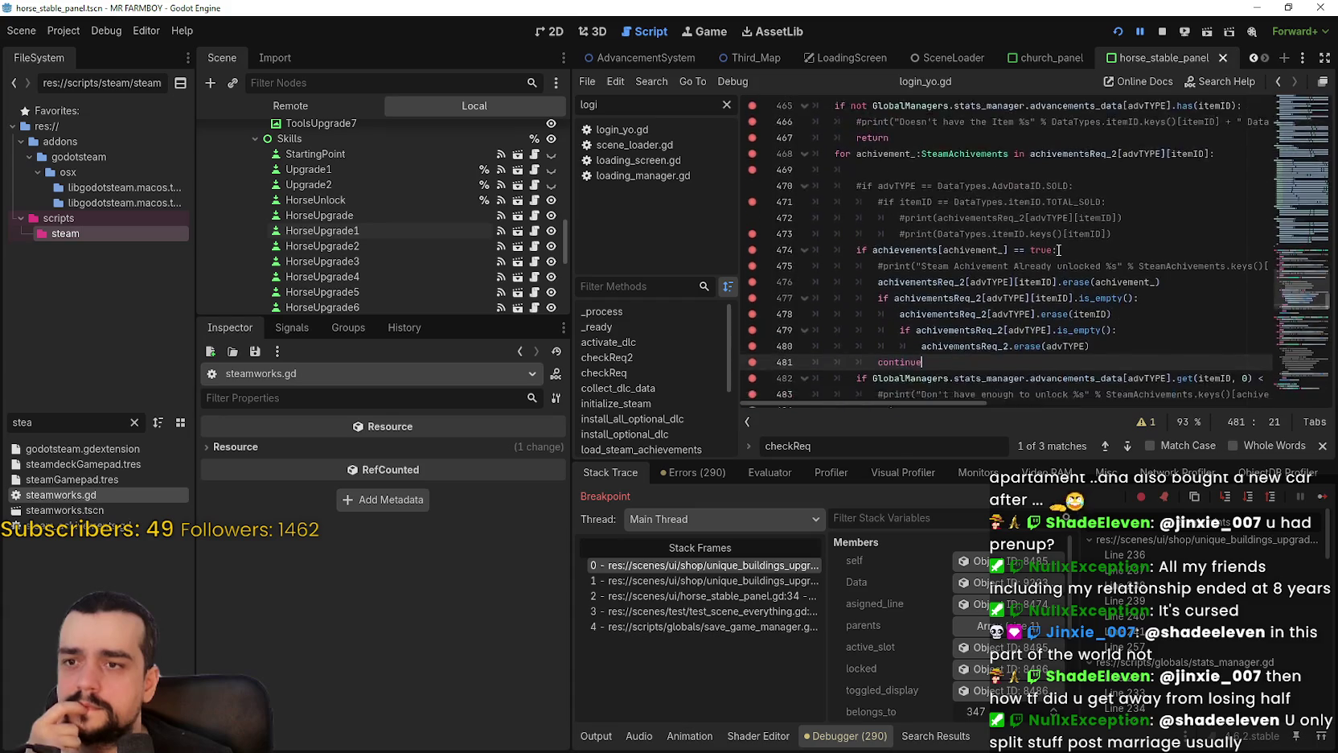
{"action": "left_click_drag", "start_coordinate": [924, 180], "coordinate": [882, 177]}
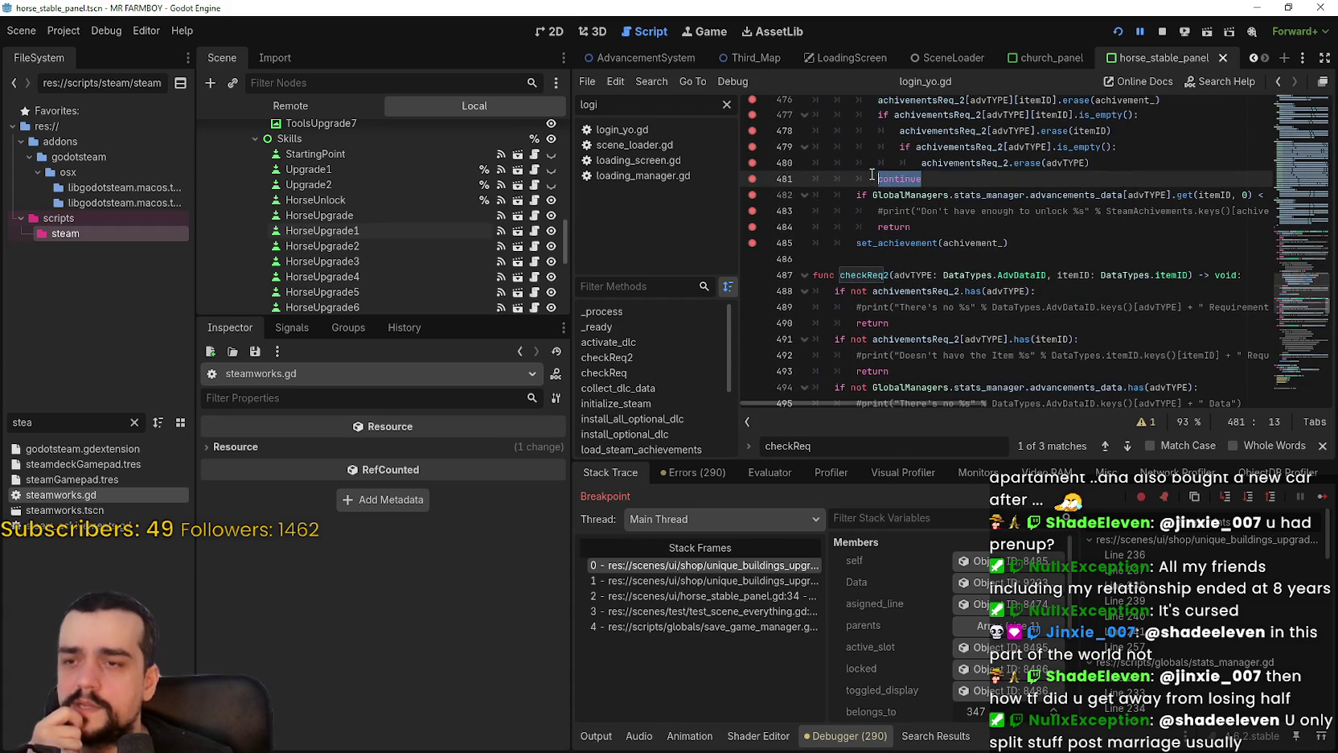
{"action": "scroll", "coordinate": [960, 274], "scroll_direction": "up", "scroll_amount": 2}
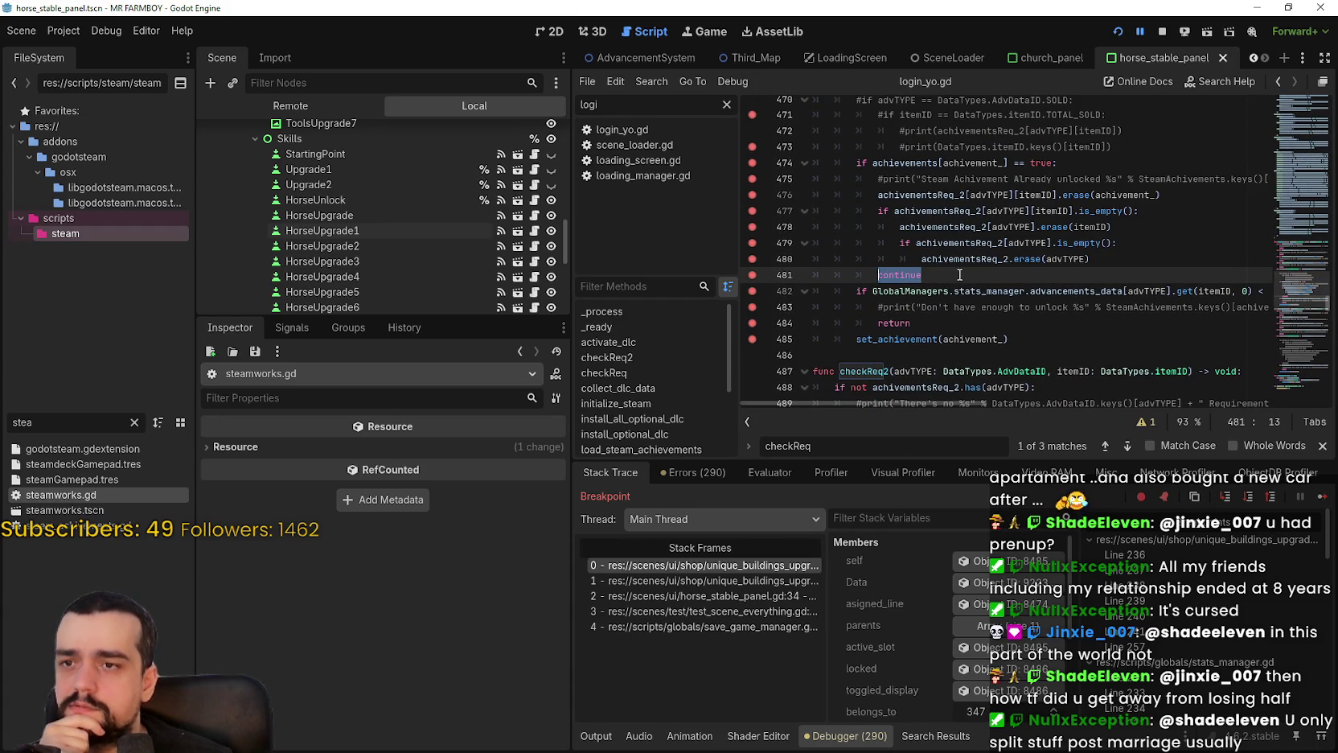
{"action": "scroll", "coordinate": [959, 275], "scroll_direction": "down", "scroll_amount": 1}
{"action": "left_click_drag", "start_coordinate": [1110, 292], "coordinate": [794, 245]}
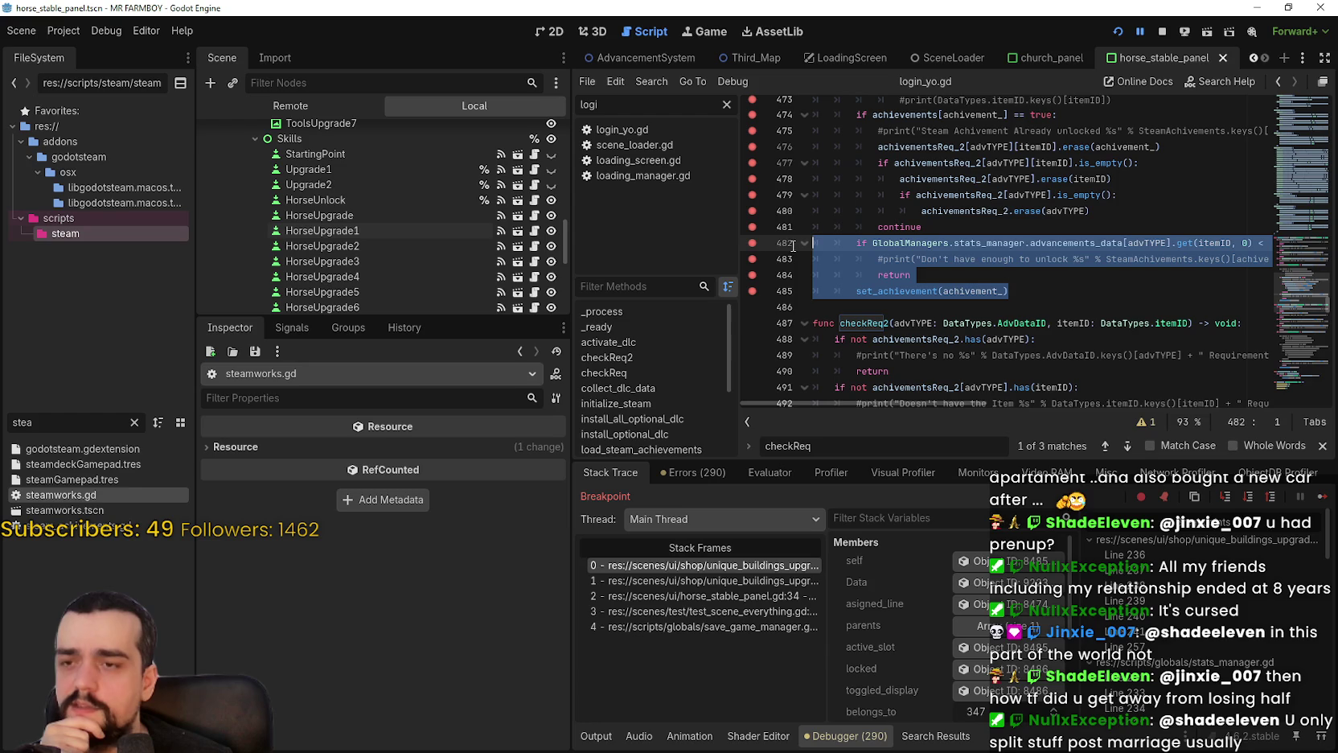
{"action": "scroll", "coordinate": [940, 292], "scroll_direction": "down", "scroll_amount": 1}
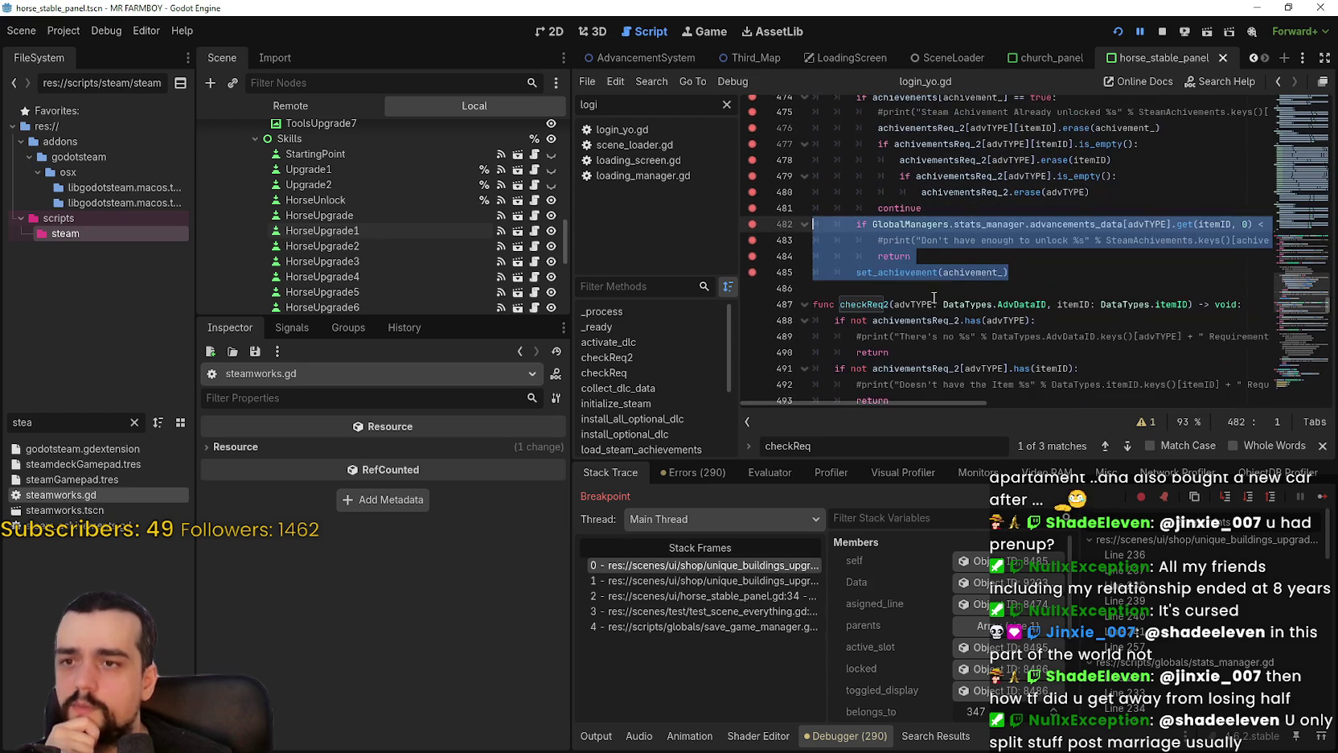
{"action": "left_click_drag", "start_coordinate": [940, 293], "coordinate": [814, 98]}
{"action": "scroll", "coordinate": [879, 362], "scroll_direction": "up", "scroll_amount": 4}
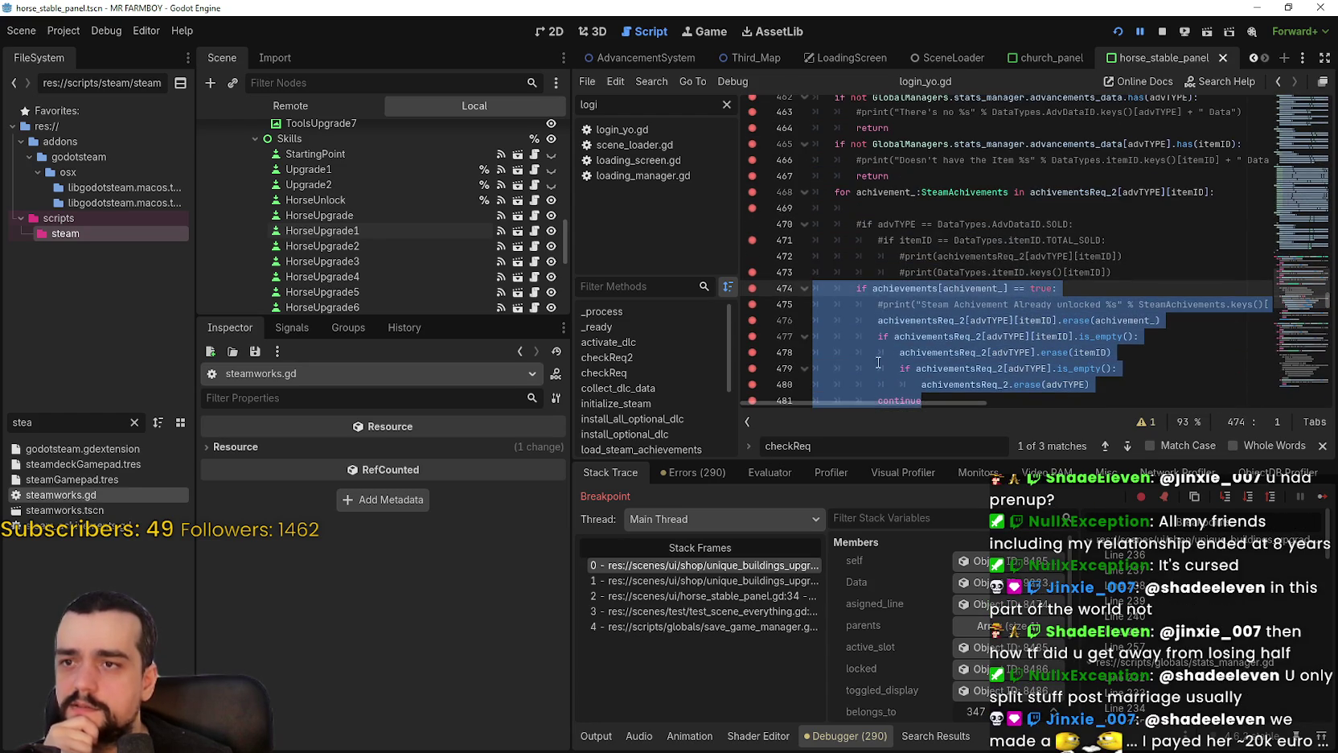
{"action": "mouse_move", "coordinate": [834, 192]}
{"action": "left_mouse_down"}
{"action": "mouse_move", "coordinate": [869, 274]}
{"action": "mouse_move", "coordinate": [958, 357]}
{"action": "mouse_move", "coordinate": [933, 358]}
{"action": "mouse_move", "coordinate": [812, 185]}
{"action": "mouse_move", "coordinate": [707, 145]}
{"action": "left_mouse_up"}
{"action": "scroll", "coordinate": [868, 273], "scroll_direction": "down", "scroll_amount": 1}
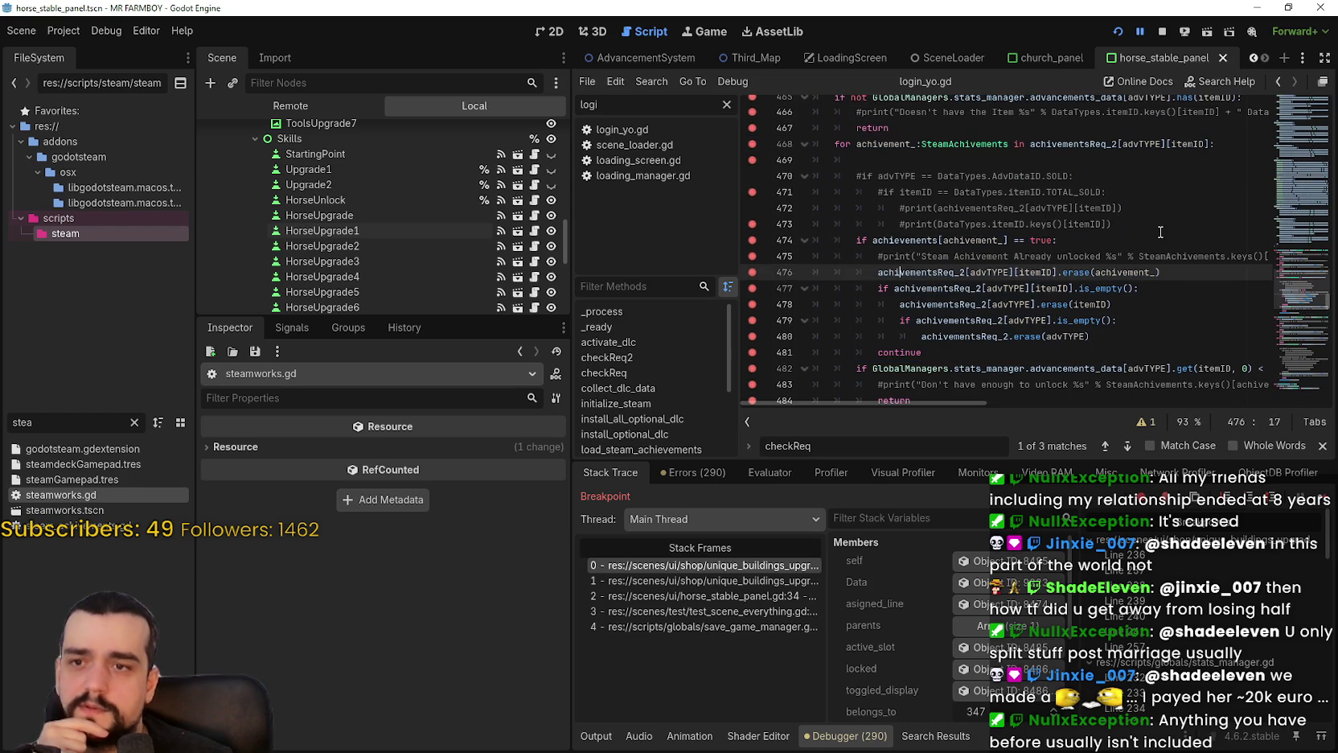
{"action": "left_click_drag", "start_coordinate": [1113, 224], "coordinate": [965, 207]}
{"action": "left_click", "coordinate": [836, 160], "text": "shift"}
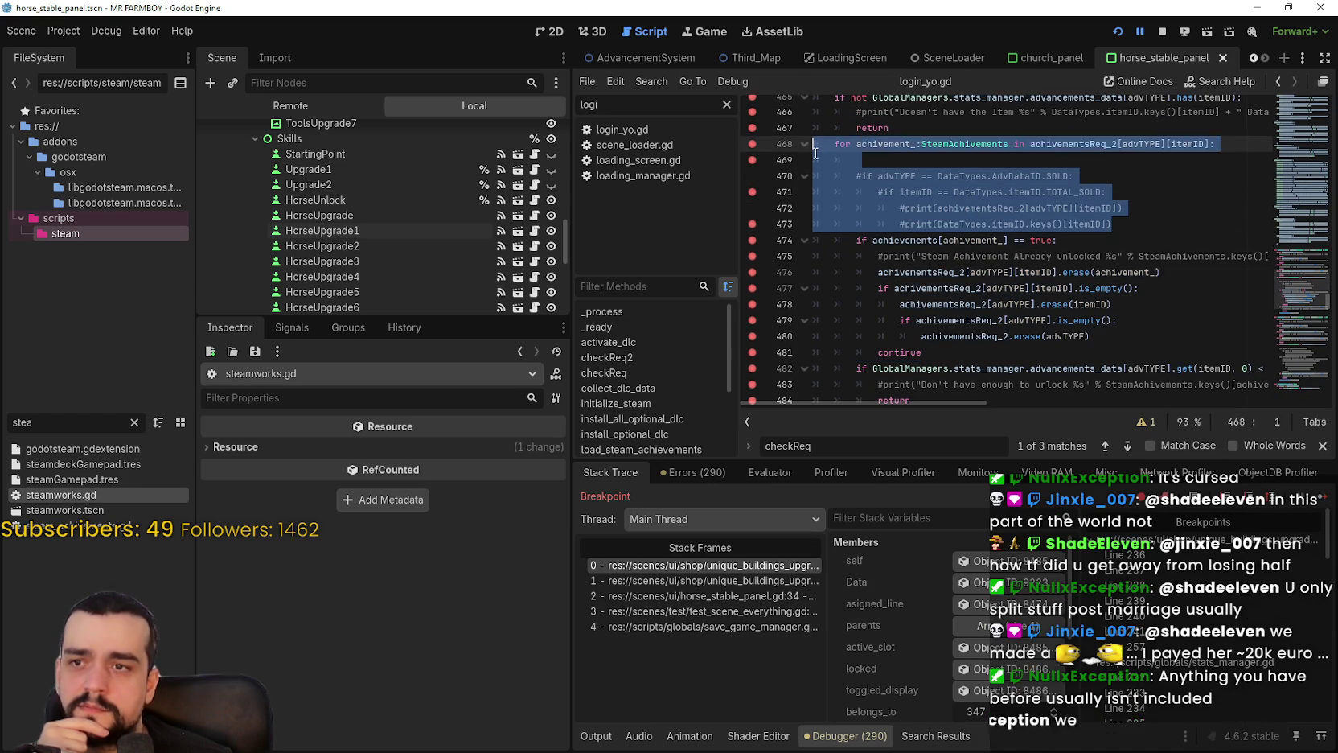
Delete the commented #if debug lines and the leftover blank line in checkReq.
{"action": "scroll", "coordinate": [964, 173], "scroll_direction": "up", "scroll_amount": 1}
{"action": "key", "text": "BackSpace"}
{"action": "key", "text": "Delete"}
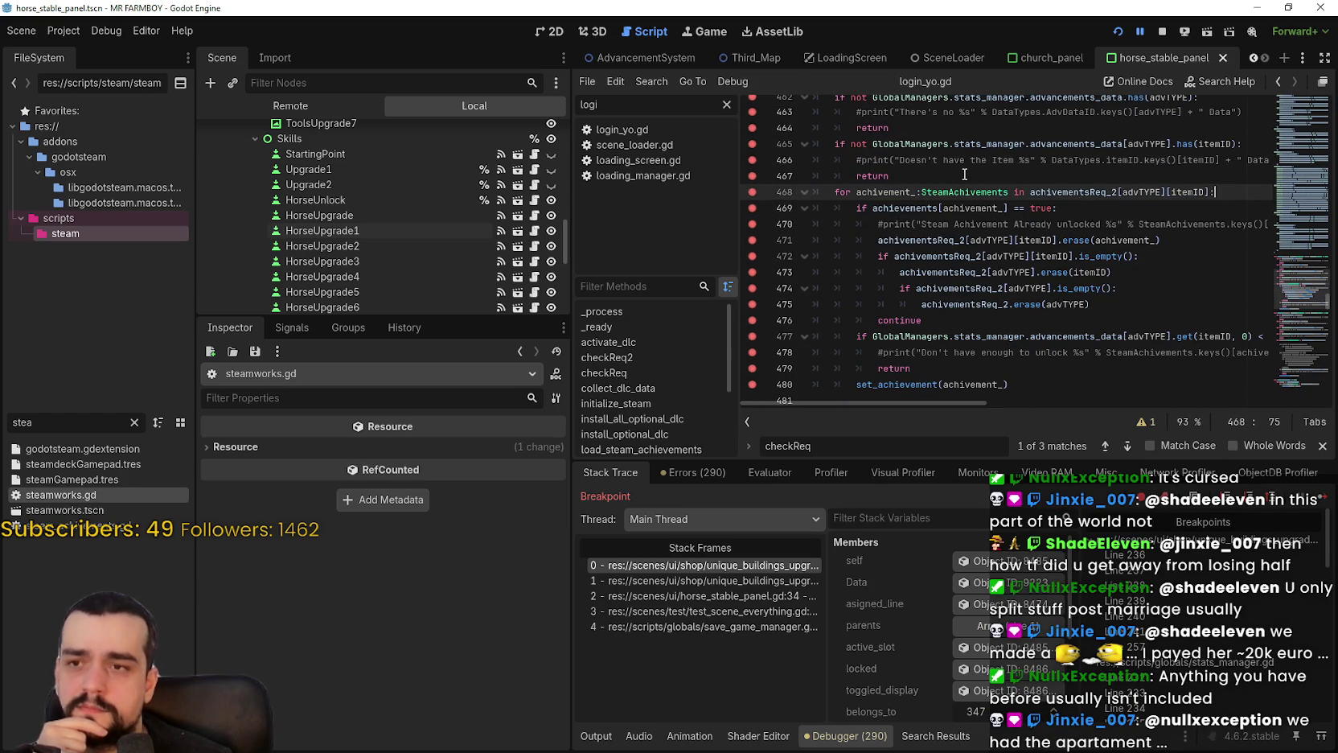
{"action": "left_click", "coordinate": [1021, 318]}
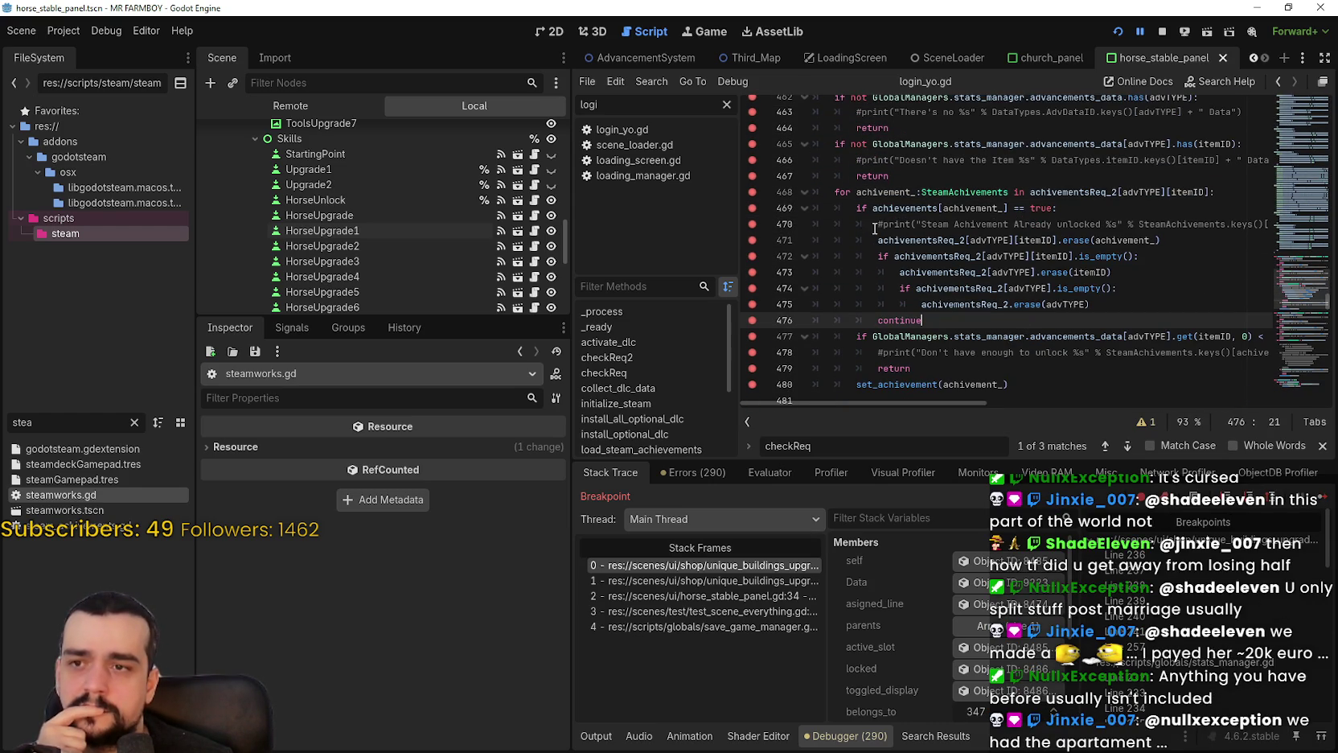
{"action": "key", "text": "ctrl+z"}
{"action": "key", "text": "ctrl+z"}
{"action": "key", "text": "ctrl+shift+z"}
{"action": "key", "text": "ctrl+shift+z"}
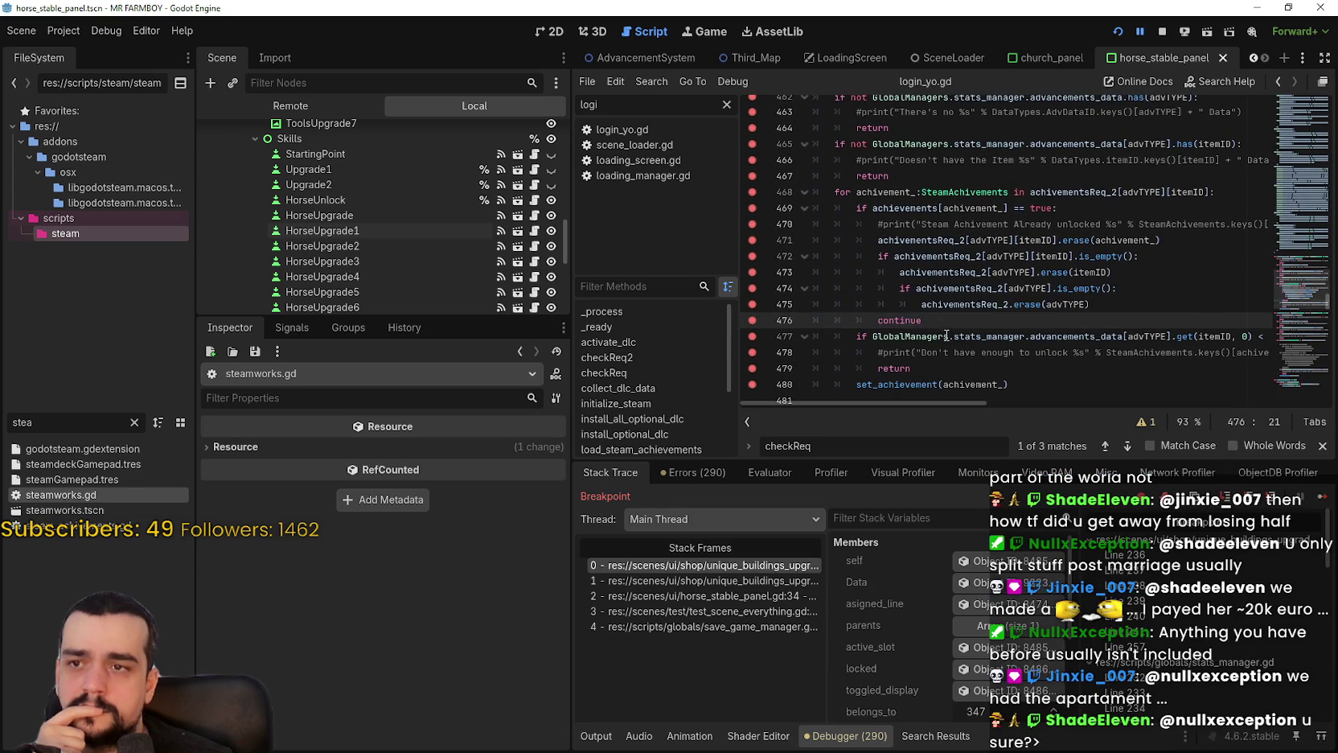
{"action": "left_click_drag", "start_coordinate": [924, 313], "coordinate": [754, 193]}
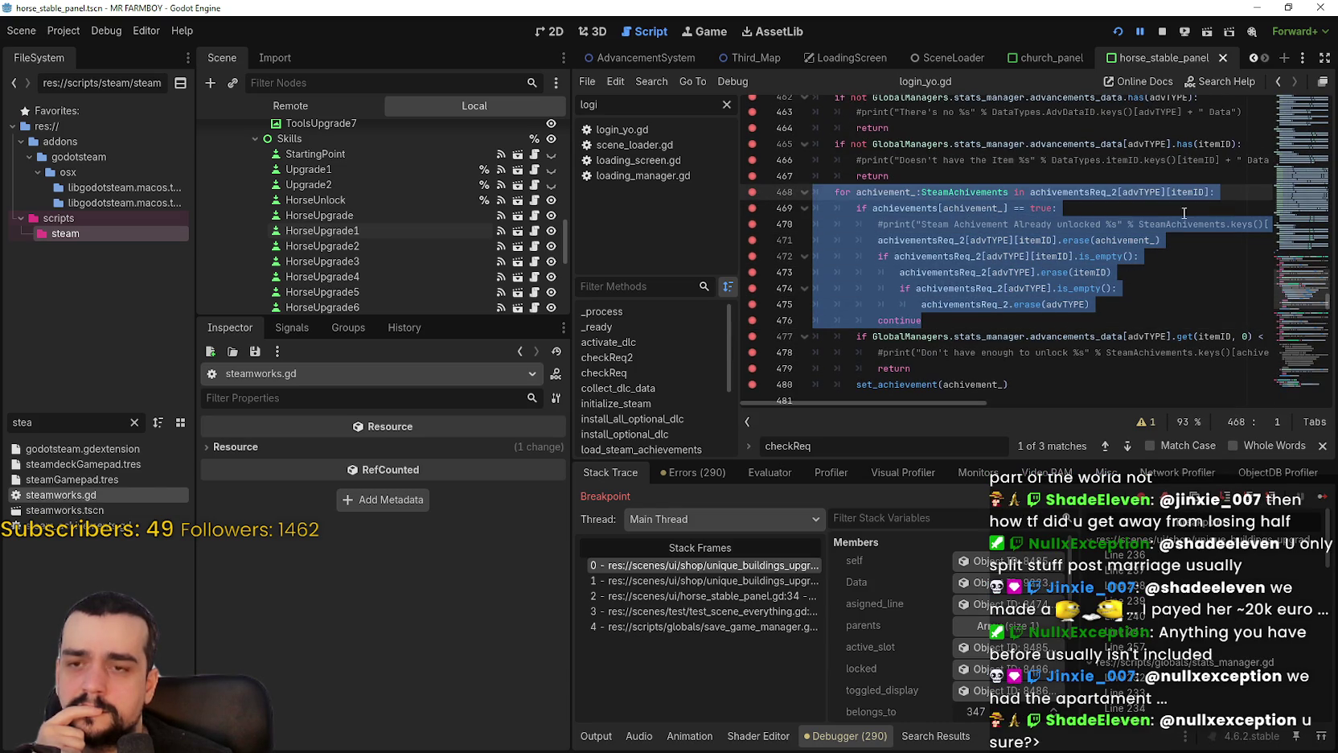
Highlight the return, itemID and each achivement_ use to review the achievement loop.
{"action": "double_click", "coordinate": [1189, 180]}
{"action": "double_click", "coordinate": [1191, 195]}
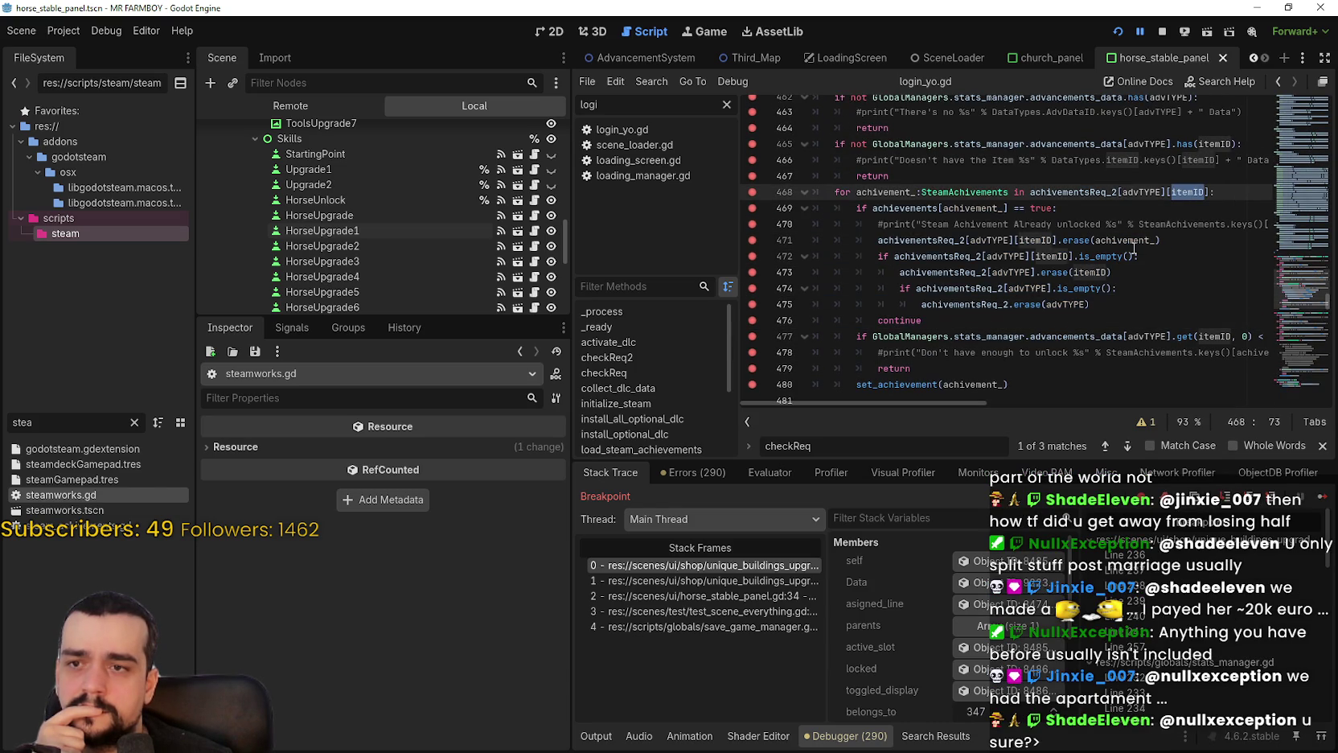
{"action": "double_click", "coordinate": [889, 194]}
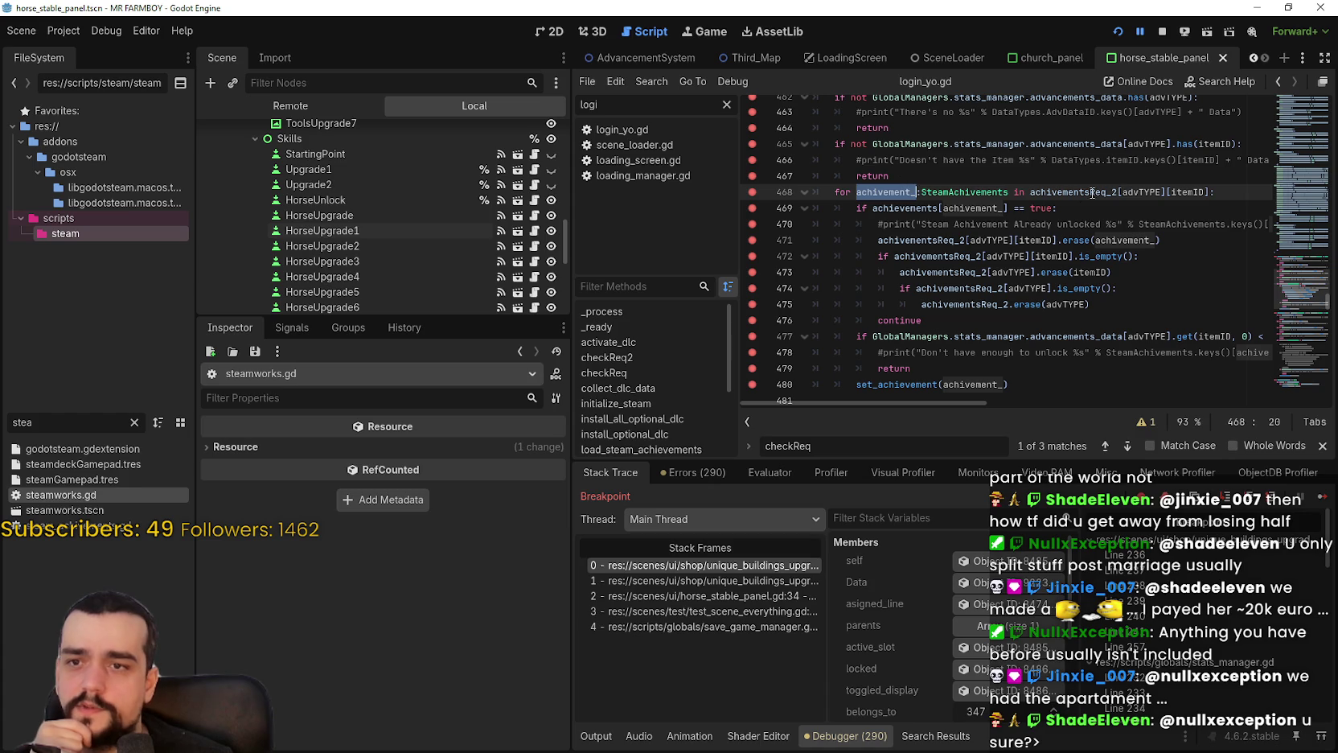
{"action": "double_click", "coordinate": [1111, 239]}
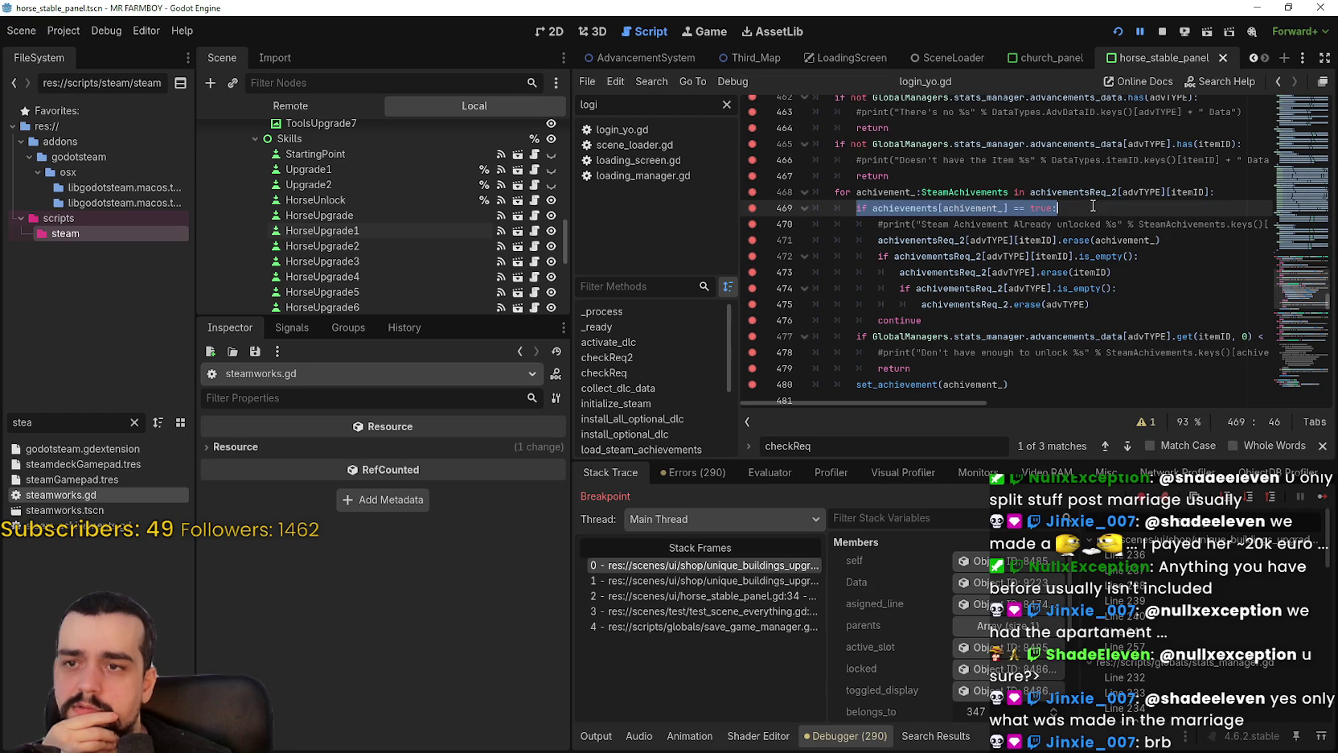
{"action": "double_click", "coordinate": [974, 208]}
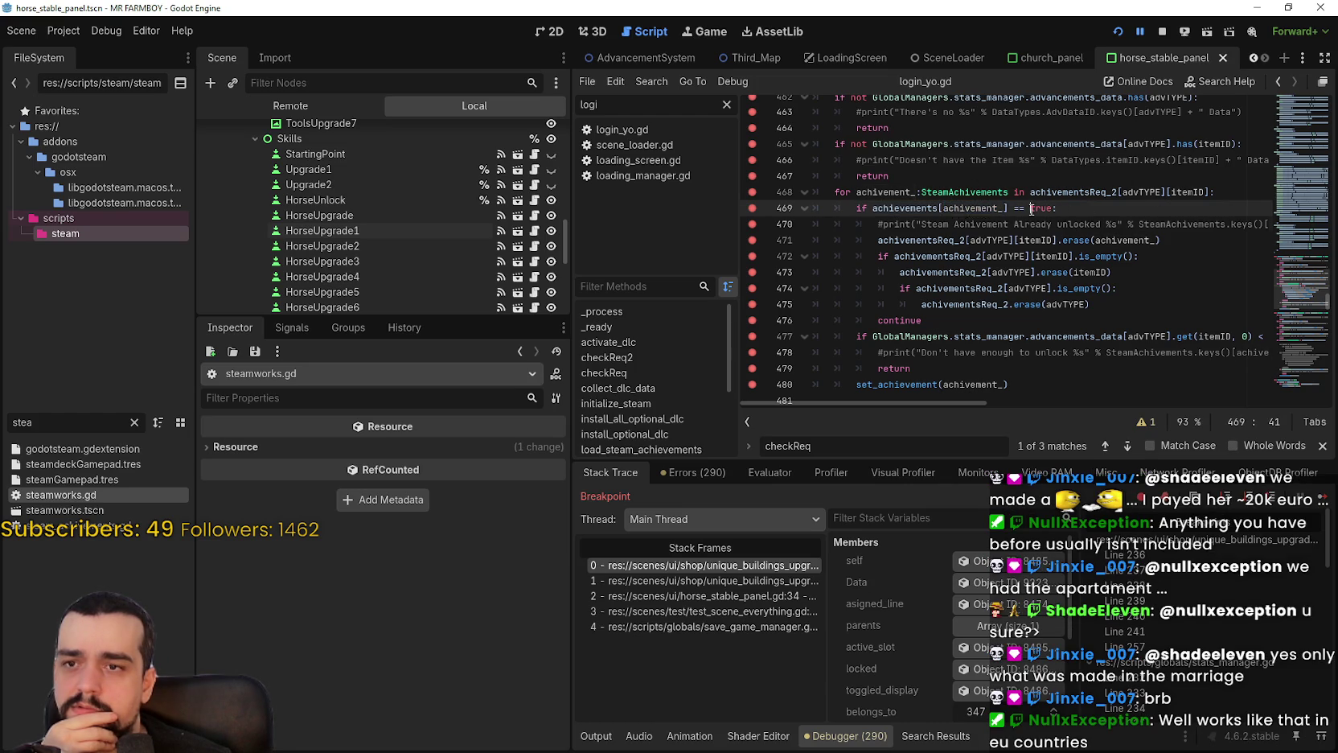
{"action": "left_click", "coordinate": [933, 319]}
{"action": "mouse_move", "coordinate": [933, 318]}
{"action": "left_mouse_down"}
{"action": "mouse_move", "coordinate": [885, 208]}
{"action": "mouse_move", "coordinate": [804, 192]}
{"action": "left_mouse_up"}
Review the commented print on line 478 and the amount check, then resume the paused game.
{"action": "scroll", "coordinate": [914, 388], "scroll_direction": "down", "scroll_amount": 1}
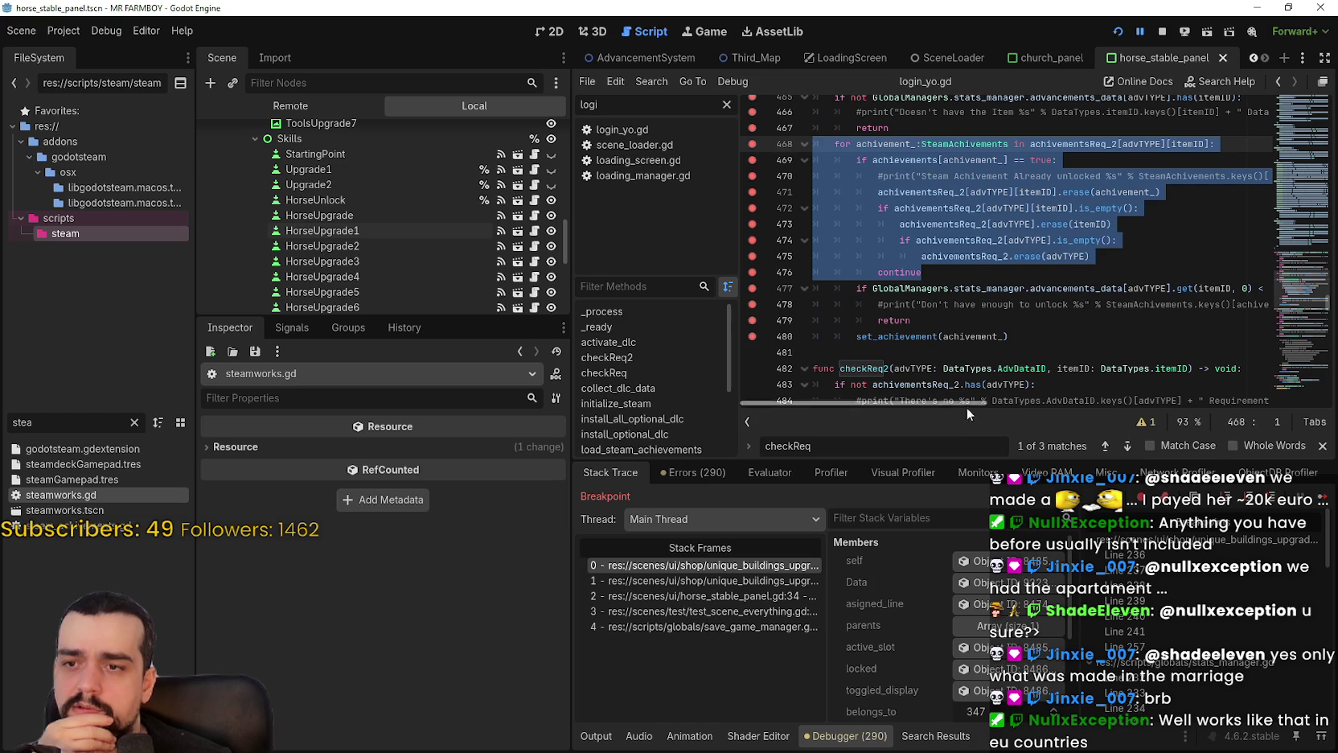
{"action": "left_click", "coordinate": [953, 336]}
{"action": "mouse_move", "coordinate": [878, 304]}
{"action": "left_mouse_down"}
{"action": "mouse_move", "coordinate": [1239, 305]}
{"action": "mouse_move", "coordinate": [828, 304]}
{"action": "left_mouse_up"}
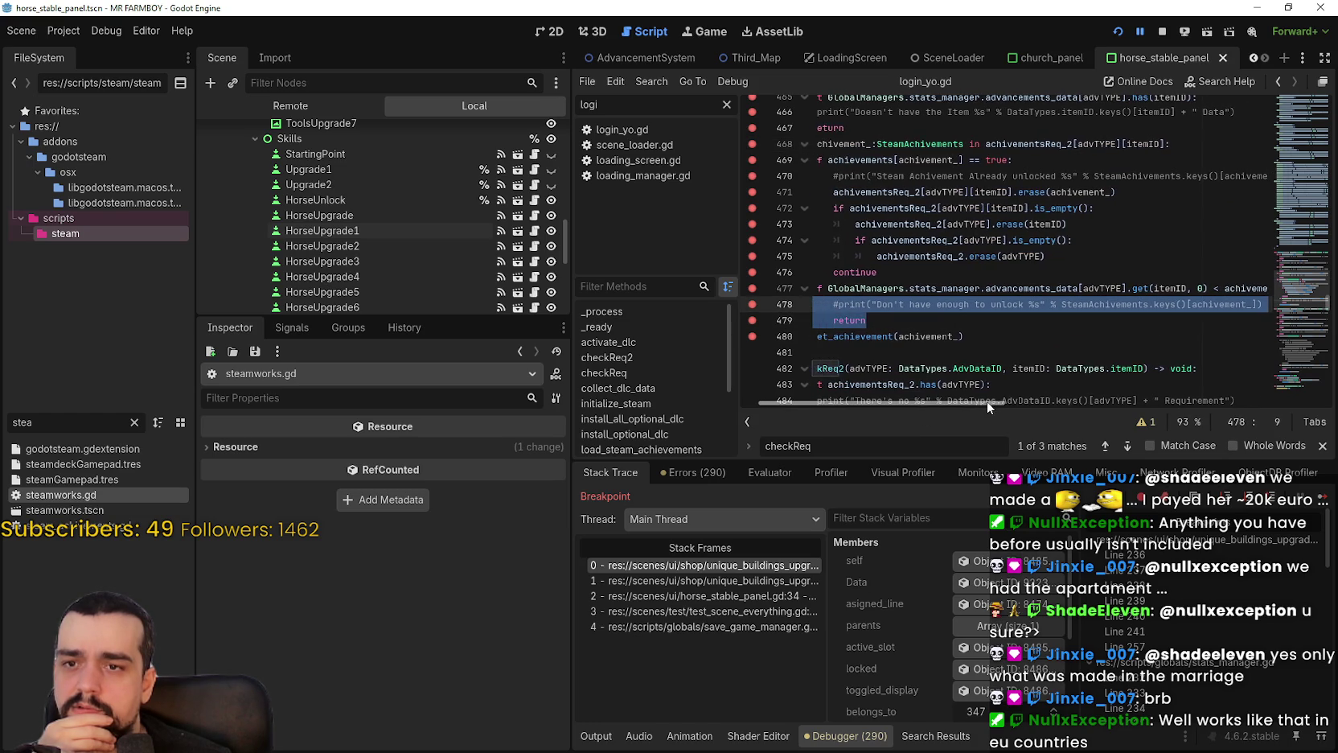
{"action": "left_click_drag", "start_coordinate": [987, 400], "coordinate": [1107, 400]}
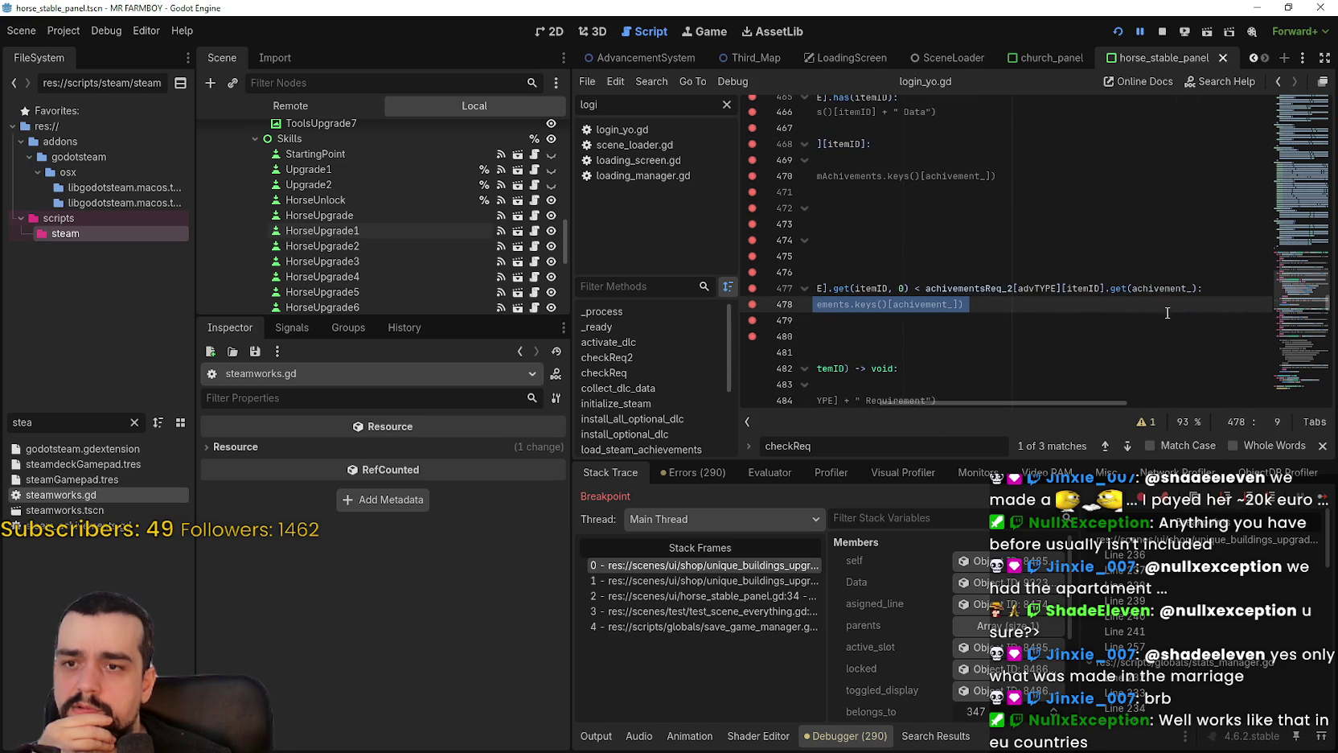
{"action": "double_click", "coordinate": [1072, 287]}
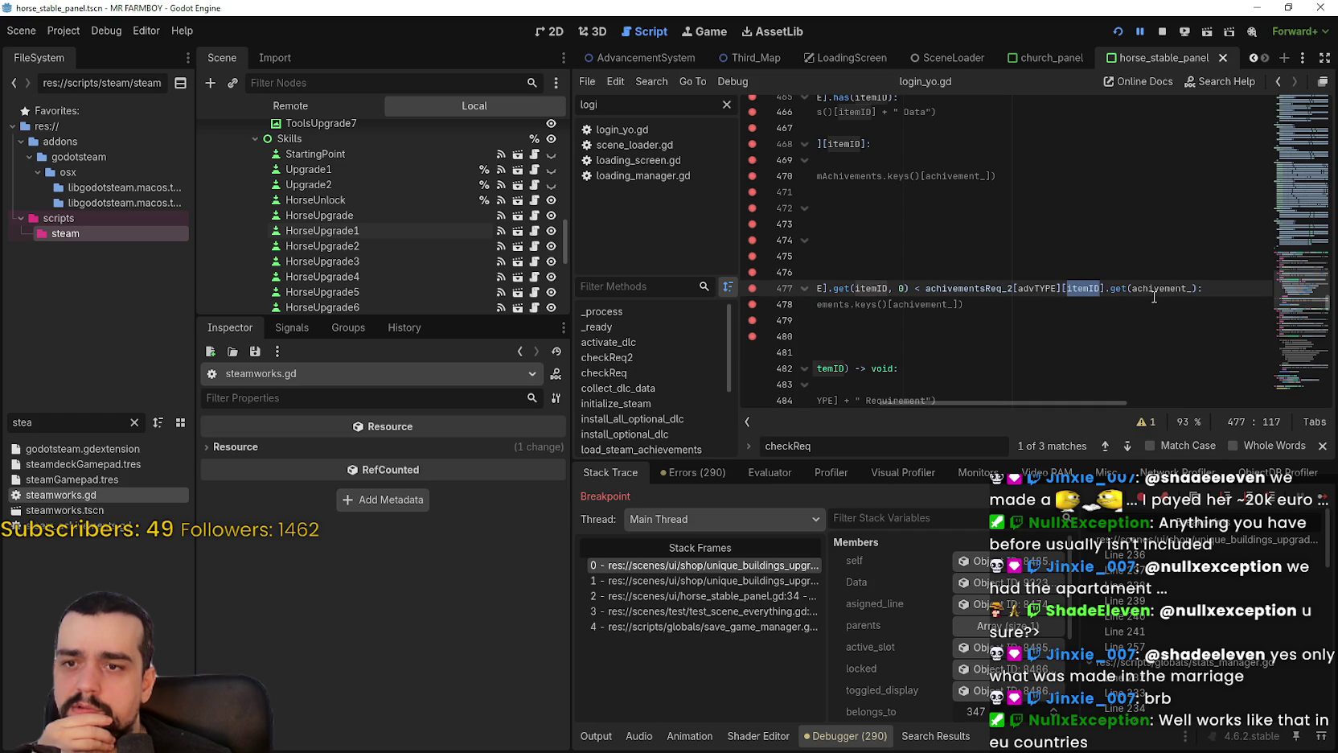
{"action": "double_click", "coordinate": [1154, 288]}
{"action": "mouse_move", "coordinate": [1052, 405]}
{"action": "left_mouse_down"}
{"action": "mouse_move", "coordinate": [943, 419]}
{"action": "mouse_move", "coordinate": [786, 386]}
{"action": "left_mouse_up"}
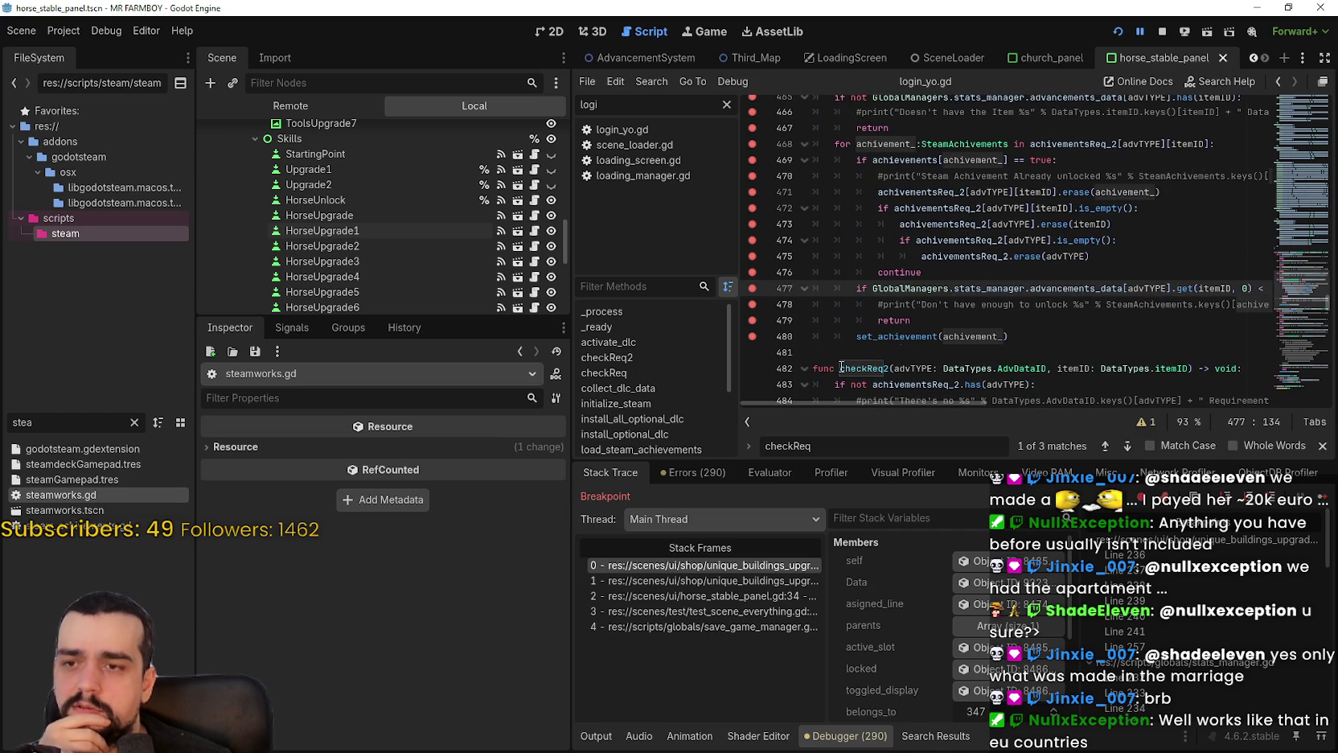
{"action": "left_click", "coordinate": [804, 352]}
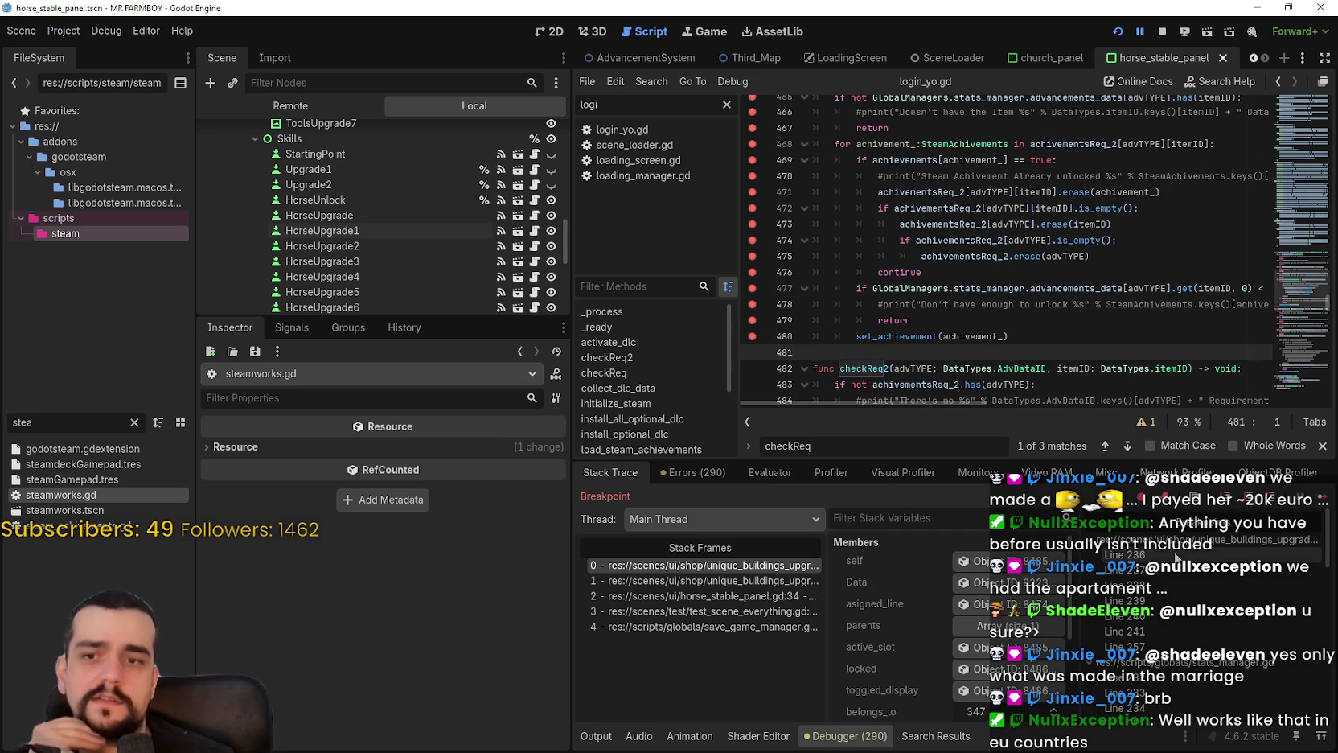
{"action": "left_click", "coordinate": [1323, 499]}
Continue past the stats_manager and checkReq breakpoints until the game shows 'Bridge Advancement Made!'.
{"action": "left_click", "coordinate": [1323, 499]}
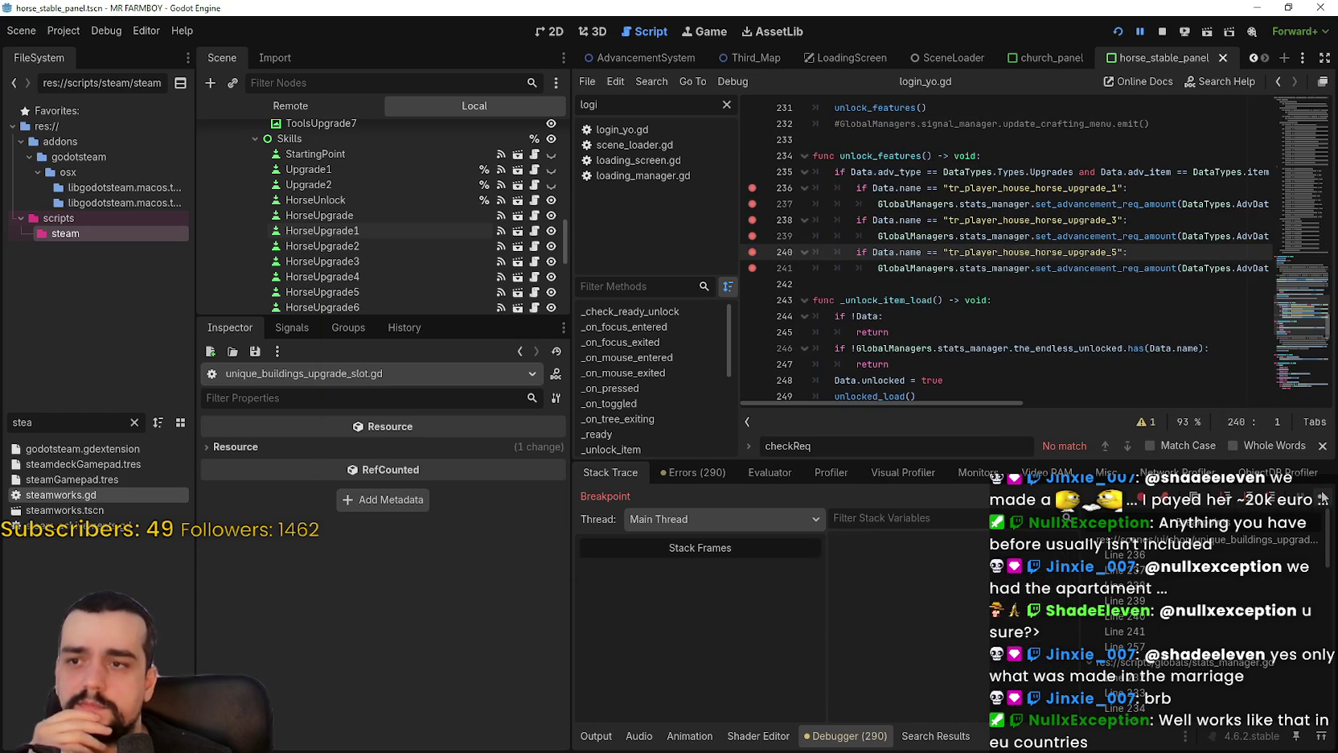
{"action": "left_click", "coordinate": [1323, 498]}
{"action": "left_click", "coordinate": [1323, 498]}
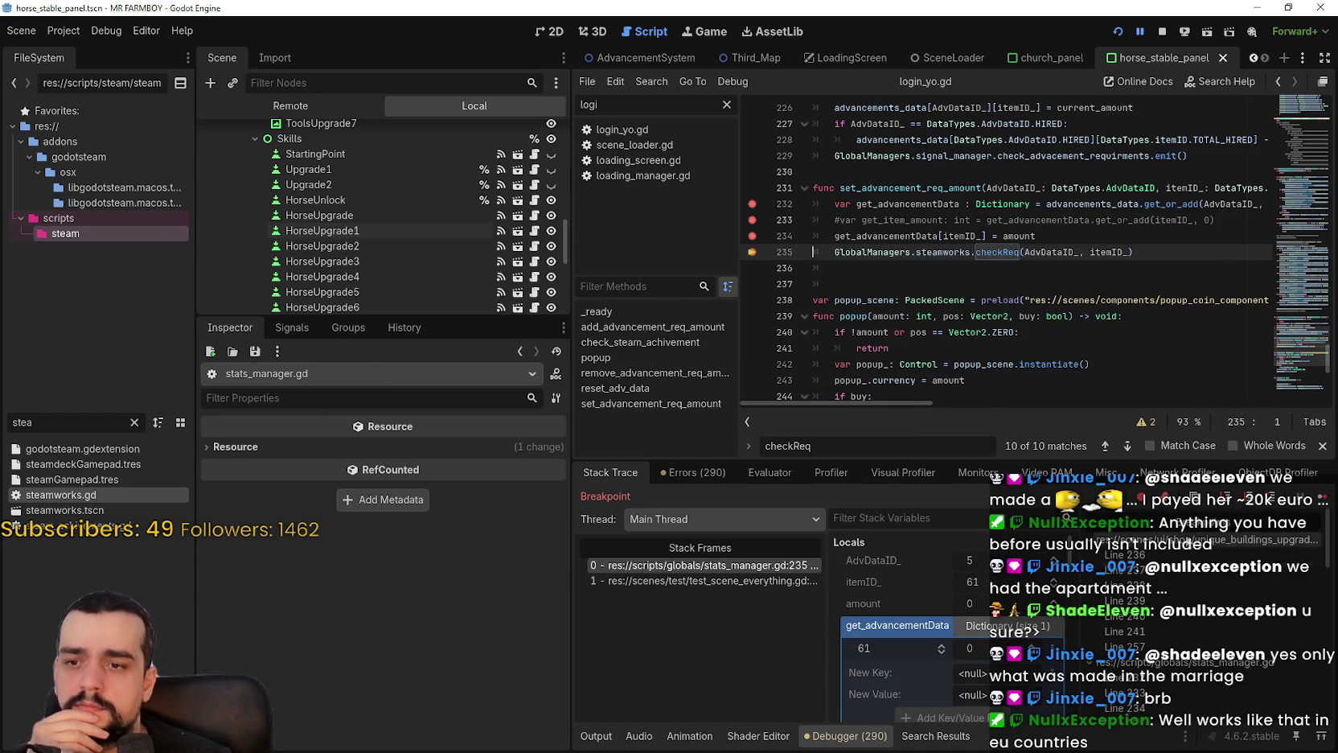
{"action": "left_click", "coordinate": [1323, 498]}
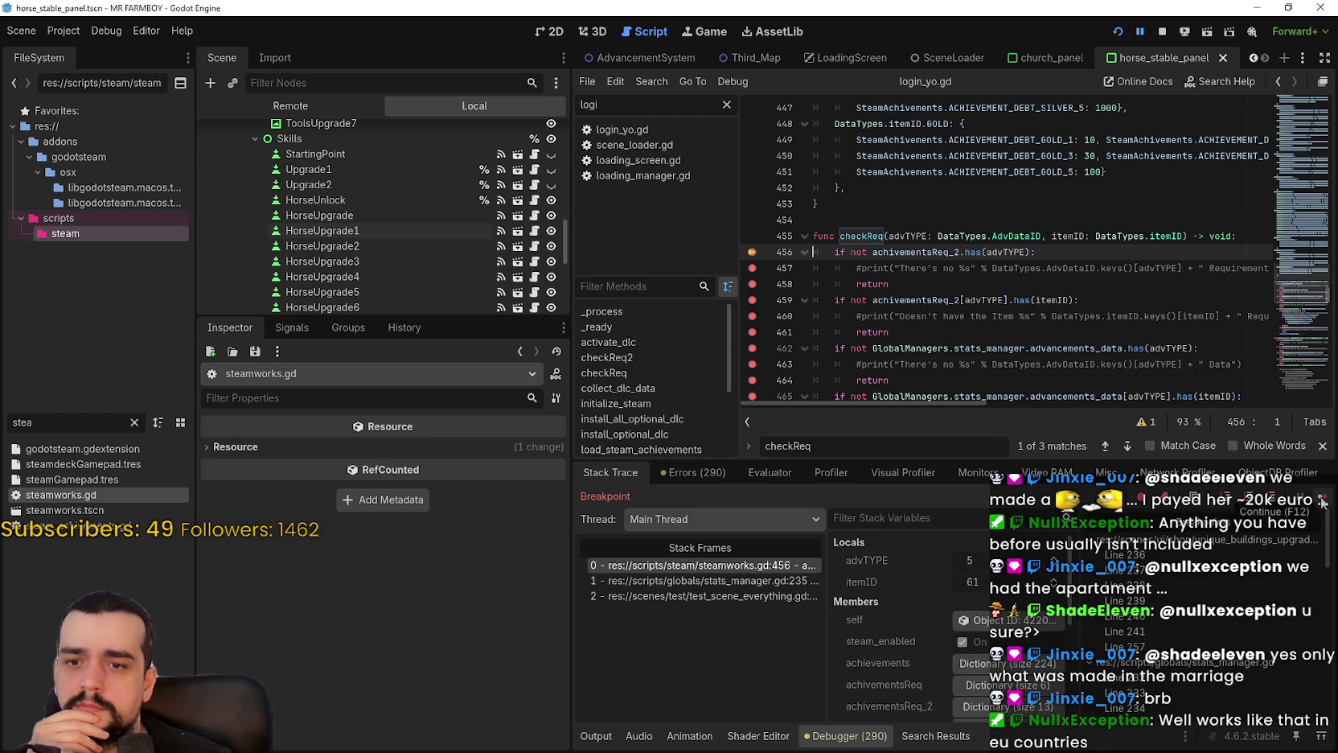
{"action": "left_click", "coordinate": [1323, 499]}
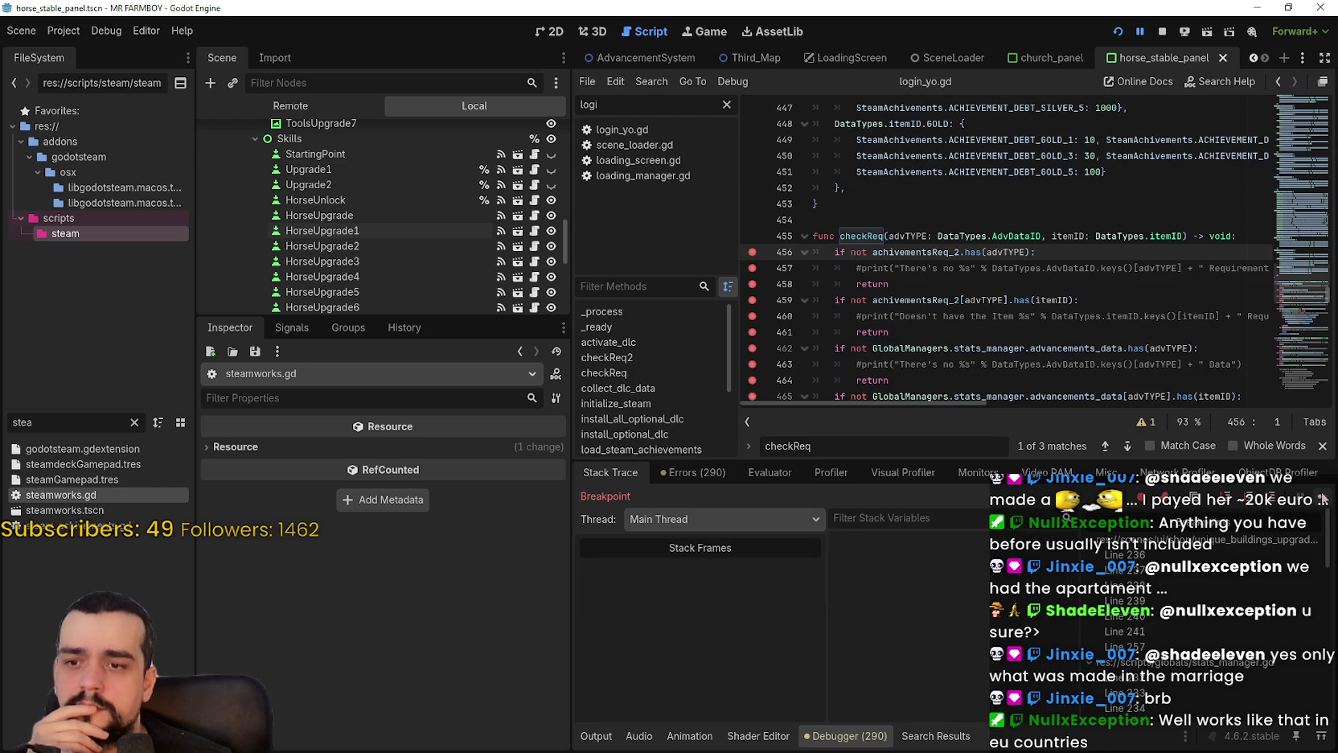
{"action": "left_click", "coordinate": [1322, 500]}
{"action": "left_click", "coordinate": [1322, 500]}
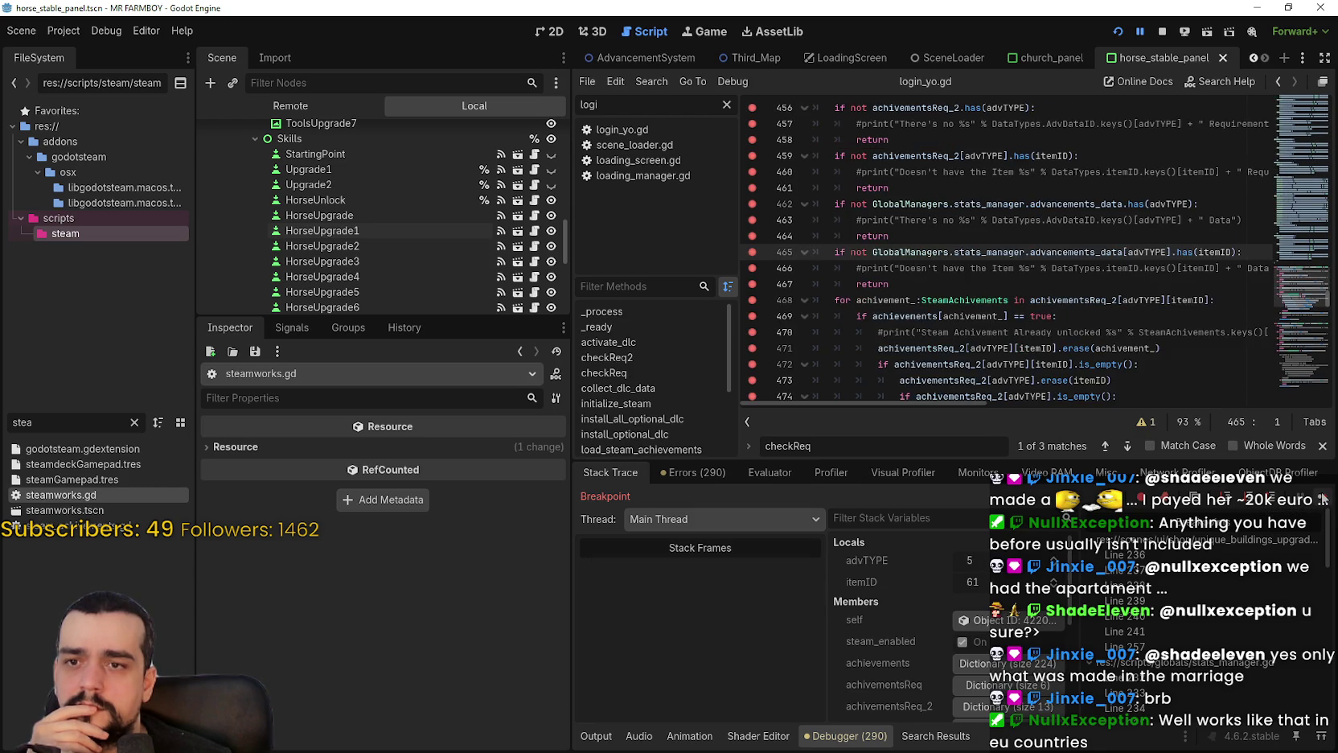
{"action": "left_click", "coordinate": [1323, 499]}
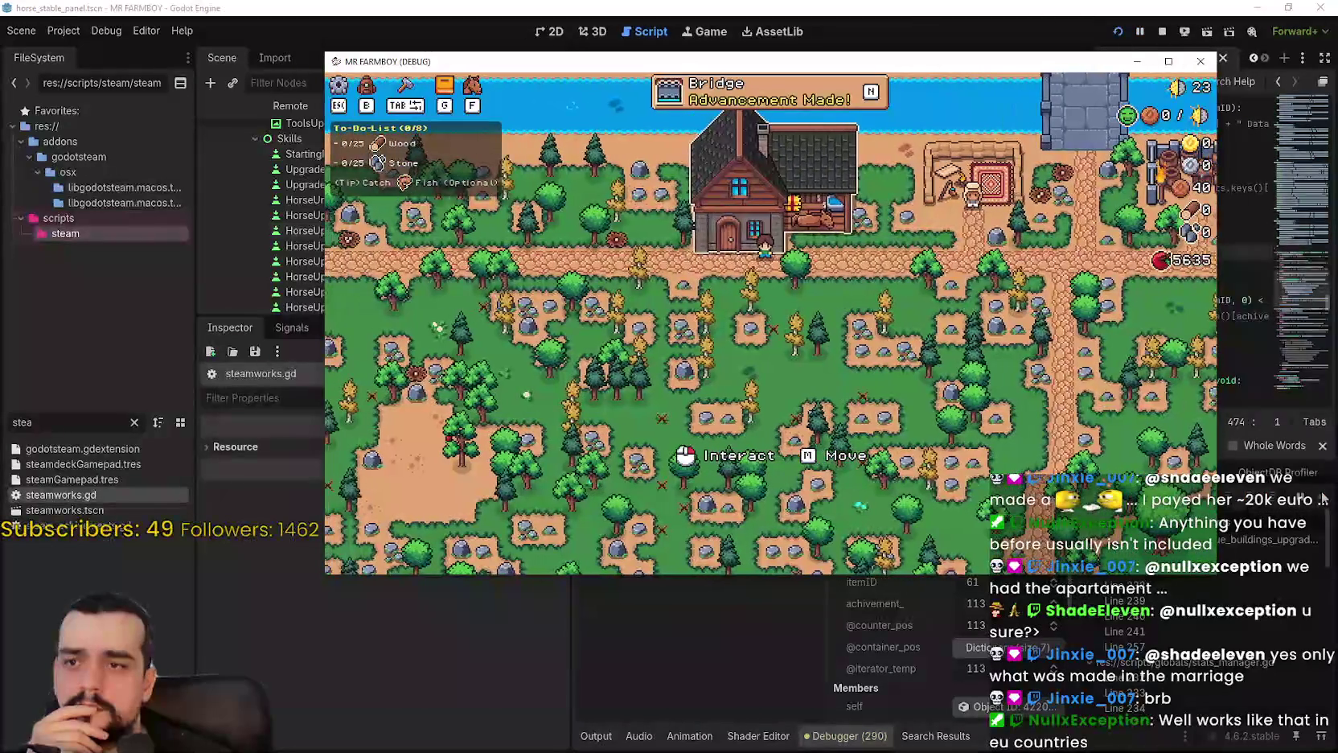
In the running game, check the Advancements panel and the Player House Basic Saddle upgrade, then return to Godot.
{"action": "key", "text": "m"}
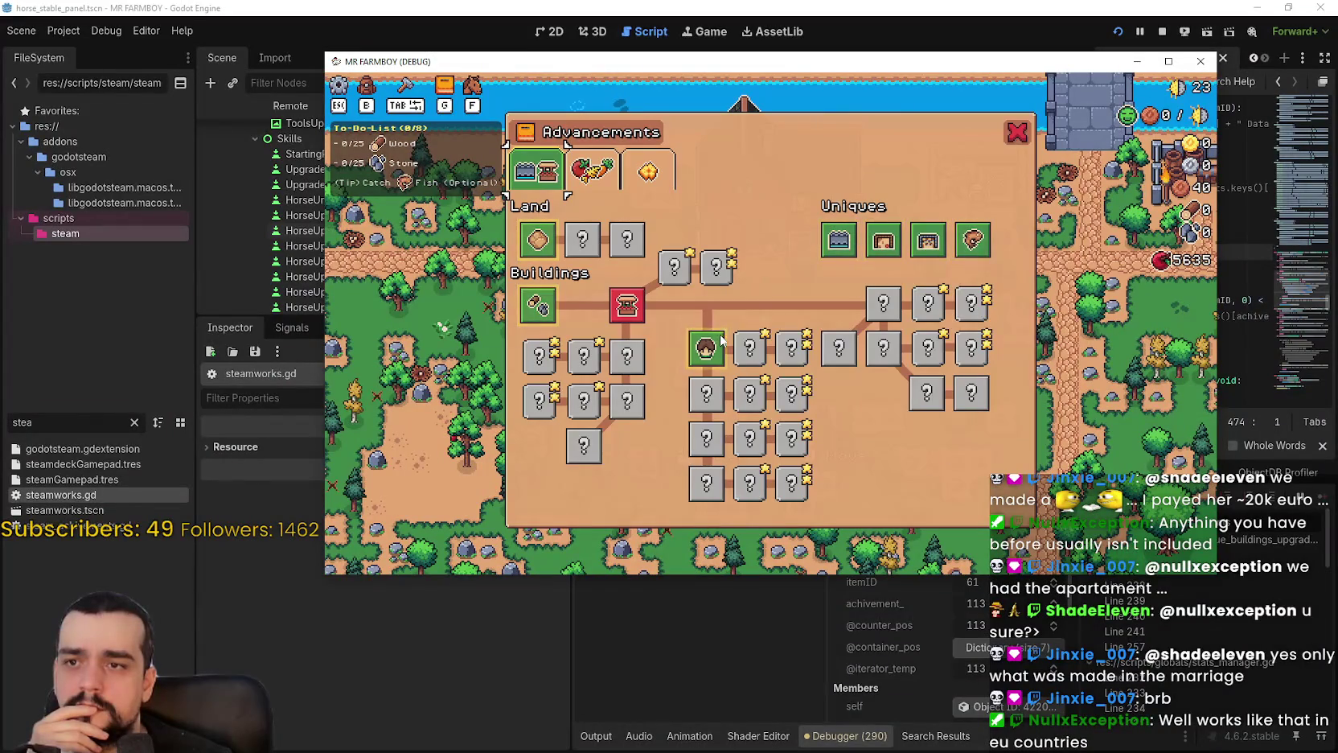
{"action": "key", "text": "Escape"}
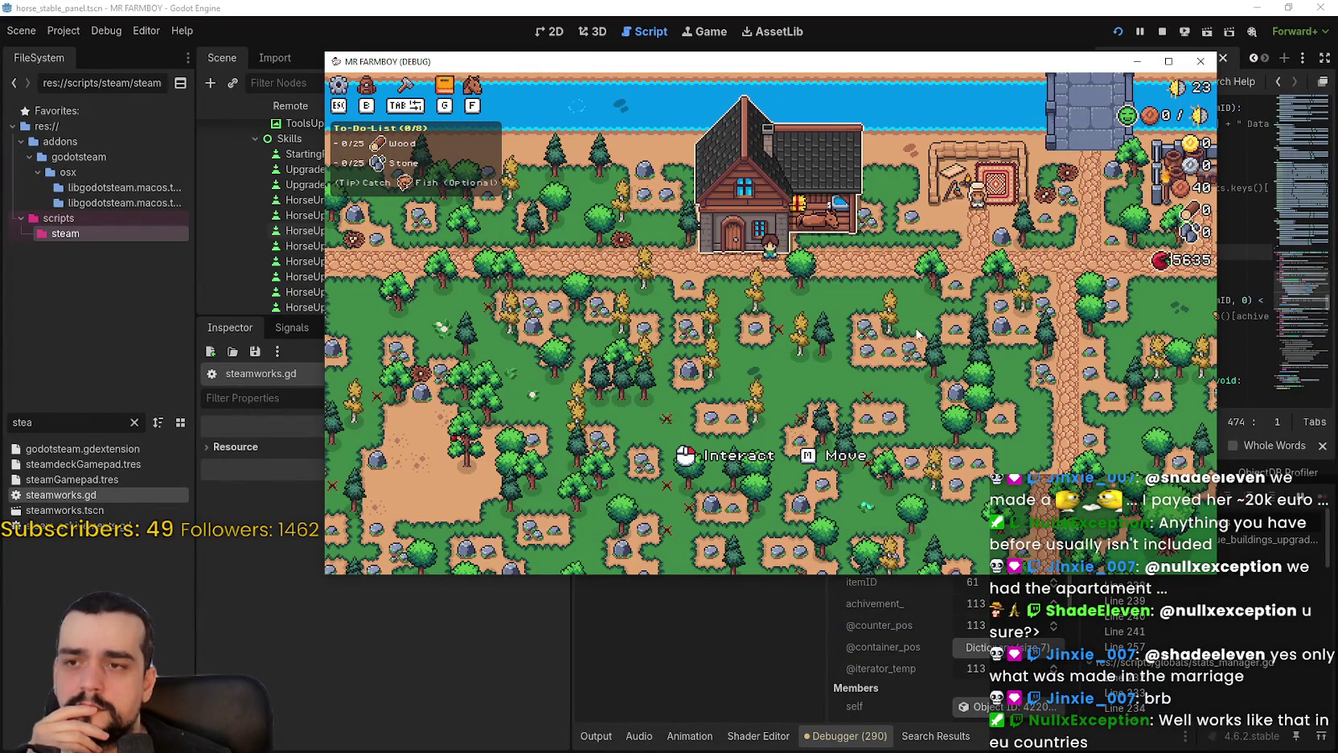
{"action": "left_click", "coordinate": [931, 282]}
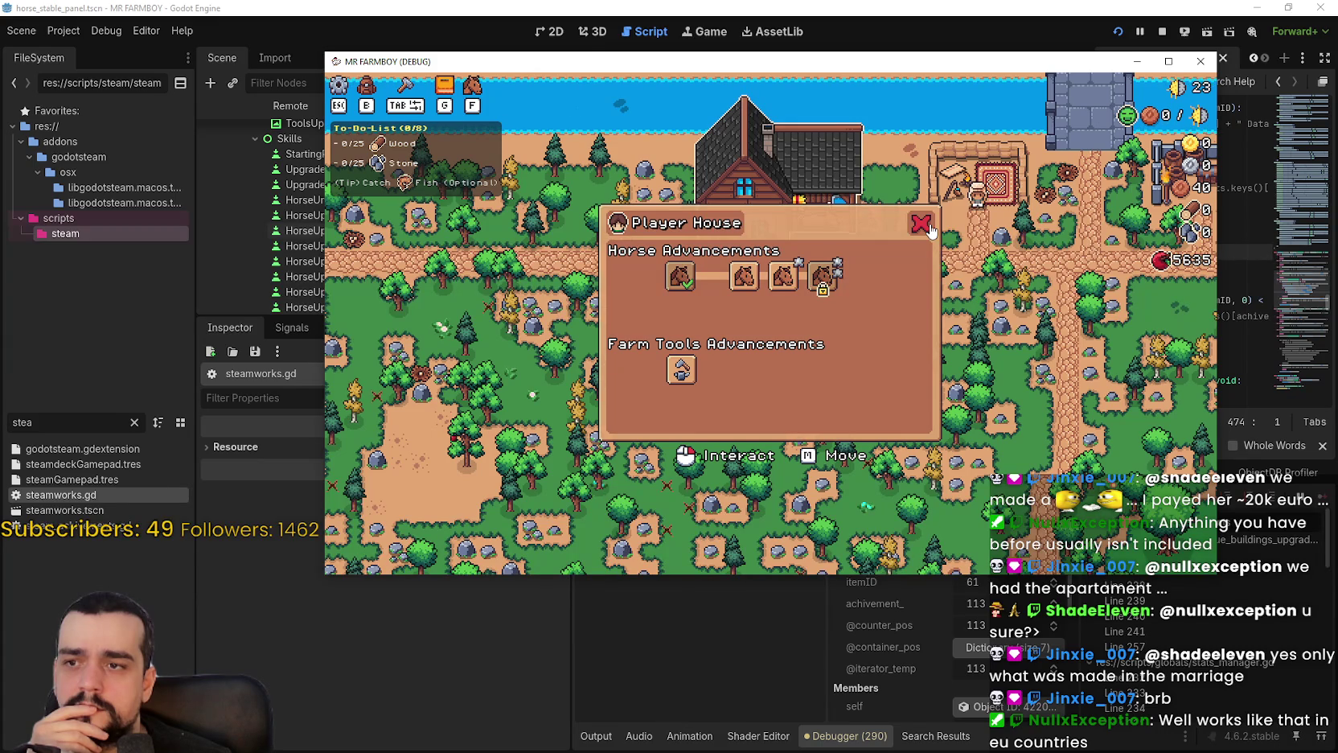
{"action": "mouse_move", "coordinate": [745, 288]}
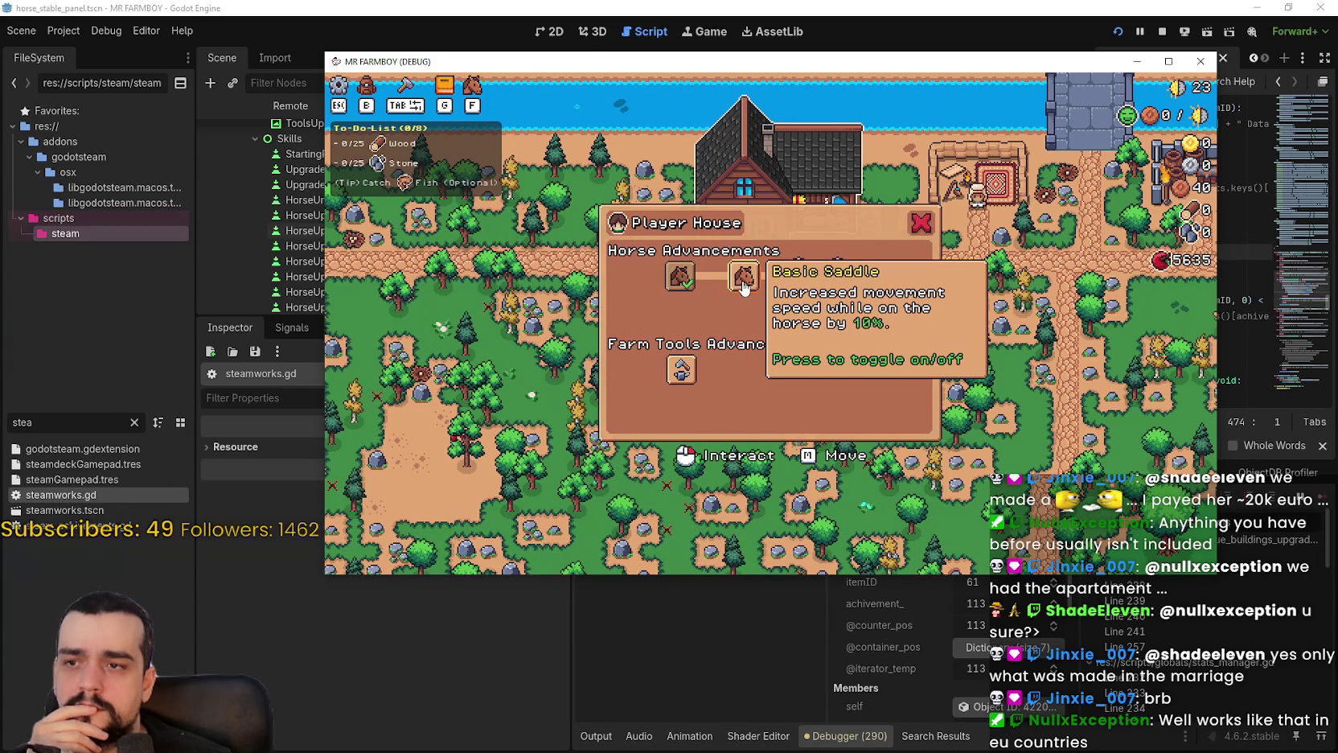
{"action": "key", "text": "alt+Tab"}
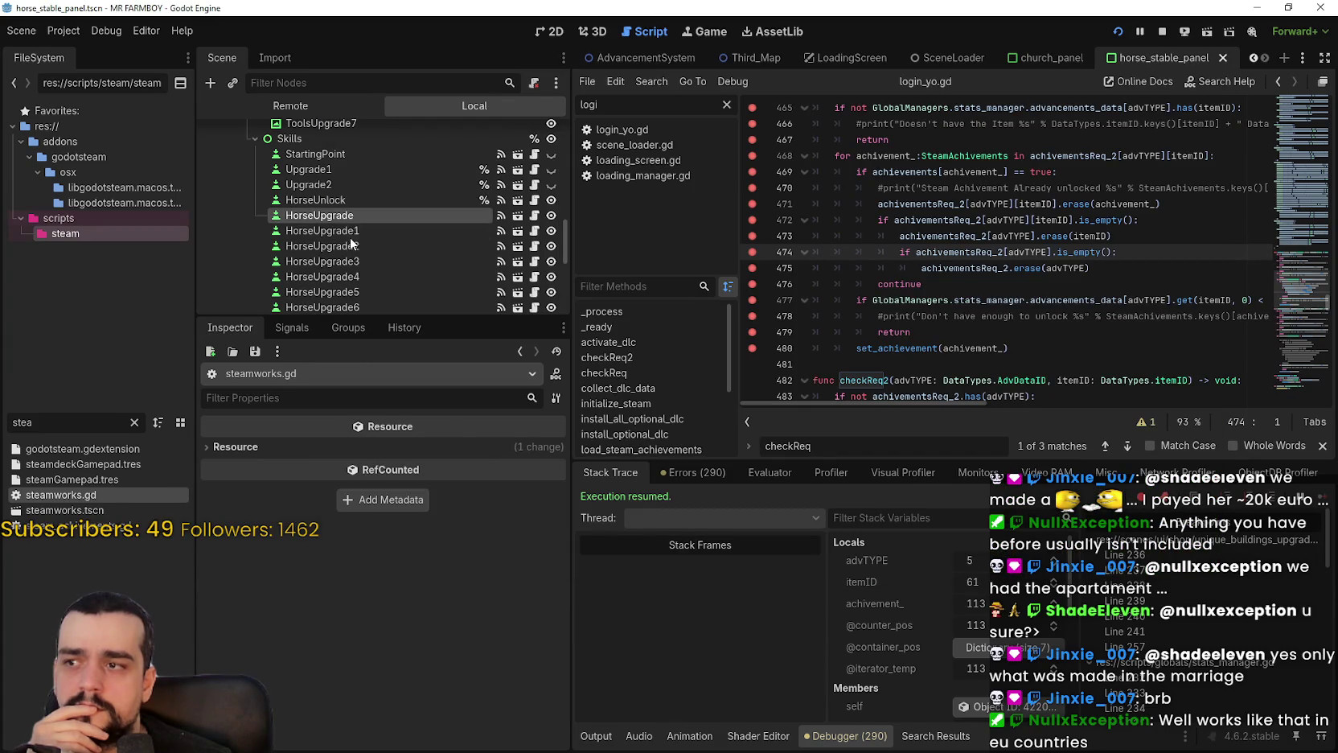
Inspect the HorseUpgrade1 node's properties in the remote scene tree.
{"action": "left_click", "coordinate": [354, 216]}
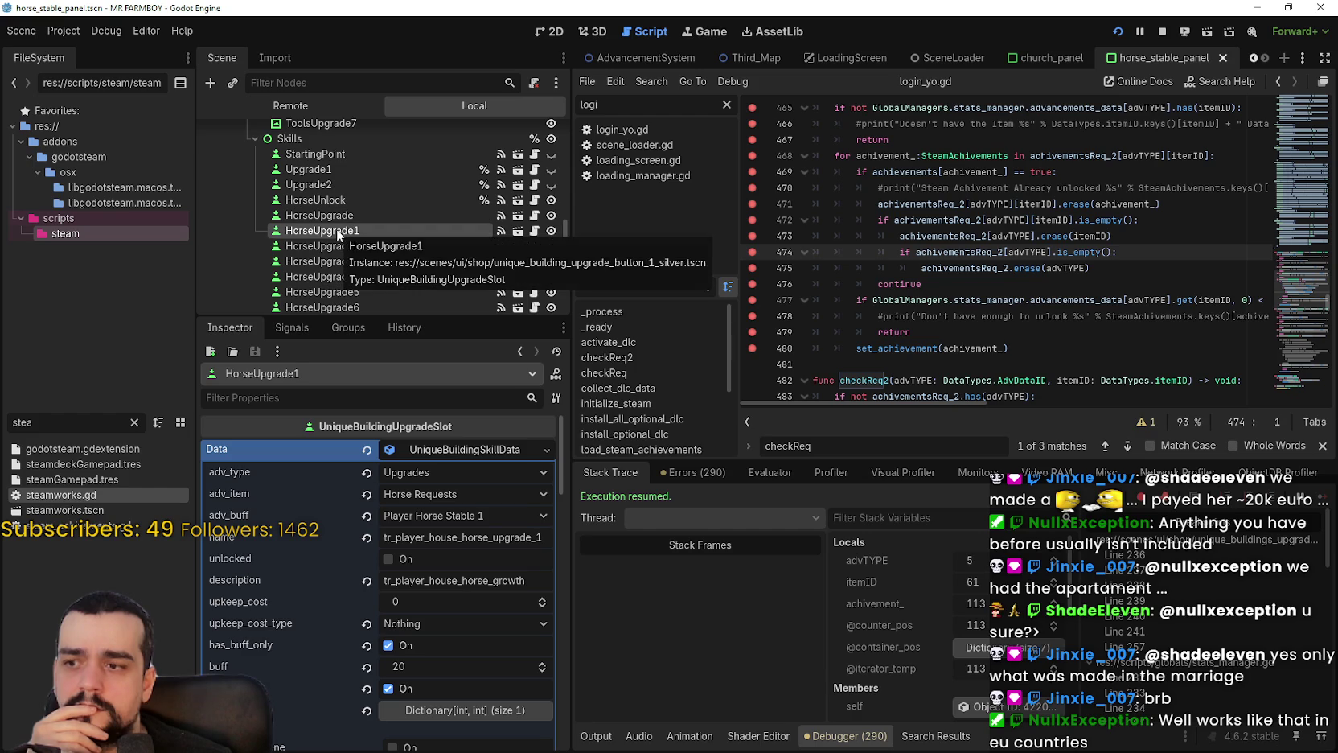
{"action": "left_click", "coordinate": [337, 230]}
{"action": "key", "text": "alt+Tab"}
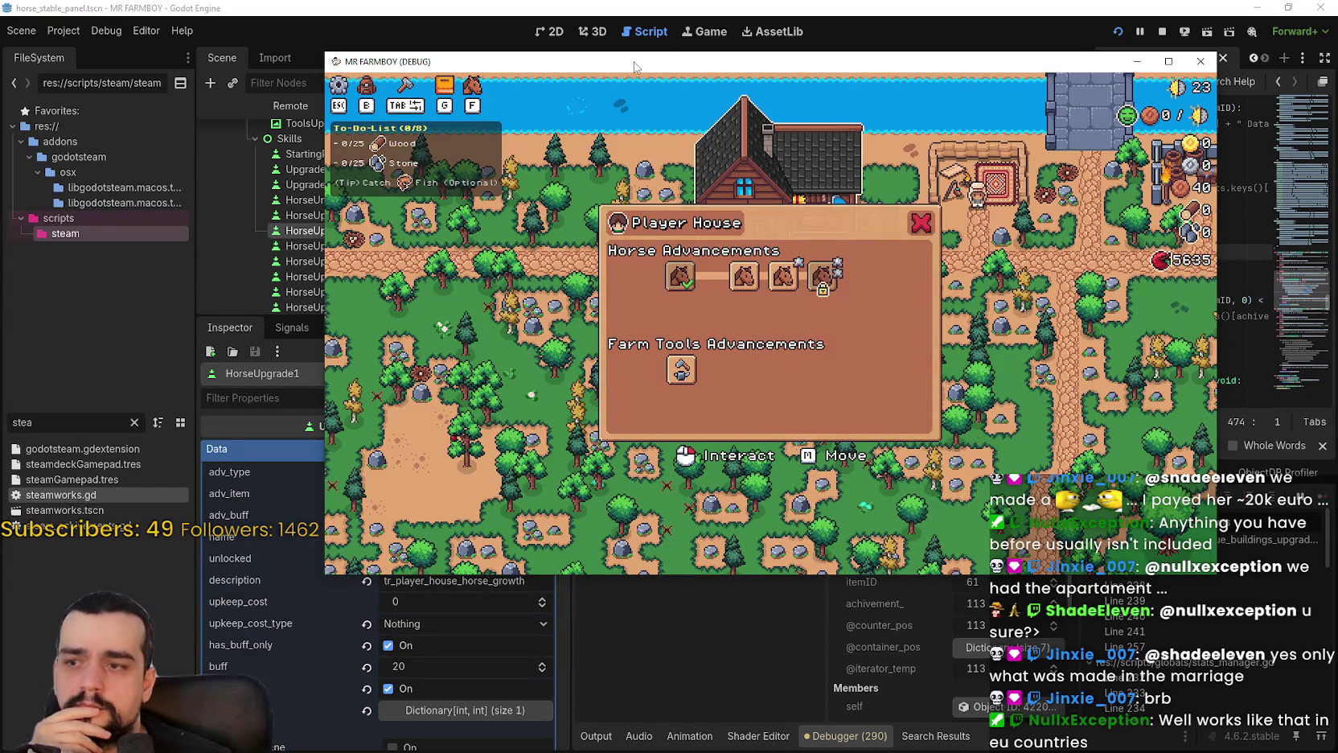
Trigger the Basic Saddle unlock, continue past three unlock_features breakpoints, and stop the game.
{"action": "left_click", "coordinate": [822, 289]}
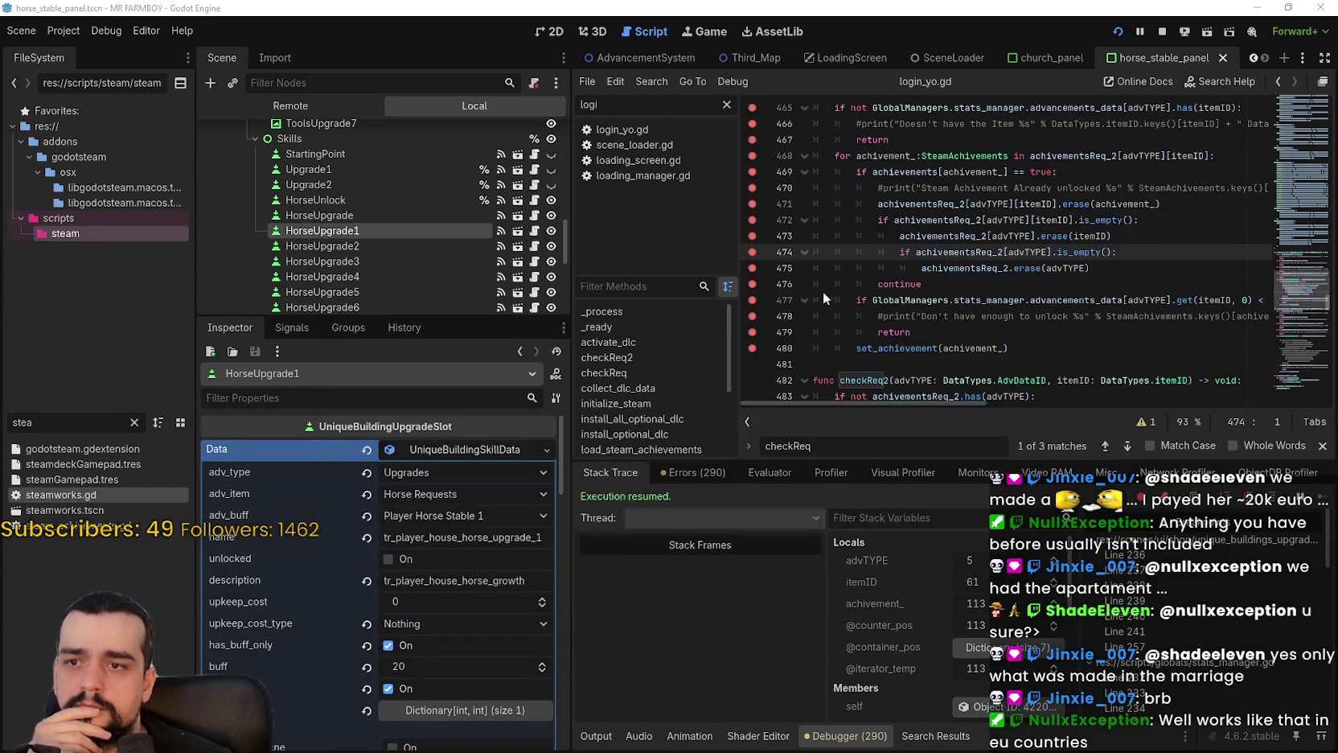
{"action": "left_click", "coordinate": [1322, 500]}
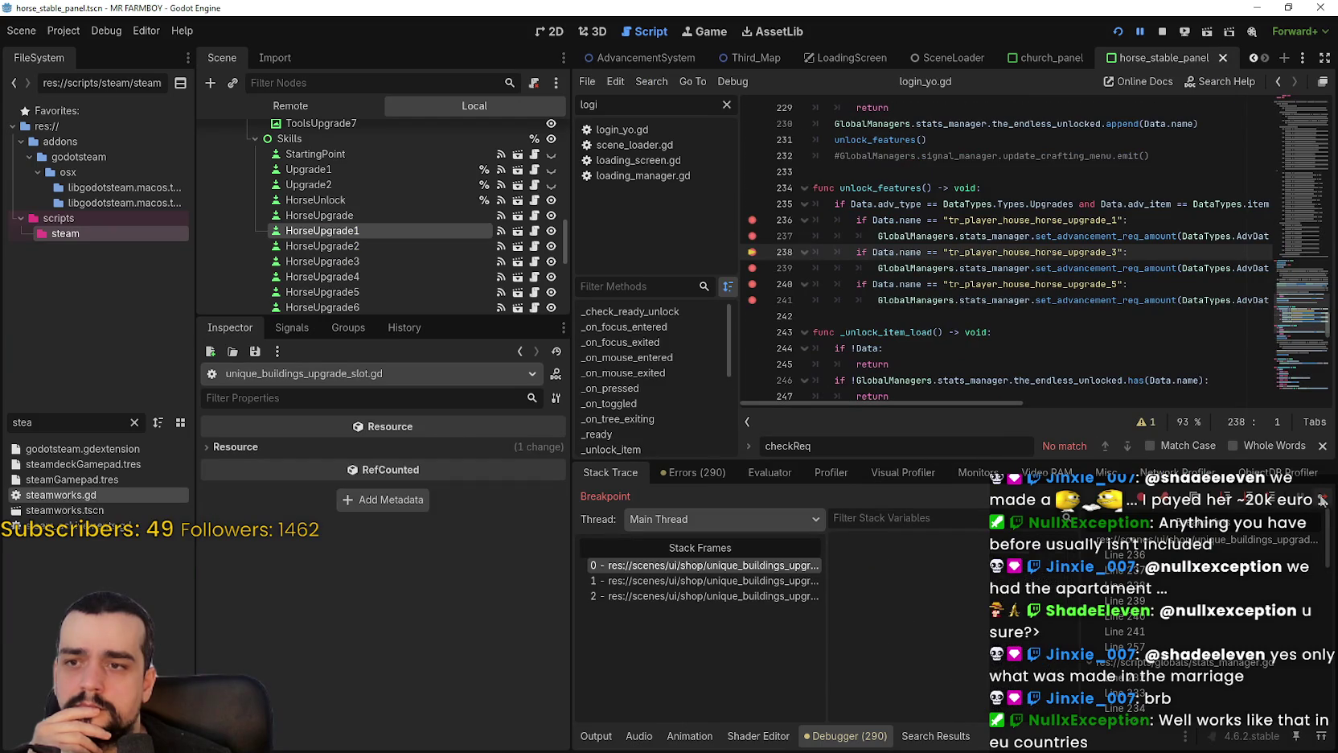
{"action": "left_click", "coordinate": [1322, 500]}
{"action": "left_click", "coordinate": [1322, 500]}
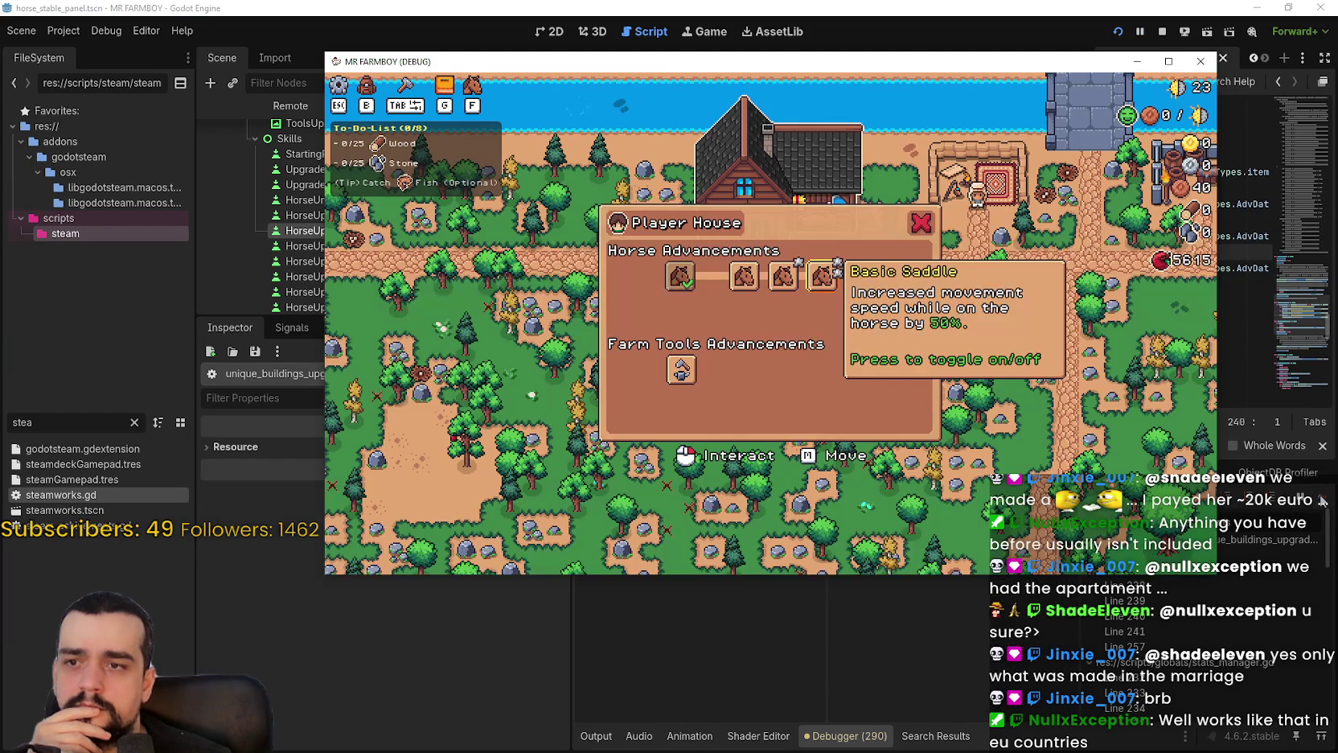
{"action": "left_click", "coordinate": [1162, 31]}
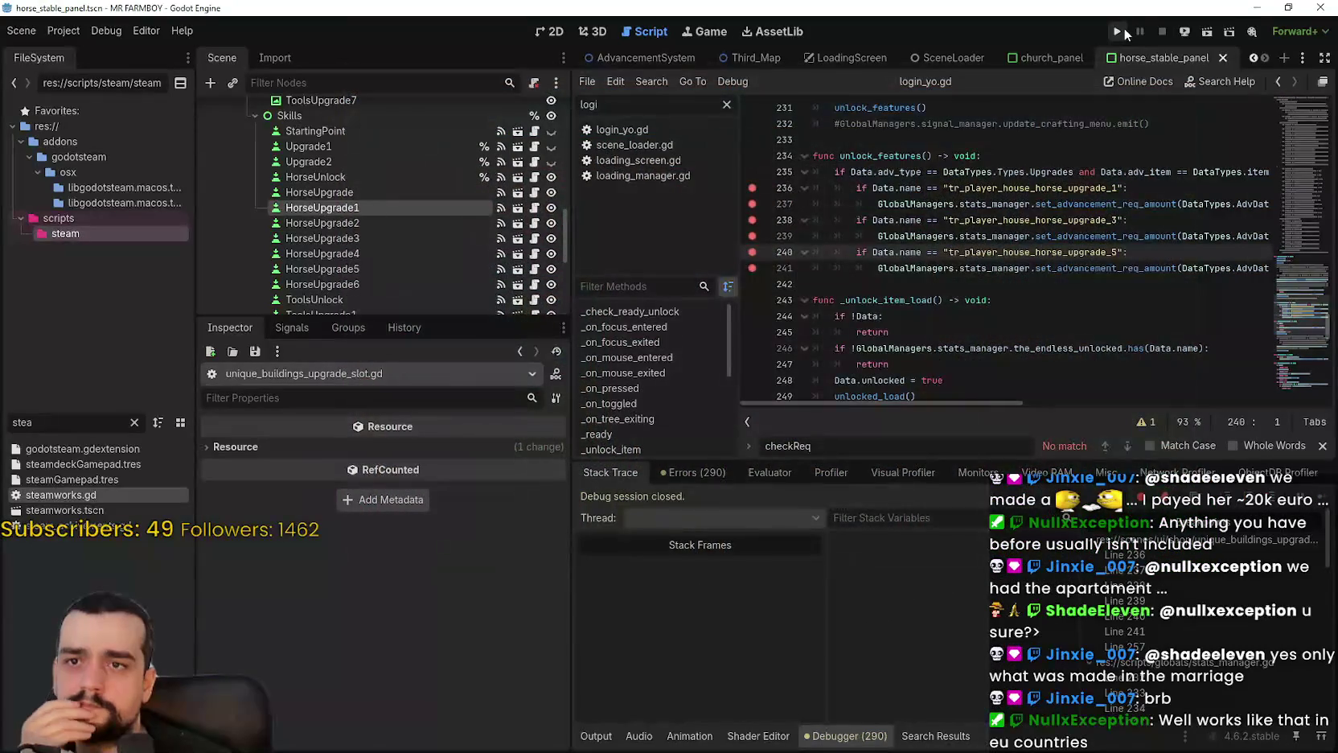
Rerun the project with F5, view the Steam achievements list (2 of 198), then continue in-game.
{"action": "key", "text": "F5"}
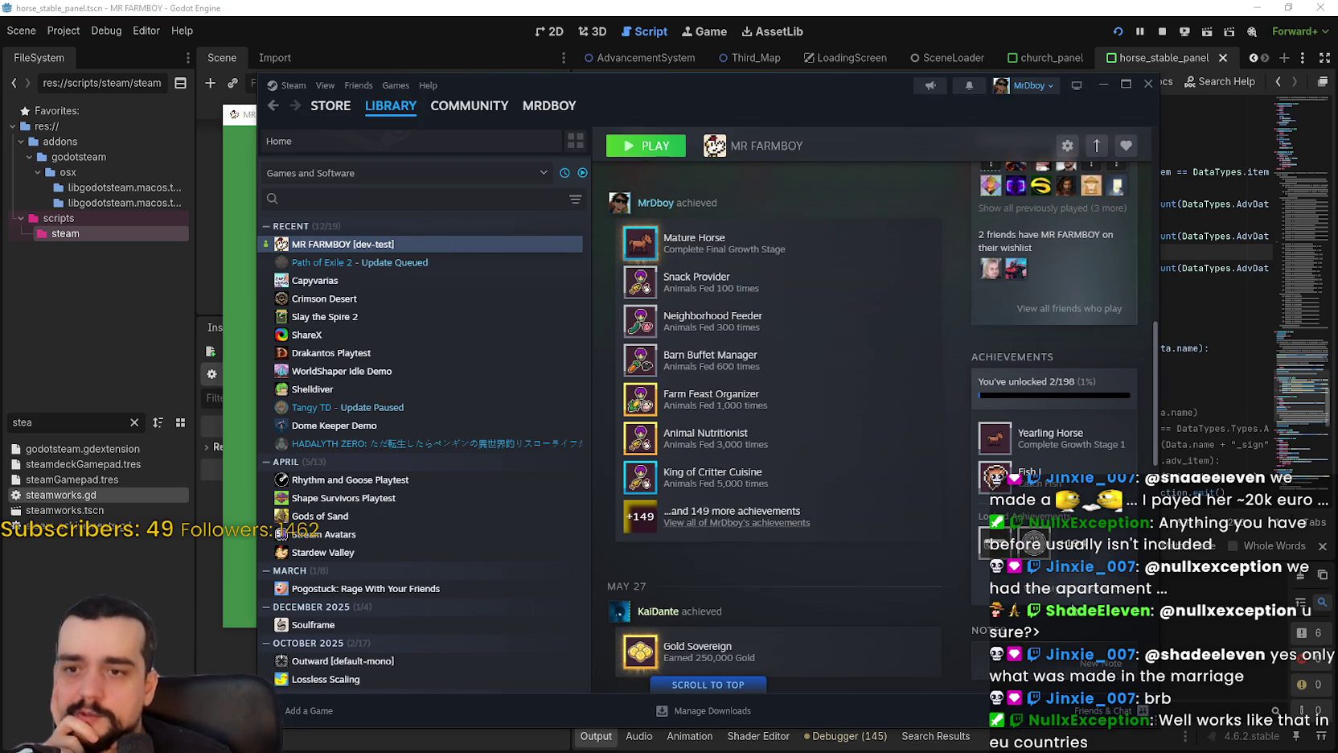
{"action": "left_click", "coordinate": [1058, 446]}
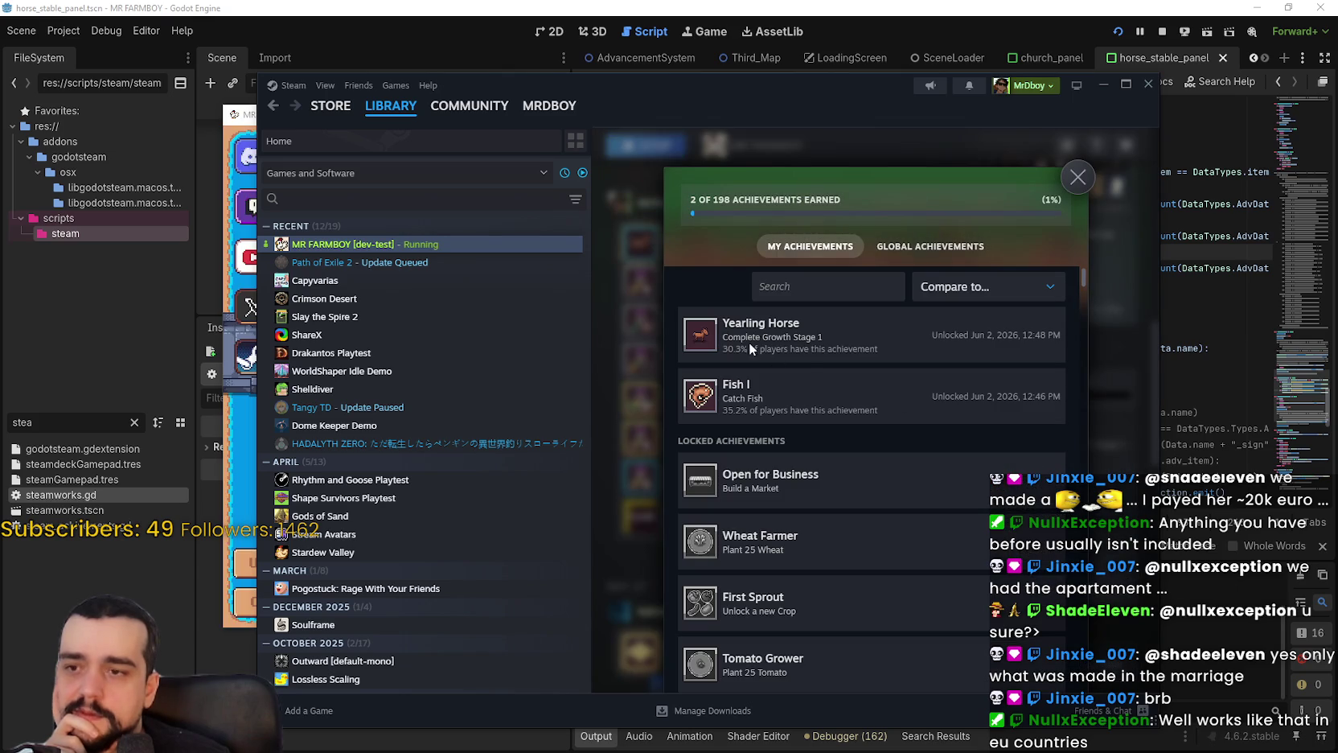
{"action": "left_click", "coordinate": [1069, 178]}
{"action": "left_click", "coordinate": [979, 281]}
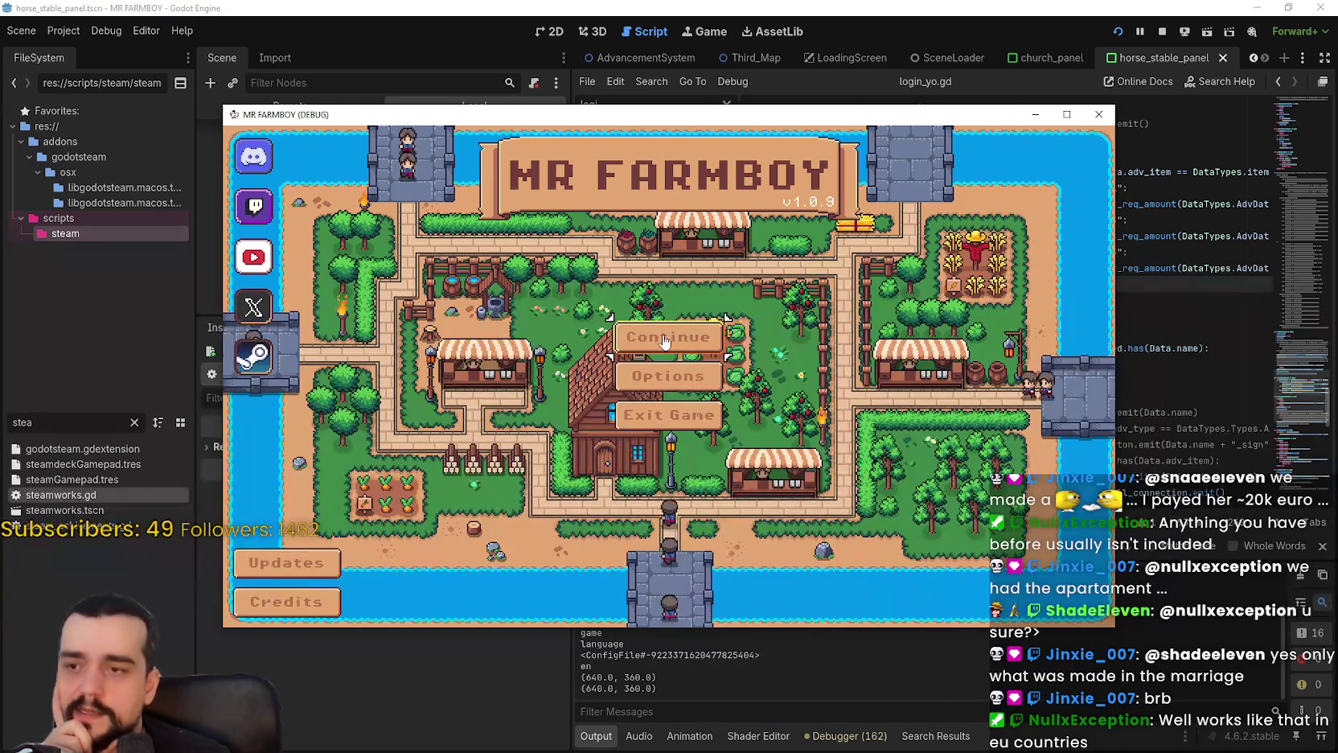
Load Save 4 from the game's continue menu.
{"action": "left_click", "coordinate": [669, 333]}
{"action": "left_click", "coordinate": [706, 414]}
{"action": "key", "text": "Return"}
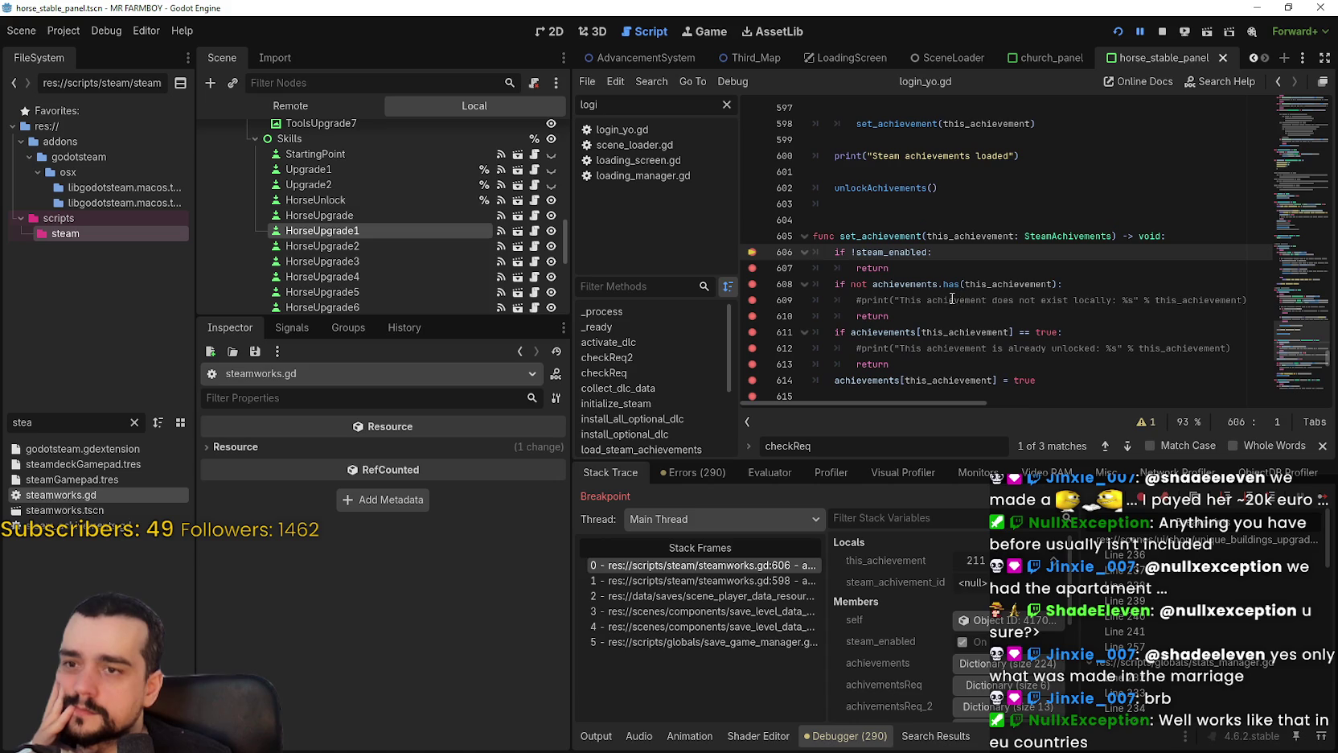
Step through set_achievement in steamworks.gd from line 606 down to line 622.
{"action": "left_click", "coordinate": [1323, 501]}
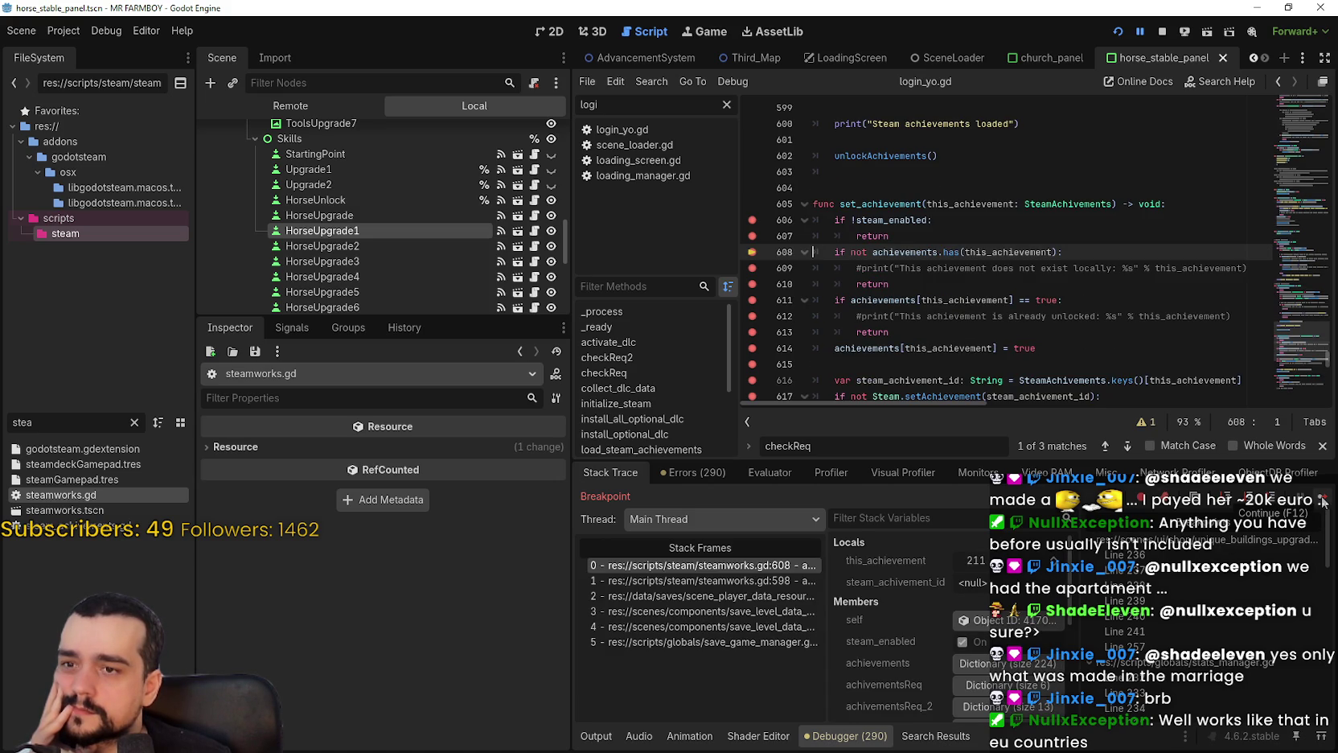
{"action": "left_click", "coordinate": [1322, 501]}
{"action": "left_click", "coordinate": [1323, 501]}
{"action": "left_click", "coordinate": [1323, 501]}
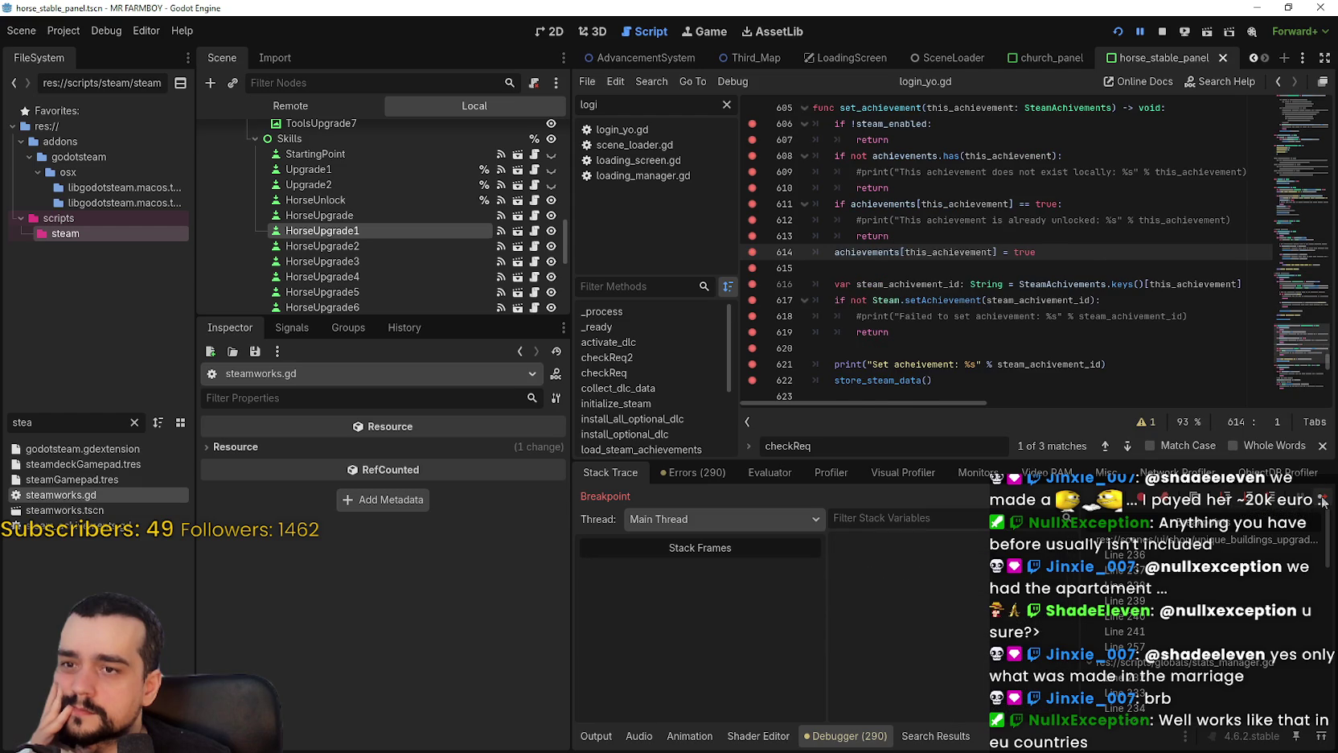
{"action": "left_click", "coordinate": [1323, 501]}
{"action": "left_click", "coordinate": [1323, 501]}
{"action": "left_click", "coordinate": [1322, 501]}
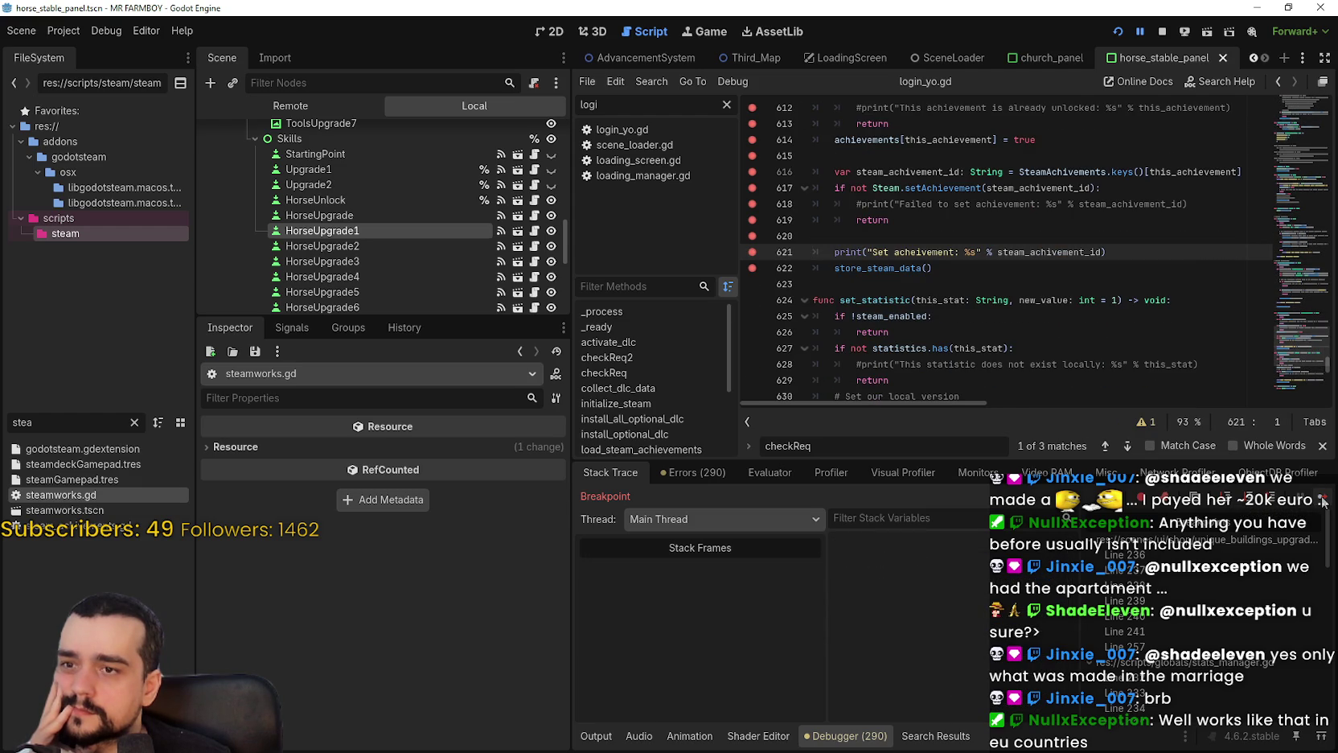
{"action": "left_click", "coordinate": [1322, 501]}
{"action": "left_click", "coordinate": [1323, 501]}
{"action": "left_click", "coordinate": [1323, 501]}
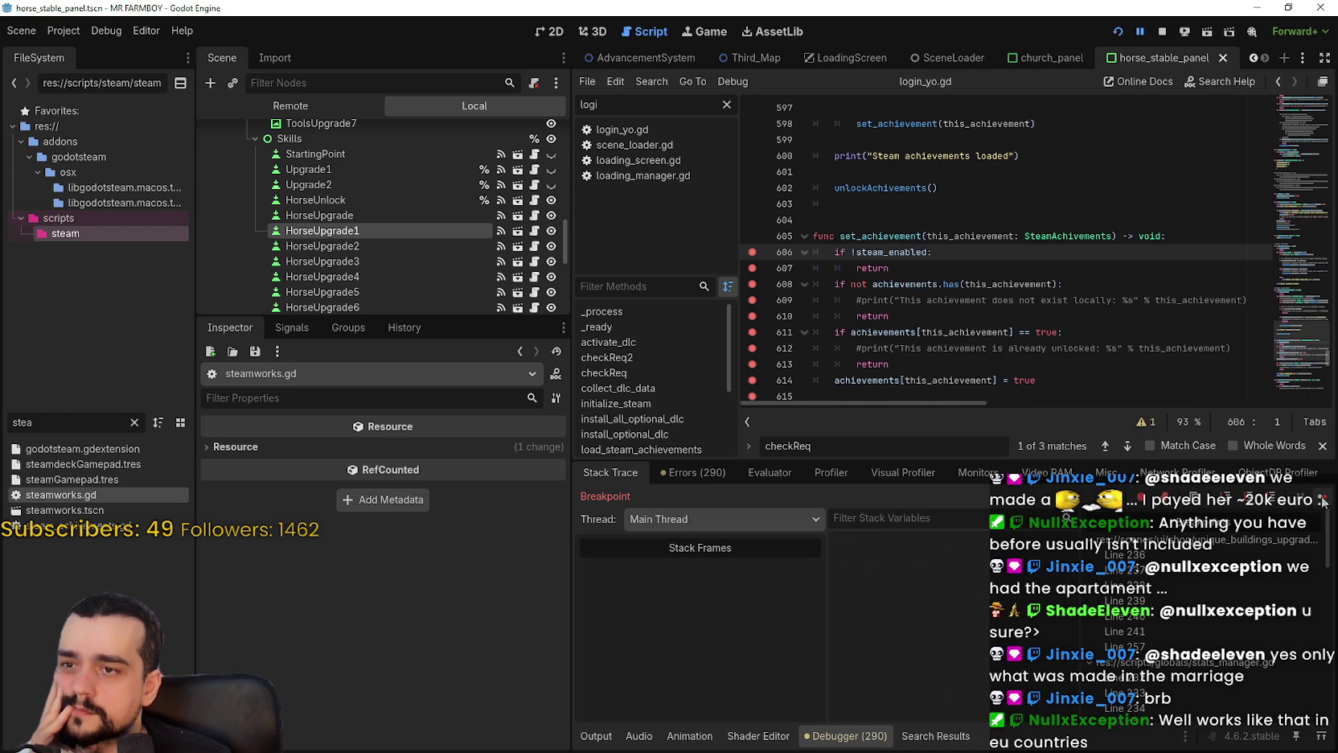
Step through the next set_achievement call again, past line 616 to line 622.
{"action": "left_click", "coordinate": [1323, 501]}
{"action": "left_click", "coordinate": [1323, 501]}
{"action": "left_click", "coordinate": [1323, 501]}
{"action": "left_click", "coordinate": [1323, 501]}
{"action": "left_click", "coordinate": [1322, 501]}
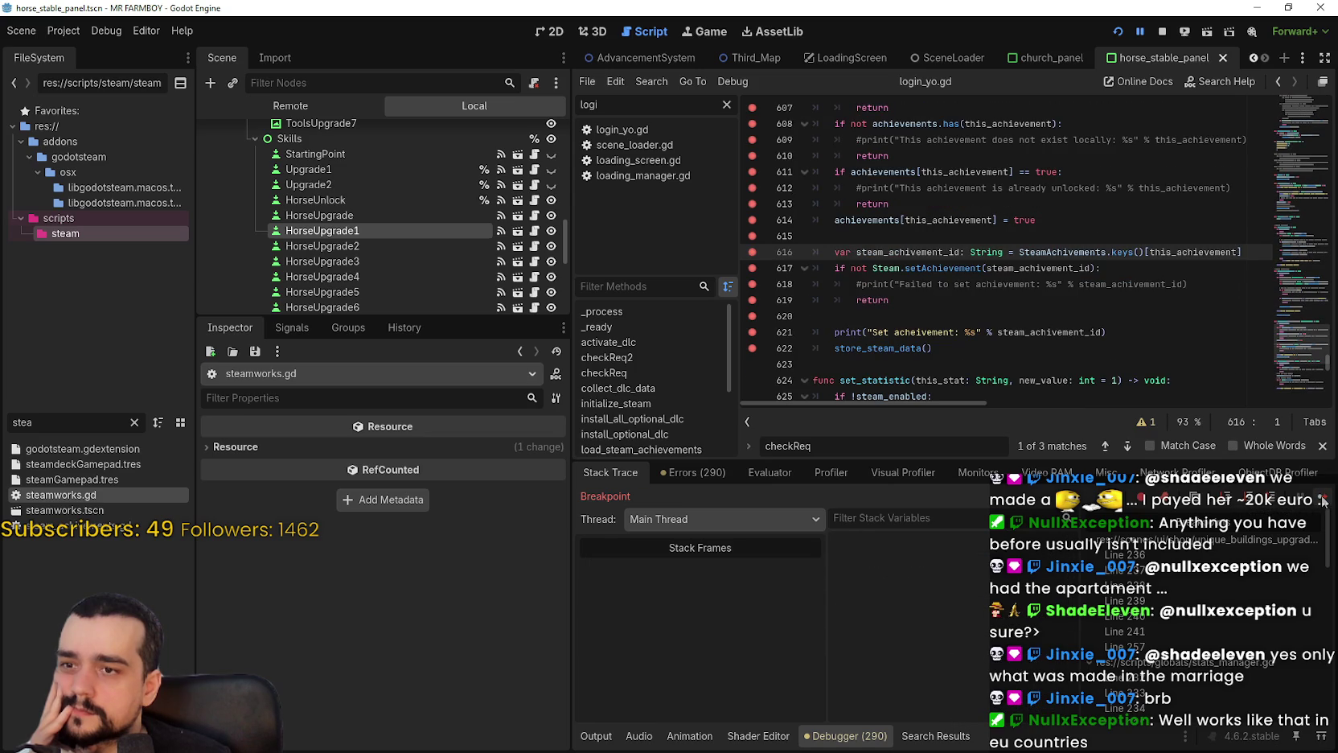
{"action": "left_click", "coordinate": [1322, 501]}
{"action": "left_click", "coordinate": [1323, 501]}
{"action": "left_click", "coordinate": [1323, 501]}
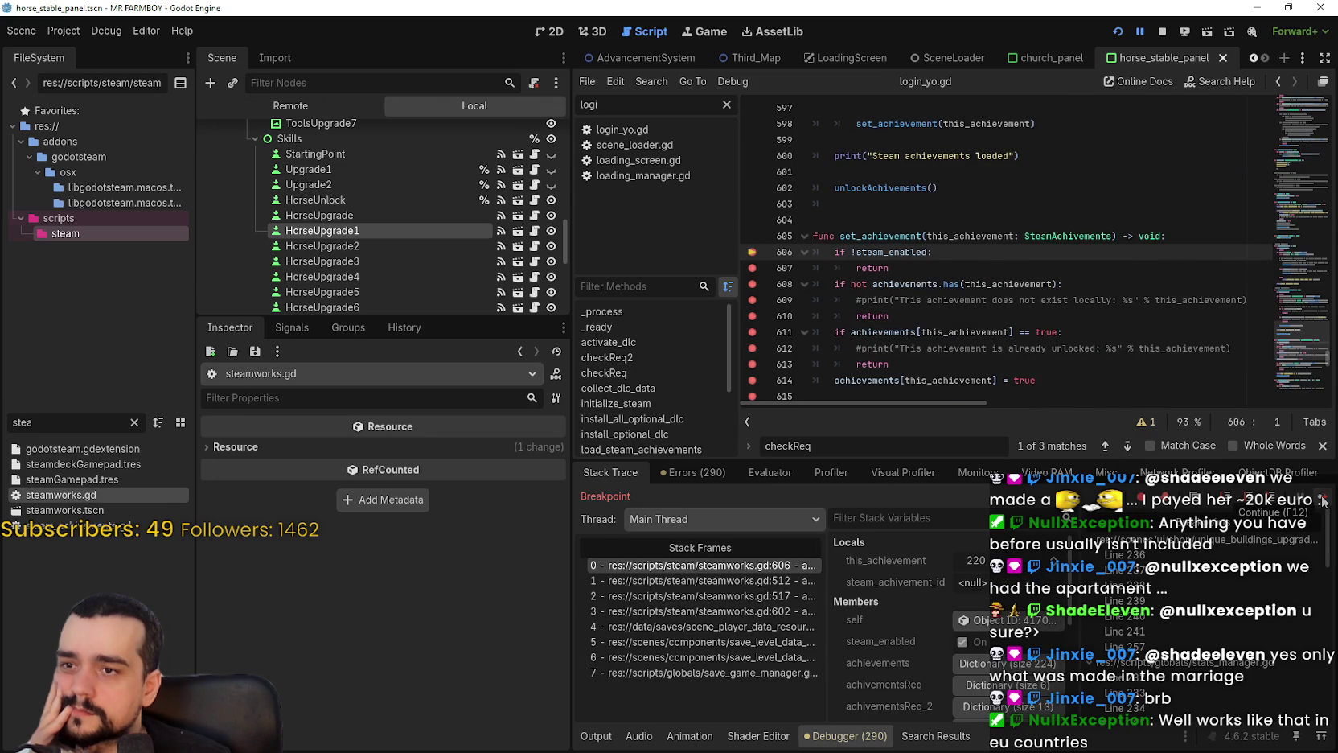
Inspect the steamworks member values, step to line 622 once more, and show the Output log.
{"action": "left_click", "coordinate": [1041, 619]}
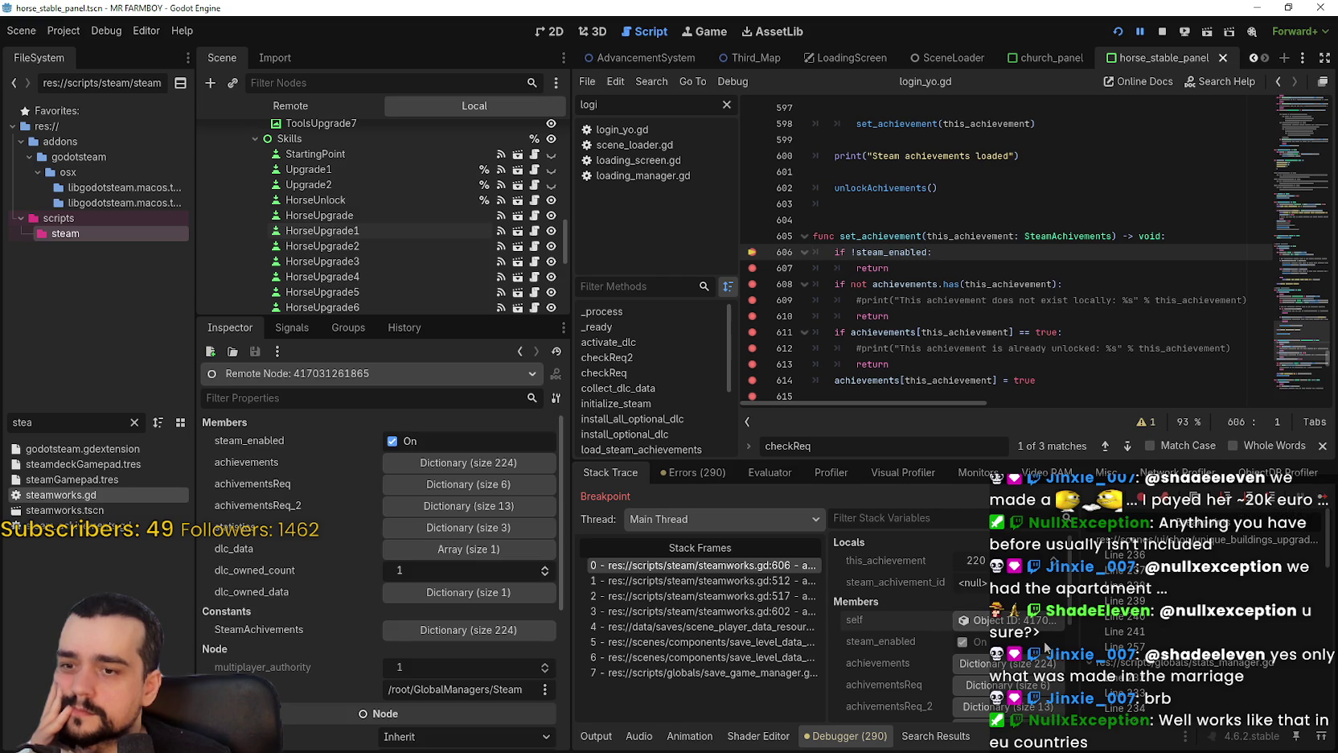
{"action": "scroll", "coordinate": [1042, 611], "scroll_direction": "down", "scroll_amount": 2}
{"action": "left_click", "coordinate": [1322, 500]}
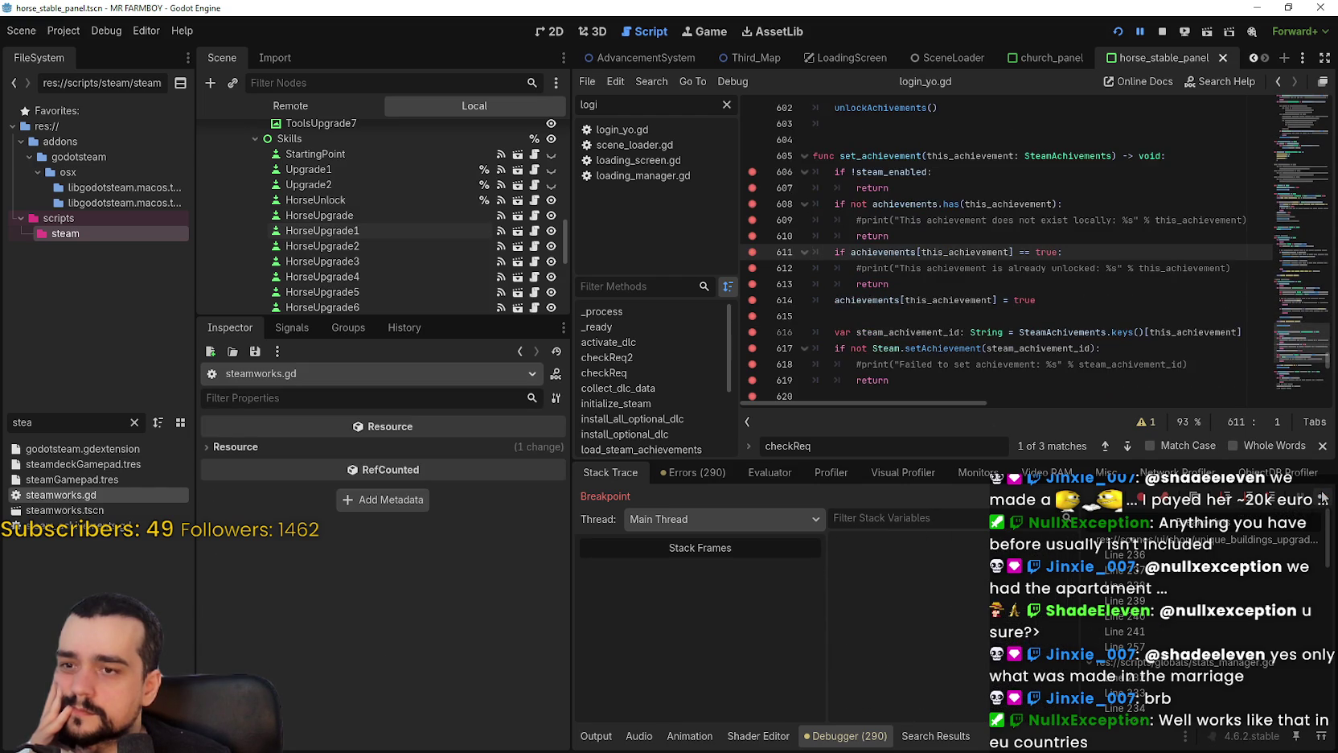
{"action": "left_click", "coordinate": [1322, 500]}
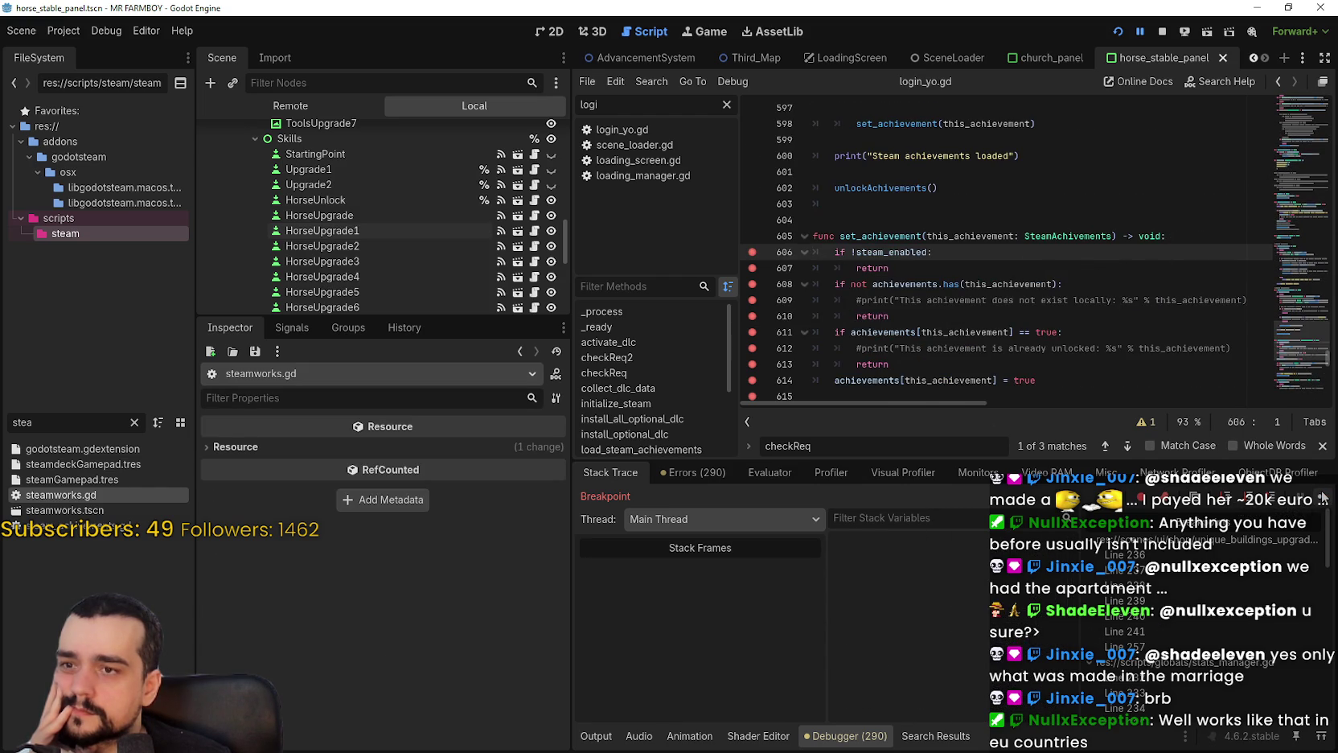
{"action": "left_click", "coordinate": [1323, 500]}
{"action": "left_click", "coordinate": [1323, 499]}
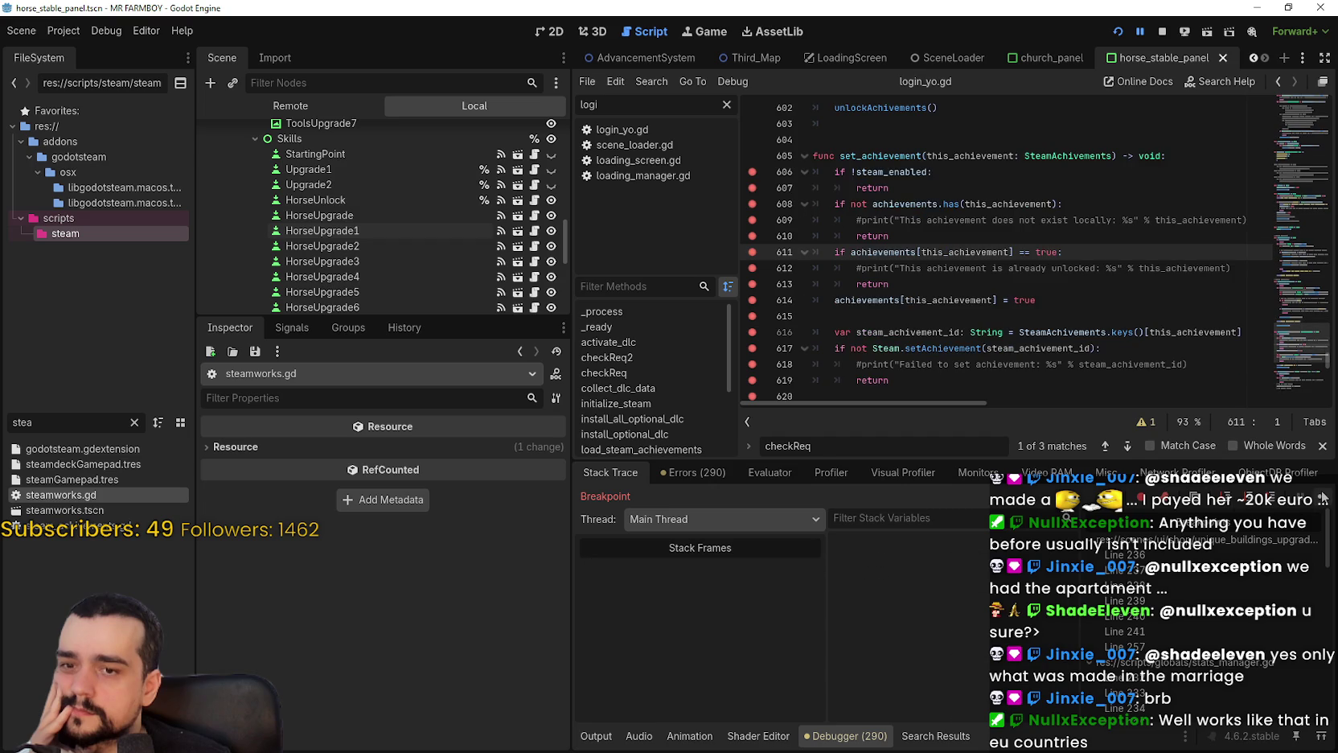
{"action": "left_click", "coordinate": [1323, 500]}
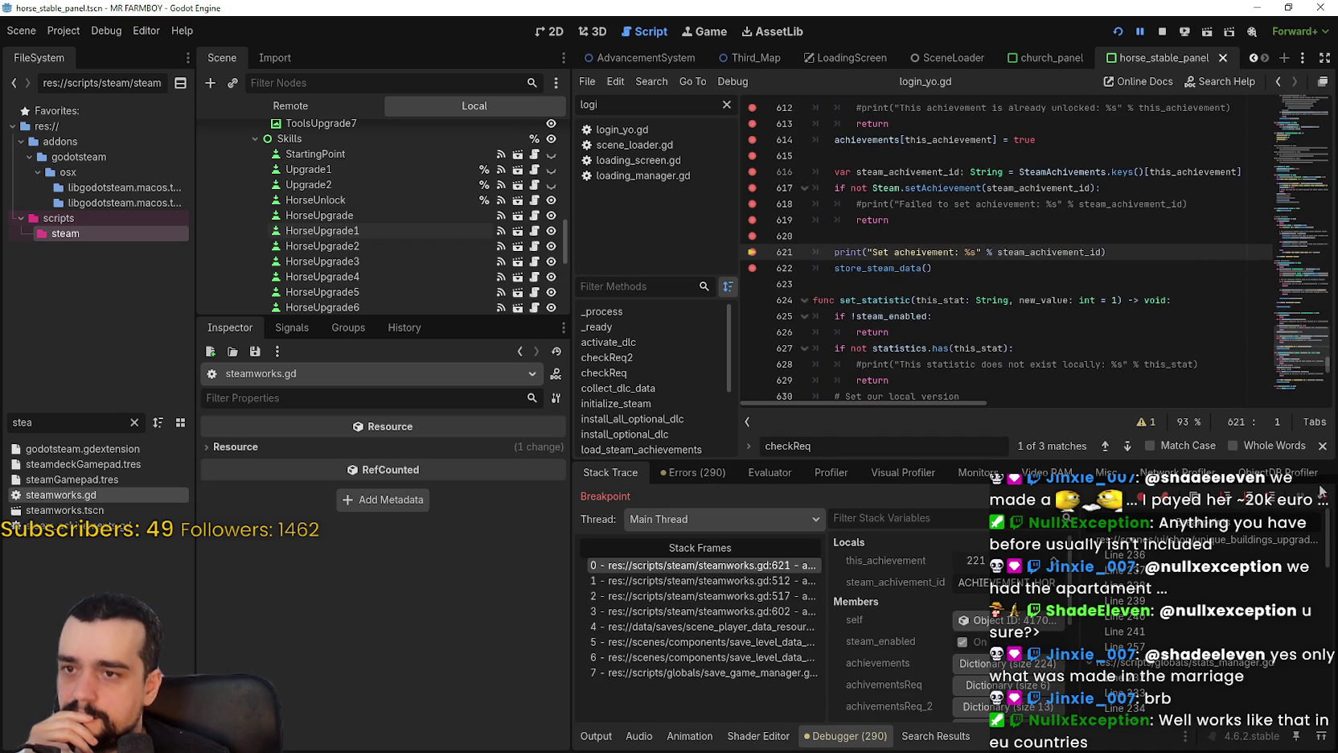
{"action": "left_click", "coordinate": [1323, 500]}
{"action": "left_click", "coordinate": [598, 735]}
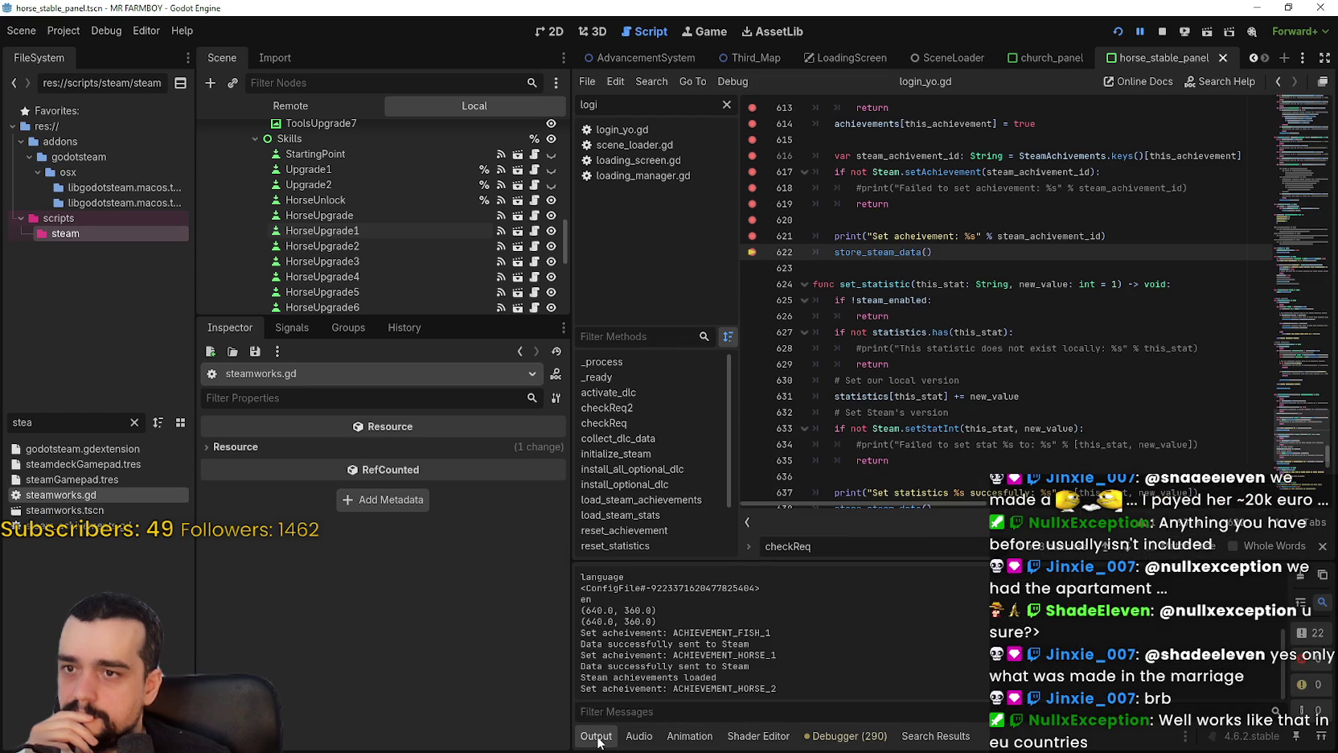
Select ACHIEVEMENT_HORSE_2 in the Output log, return to the Debugger, and resume with F12.
{"action": "left_click_drag", "start_coordinate": [777, 689], "coordinate": [674, 690]}
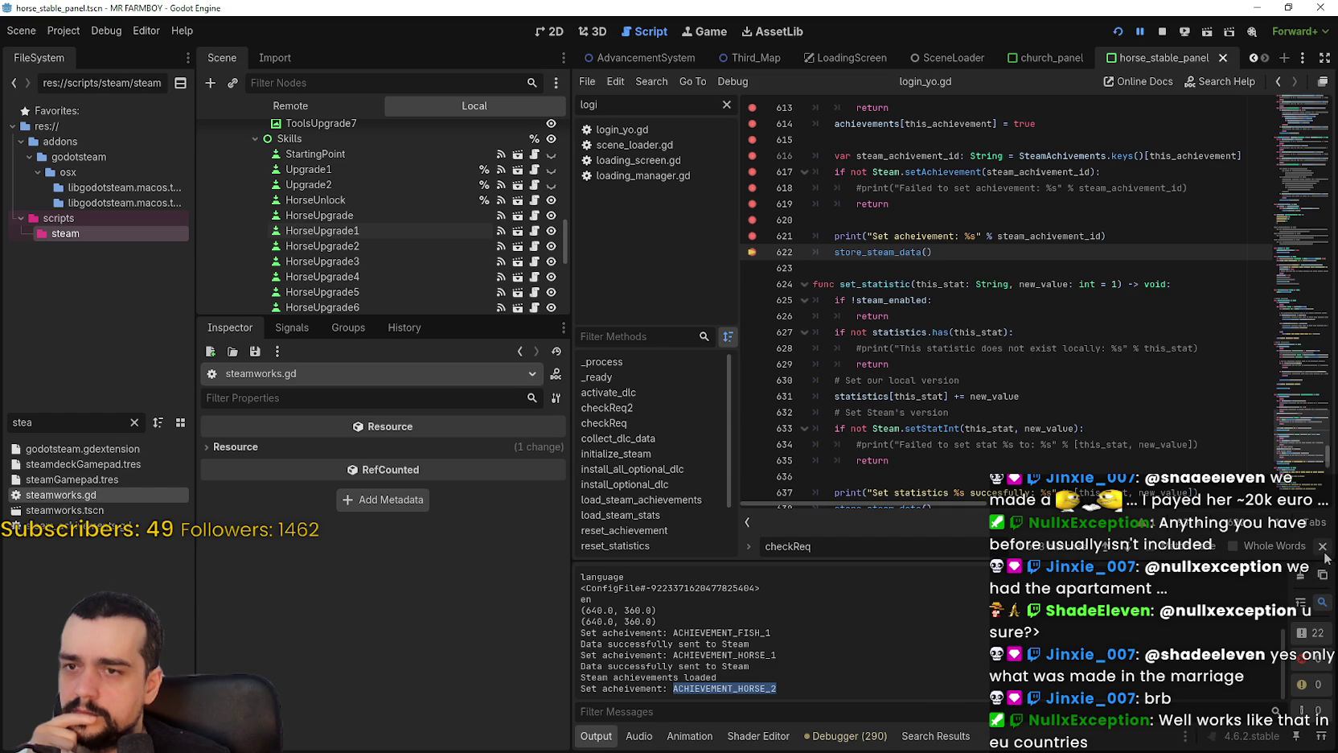
{"action": "scroll", "coordinate": [1006, 305], "scroll_direction": "up", "scroll_amount": 2}
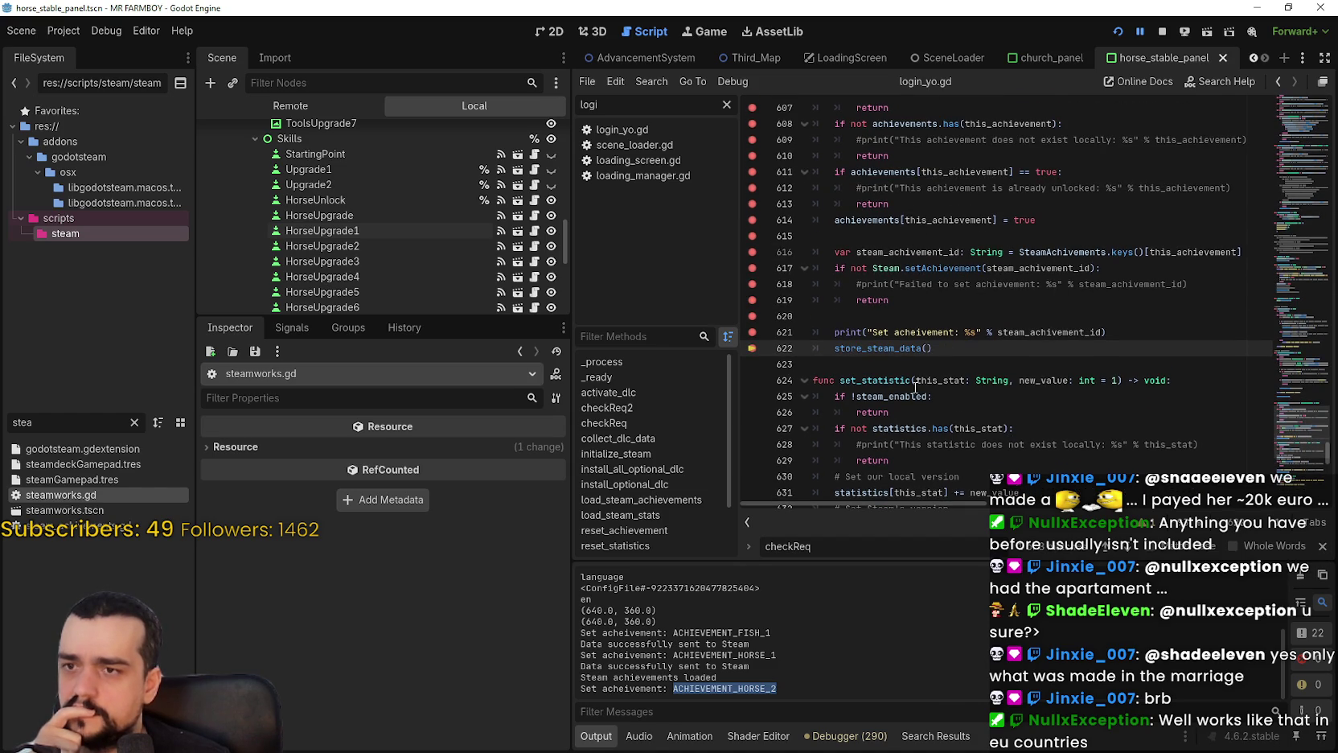
{"action": "scroll", "coordinate": [916, 389], "scroll_direction": "up", "scroll_amount": 1}
{"action": "scroll", "coordinate": [911, 378], "scroll_direction": "down", "scroll_amount": 2}
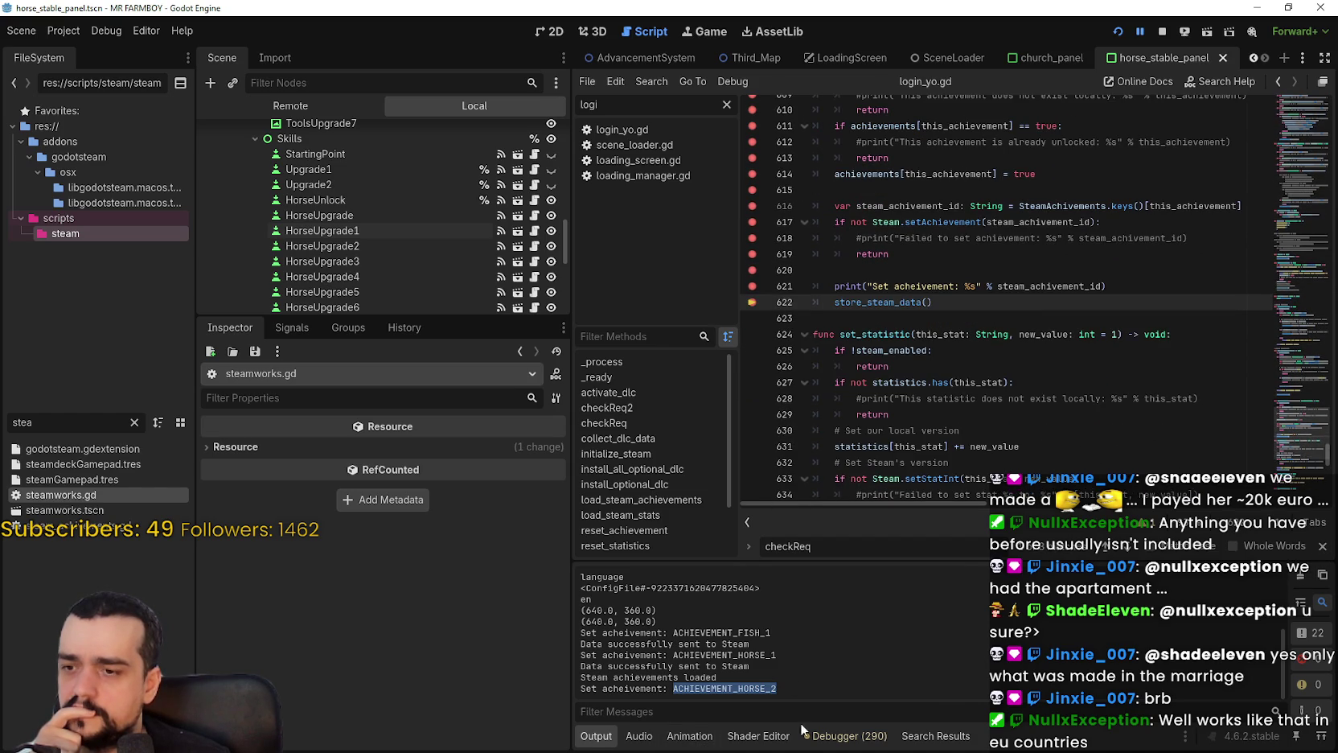
{"action": "left_click", "coordinate": [844, 736]}
{"action": "key", "text": "F12"}
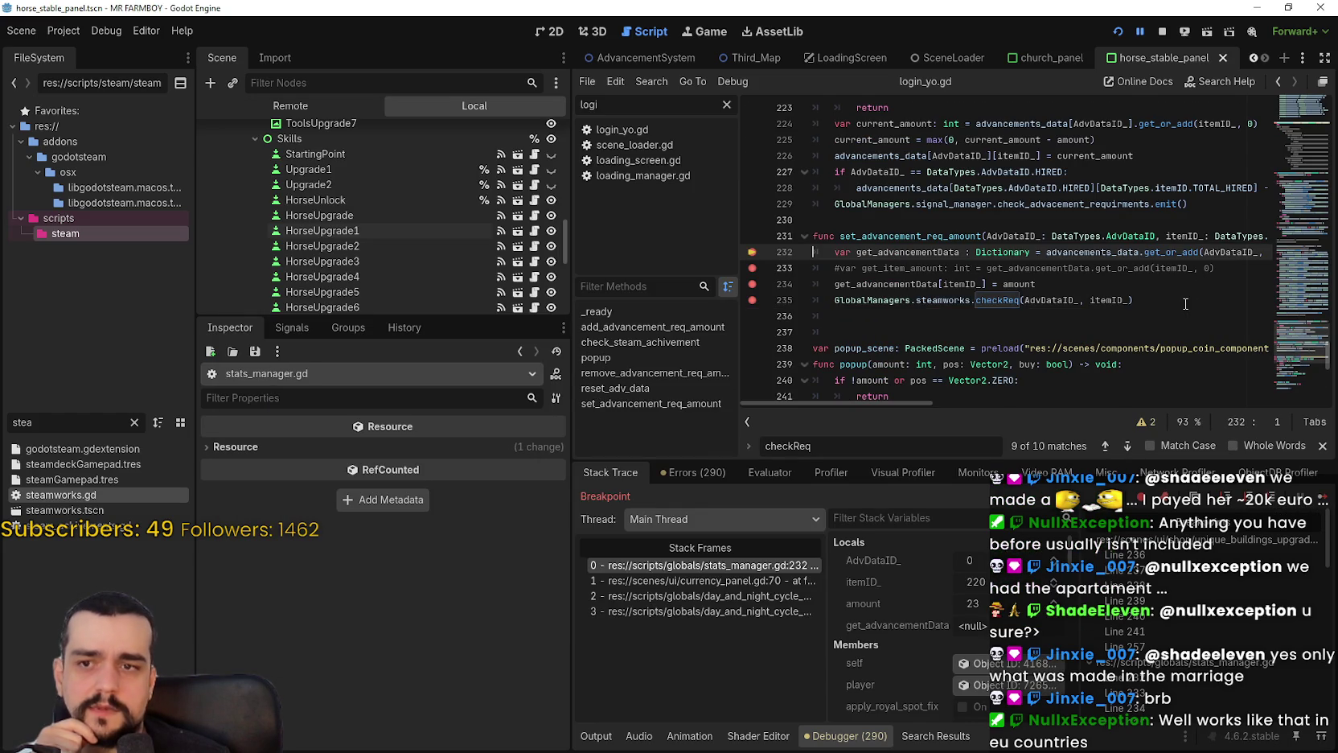
Save the stats_manager.gd changes with Ctrl+S.
{"action": "left_click", "coordinate": [1176, 314]}
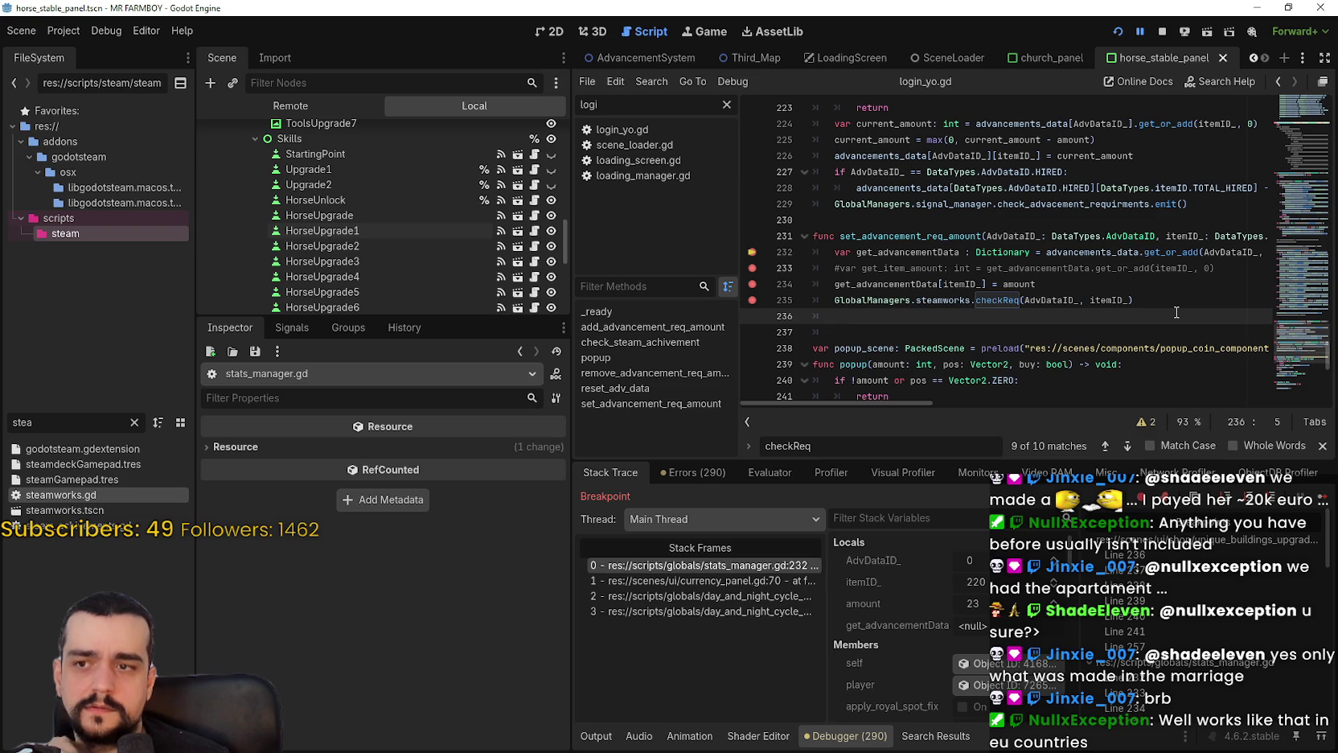
{"action": "left_click", "coordinate": [871, 332]}
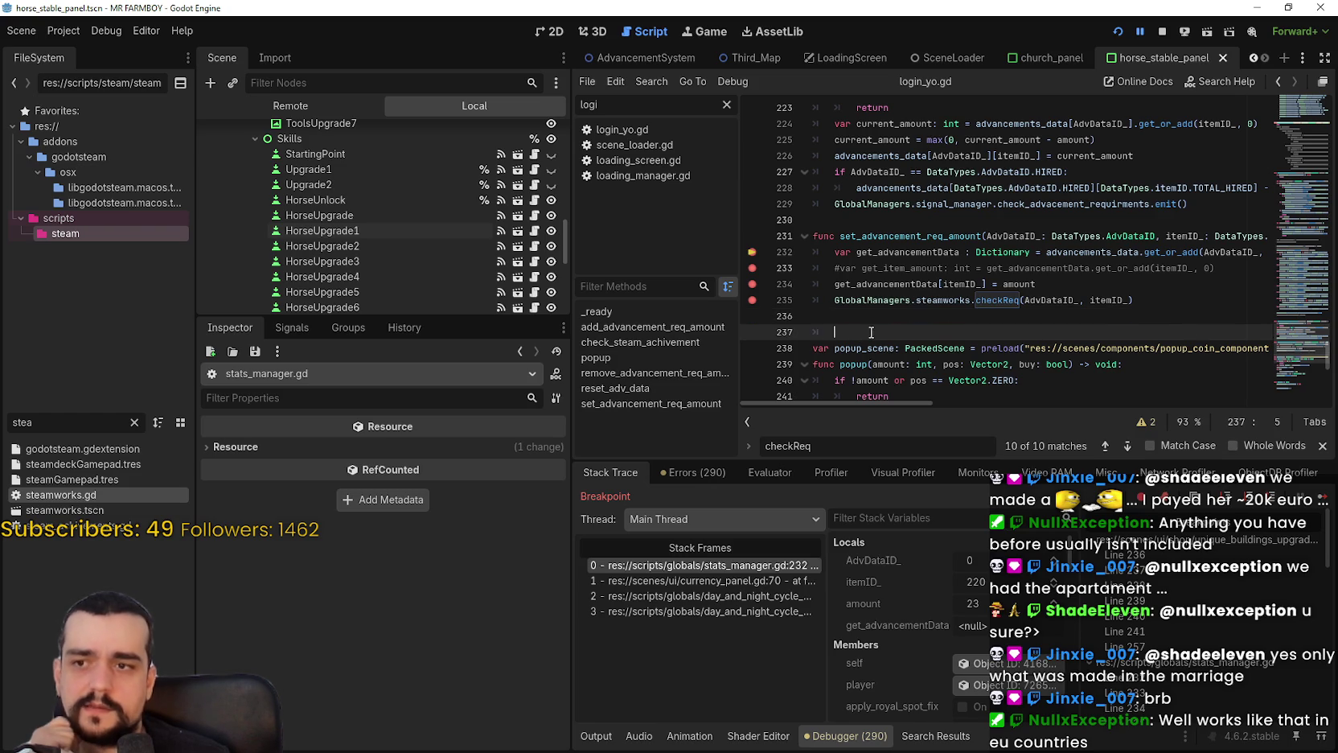
{"action": "left_click", "coordinate": [841, 321]}
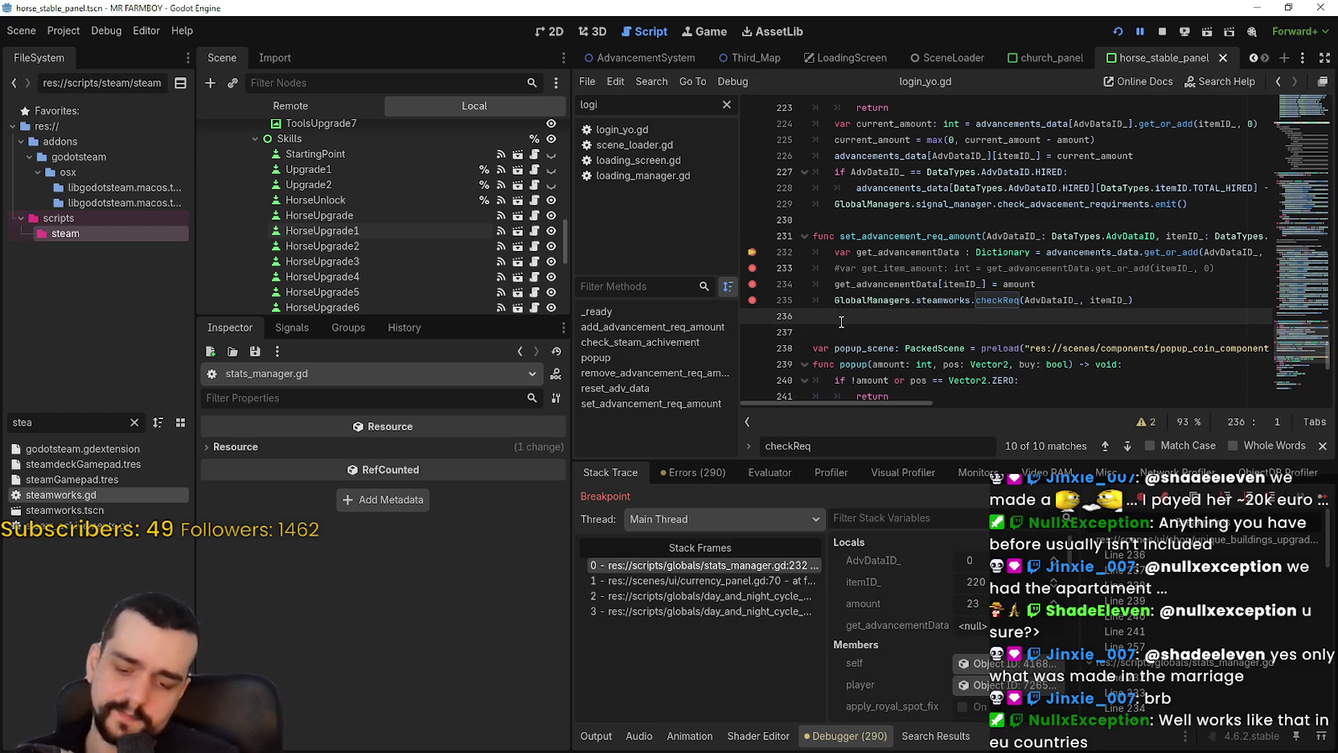
{"action": "key", "text": "ctrl+s"}
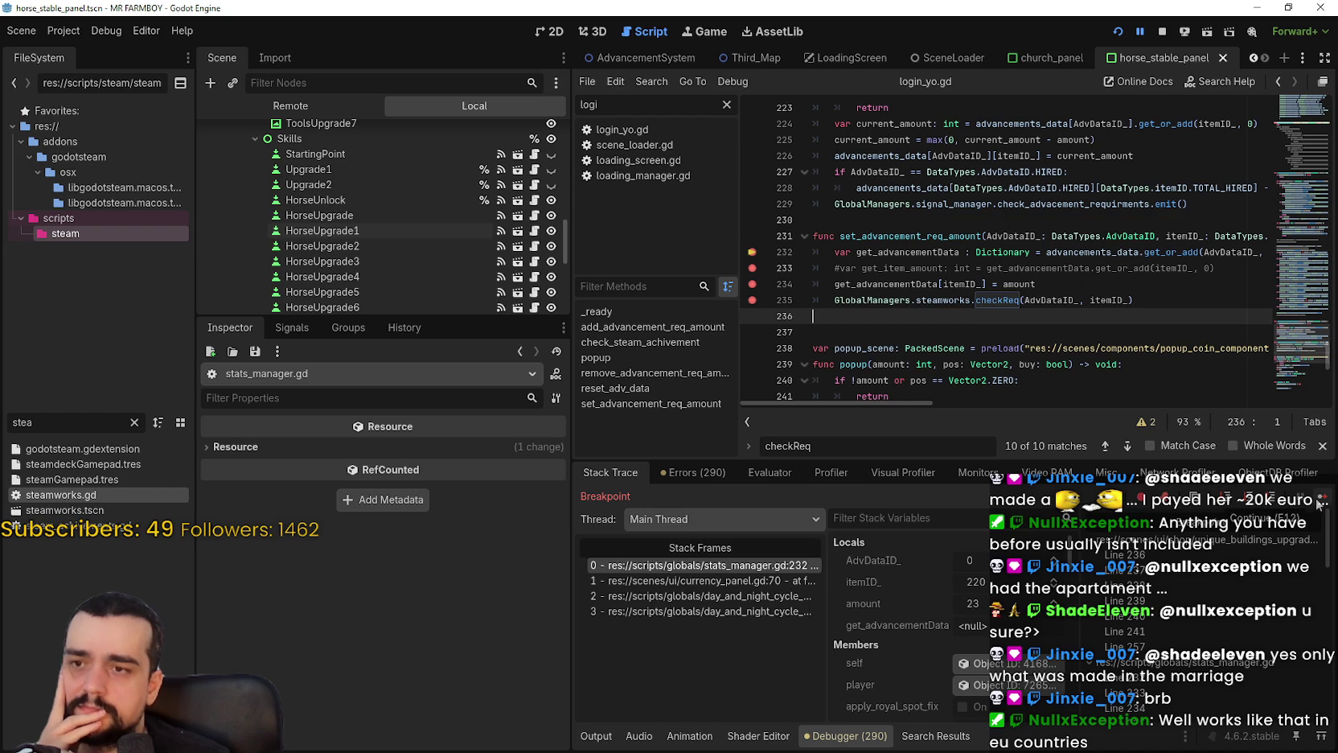
Remove the breakpoints on lines 234 and 235, close the search, and resume the game.
{"action": "left_click", "coordinate": [752, 283]}
{"action": "left_click", "coordinate": [752, 300]}
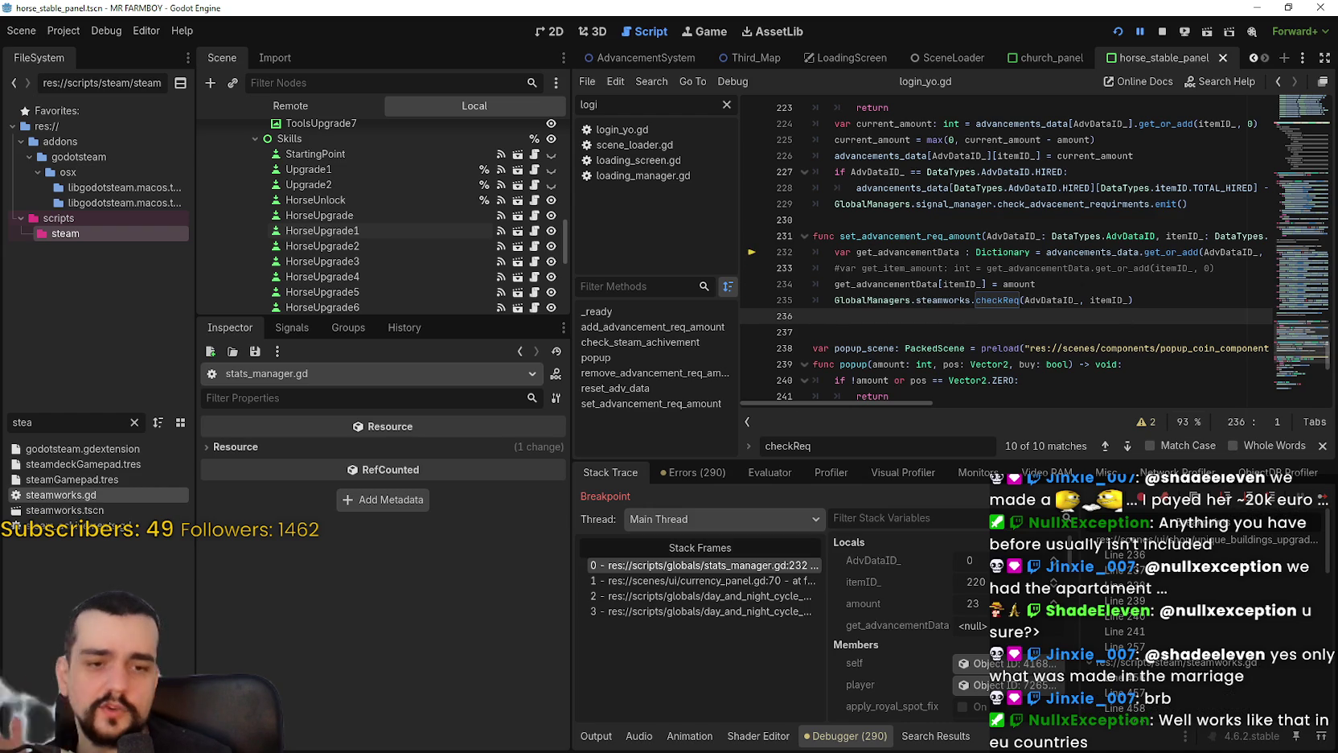
{"action": "left_click", "coordinate": [1322, 444]}
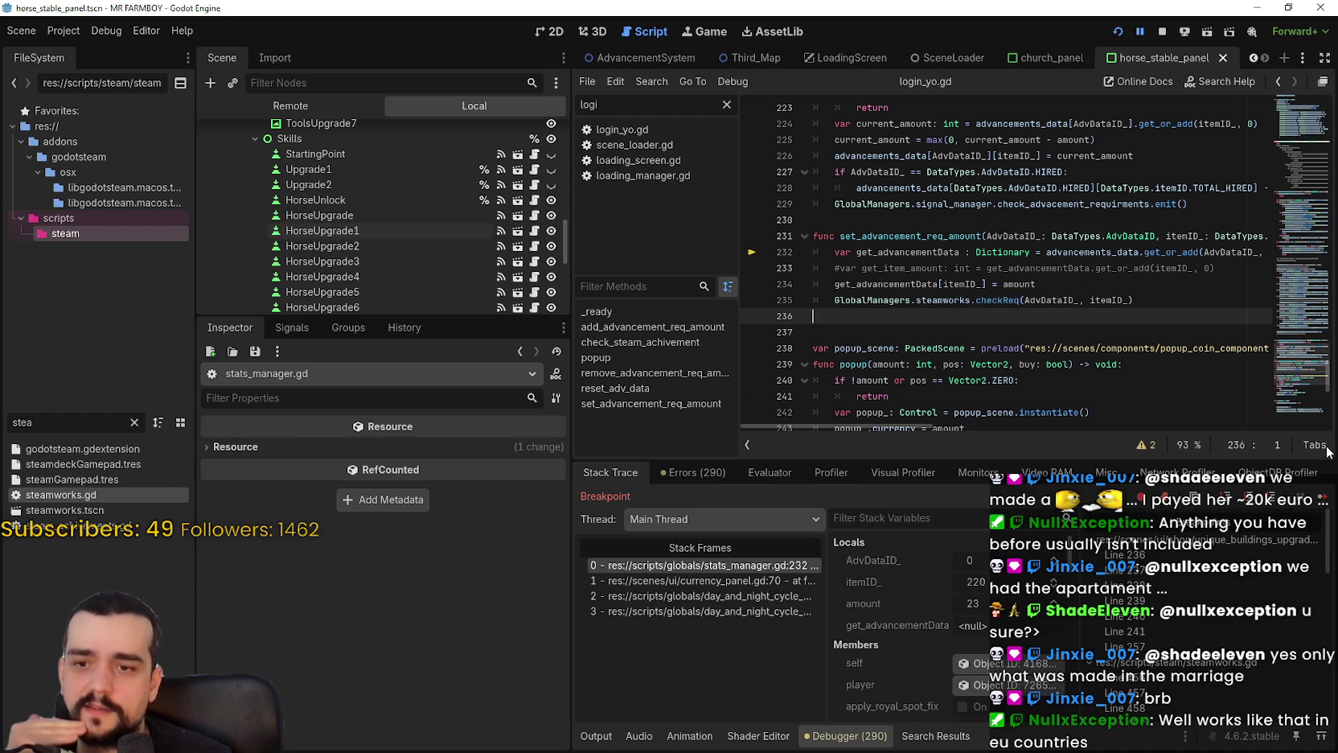
{"action": "left_click", "coordinate": [1319, 495]}
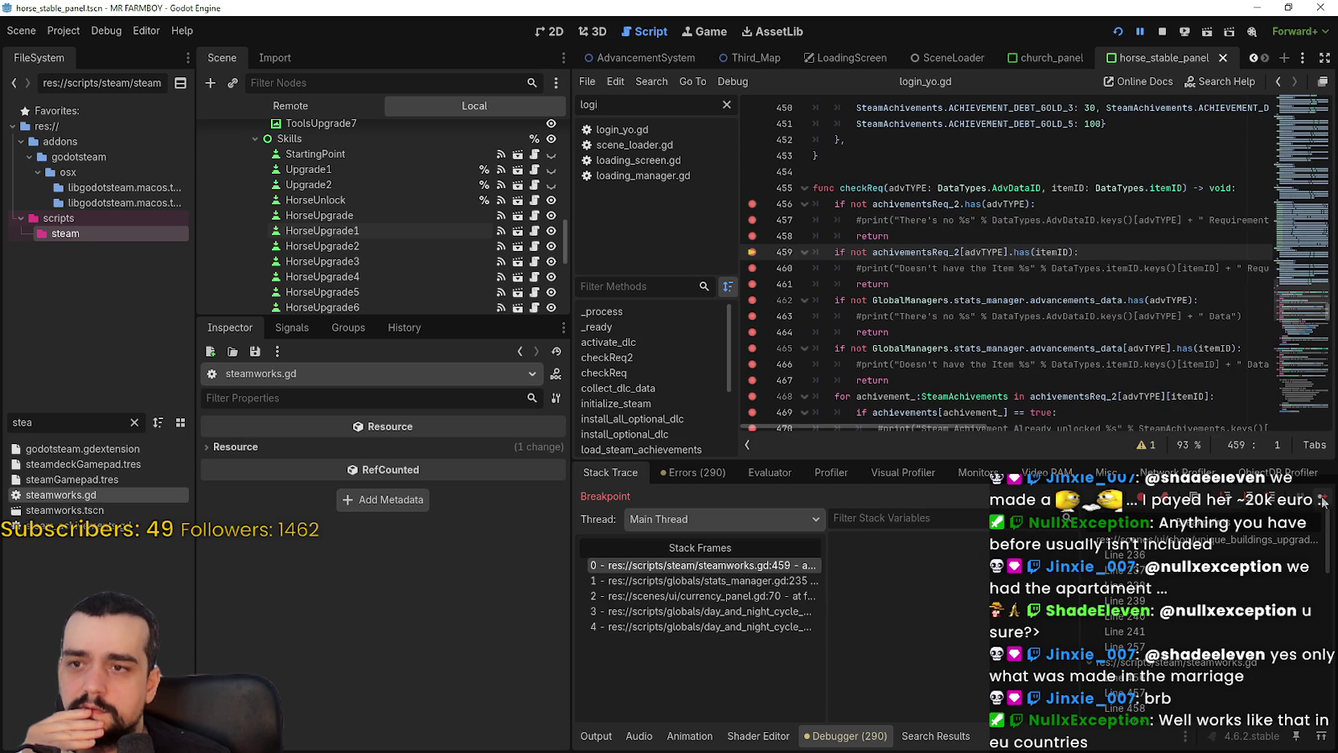
Continue, then clear checkReq's breakpoints at the top and on lines 460–465.
{"action": "left_click", "coordinate": [1323, 498]}
{"action": "left_click", "coordinate": [752, 156]}
{"action": "left_click", "coordinate": [752, 171]}
{"action": "left_click", "coordinate": [752, 188]}
{"action": "left_click", "coordinate": [752, 219]}
{"action": "left_click", "coordinate": [752, 235]}
{"action": "left_click", "coordinate": [752, 284]}
{"action": "left_click", "coordinate": [752, 300]}
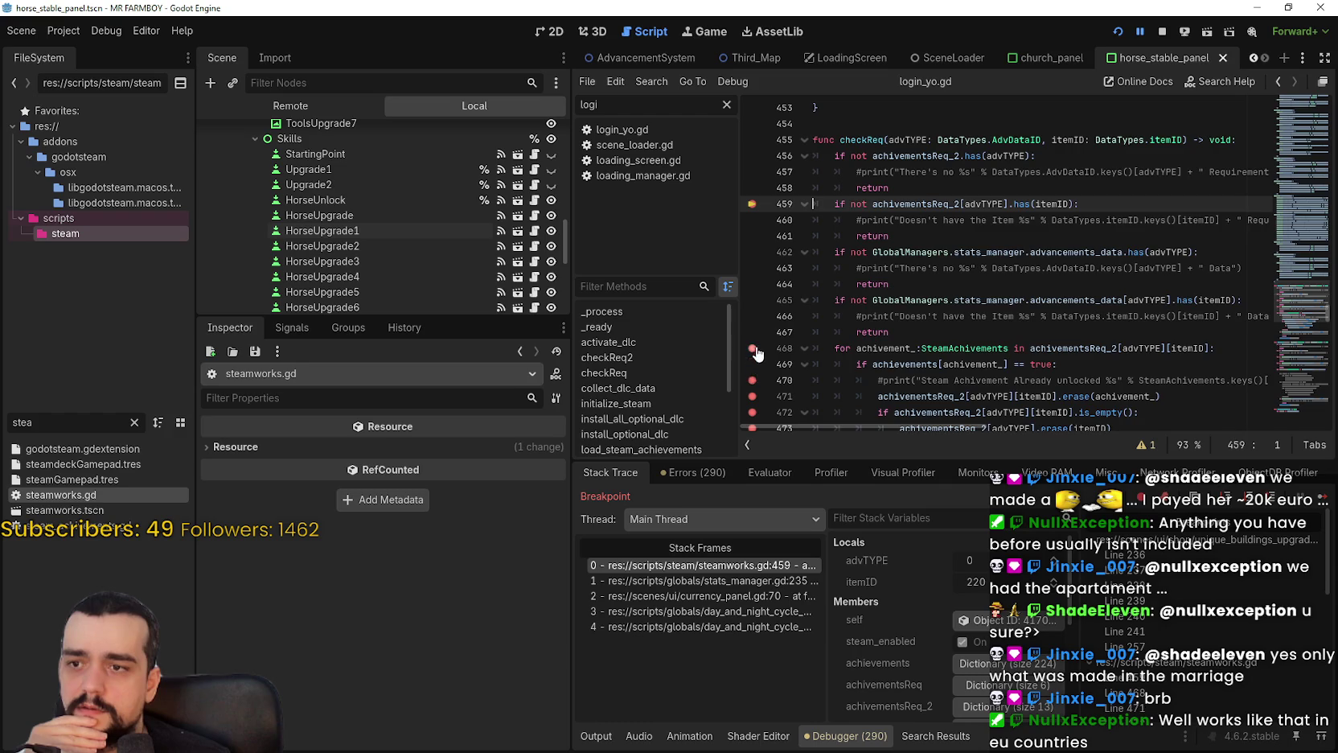
{"action": "scroll", "coordinate": [754, 355], "scroll_direction": "down", "scroll_amount": 2}
Clear the checkReq breakpoints on lines 471–480 and resume the game.
{"action": "left_click", "coordinate": [753, 299]}
{"action": "left_click", "coordinate": [753, 316]}
{"action": "left_click", "coordinate": [753, 332]}
{"action": "left_click", "coordinate": [752, 348]}
{"action": "left_click", "coordinate": [752, 380]}
{"action": "left_click", "coordinate": [753, 364]}
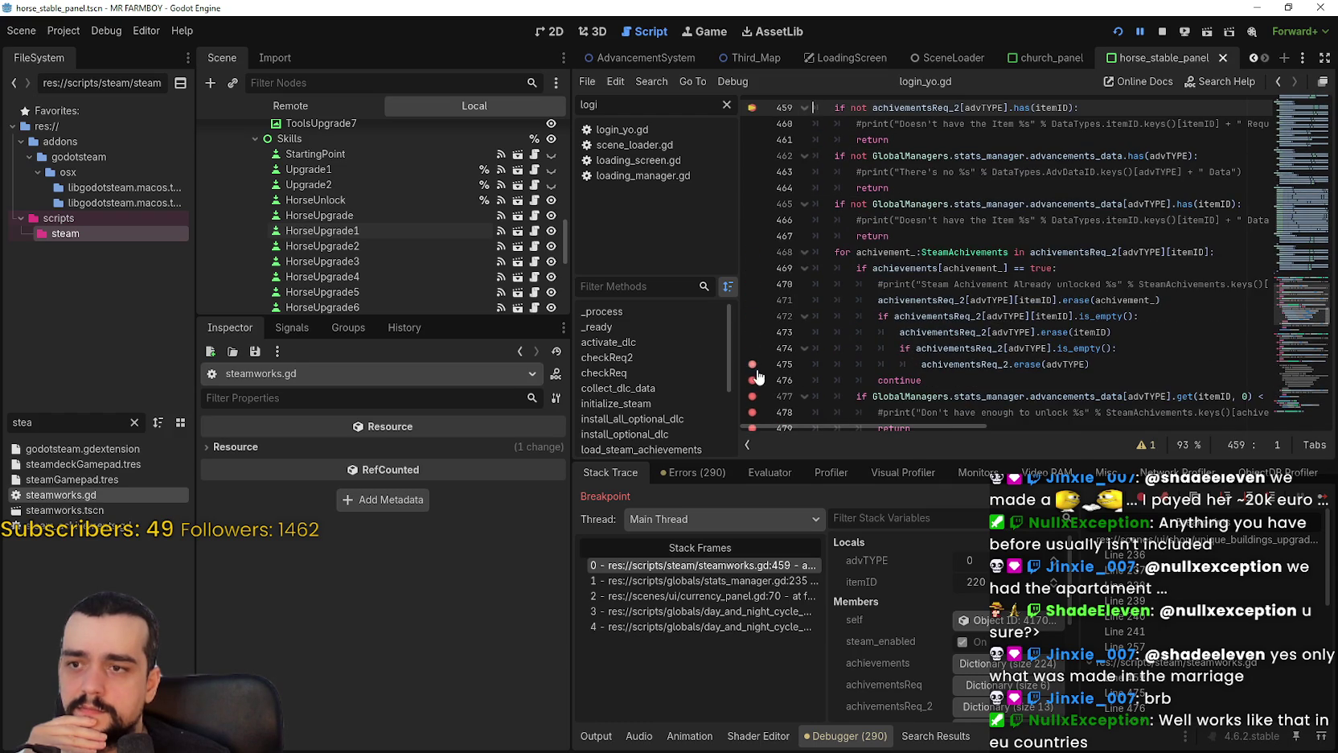
{"action": "scroll", "coordinate": [768, 386], "scroll_direction": "down", "scroll_amount": 3}
{"action": "left_click", "coordinate": [753, 251]}
{"action": "left_click", "coordinate": [753, 268]}
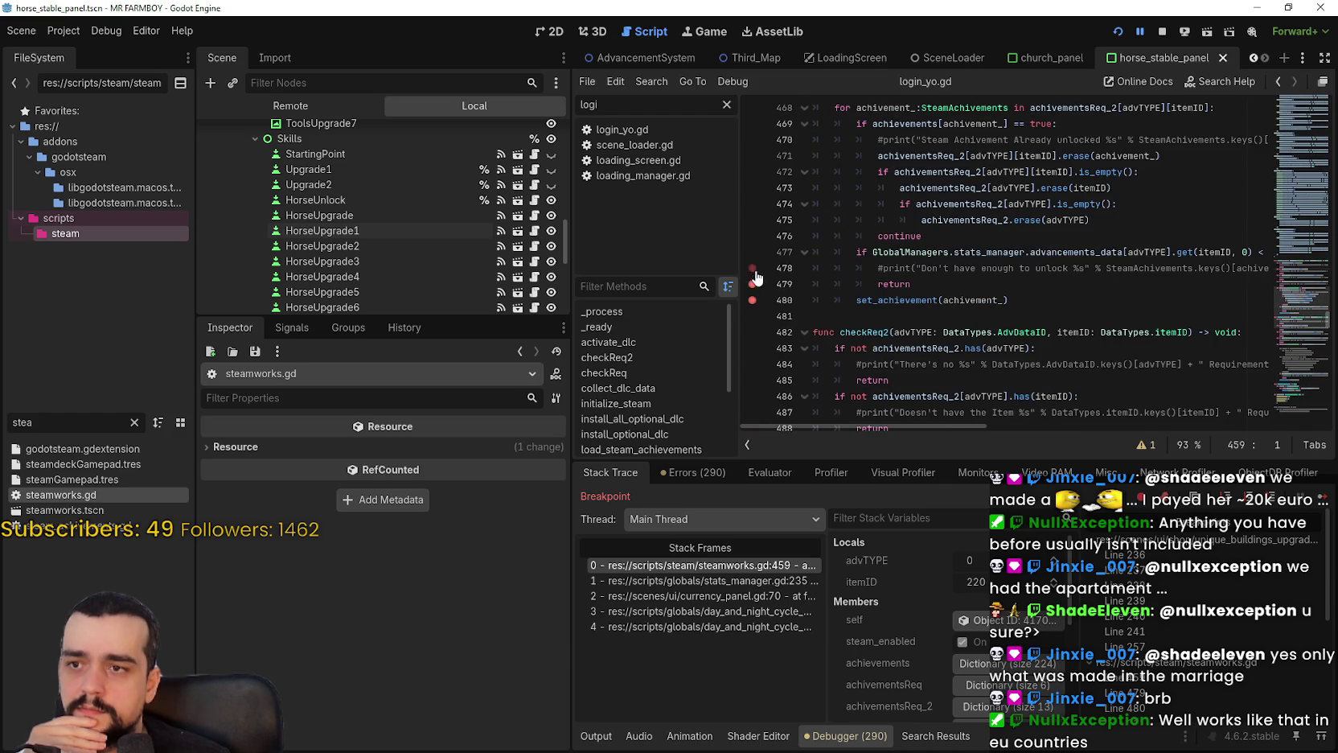
{"action": "left_click", "coordinate": [753, 283]}
{"action": "left_click", "coordinate": [752, 300]}
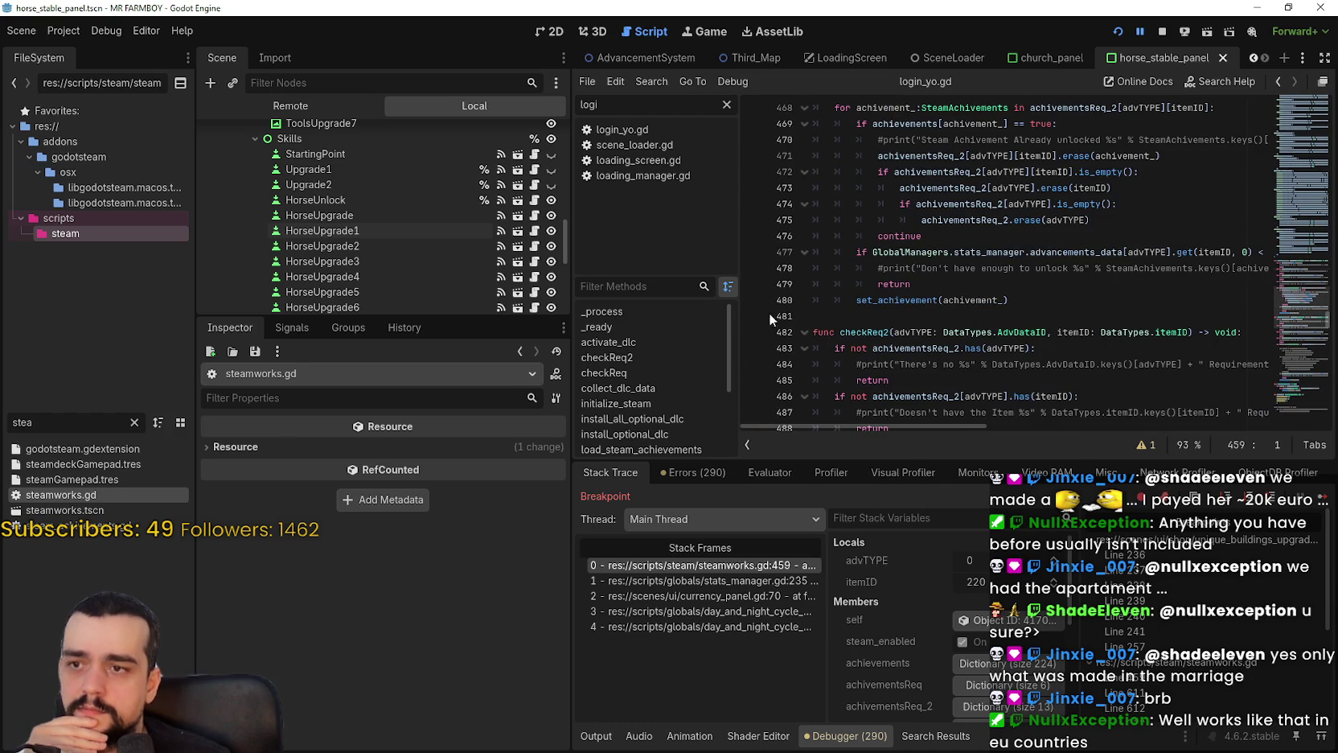
{"action": "left_click", "coordinate": [1323, 498]}
Step into unlock_features and remove its breakpoints on lines 237–241.
{"action": "left_click", "coordinate": [1321, 499]}
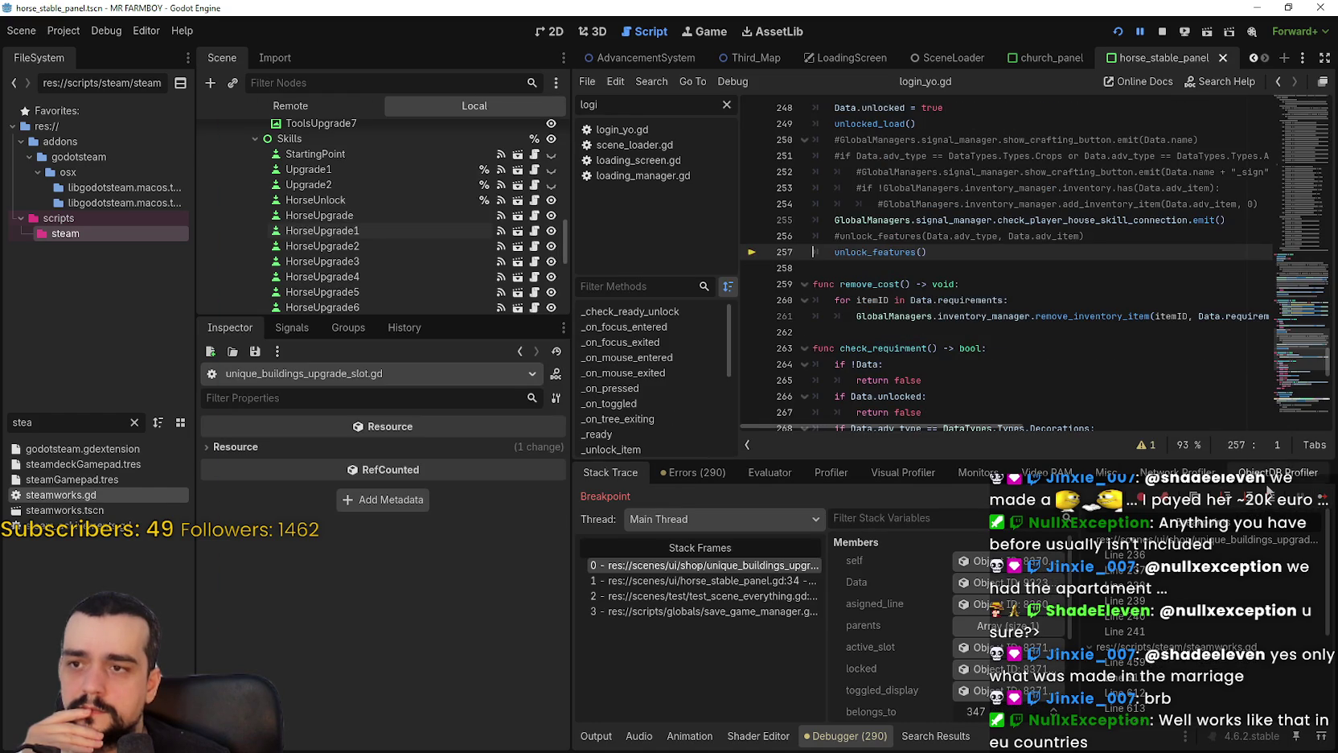
{"action": "left_click", "coordinate": [1321, 500]}
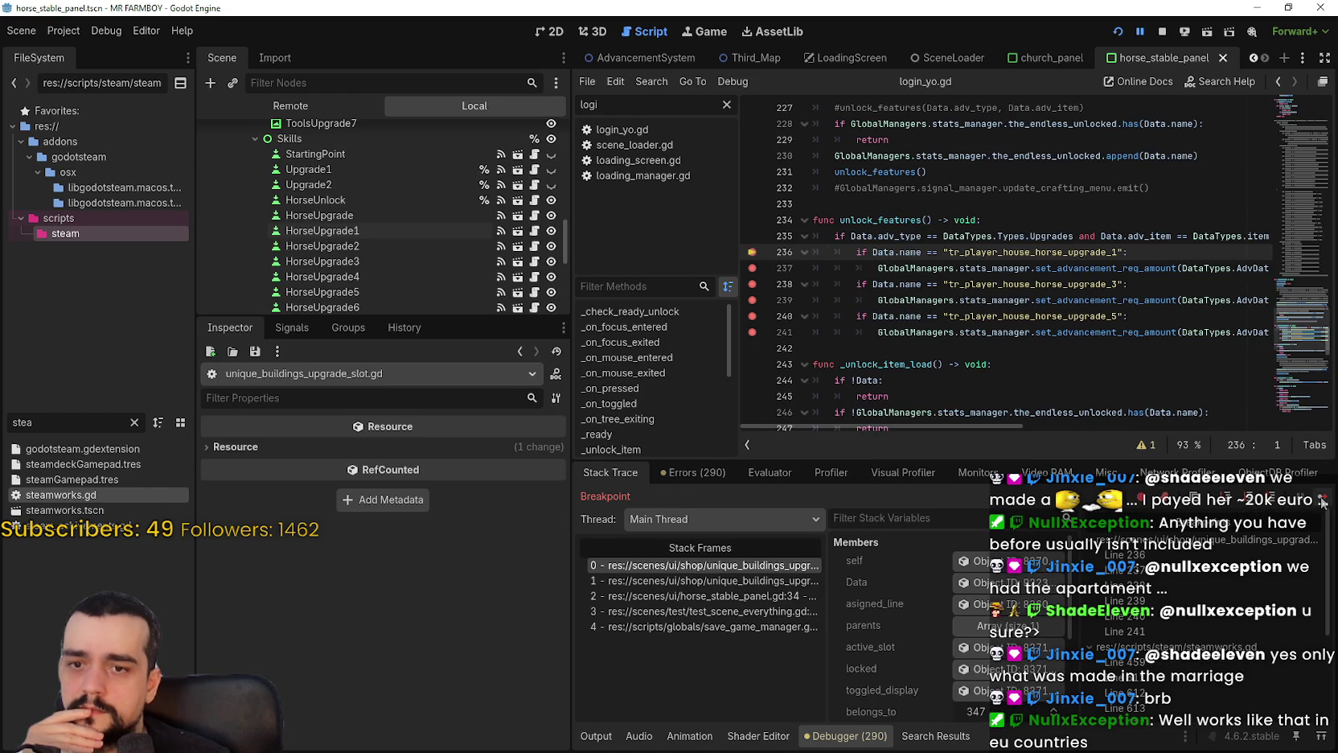
{"action": "left_click", "coordinate": [753, 268]}
{"action": "left_click", "coordinate": [753, 284]}
{"action": "left_click", "coordinate": [753, 299]}
{"action": "left_click", "coordinate": [752, 316]}
{"action": "left_click", "coordinate": [754, 333]}
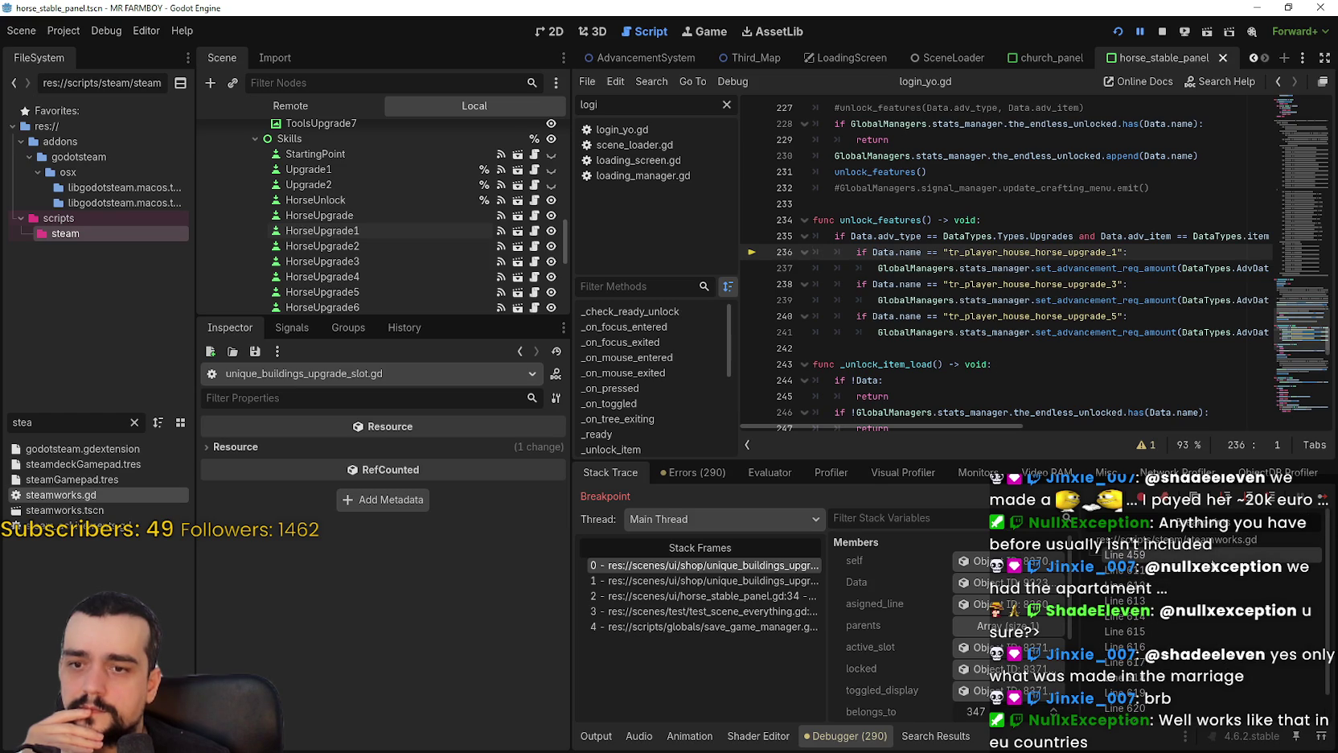
Jump to set_achievement in steamworks.gd and remove its breakpoints on lines 606–616.
{"action": "left_click", "coordinate": [1166, 556]}
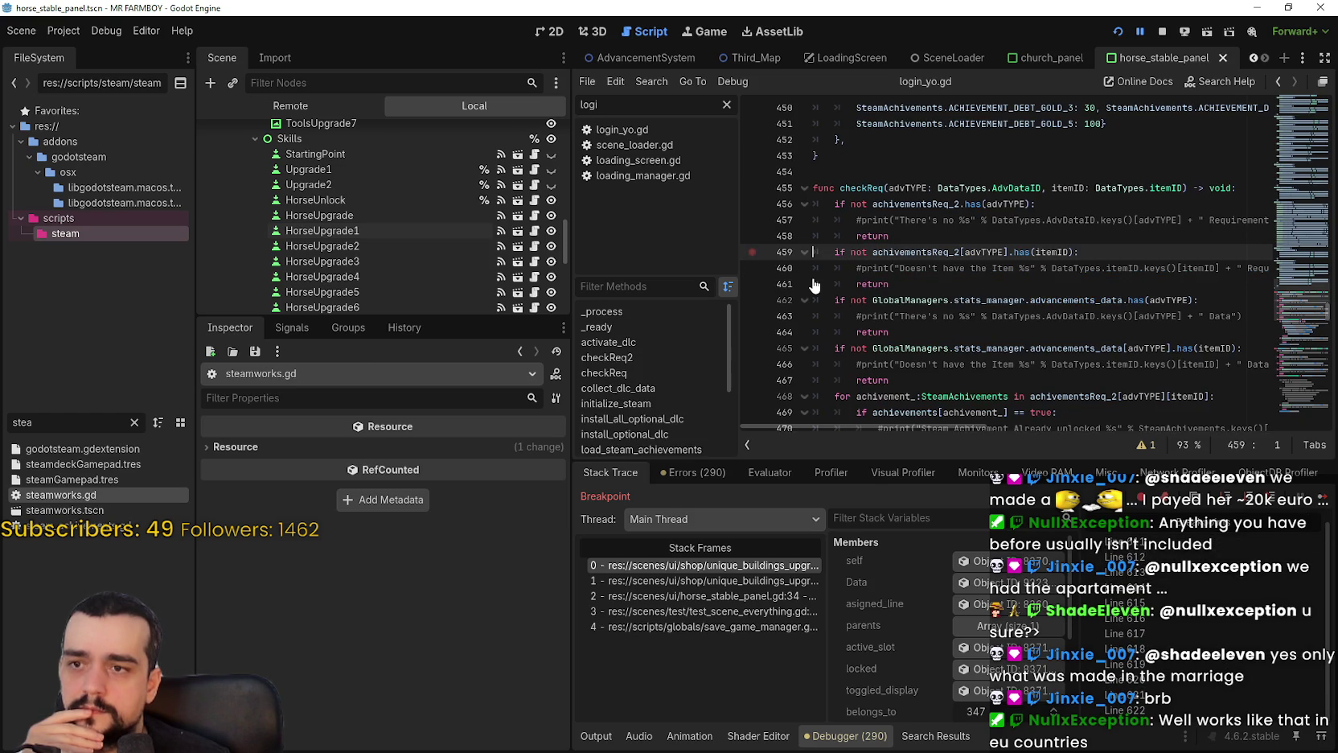
{"action": "scroll", "coordinate": [1053, 414], "scroll_direction": "up", "scroll_amount": 2}
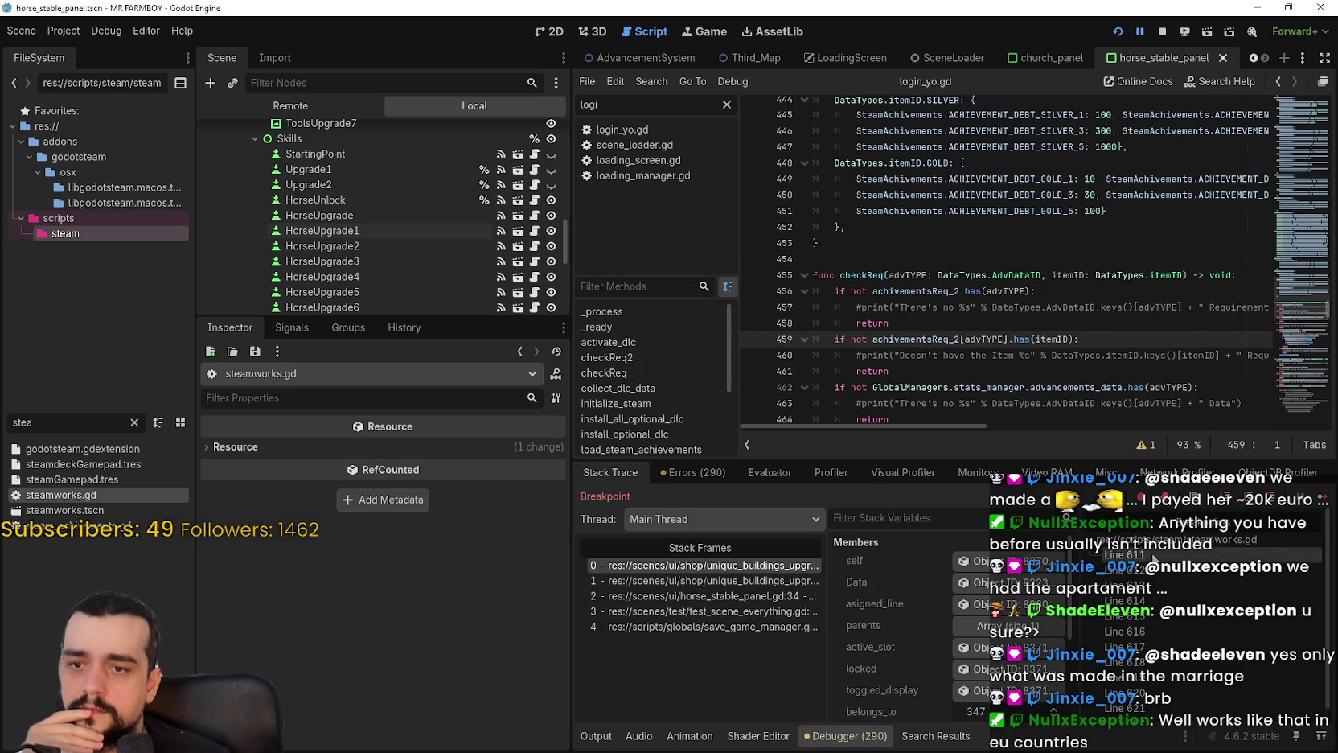
{"action": "key", "text": "ctrl+period"}
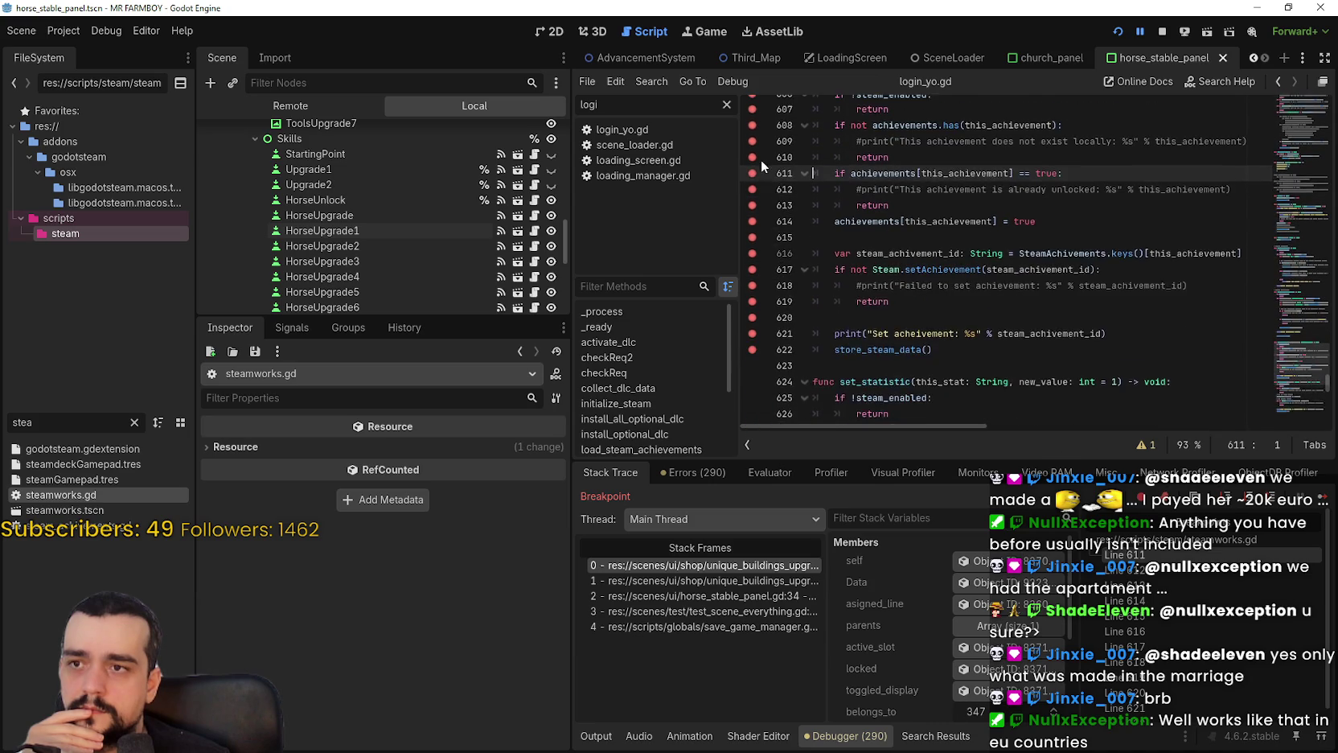
{"action": "left_click", "coordinate": [752, 123]}
{"action": "left_click", "coordinate": [752, 139]}
{"action": "left_click", "coordinate": [752, 156]}
{"action": "left_click", "coordinate": [752, 171]}
{"action": "left_click", "coordinate": [752, 187]}
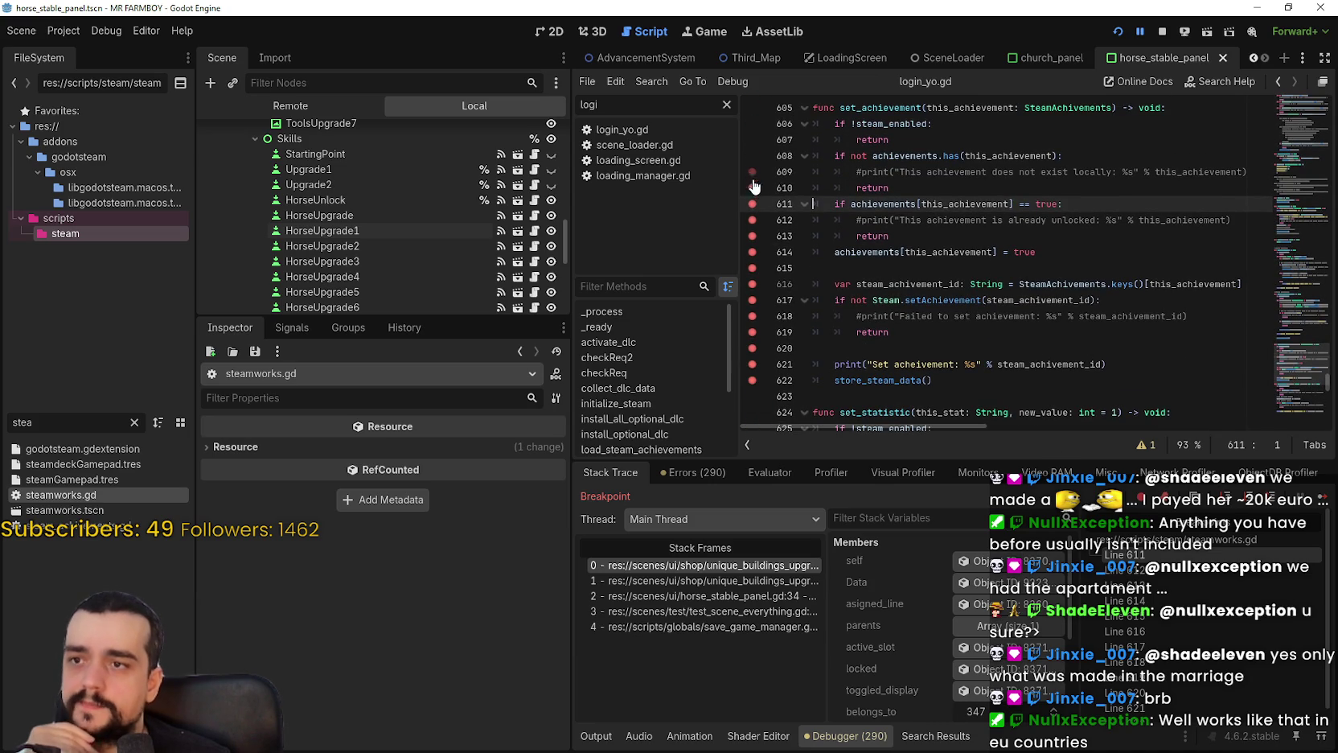
{"action": "left_click", "coordinate": [752, 203]}
{"action": "left_click", "coordinate": [752, 220]}
{"action": "left_click", "coordinate": [752, 235]}
{"action": "left_click", "coordinate": [752, 252]}
{"action": "left_click", "coordinate": [752, 268]}
{"action": "left_click", "coordinate": [752, 284]}
Remove the remaining set_achievement breakpoints on lines 617–622 and let the game run with F12.
{"action": "left_click", "coordinate": [752, 300]}
{"action": "left_click", "coordinate": [752, 316]}
{"action": "left_click", "coordinate": [752, 332]}
{"action": "left_click", "coordinate": [752, 348]}
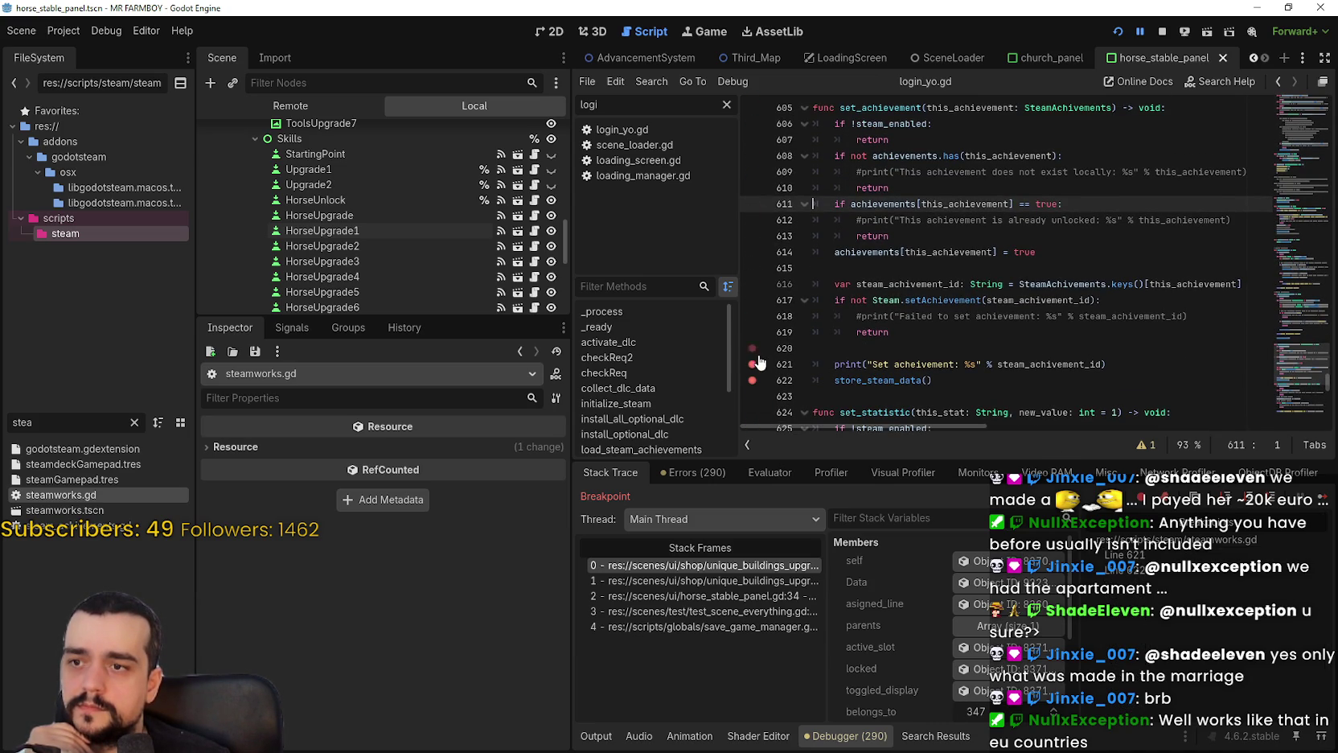
{"action": "left_click", "coordinate": [752, 379]}
{"action": "key", "text": "F12"}
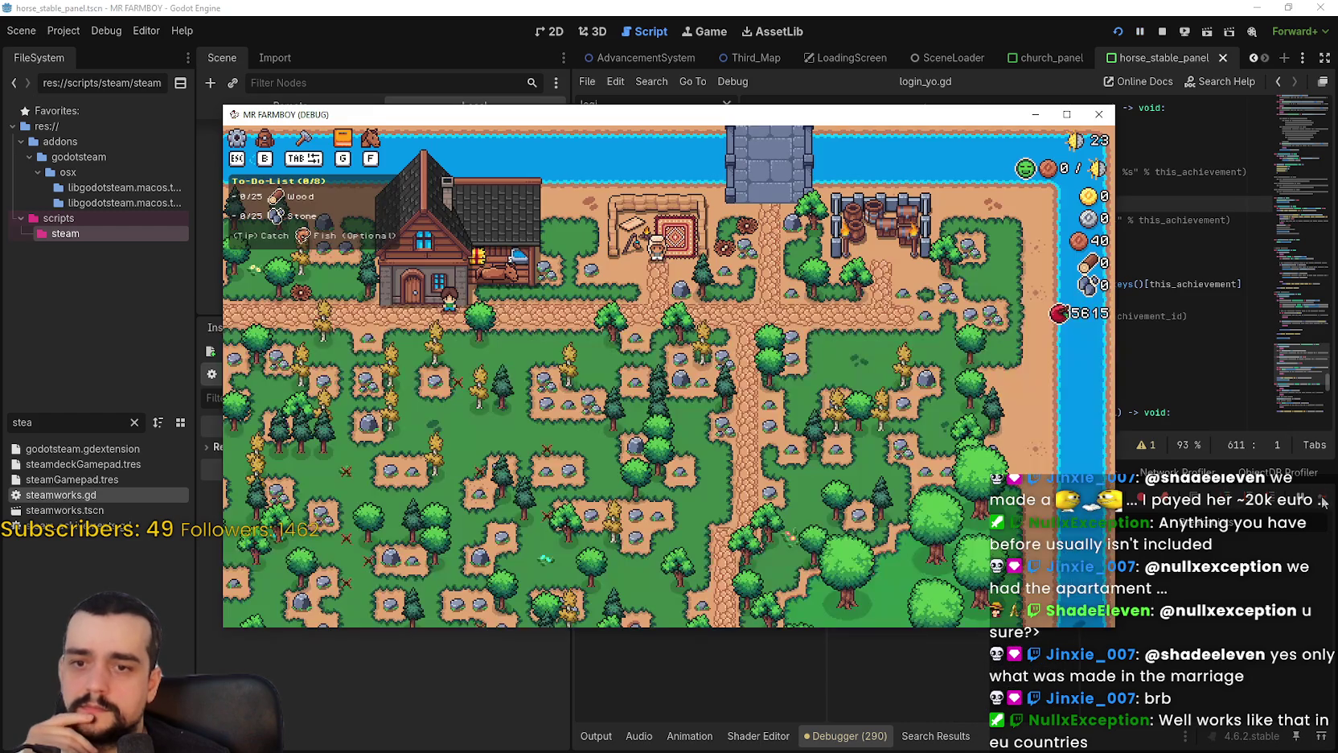
View the Player House advancements in-game, then stop the debug run and save with Ctrl+S.
{"action": "left_click", "coordinate": [771, 354]}
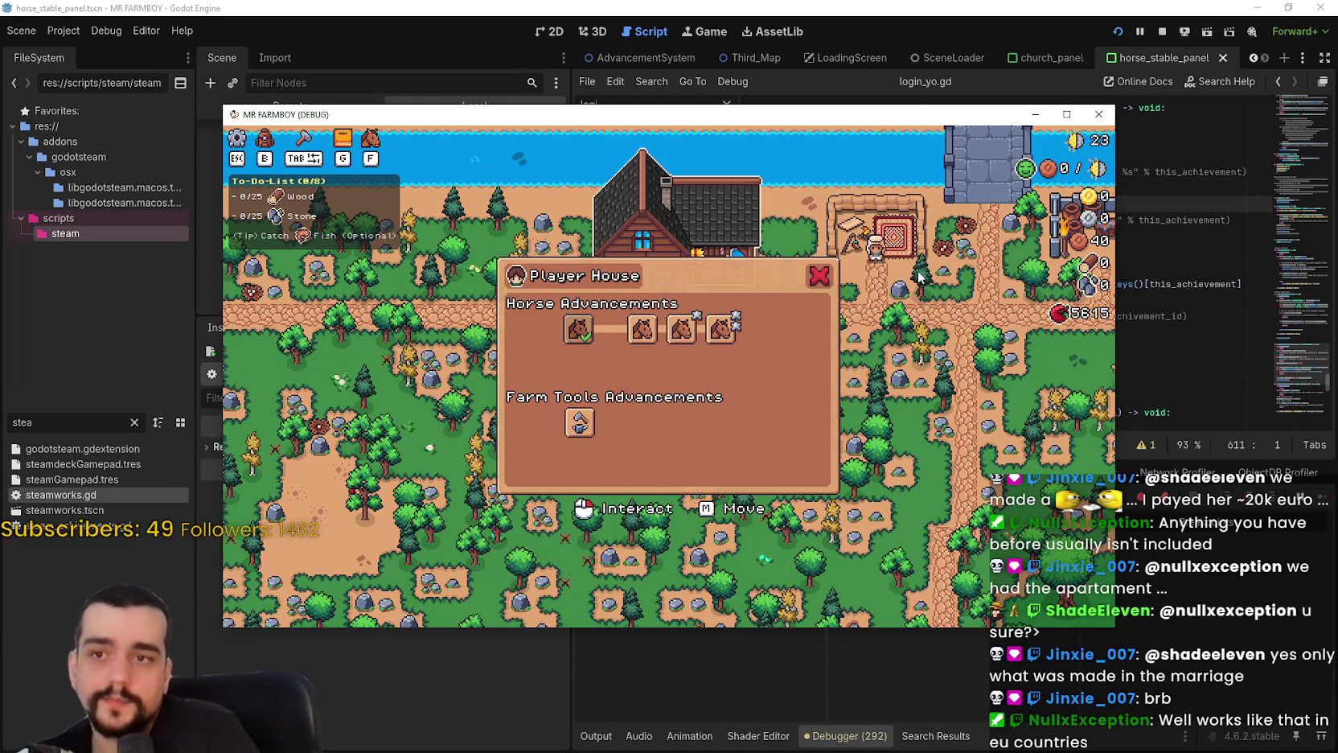
{"action": "left_click", "coordinate": [1163, 32]}
{"action": "left_click", "coordinate": [1008, 267]}
{"action": "left_click", "coordinate": [1008, 237]}
{"action": "key", "text": "ctrl+s"}
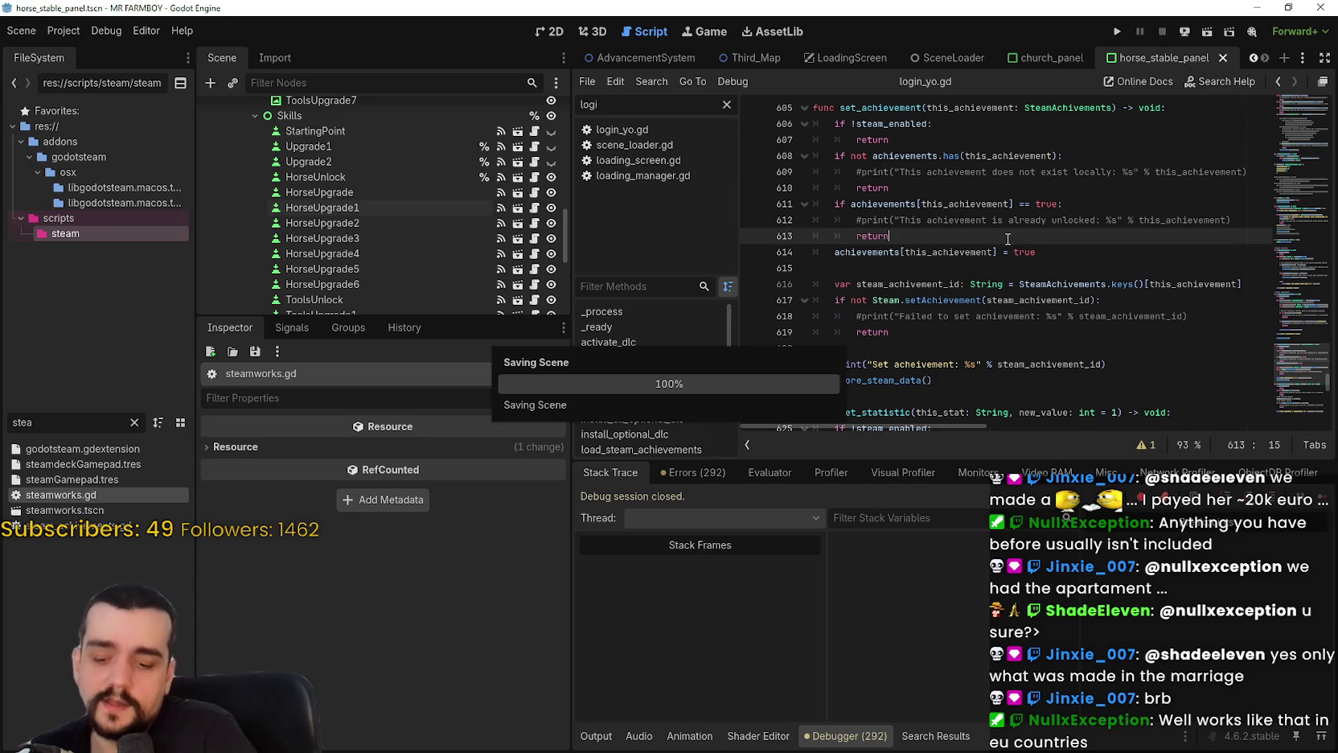
Uncomment the achievement reset loop on lines 67–68 of login_yo.gd, save, and run the project.
{"action": "left_click", "coordinate": [622, 129]}
{"action": "left_click", "coordinate": [847, 278]}
{"action": "key", "text": "ctrl+k"}
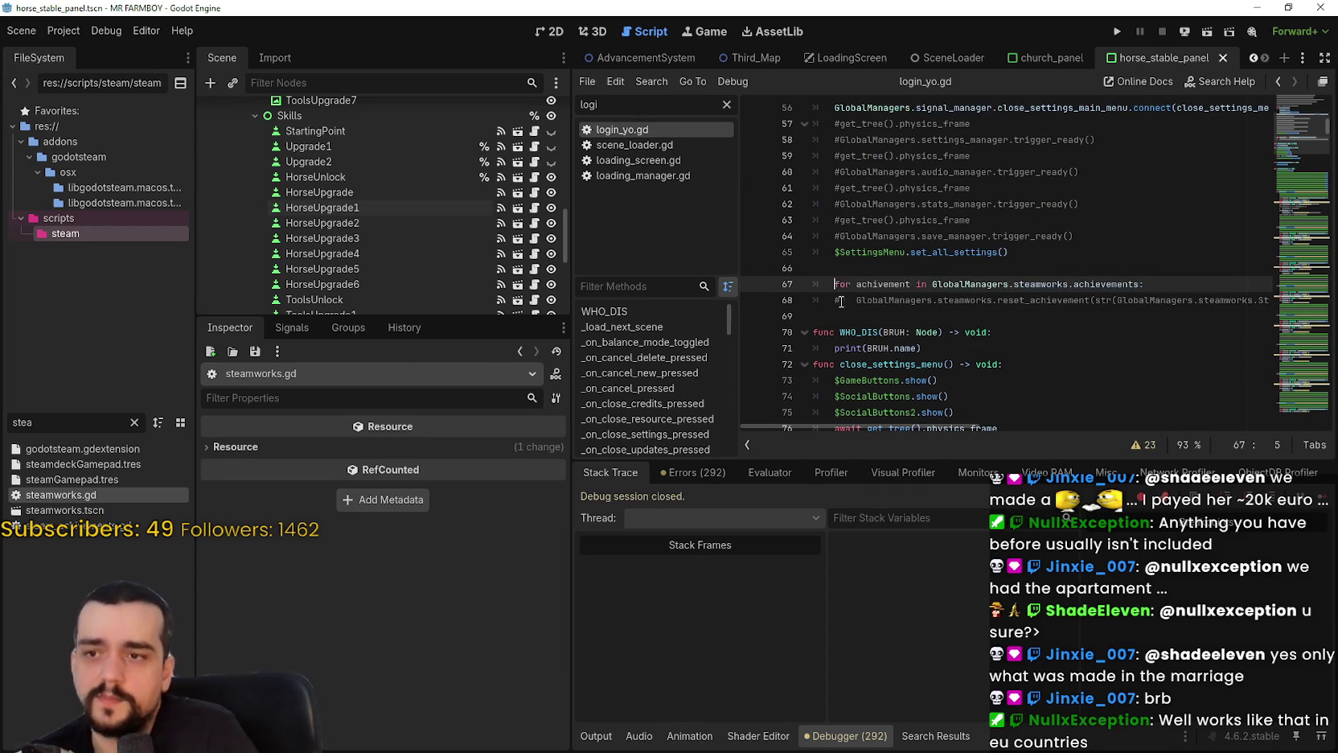
{"action": "left_click", "coordinate": [849, 304]}
{"action": "key", "text": "ctrl+k"}
{"action": "key", "text": "ctrl+s"}
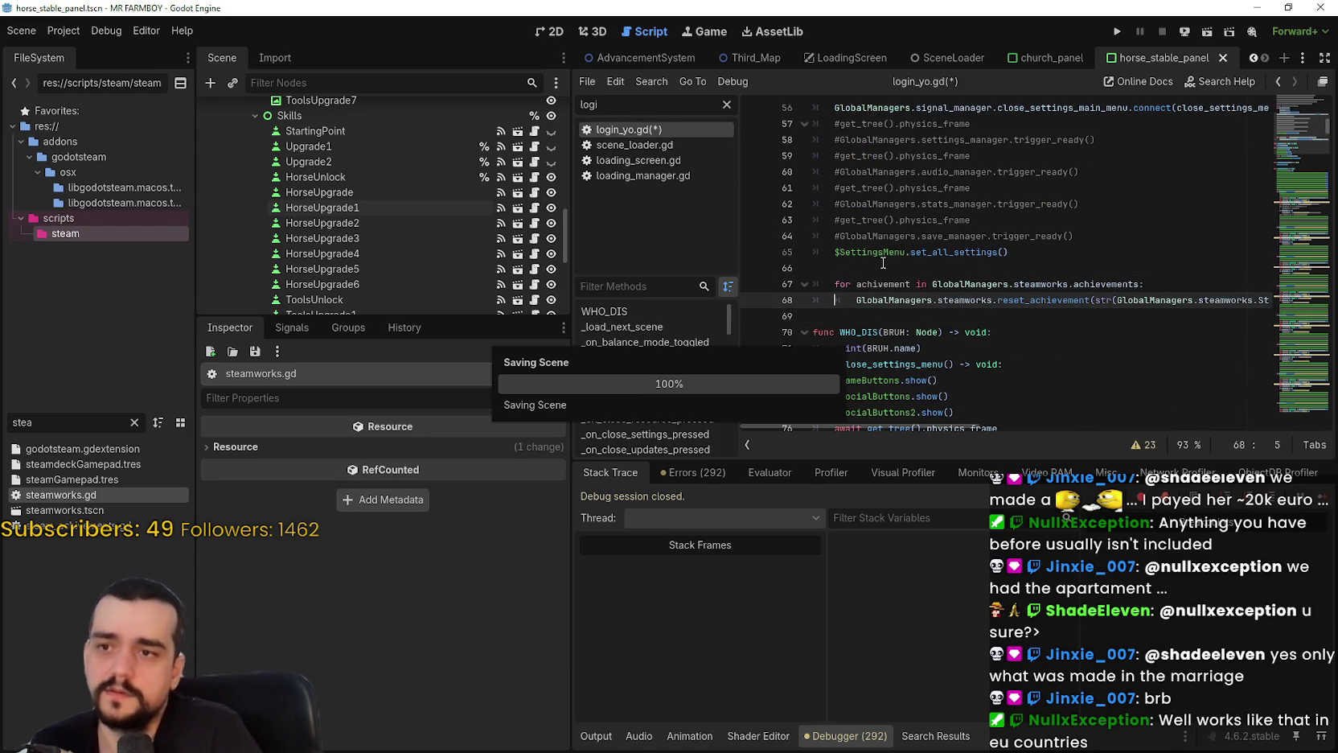
{"action": "left_click", "coordinate": [888, 268]}
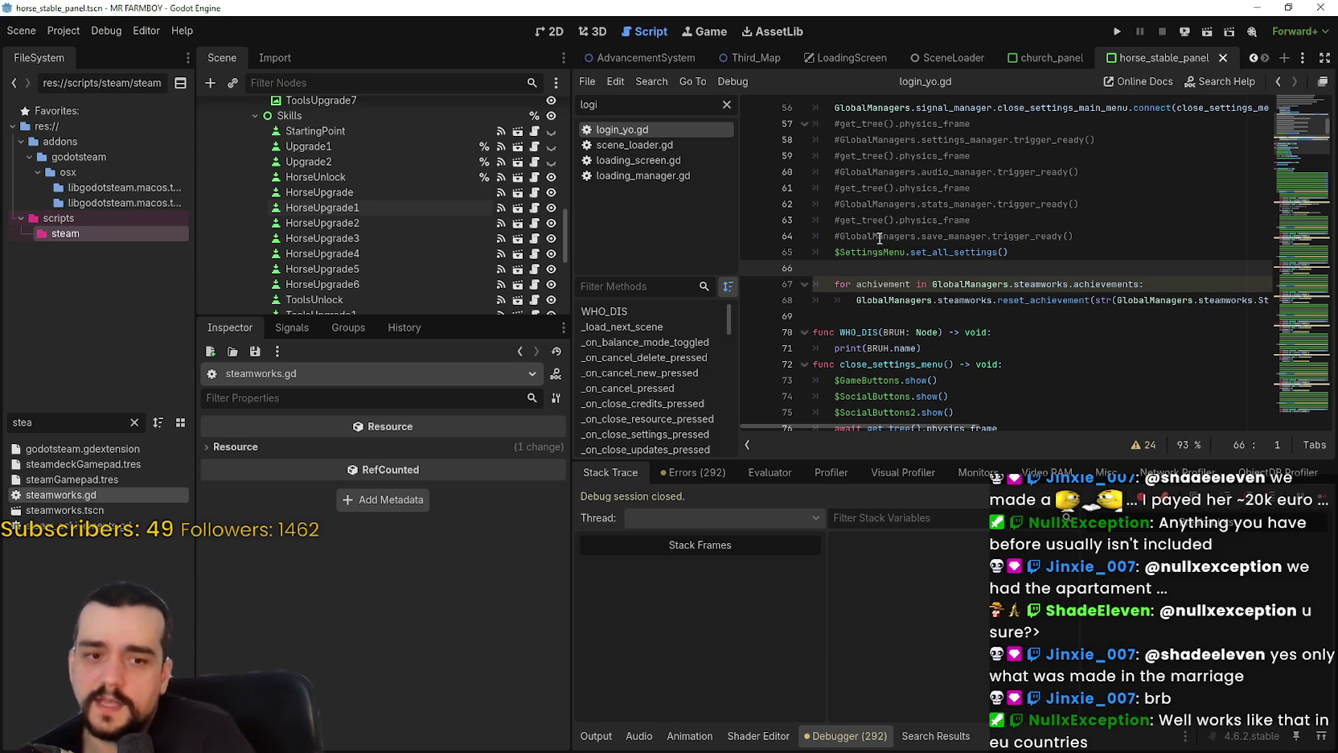
{"action": "left_click", "coordinate": [1117, 33]}
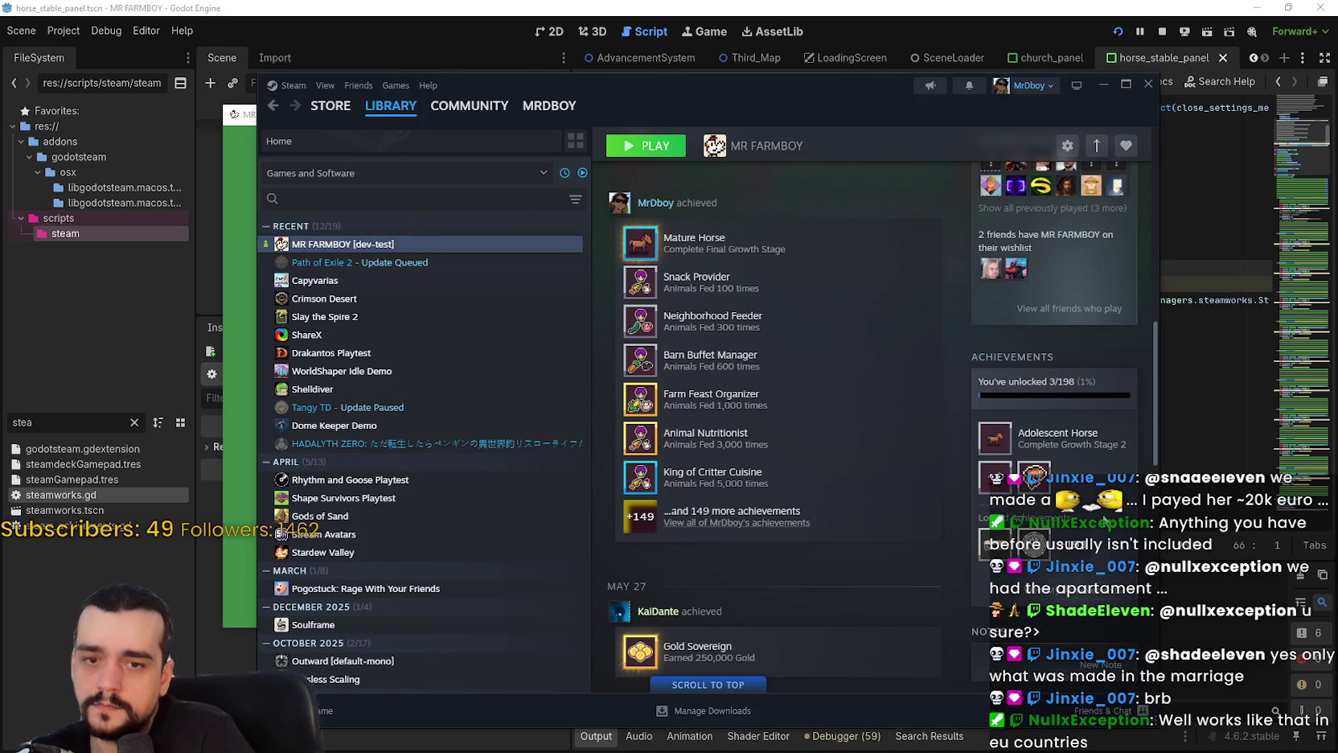
Look over MR FARMBOY's unlocked achievements in Steam, then switch back to Godot.
{"action": "left_click", "coordinate": [1161, 348]}
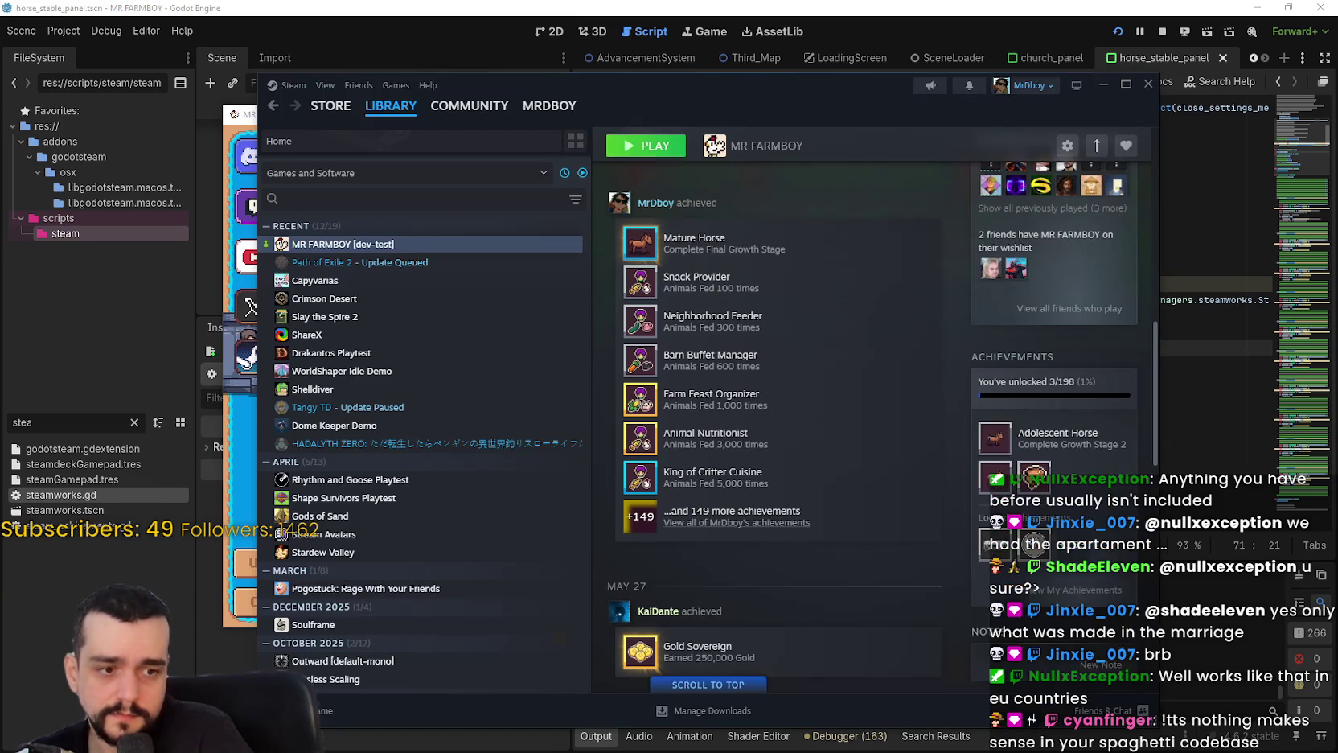
{"action": "key", "text": "alt+Tab"}
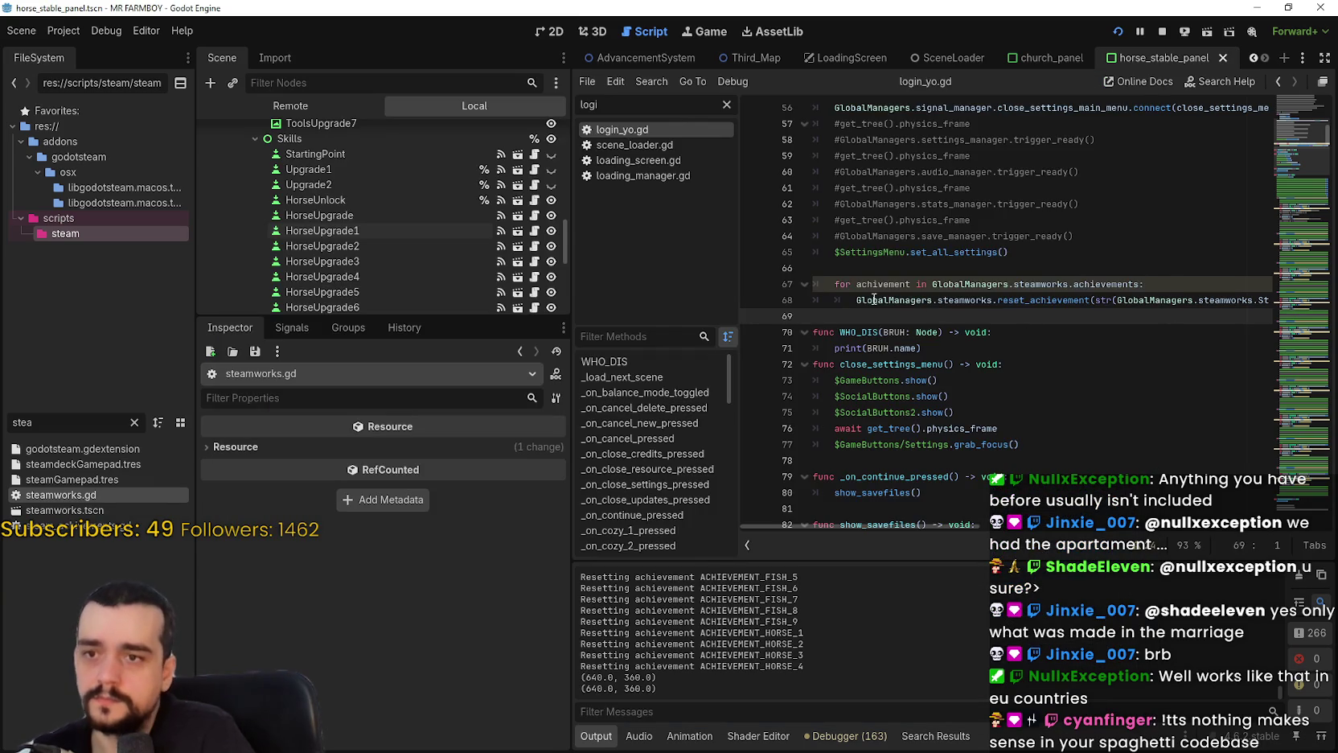
Comment out the reset loop on lines 67–68 of login_yo.gd, save, and rerun.
{"action": "left_click", "coordinate": [836, 284]}
{"action": "key", "text": "shift+Down"}
{"action": "key", "text": "ctrl+k"}
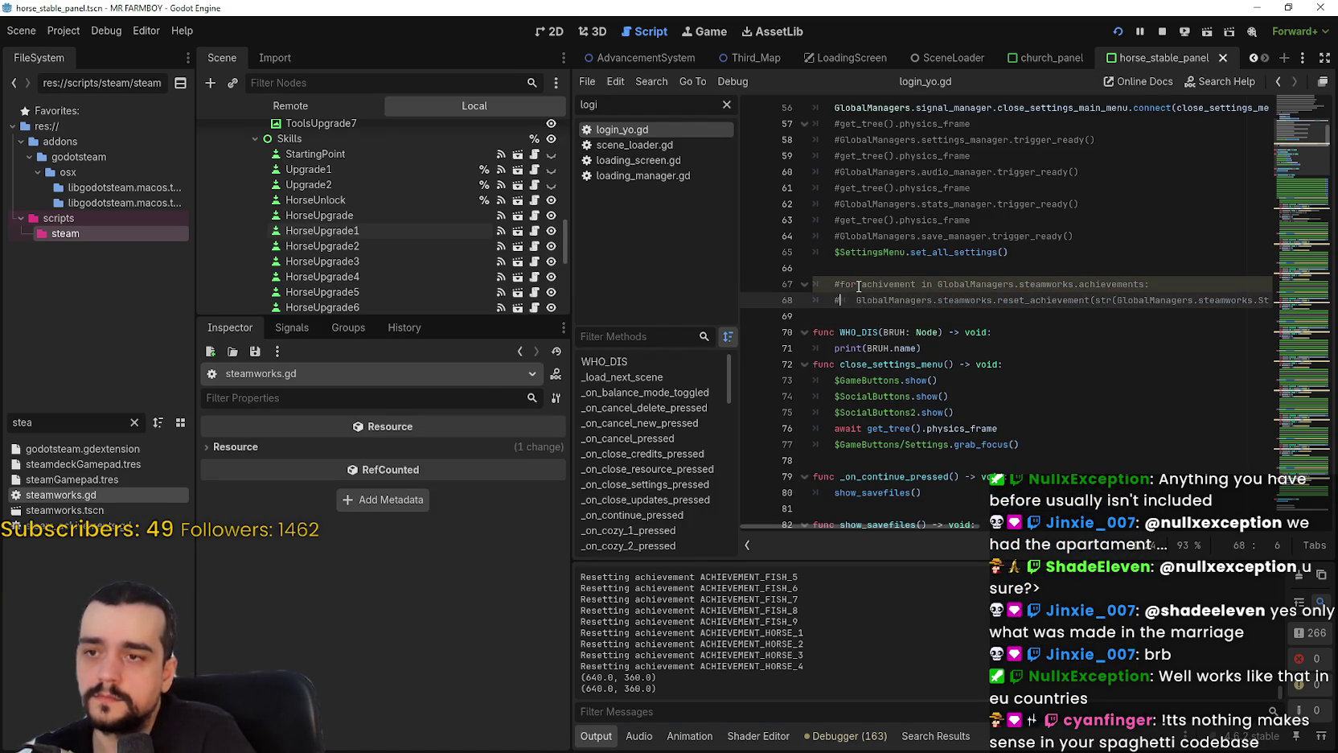
{"action": "key", "text": "ctrl+s"}
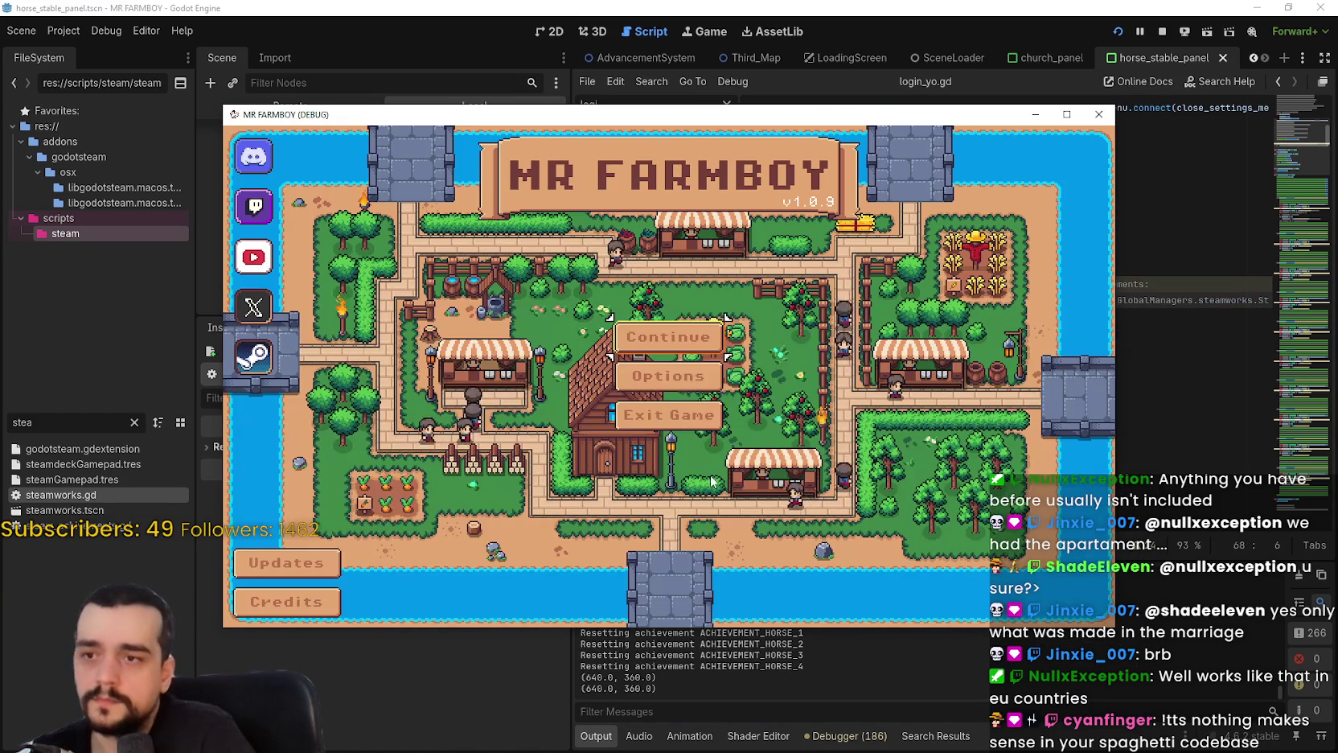
Load the Save 4 (Normal) game and check the Player House advancements for horses.
{"action": "left_click", "coordinate": [701, 402]}
{"action": "left_click", "coordinate": [701, 402]}
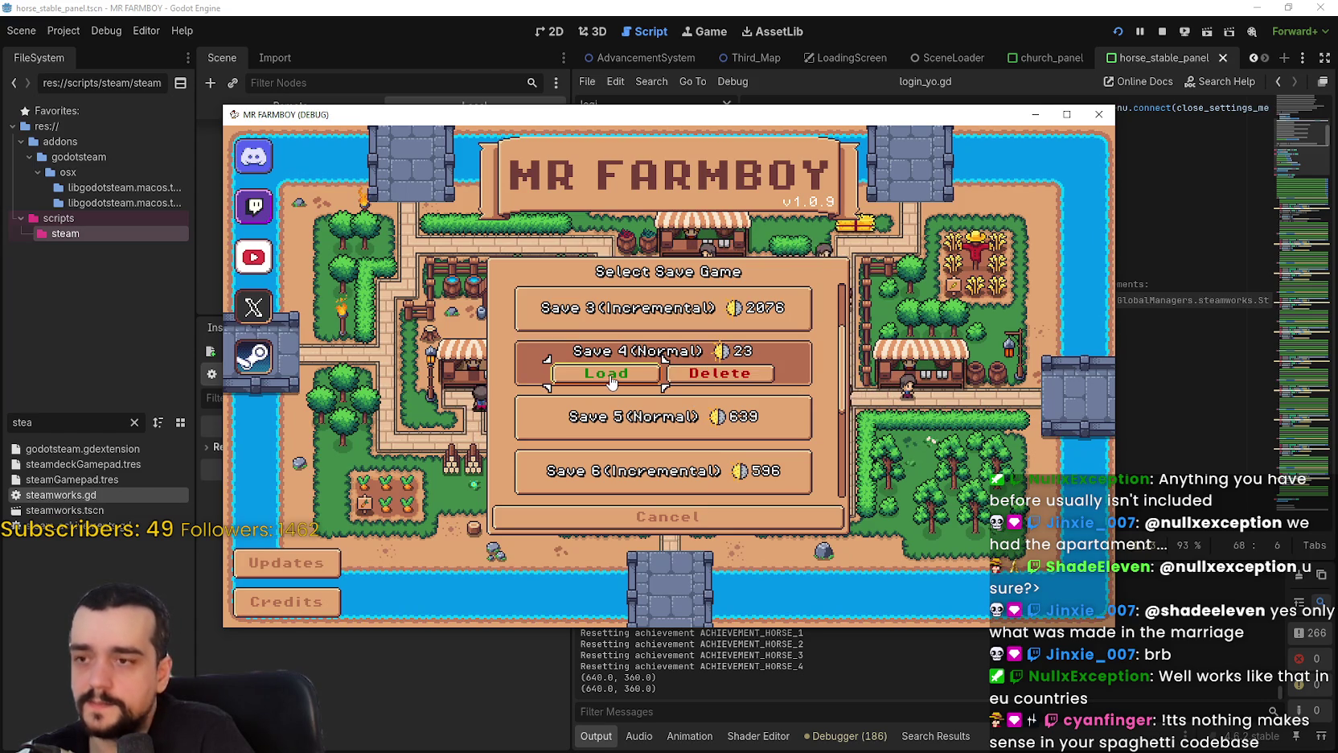
{"action": "left_click", "coordinate": [629, 376]}
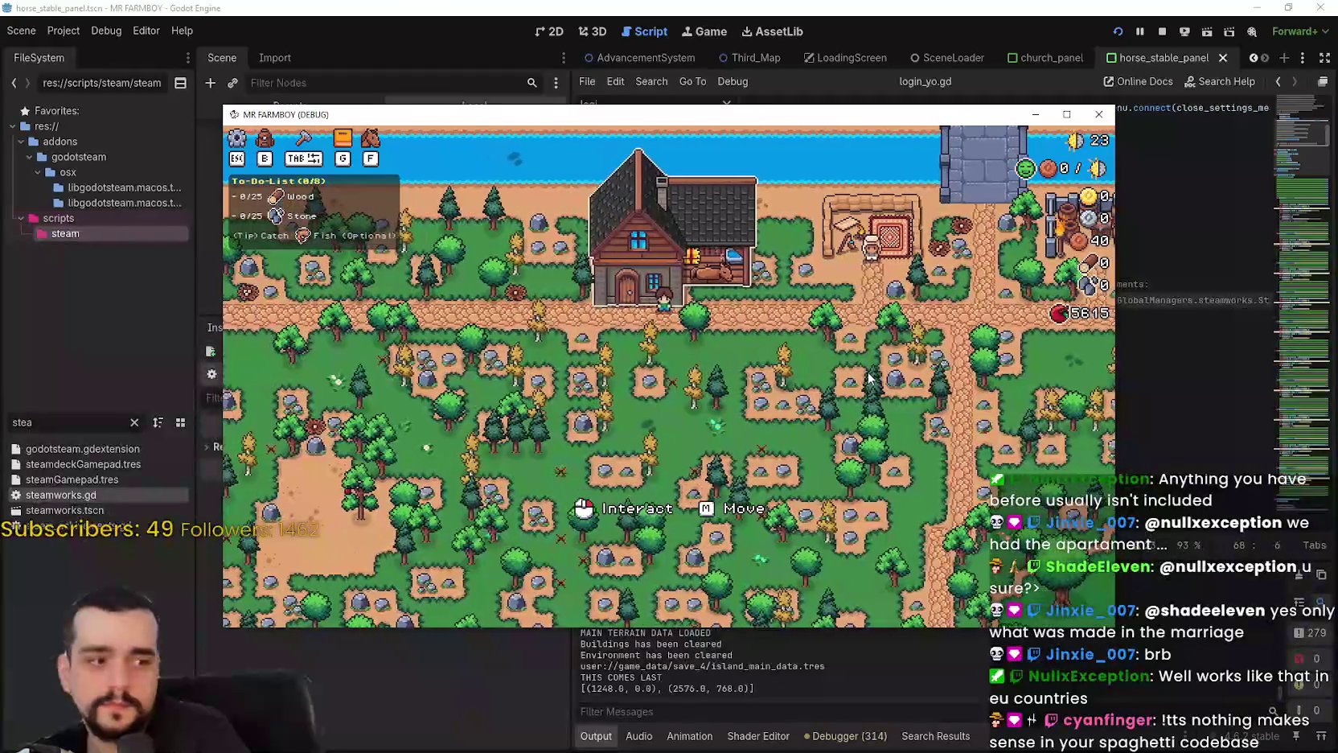
{"action": "left_click", "coordinate": [738, 351]}
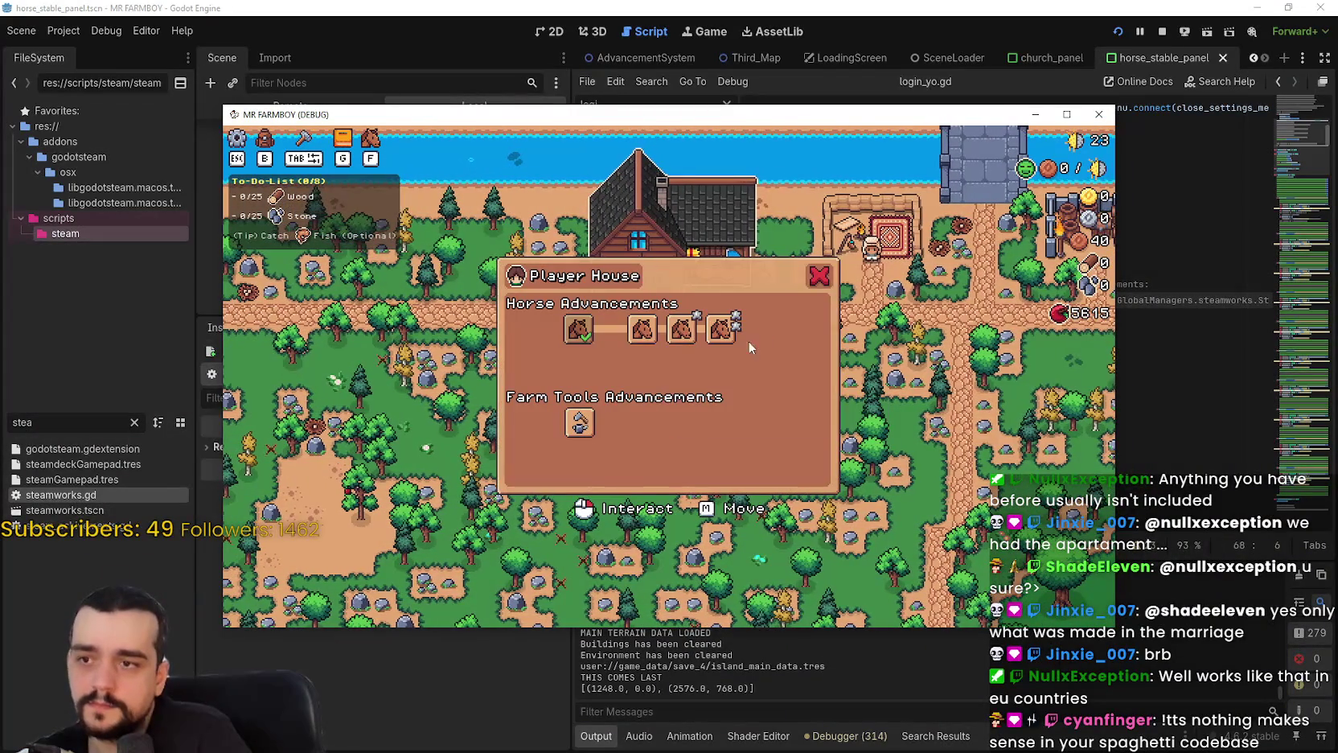
{"action": "key", "text": "Escape"}
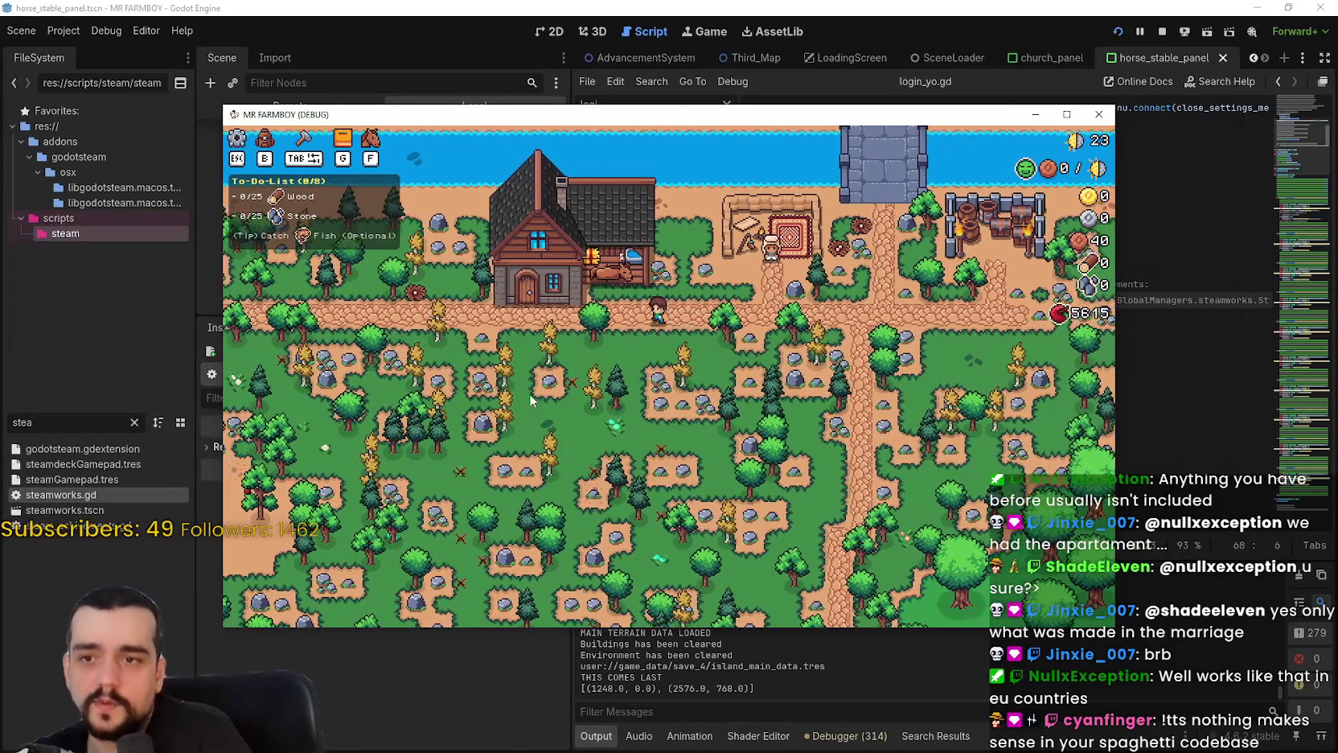
{"action": "left_click", "coordinate": [764, 371]}
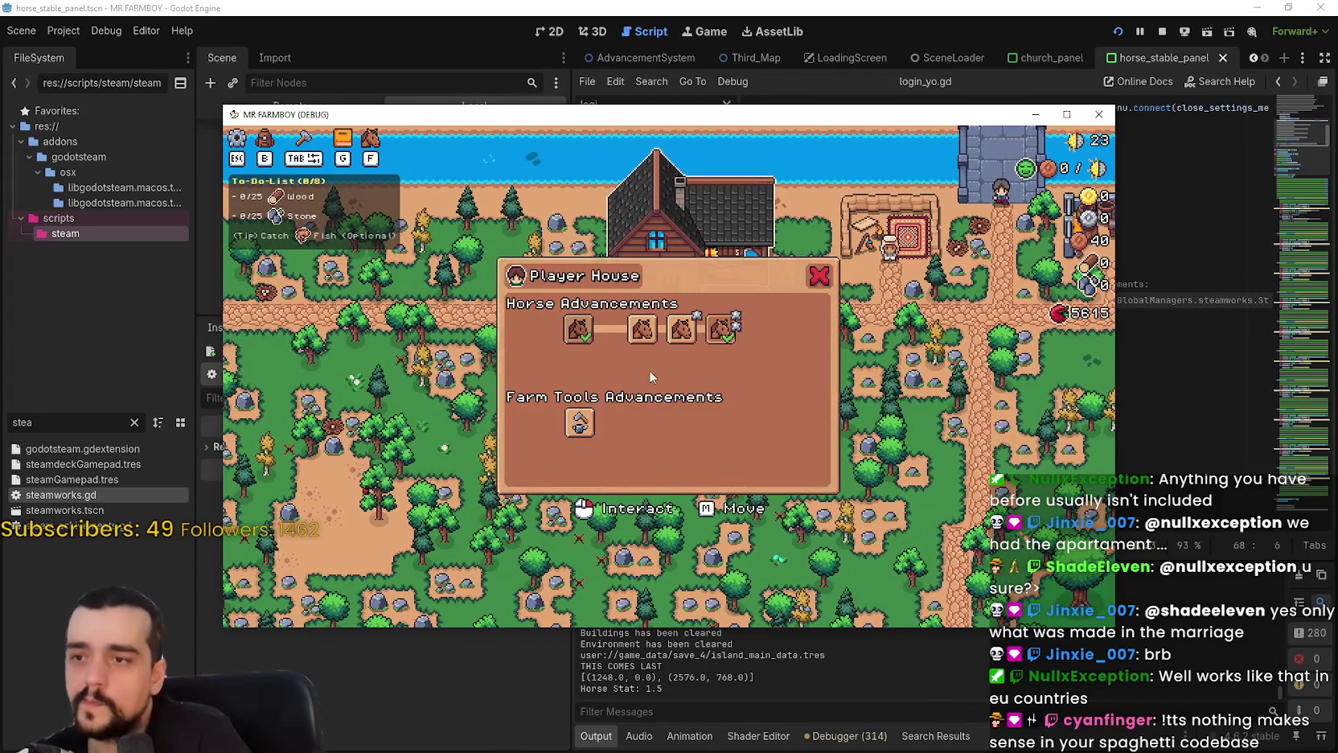
Pause and quit the game, returning to GitHub Desktop.
{"action": "key", "text": "Escape"}
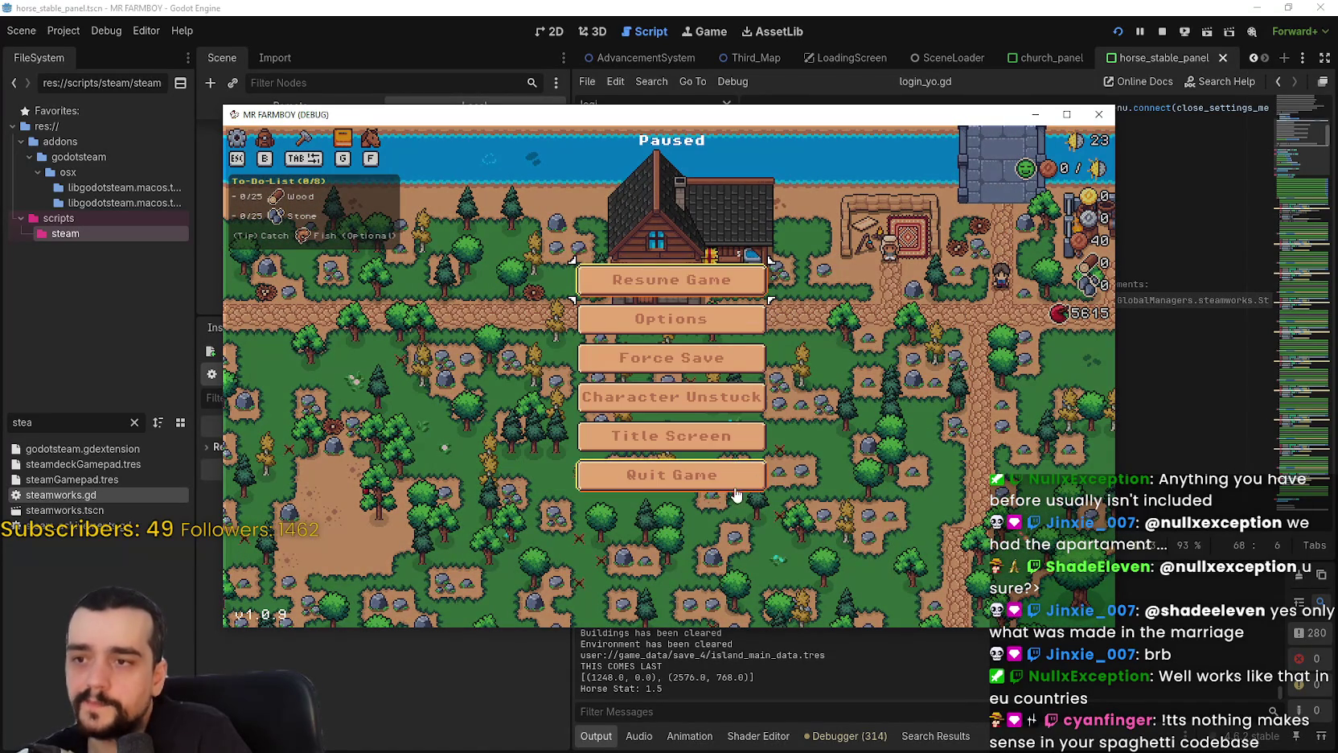
{"action": "left_click", "coordinate": [728, 476]}
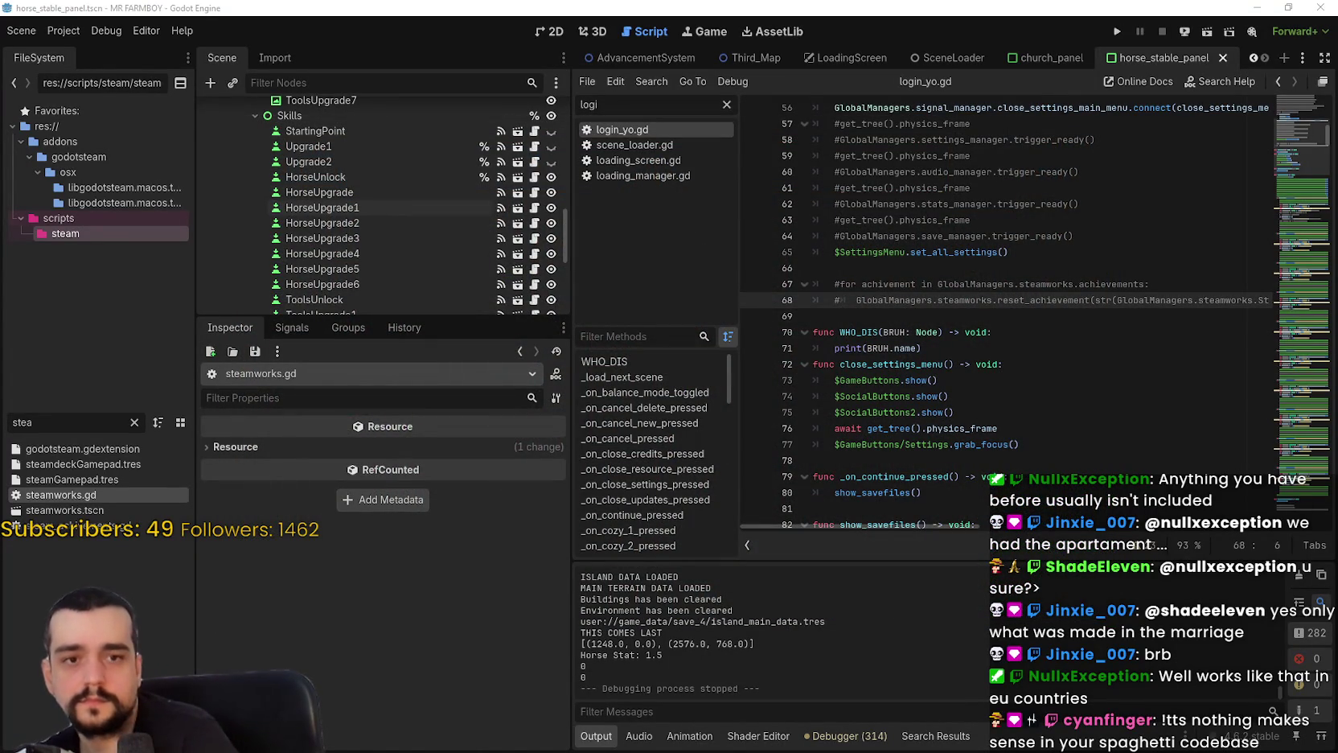
{"action": "key", "text": "alt+Tab"}
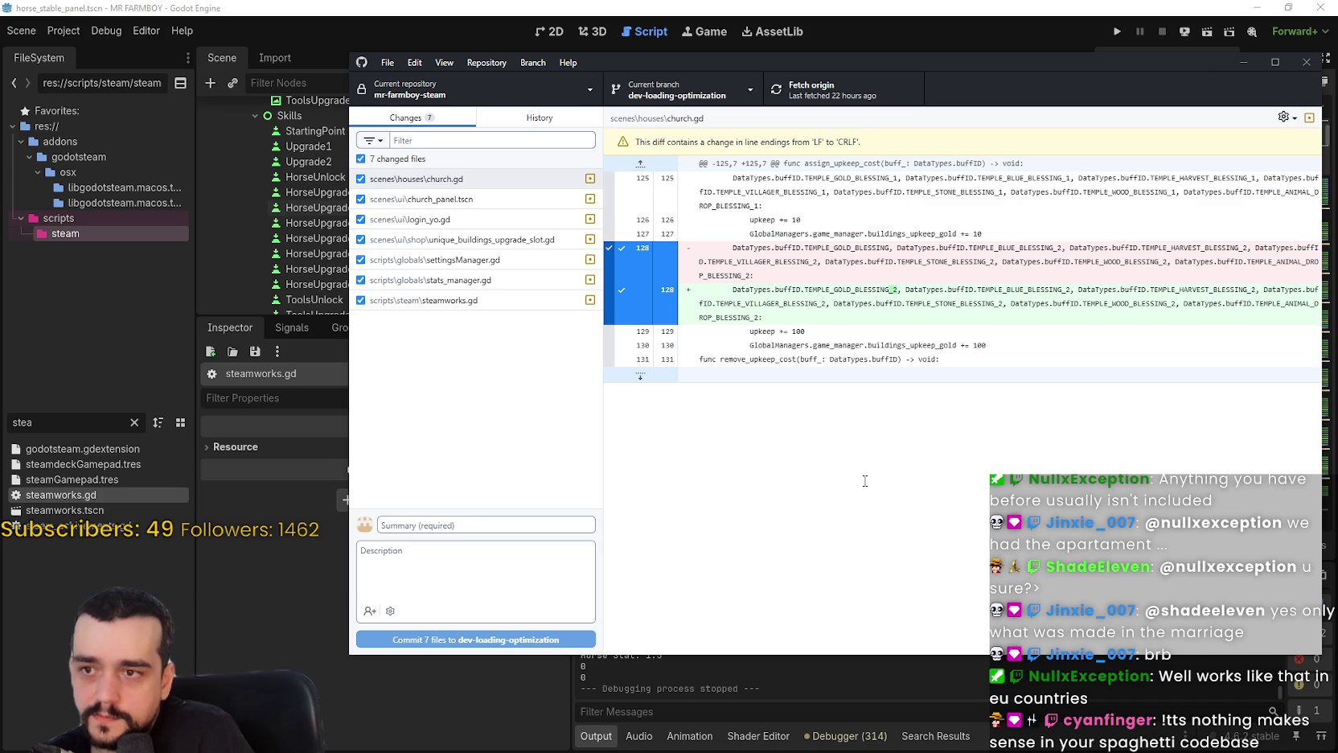
Review the diffs of all seven changed files, from steamworks.gd to church.gd, and earlier commit names.
{"action": "left_click", "coordinate": [558, 301]}
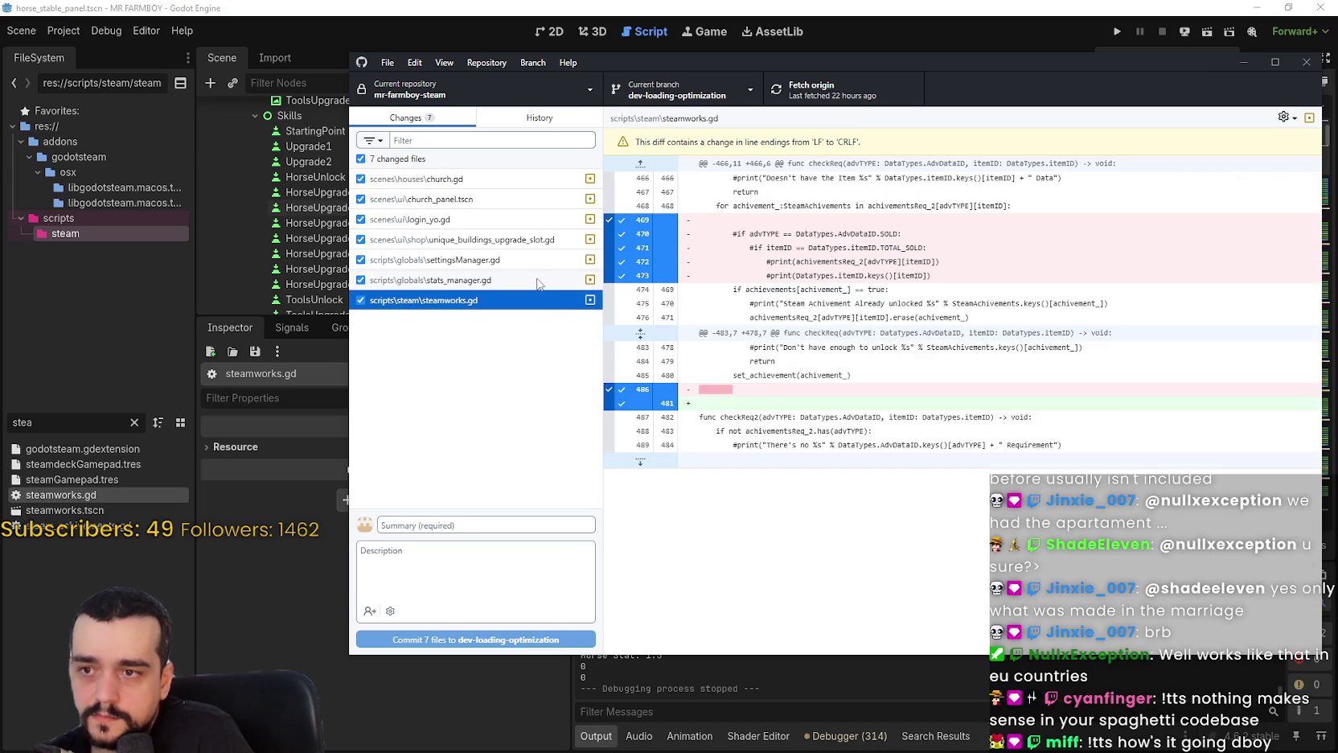
{"action": "left_click", "coordinate": [538, 281]}
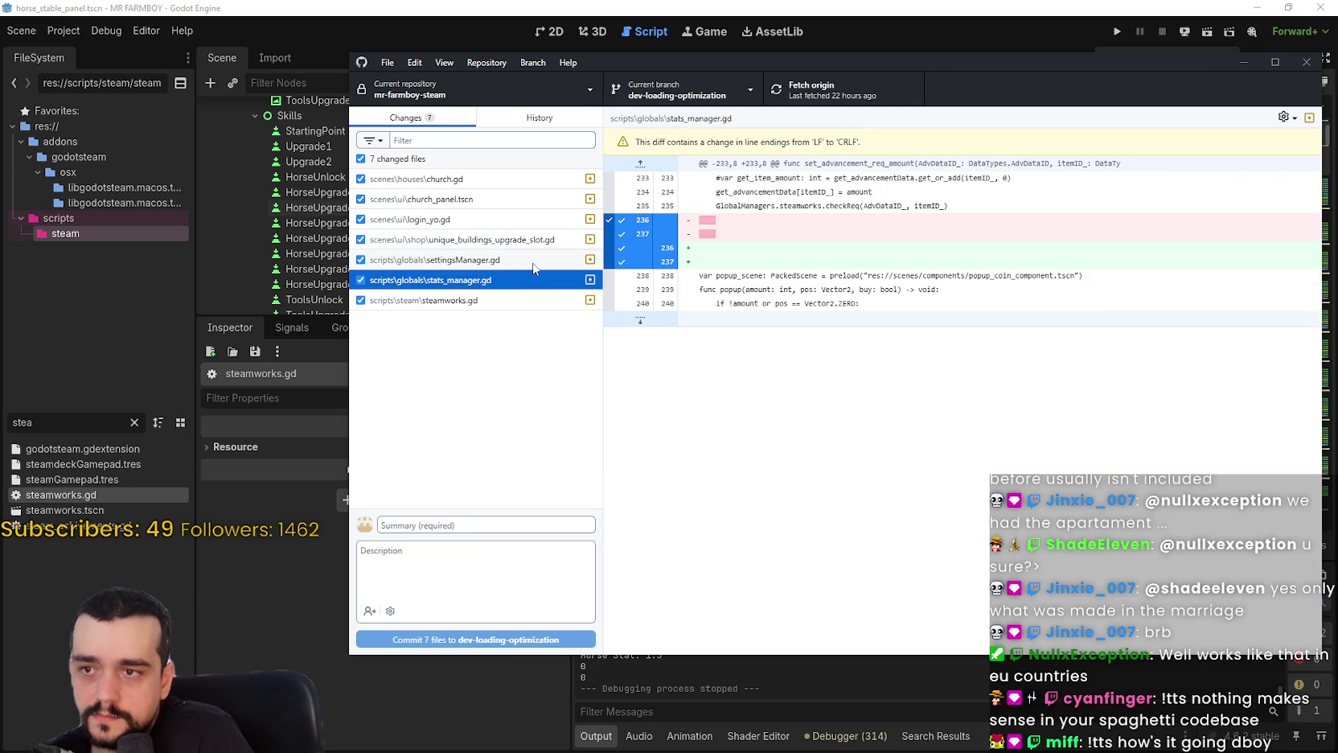
{"action": "left_click", "coordinate": [505, 261]}
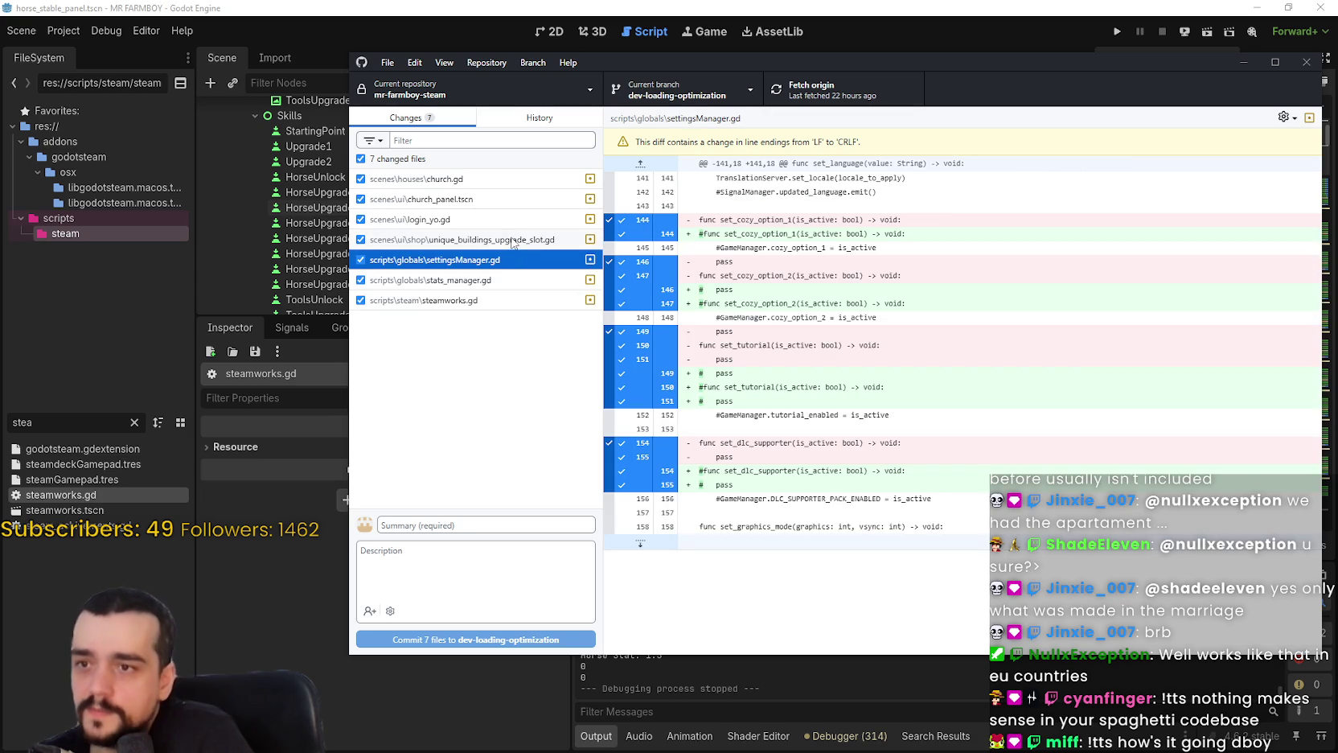
{"action": "left_click", "coordinate": [513, 240]}
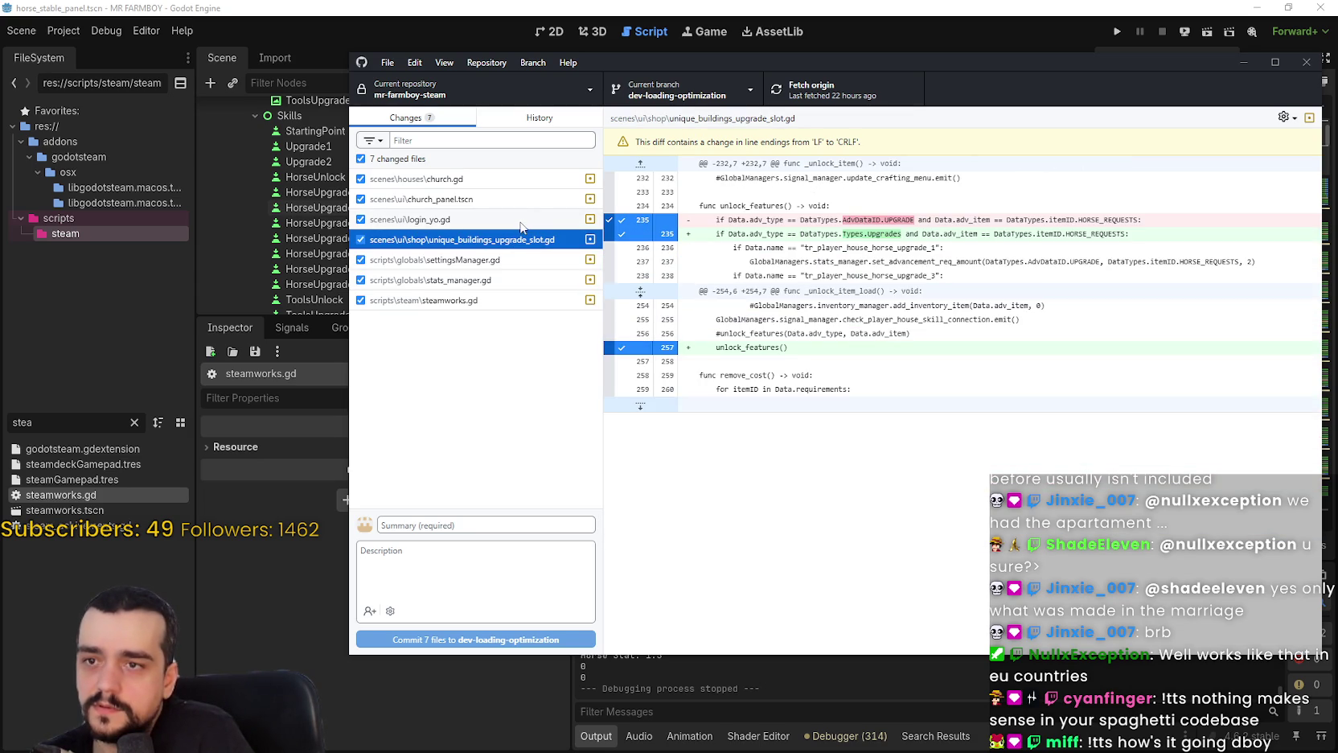
{"action": "left_click", "coordinate": [522, 219]}
{"action": "left_click", "coordinate": [531, 199]}
{"action": "left_click", "coordinate": [534, 182]}
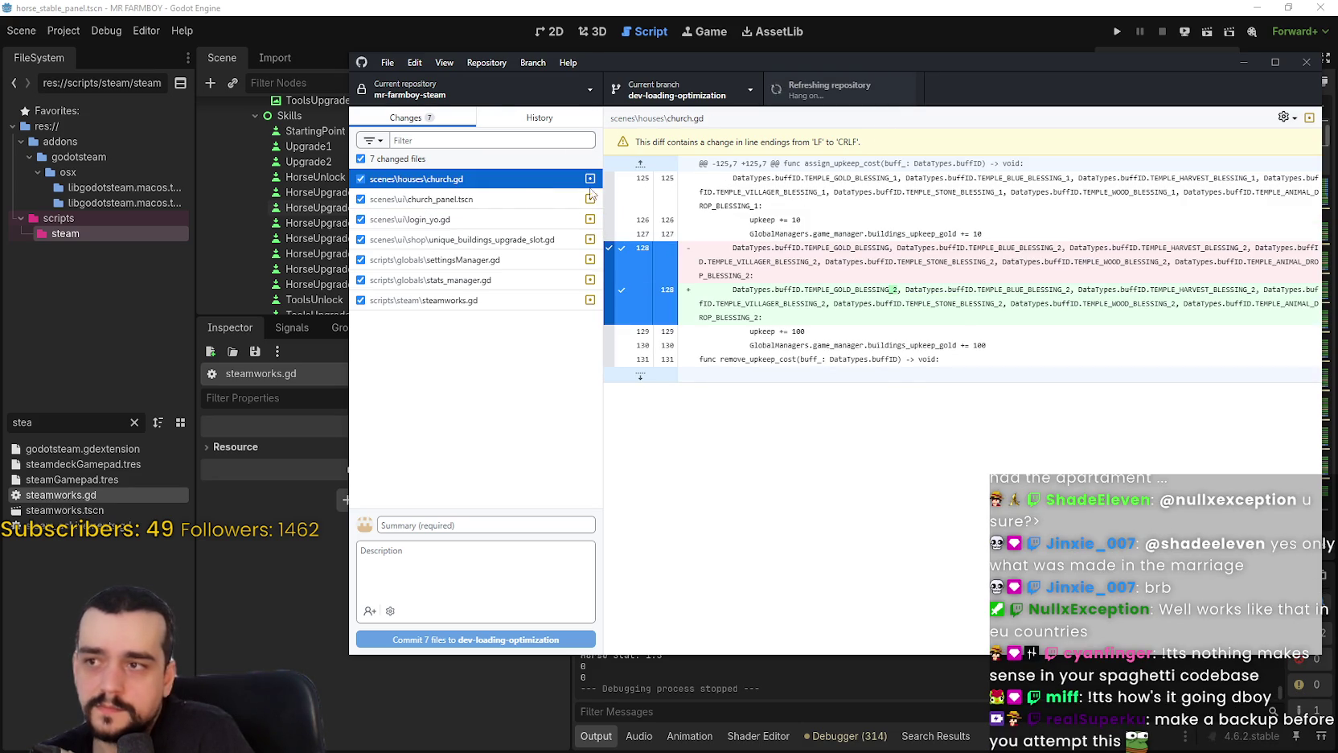
{"action": "left_click", "coordinate": [493, 120]}
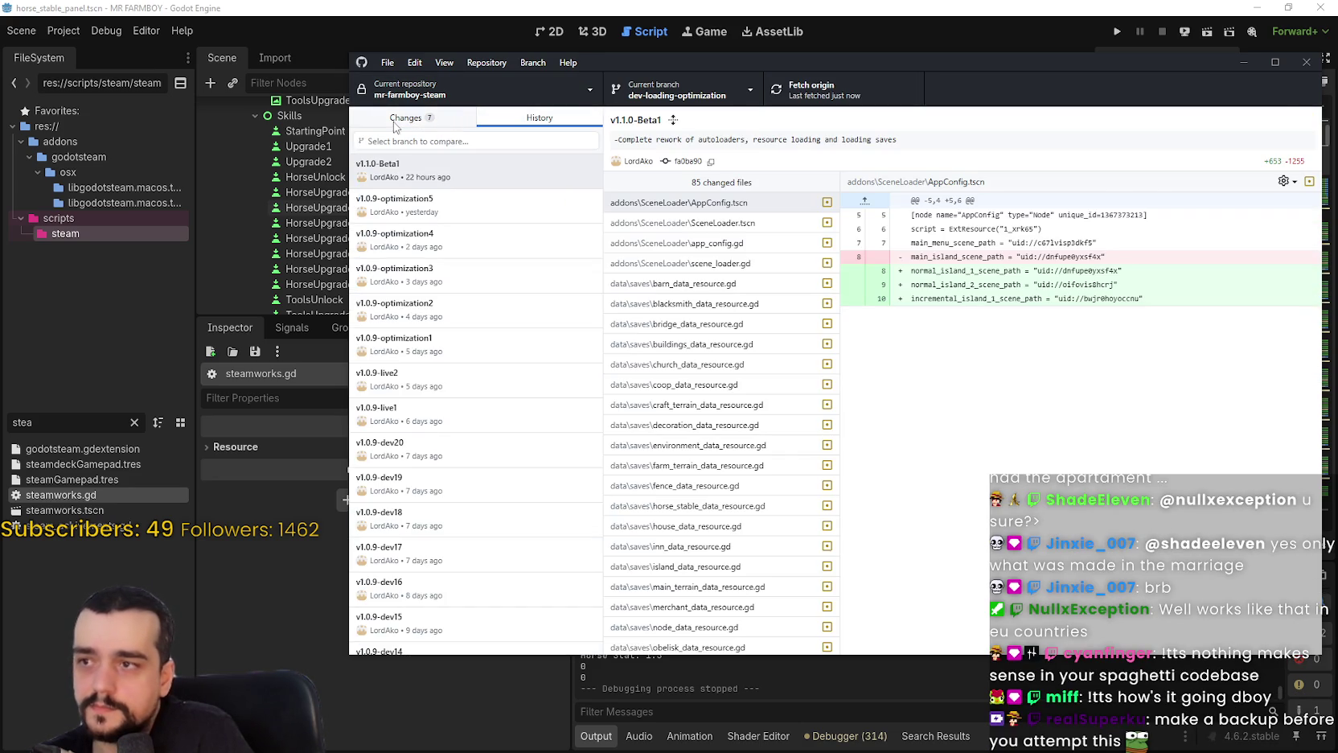
{"action": "left_click", "coordinate": [394, 123]}
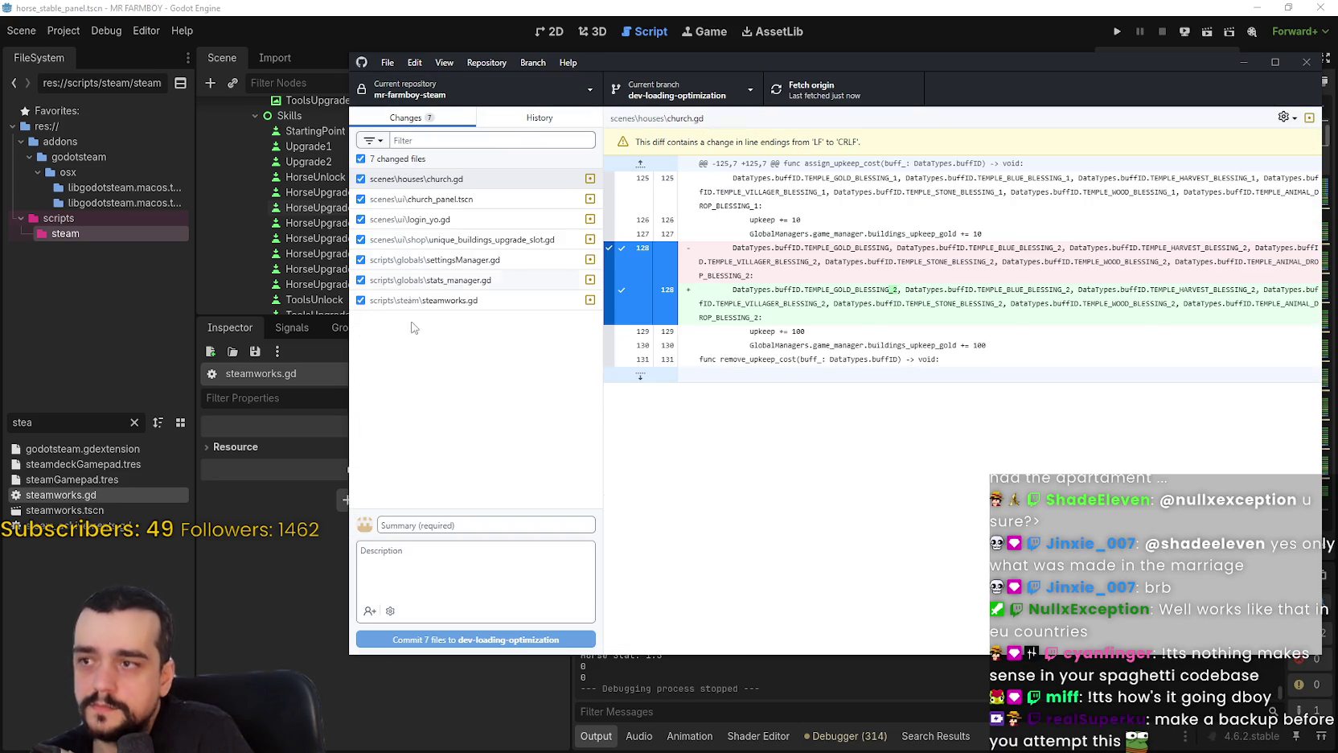
Commit the seven files with summary 'v1.1.0-Beta2' and push to origin.
{"action": "left_click", "coordinate": [467, 527]}
{"action": "type", "text": "v1.1.0-Beta2"}
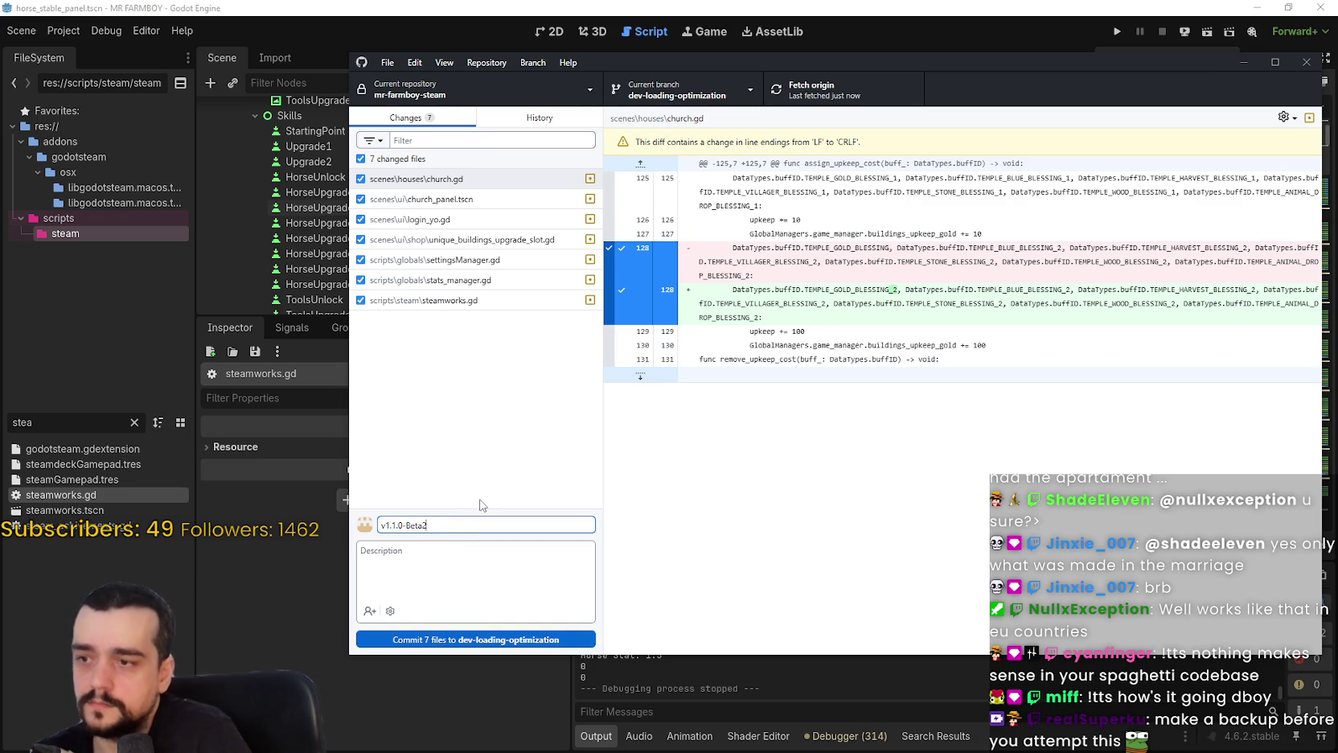
{"action": "left_click", "coordinate": [539, 120]}
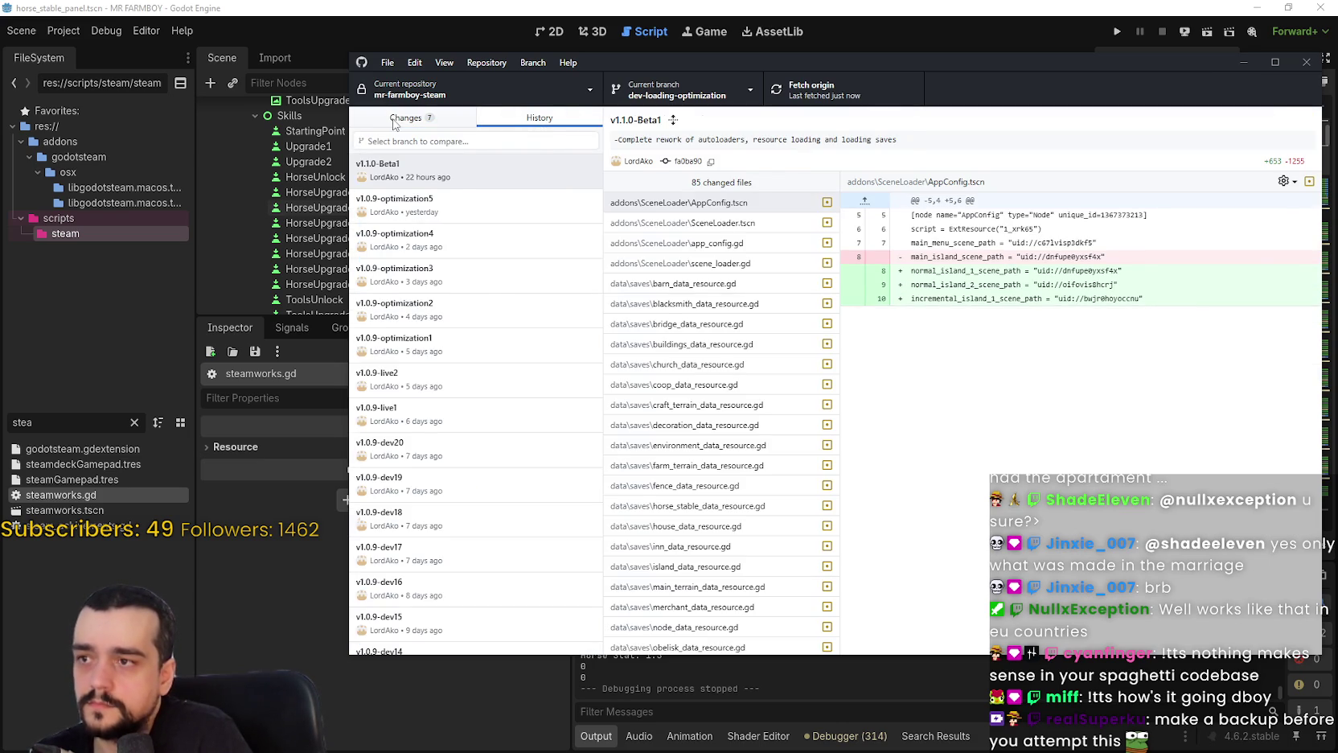
{"action": "left_click", "coordinate": [395, 120]}
{"action": "left_click", "coordinate": [535, 640]}
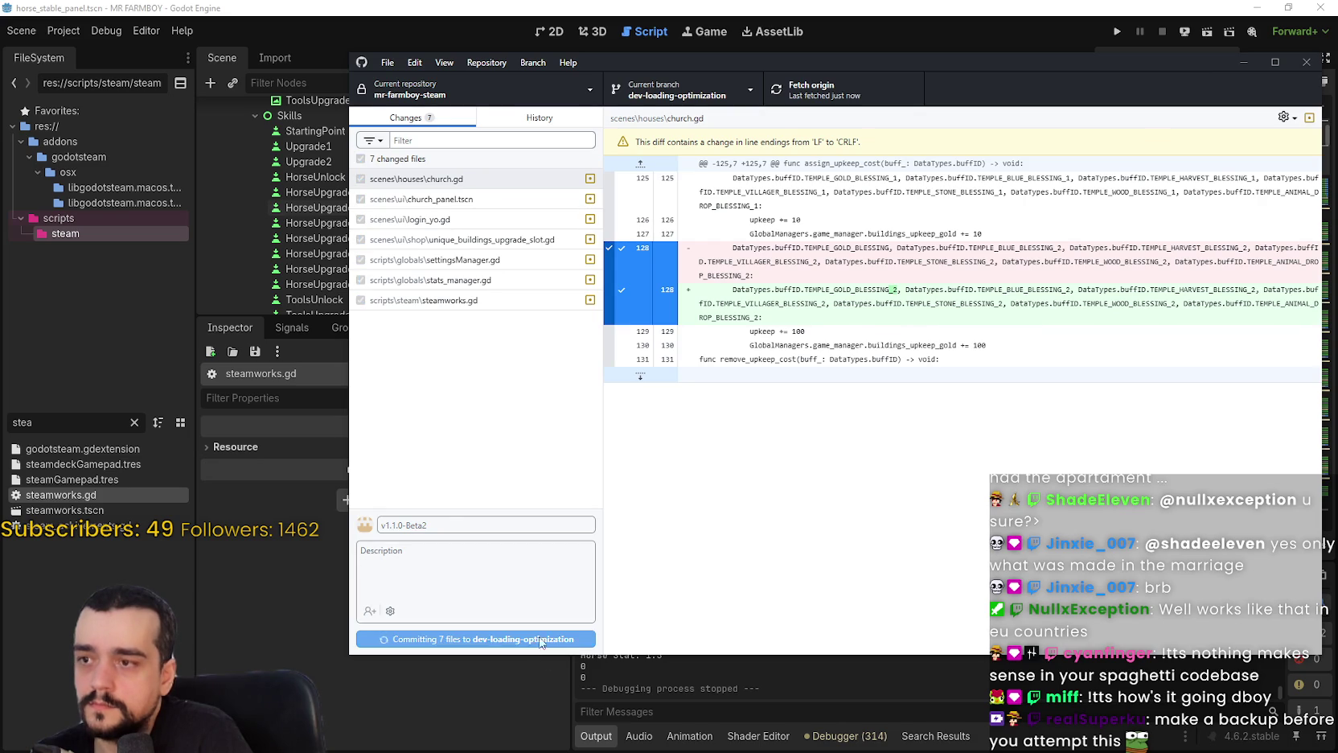
{"action": "left_click", "coordinate": [828, 90]}
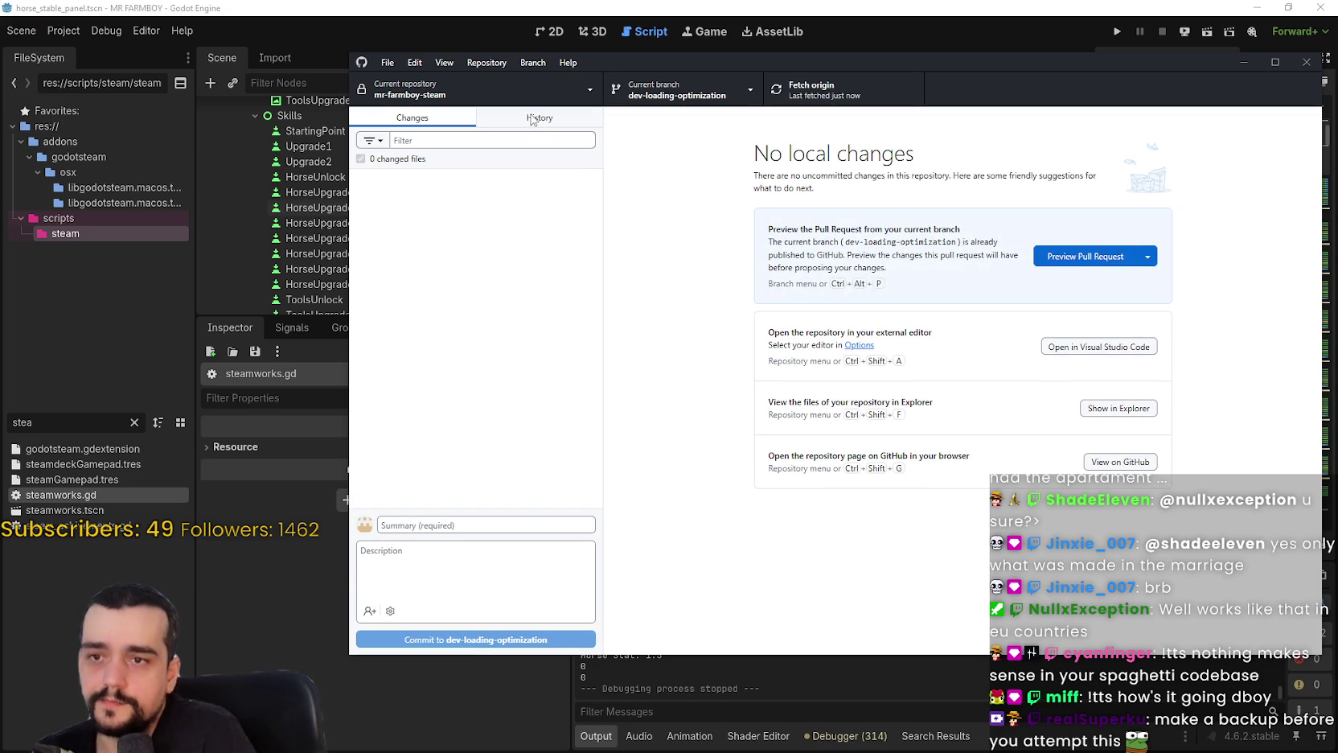
In History, open the v1.1.0-Beta2 commit and inspect each file's diff, church.gd through steamworks.gd.
{"action": "left_click", "coordinate": [535, 118]}
{"action": "left_click", "coordinate": [445, 169]}
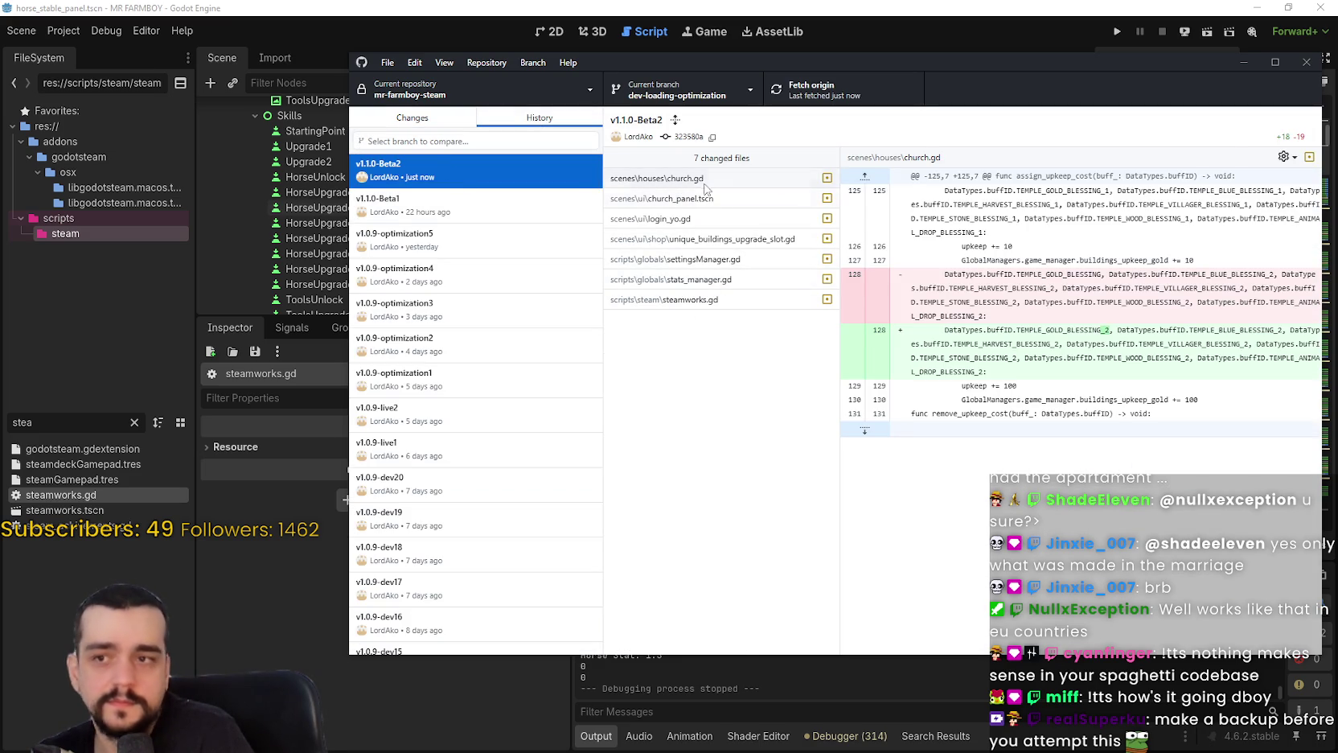
{"action": "left_click", "coordinate": [746, 179]}
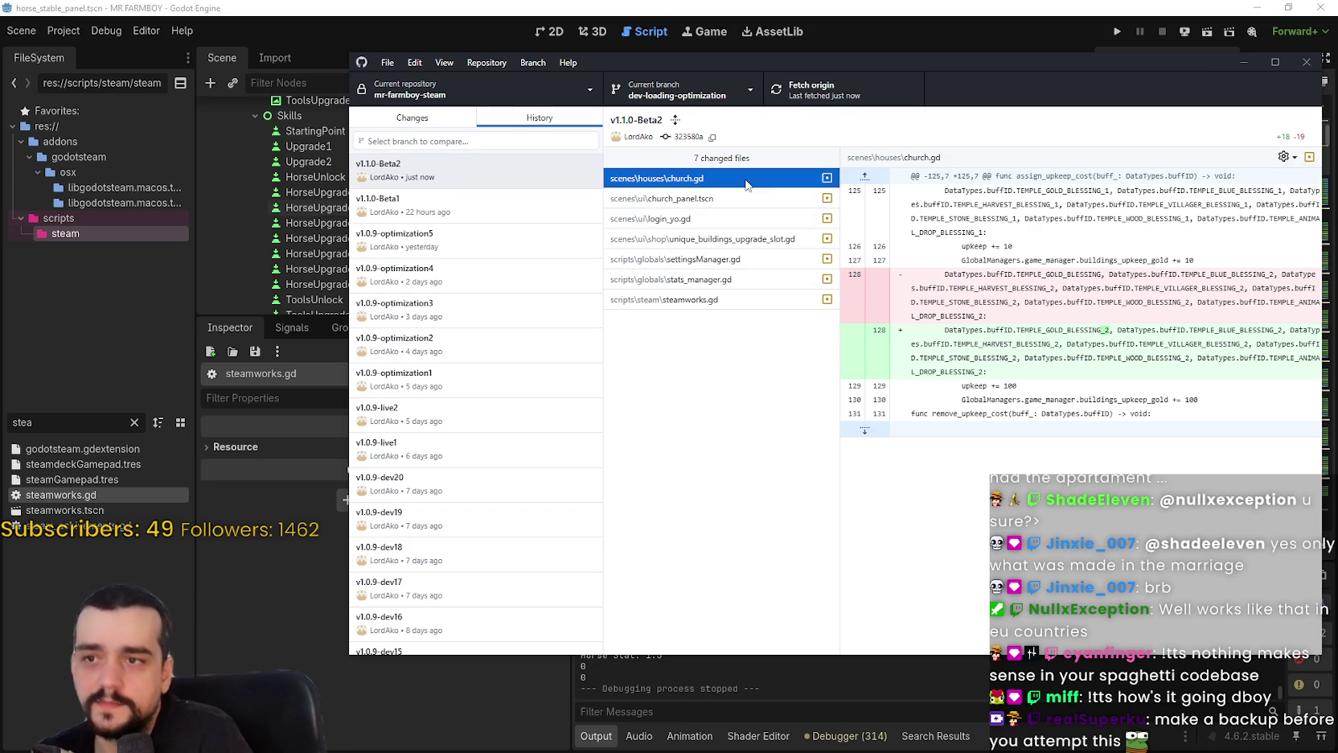
{"action": "right_click", "coordinate": [744, 183]}
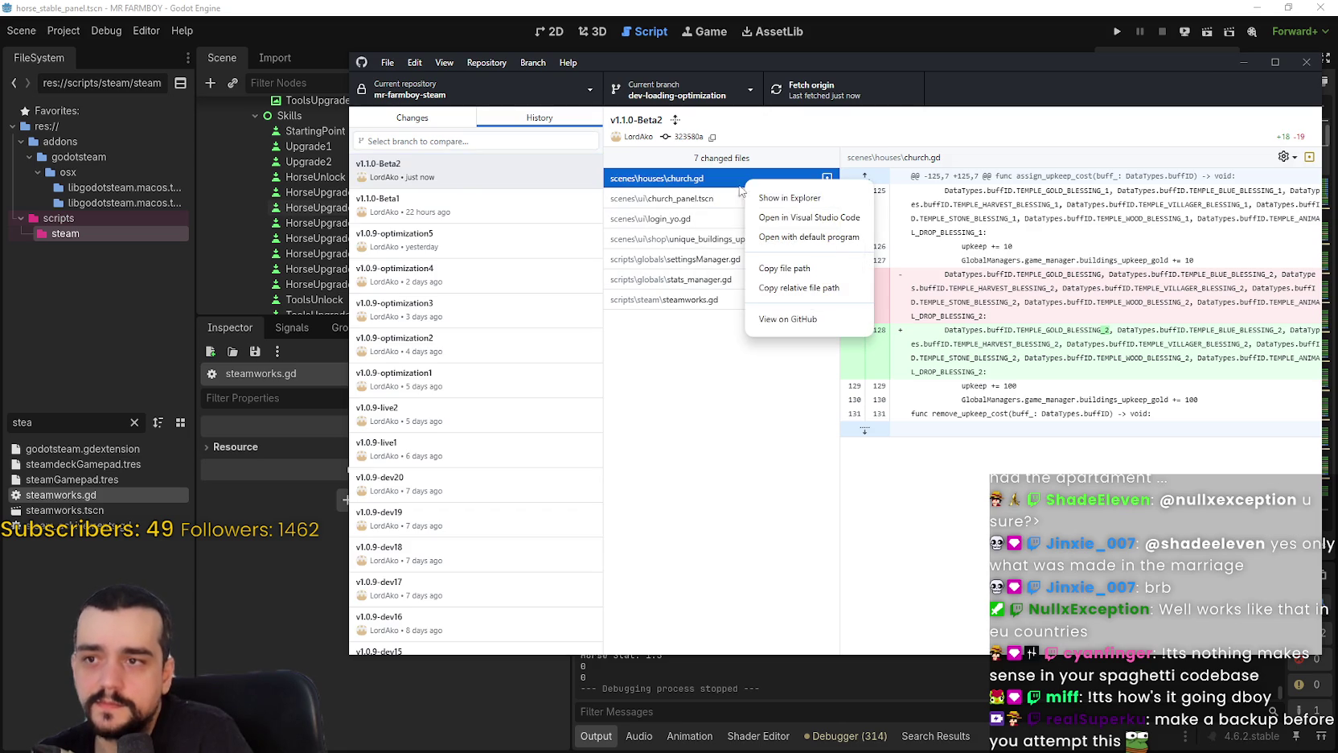
{"action": "left_click", "coordinate": [696, 388]}
{"action": "left_click", "coordinate": [736, 219]}
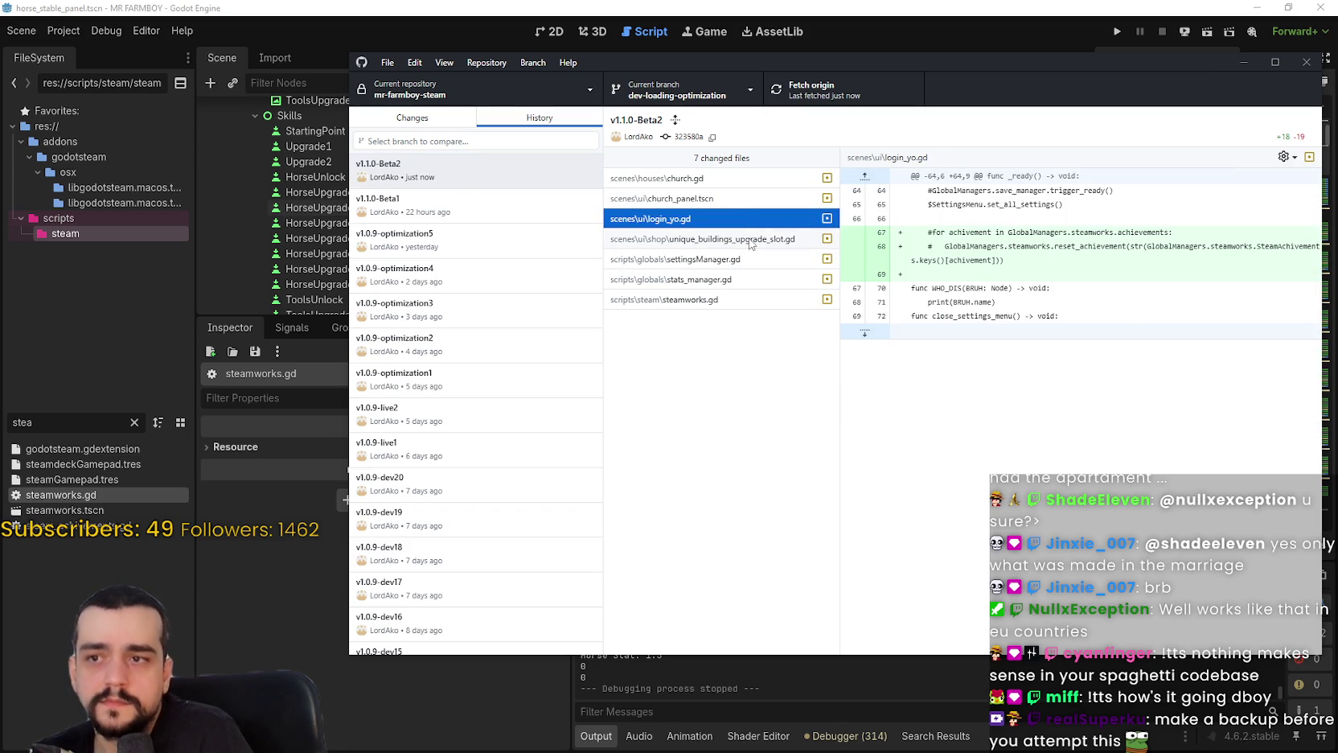
{"action": "left_click", "coordinate": [751, 243]}
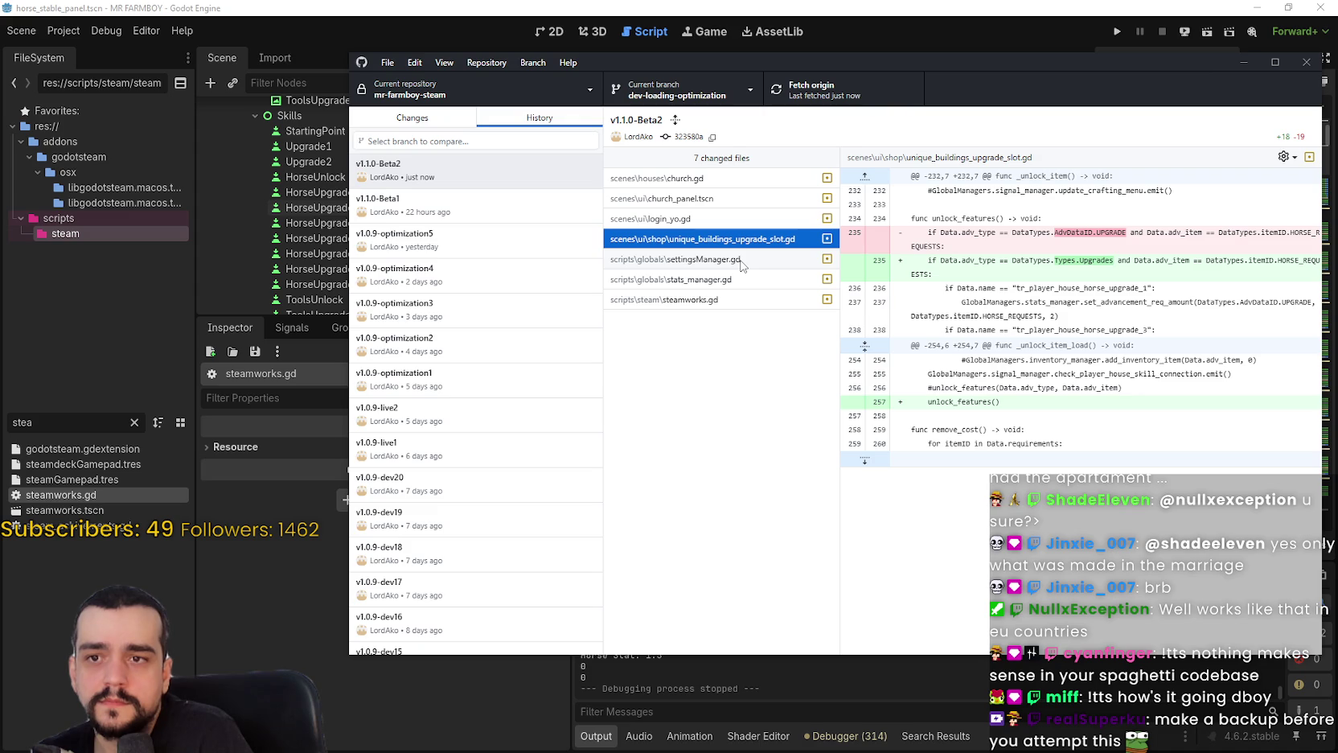
{"action": "left_click", "coordinate": [741, 261]}
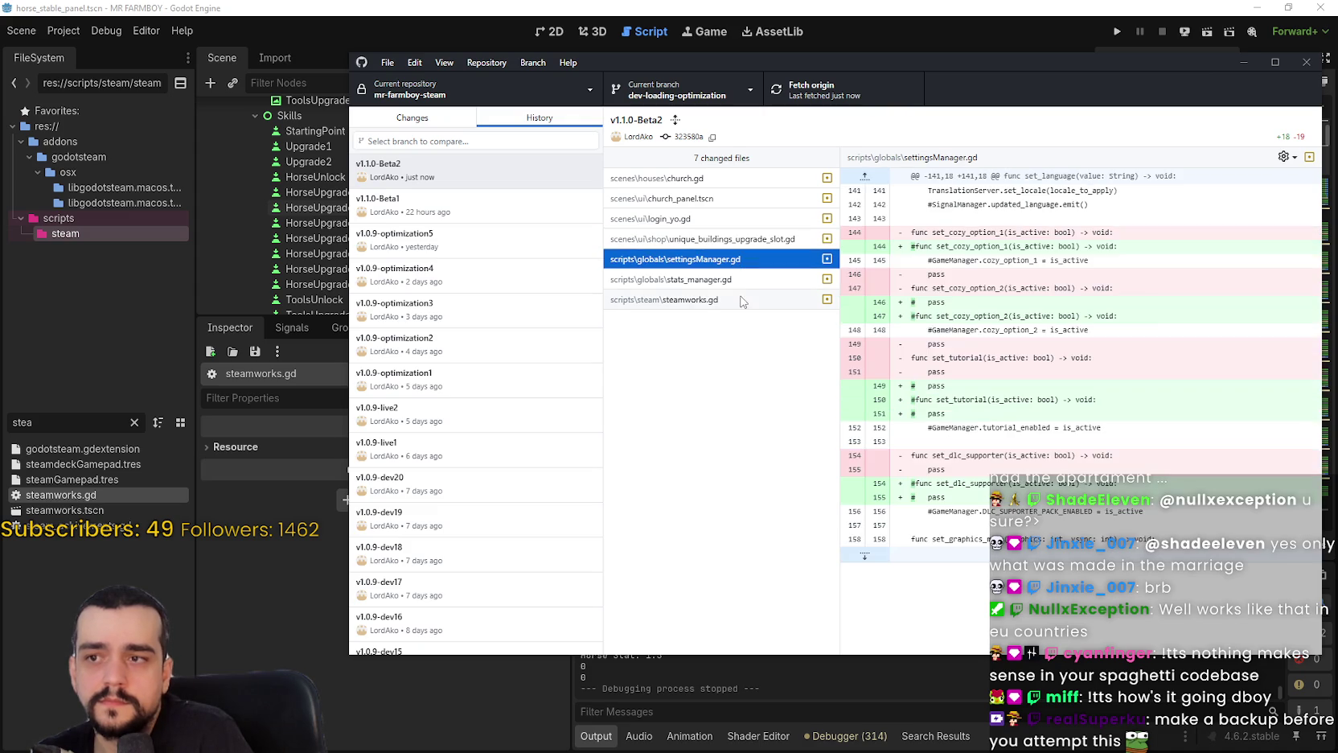
{"action": "left_click", "coordinate": [741, 279]}
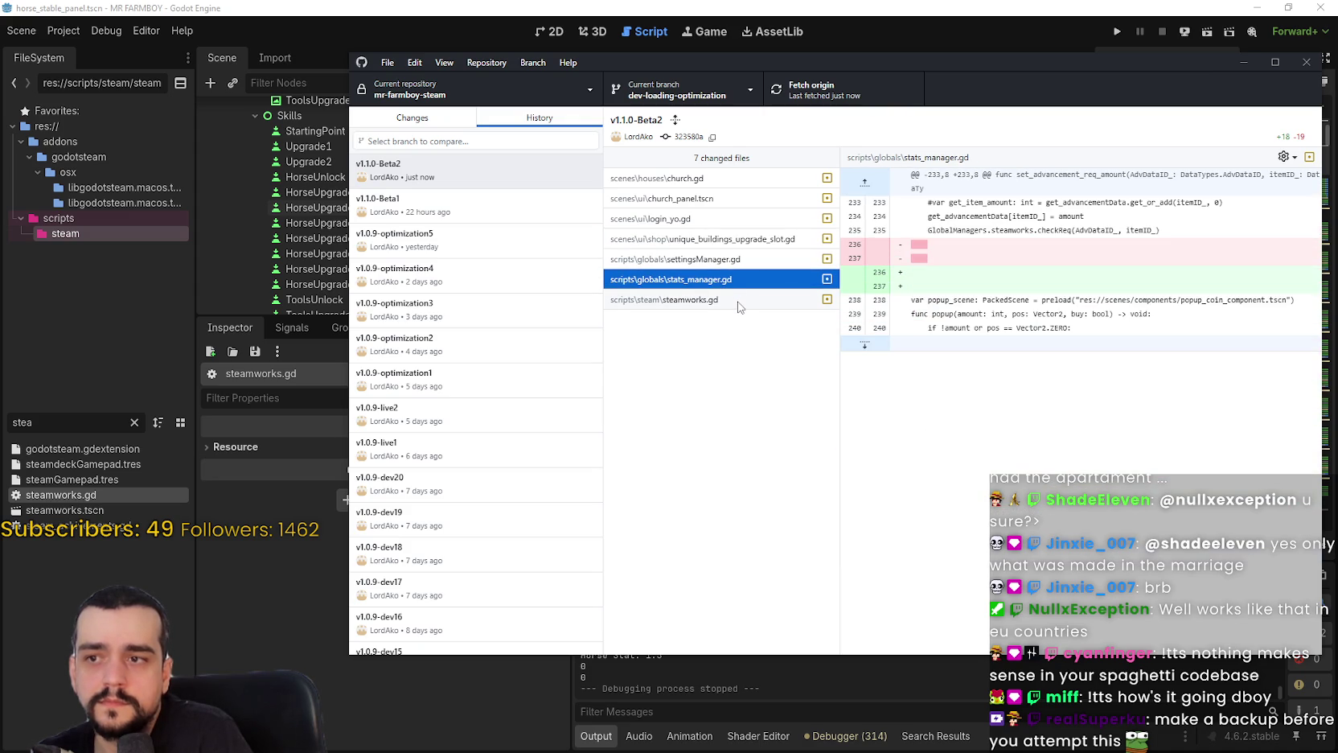
{"action": "left_click", "coordinate": [735, 303]}
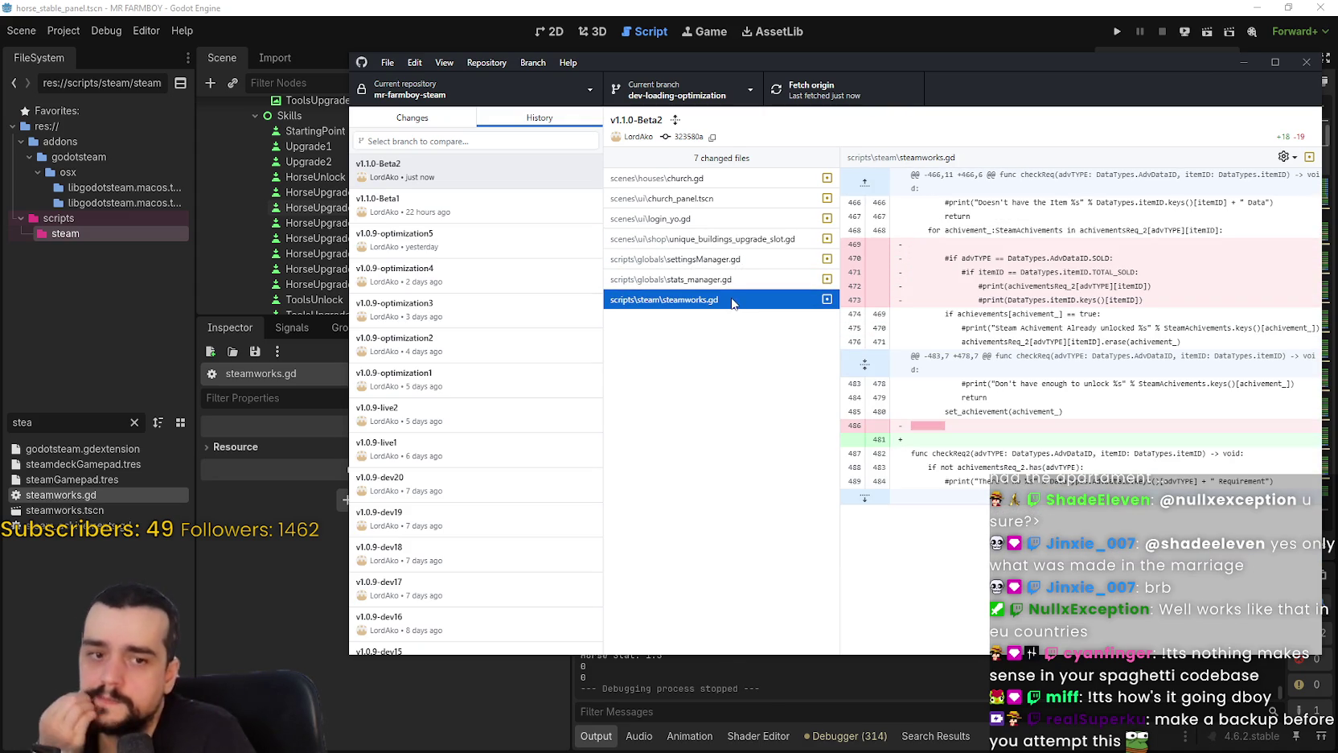
{"action": "left_click", "coordinate": [745, 179]}
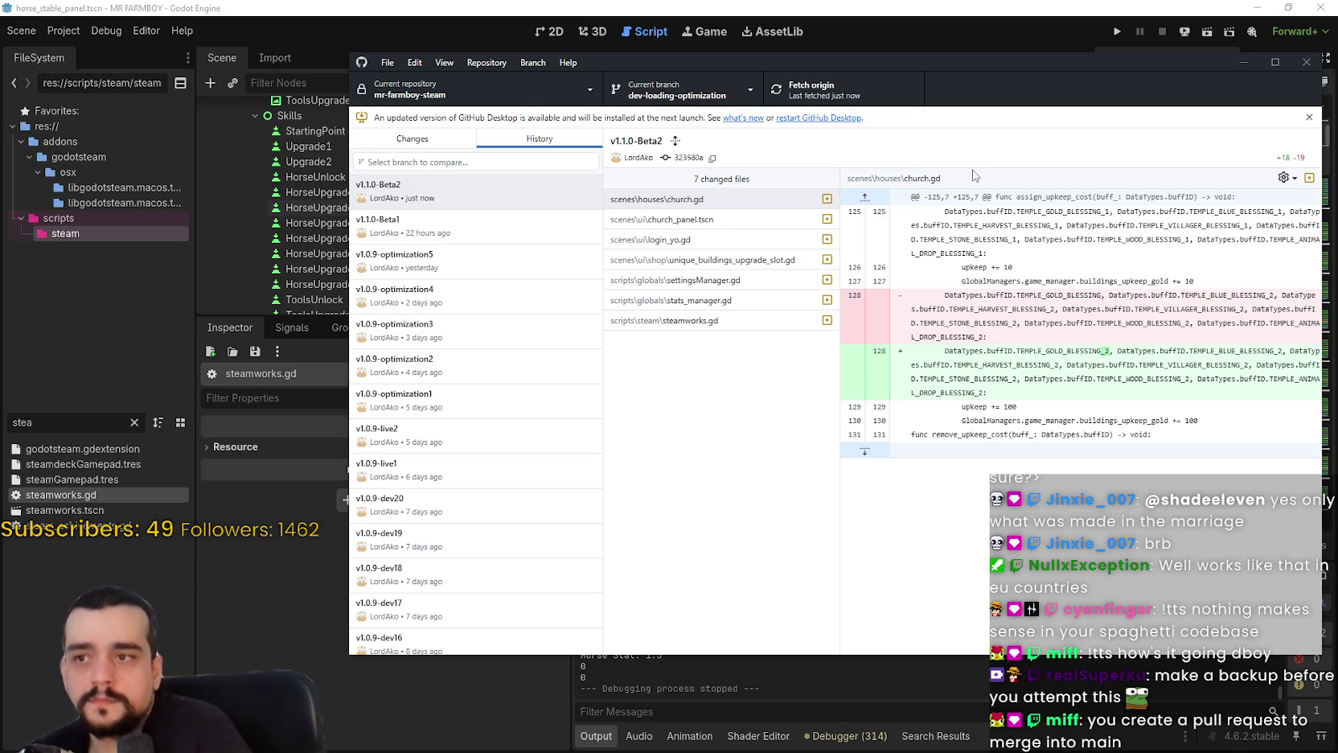
{"action": "left_click", "coordinate": [703, 319]}
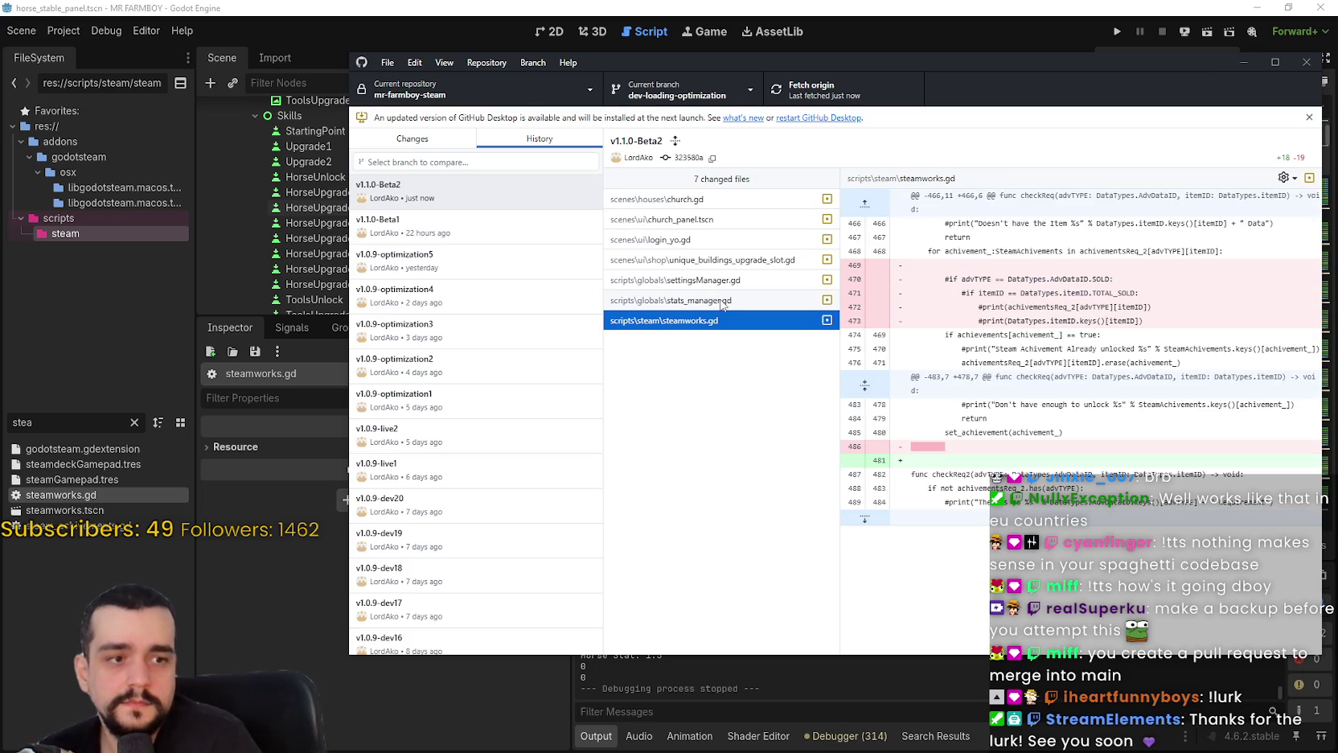
{"action": "left_click", "coordinate": [722, 302]}
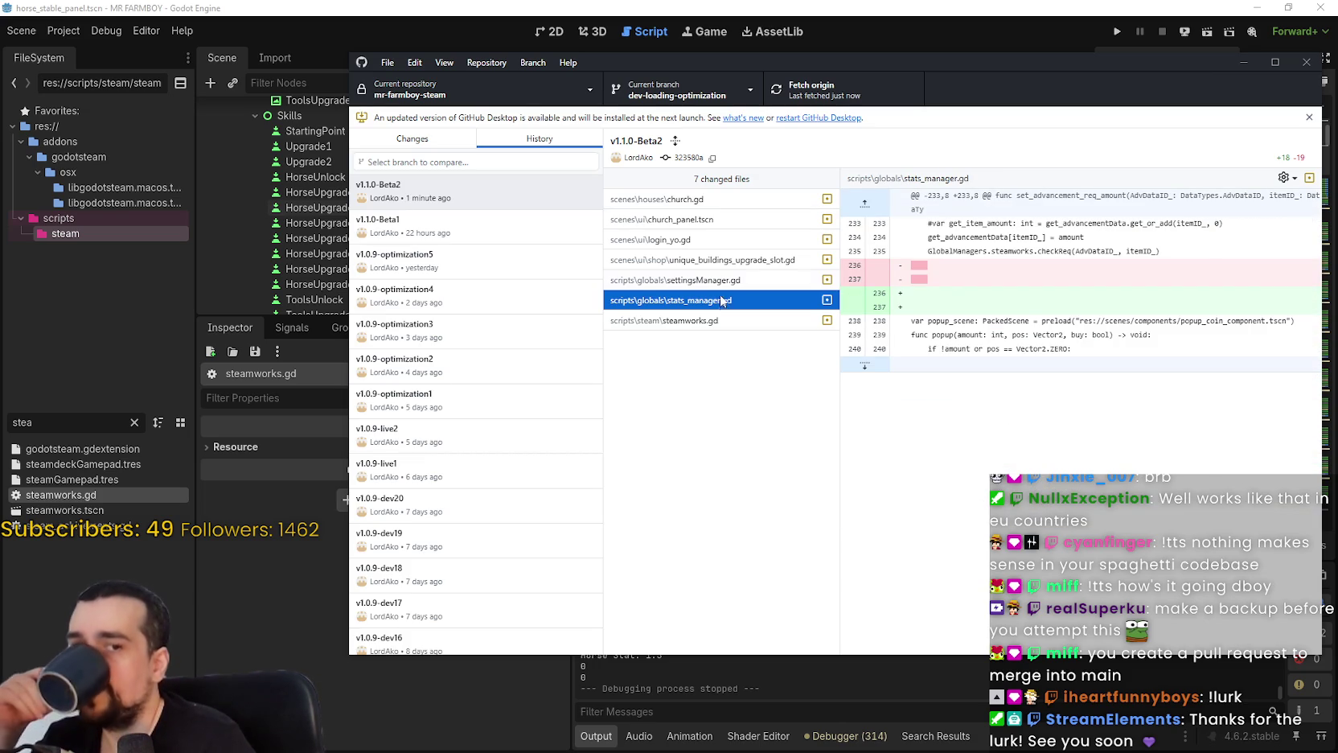
{"action": "left_click", "coordinate": [715, 280]}
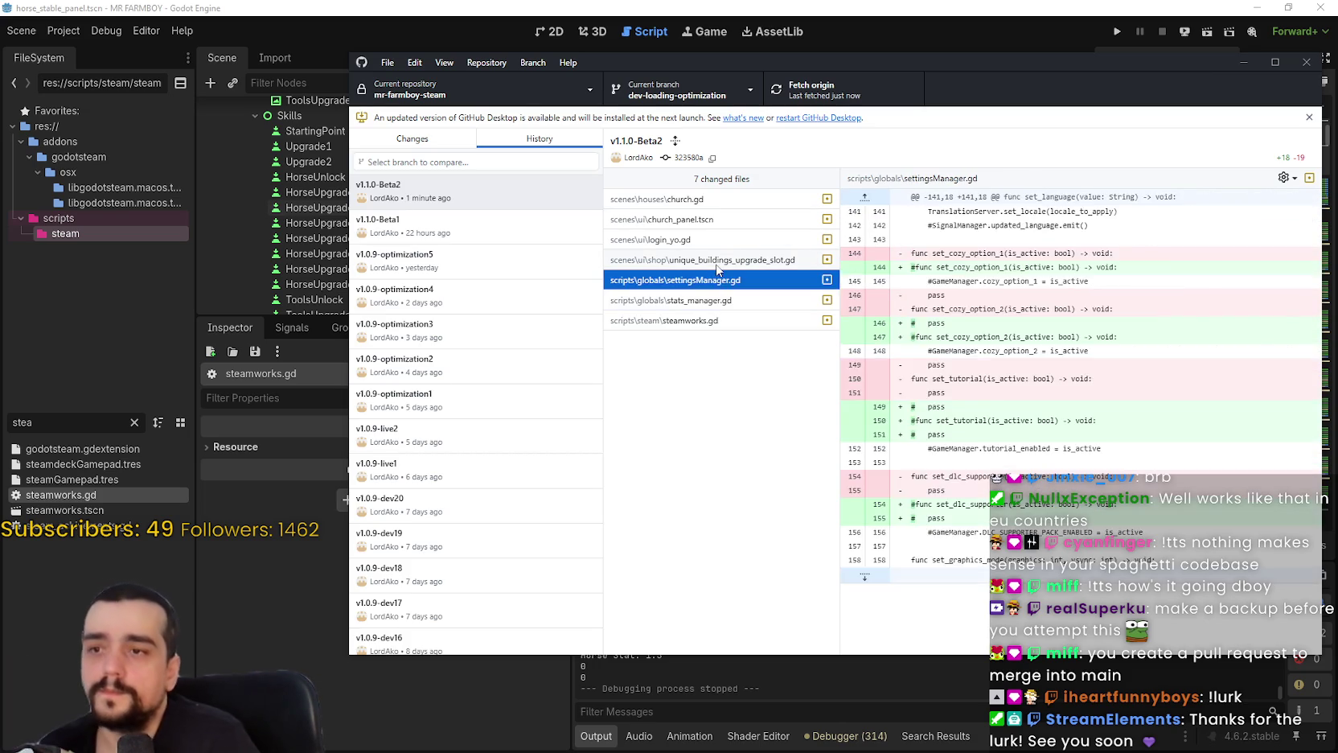
{"action": "left_click", "coordinate": [718, 267]}
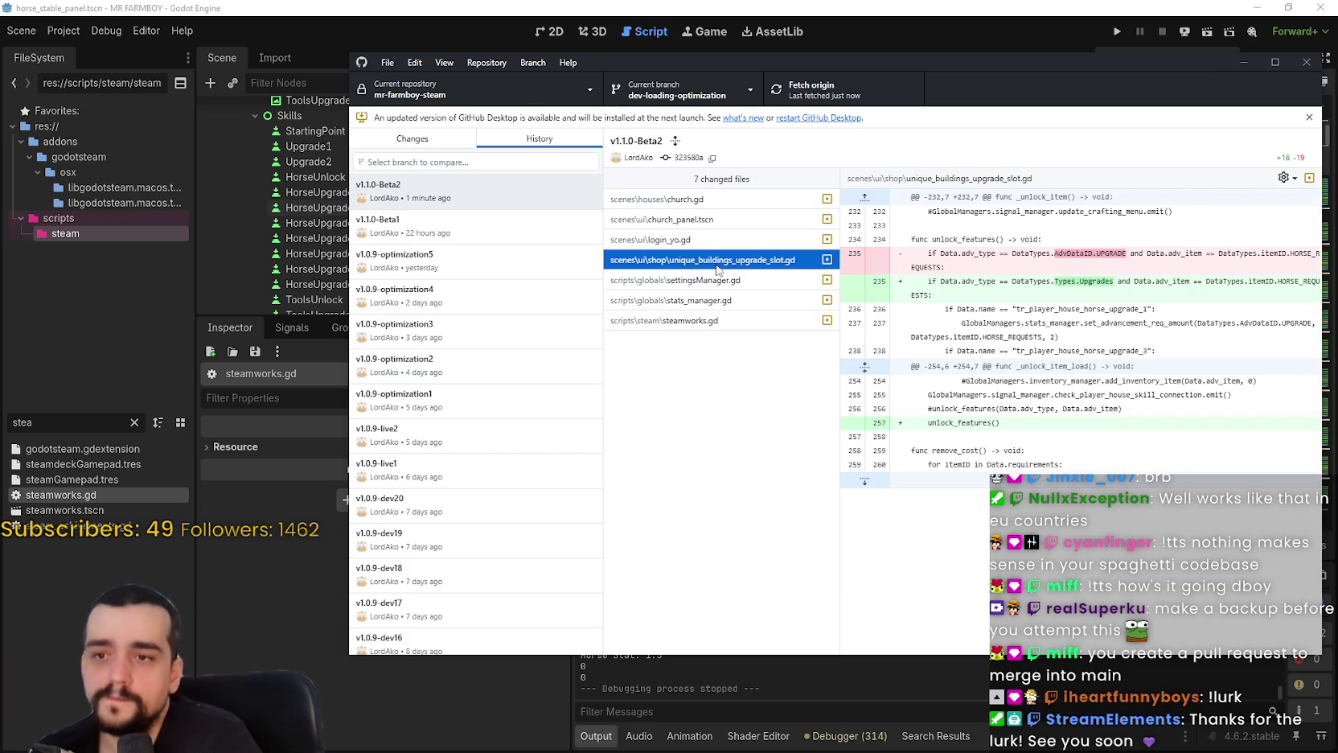
{"action": "left_click", "coordinate": [715, 241]}
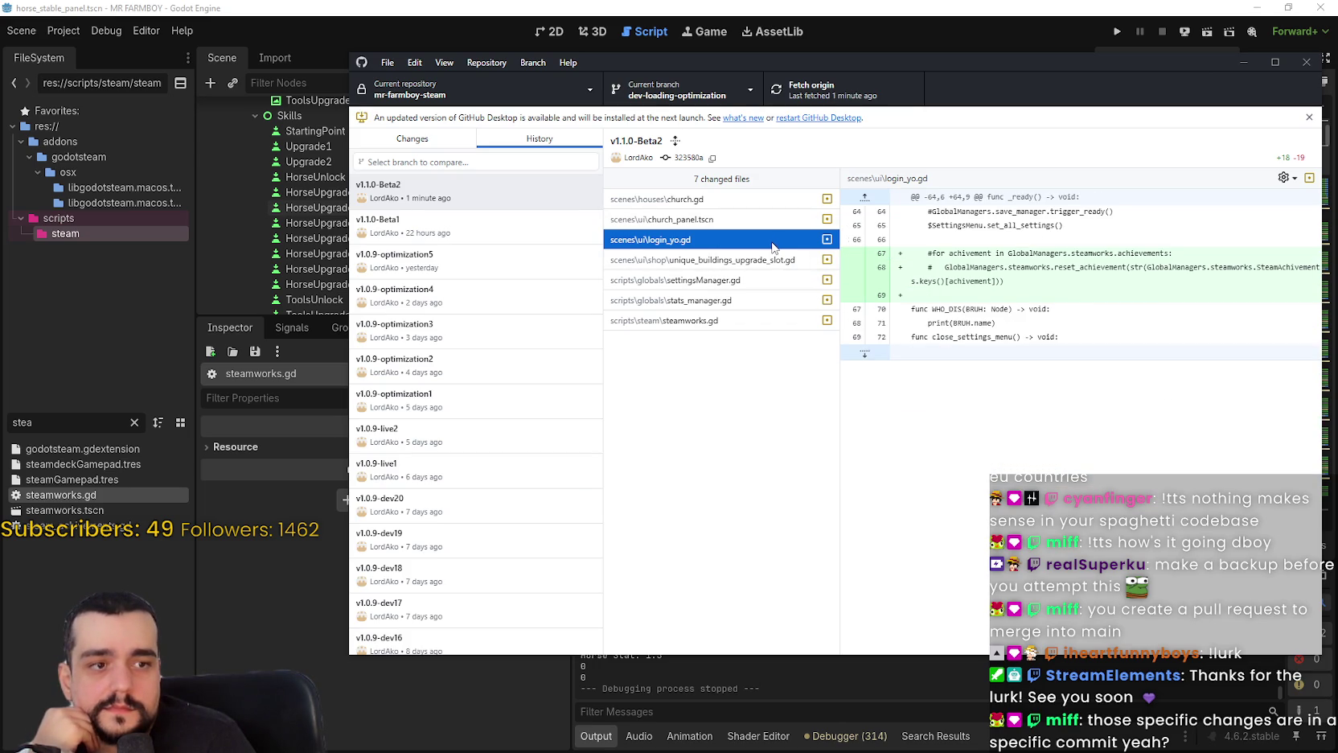
{"action": "key", "text": "Up"}
{"action": "key", "text": "Up"}
{"action": "left_click", "coordinate": [472, 193]}
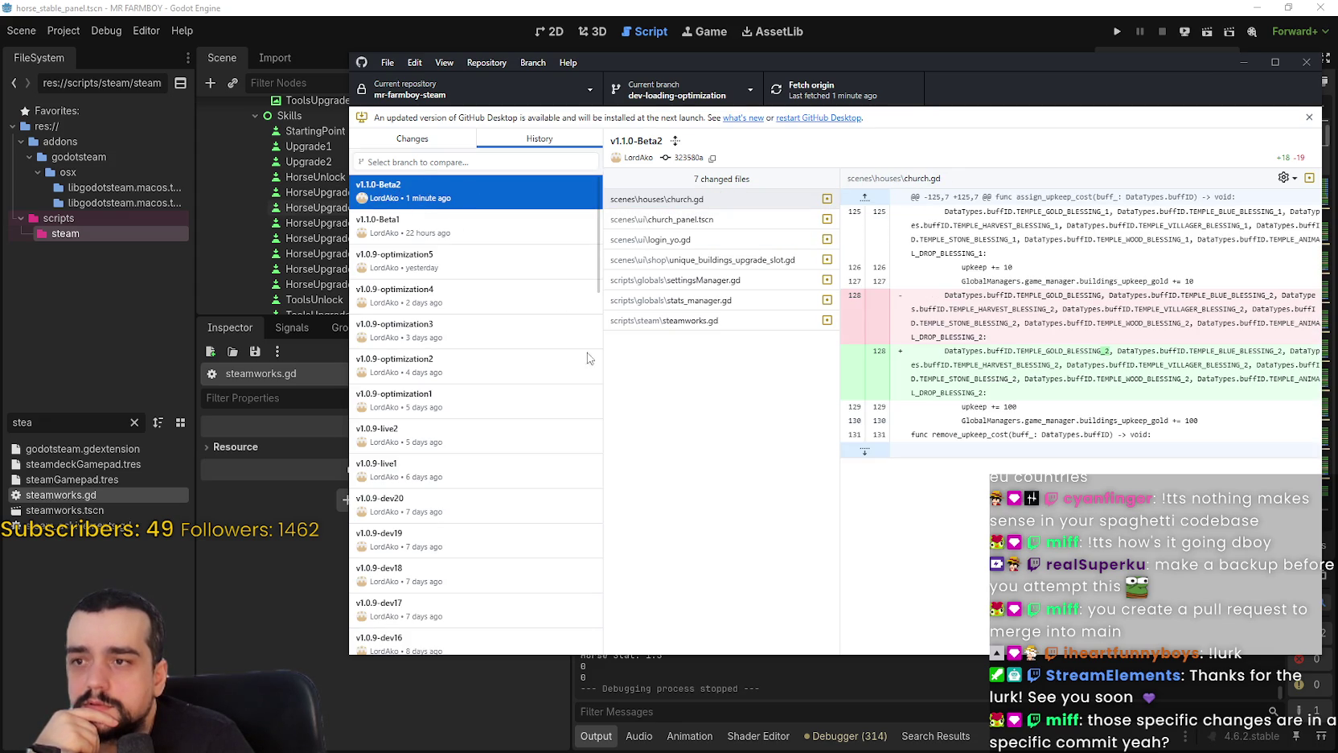
{"action": "right_click", "coordinate": [512, 181]}
{"action": "left_click", "coordinate": [492, 180]}
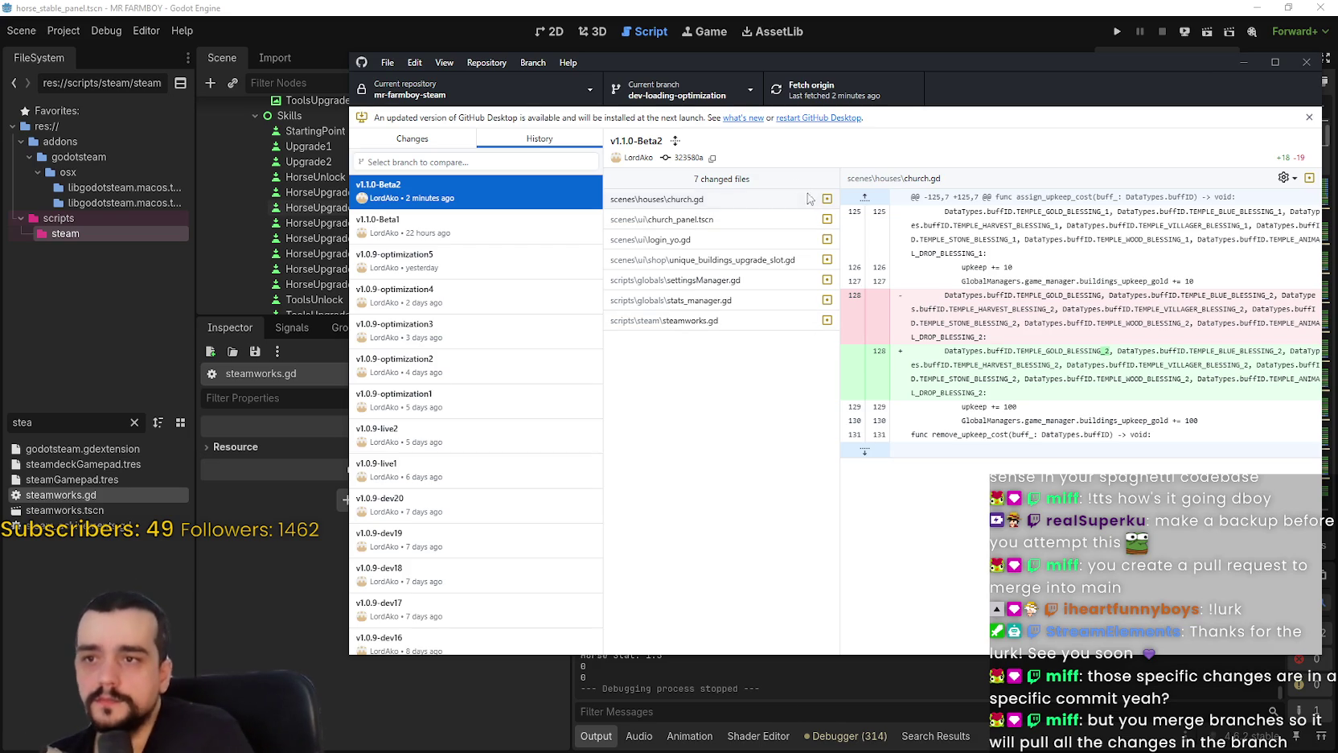
{"action": "left_click", "coordinate": [718, 83]}
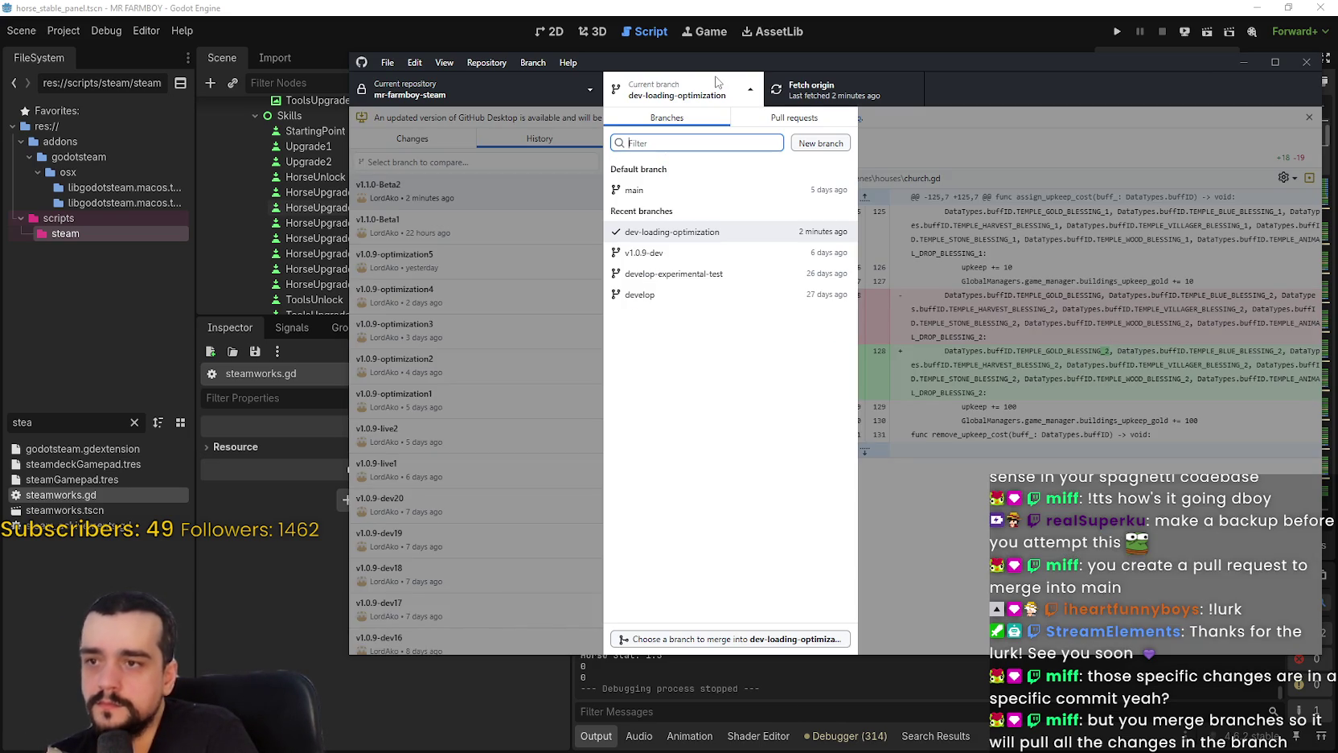
Look over the v1.1.0-Beta2 commit's actions and its church.gd diff in GitHub Desktop.
{"action": "left_click", "coordinate": [519, 242]}
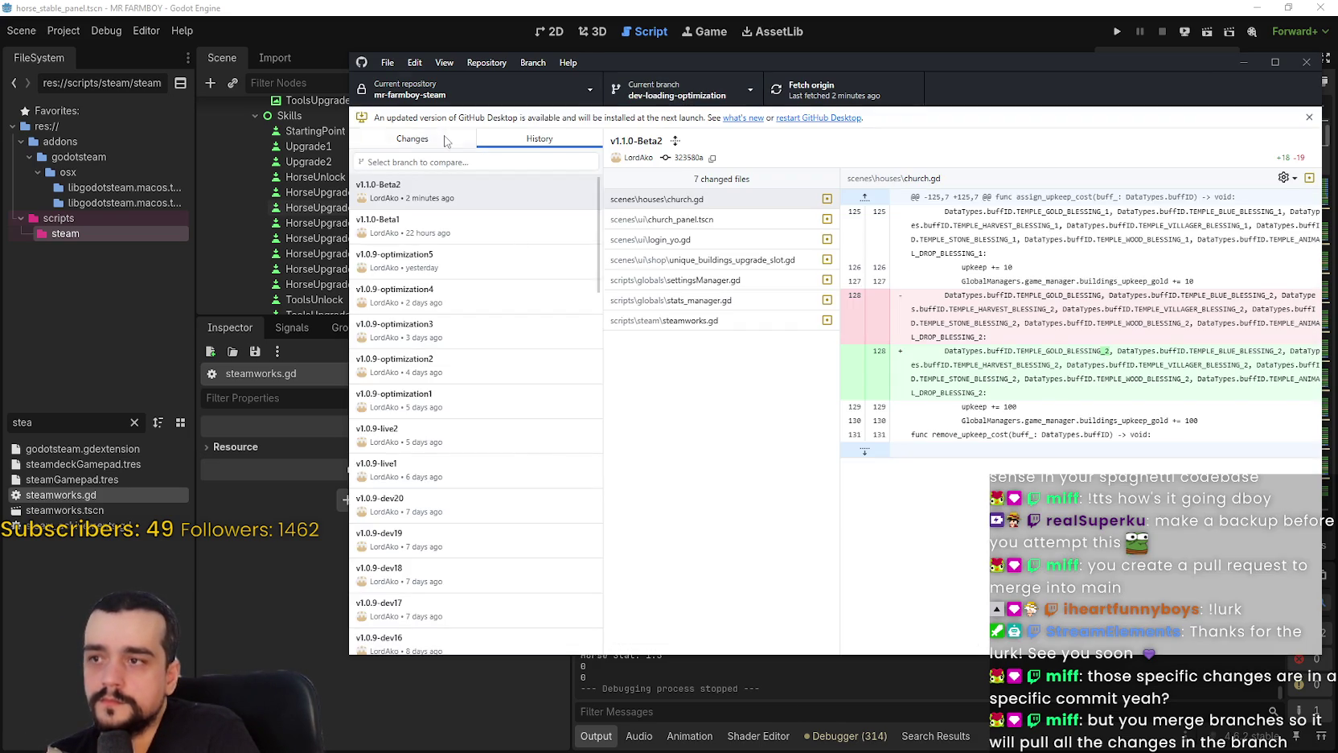
{"action": "left_click", "coordinate": [478, 89]}
{"action": "left_click", "coordinate": [734, 457]}
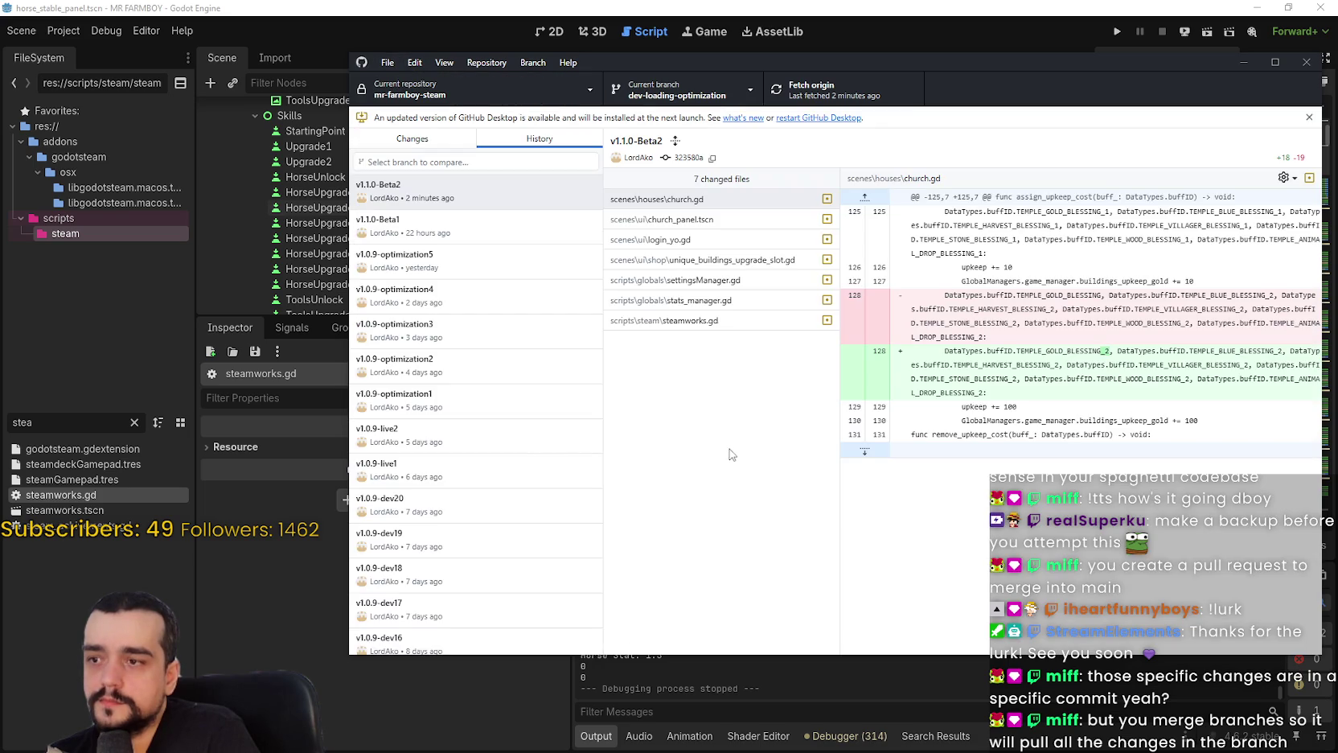
{"action": "right_click", "coordinate": [505, 199]}
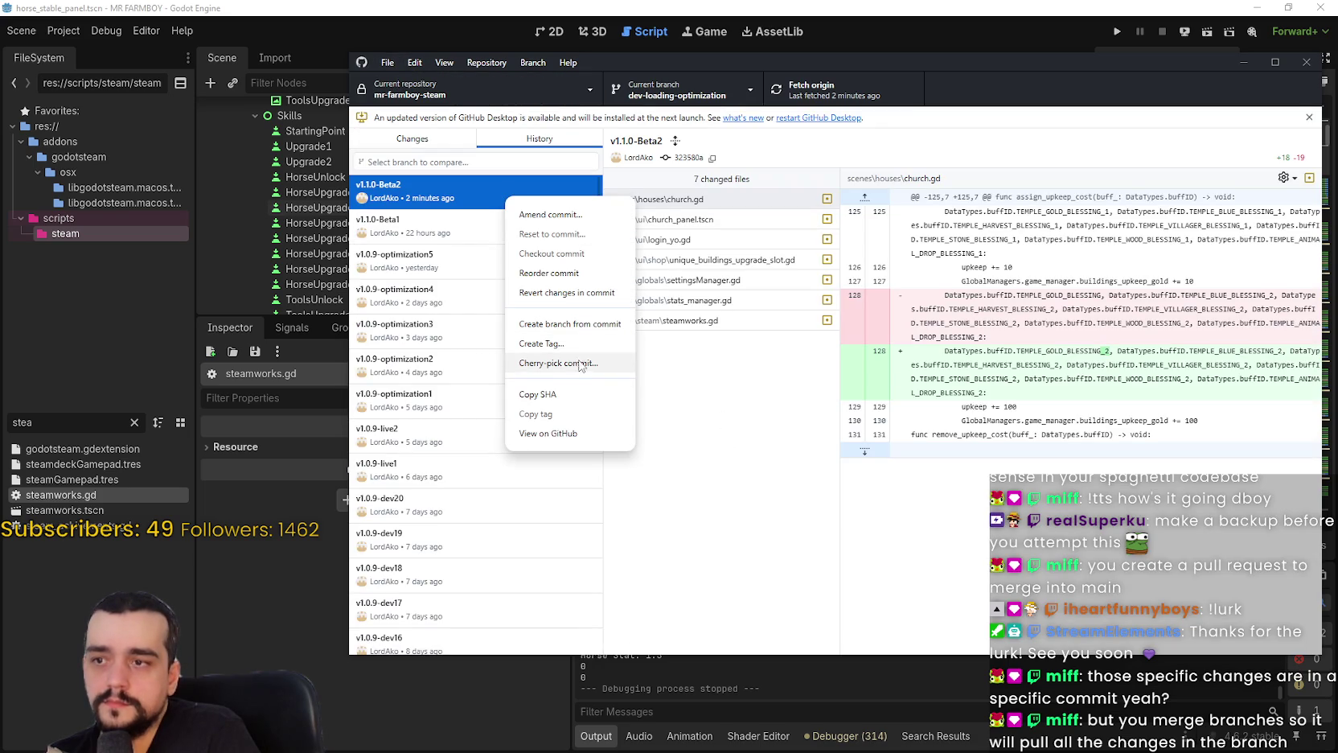
{"action": "left_click", "coordinate": [666, 494]}
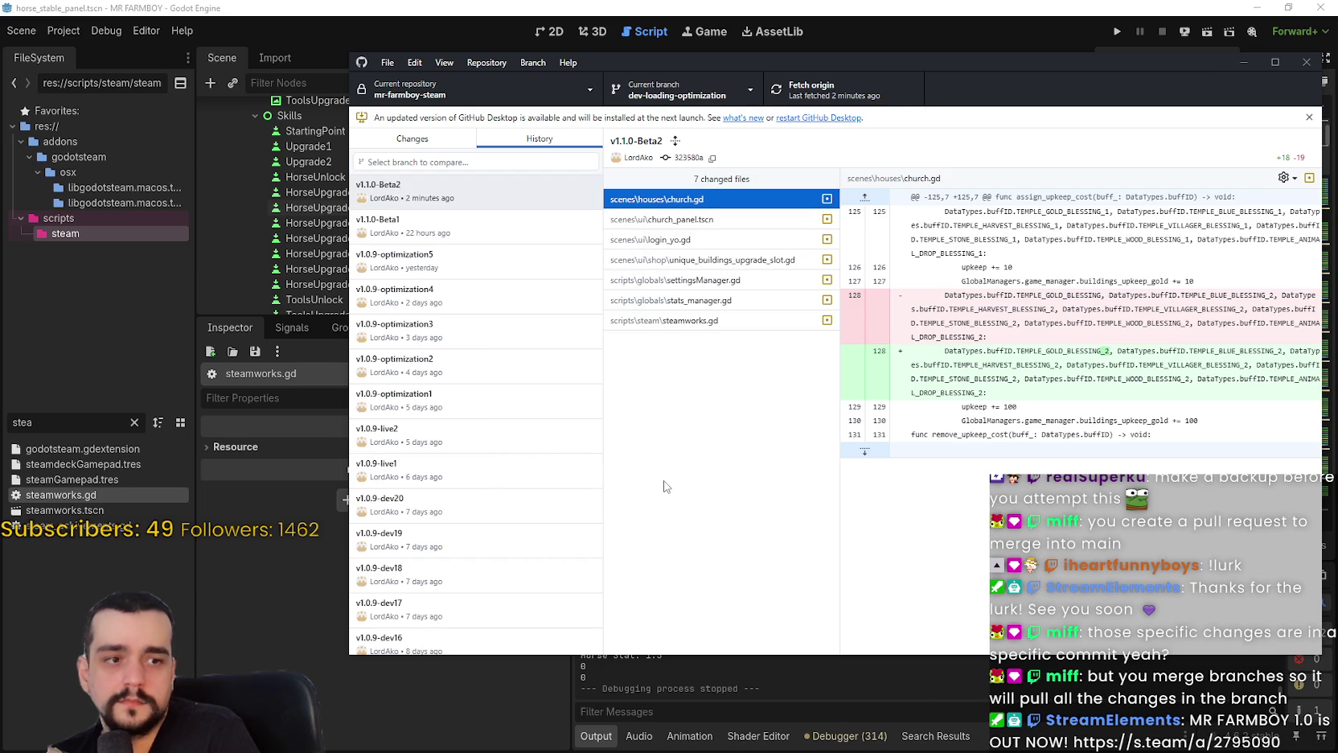
{"action": "left_click_drag", "start_coordinate": [944, 62], "coordinate": [900, 55]}
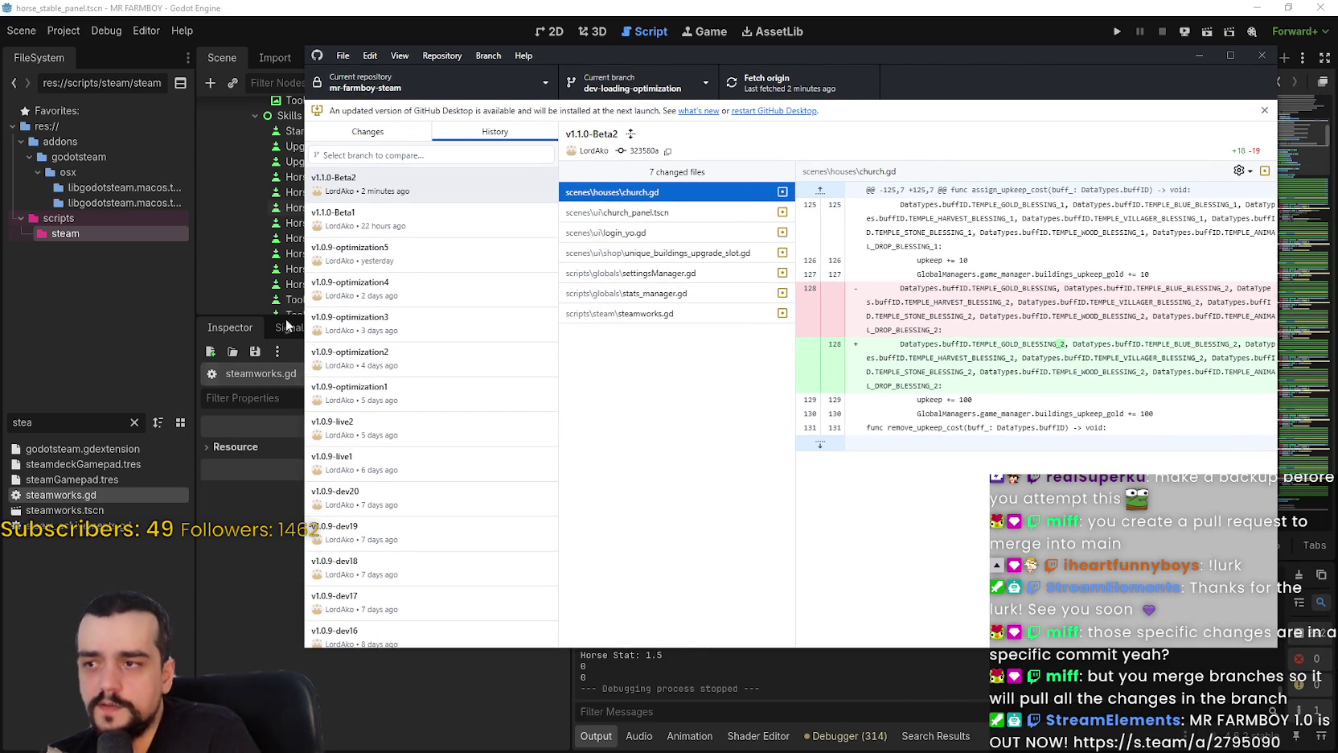
Save login_yo.gd in the Godot editor and return to GitHub Desktop.
{"action": "left_click", "coordinate": [291, 366]}
{"action": "left_click", "coordinate": [1075, 346]}
{"action": "key", "text": "ctrl+s"}
{"action": "key", "text": "alt+Tab"}
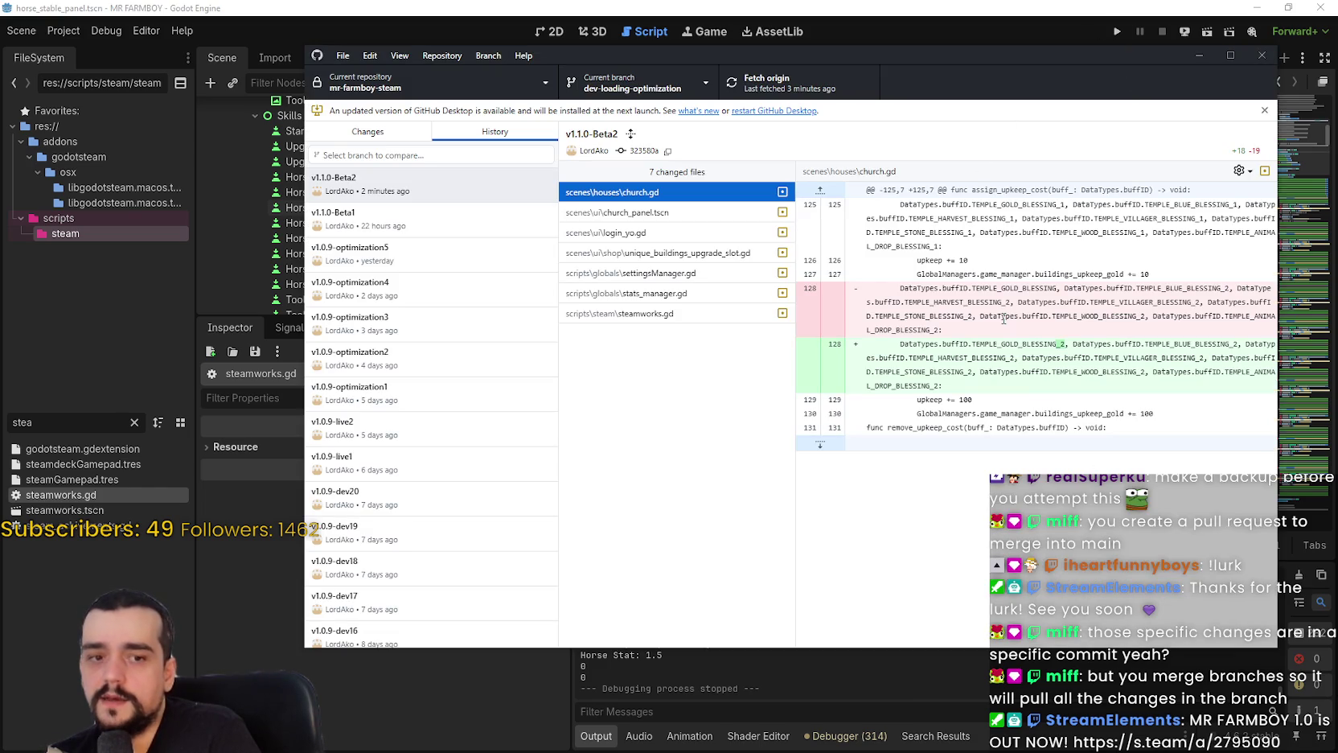
Check out the main branch from the Current branch list.
{"action": "left_click", "coordinate": [635, 83]}
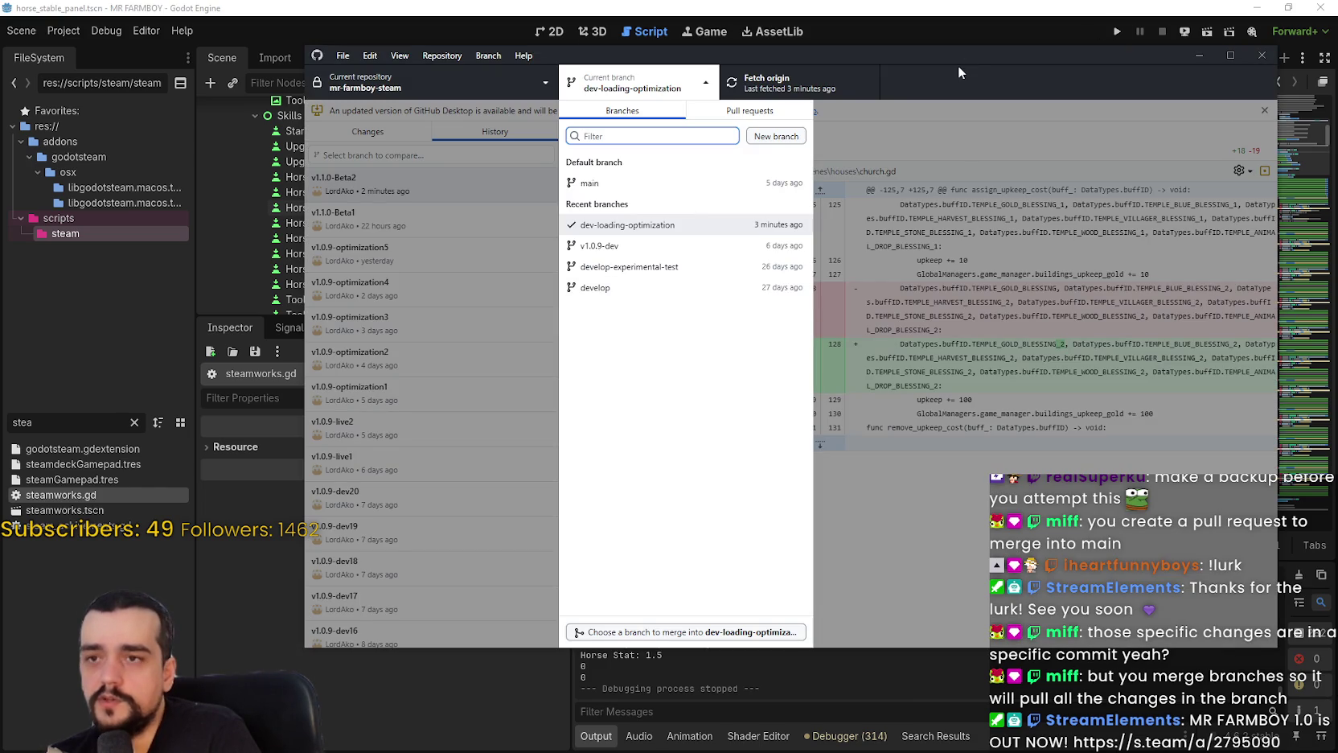
{"action": "left_click", "coordinate": [988, 122]}
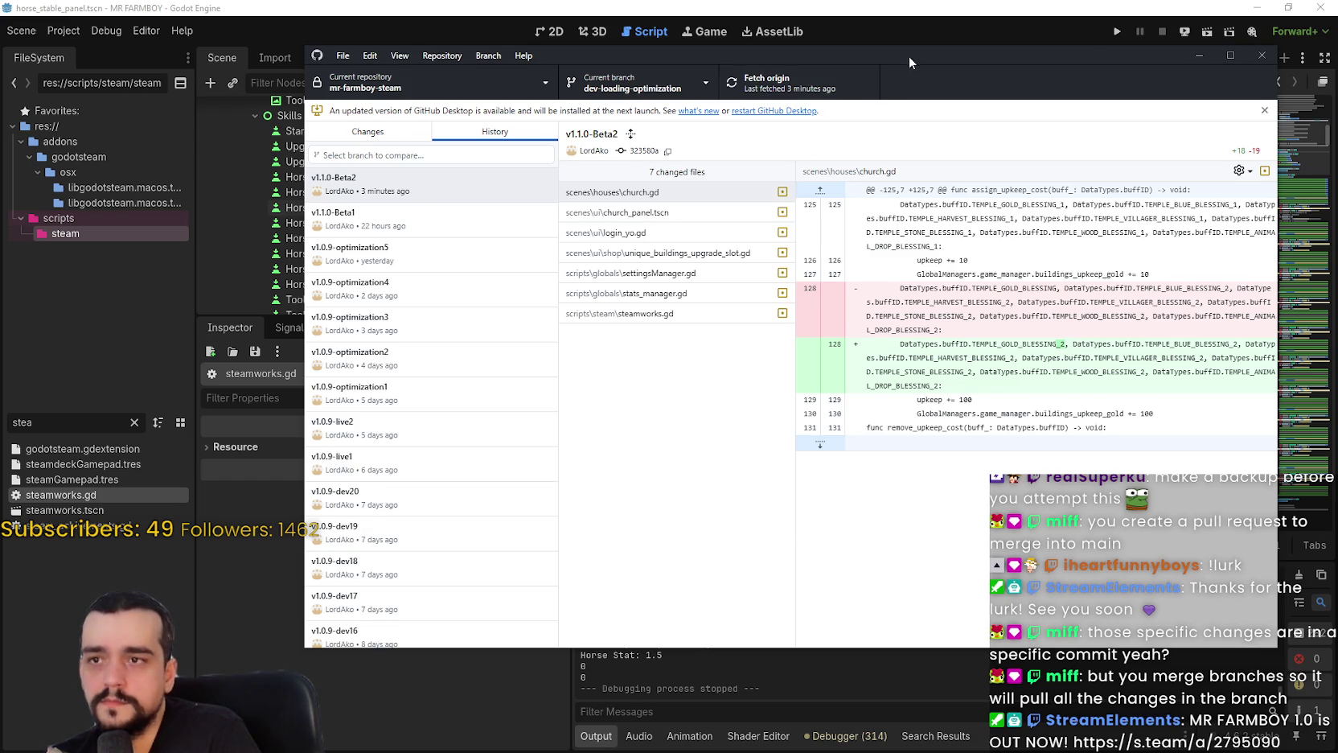
{"action": "left_click_drag", "start_coordinate": [909, 56], "coordinate": [882, 64]}
{"action": "left_click", "coordinate": [577, 102]}
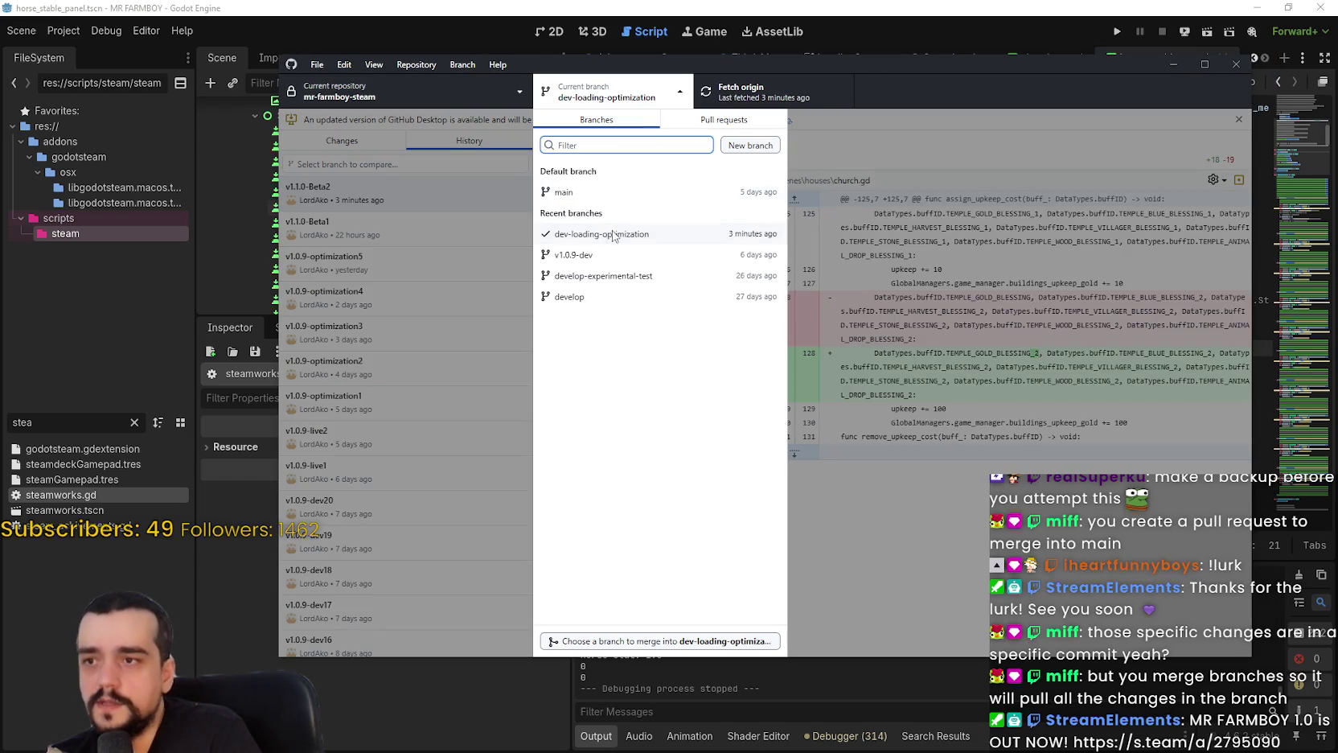
{"action": "left_click", "coordinate": [614, 195]}
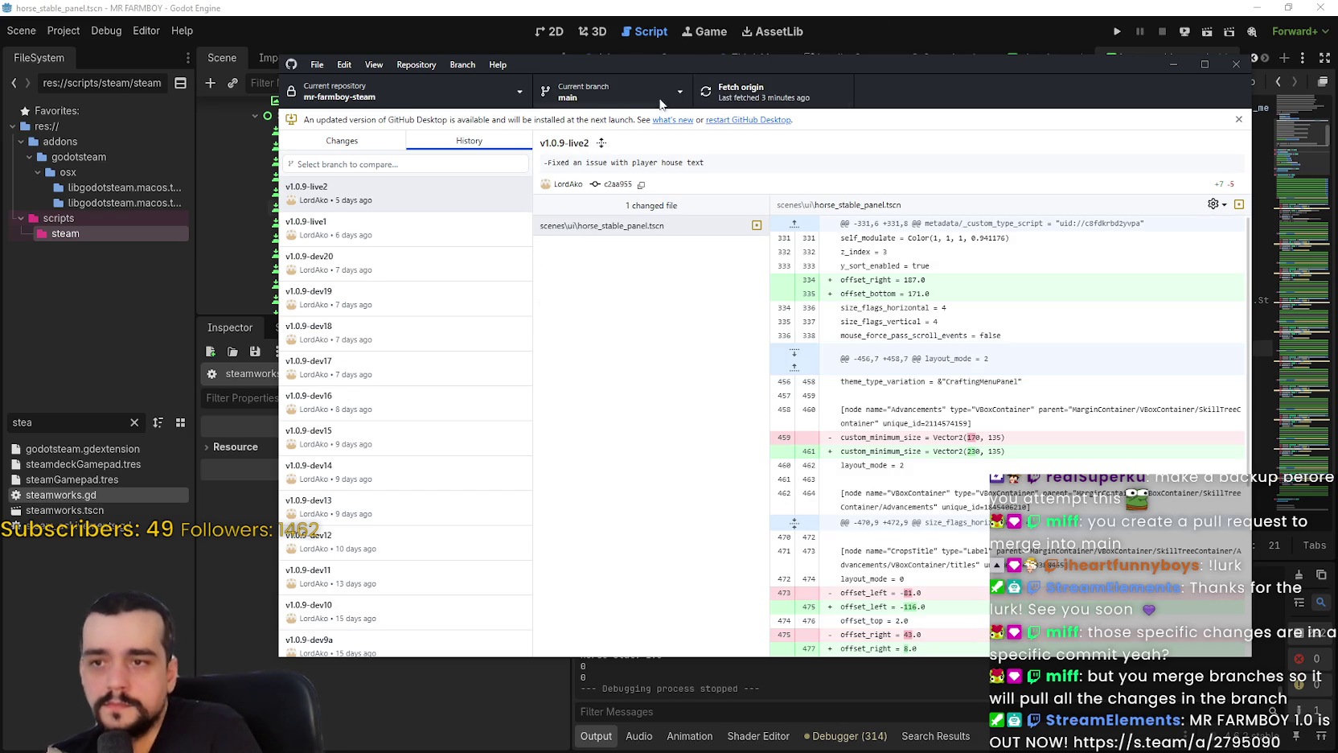
Confirm main shows no local changes, then bring the Godot editor back.
{"action": "left_click", "coordinate": [359, 145]}
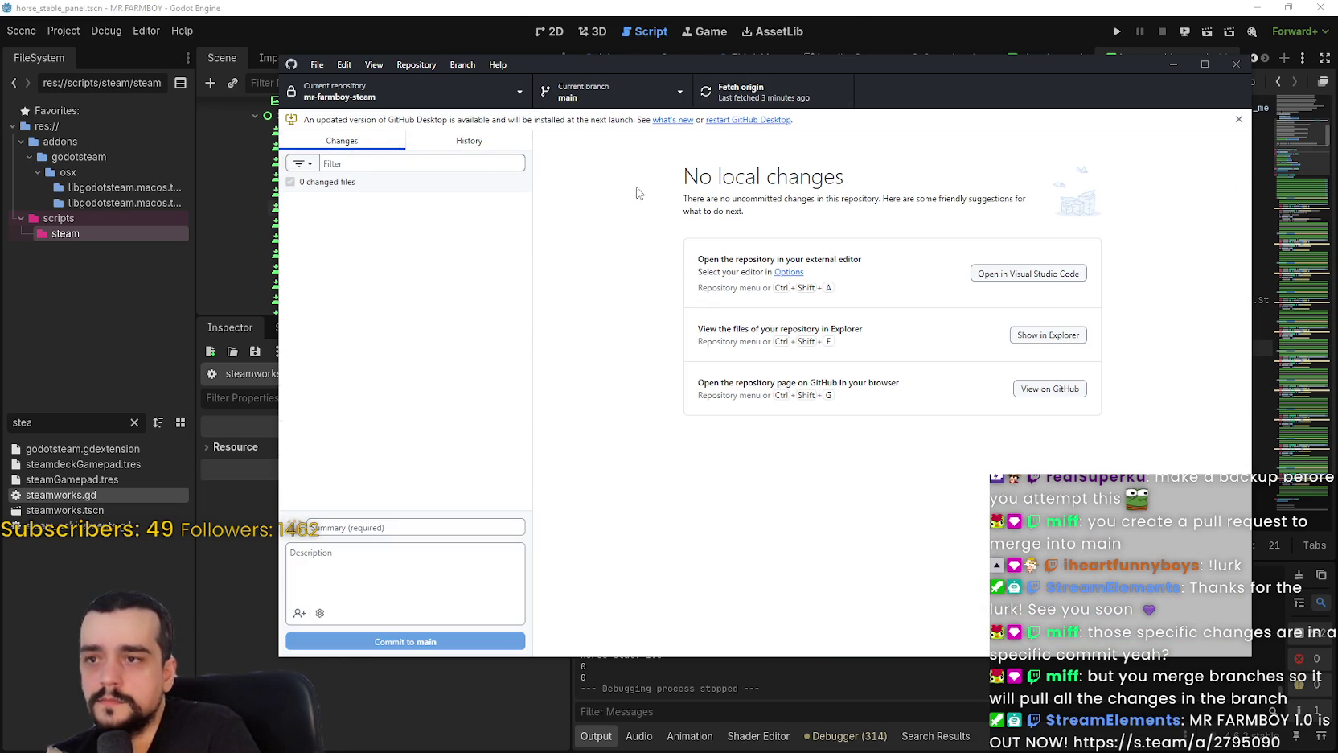
{"action": "left_click", "coordinate": [698, 6]}
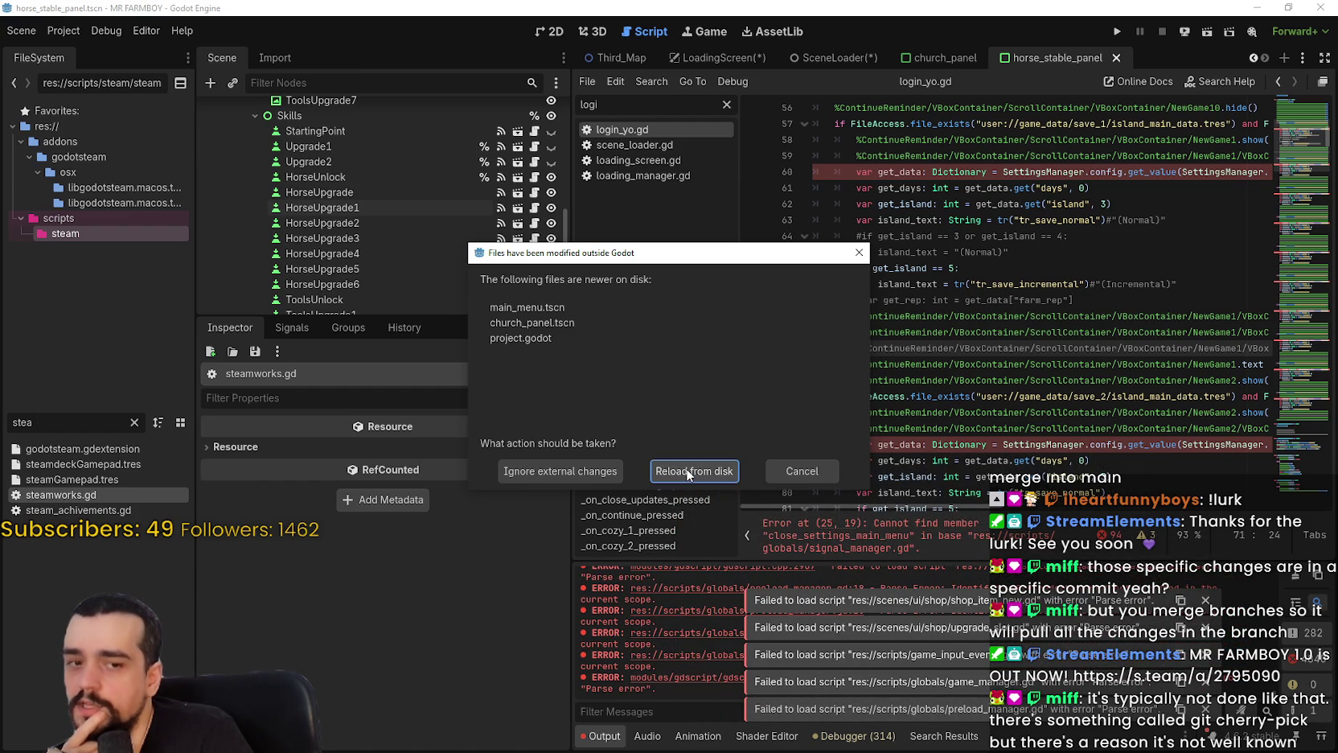
Reload the externally modified files from disk and reload the current project.
{"action": "left_click", "coordinate": [689, 470]}
{"action": "left_click", "coordinate": [961, 171]}
{"action": "left_click", "coordinate": [63, 33]}
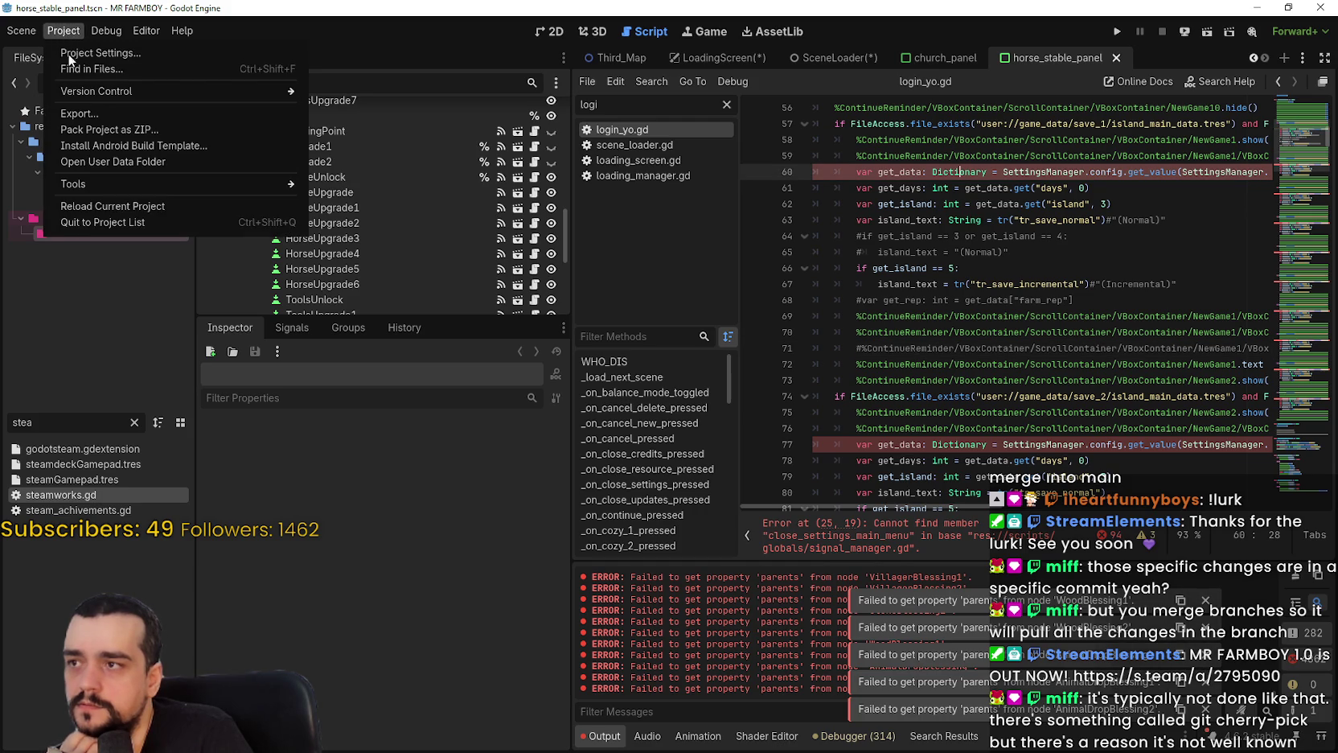
{"action": "left_click", "coordinate": [114, 207]}
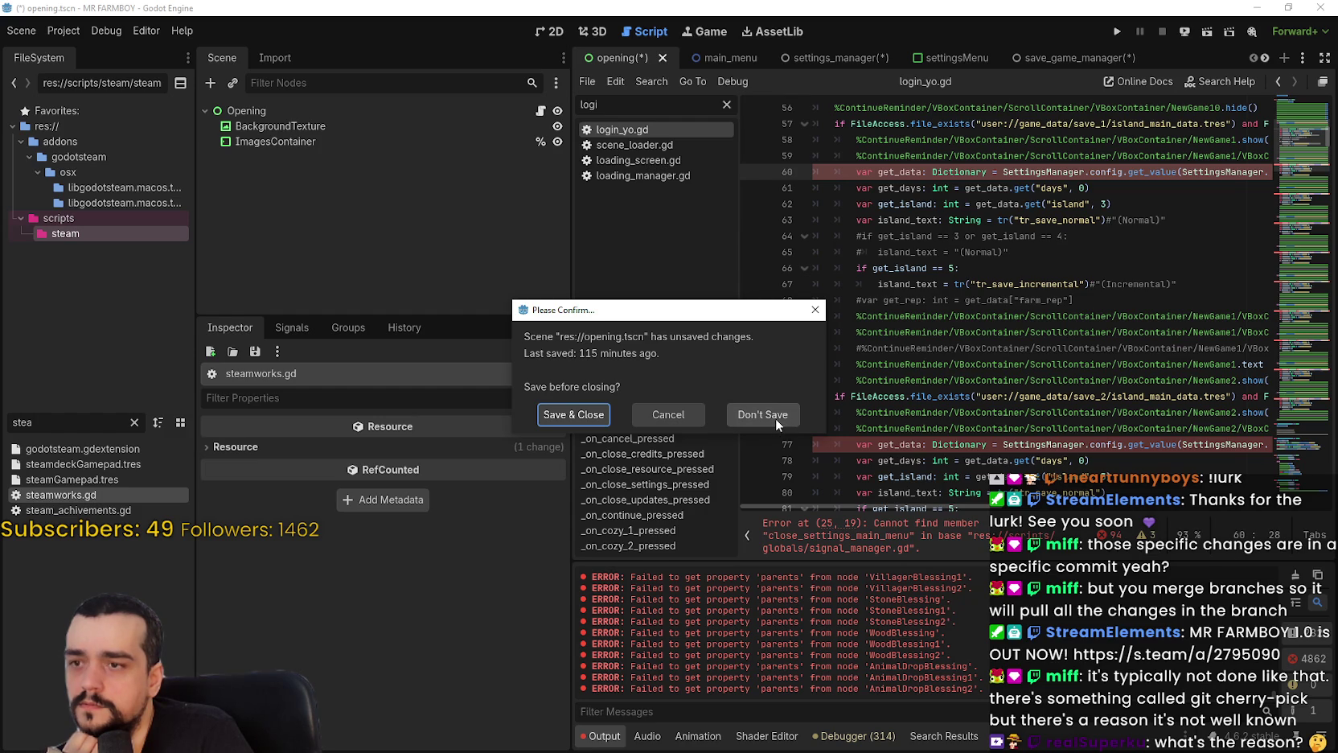
Discard unsaved changes to opening, settings_manager, save_game_manager, AppConfig, LoadingScreen and SceneLoader scenes.
{"action": "left_click", "coordinate": [776, 417]}
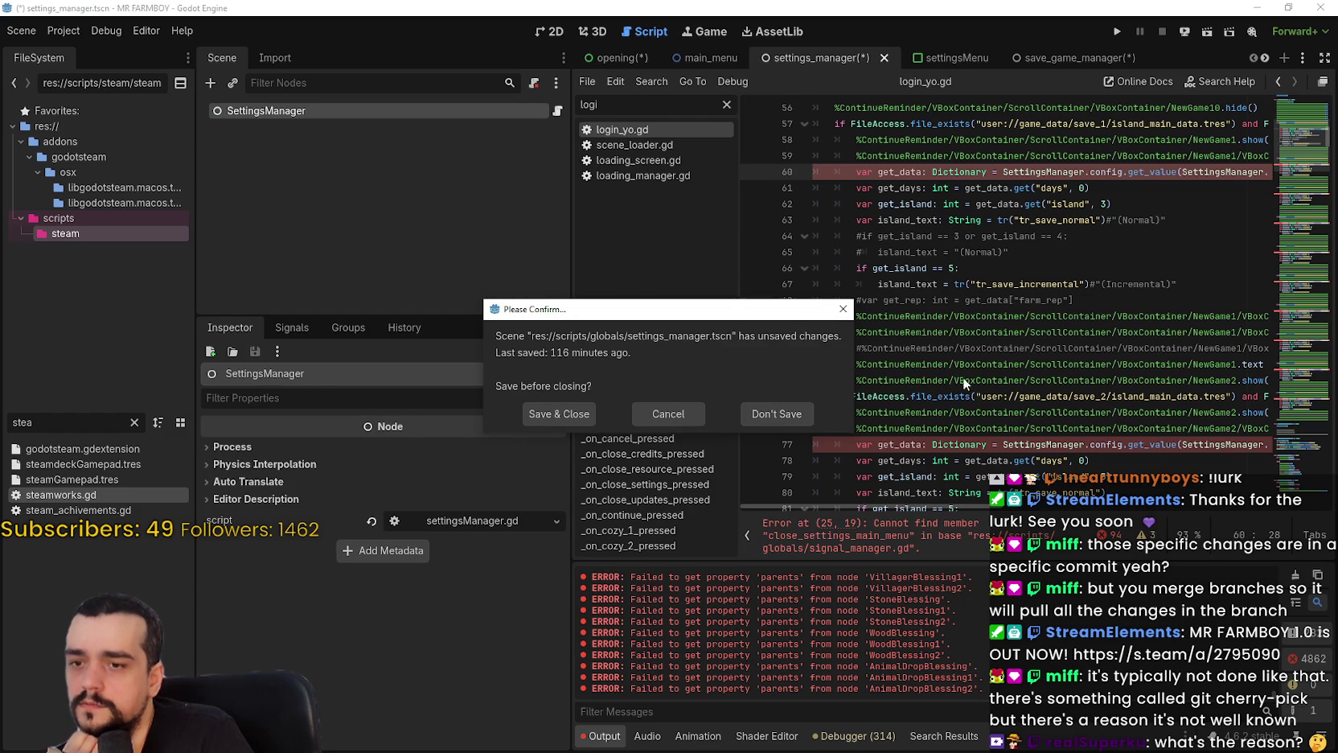
{"action": "left_click", "coordinate": [777, 414]}
{"action": "left_click", "coordinate": [799, 422]}
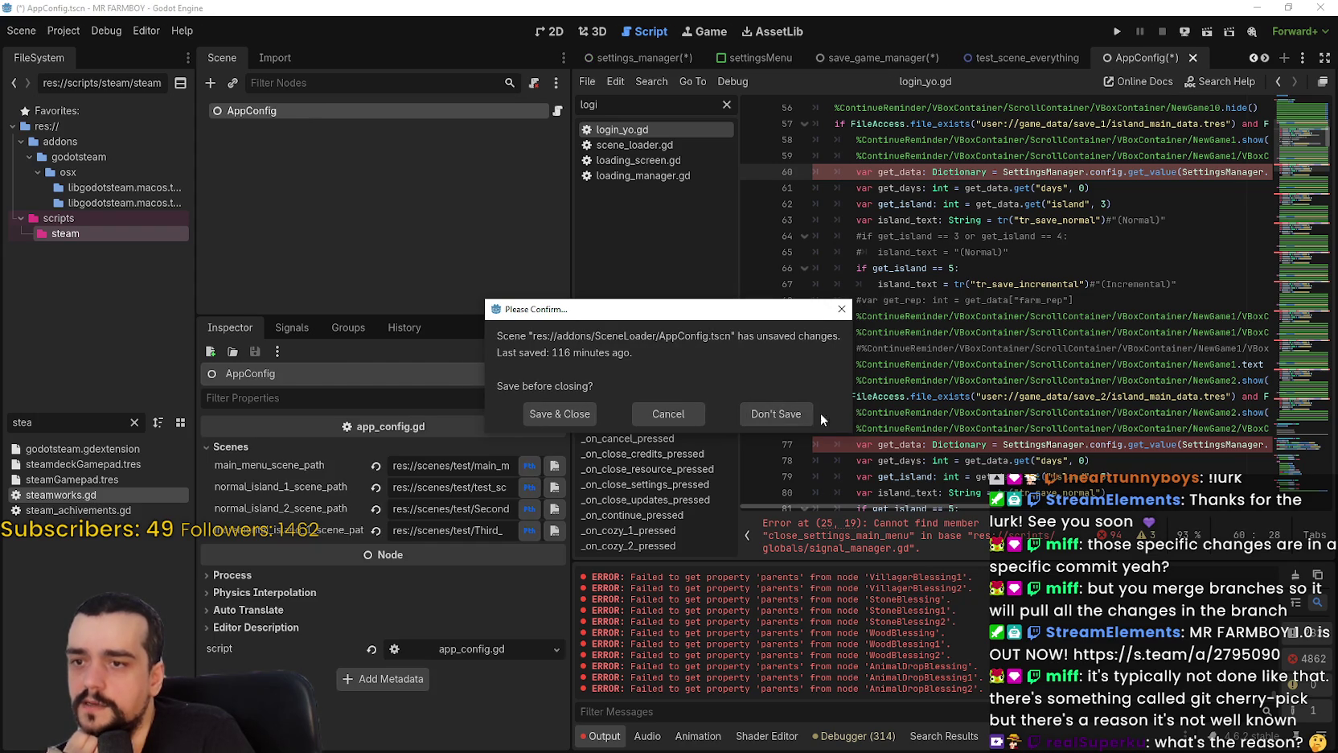
{"action": "left_click", "coordinate": [800, 421]}
{"action": "left_click", "coordinate": [797, 418]}
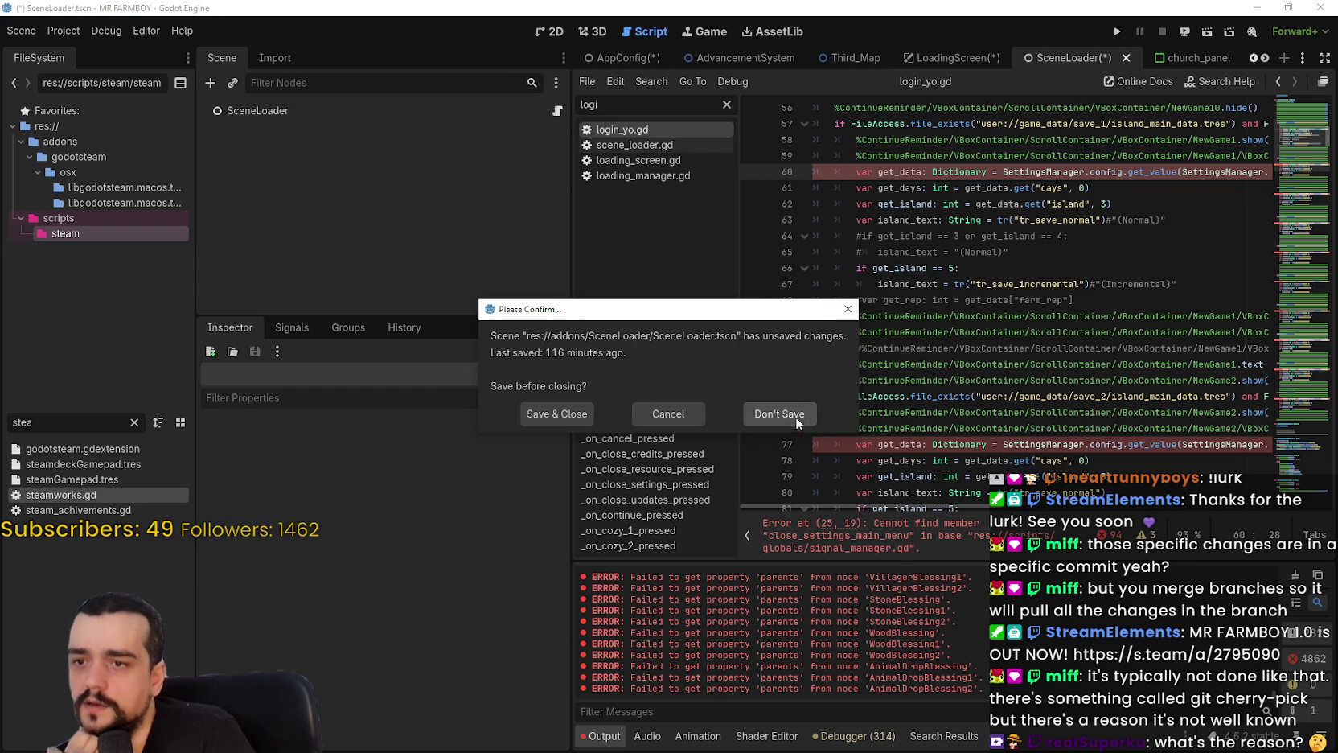
{"action": "left_click", "coordinate": [780, 413]}
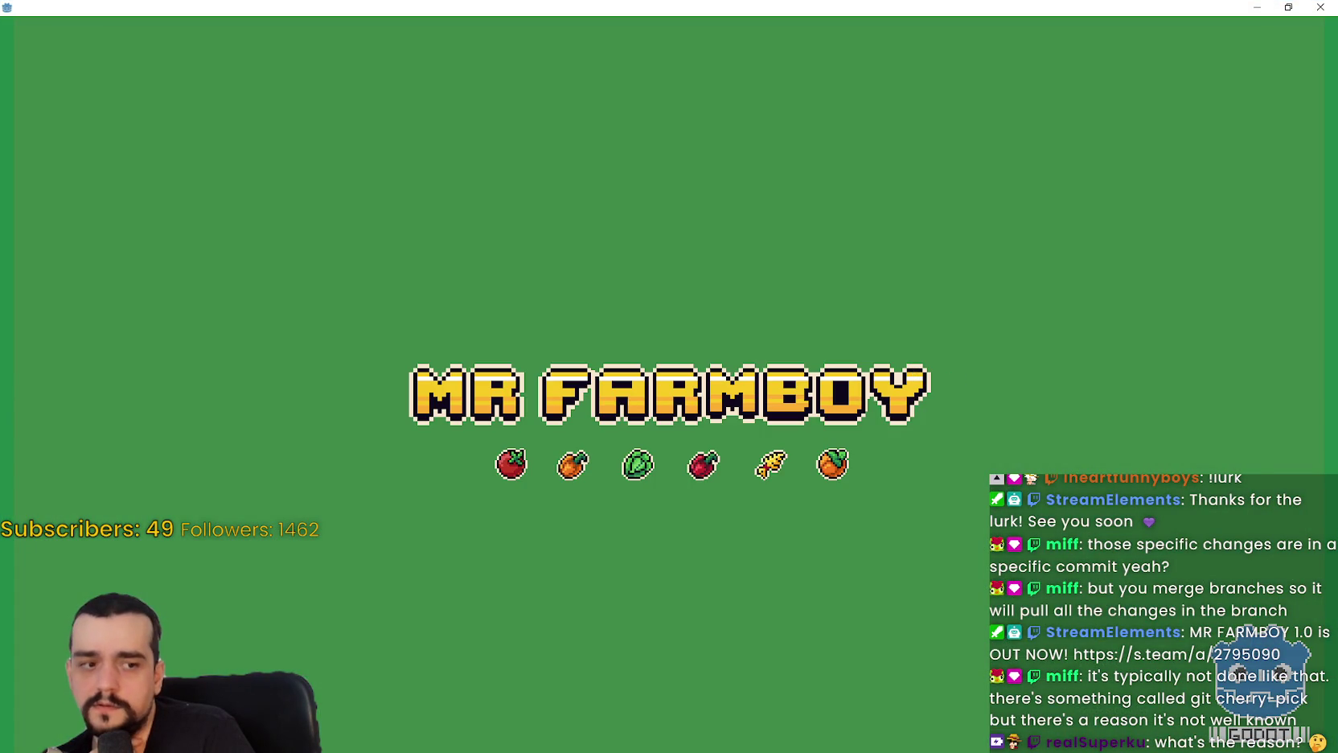
Inspect the day_and_night_panel.tscn, day_night_cycle_component.tscn and scene_player_data_resource.tres diffs.
{"action": "key", "text": "alt+Tab"}
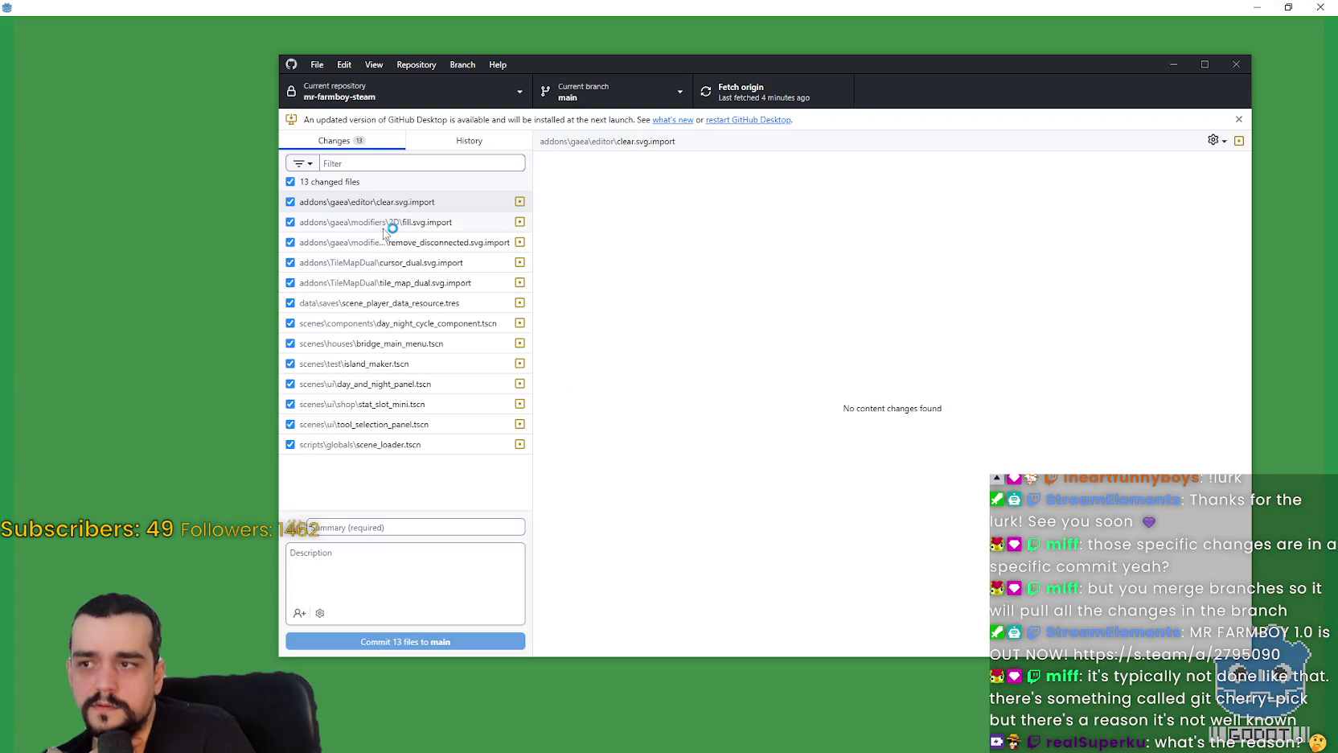
{"action": "left_click", "coordinate": [383, 390]}
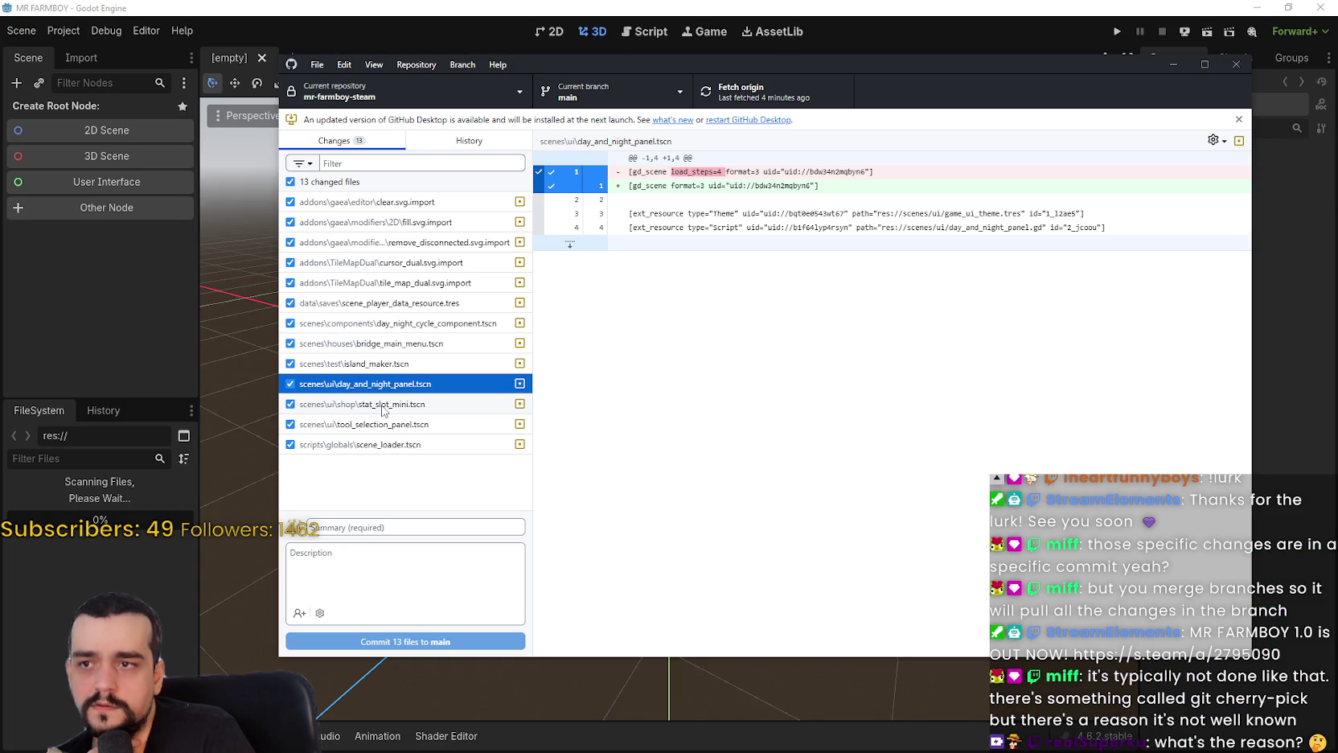
{"action": "left_click", "coordinate": [443, 323]}
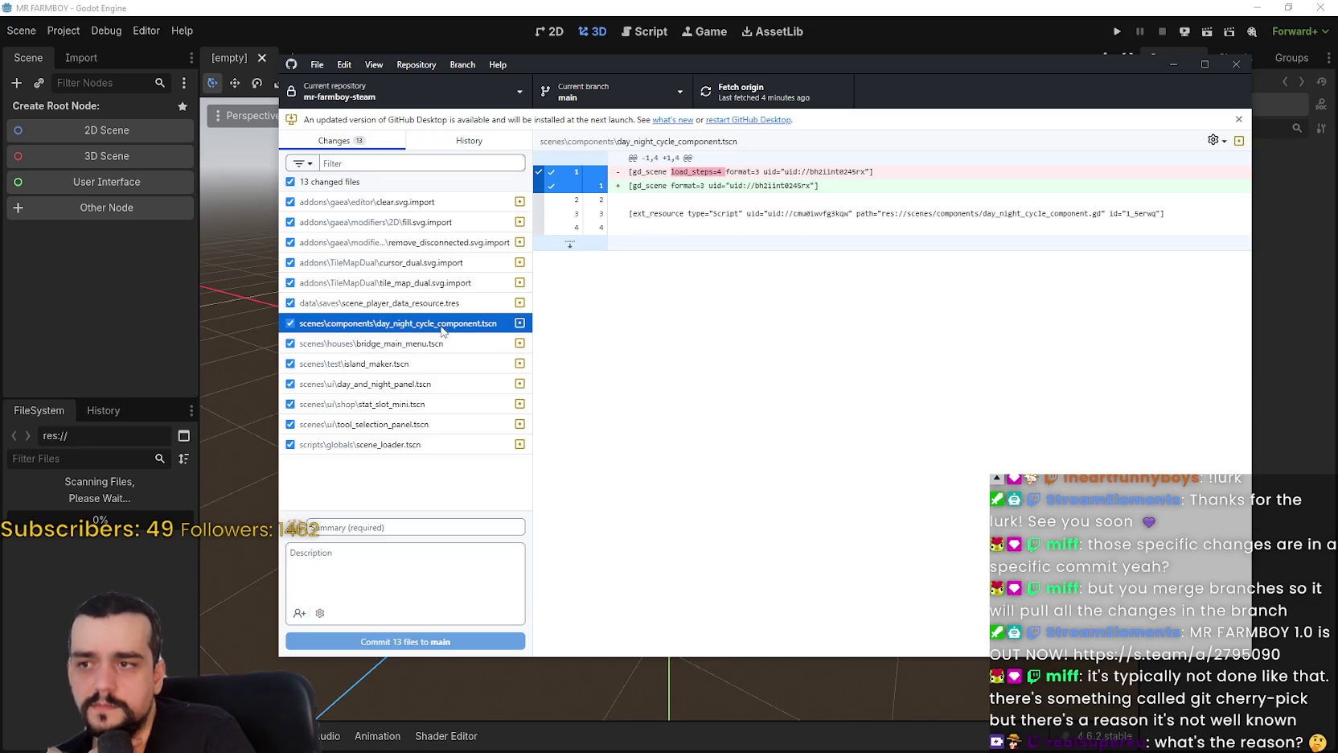
{"action": "left_click", "coordinate": [443, 310]}
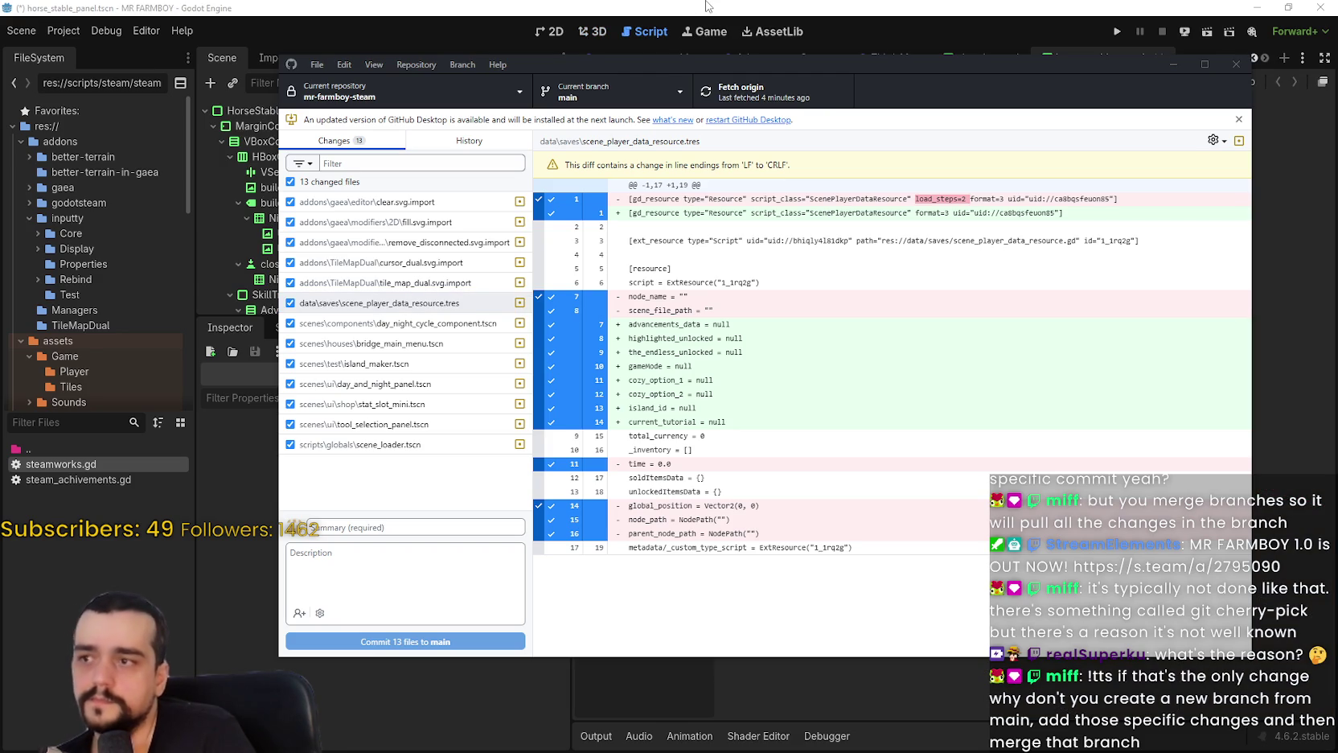
{"action": "left_click_drag", "start_coordinate": [1111, 69], "coordinate": [1106, 102]}
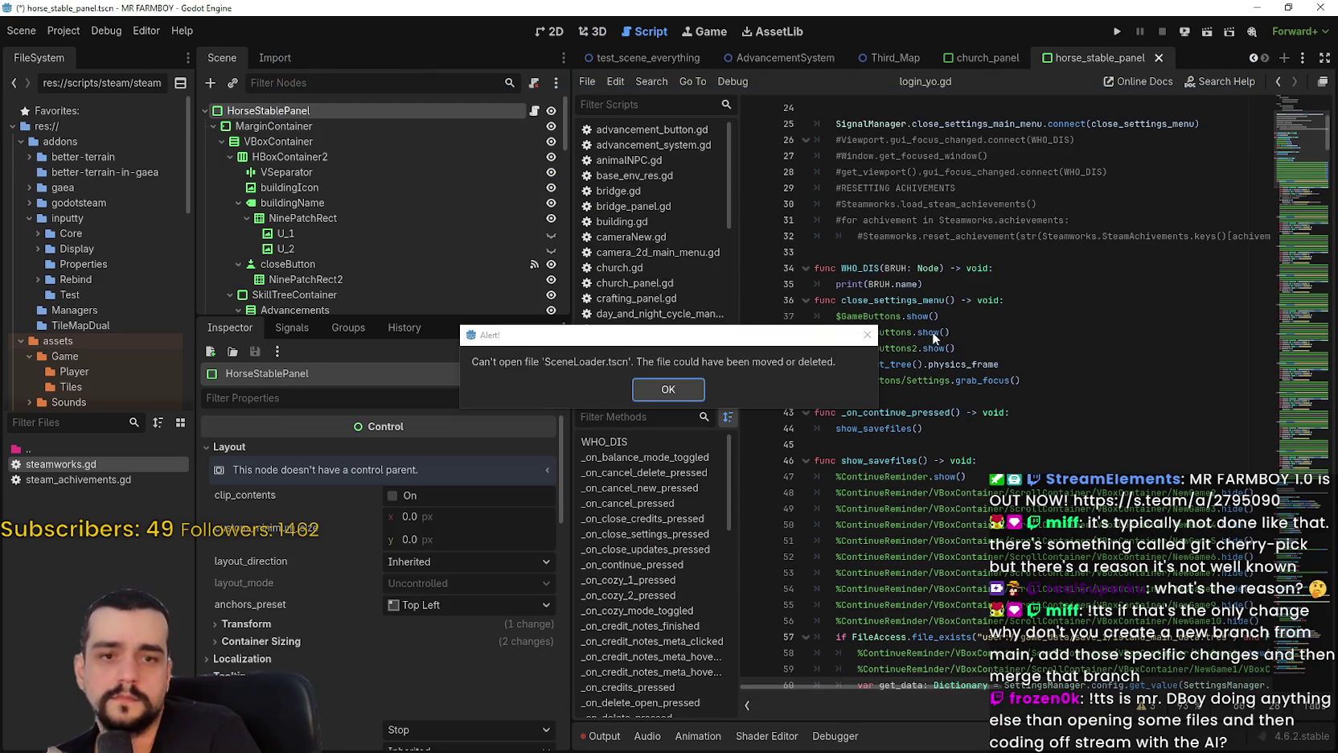
Dismiss the SceneLoader.tscn alert, close all scene and script tabs, and show the output log.
{"action": "left_click", "coordinate": [666, 388]}
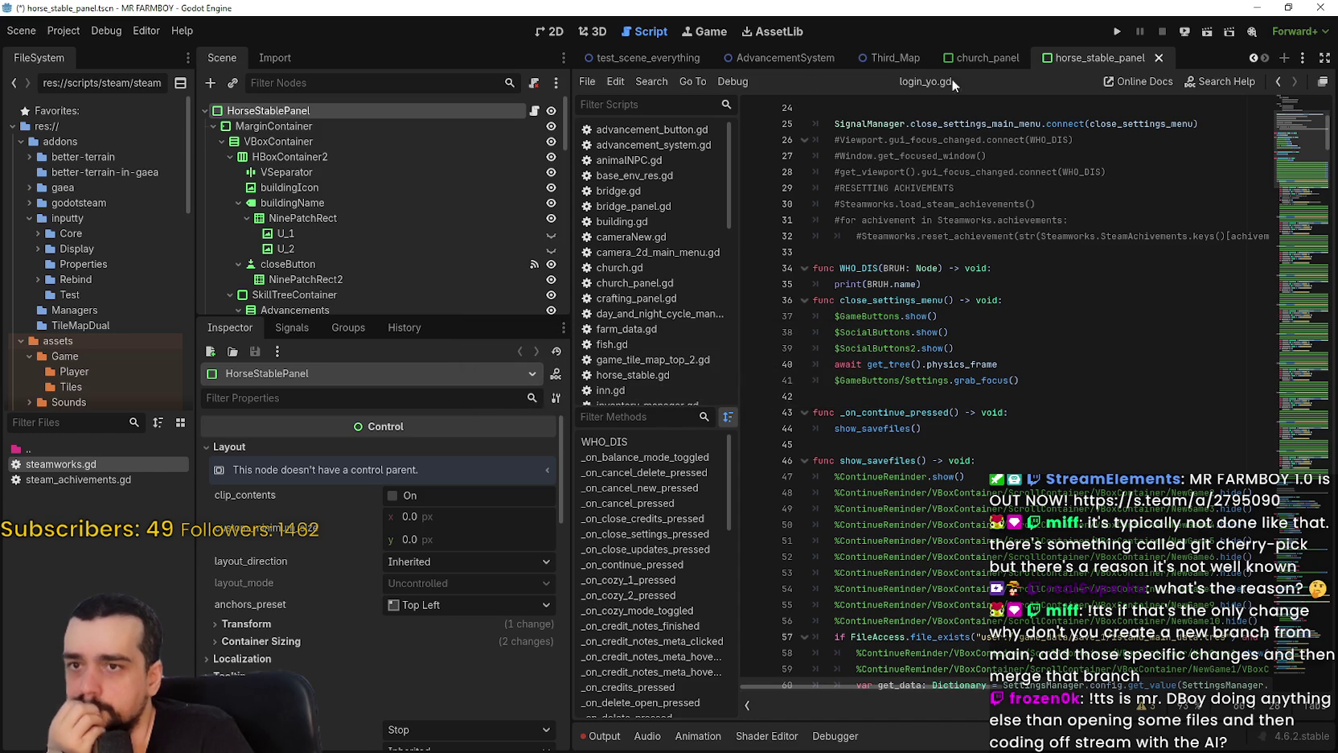
{"action": "right_click", "coordinate": [1087, 54]}
{"action": "left_click", "coordinate": [997, 303]}
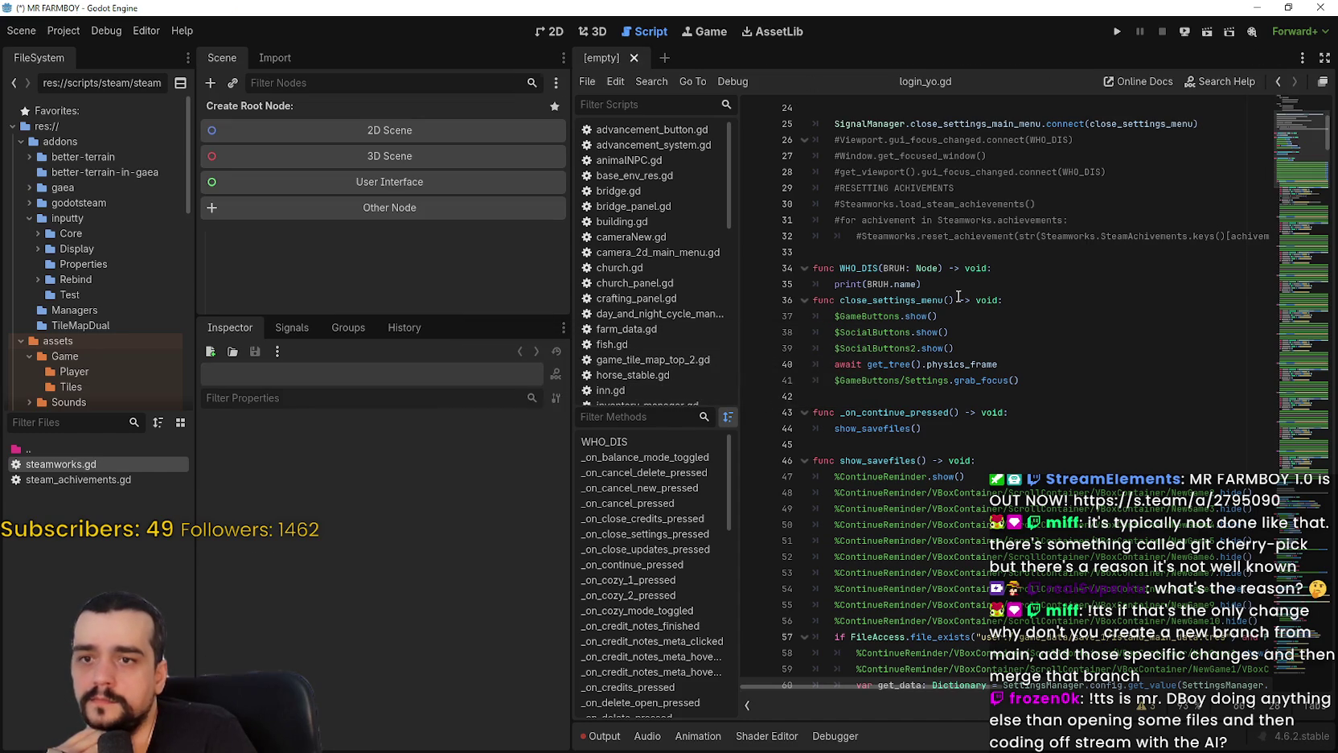
{"action": "right_click", "coordinate": [636, 135]}
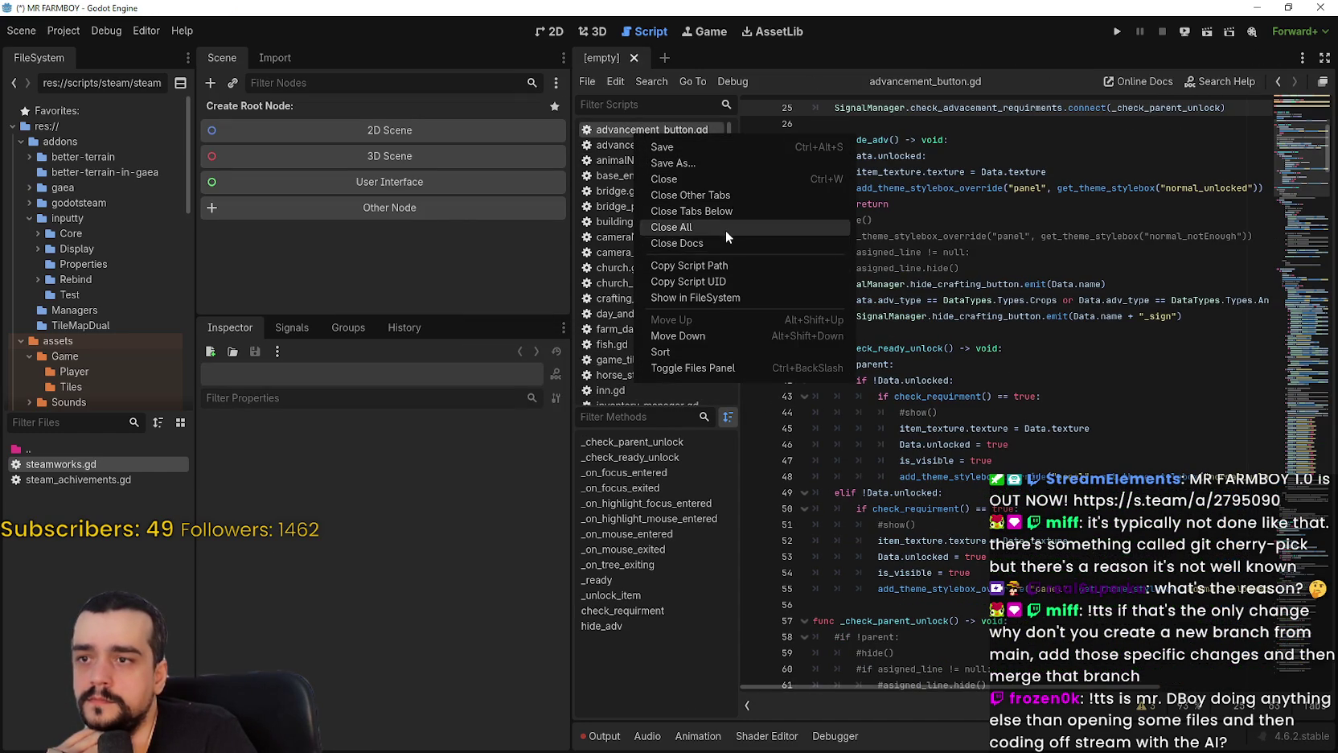
{"action": "left_click", "coordinate": [857, 326]}
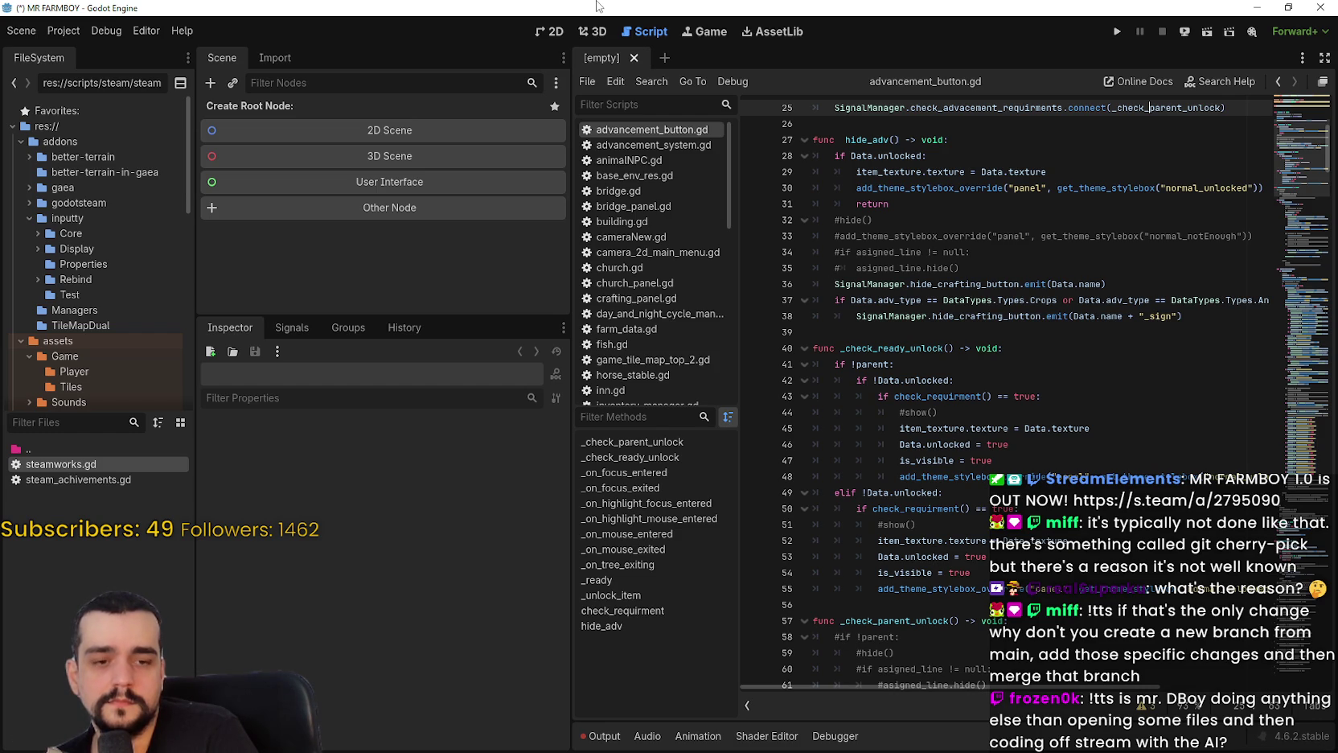
{"action": "key", "text": "ctrl+w"}
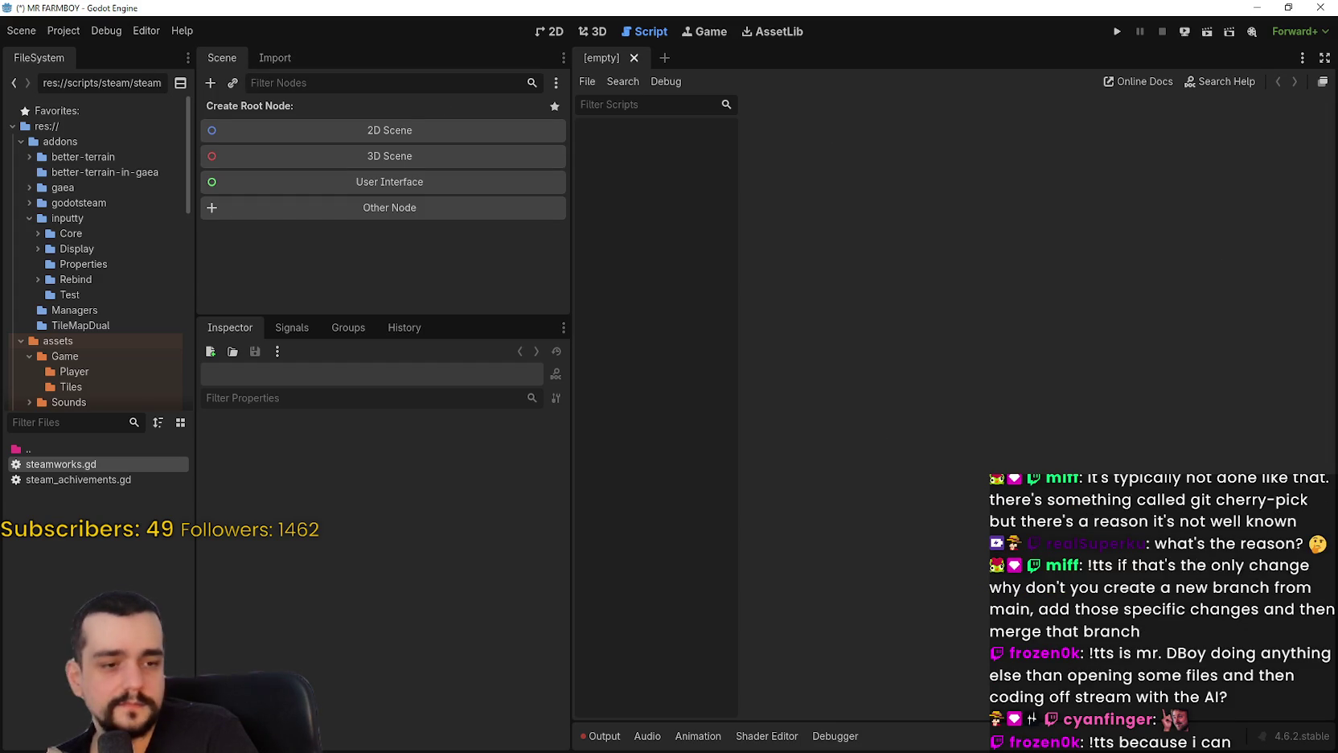
{"action": "left_click", "coordinate": [615, 736]}
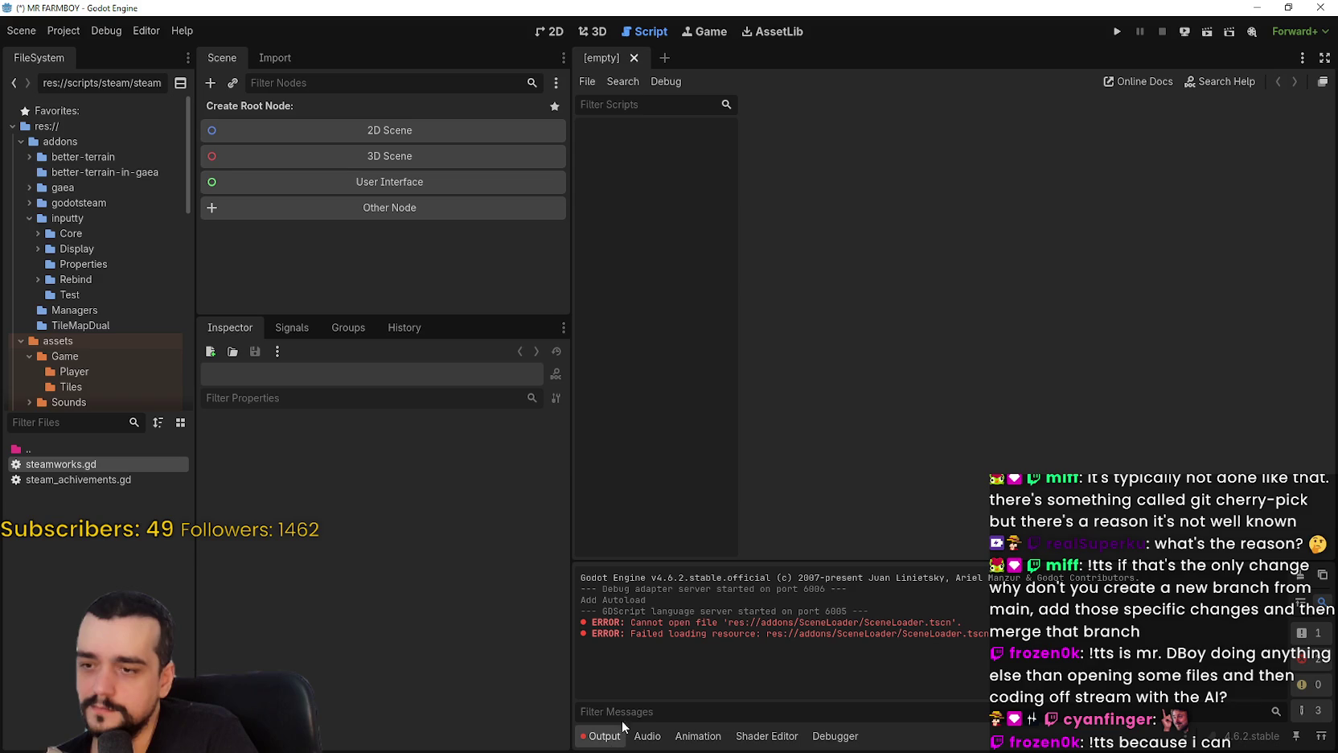
Check the autoloaded globals and installed plugins in Project Settings.
{"action": "left_click", "coordinate": [63, 31]}
{"action": "left_click", "coordinate": [88, 54]}
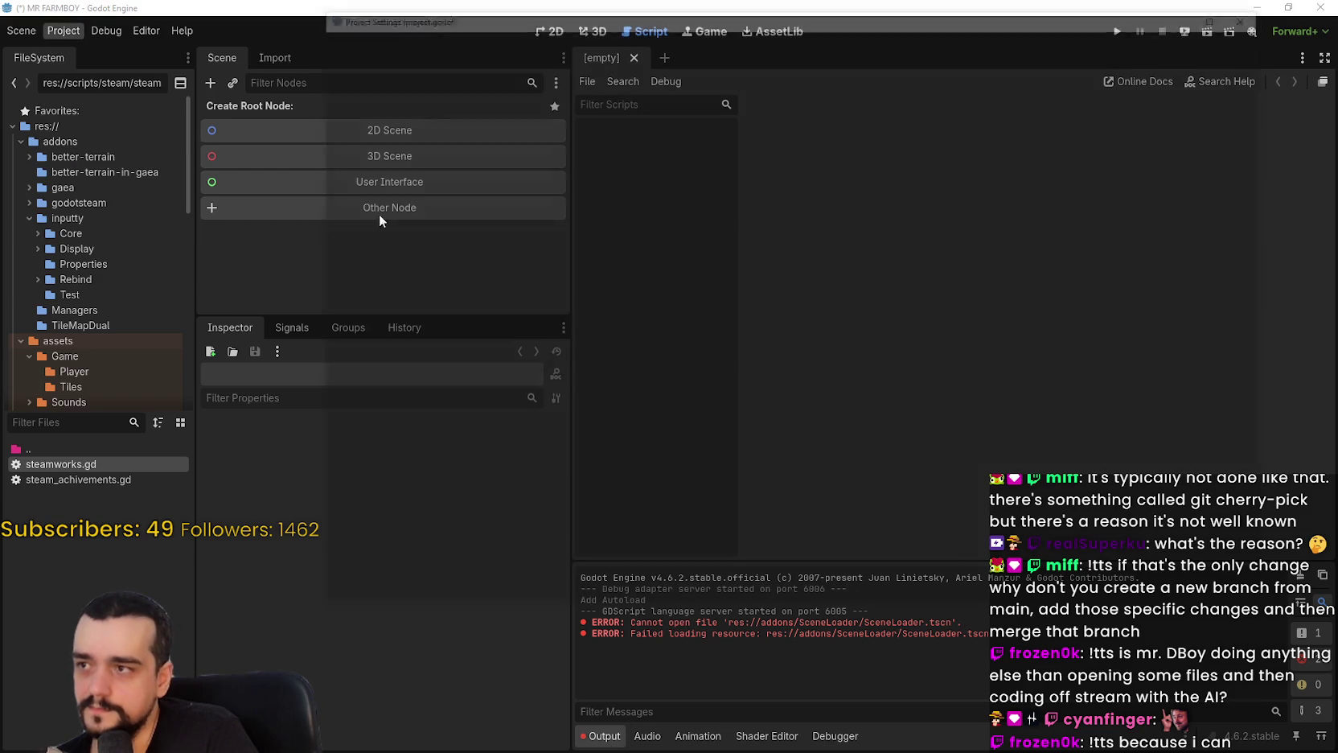
{"action": "left_click", "coordinate": [552, 40]}
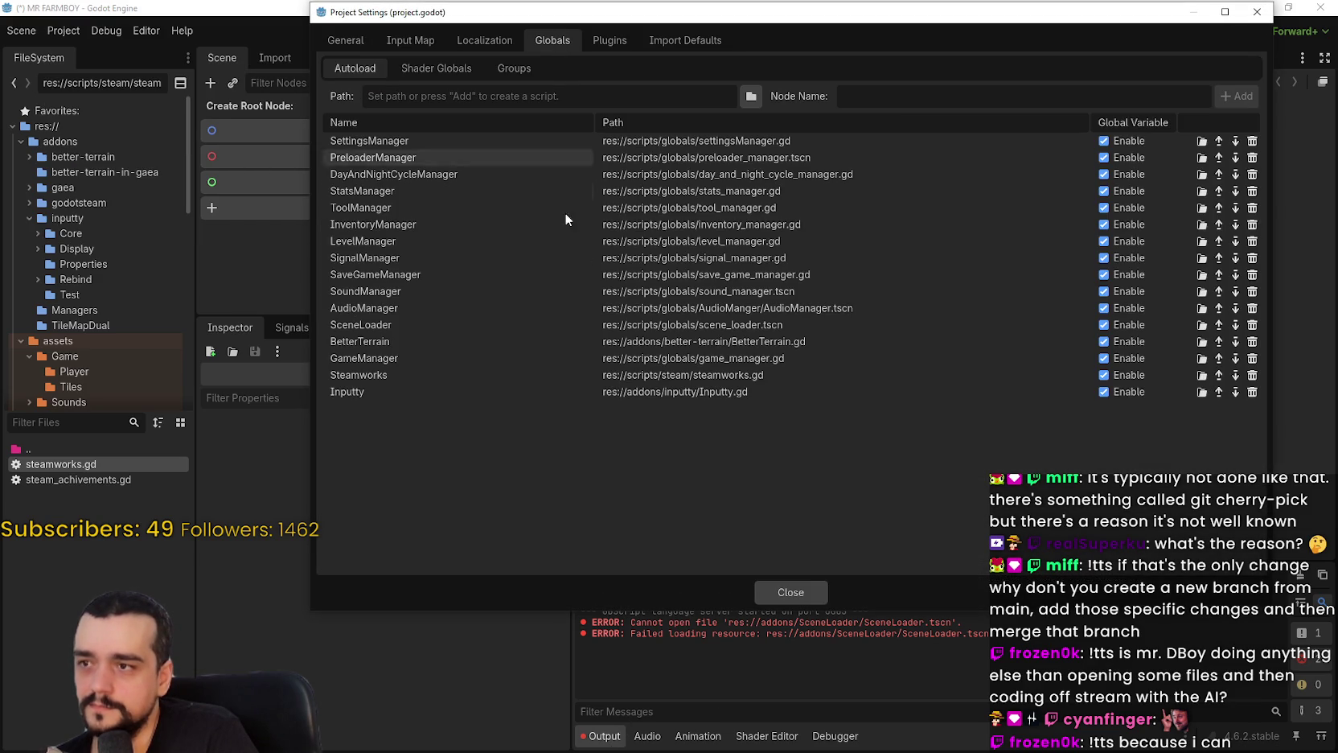
{"action": "left_click", "coordinate": [609, 47]}
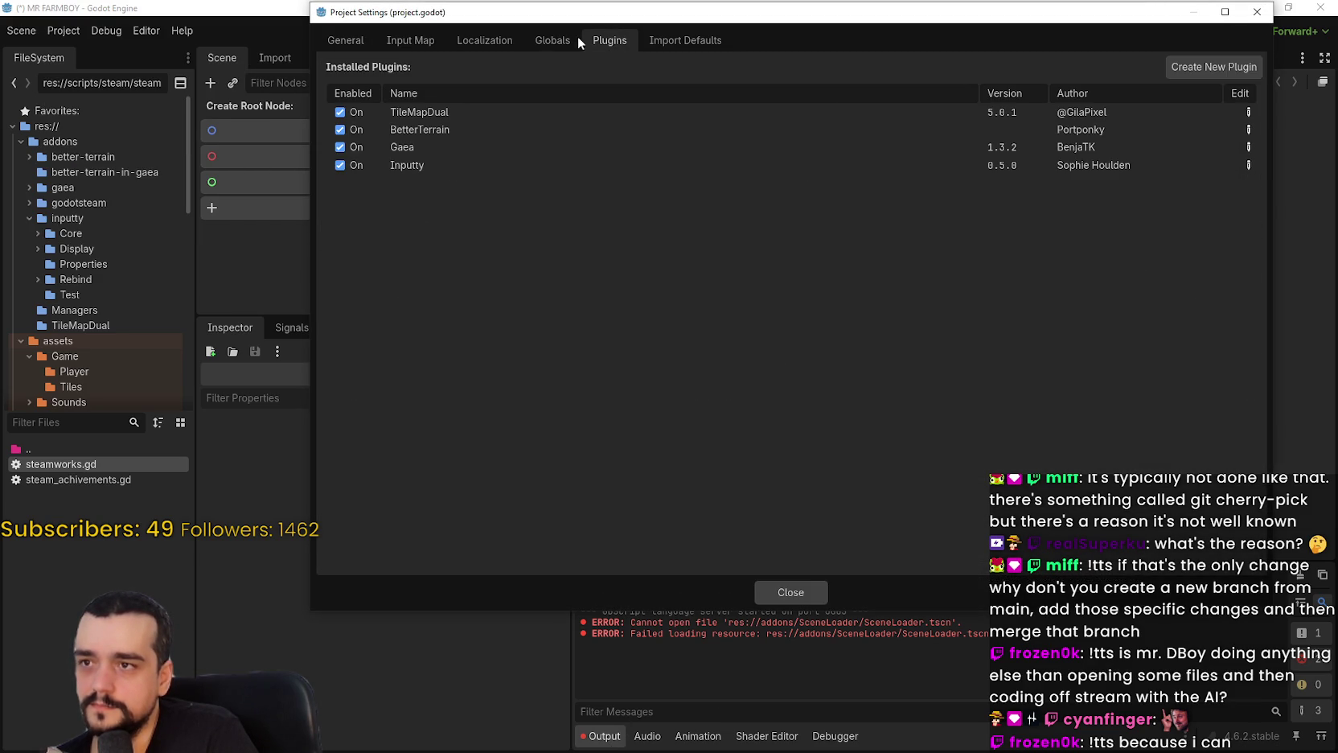
{"action": "left_click", "coordinate": [549, 38]}
{"action": "left_click", "coordinate": [790, 592]}
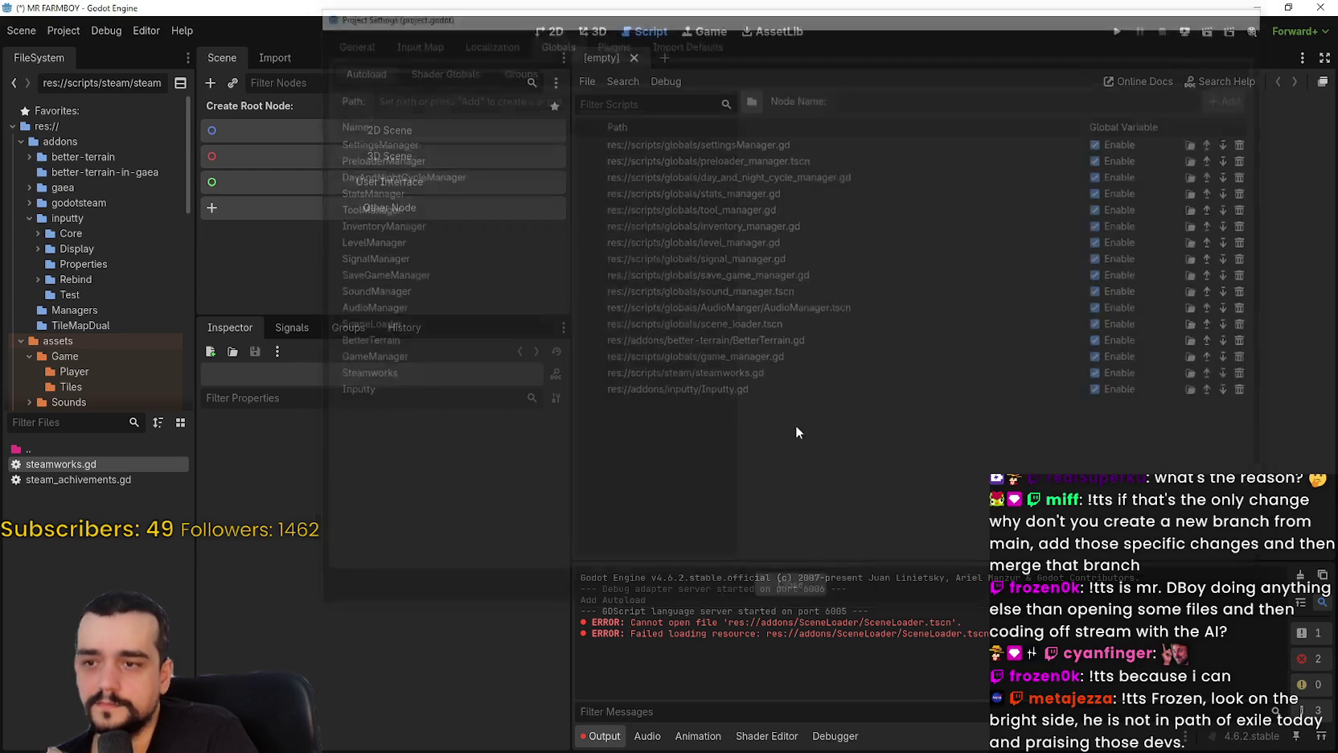
Reload the current project, choosing Save & Reload.
{"action": "left_click", "coordinate": [74, 32]}
{"action": "left_click", "coordinate": [121, 202]}
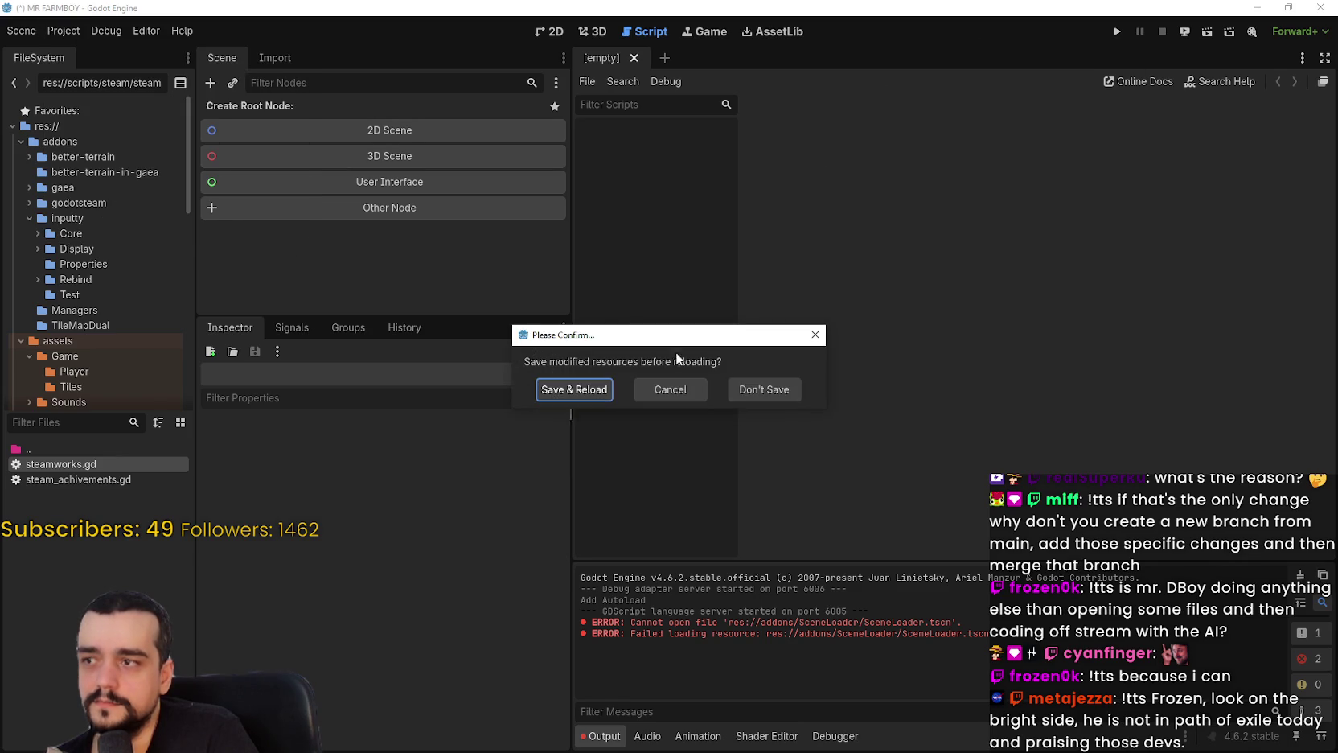
{"action": "left_click", "coordinate": [590, 394]}
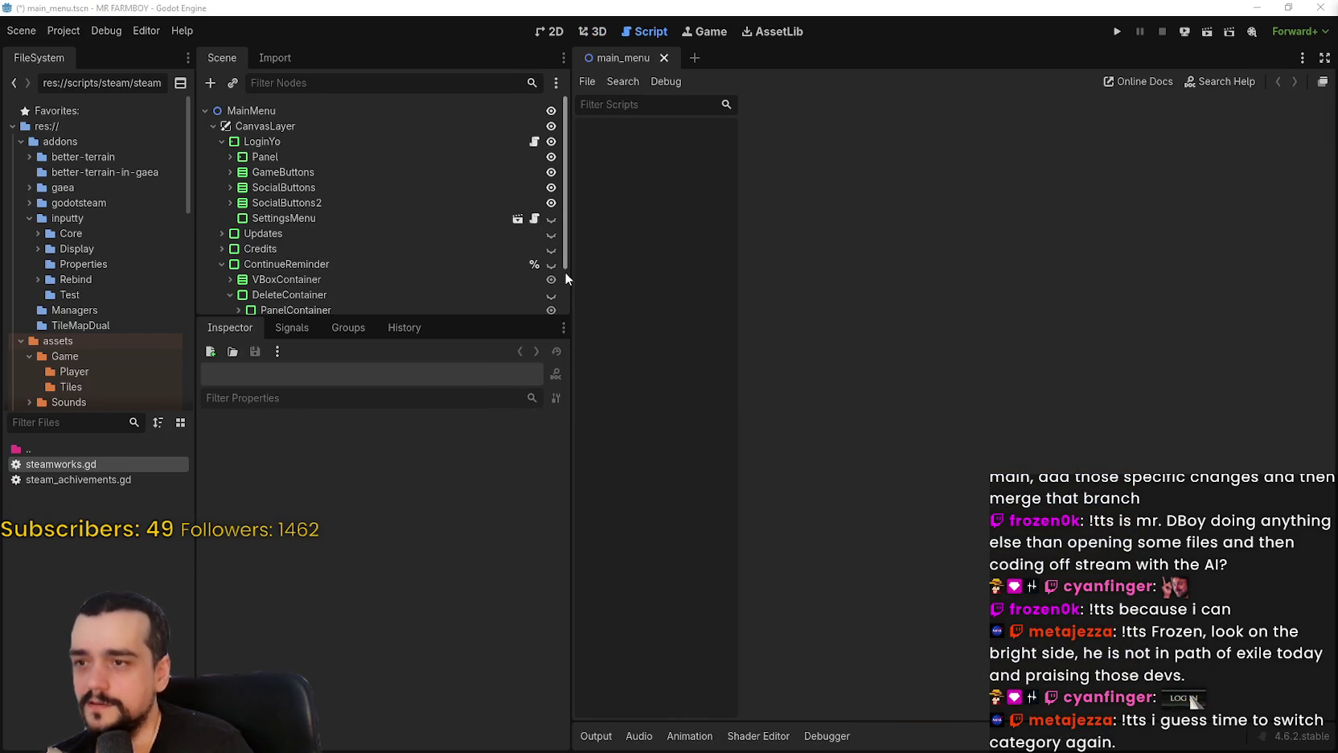
Narrow the side docks, show the output log, and run the MR FARMBOY project.
{"action": "mouse_move", "coordinate": [567, 277]}
{"action": "left_mouse_down"}
{"action": "mouse_move", "coordinate": [537, 402]}
{"action": "mouse_move", "coordinate": [453, 563]}
{"action": "left_mouse_up"}
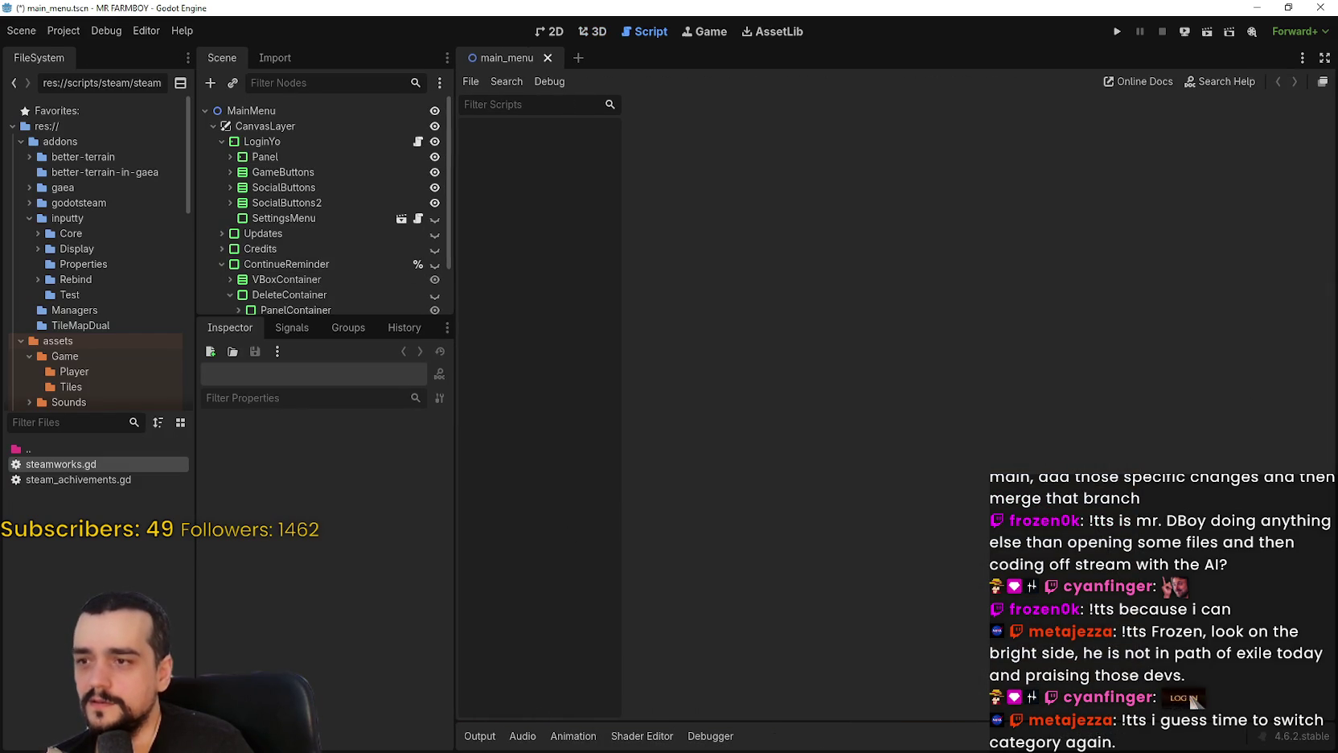
{"action": "left_click", "coordinate": [492, 728]}
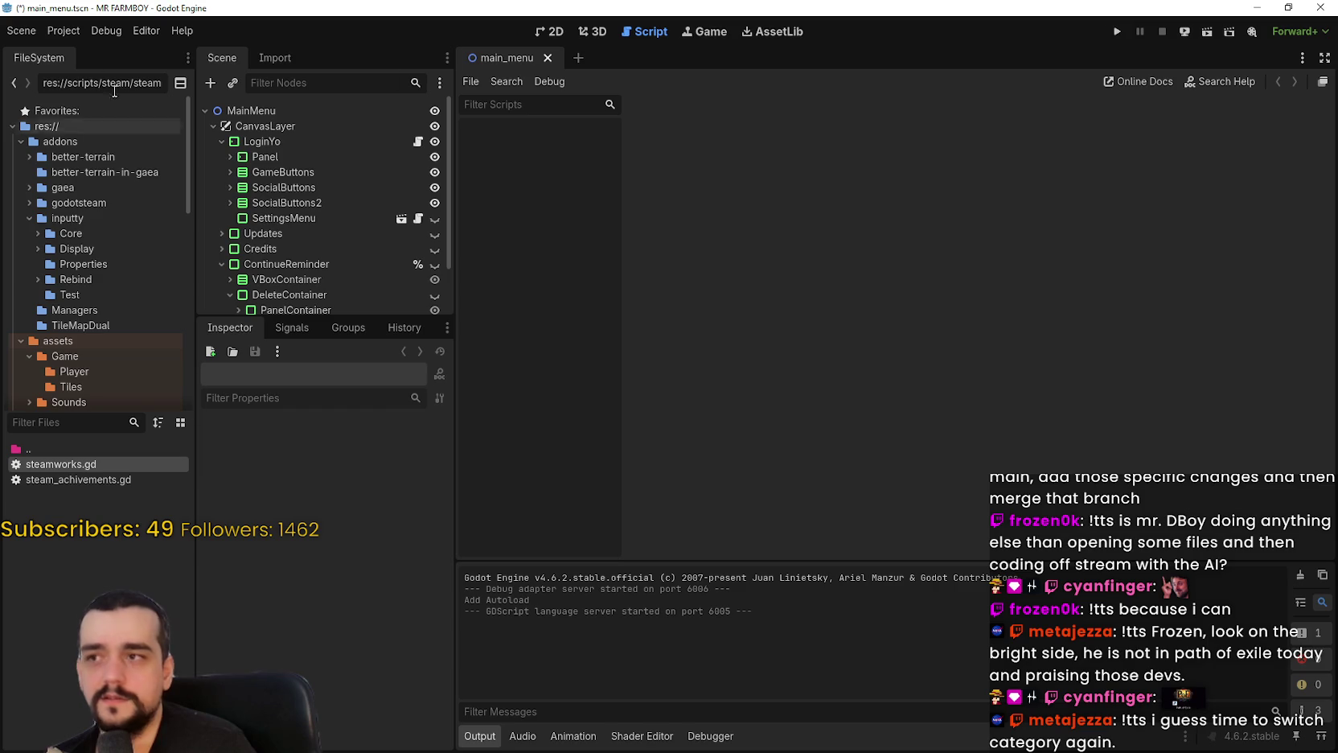
{"action": "left_click", "coordinate": [64, 30]}
{"action": "left_click", "coordinate": [1115, 28]}
{"action": "left_click", "coordinate": [1117, 29]}
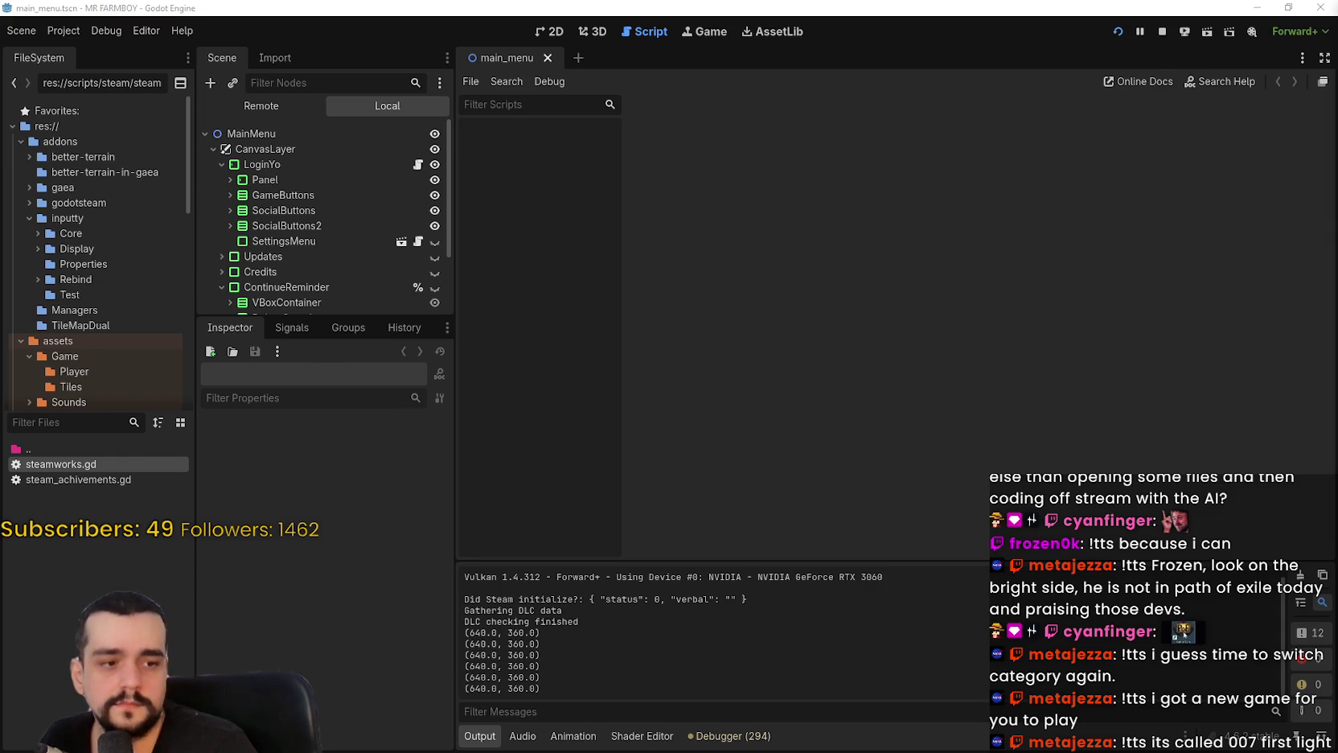
Load Save 4 from the save list in Mr Farmboy.
{"action": "scroll", "coordinate": [711, 387], "scroll_direction": "down", "scroll_amount": 3}
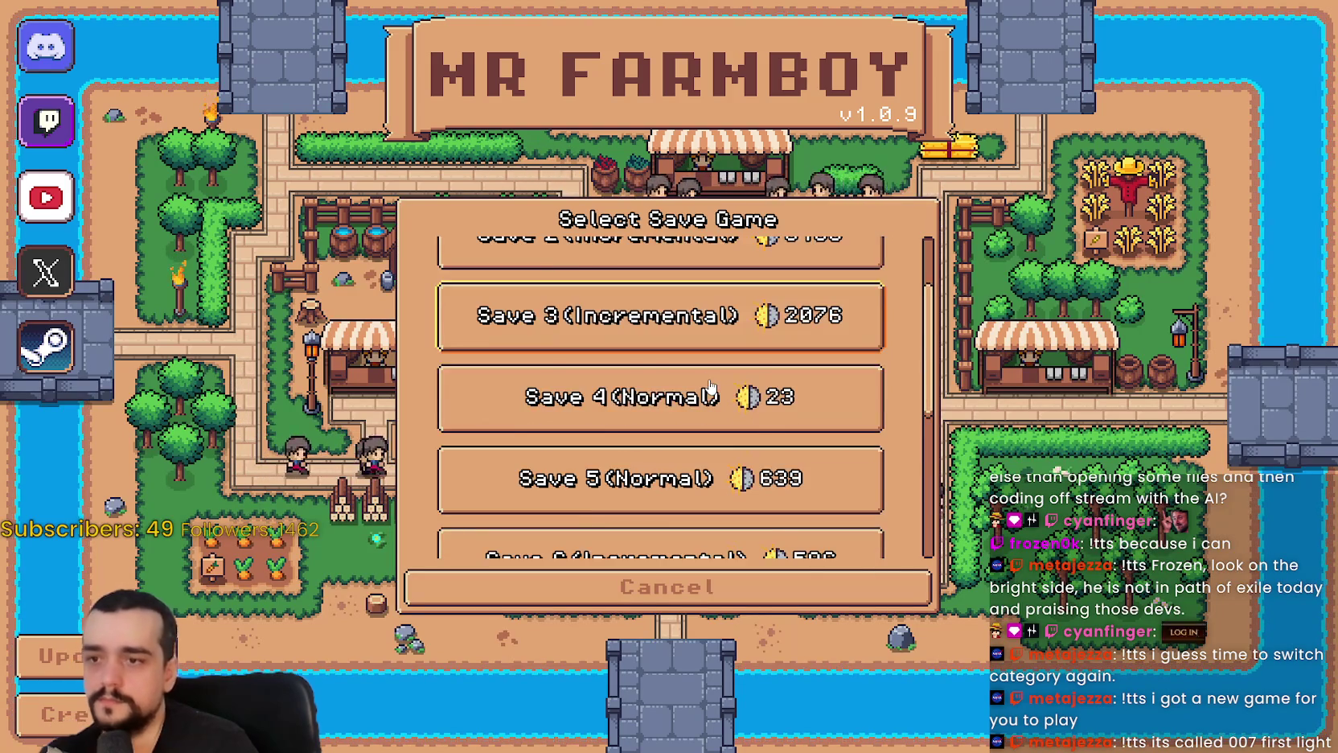
{"action": "scroll", "coordinate": [701, 354], "scroll_direction": "up", "scroll_amount": 1}
{"action": "left_click", "coordinate": [701, 347]}
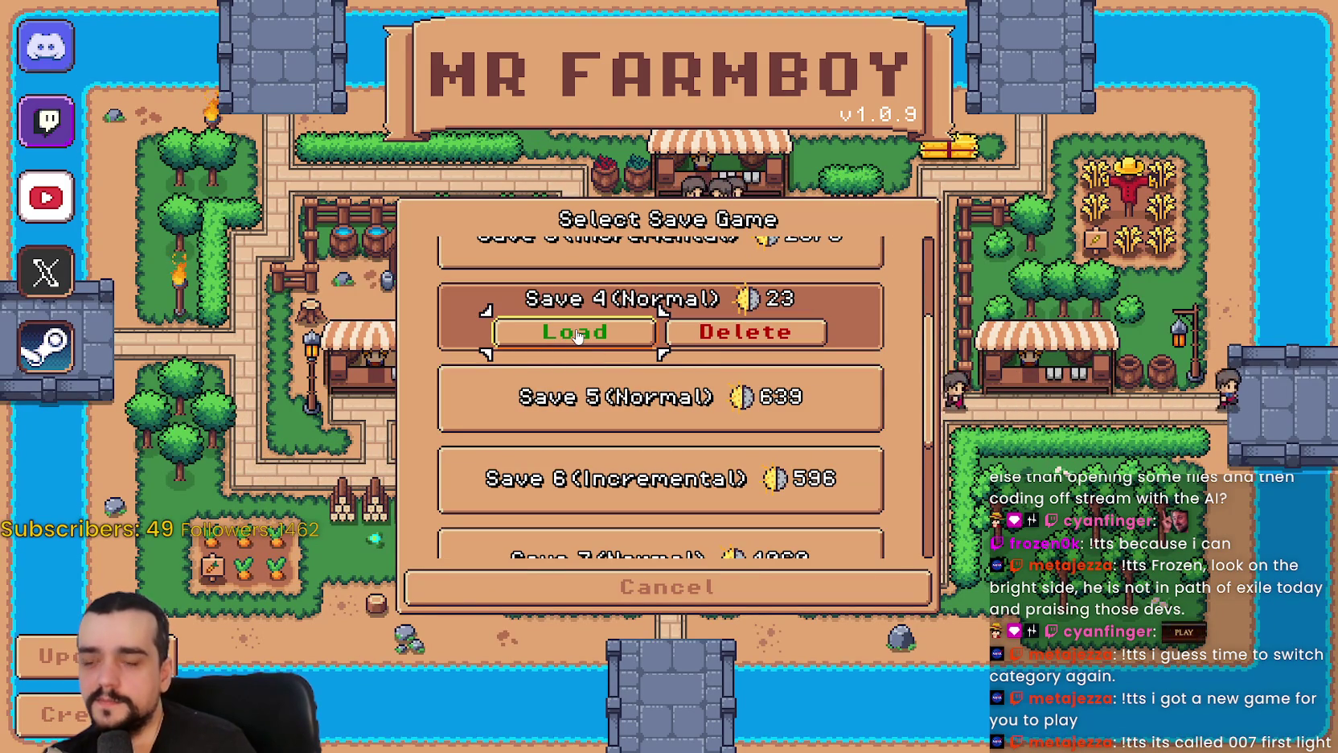
{"action": "left_click", "coordinate": [577, 334]}
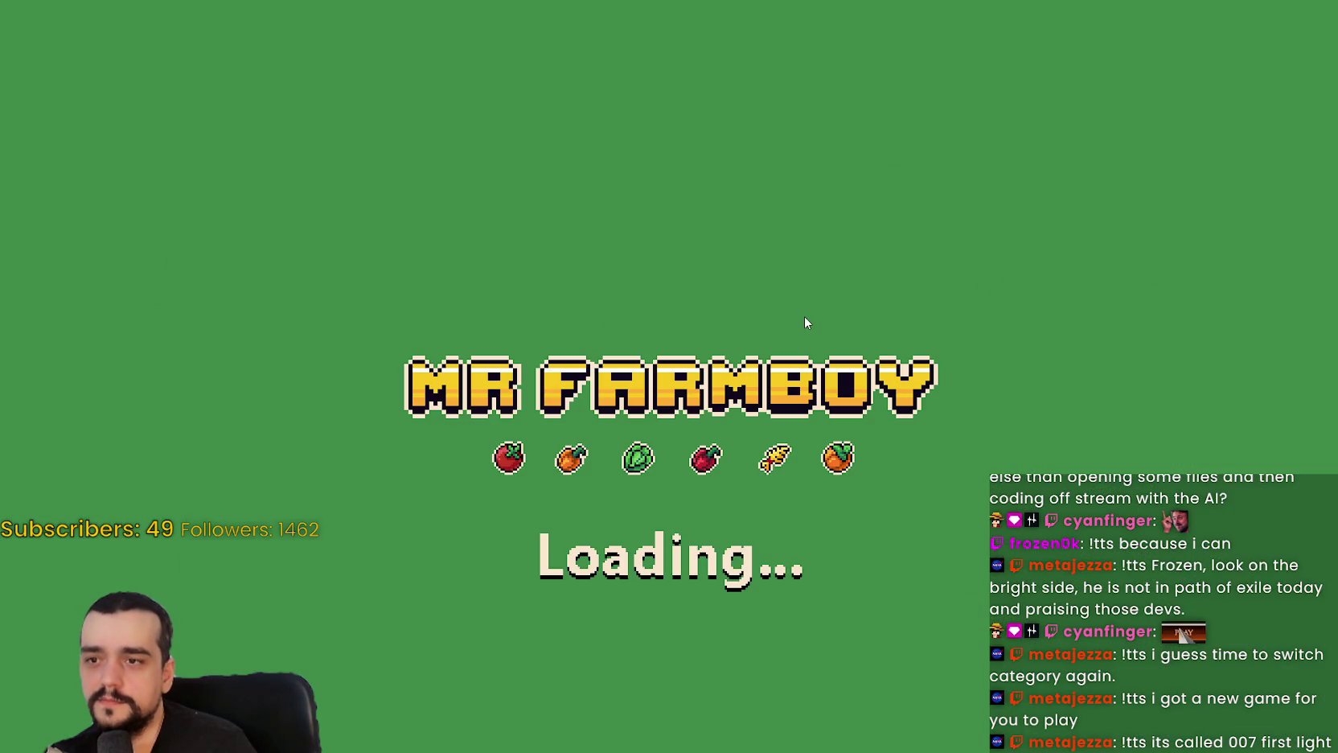
Once the map appears, pause the game and quit back to the editor.
{"action": "scroll", "coordinate": [804, 321], "scroll_direction": "down", "scroll_amount": 3}
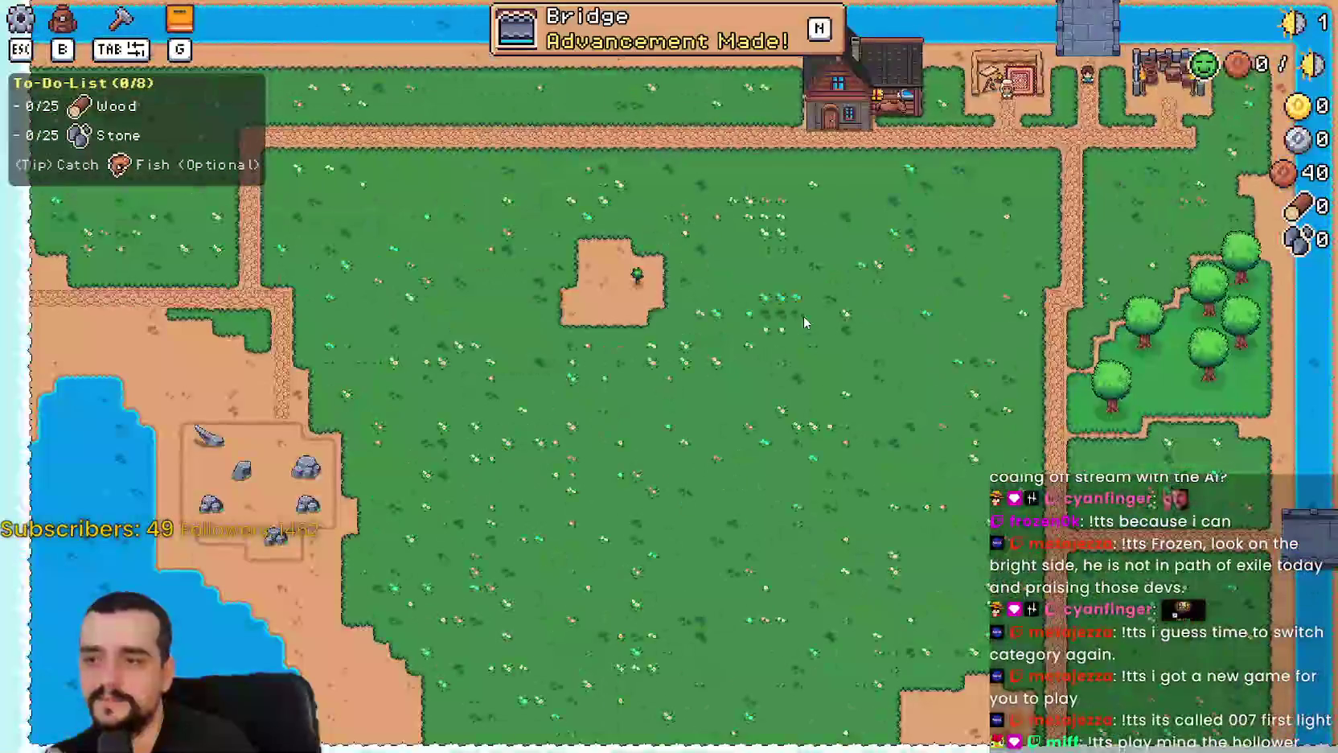
{"action": "scroll", "coordinate": [805, 322], "scroll_direction": "up", "scroll_amount": 4}
{"action": "key", "text": "Escape"}
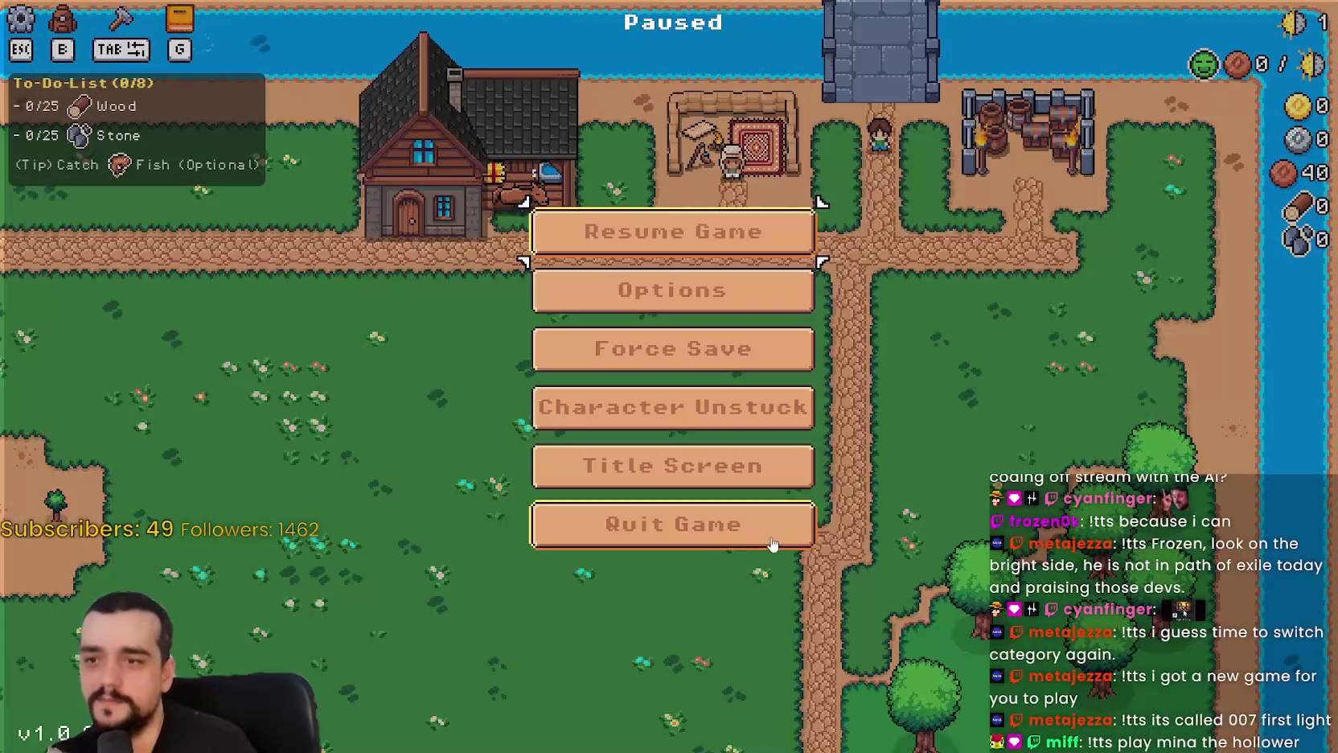
{"action": "left_click", "coordinate": [672, 522]}
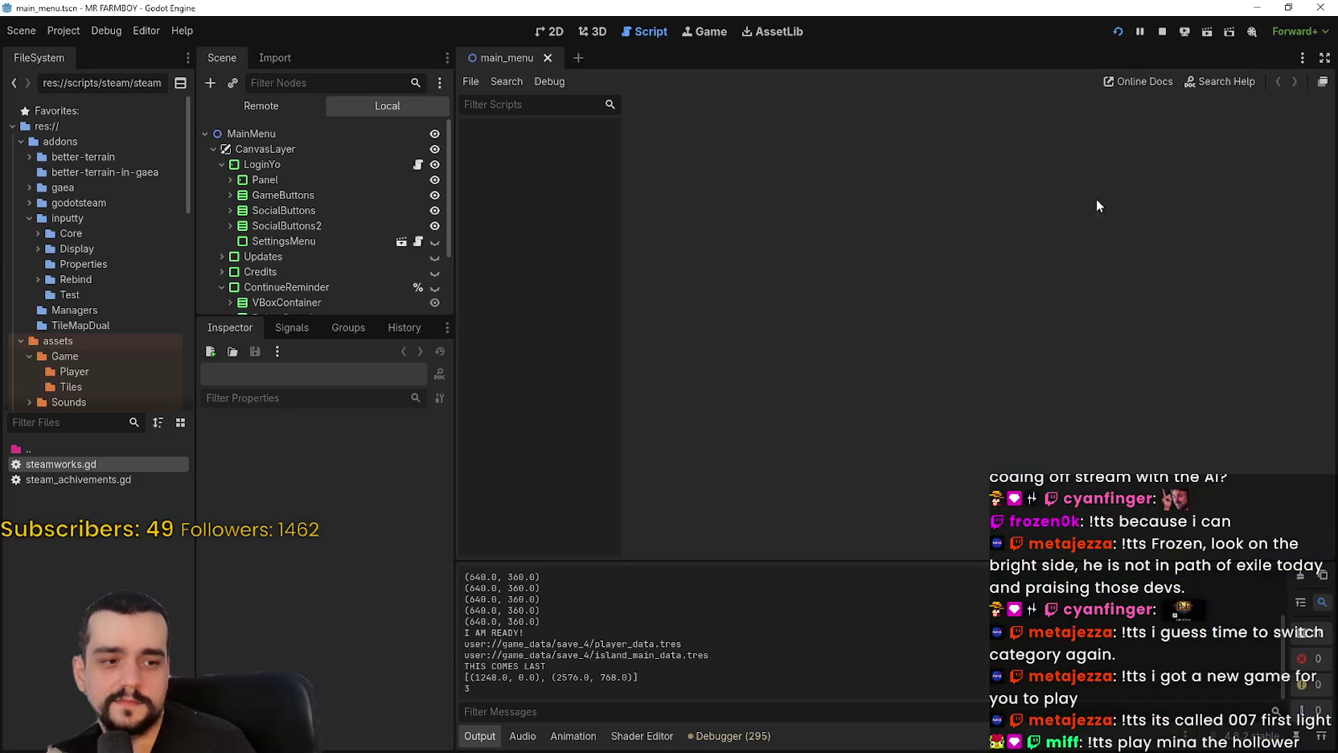
Stop the running game and open church_panel.tscn, found by filtering FileSystem for 'church'.
{"action": "left_click", "coordinate": [1160, 32]}
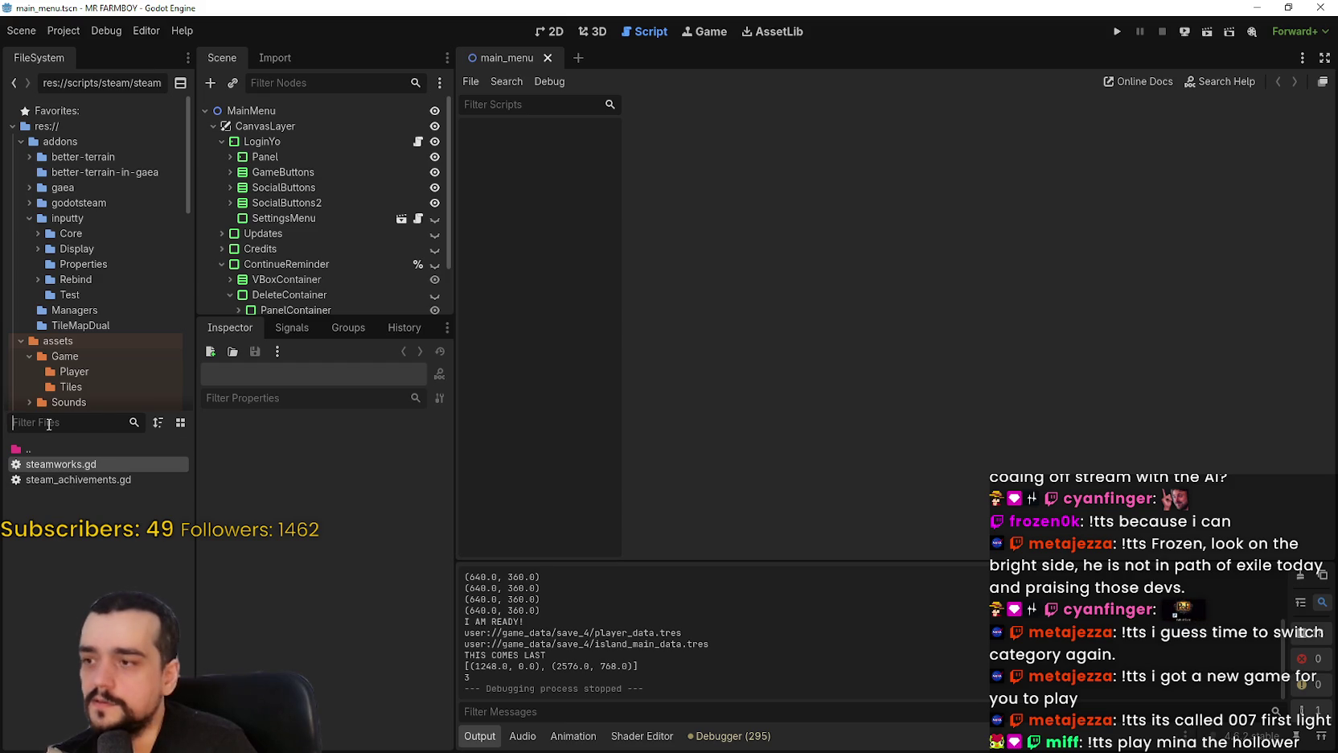
{"action": "type", "text": "church"}
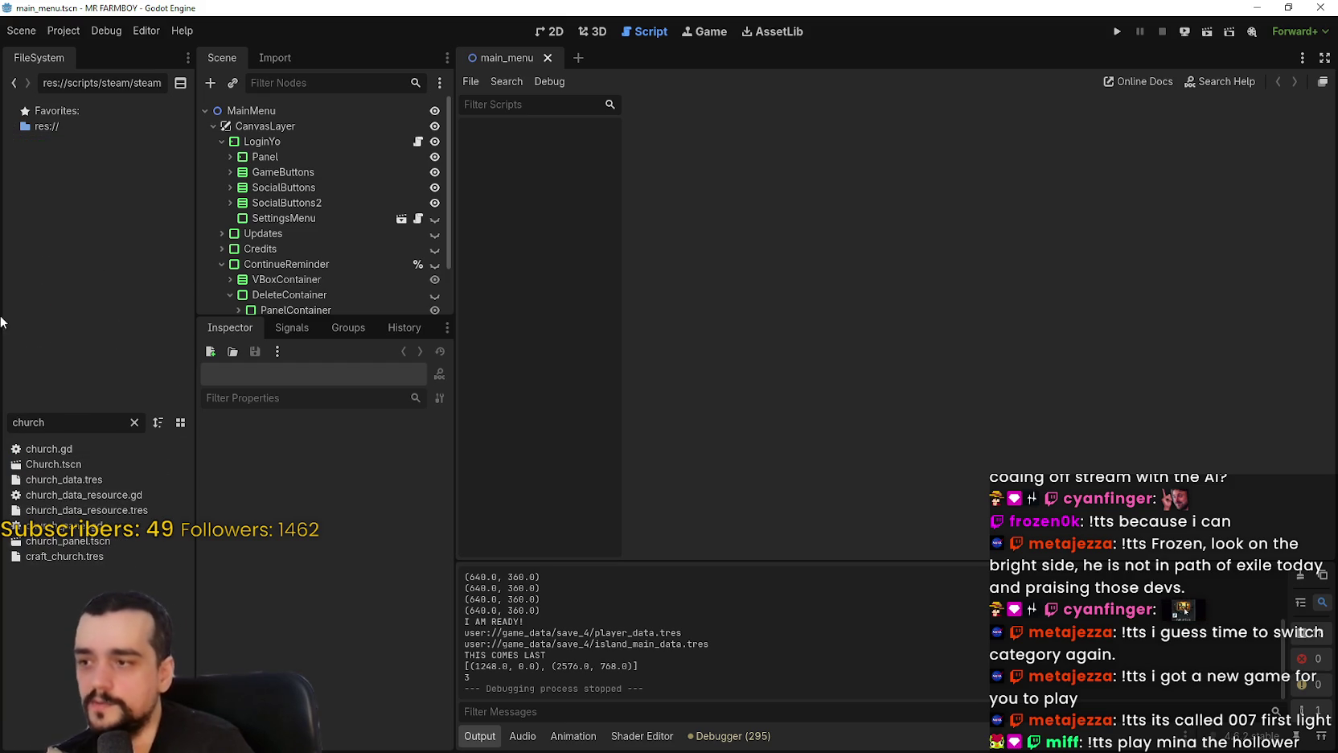
{"action": "double_click", "coordinate": [70, 540]}
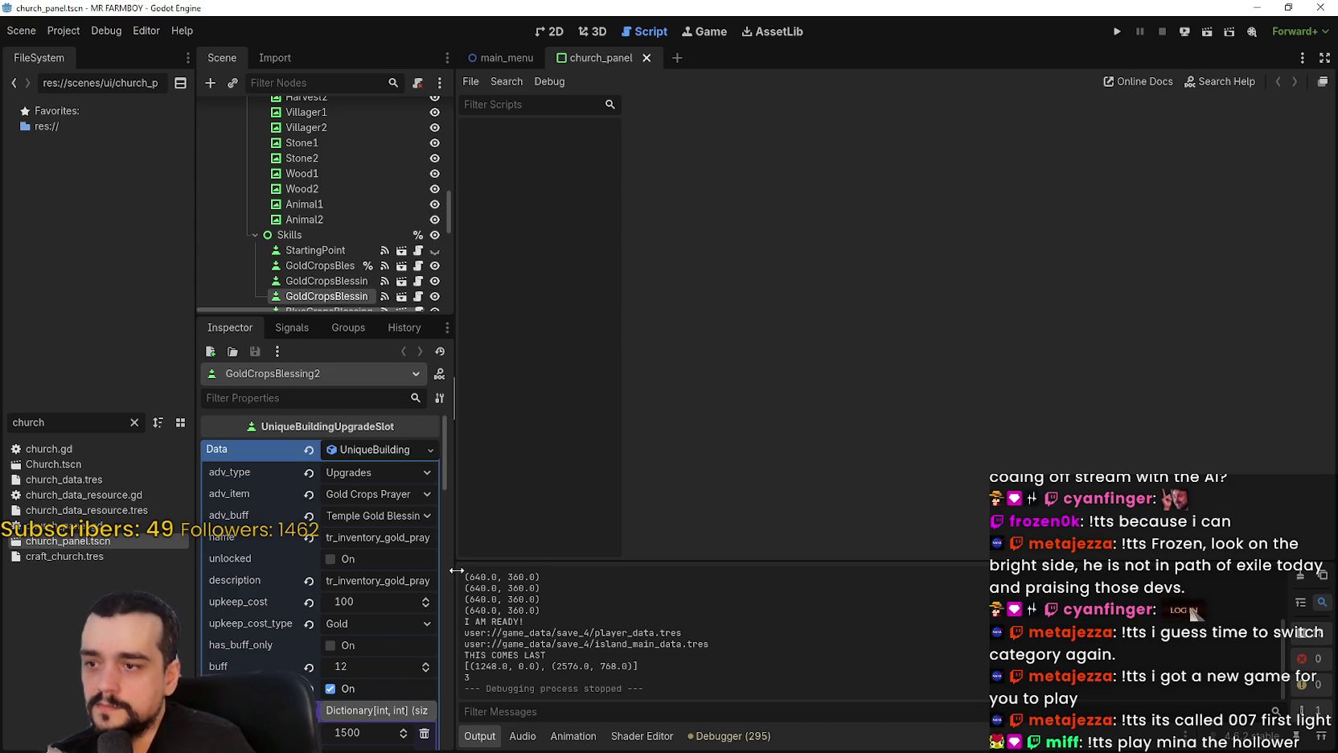
Lower GoldCropsBlessing's upkeep_cost from 2 to 1, then open Church.tscn.
{"action": "left_click_drag", "start_coordinate": [452, 572], "coordinate": [622, 573]}
{"action": "scroll", "coordinate": [396, 254], "scroll_direction": "down", "scroll_amount": 1}
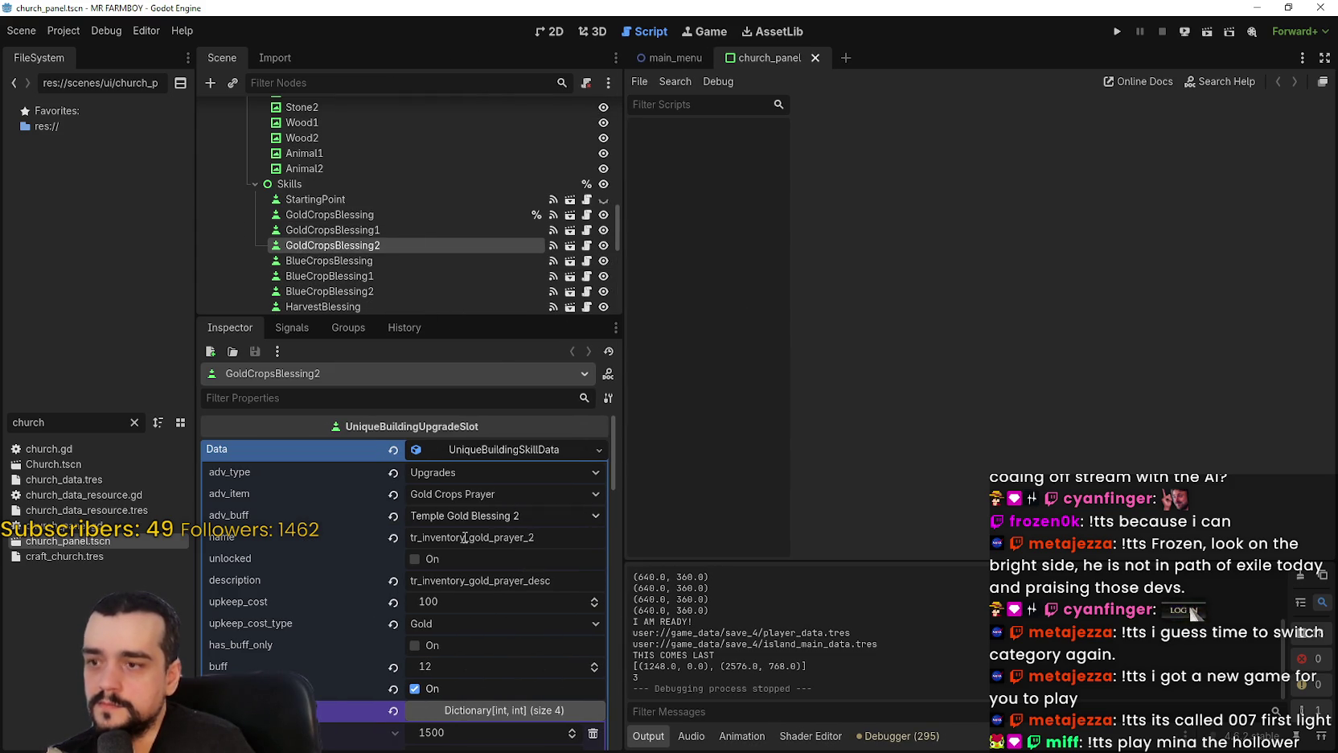
{"action": "left_click", "coordinate": [397, 213]}
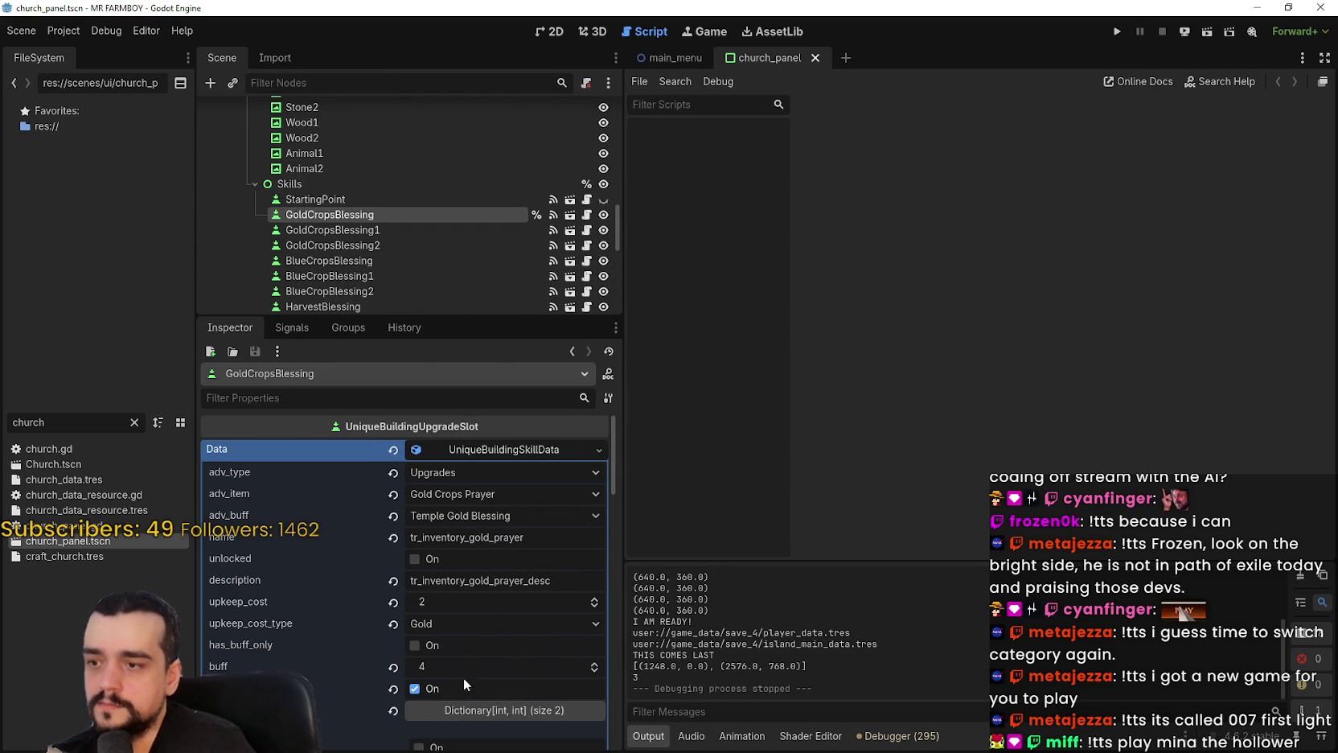
{"action": "left_click", "coordinate": [595, 606]}
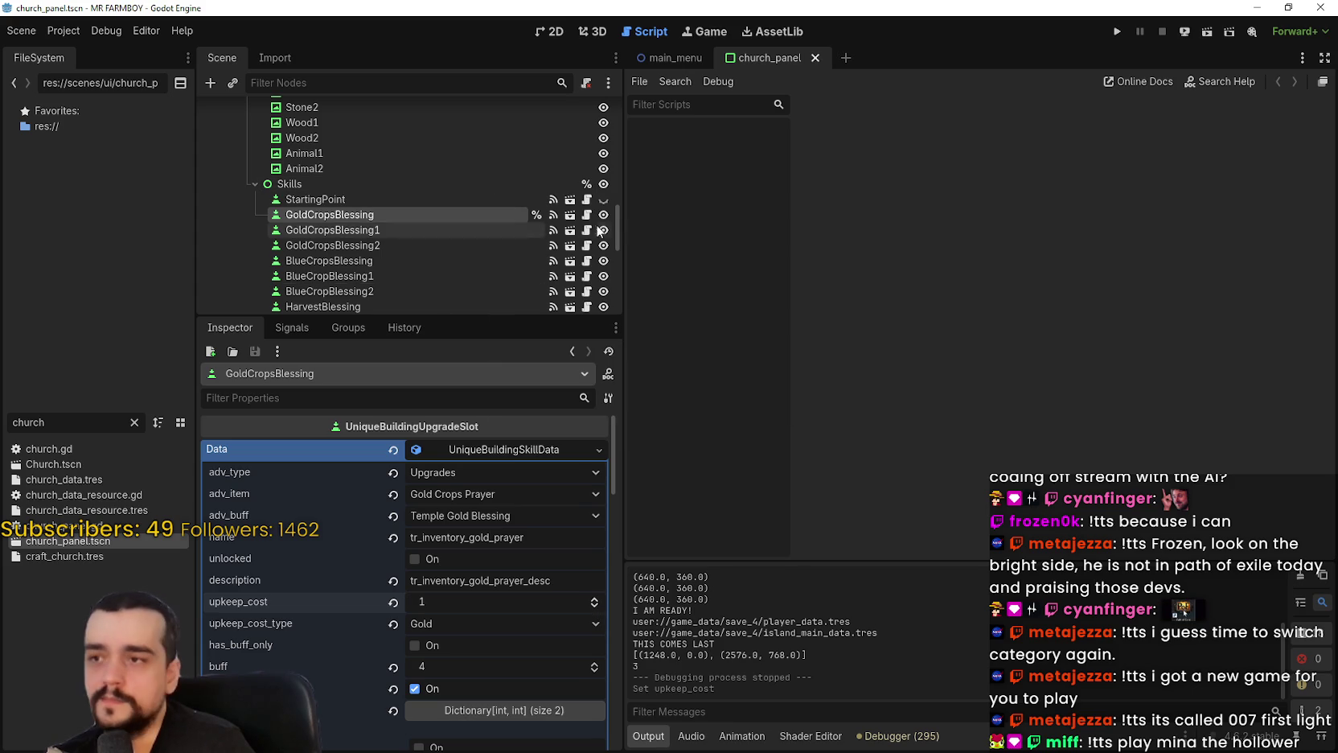
{"action": "scroll", "coordinate": [523, 276], "scroll_direction": "up", "scroll_amount": 1}
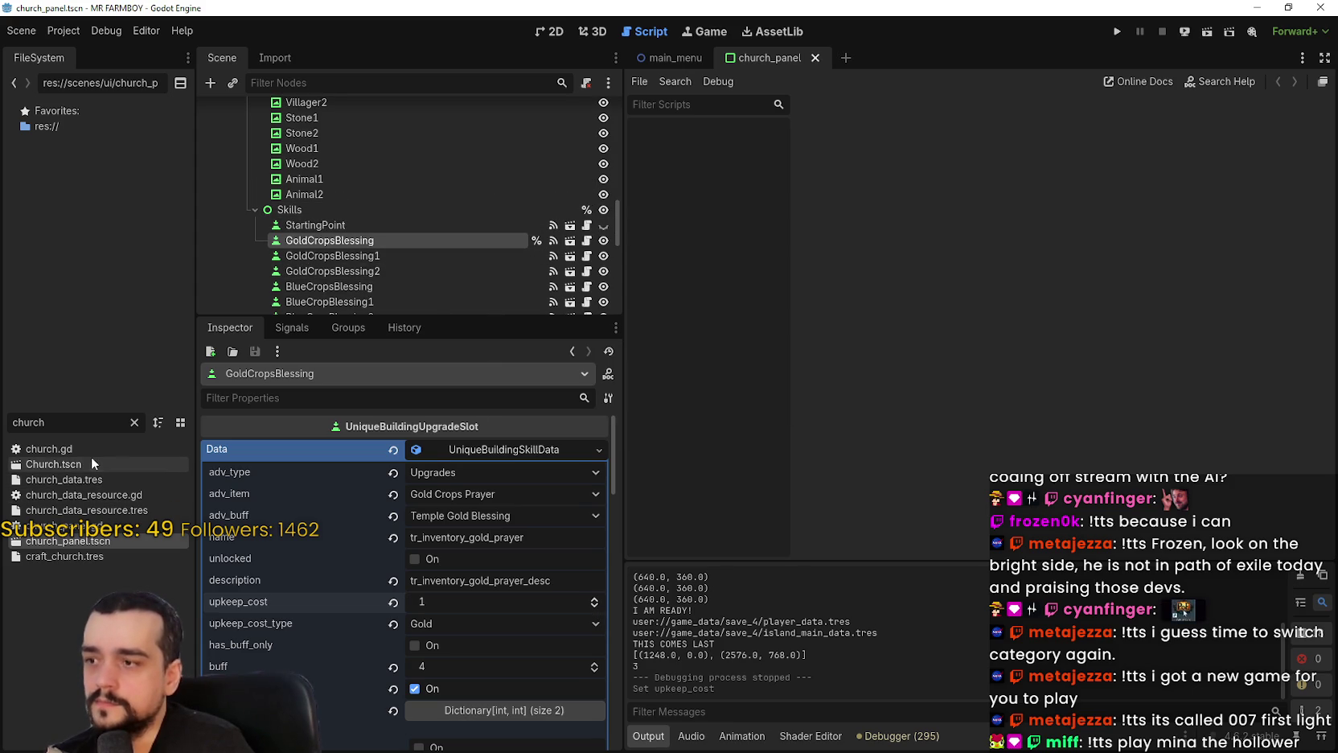
{"action": "double_click", "coordinate": [90, 460]}
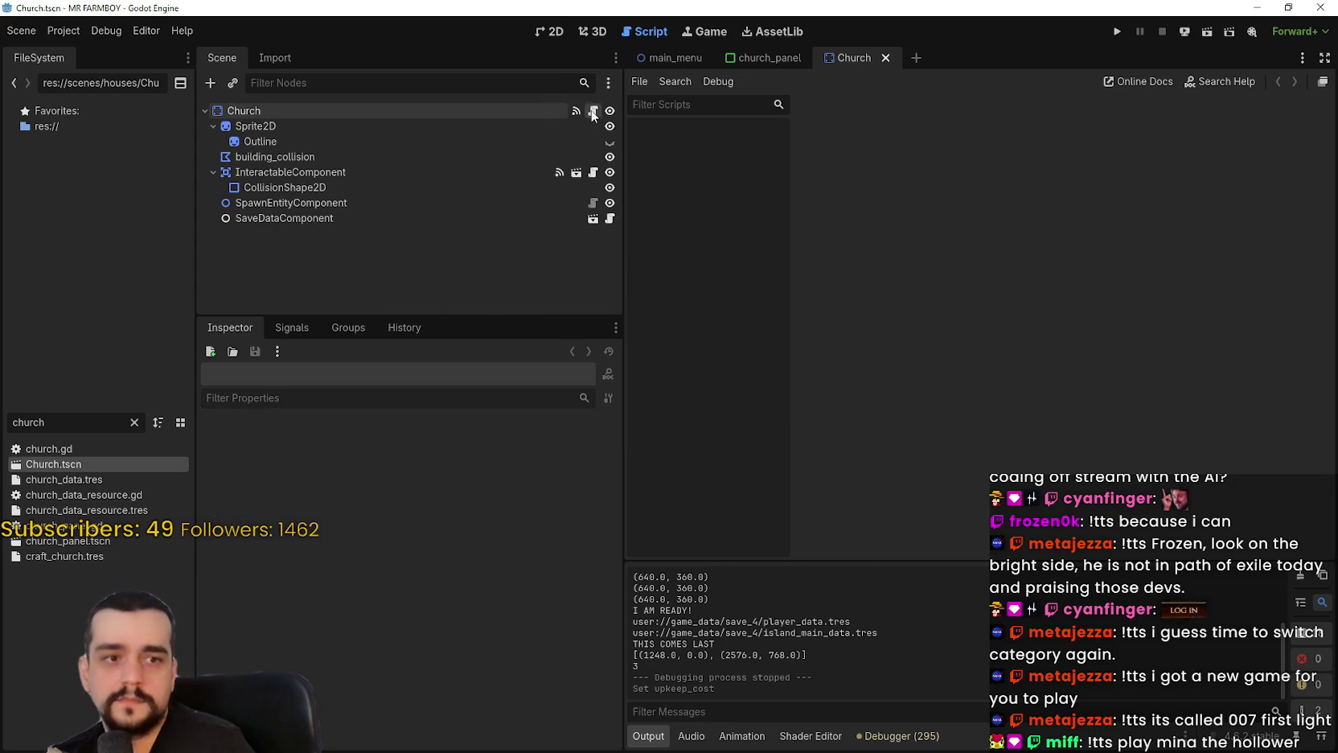
In church.gd, change line 128's case to TEMPLE_GOLD_BLESSING_2 and save the script.
{"action": "left_click", "coordinate": [593, 112]}
{"action": "scroll", "coordinate": [1131, 416], "scroll_direction": "down", "scroll_amount": 5}
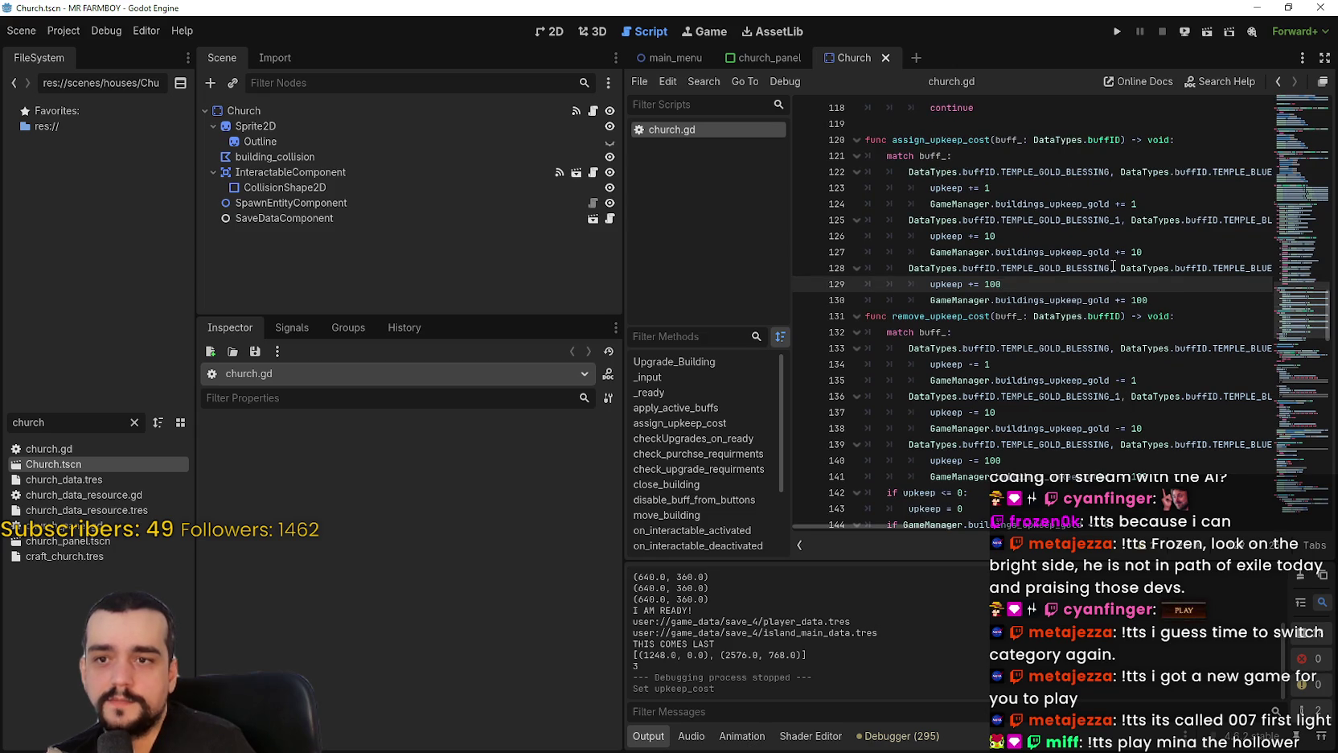
{"action": "left_click", "coordinate": [1113, 267]}
{"action": "type", "text": "_2"}
{"action": "mouse_move", "coordinate": [829, 526]}
{"action": "left_mouse_down"}
{"action": "mouse_move", "coordinate": [985, 530]}
{"action": "mouse_move", "coordinate": [1006, 517]}
{"action": "mouse_move", "coordinate": [860, 494]}
{"action": "left_mouse_up"}
{"action": "left_click", "coordinate": [1019, 316]}
{"action": "key", "text": "ctrl+s"}
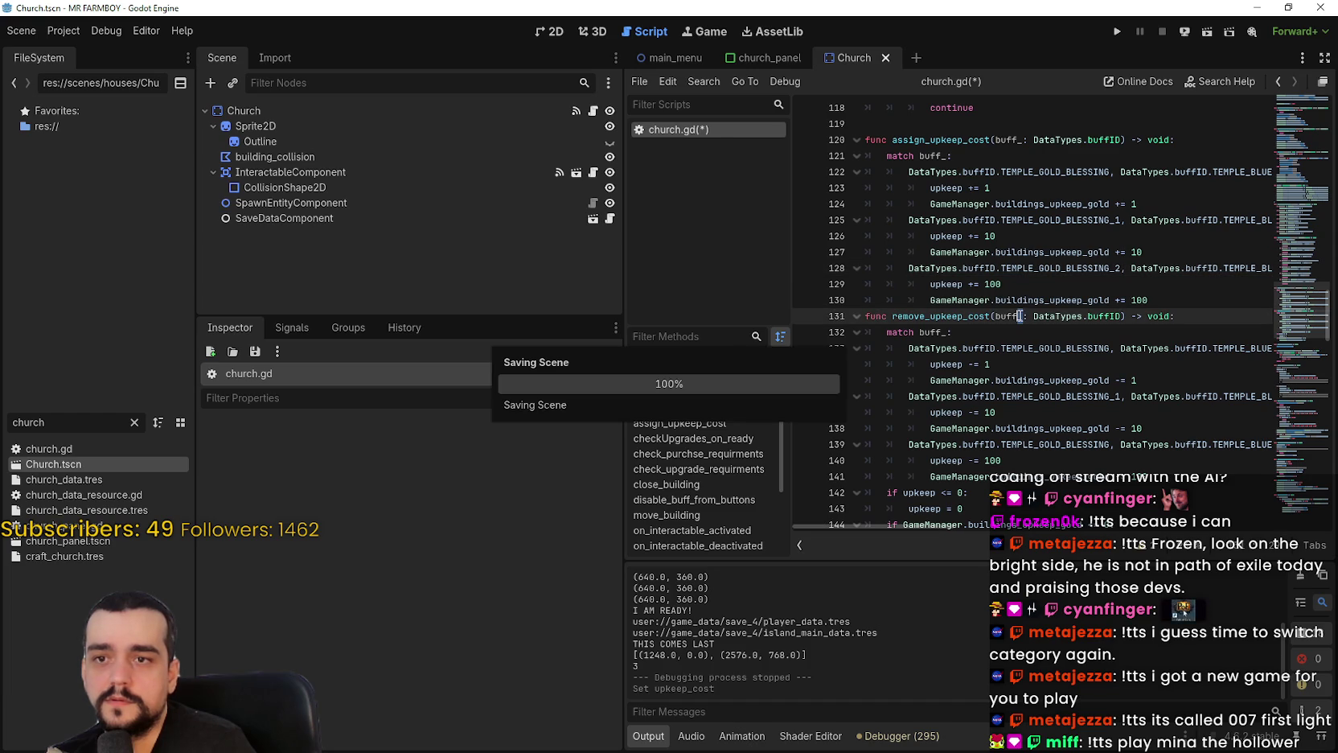
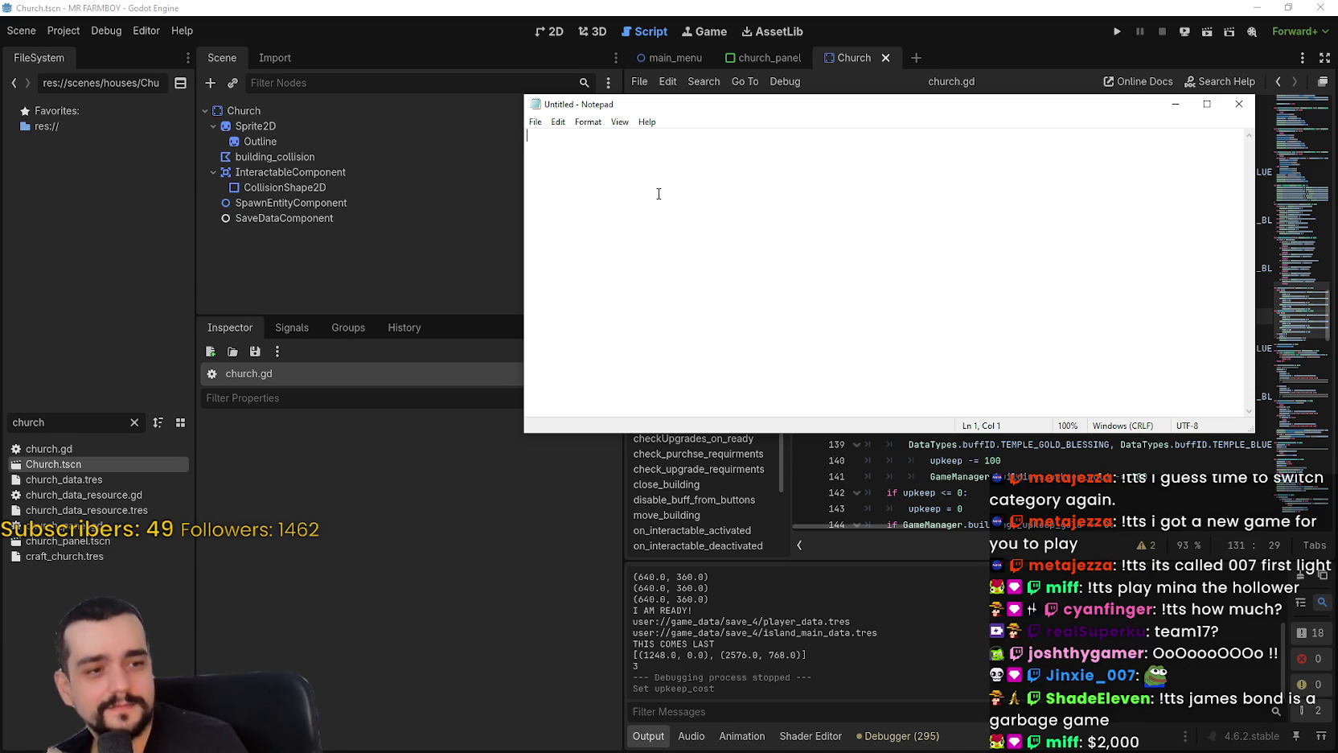
List the first offers one per line: 2000, 20 bucks and chicken nuggets, 40$, 30k, 10k.
{"action": "type", "text": "2000"}
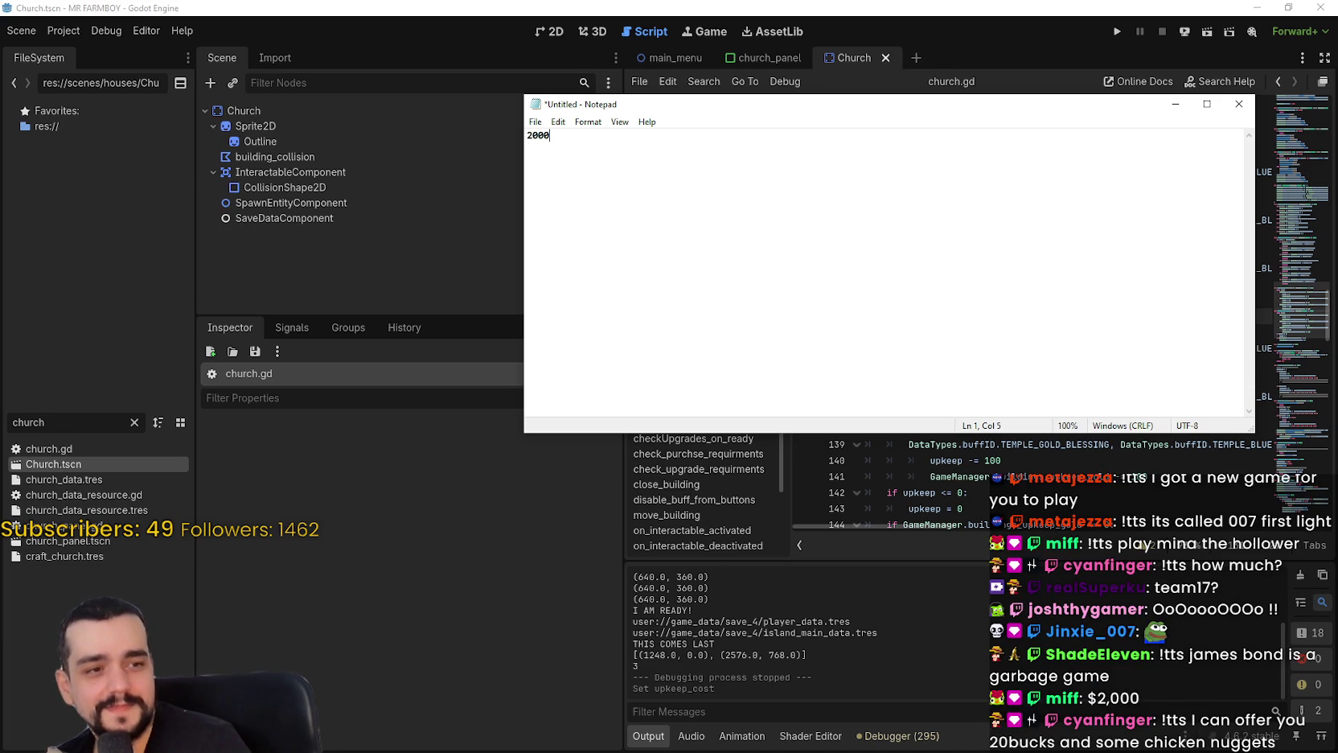
{"action": "type", "text": " miff"}
{"action": "key", "text": "Return"}
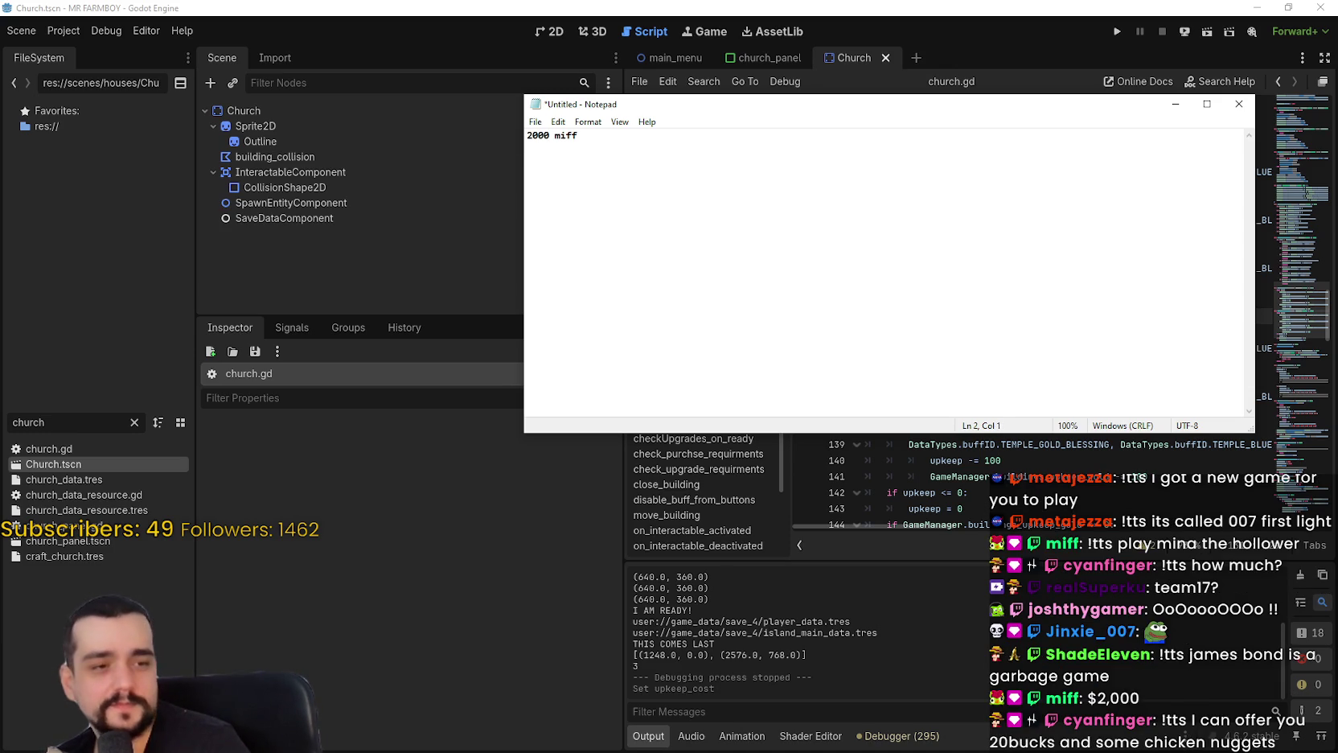
{"action": "type", "text": "20"}
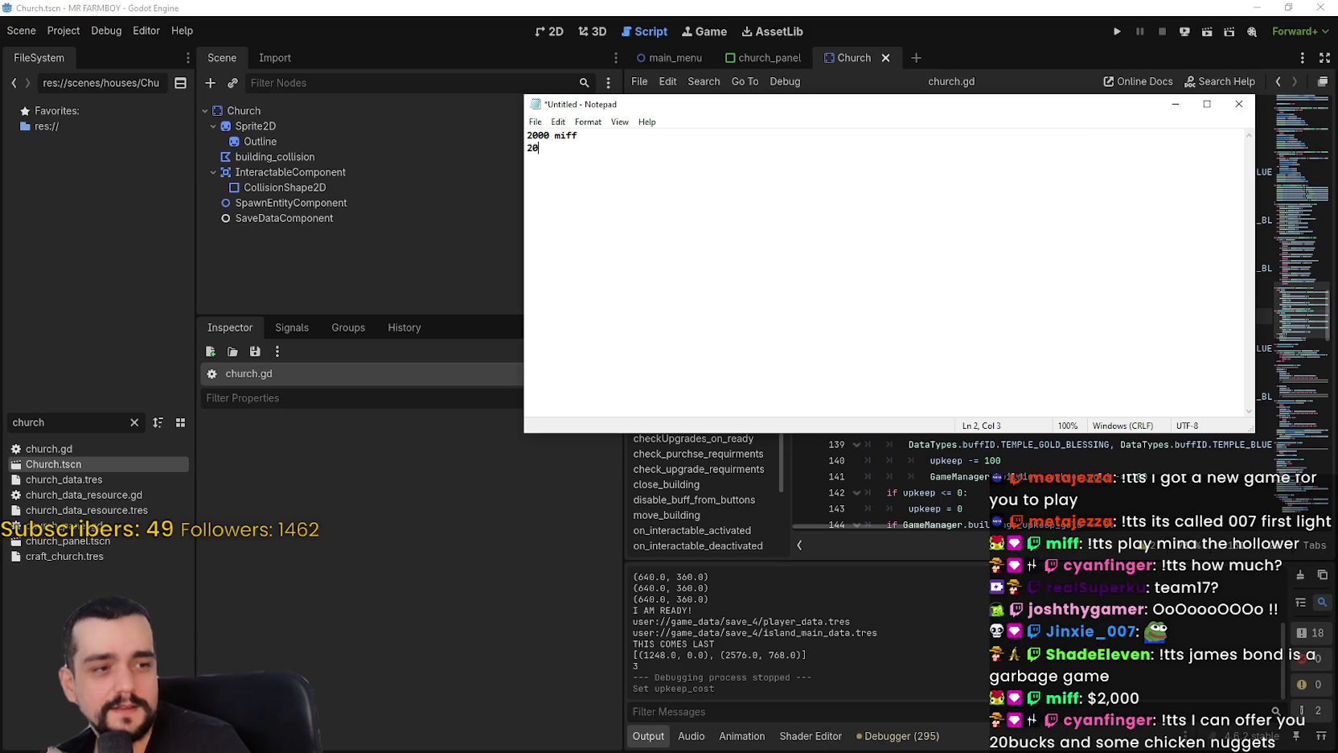
{"action": "type", "text": " buc"}
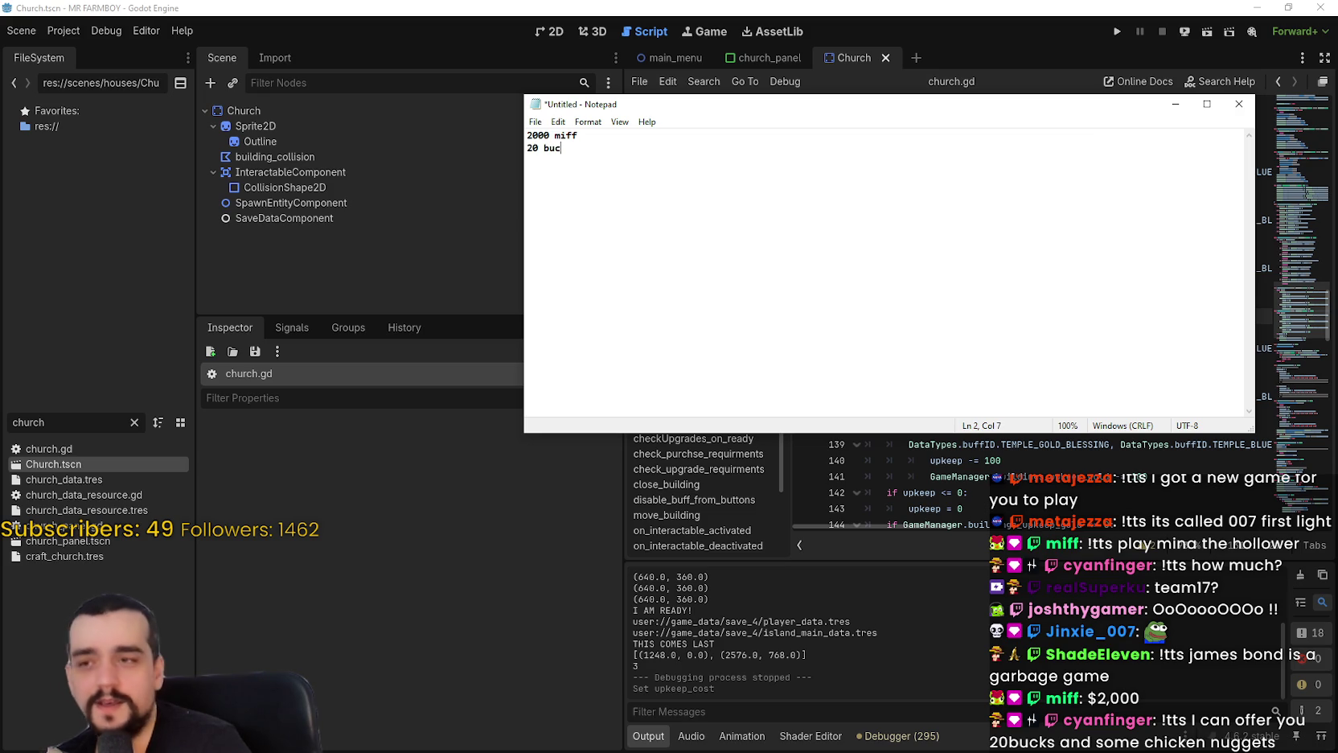
{"action": "type", "text": "ks and some c"}
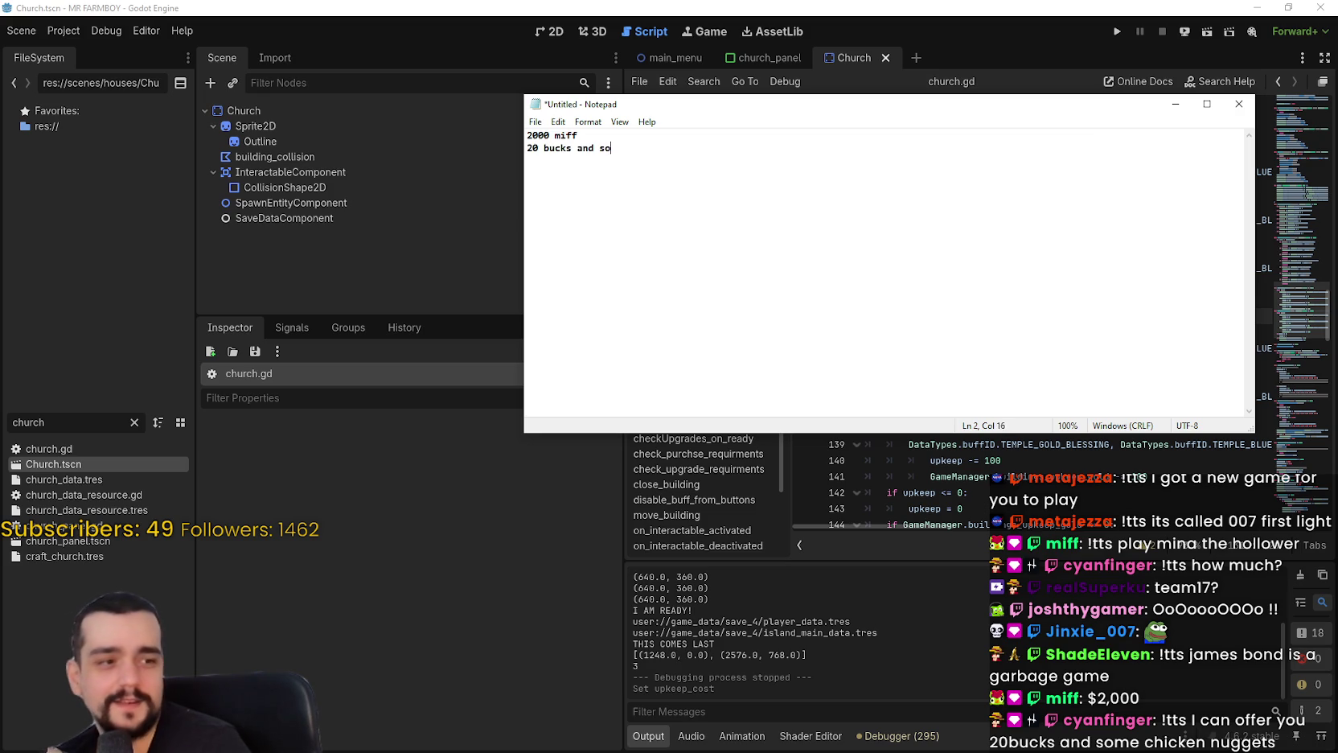
{"action": "type", "text": "hicken nuggets  40$ j"}
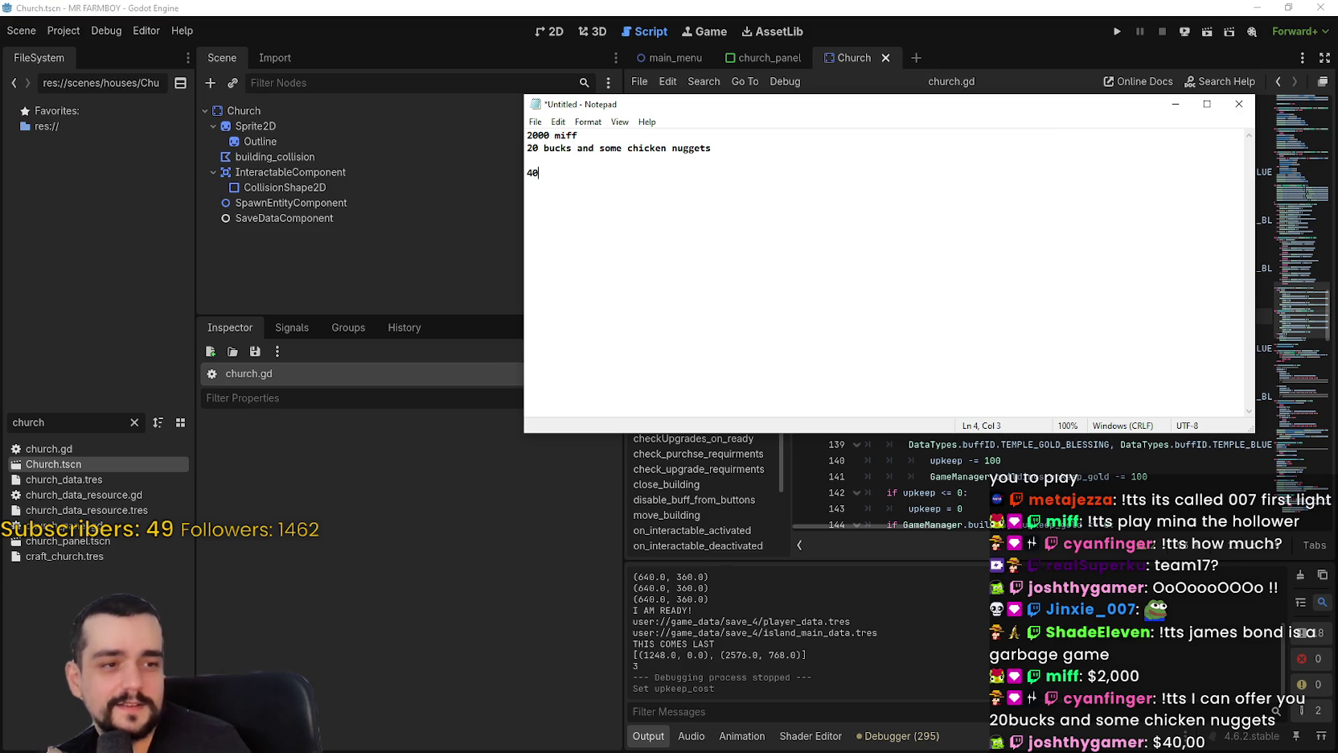
{"action": "type", "text": "oshygamer"}
{"action": "key", "text": "Return"}
{"action": "type", "text": "meta"}
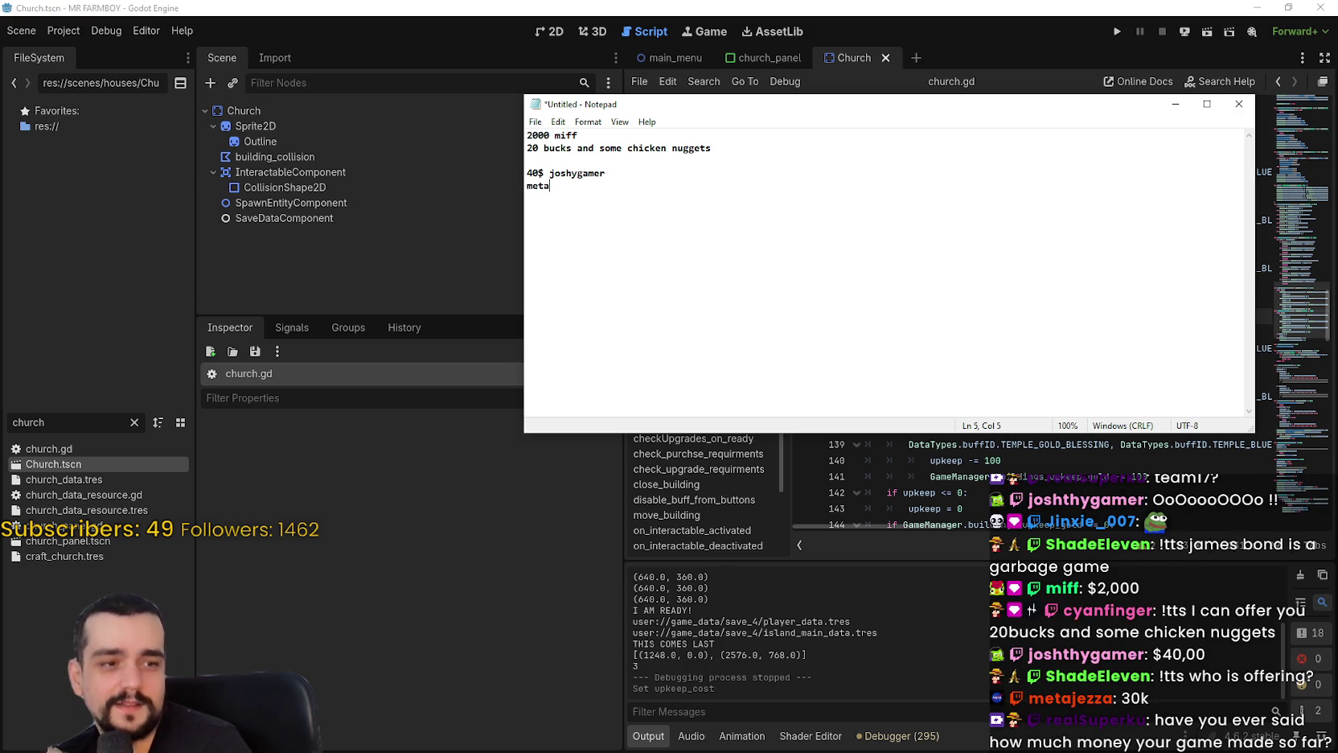
{"action": "type", "text": " 30k"}
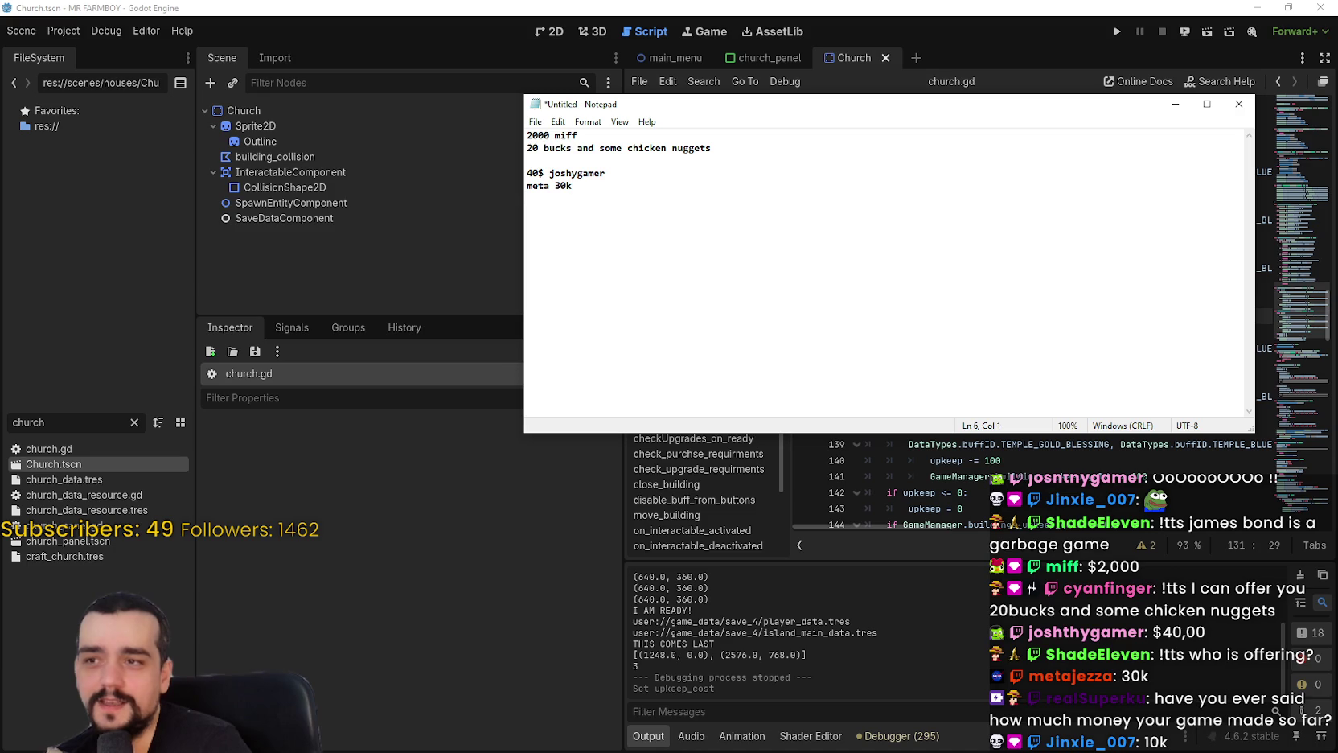
{"action": "type", "text": "  jinxie 10k"}
{"action": "key", "text": "Return"}
{"action": "key", "text": "Return"}
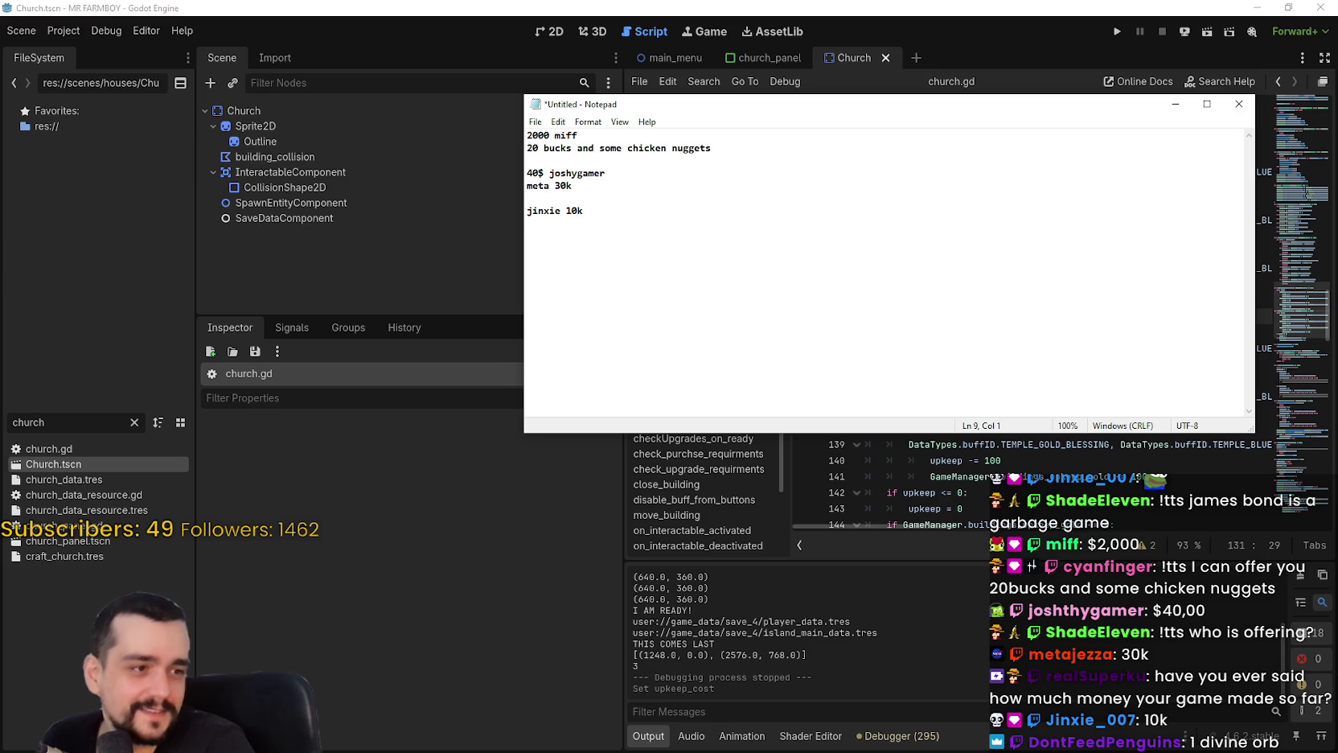
Add the remaining offers 1 divine orb, 12k and 36 767, then switch to the email screenshot.
{"action": "type", "text": "1 d"}
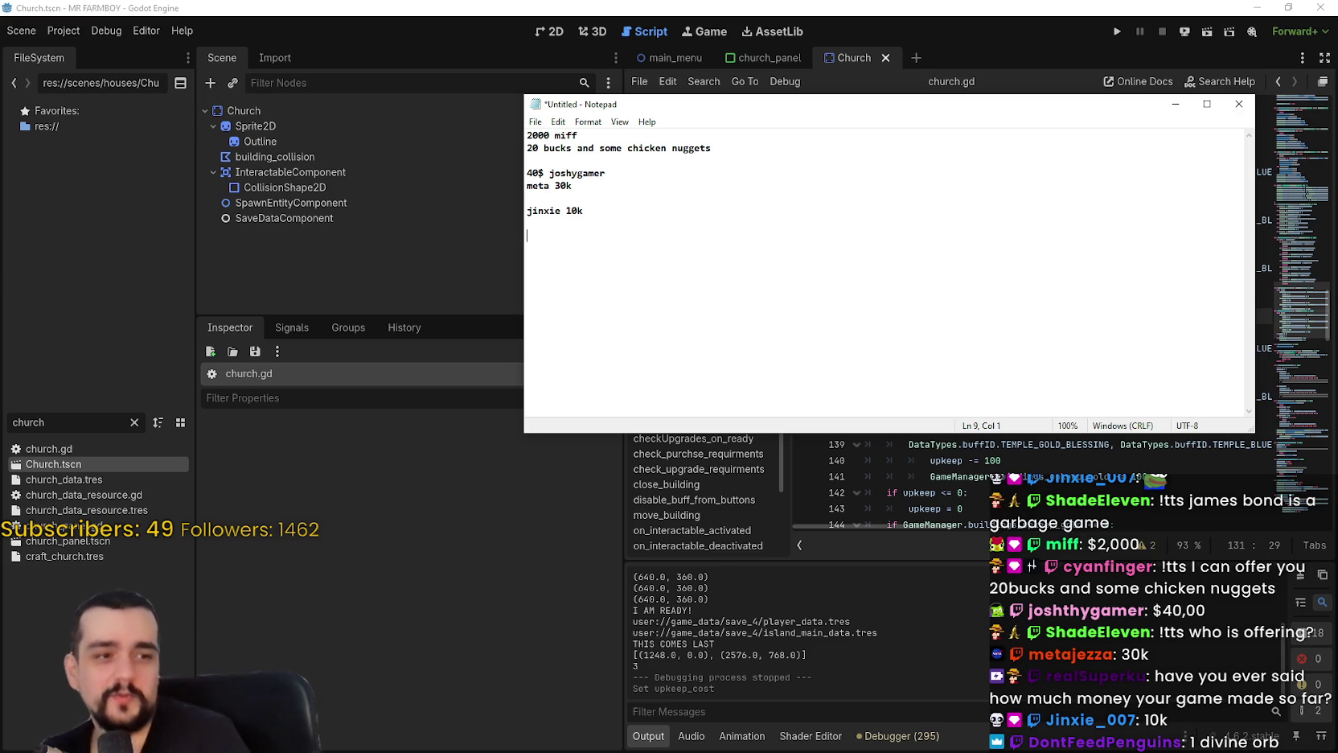
{"action": "type", "text": "ivine orb"}
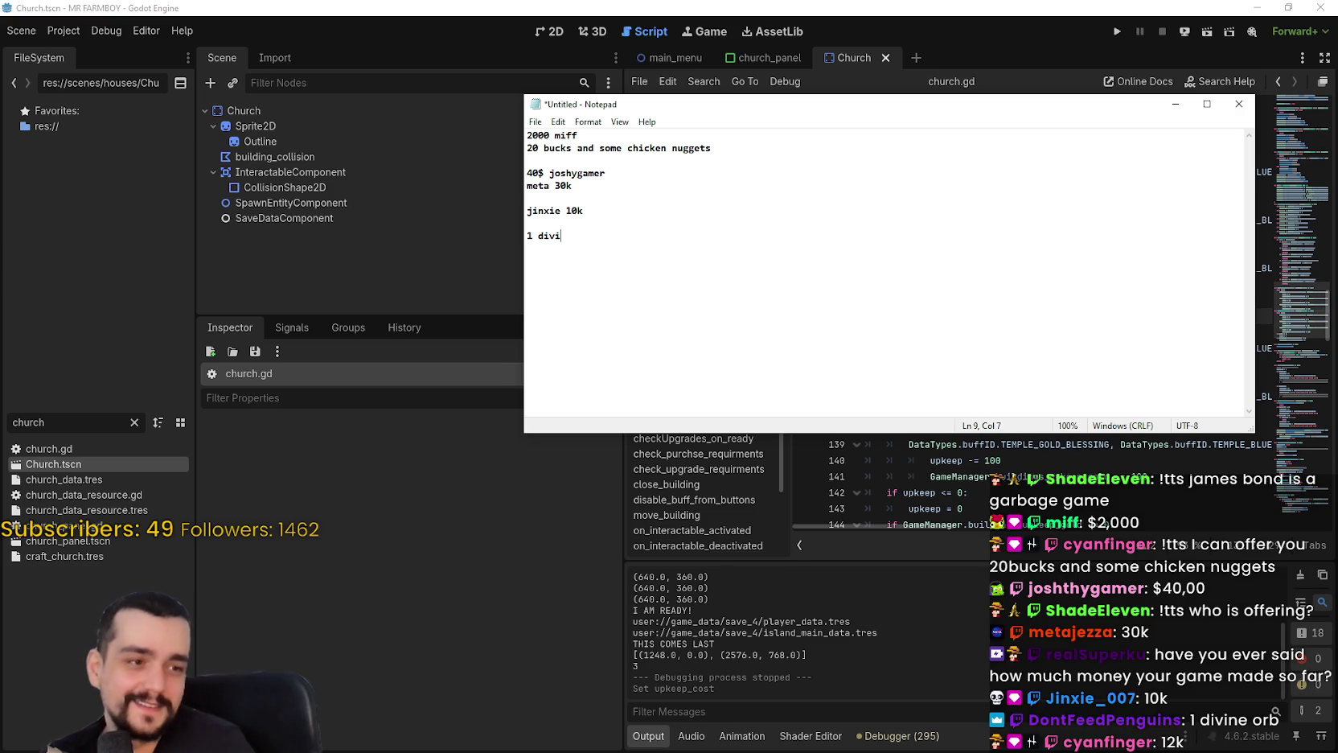
{"action": "key", "text": "Return"}
{"action": "key", "text": "Return"}
{"action": "type", "text": "12k cyanfinger"}
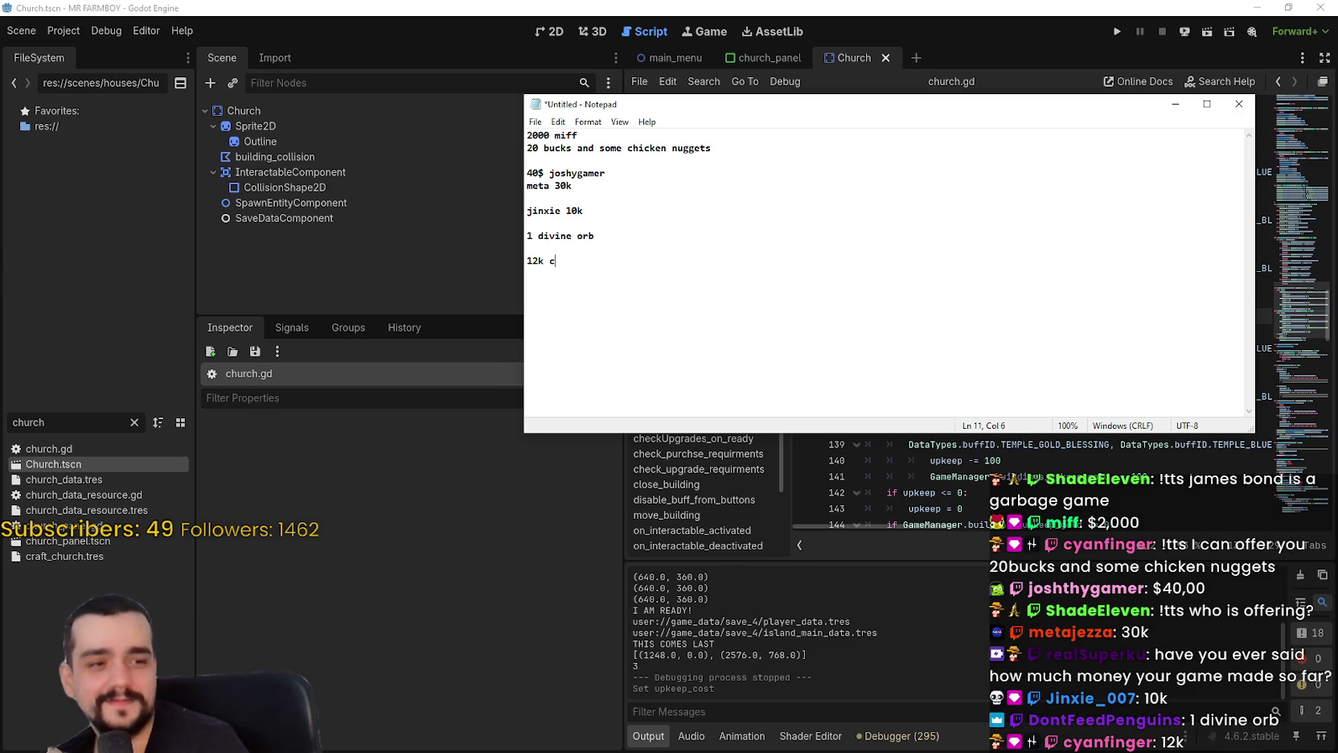
{"action": "key", "text": "Return"}
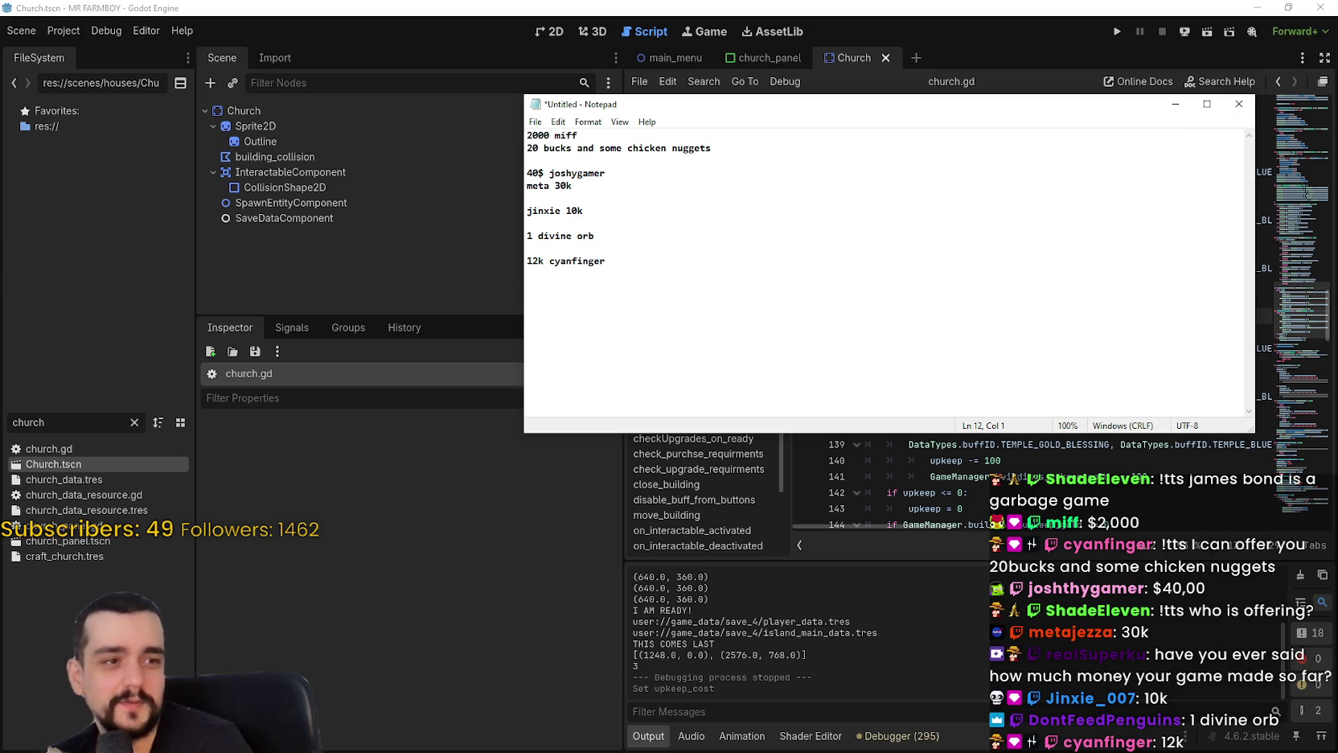
{"action": "key", "text": "Return"}
{"action": "key", "text": "Return"}
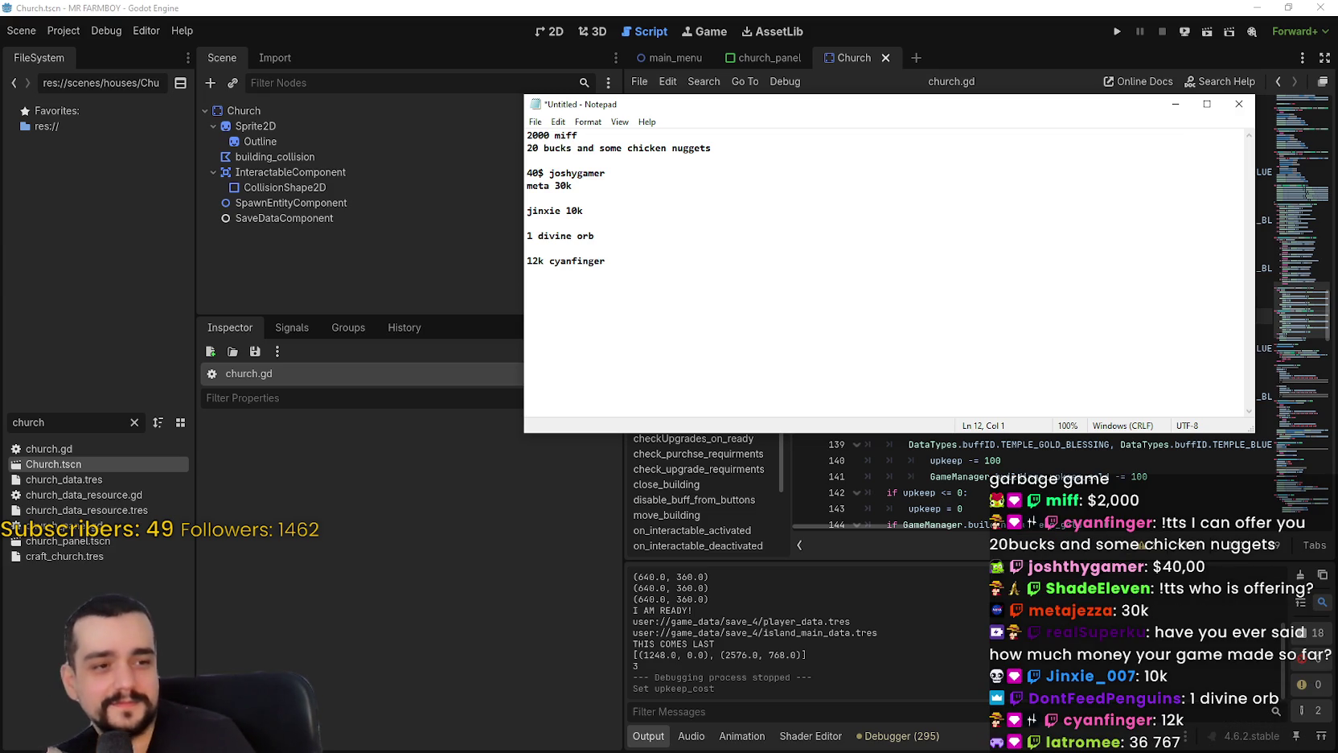
{"action": "type", "text": "latrome"}
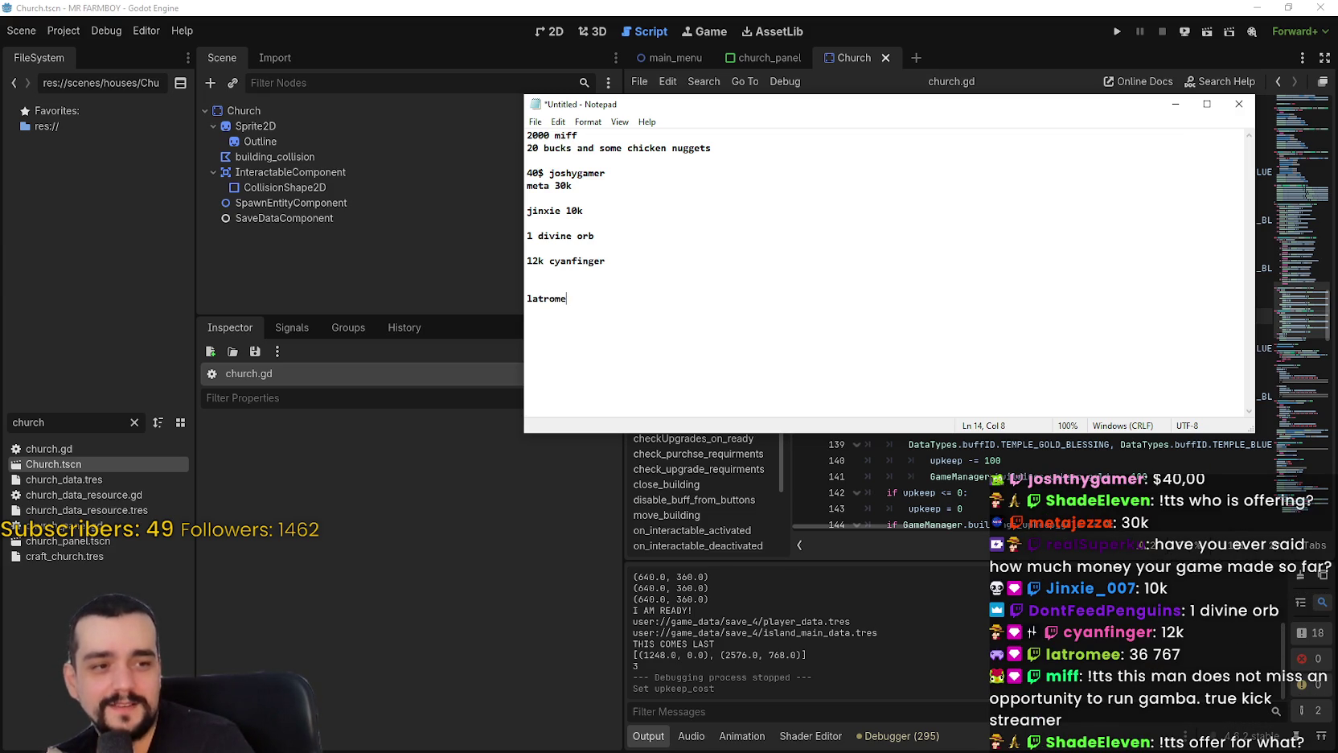
{"action": "type", "text": "e 36 767"}
{"action": "key", "text": "Return"}
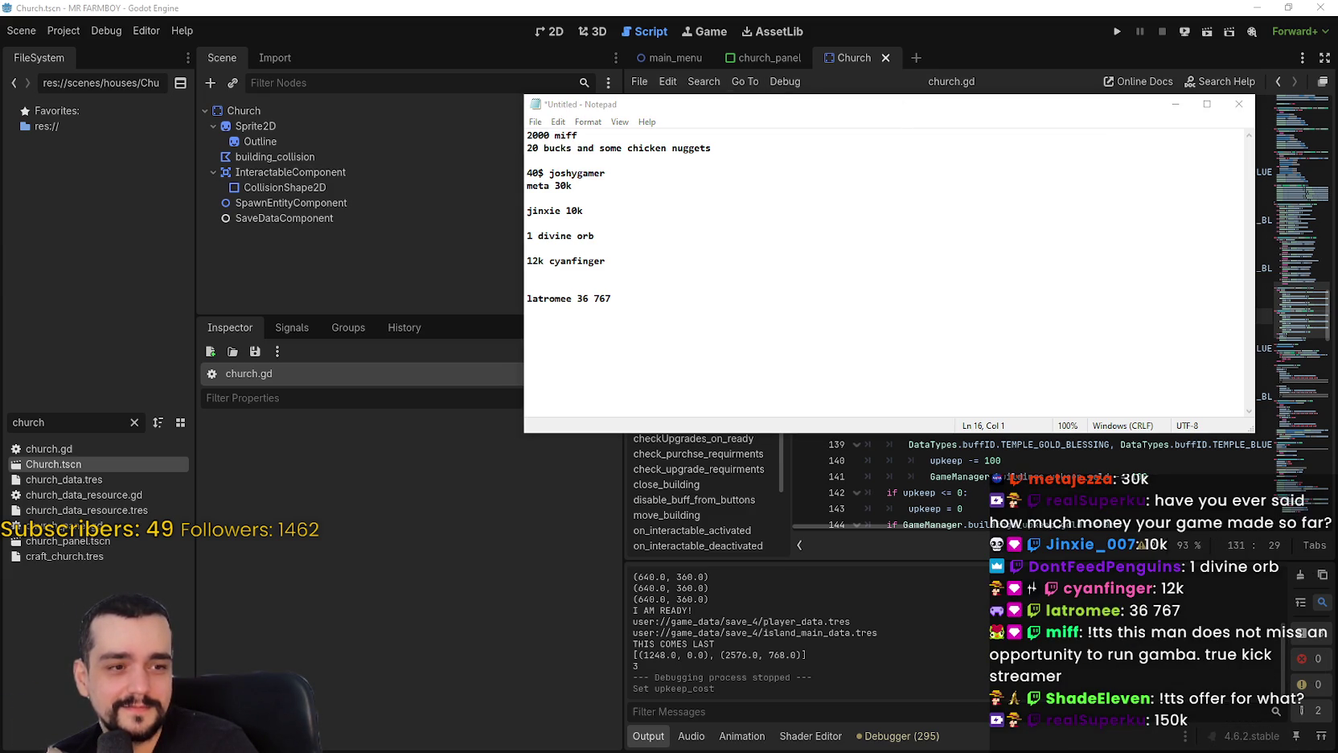
{"action": "key", "text": "alt+Tab"}
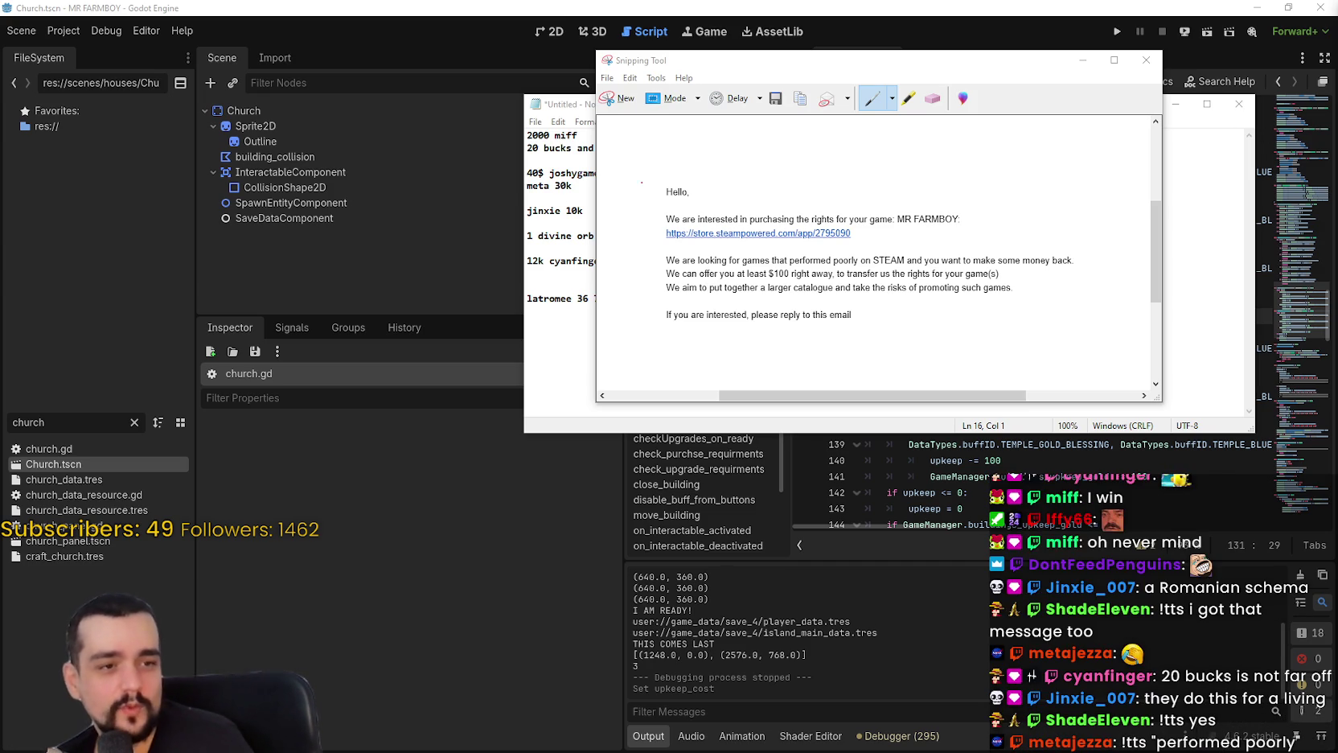
Highlight the chicken nuggets and 40$ offer lines and place the email capture beside the note.
{"action": "left_click", "coordinate": [535, 218]}
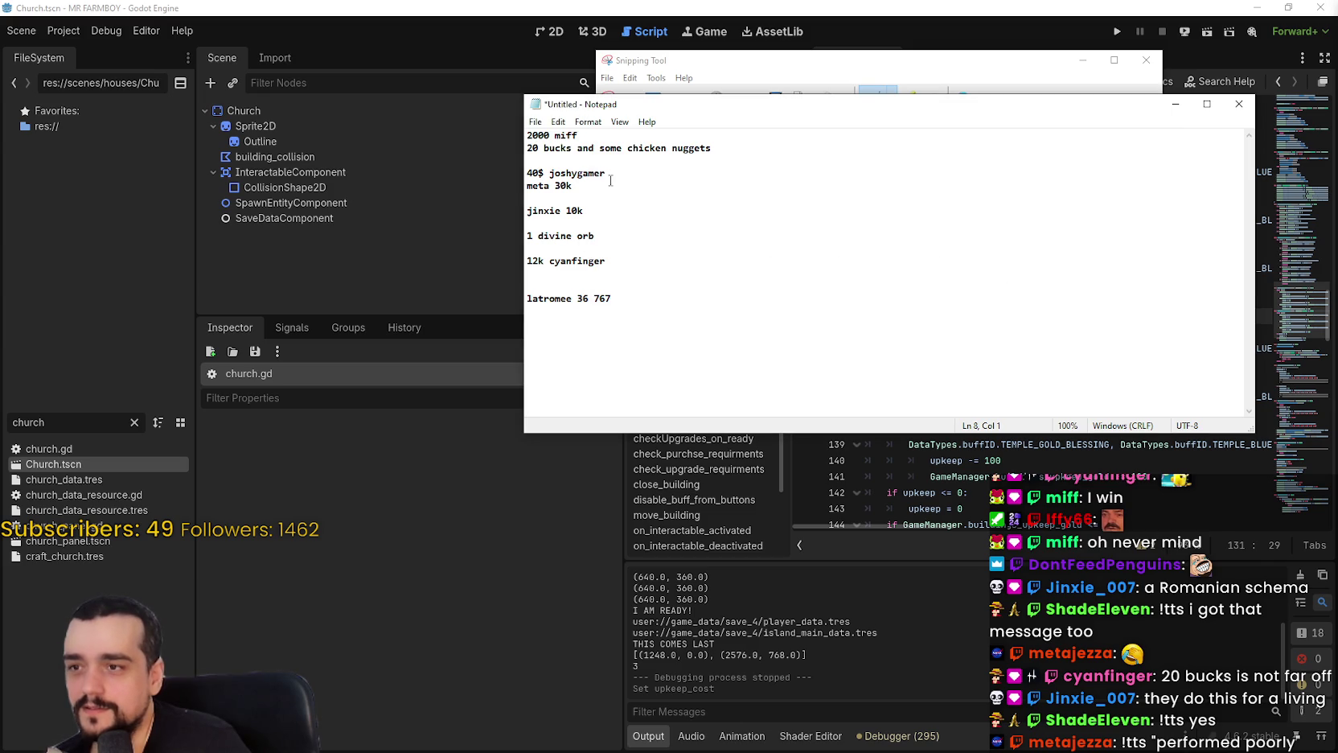
{"action": "triple_click", "coordinate": [747, 145]}
{"action": "left_click", "coordinate": [736, 146]}
{"action": "left_click_drag", "start_coordinate": [736, 146], "coordinate": [526, 146]}
{"action": "left_click", "coordinate": [716, 62]}
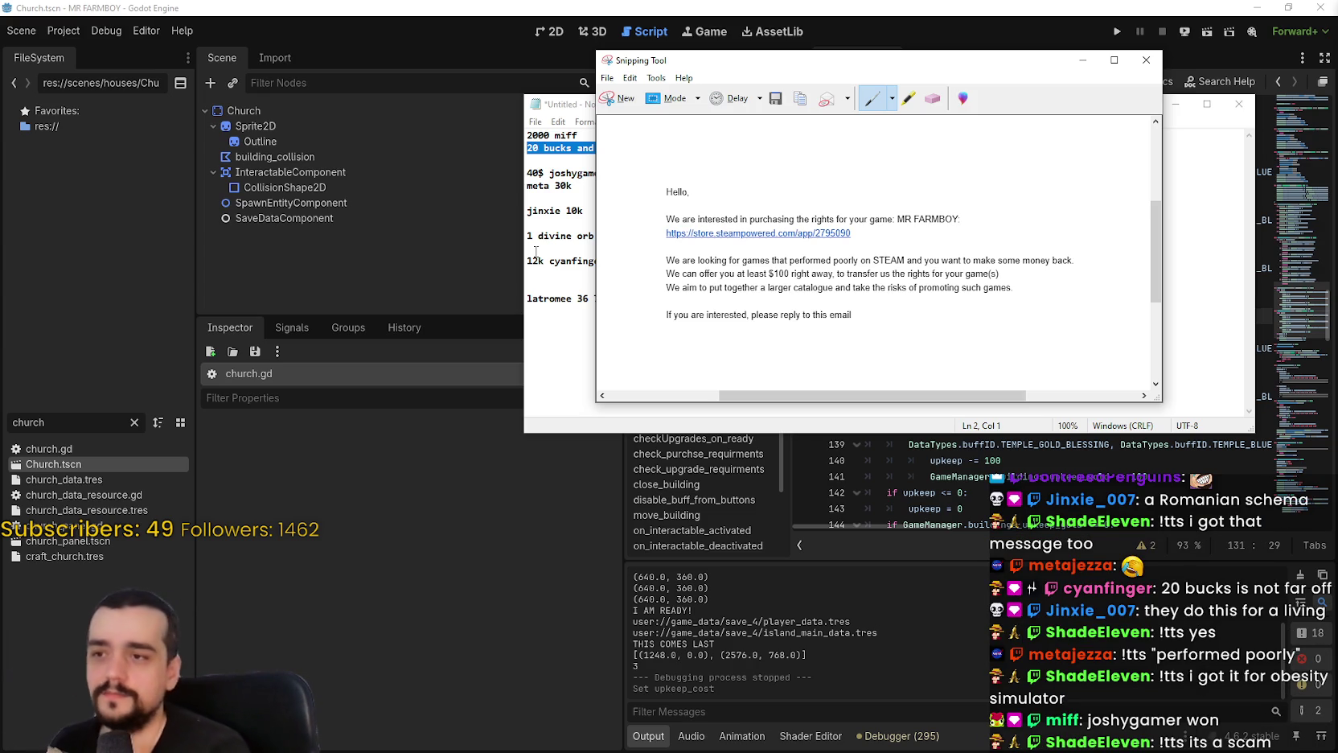
{"action": "left_click", "coordinate": [536, 251]}
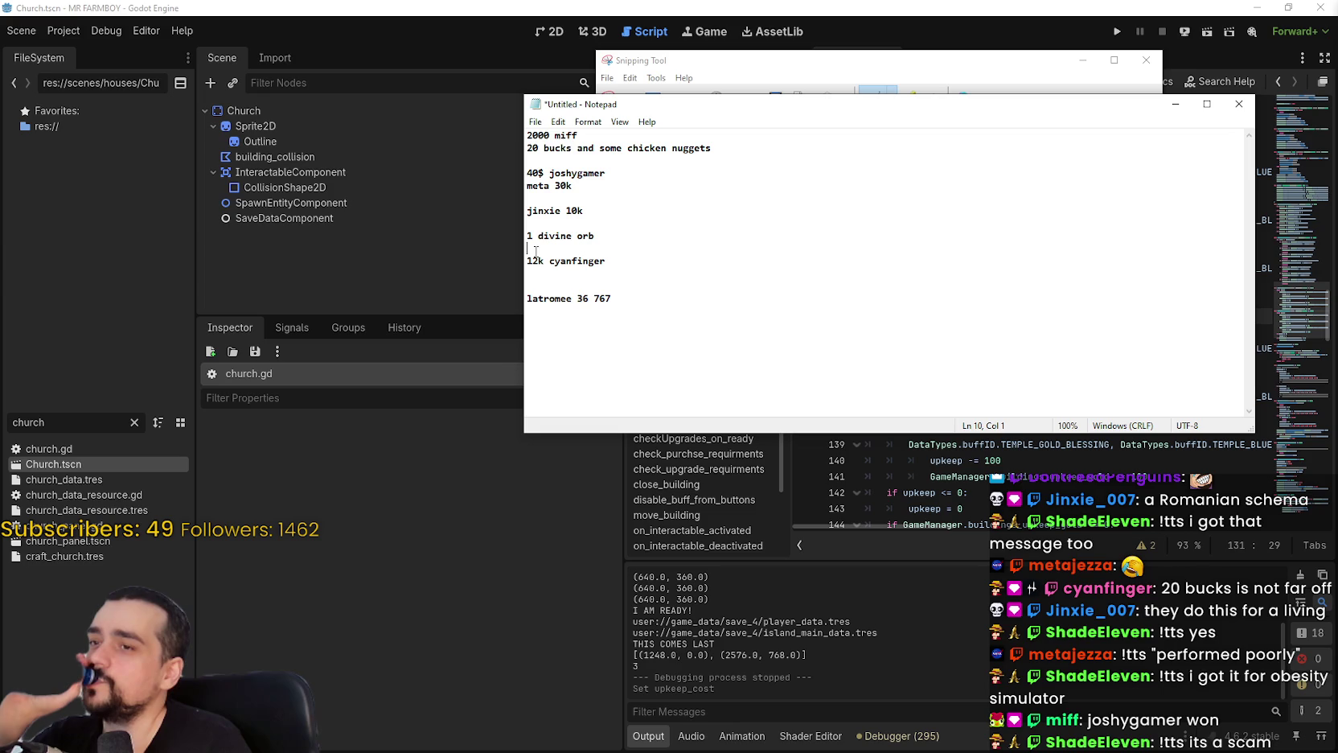
{"action": "left_click_drag", "start_coordinate": [631, 173], "coordinate": [521, 180]}
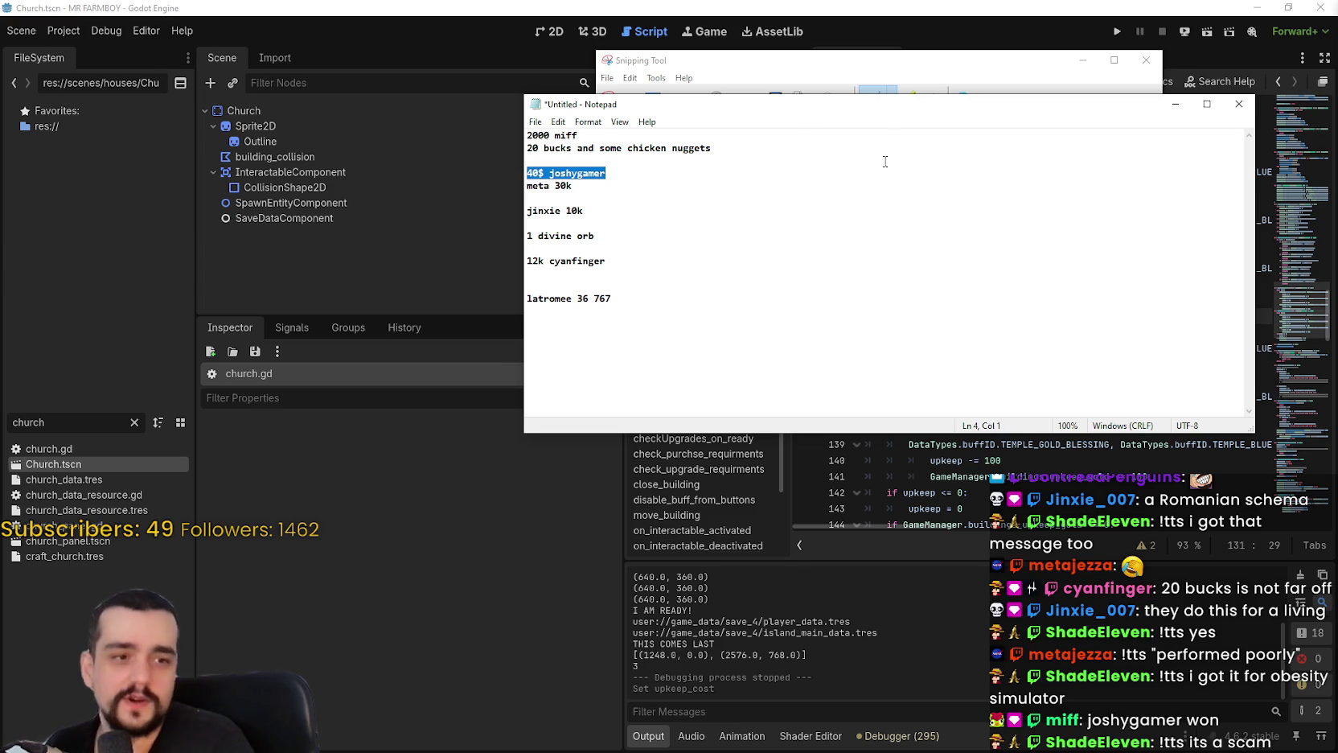
{"action": "left_click_drag", "start_coordinate": [893, 54], "coordinate": [1002, 23]}
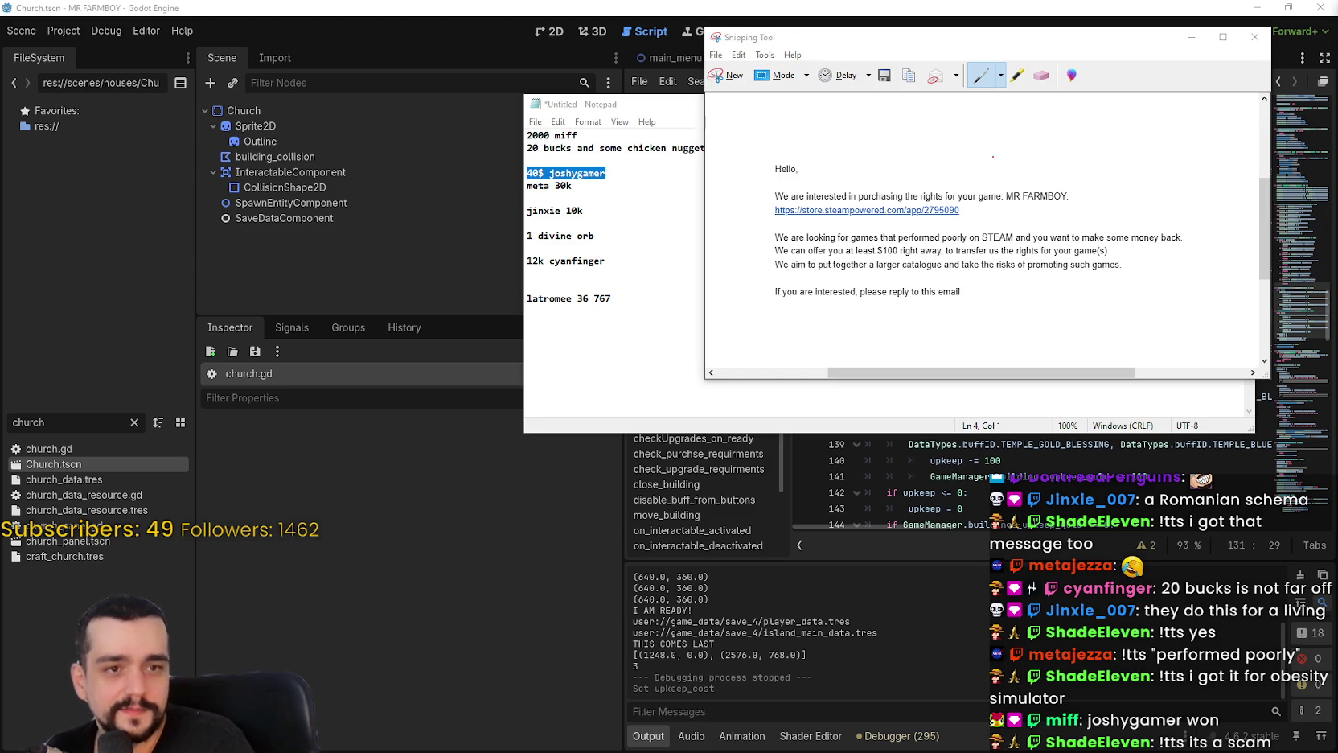
{"action": "left_click_drag", "start_coordinate": [1032, 32], "coordinate": [784, 13]}
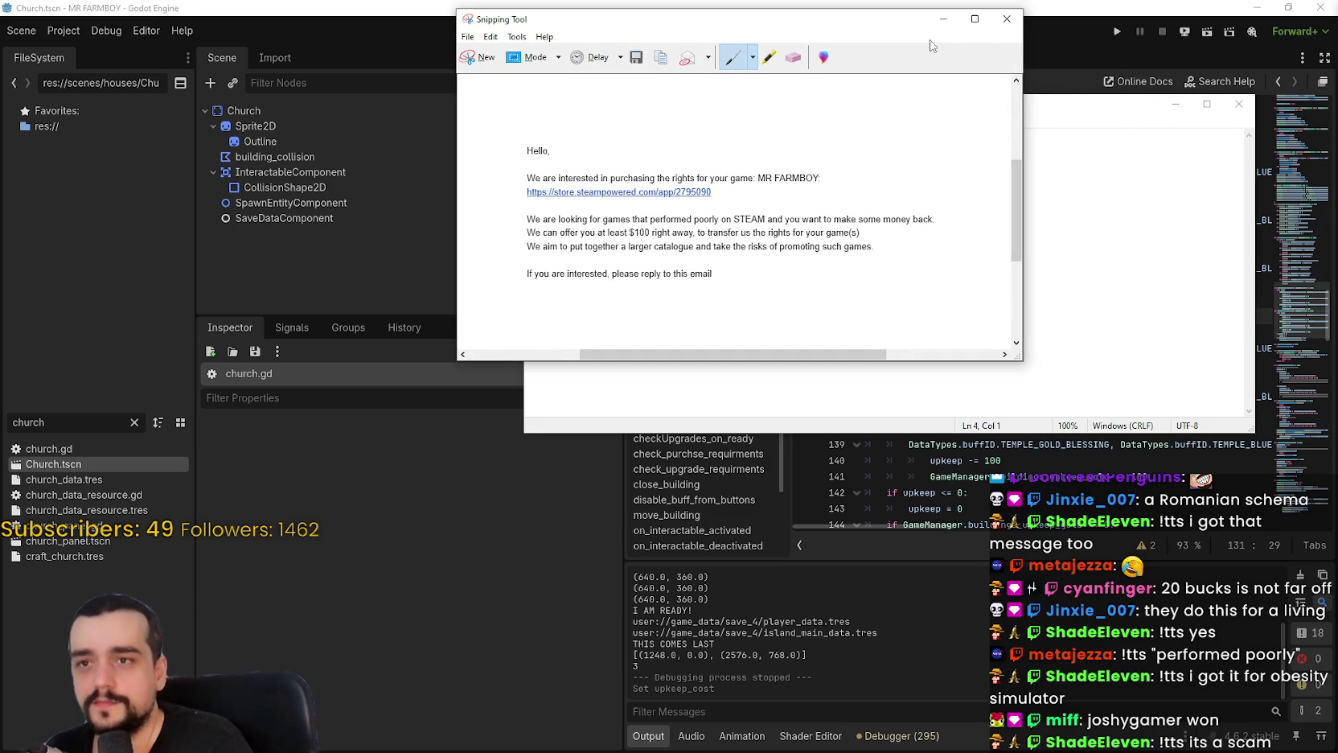
Close the email capture and the offers note, discarding both without saving.
{"action": "left_click", "coordinate": [1006, 18]}
{"action": "left_click", "coordinate": [799, 201]}
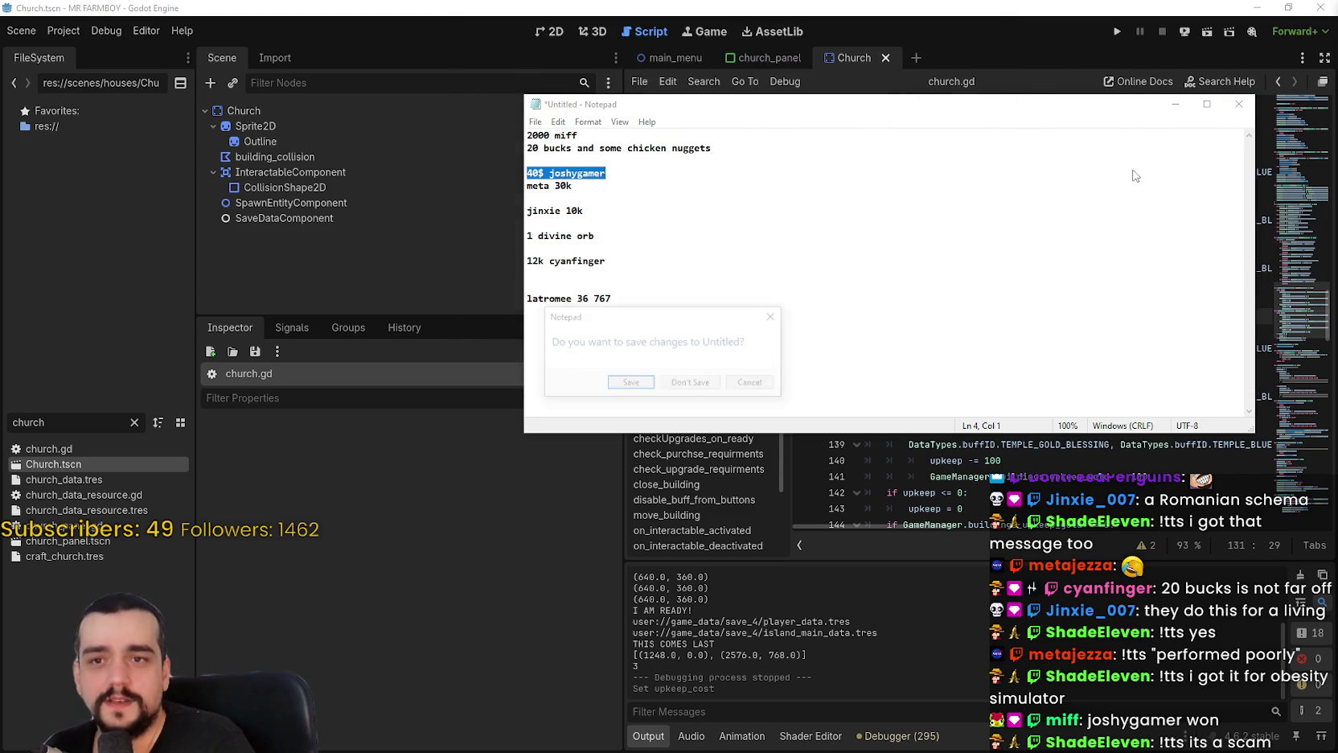
{"action": "left_click", "coordinate": [1238, 103]}
{"action": "left_click", "coordinate": [708, 380]}
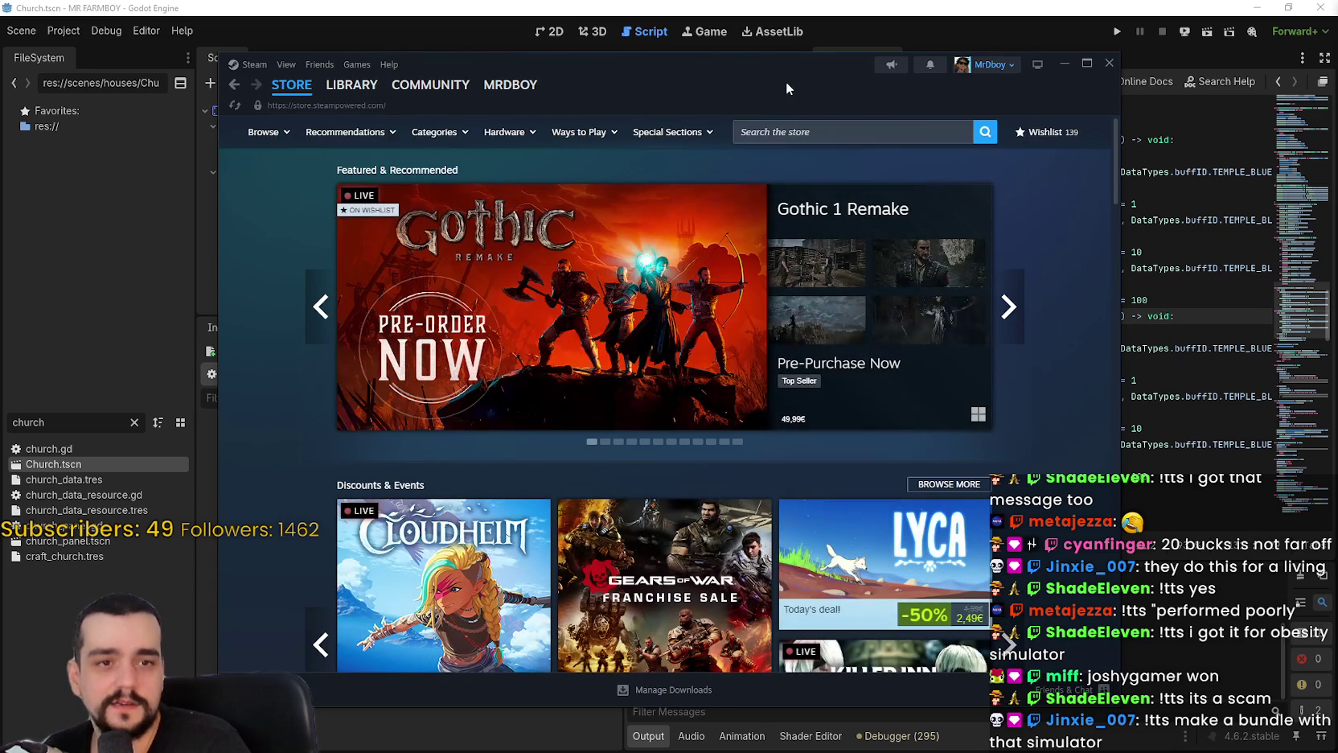
Search the store for 'fluffto', replacing the misspelled 'ffopia', and open Flufftopia: Fluffmazing Edition.
{"action": "left_click", "coordinate": [870, 123]}
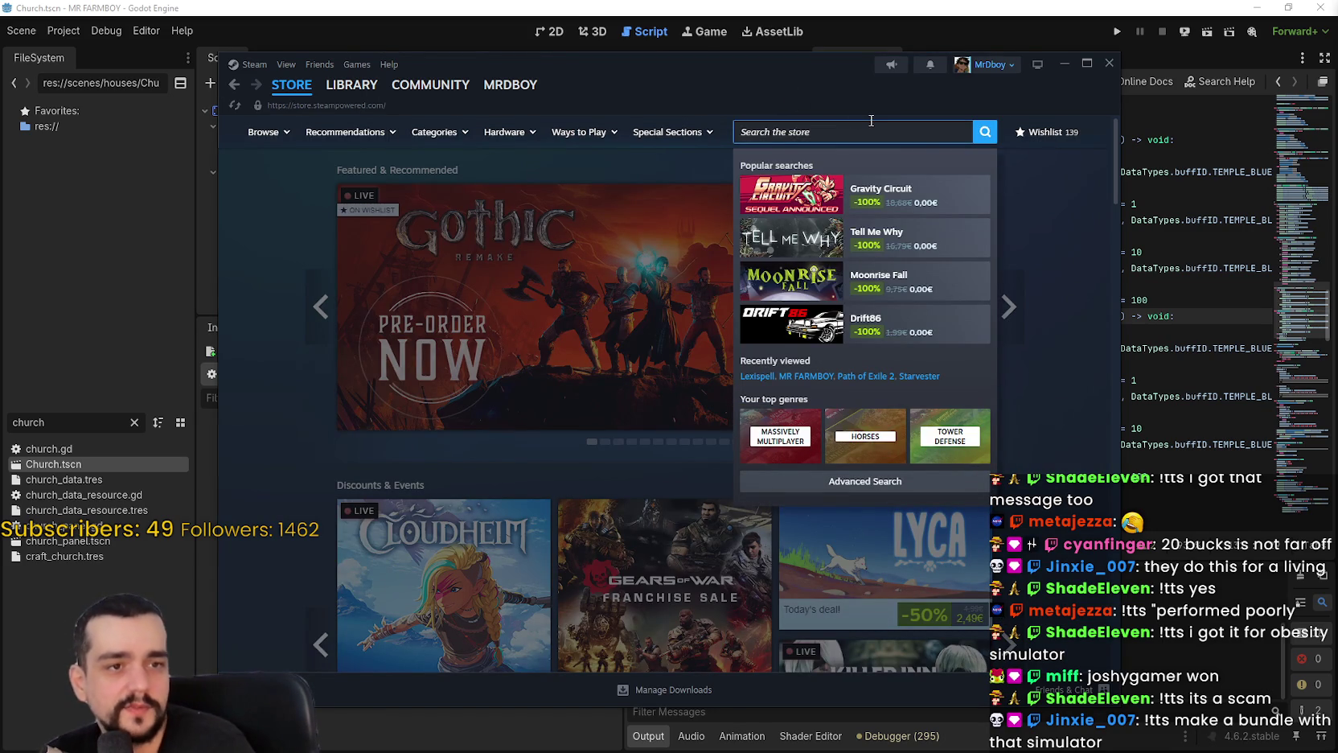
{"action": "type", "text": "fluffopia"}
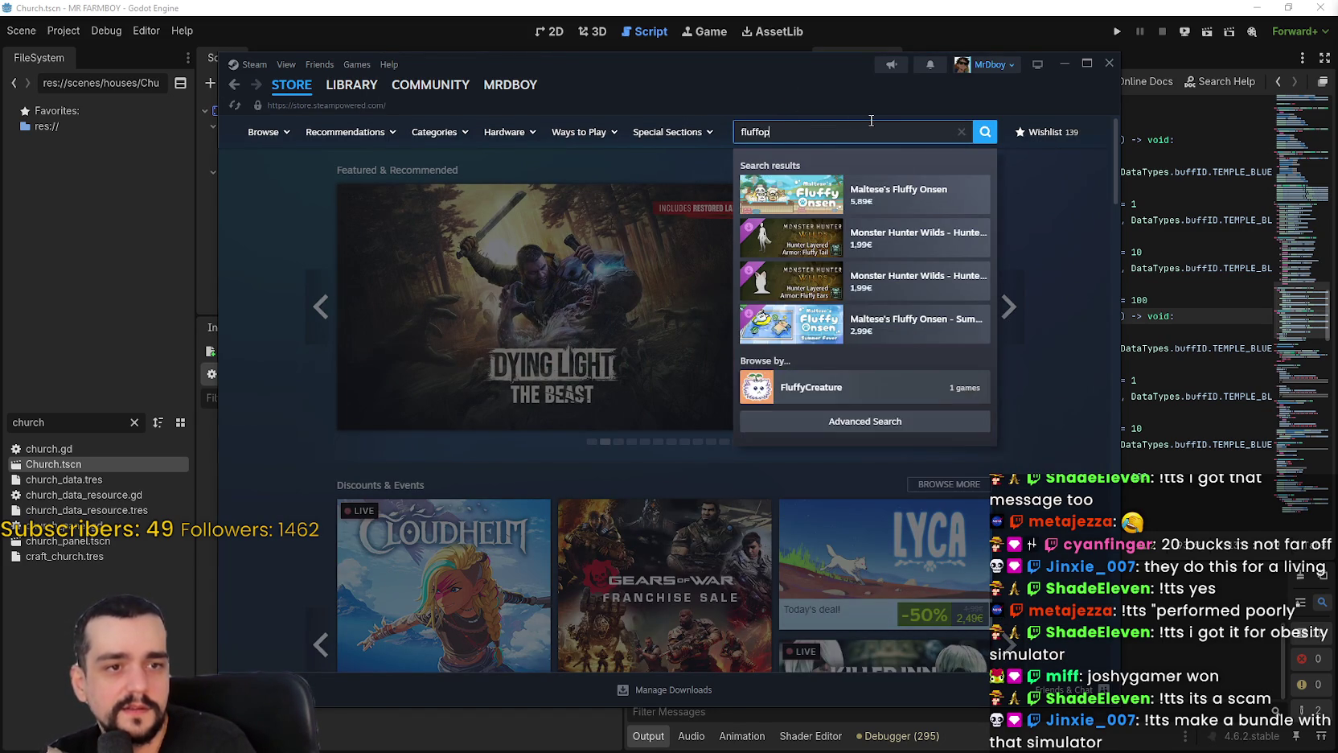
{"action": "key", "text": "ctrl+a"}
{"action": "key", "text": "BackSpace"}
{"action": "type", "text": "fluff"}
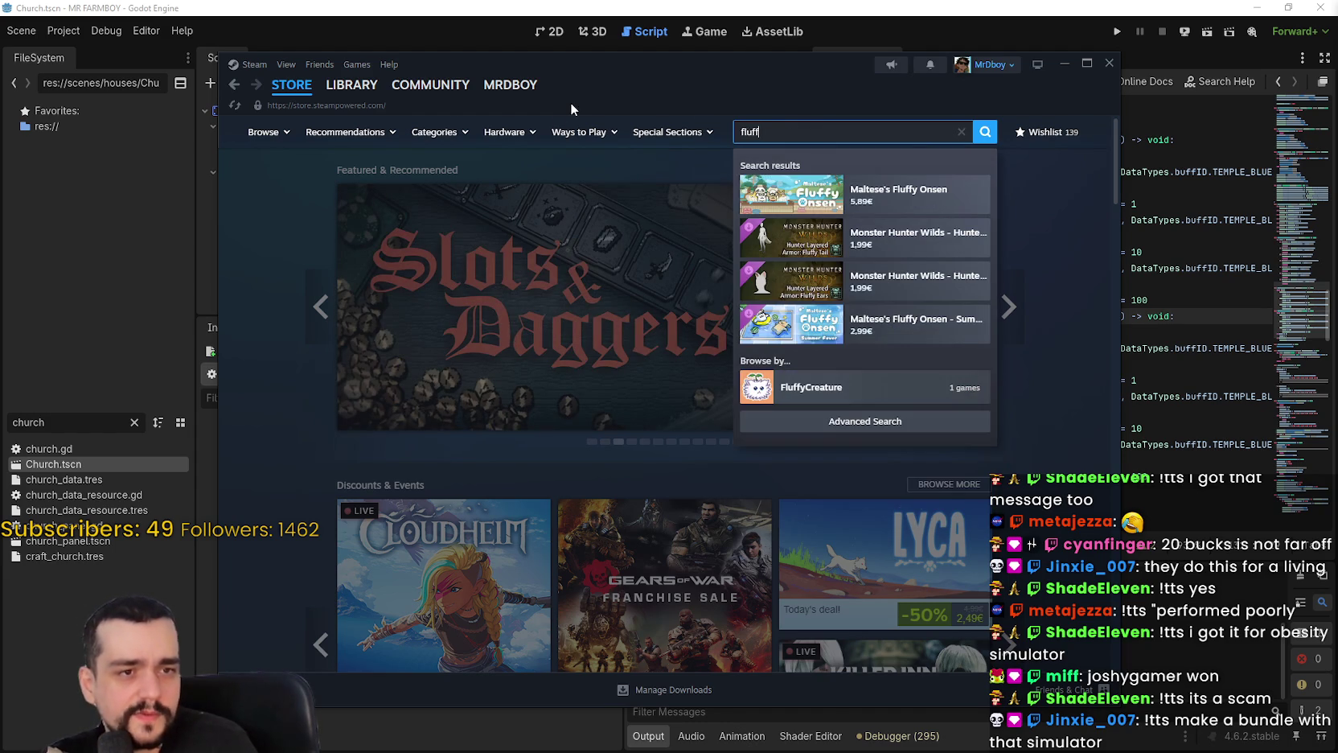
{"action": "type", "text": "to"}
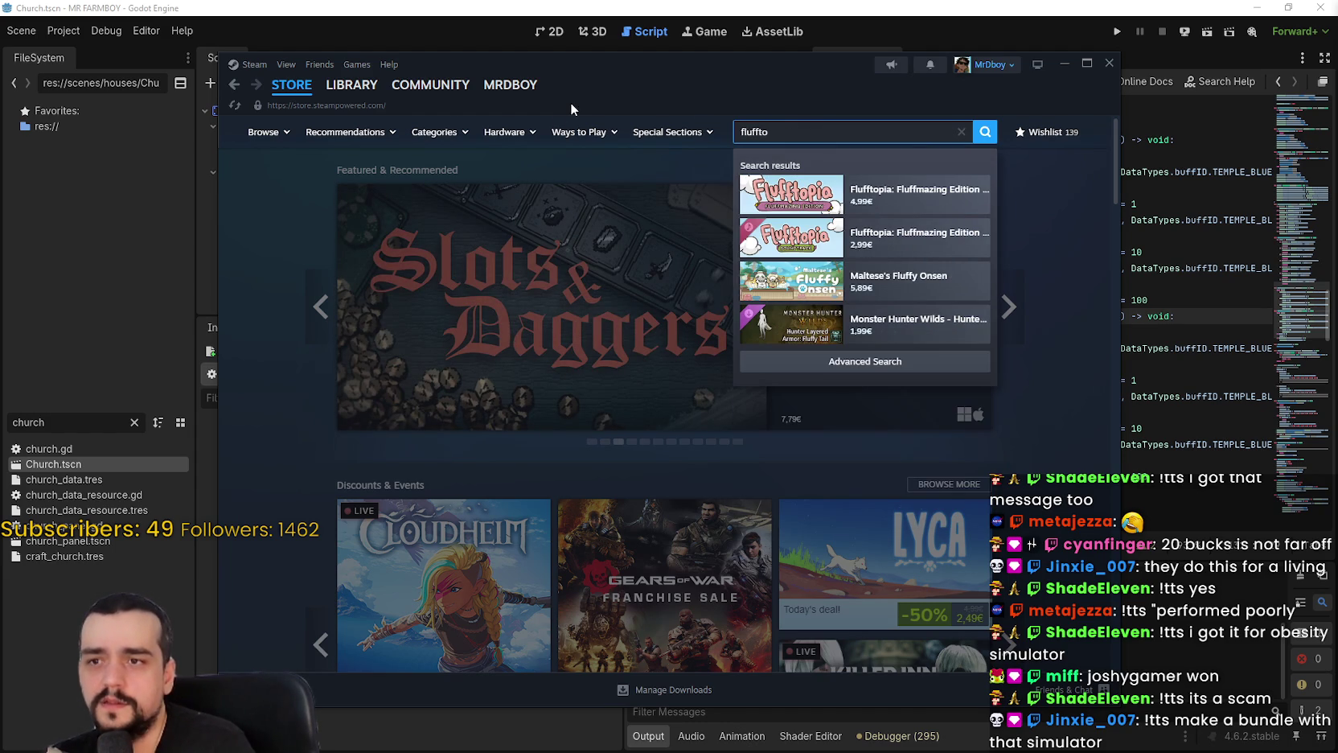
{"action": "left_click", "coordinate": [887, 203]}
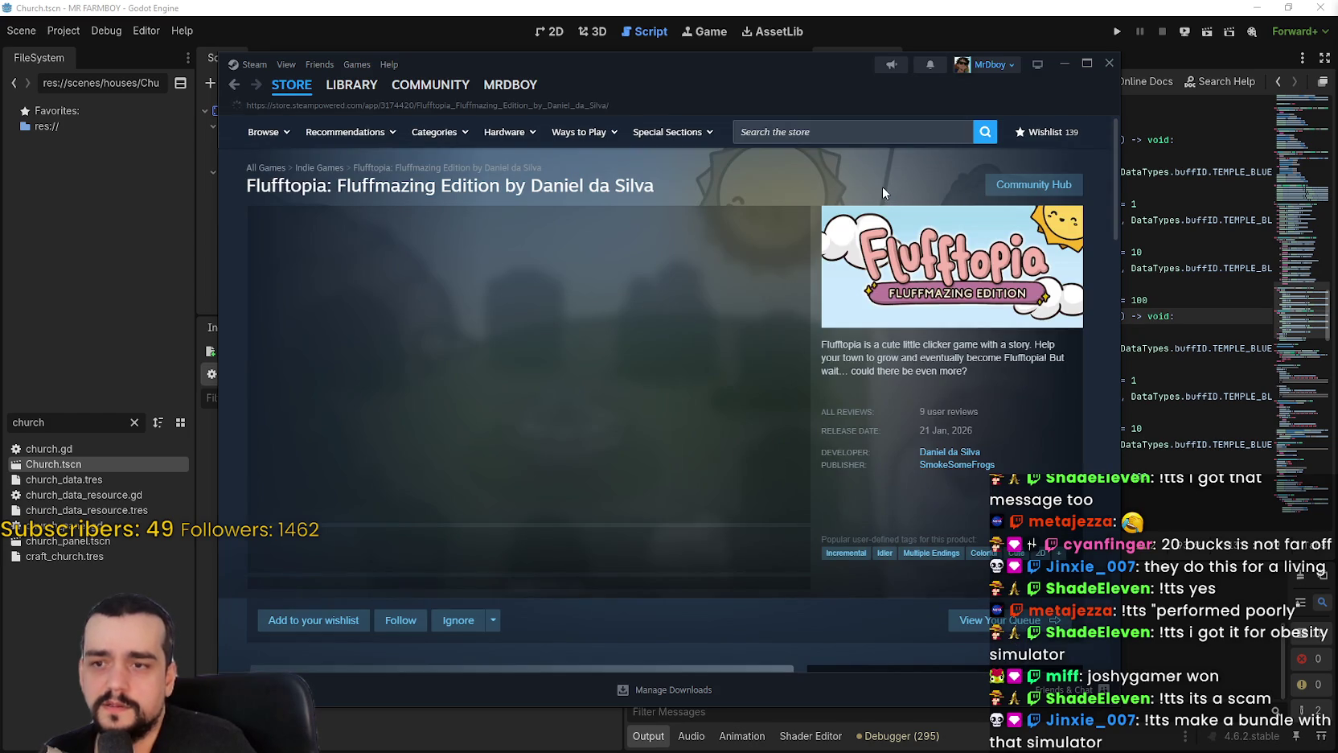
{"action": "left_click", "coordinate": [384, 557]}
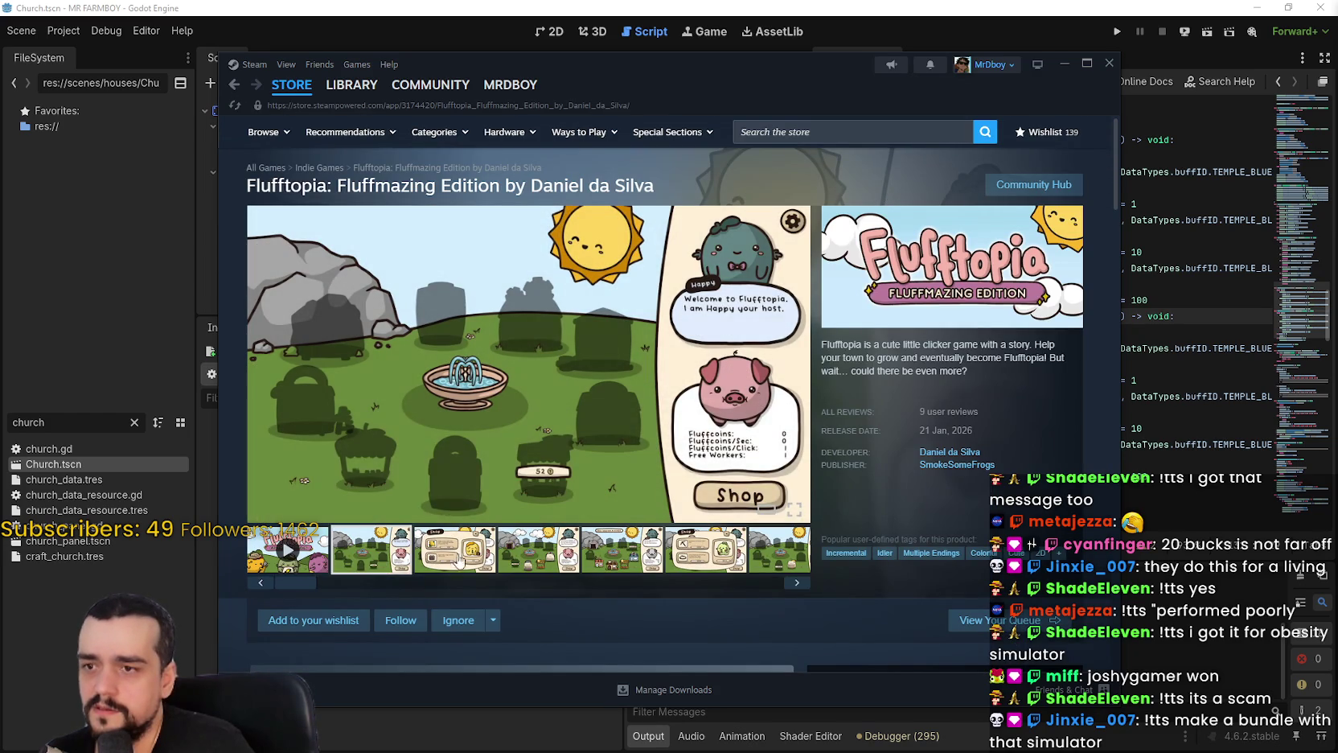
{"action": "left_click", "coordinate": [298, 559]}
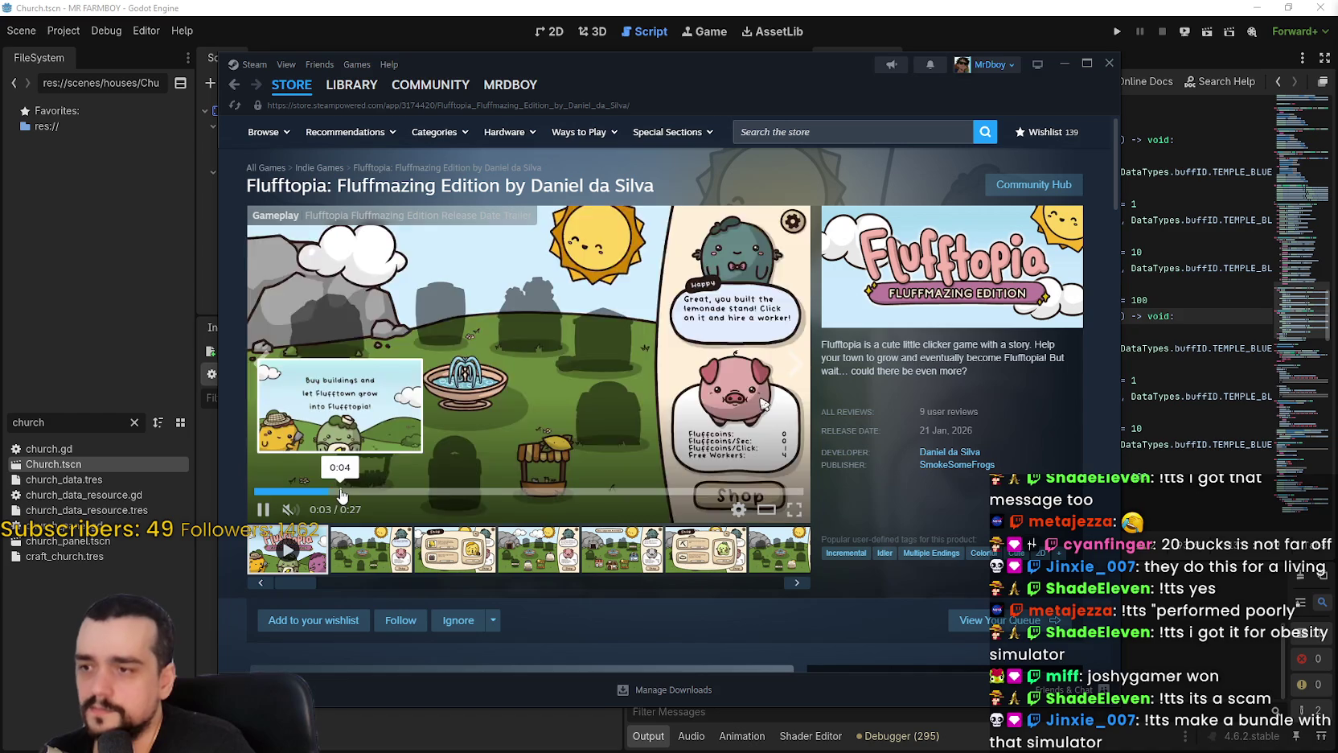
{"action": "mouse_move", "coordinate": [325, 513]}
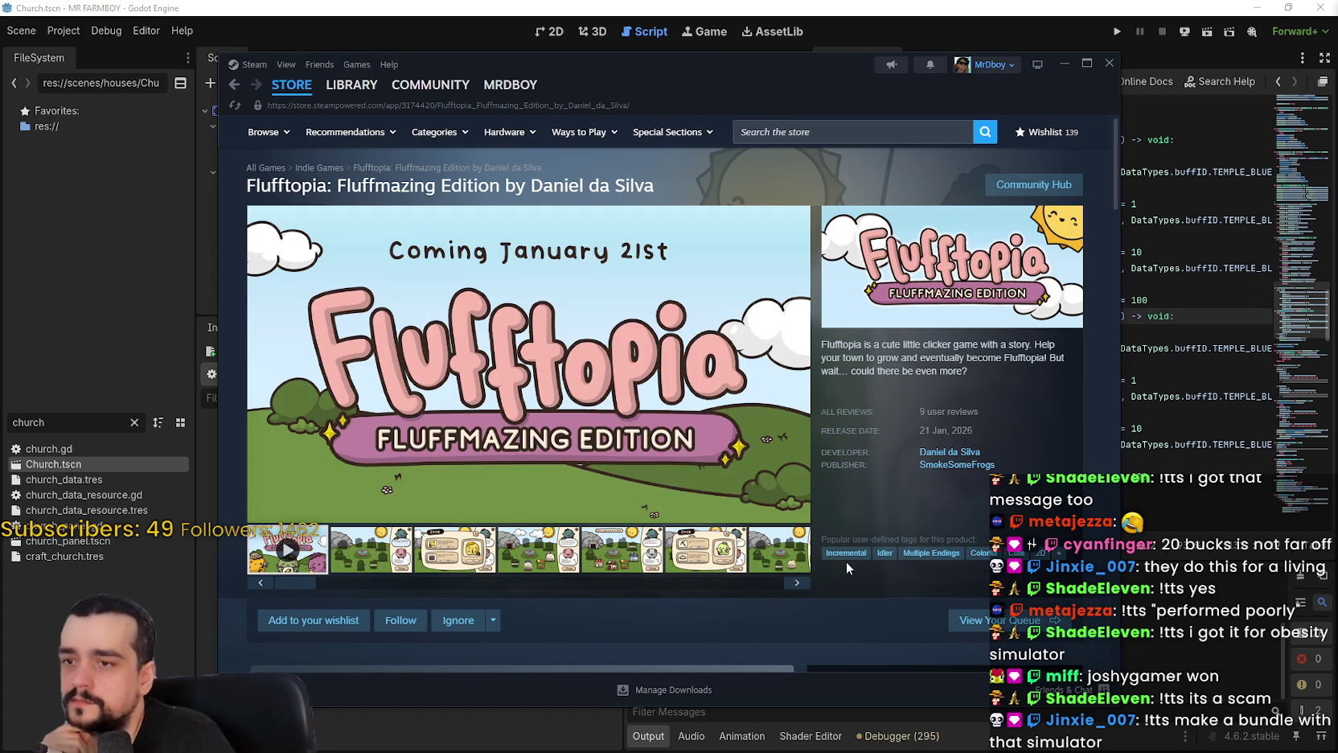
{"action": "triple_click", "coordinate": [854, 344]}
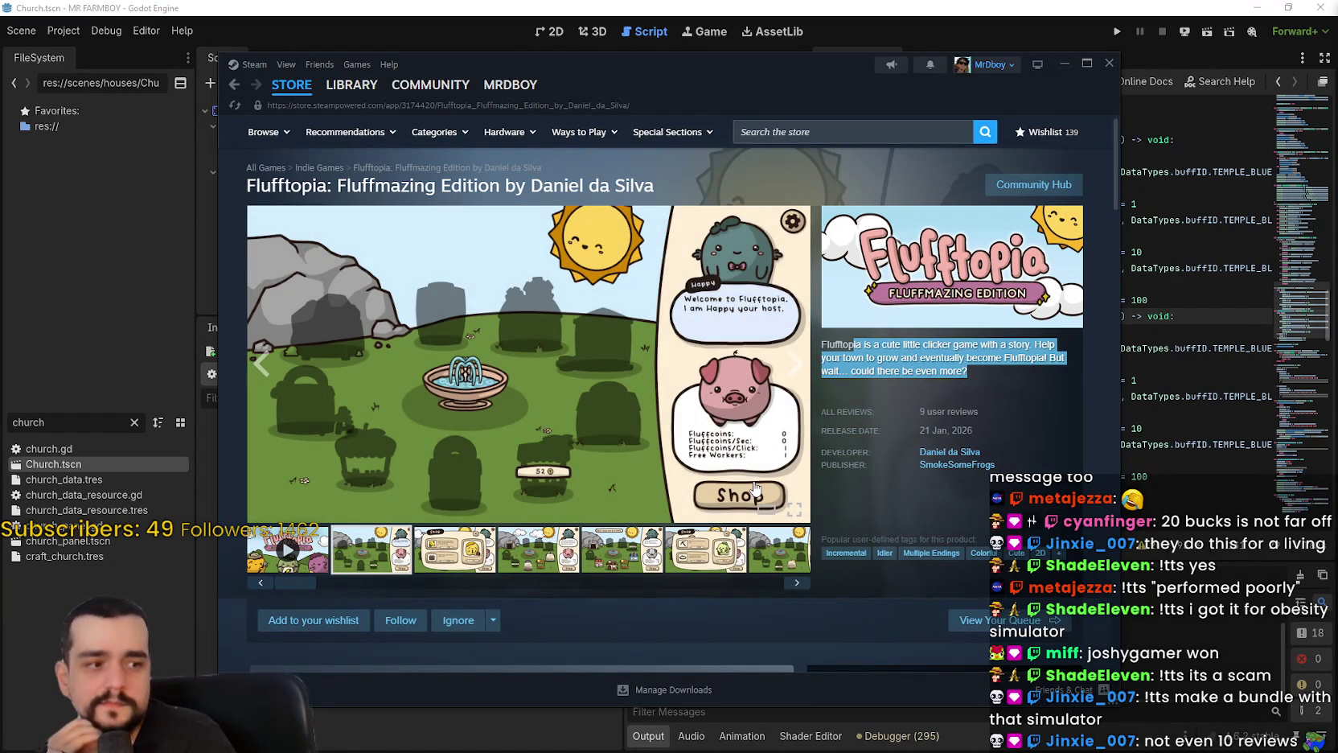
{"action": "left_click", "coordinate": [878, 506]}
{"action": "scroll", "coordinate": [732, 473], "scroll_direction": "down", "scroll_amount": 2}
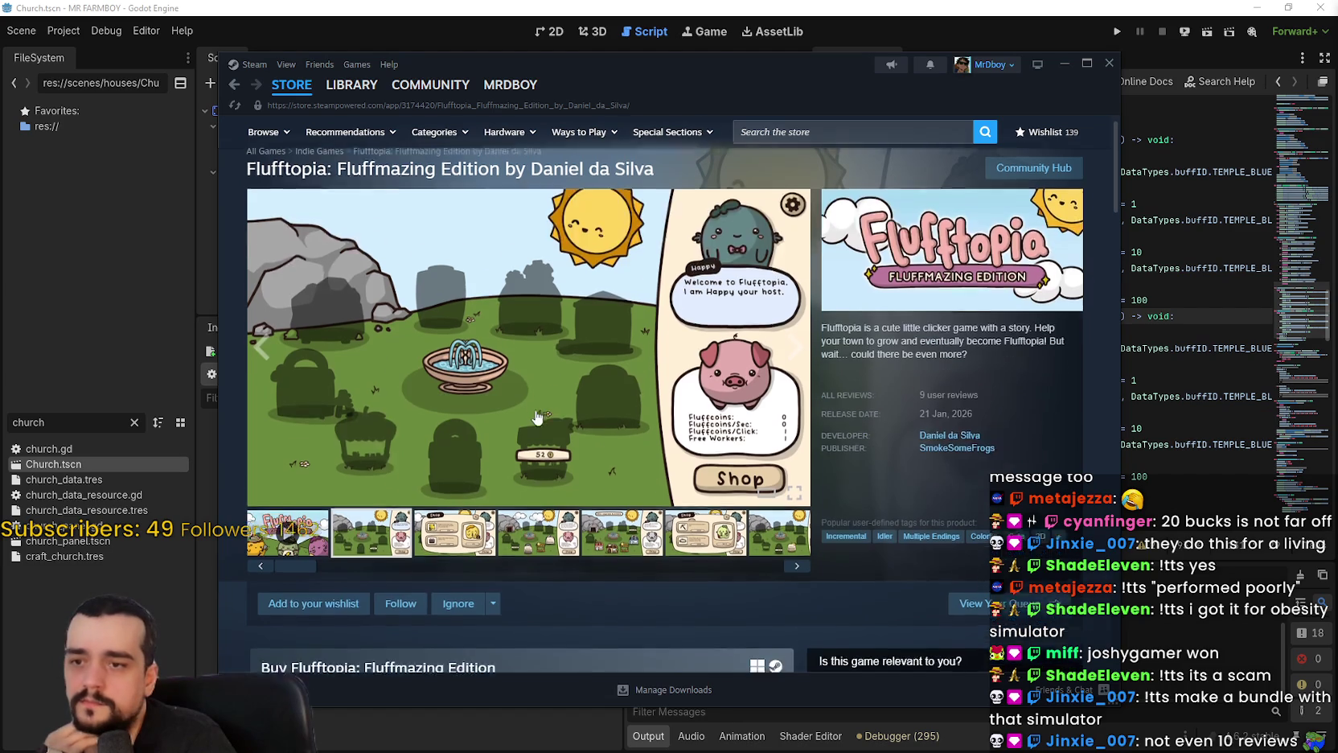
{"action": "left_click", "coordinate": [492, 410]}
{"action": "left_click", "coordinate": [492, 410]}
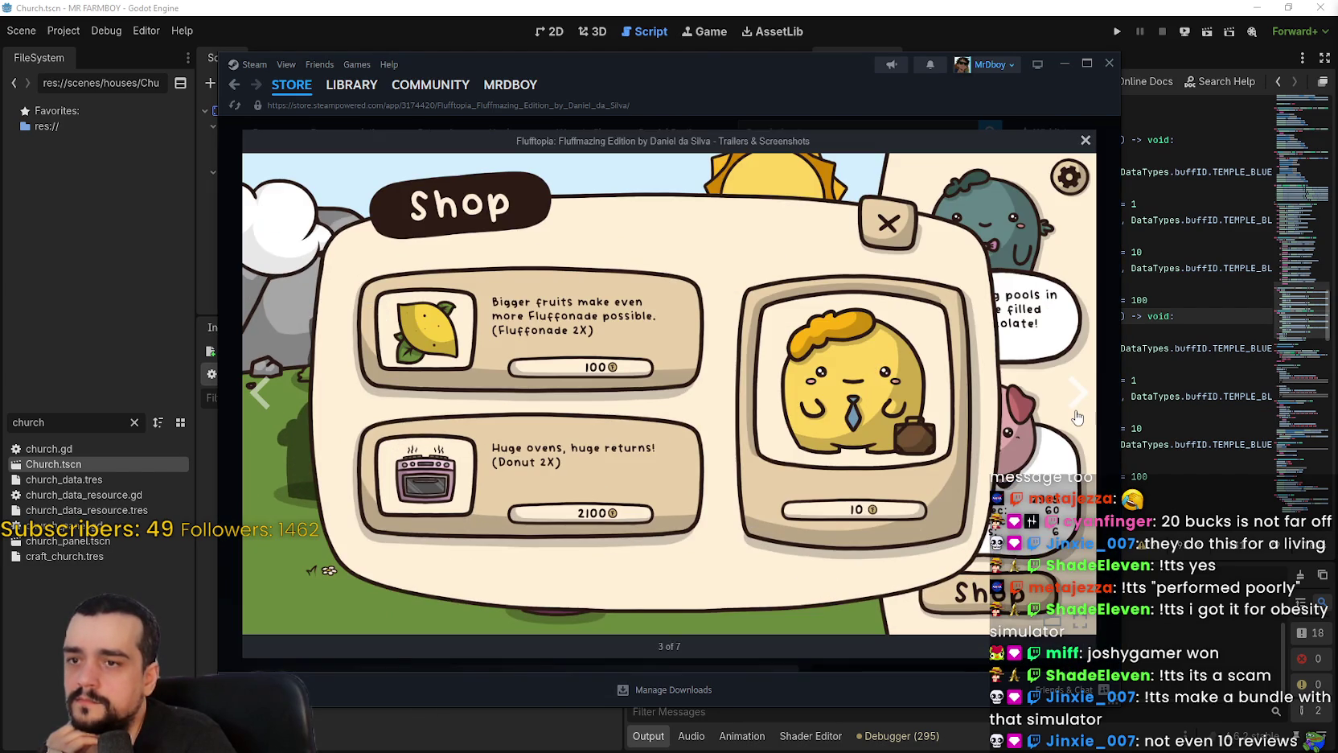
{"action": "left_click", "coordinate": [1078, 394]}
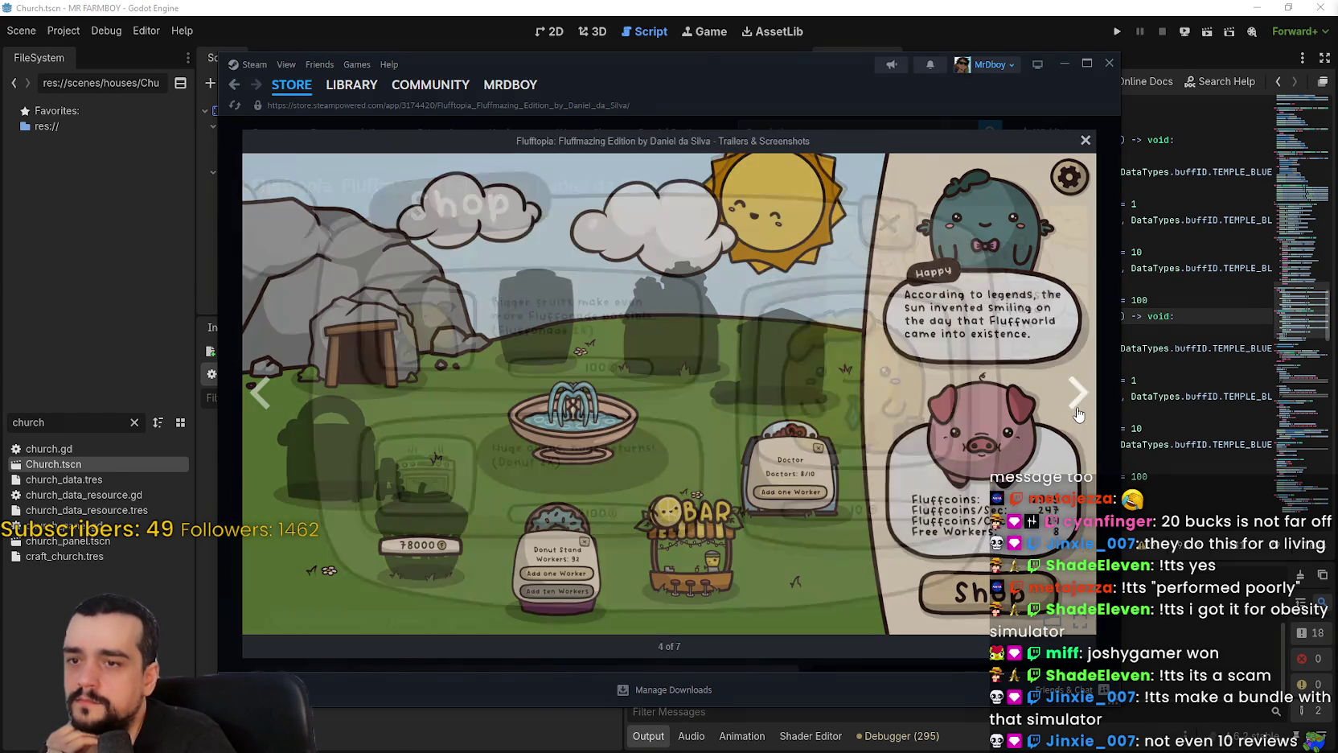
{"action": "left_click", "coordinate": [1078, 394]}
{"action": "left_click", "coordinate": [1078, 411]}
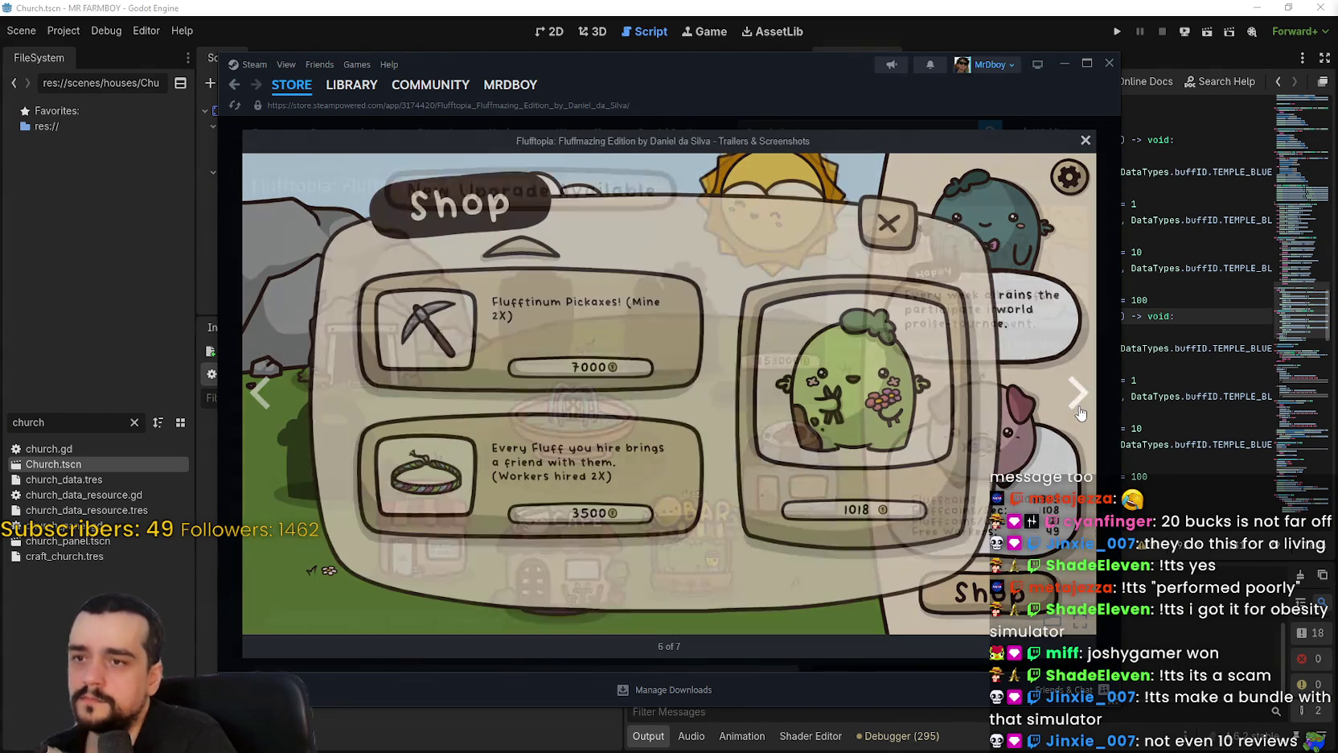
{"action": "left_click", "coordinate": [1080, 401]}
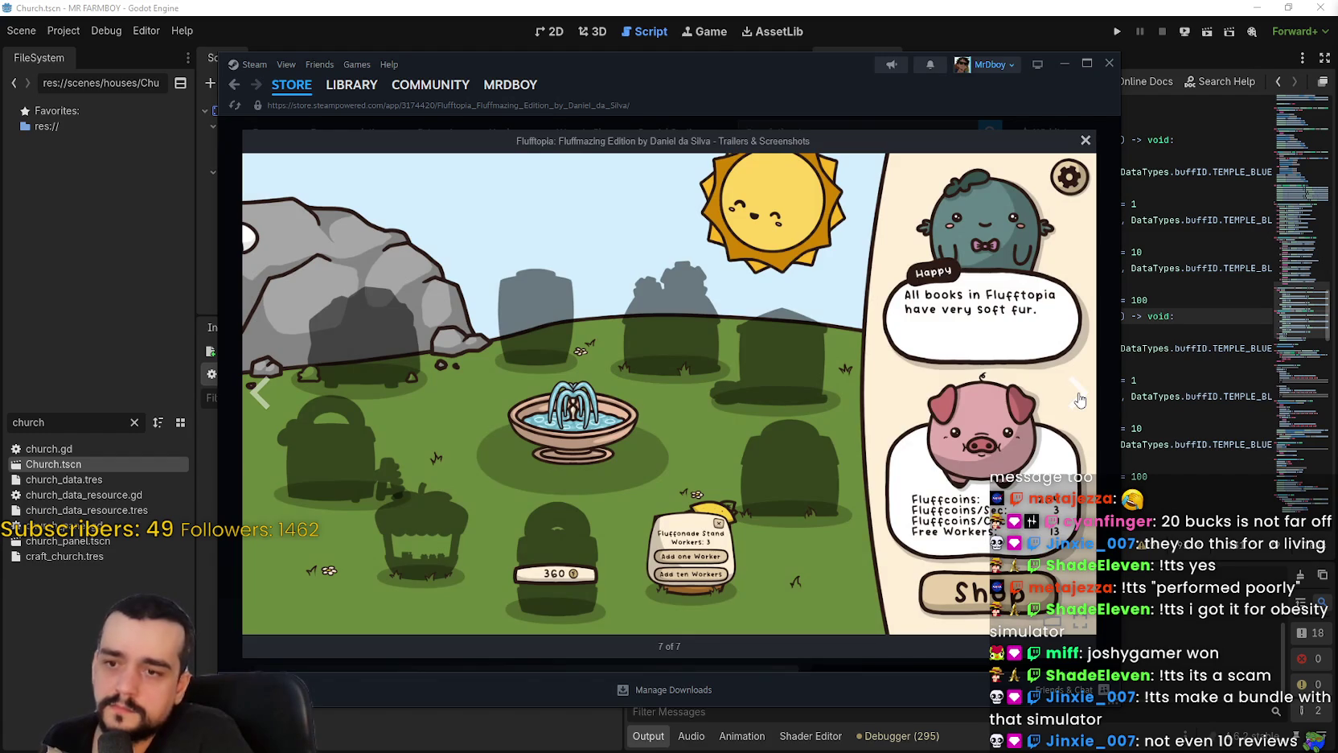
{"action": "left_click", "coordinate": [1078, 396]}
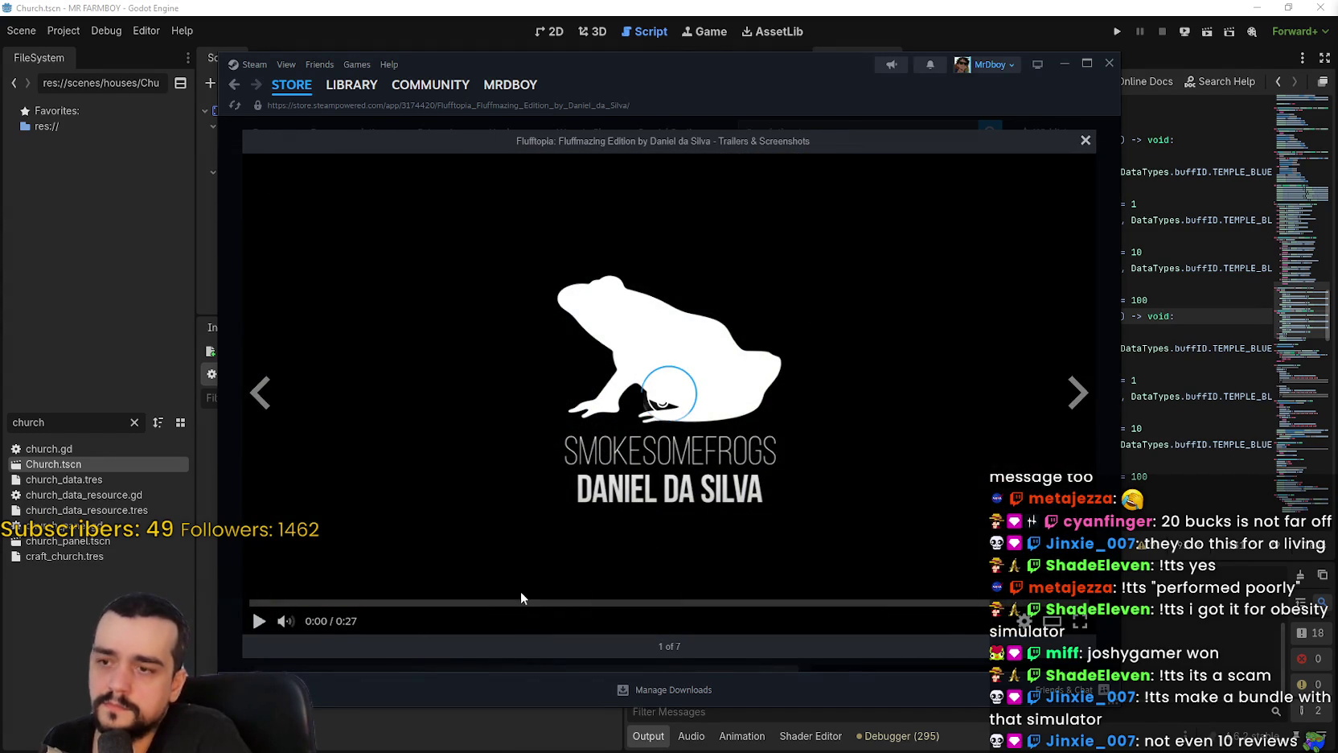
{"action": "left_click", "coordinate": [1078, 393]}
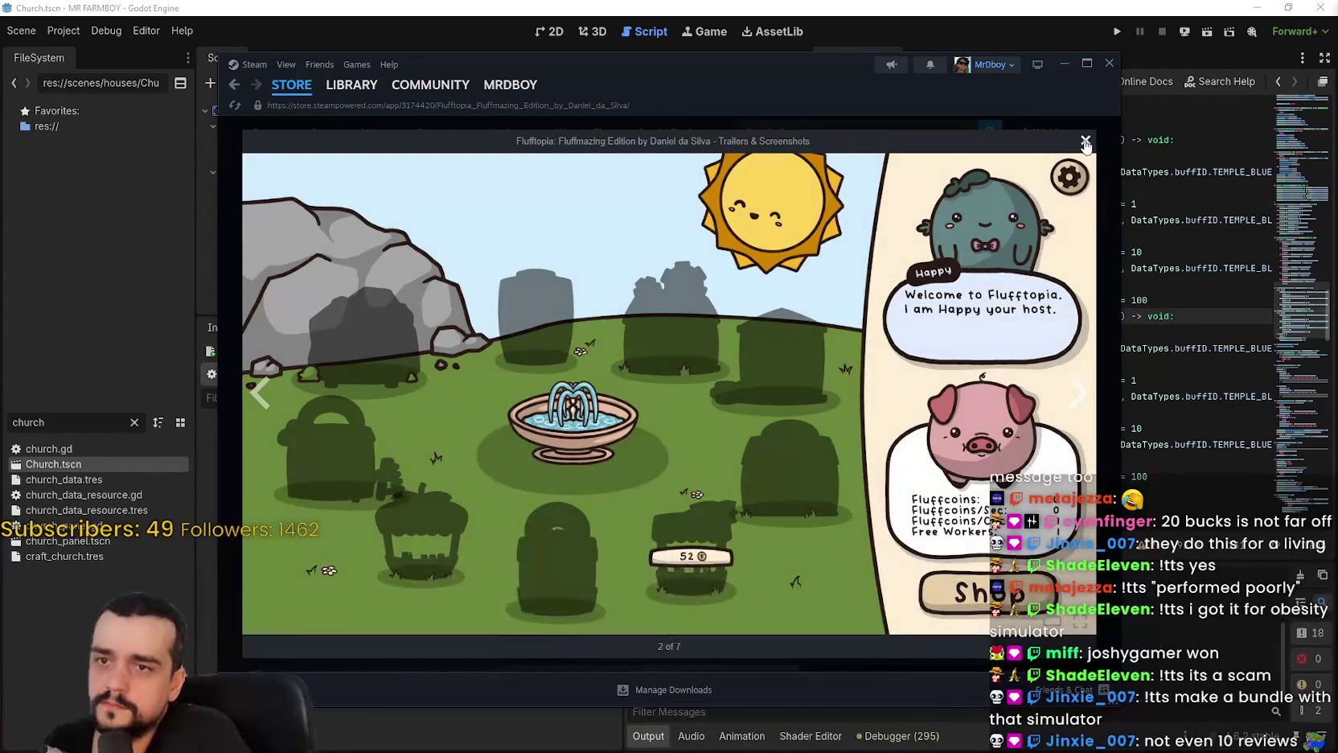
{"action": "left_click", "coordinate": [1085, 140]}
{"action": "scroll", "coordinate": [745, 498], "scroll_direction": "down", "scroll_amount": 4}
{"action": "scroll", "coordinate": [746, 499], "scroll_direction": "down", "scroll_amount": 3}
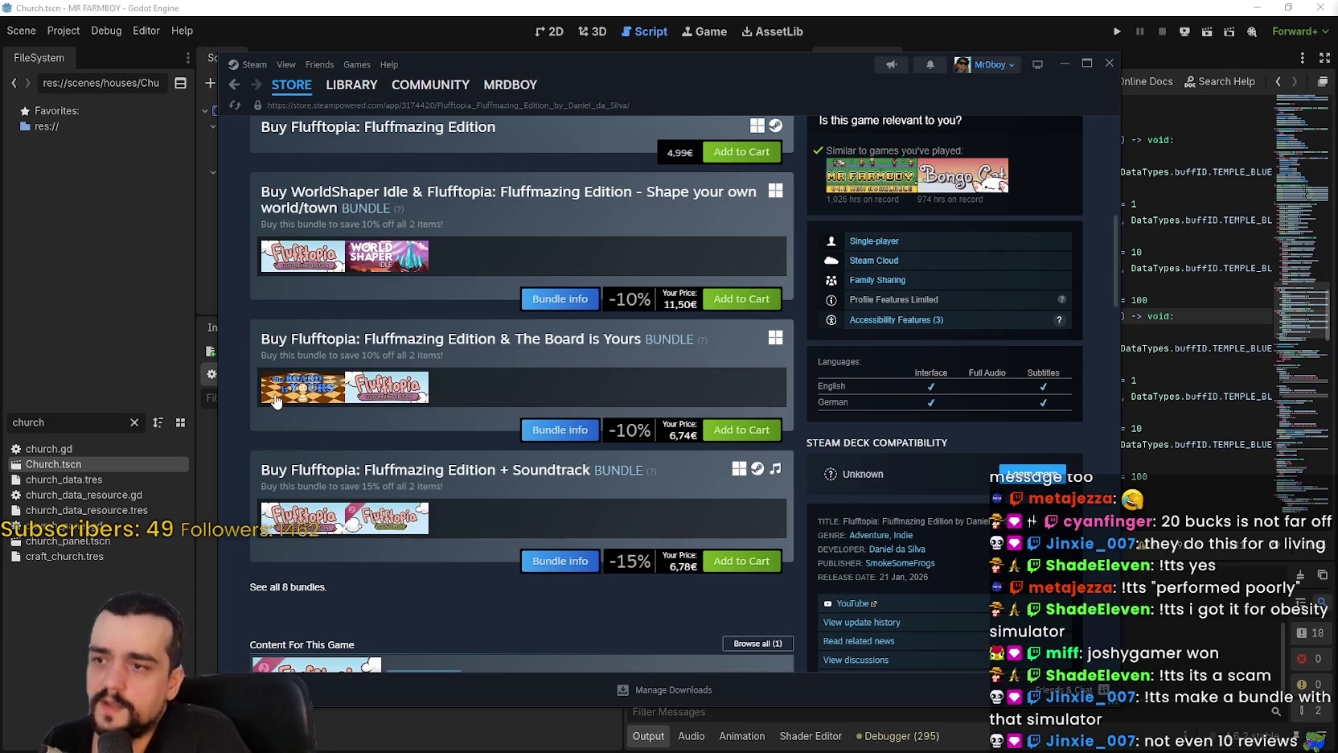
{"action": "scroll", "coordinate": [281, 398], "scroll_direction": "down", "scroll_amount": 5}
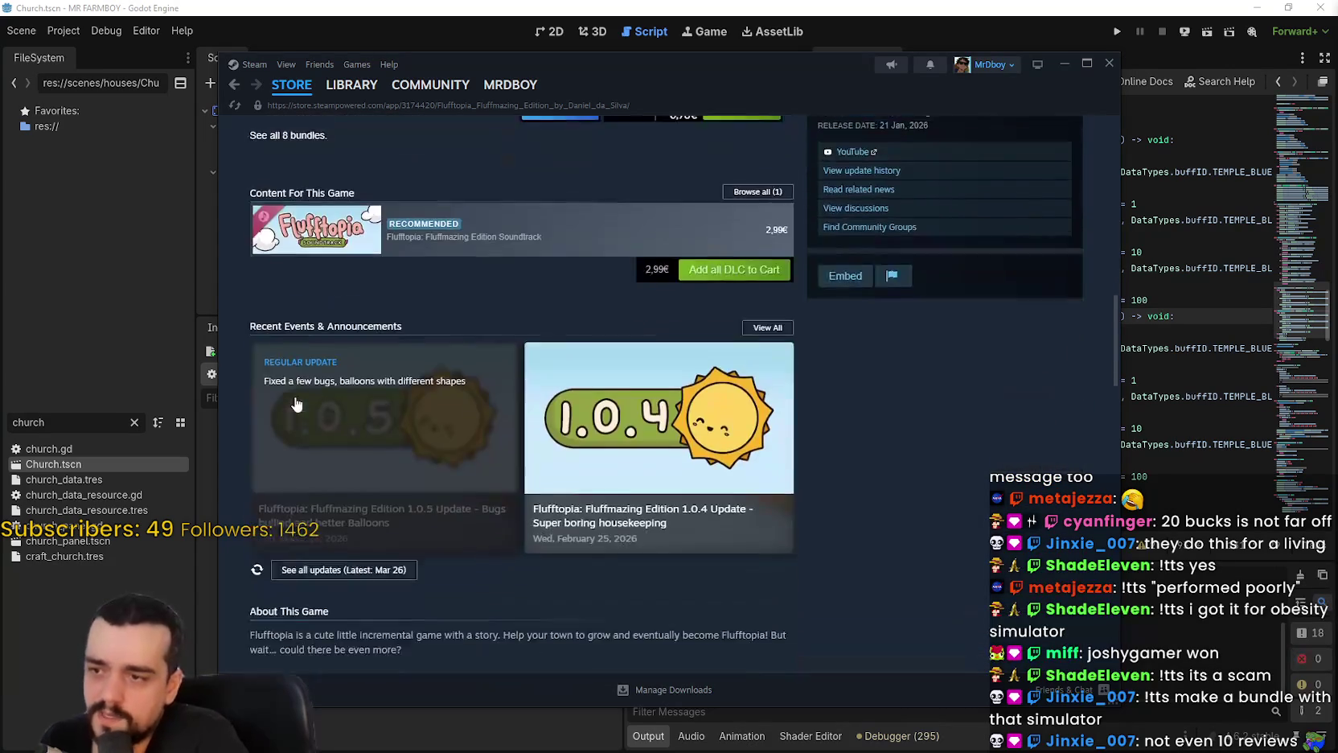
{"action": "scroll", "coordinate": [290, 390], "scroll_direction": "down", "scroll_amount": 6}
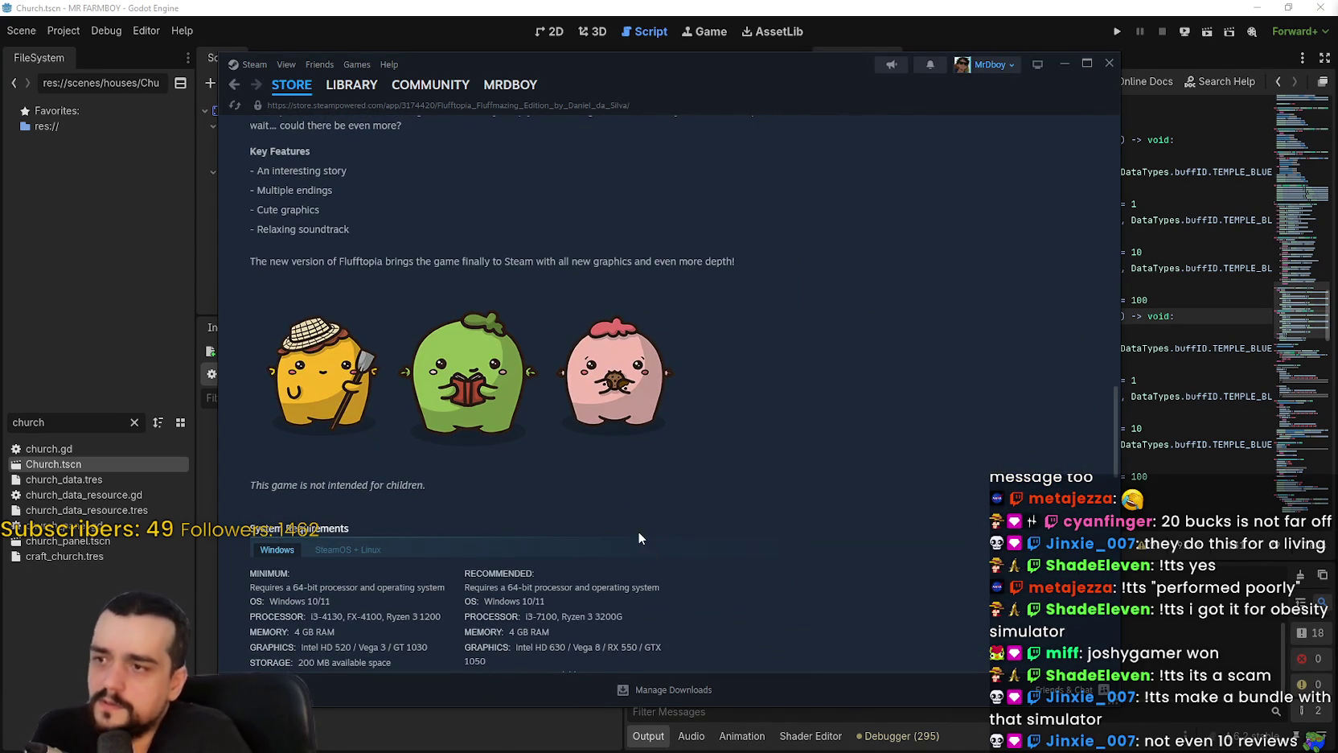
{"action": "scroll", "coordinate": [628, 518], "scroll_direction": "up", "scroll_amount": 2}
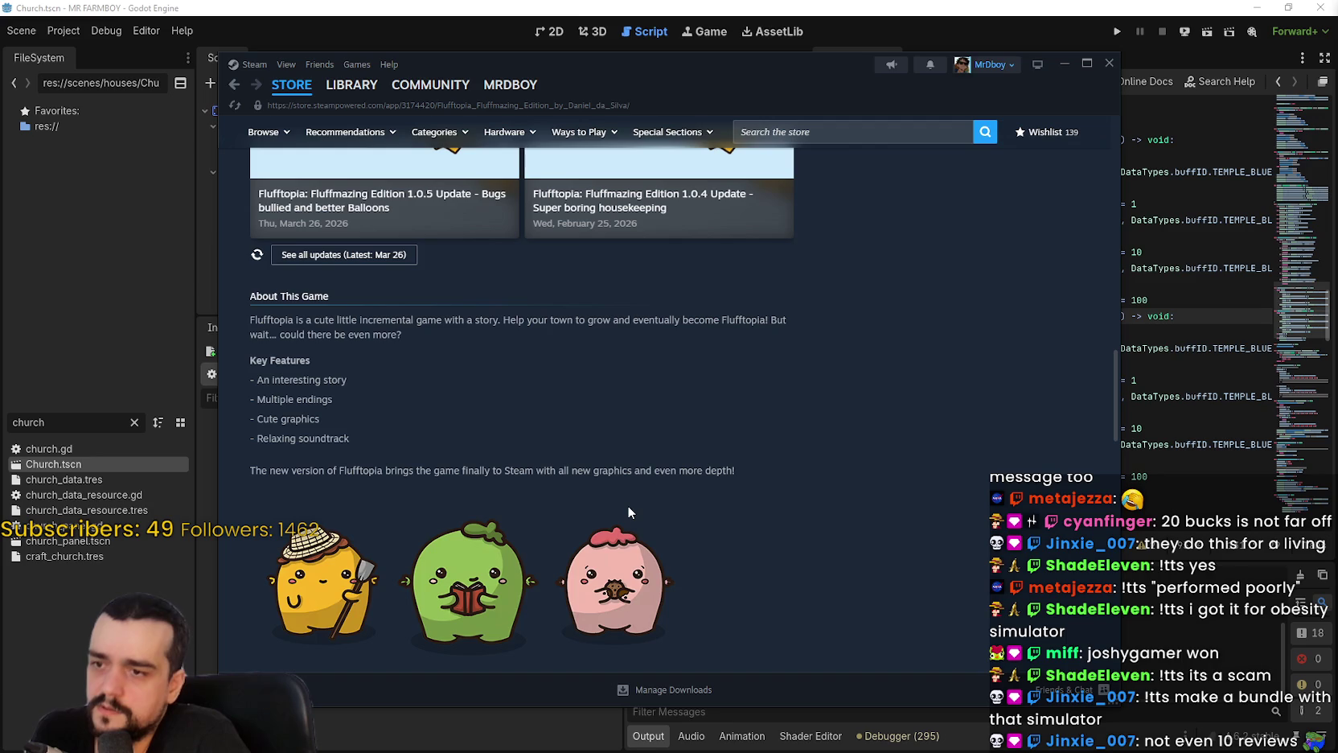
{"action": "scroll", "coordinate": [626, 511], "scroll_direction": "up", "scroll_amount": 4}
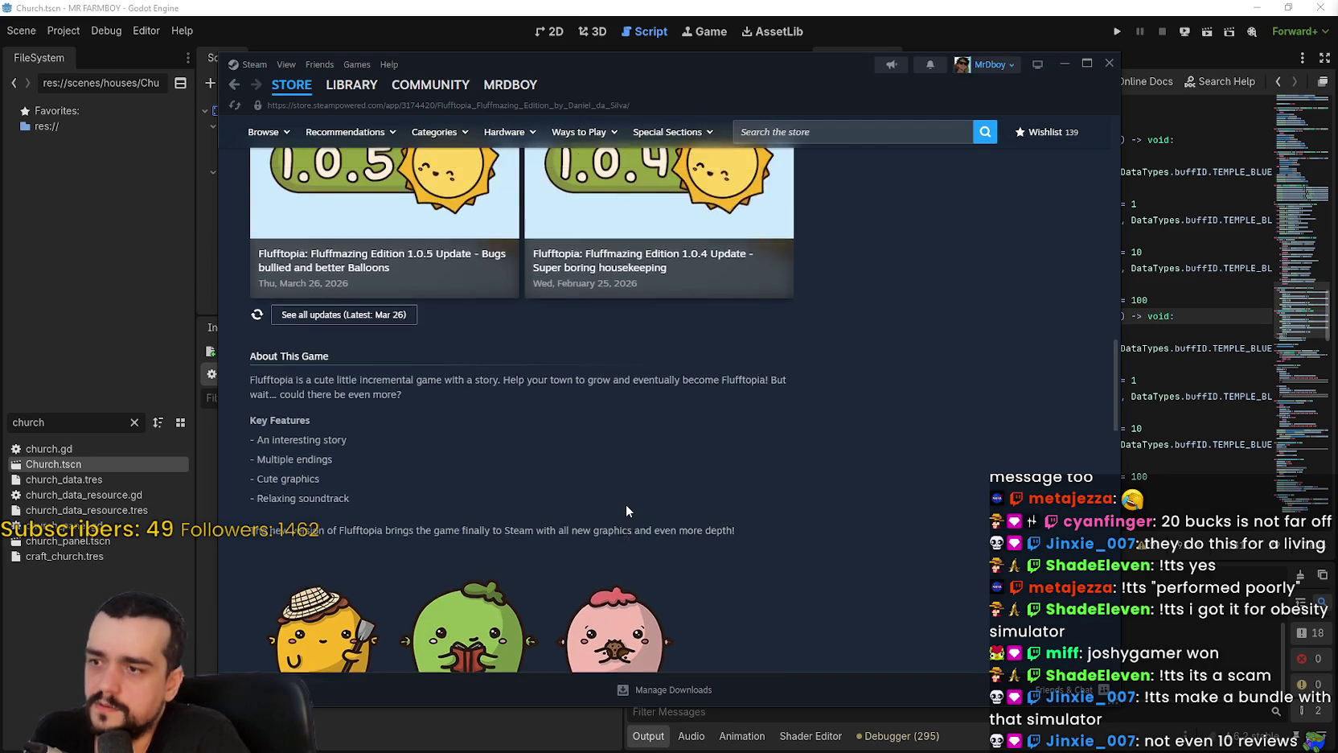
{"action": "left_click", "coordinate": [422, 453]}
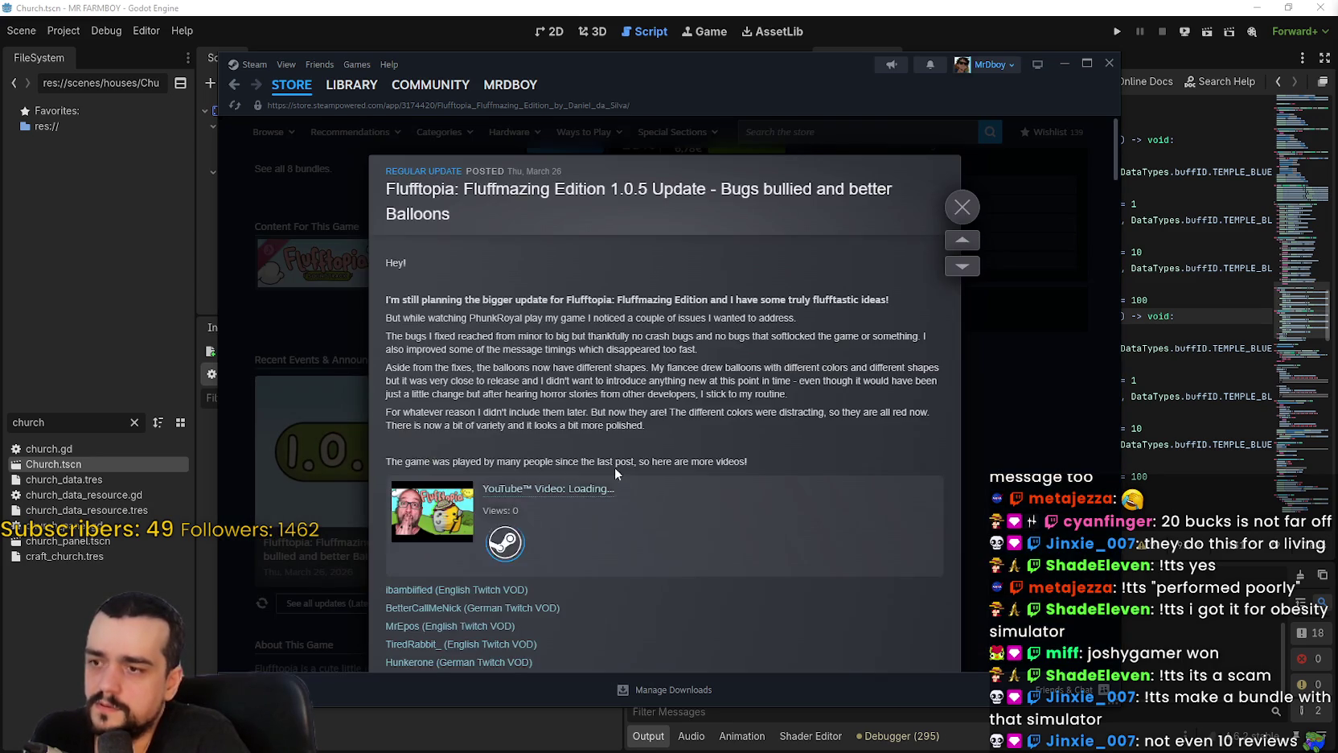
{"action": "scroll", "coordinate": [617, 462], "scroll_direction": "down", "scroll_amount": 5}
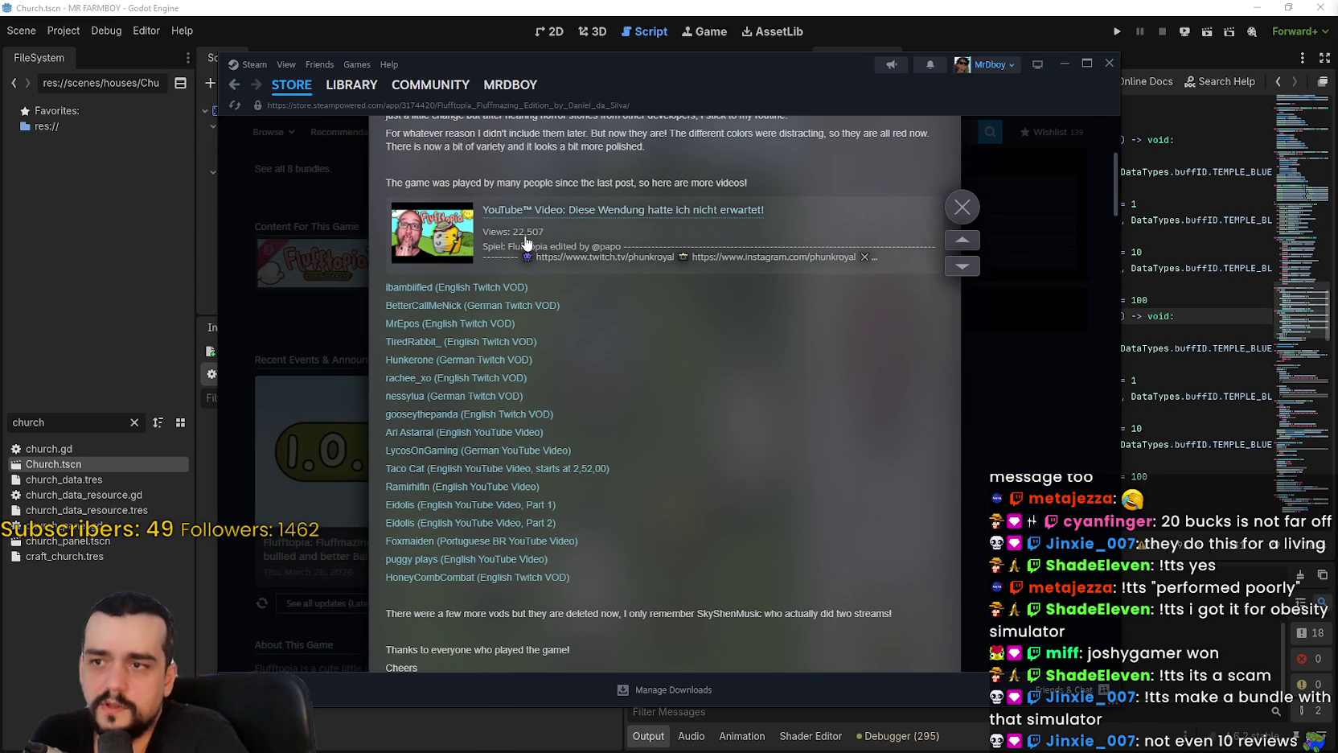
{"action": "scroll", "coordinate": [666, 414], "scroll_direction": "down", "scroll_amount": 2}
{"action": "scroll", "coordinate": [652, 398], "scroll_direction": "up", "scroll_amount": 3}
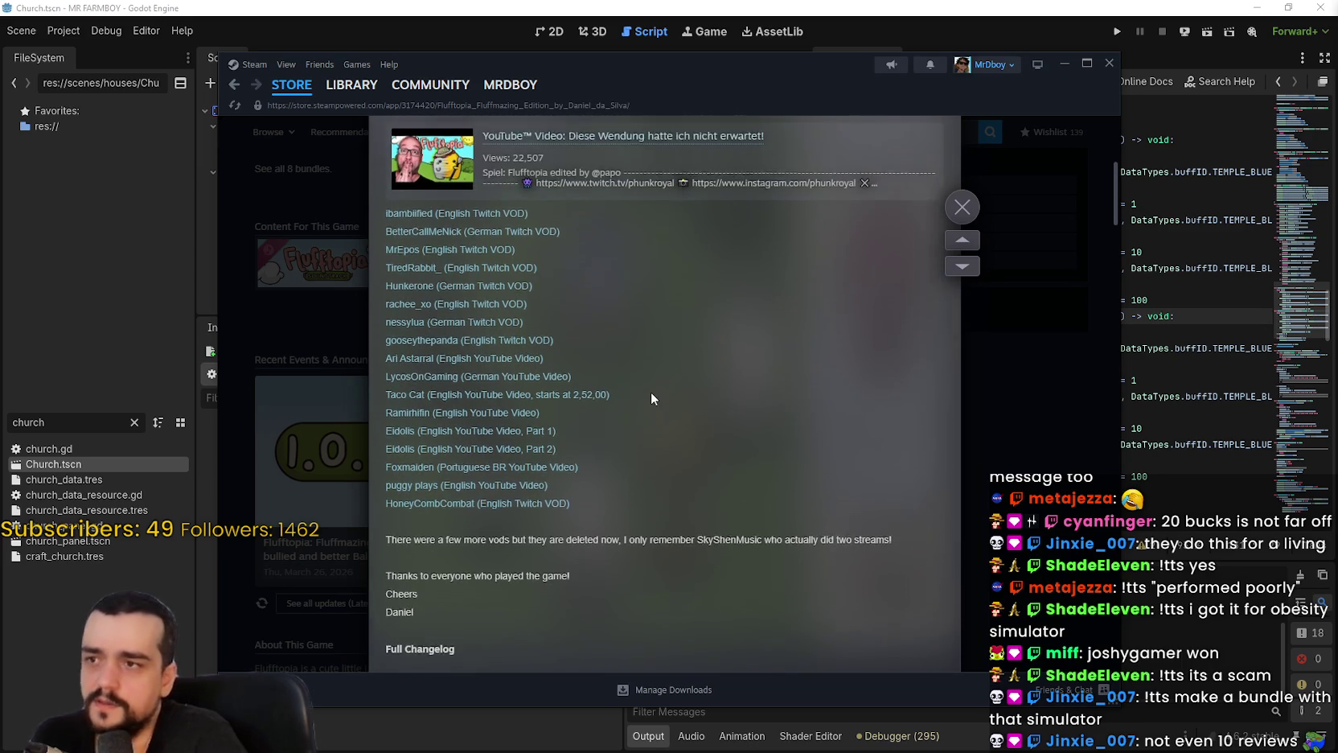
{"action": "scroll", "coordinate": [646, 406], "scroll_direction": "down", "scroll_amount": 10}
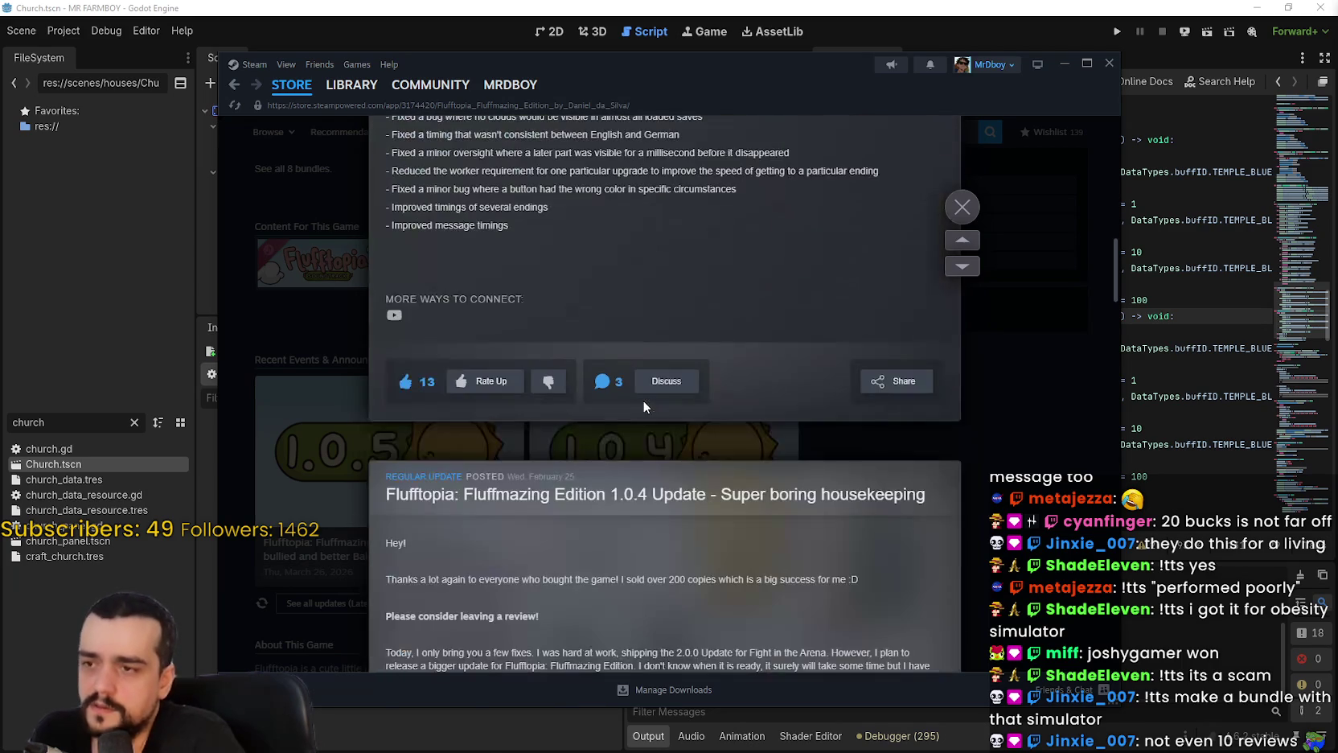
{"action": "left_click", "coordinate": [985, 310]}
{"action": "scroll", "coordinate": [950, 441], "scroll_direction": "up", "scroll_amount": 9}
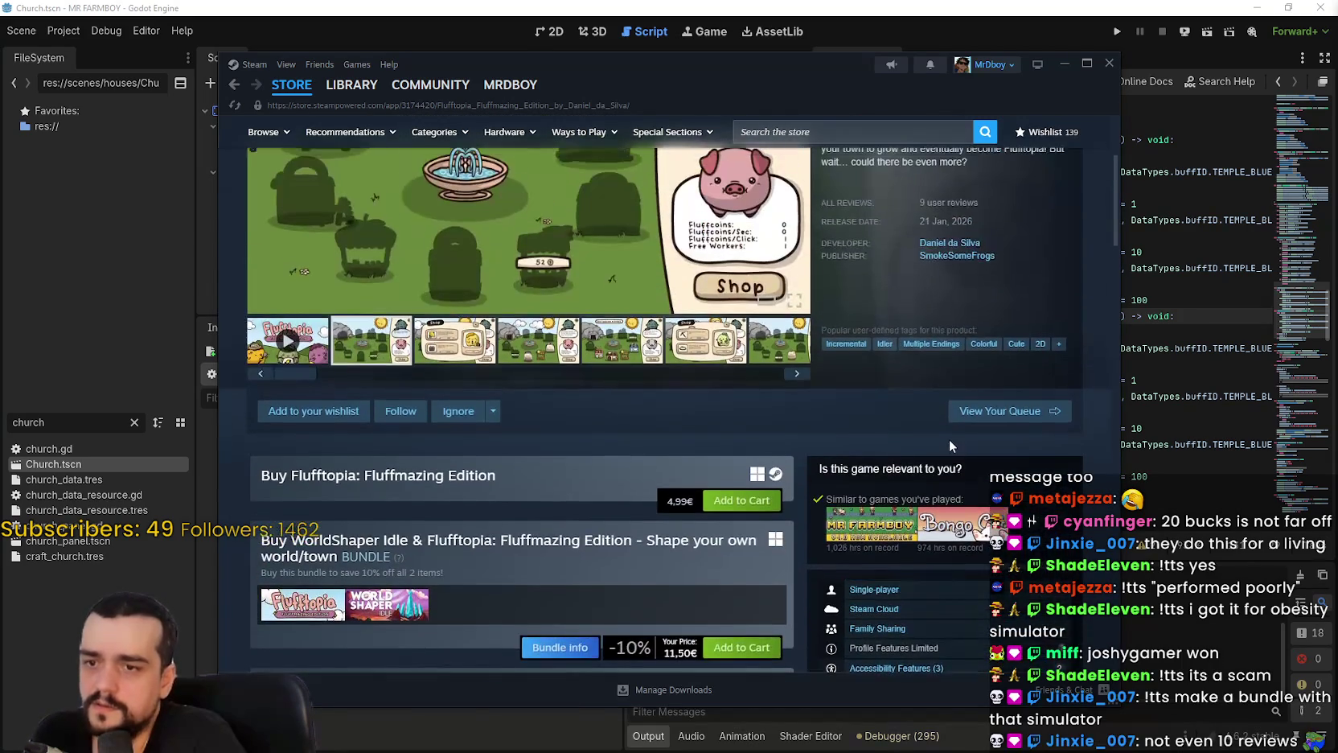
{"action": "scroll", "coordinate": [949, 439], "scroll_direction": "down", "scroll_amount": 3}
{"action": "scroll", "coordinate": [964, 553], "scroll_direction": "up", "scroll_amount": 6}
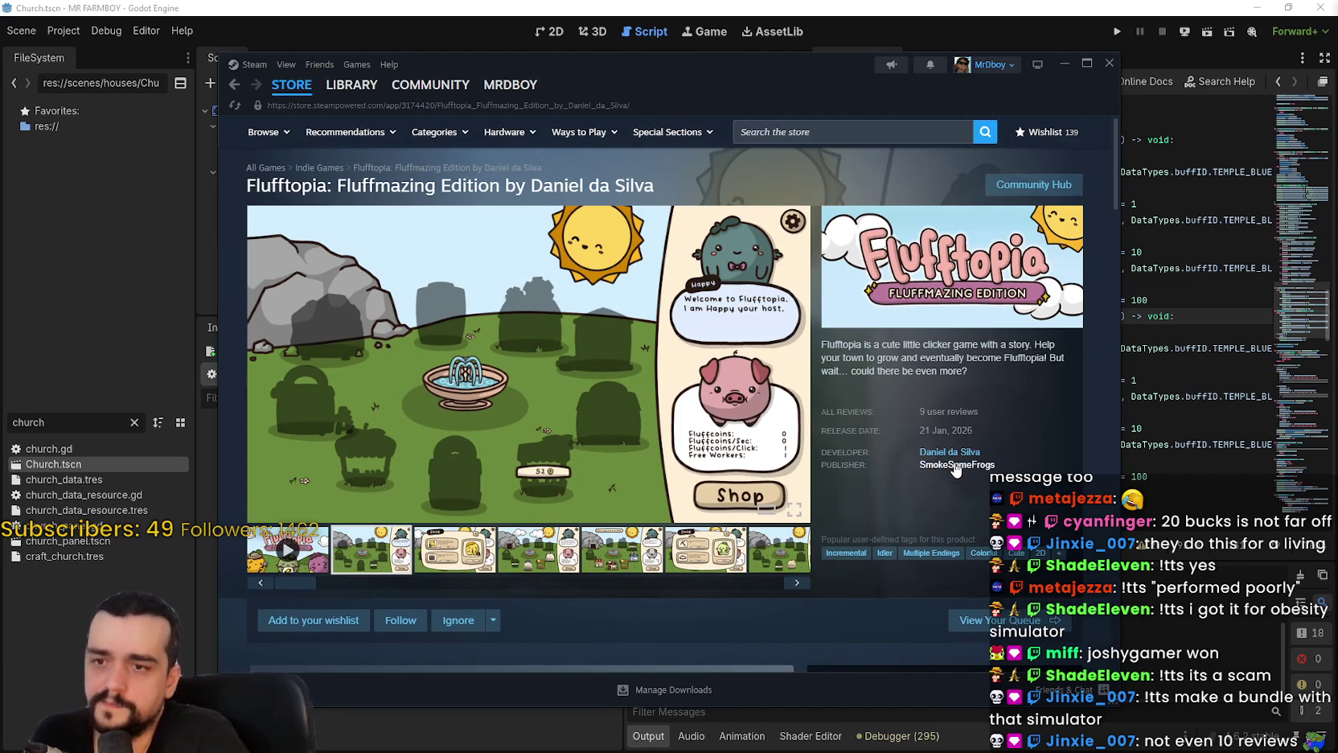
{"action": "left_click", "coordinate": [956, 466]}
Return to the Flufftopia store page and open the game's community hub.
{"action": "scroll", "coordinate": [802, 492], "scroll_direction": "down", "scroll_amount": 10}
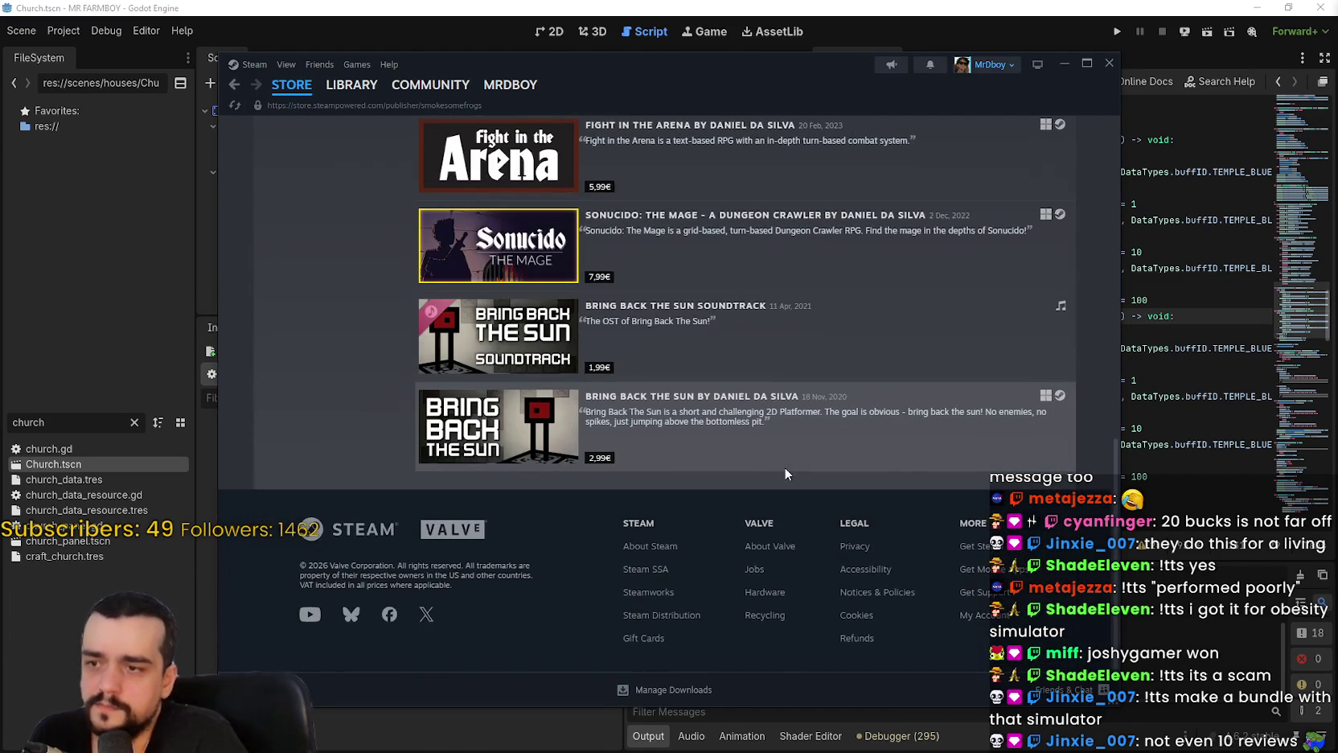
{"action": "scroll", "coordinate": [773, 466], "scroll_direction": "up", "scroll_amount": 3}
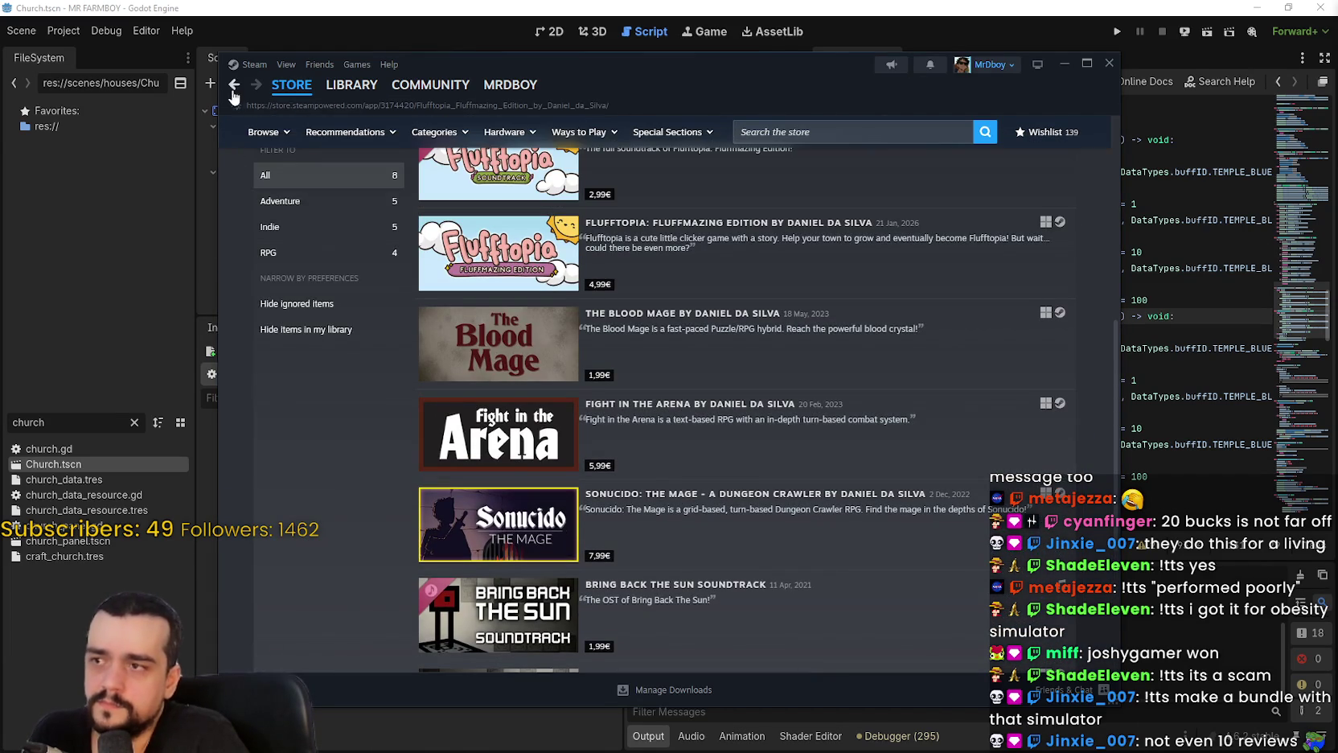
{"action": "left_click", "coordinate": [234, 85]}
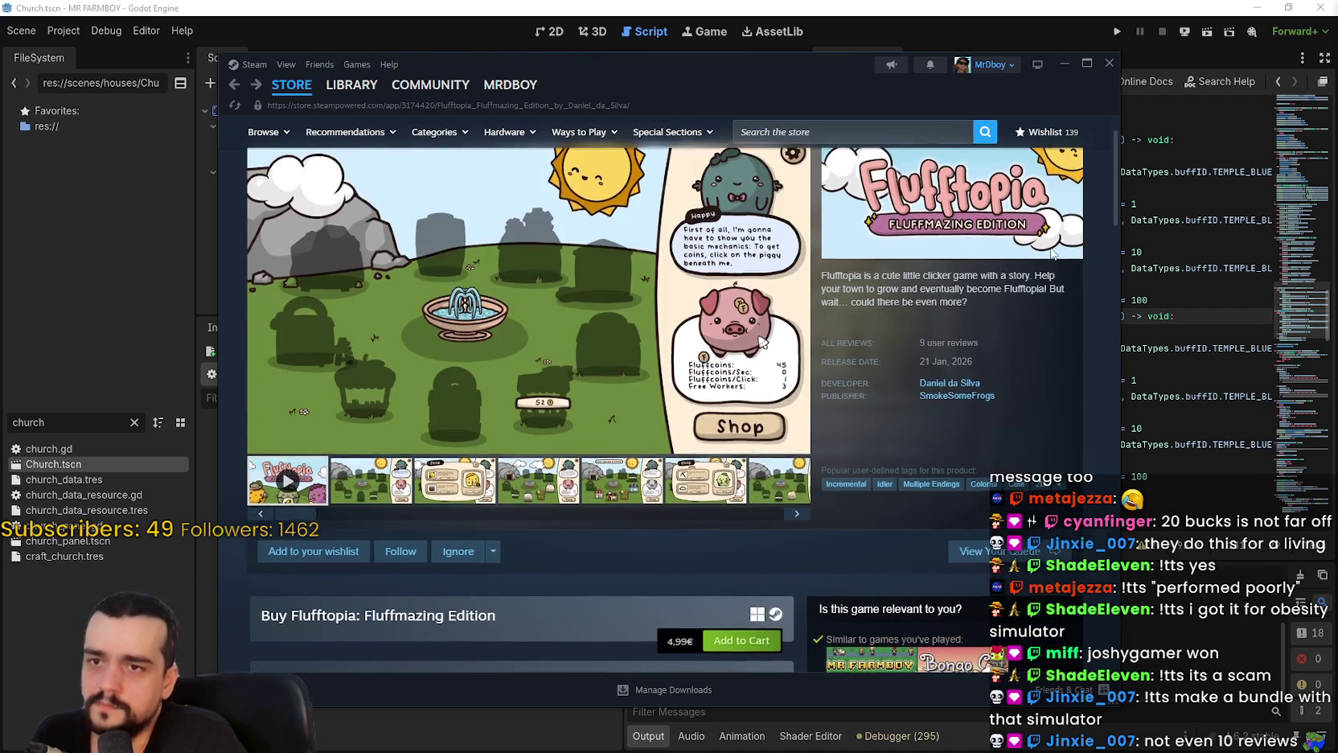
{"action": "left_click", "coordinate": [1026, 189]}
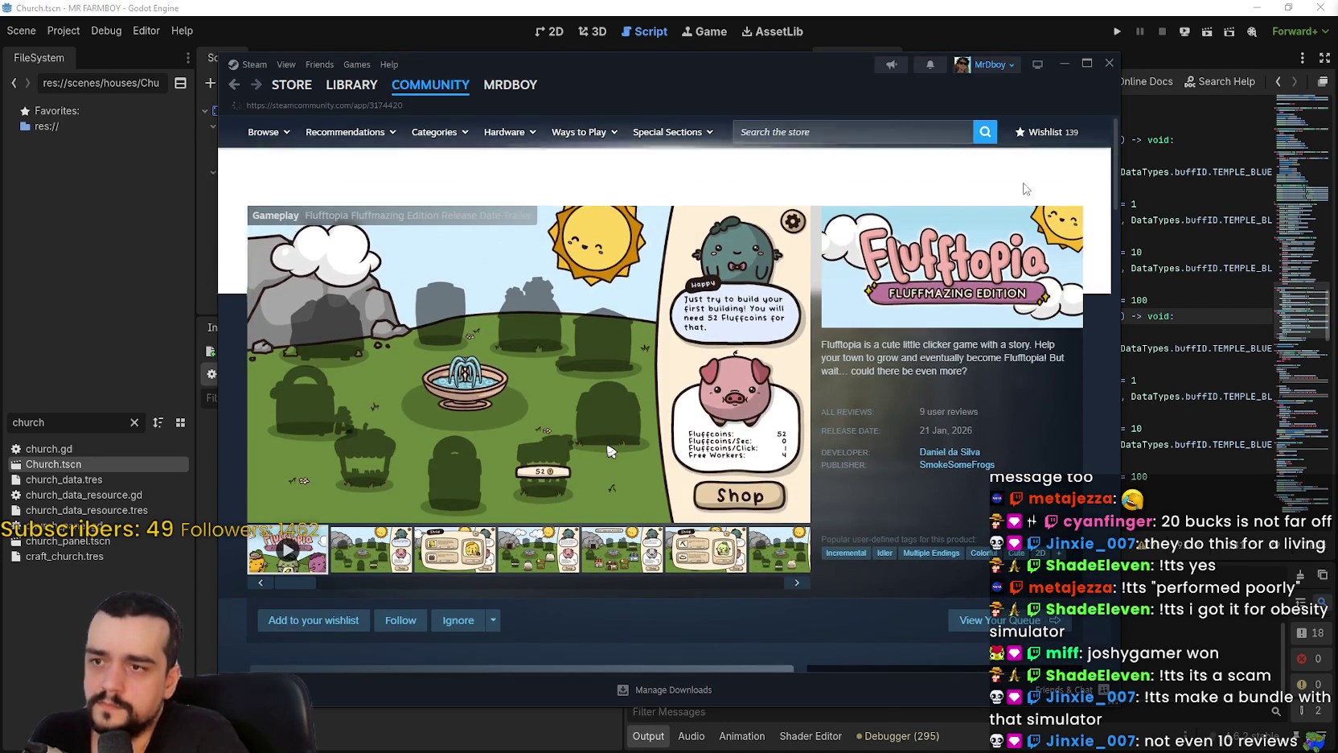
Scroll through the community hub discussions, then go back to the Flufftopia store page.
{"action": "scroll", "coordinate": [988, 513], "scroll_direction": "down", "scroll_amount": 3}
{"action": "scroll", "coordinate": [997, 511], "scroll_direction": "down", "scroll_amount": 11}
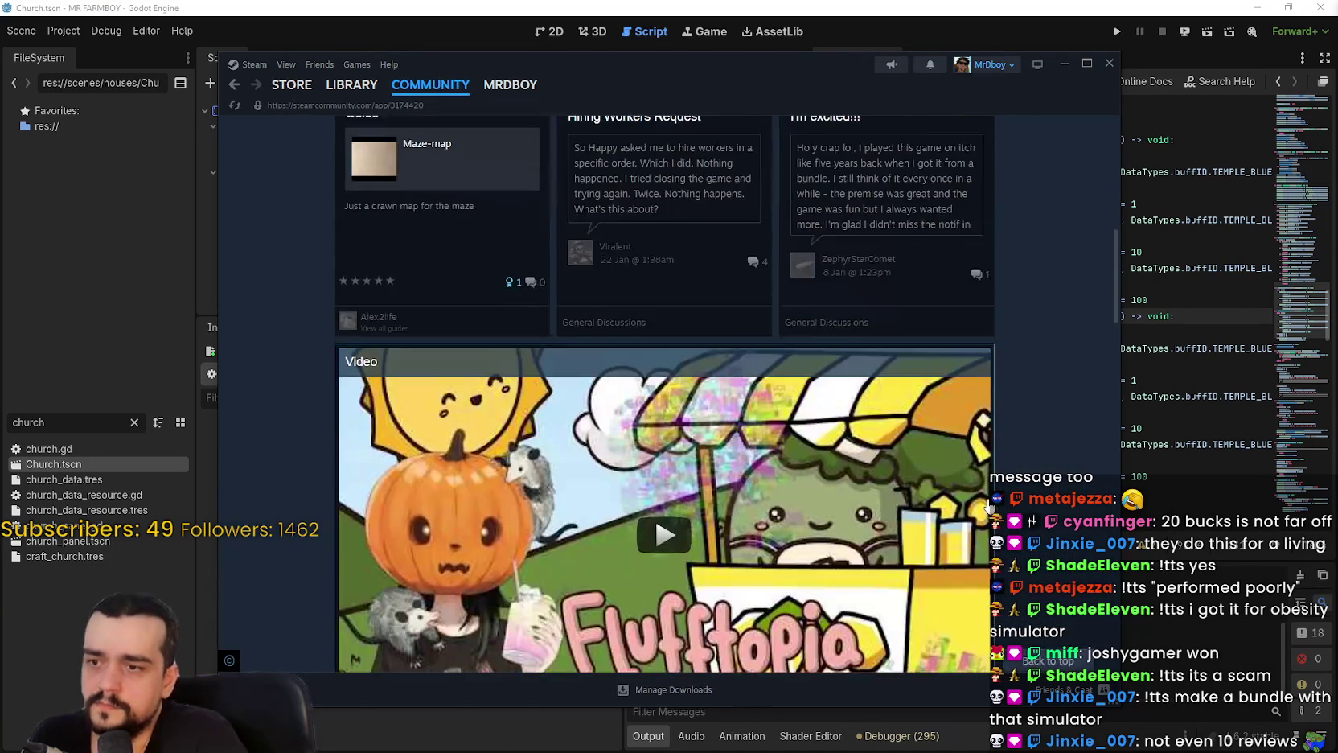
{"action": "scroll", "coordinate": [982, 500], "scroll_direction": "down", "scroll_amount": 3}
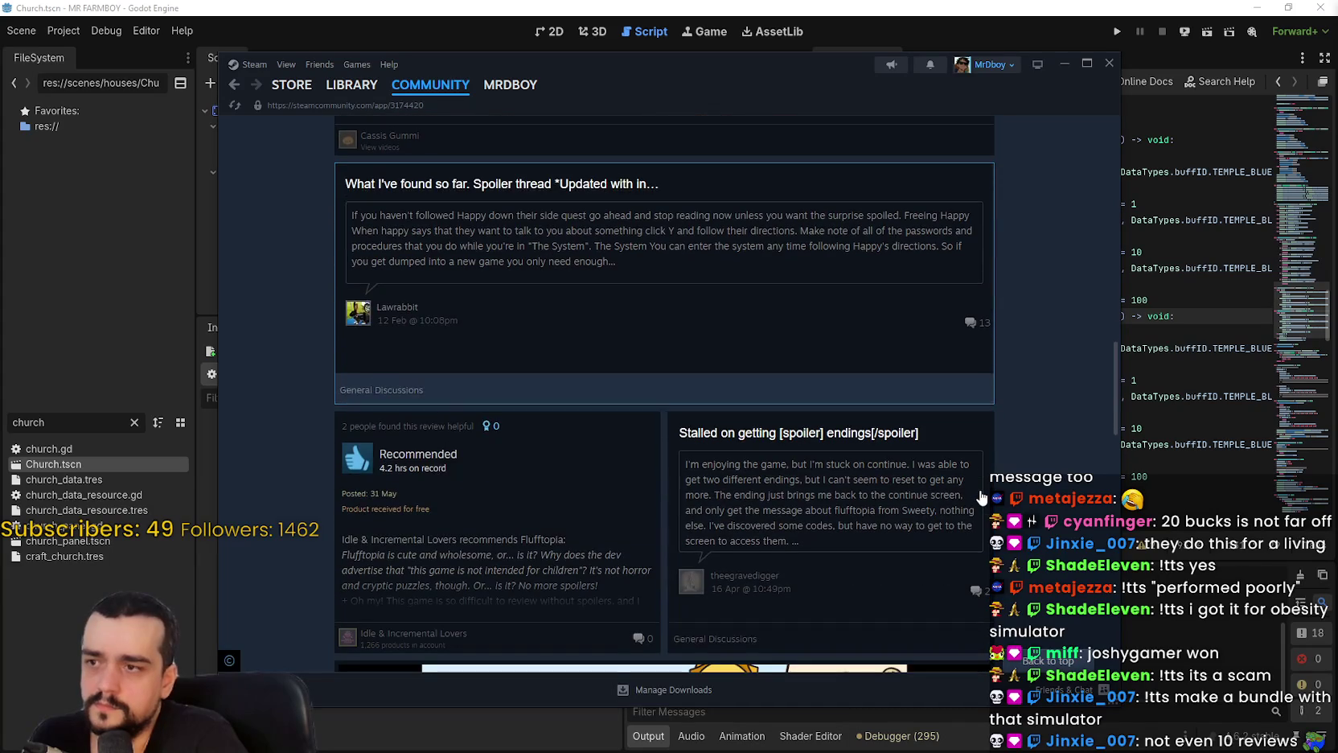
{"action": "scroll", "coordinate": [976, 490], "scroll_direction": "down", "scroll_amount": 4}
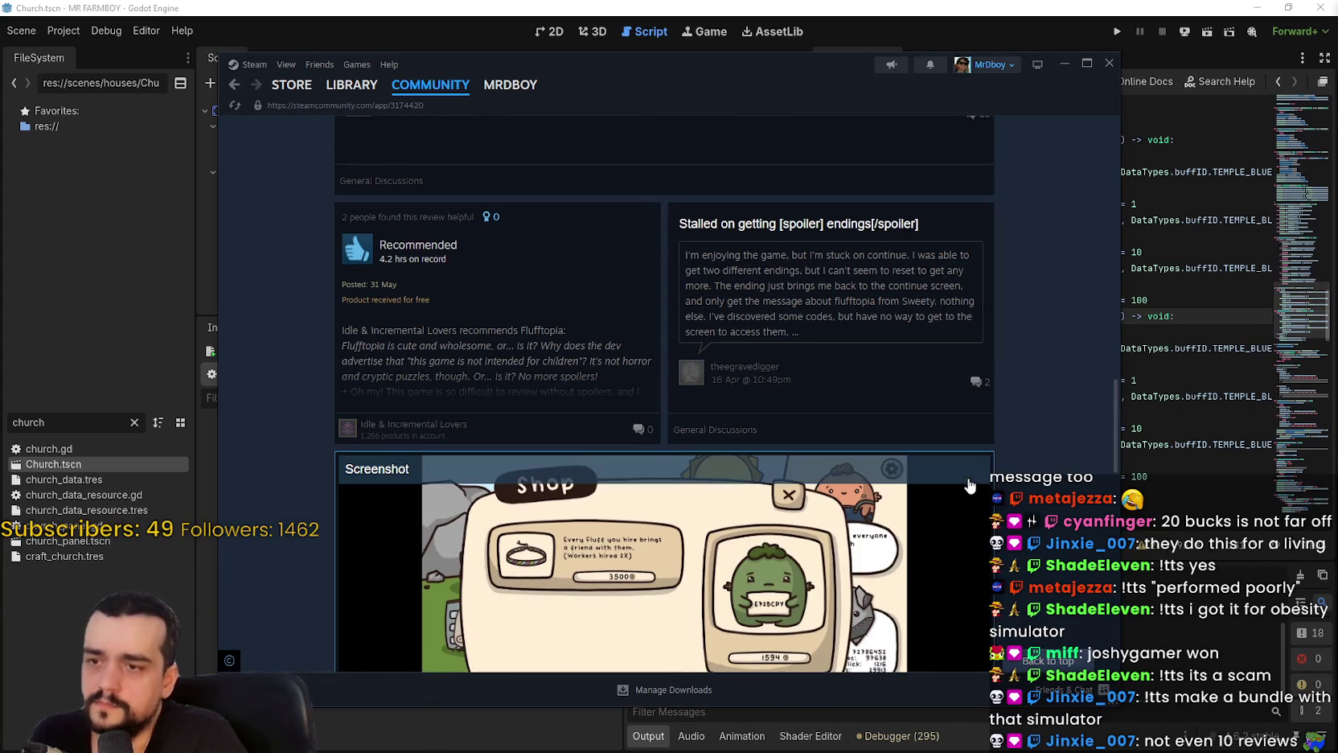
{"action": "scroll", "coordinate": [967, 480], "scroll_direction": "down", "scroll_amount": 5}
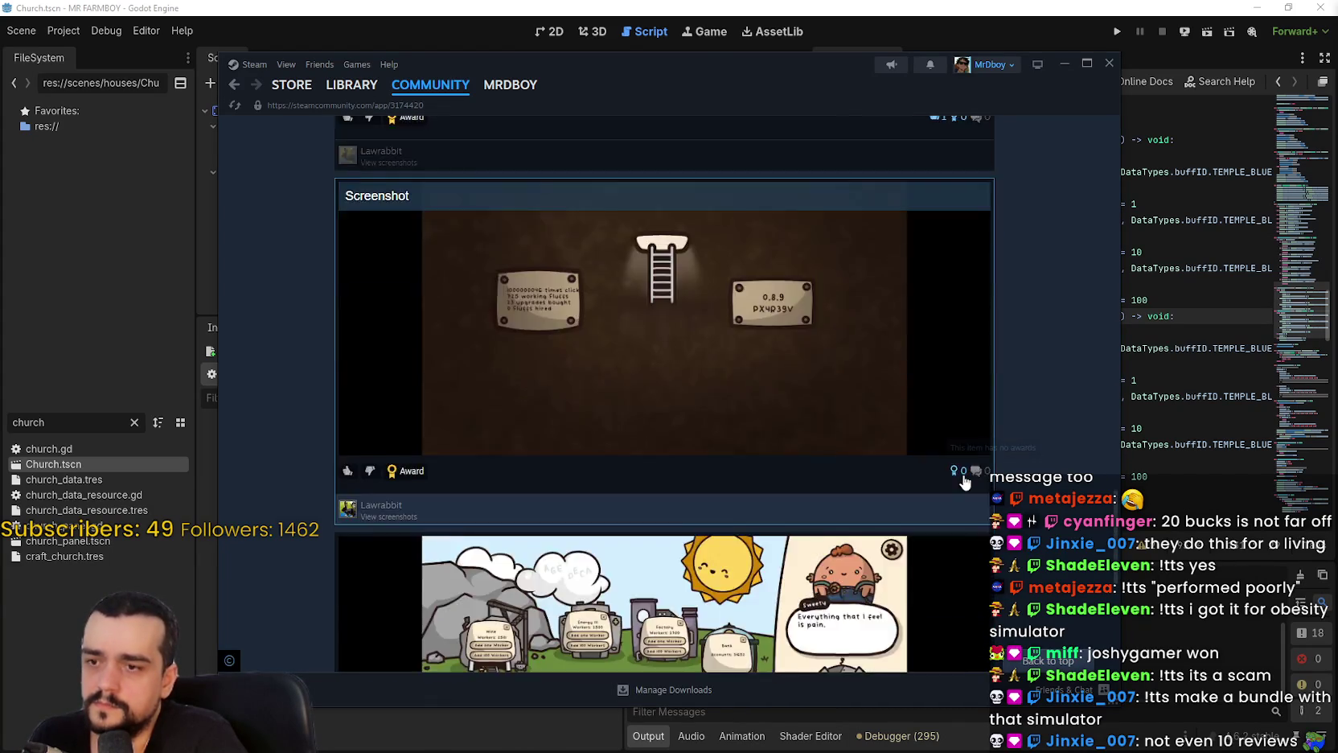
{"action": "scroll", "coordinate": [964, 476], "scroll_direction": "down", "scroll_amount": 10}
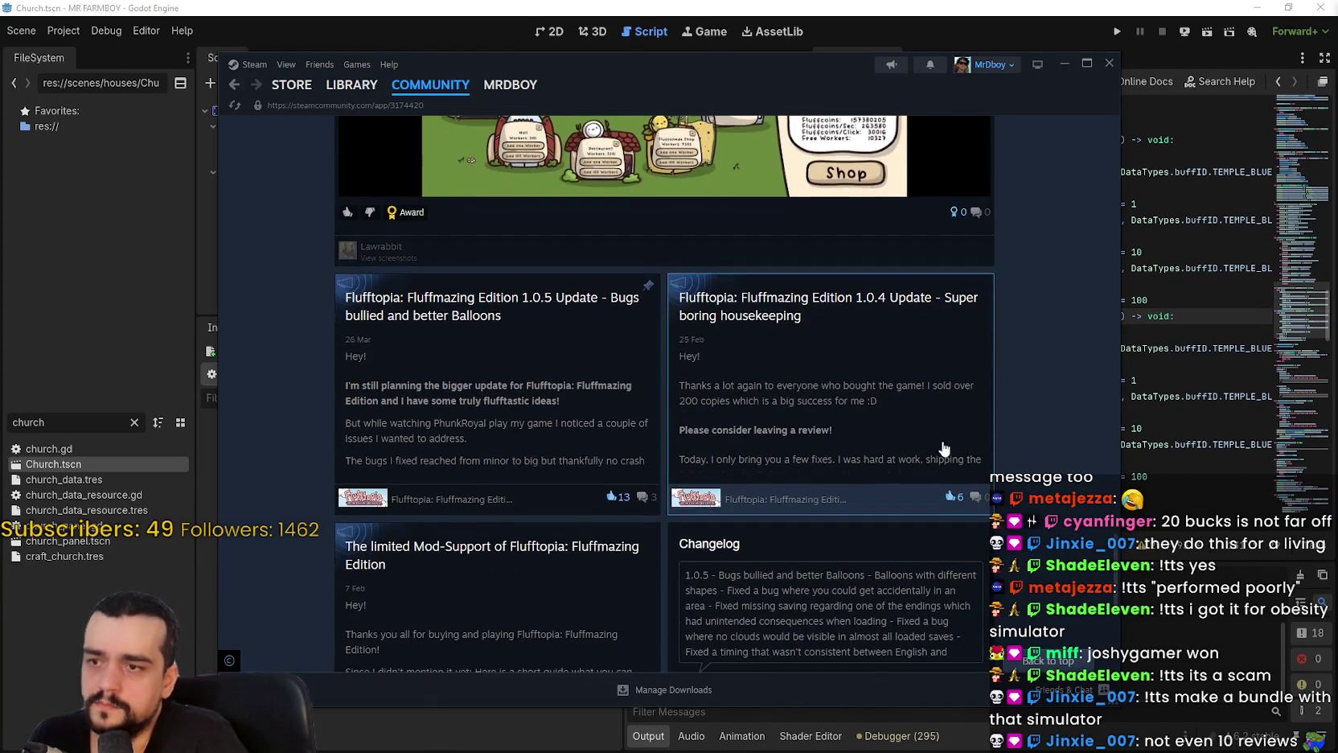
{"action": "scroll", "coordinate": [937, 447], "scroll_direction": "down", "scroll_amount": 12}
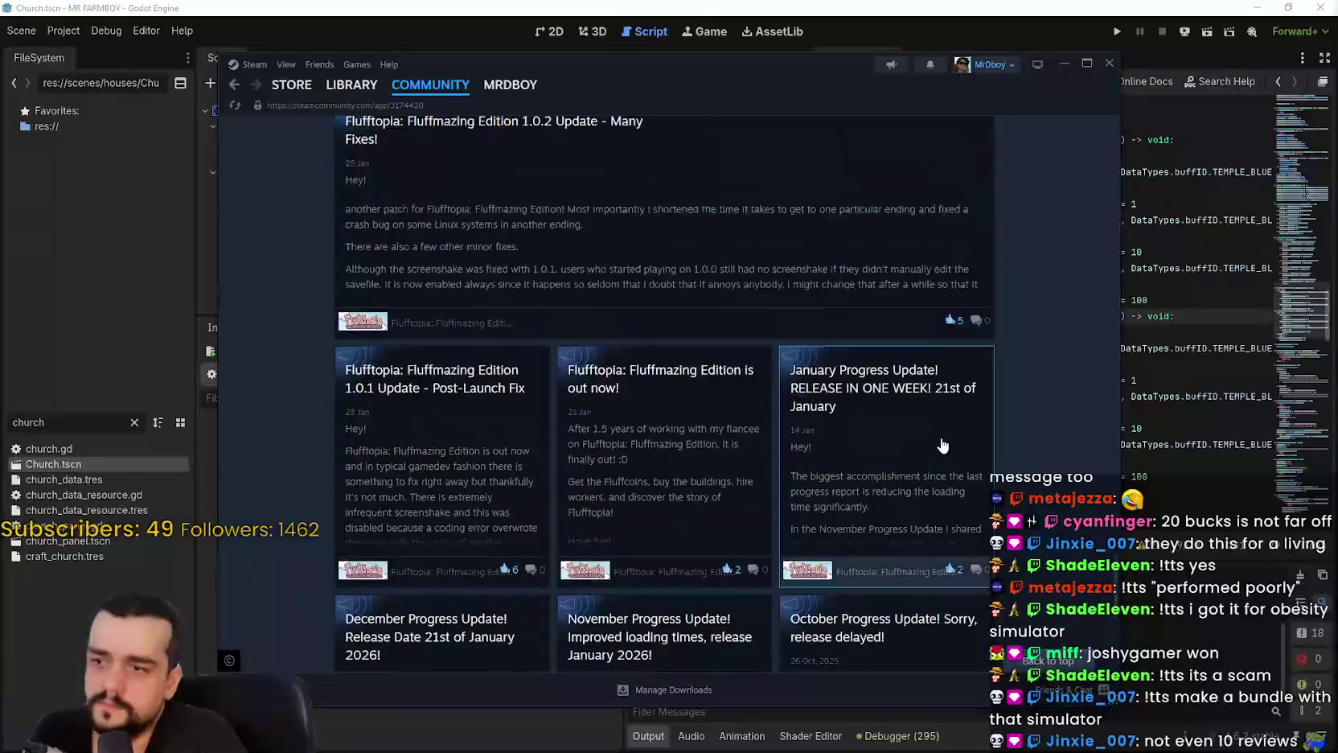
{"action": "scroll", "coordinate": [941, 441], "scroll_direction": "down", "scroll_amount": 10}
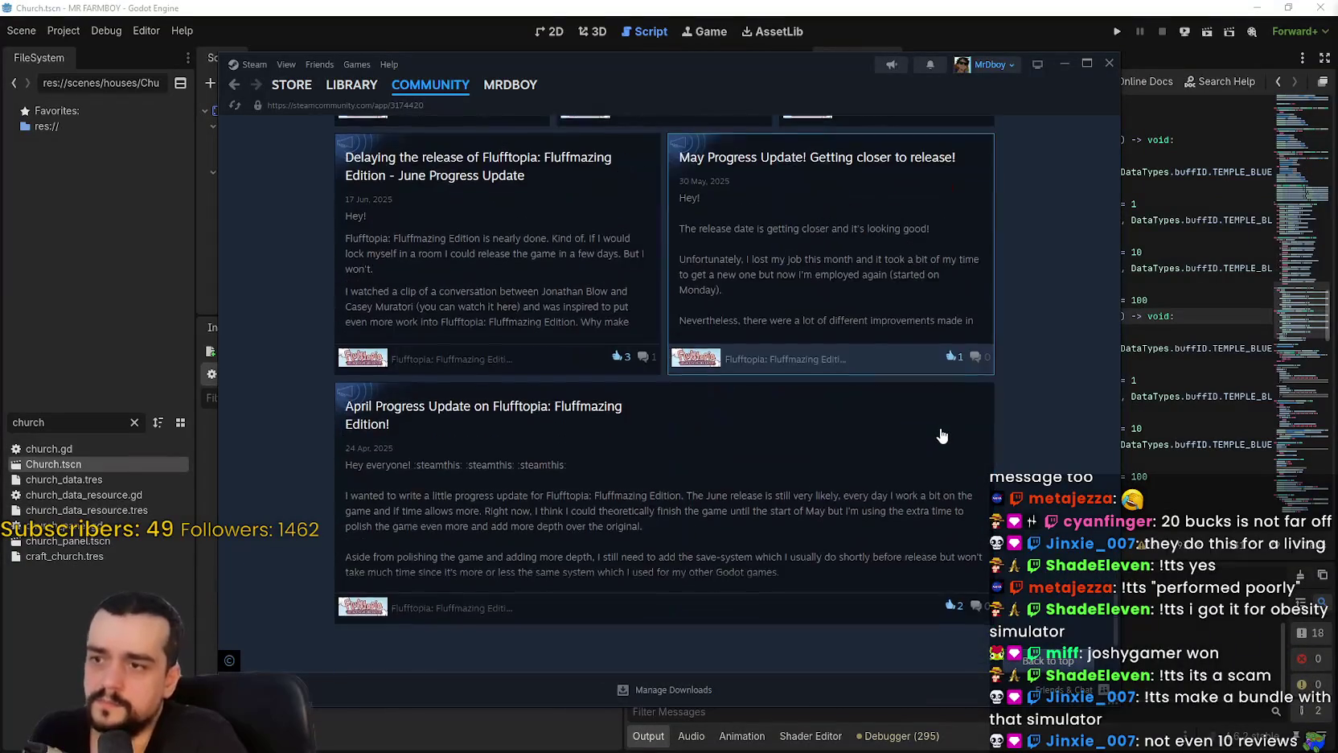
{"action": "left_click_drag", "start_coordinate": [1117, 619], "coordinate": [1127, 182]}
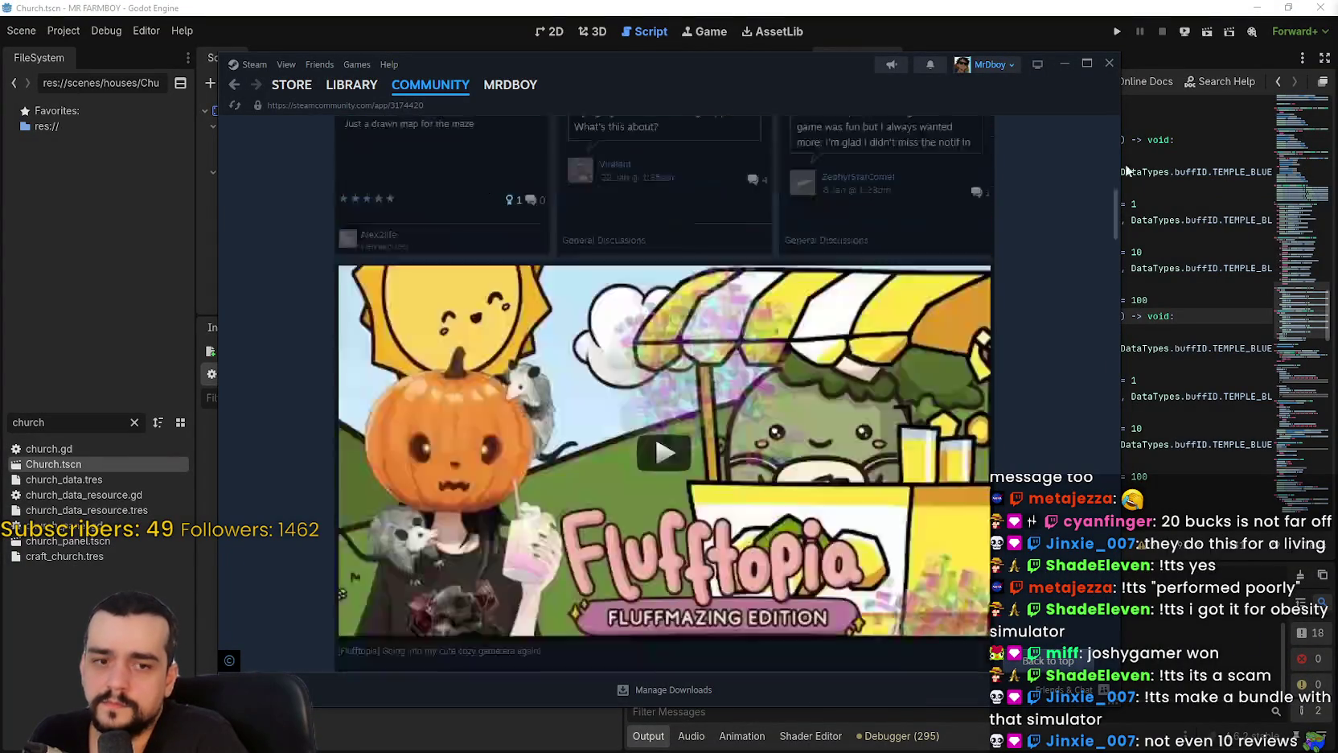
{"action": "left_click", "coordinate": [956, 142]}
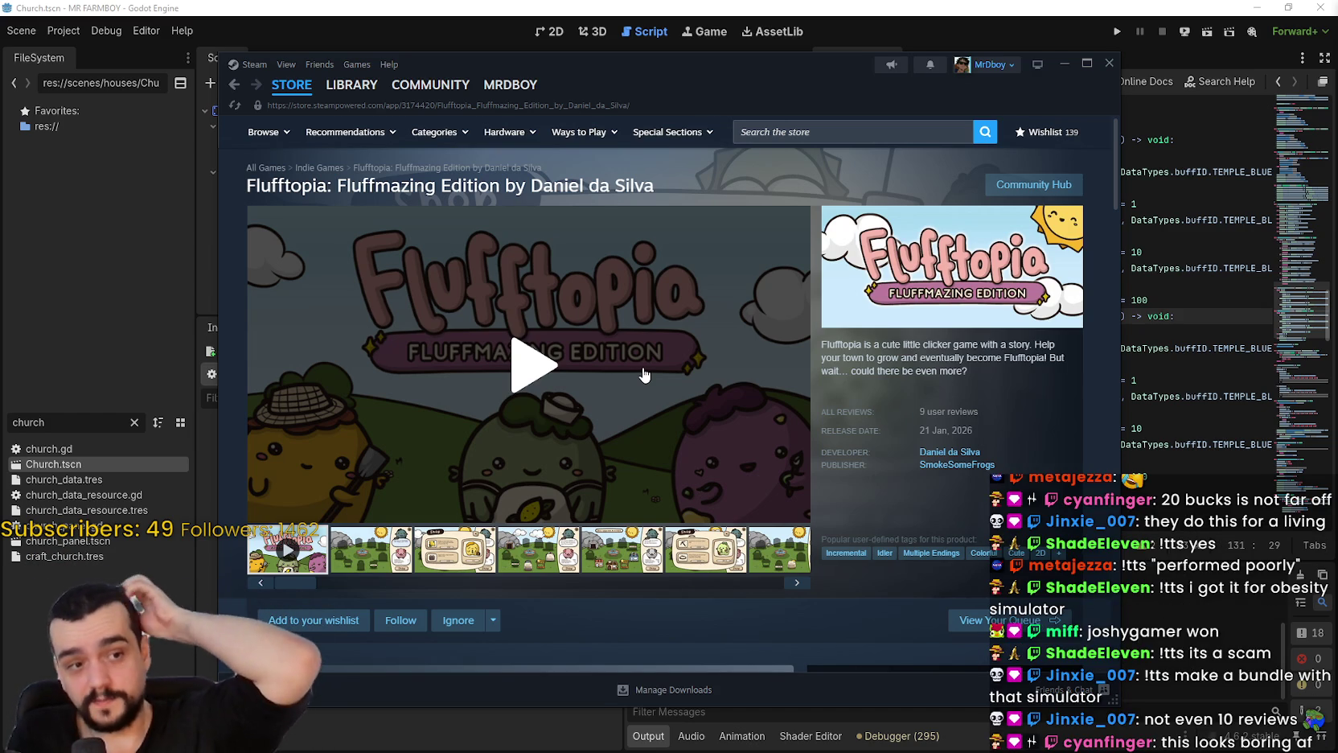
Go to the Store home, close Steam, click line 133 in the script, then return to Steam.
{"action": "left_click", "coordinate": [291, 84]}
{"action": "left_click", "coordinate": [1108, 63]}
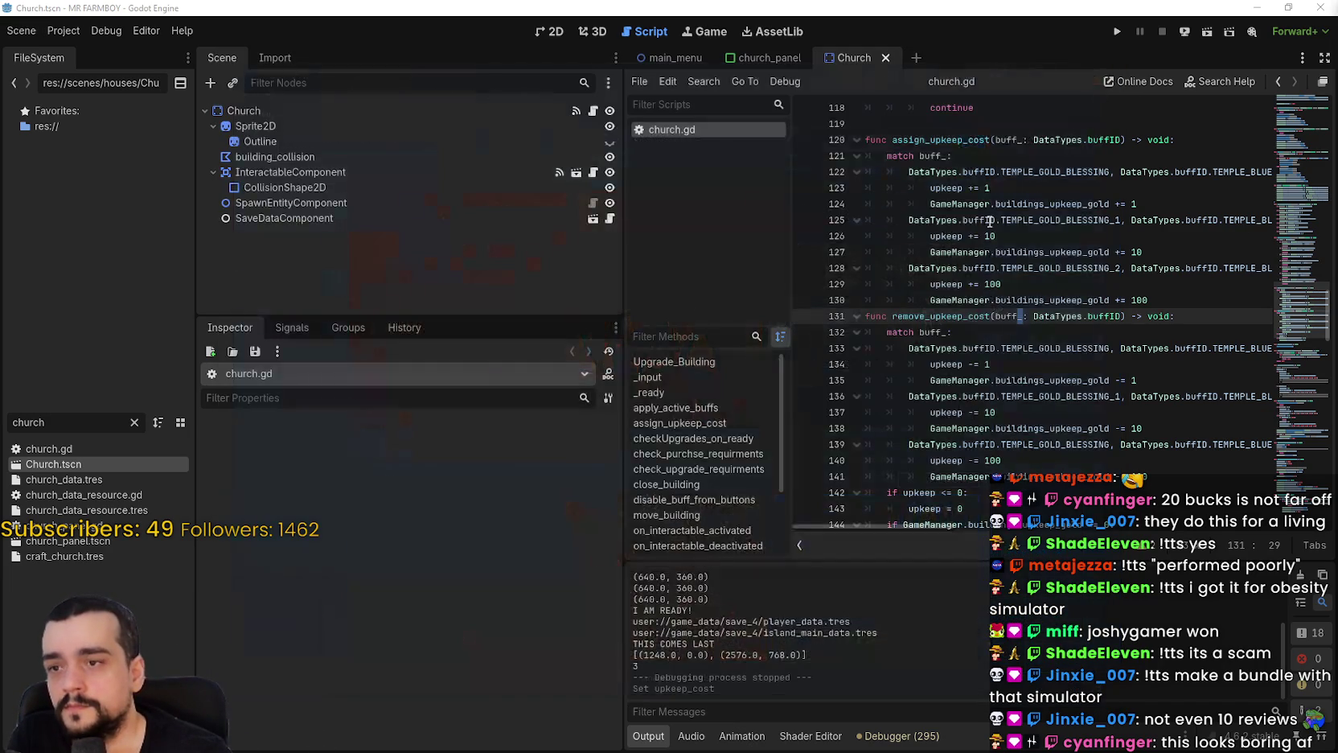
{"action": "left_click", "coordinate": [926, 349]}
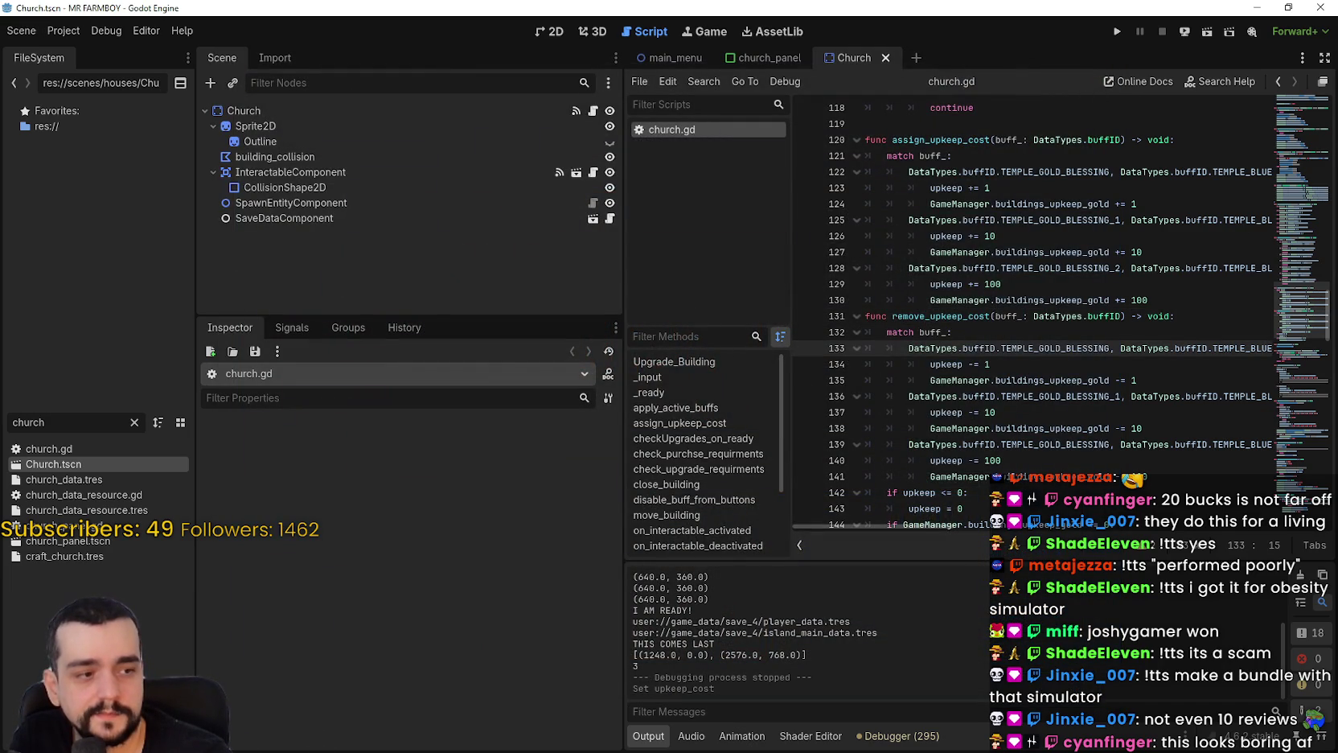
{"action": "key", "text": "alt+Tab"}
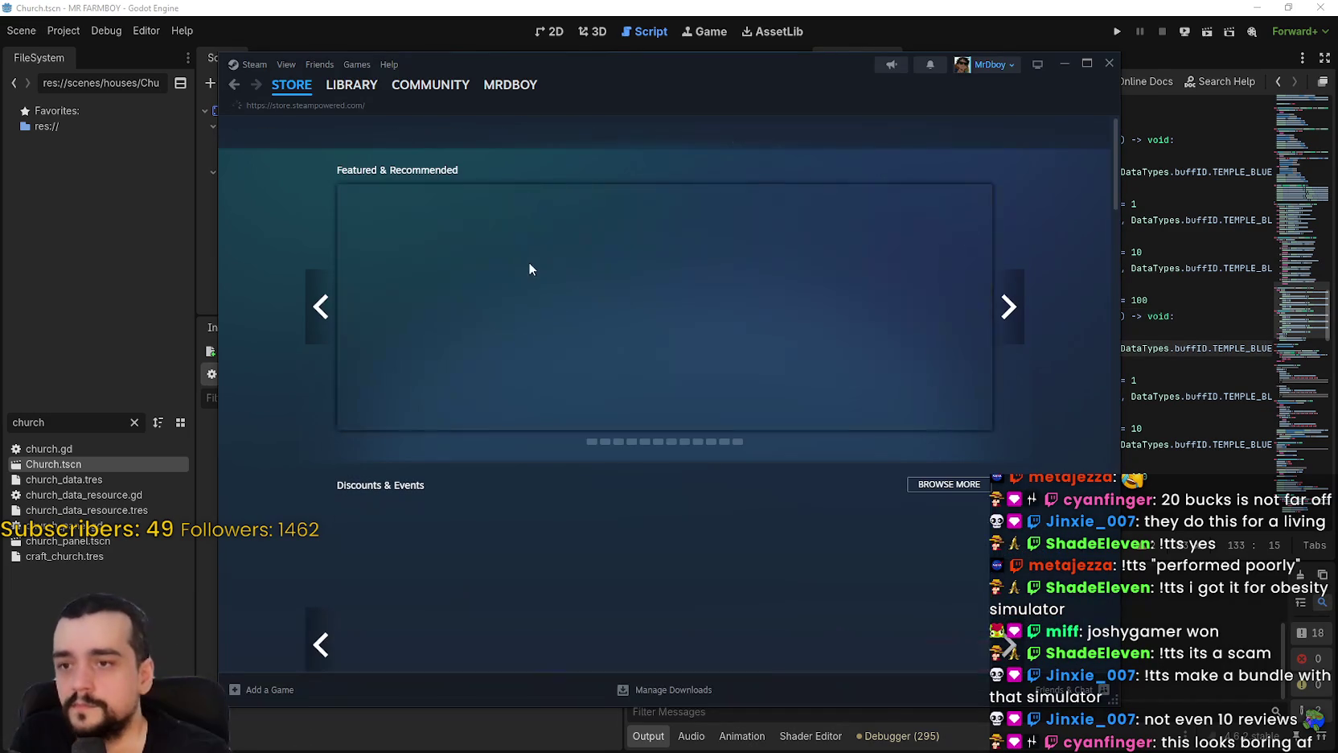
Step four games forward and four back through the Featured & Recommended carousel.
{"action": "left_click", "coordinate": [323, 304]}
{"action": "left_click", "coordinate": [323, 304]}
{"action": "left_click", "coordinate": [323, 303]}
{"action": "left_click", "coordinate": [322, 301]}
{"action": "left_click", "coordinate": [322, 304]}
{"action": "left_click", "coordinate": [322, 304]}
{"action": "left_click", "coordinate": [322, 303]}
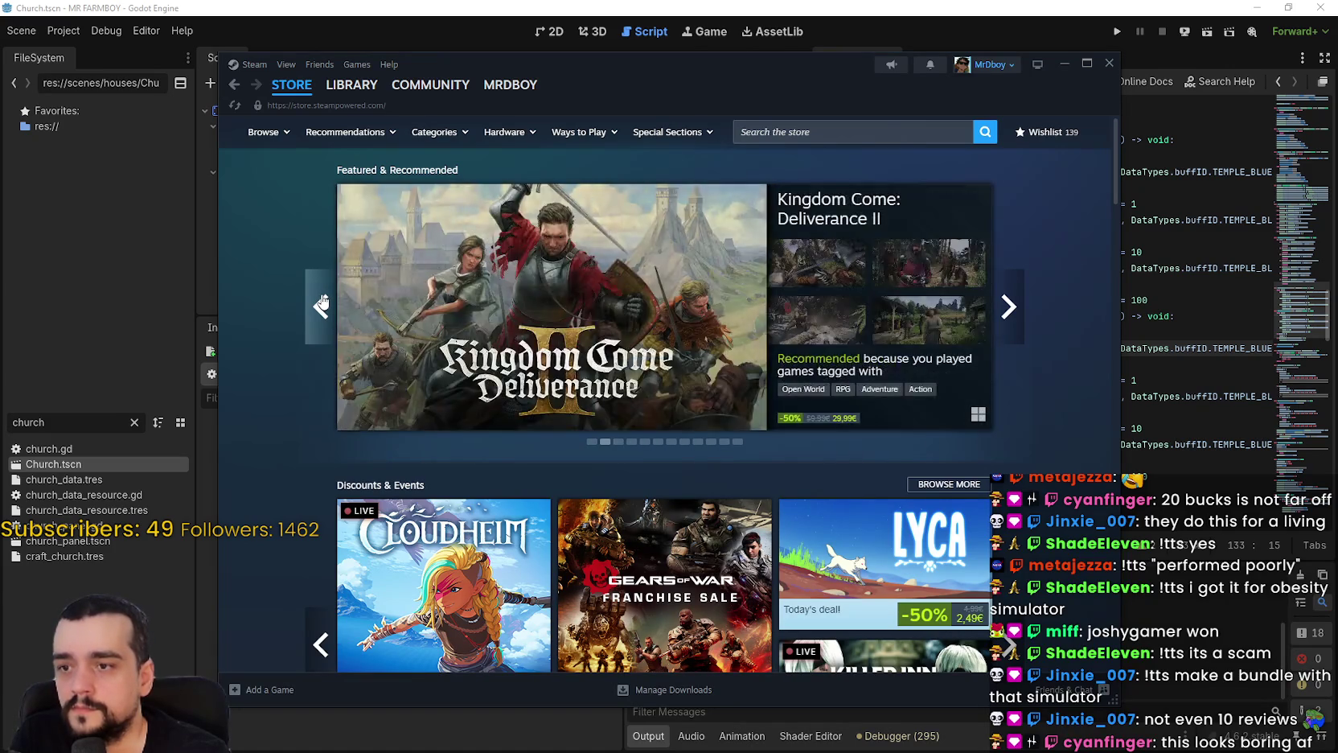
{"action": "left_click", "coordinate": [323, 304]}
Search the store for 'Gothic' and open the Gothic 1 Remake page.
{"action": "left_click", "coordinate": [776, 134]}
{"action": "type", "text": "G"}
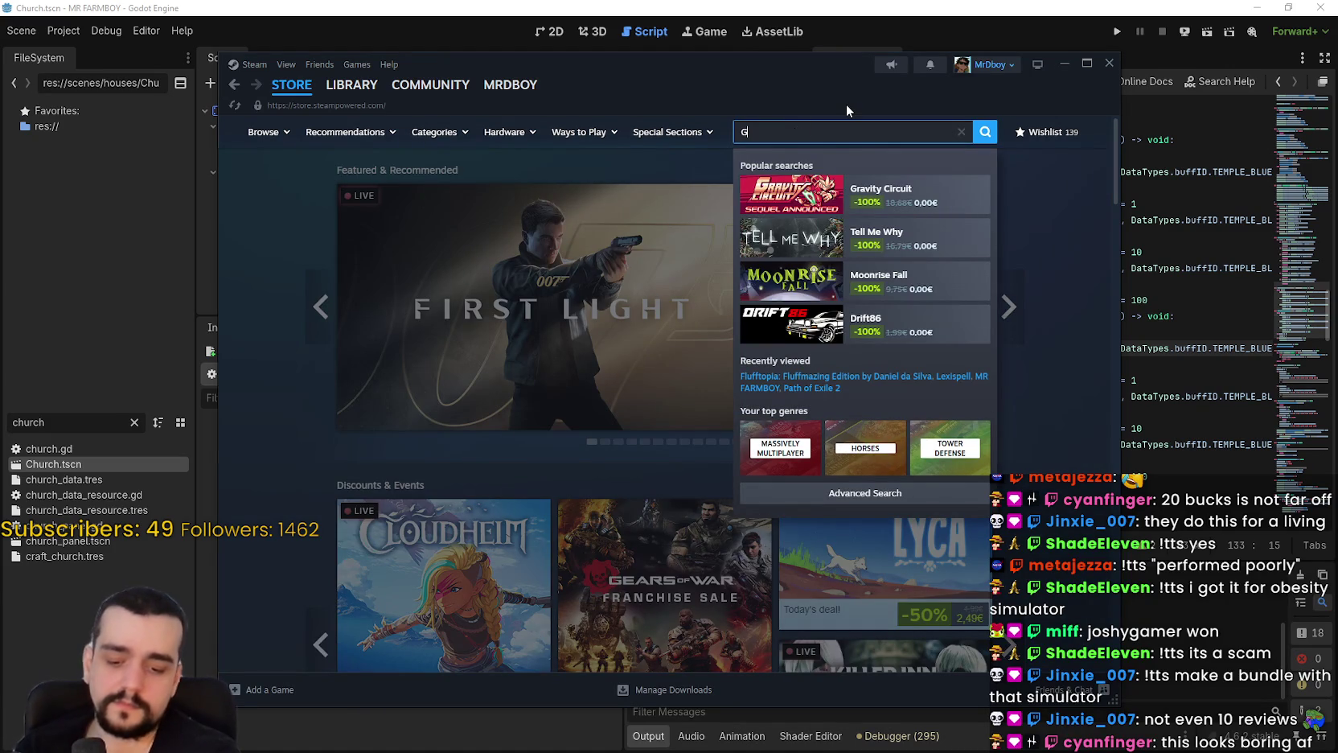
{"action": "type", "text": "othic"}
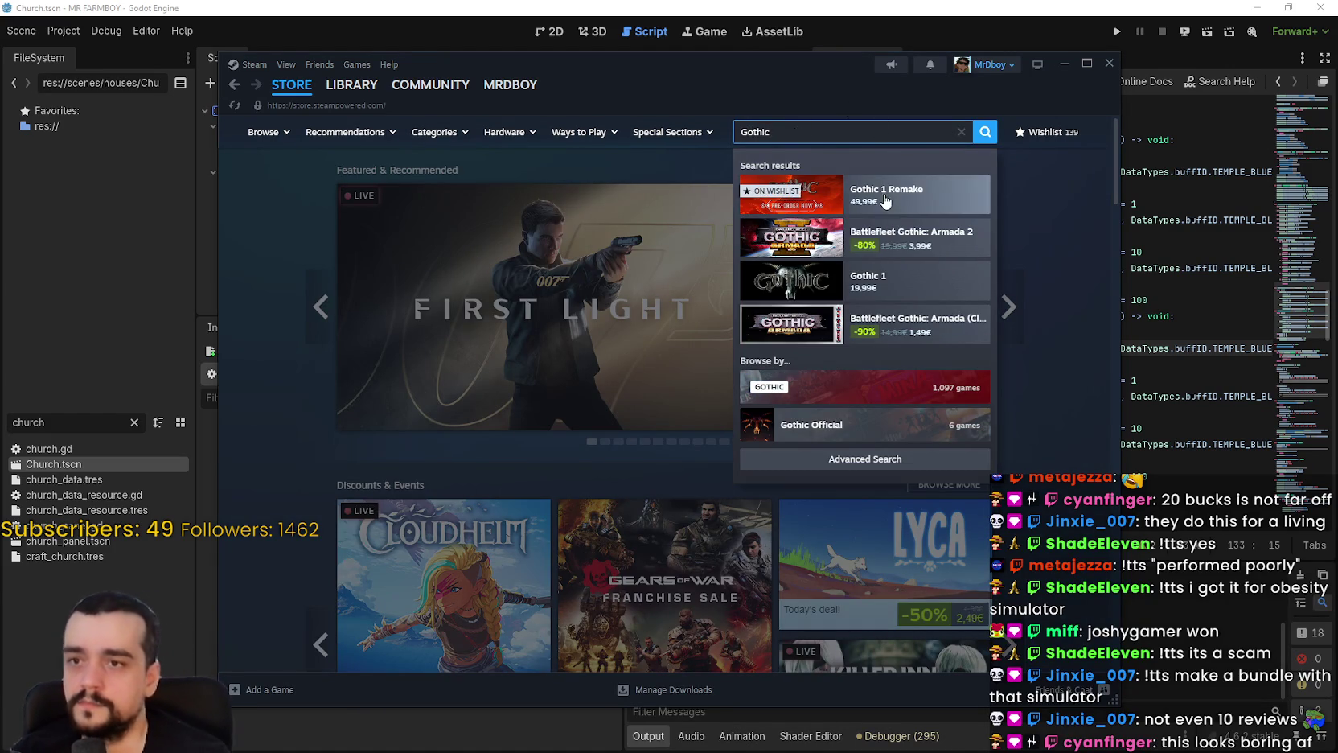
{"action": "left_click", "coordinate": [916, 194]}
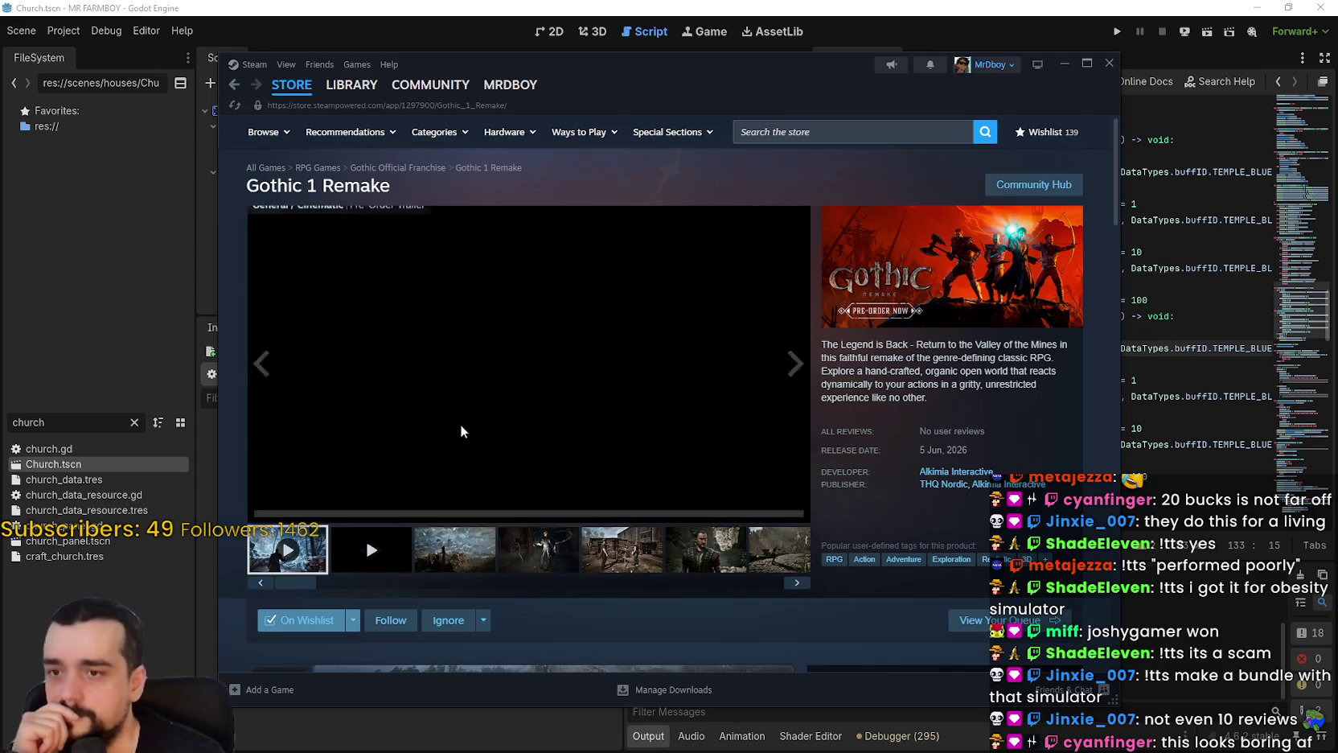
{"action": "scroll", "coordinate": [459, 422], "scroll_direction": "down", "scroll_amount": 2}
{"action": "scroll", "coordinate": [604, 460], "scroll_direction": "down", "scroll_amount": 5}
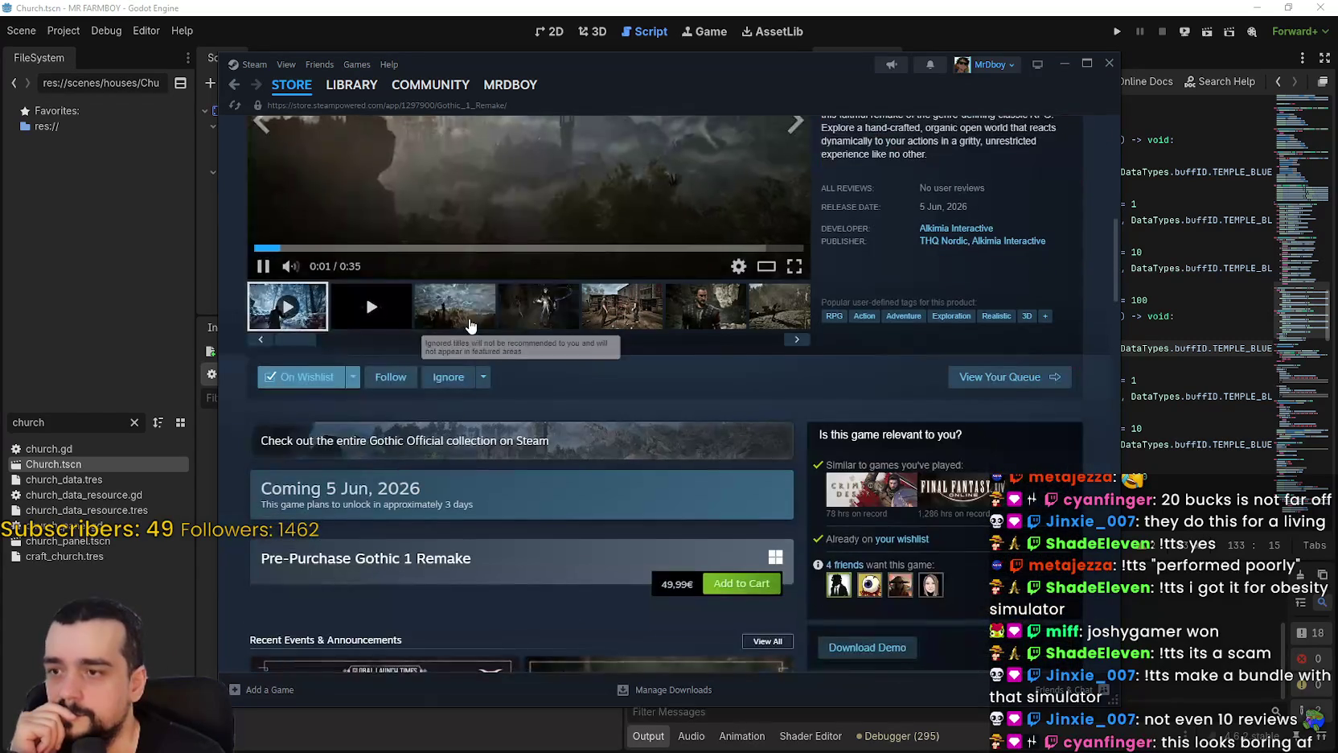
{"action": "mouse_move", "coordinate": [292, 498]}
{"action": "left_mouse_down"}
{"action": "mouse_move", "coordinate": [483, 515]}
{"action": "mouse_move", "coordinate": [265, 507]}
{"action": "mouse_move", "coordinate": [339, 511]}
{"action": "left_mouse_up"}
Scroll down the Gothic 1 Remake page to its system requirements.
{"action": "scroll", "coordinate": [338, 510], "scroll_direction": "down", "scroll_amount": 3}
{"action": "scroll", "coordinate": [339, 511], "scroll_direction": "down", "scroll_amount": 1}
{"action": "left_click", "coordinate": [462, 240]}
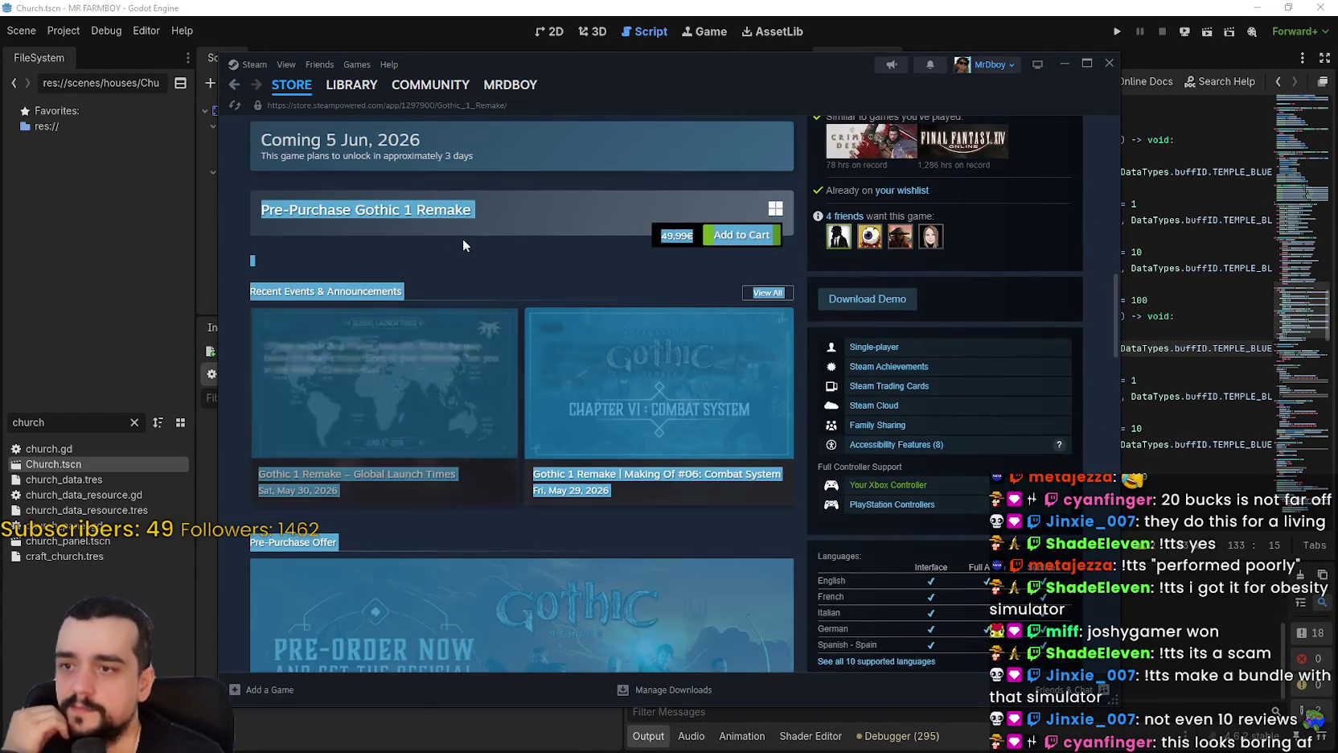
{"action": "scroll", "coordinate": [604, 551], "scroll_direction": "down", "scroll_amount": 3}
{"action": "scroll", "coordinate": [611, 534], "scroll_direction": "down", "scroll_amount": 2}
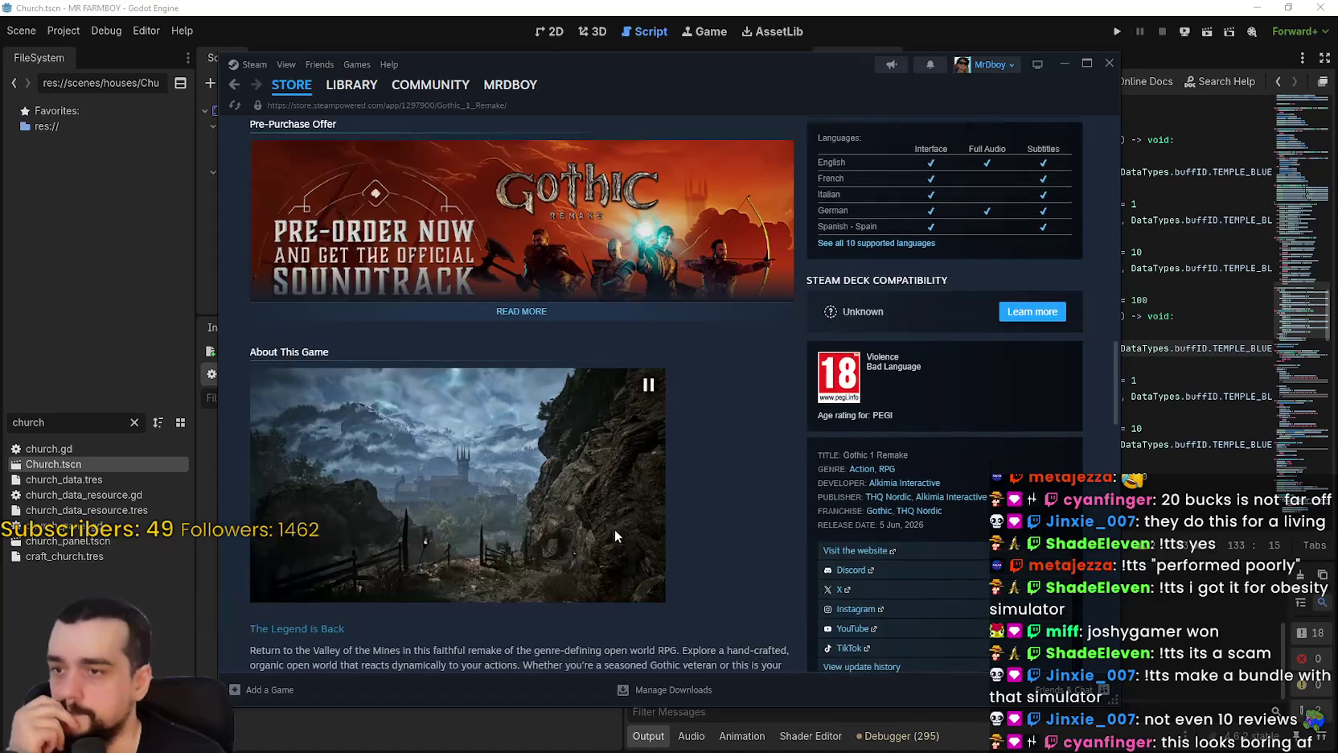
{"action": "scroll", "coordinate": [691, 528], "scroll_direction": "down", "scroll_amount": 5}
{"action": "scroll", "coordinate": [784, 528], "scroll_direction": "down", "scroll_amount": 2}
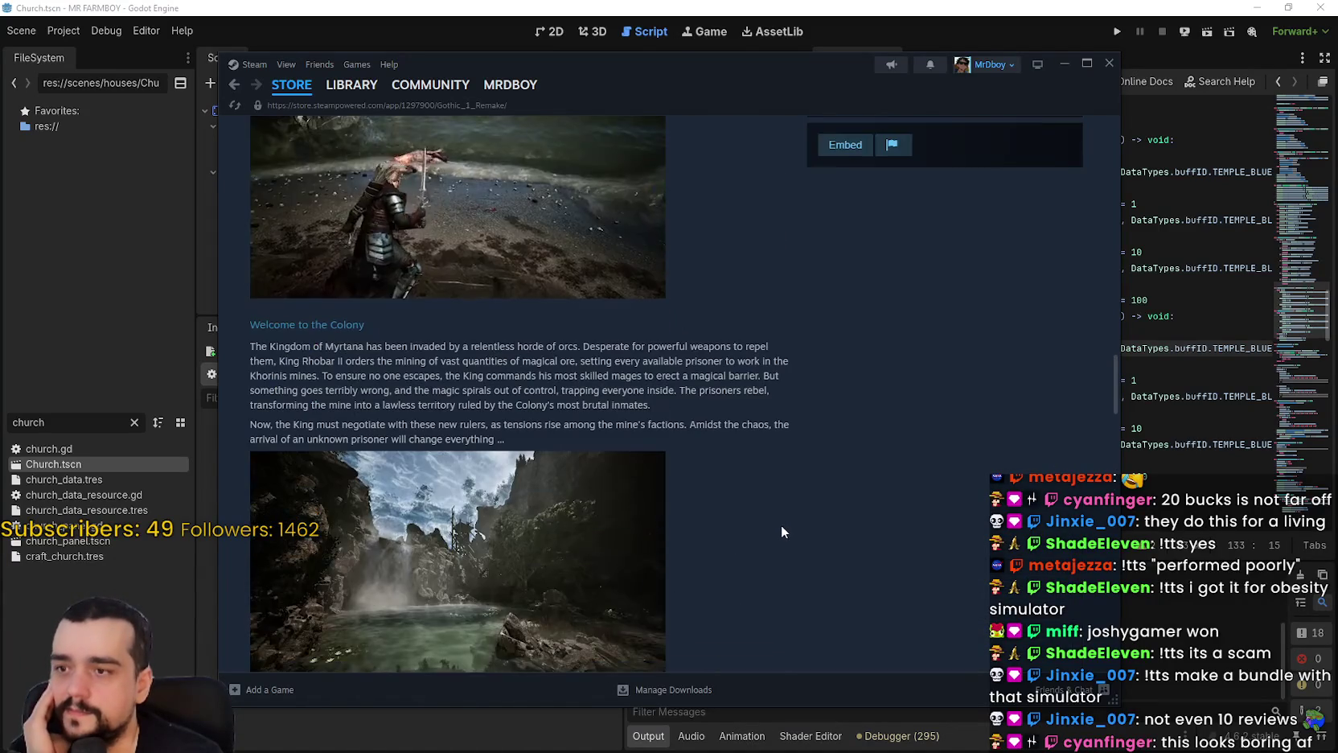
{"action": "scroll", "coordinate": [776, 520], "scroll_direction": "down", "scroll_amount": 10}
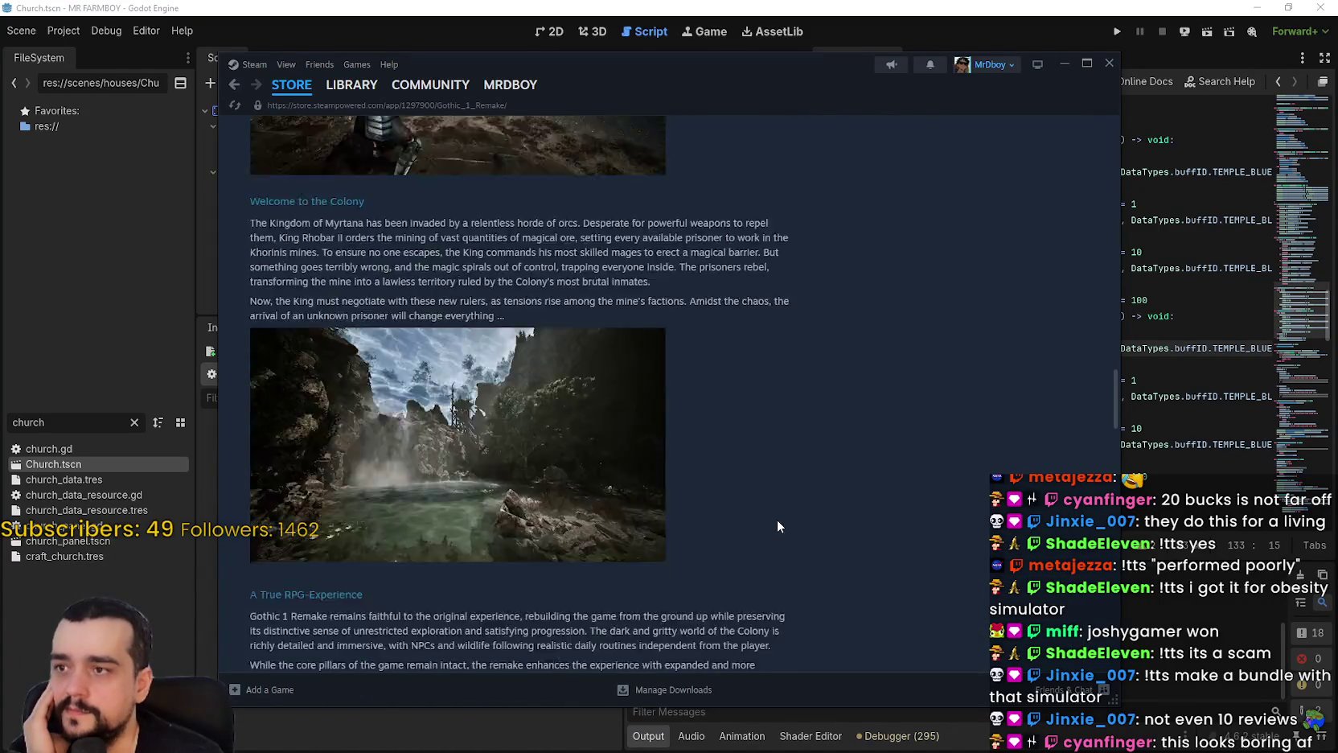
{"action": "scroll", "coordinate": [776, 515], "scroll_direction": "down", "scroll_amount": 3}
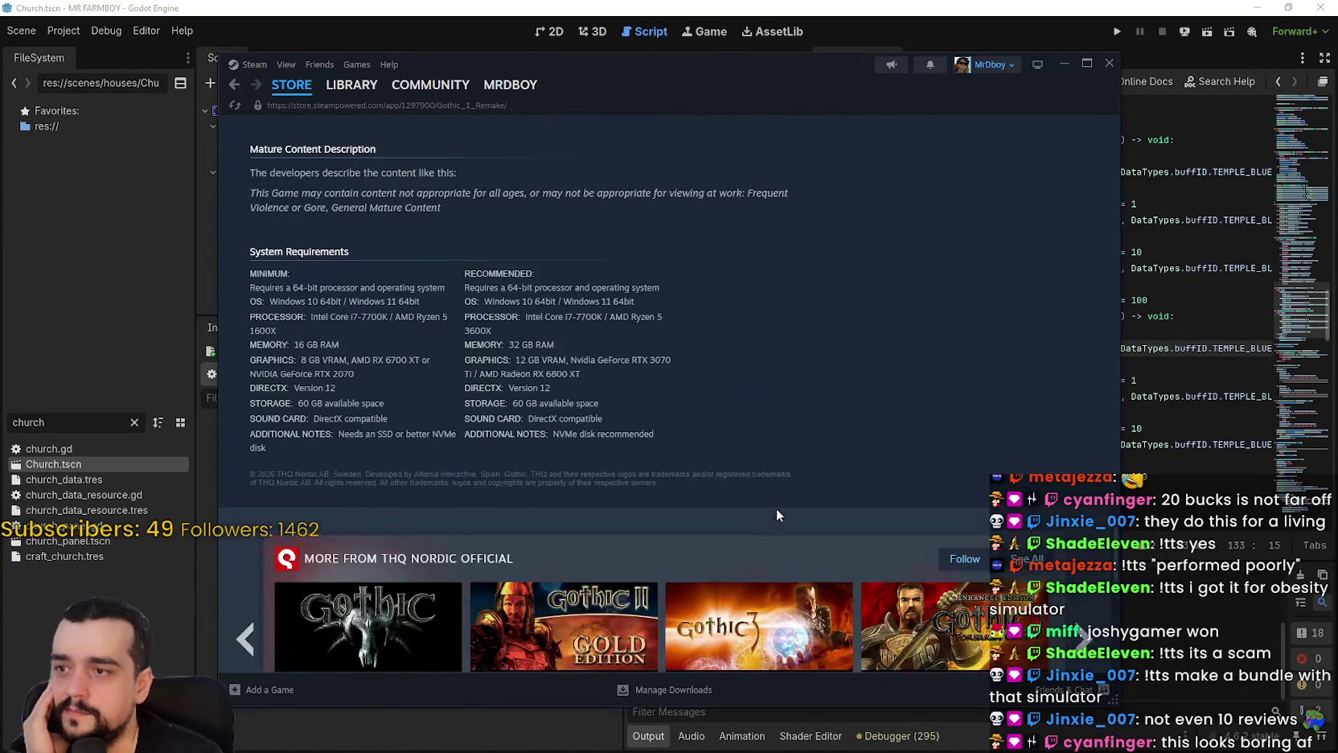
{"action": "scroll", "coordinate": [783, 507], "scroll_direction": "up", "scroll_amount": 10}
{"action": "scroll", "coordinate": [431, 494], "scroll_direction": "down", "scroll_amount": 8}
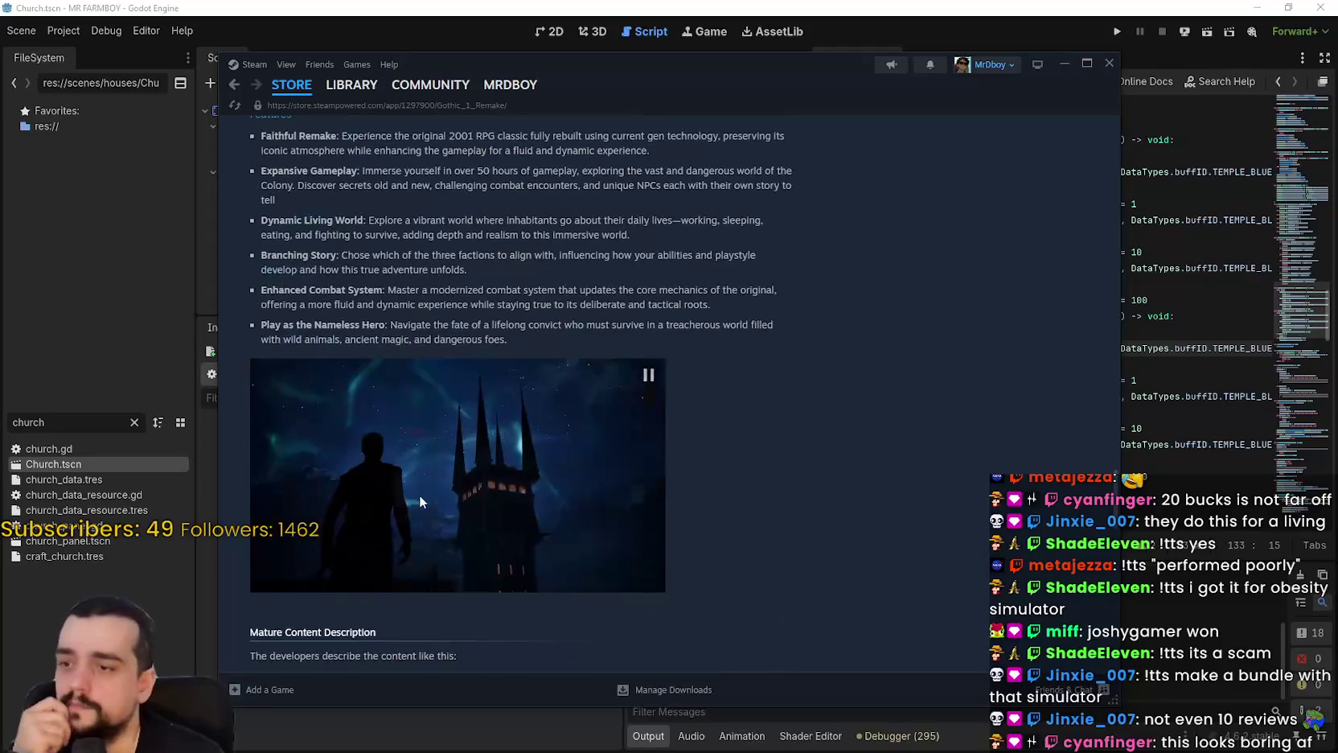
{"action": "scroll", "coordinate": [423, 485], "scroll_direction": "down", "scroll_amount": 2}
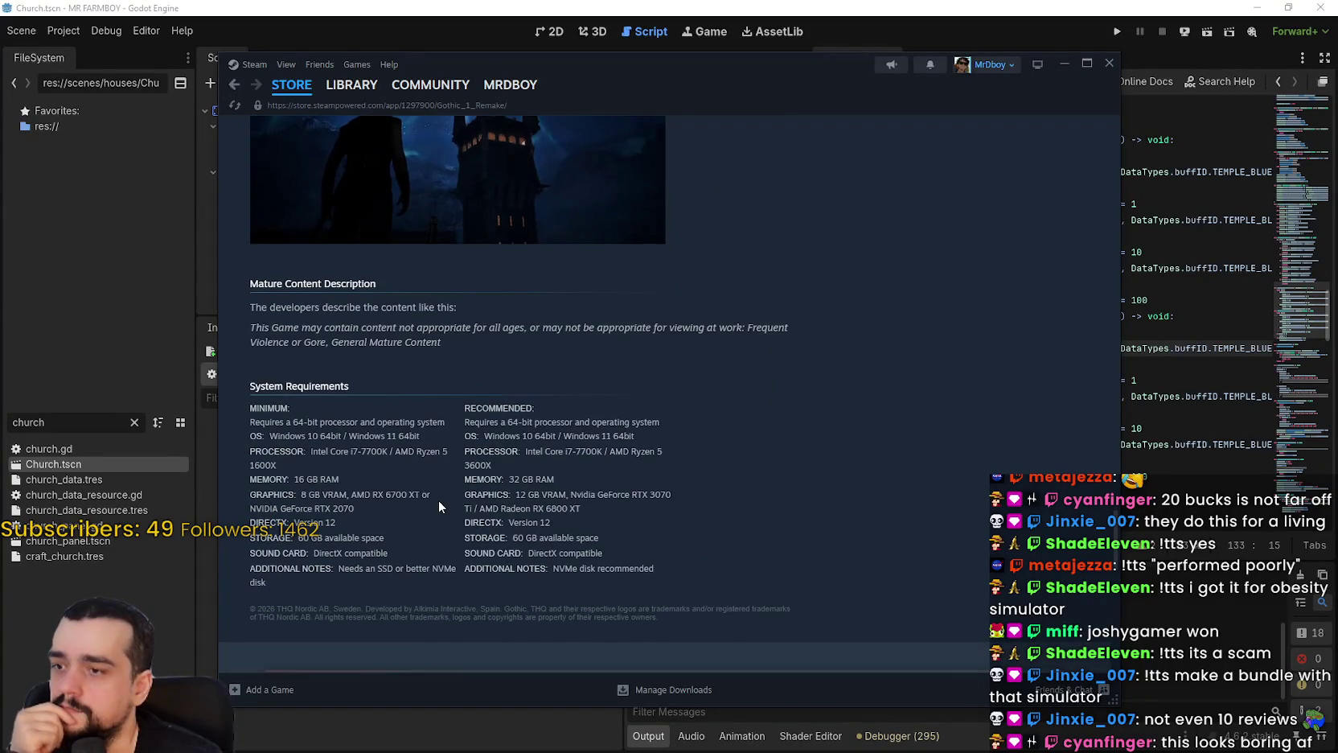
{"action": "mouse_move", "coordinate": [312, 435]}
{"action": "left_mouse_down"}
{"action": "mouse_move", "coordinate": [338, 479]}
{"action": "mouse_move", "coordinate": [397, 510]}
{"action": "mouse_move", "coordinate": [416, 542]}
{"action": "left_mouse_up"}
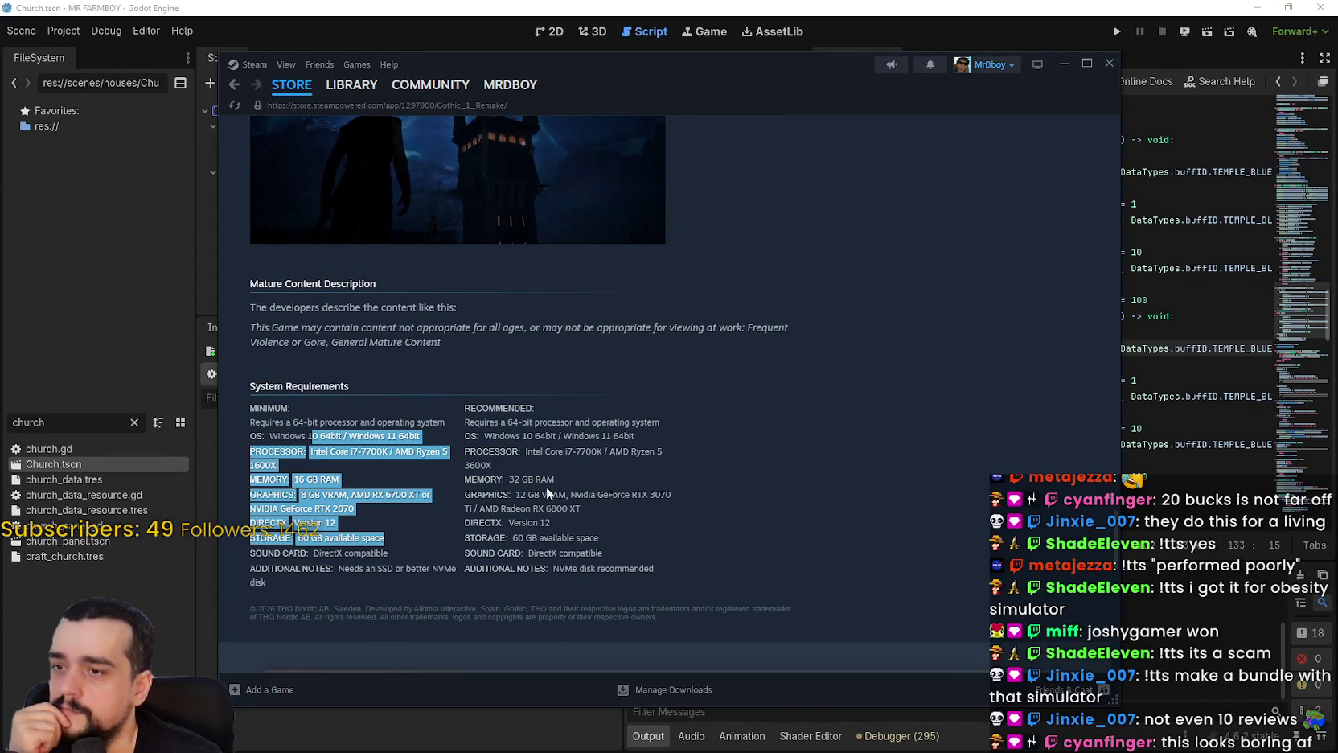
Select the recommended MEMORY: 32 GB RAM line in the System Requirements.
{"action": "mouse_move", "coordinate": [589, 482]}
{"action": "left_mouse_down"}
{"action": "mouse_move", "coordinate": [236, 476]}
{"action": "mouse_move", "coordinate": [251, 479]}
{"action": "left_mouse_up"}
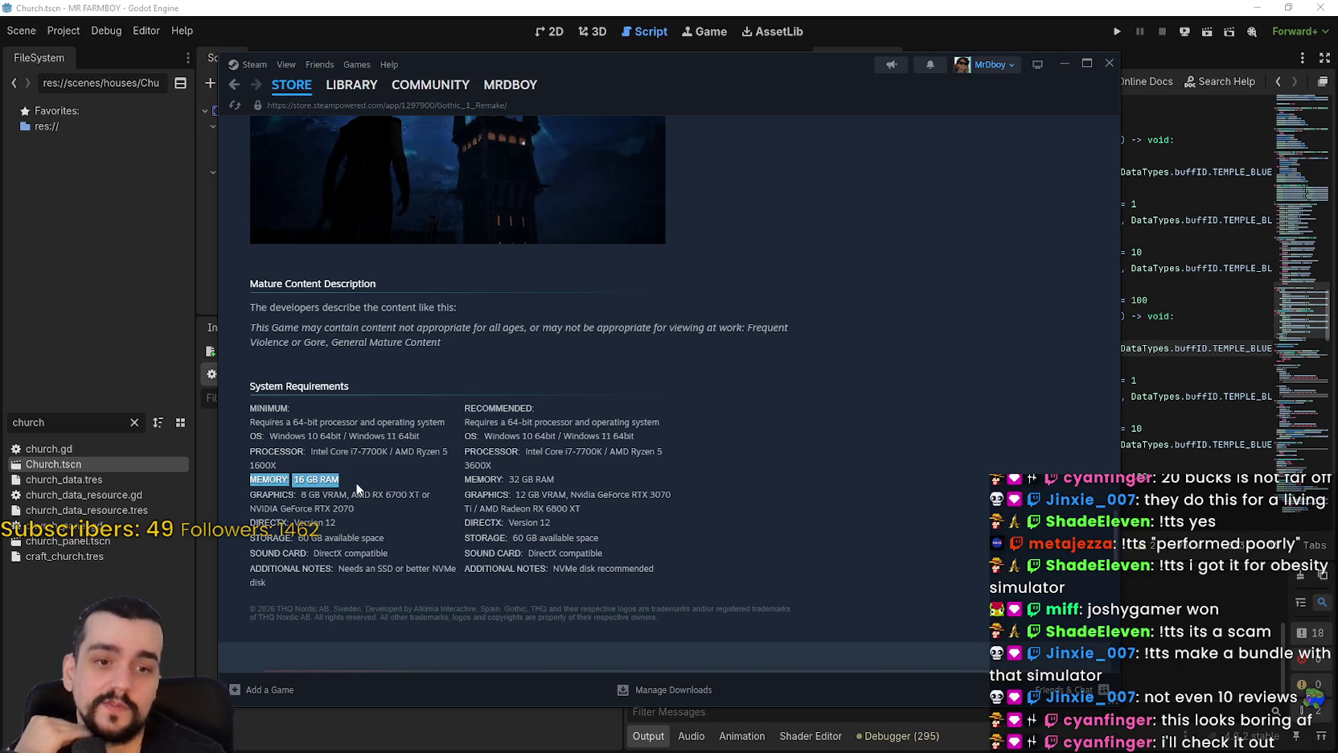
{"action": "mouse_move", "coordinate": [576, 477]}
{"action": "left_mouse_down"}
{"action": "mouse_move", "coordinate": [455, 476]}
{"action": "mouse_move", "coordinate": [468, 483]}
{"action": "left_mouse_up"}
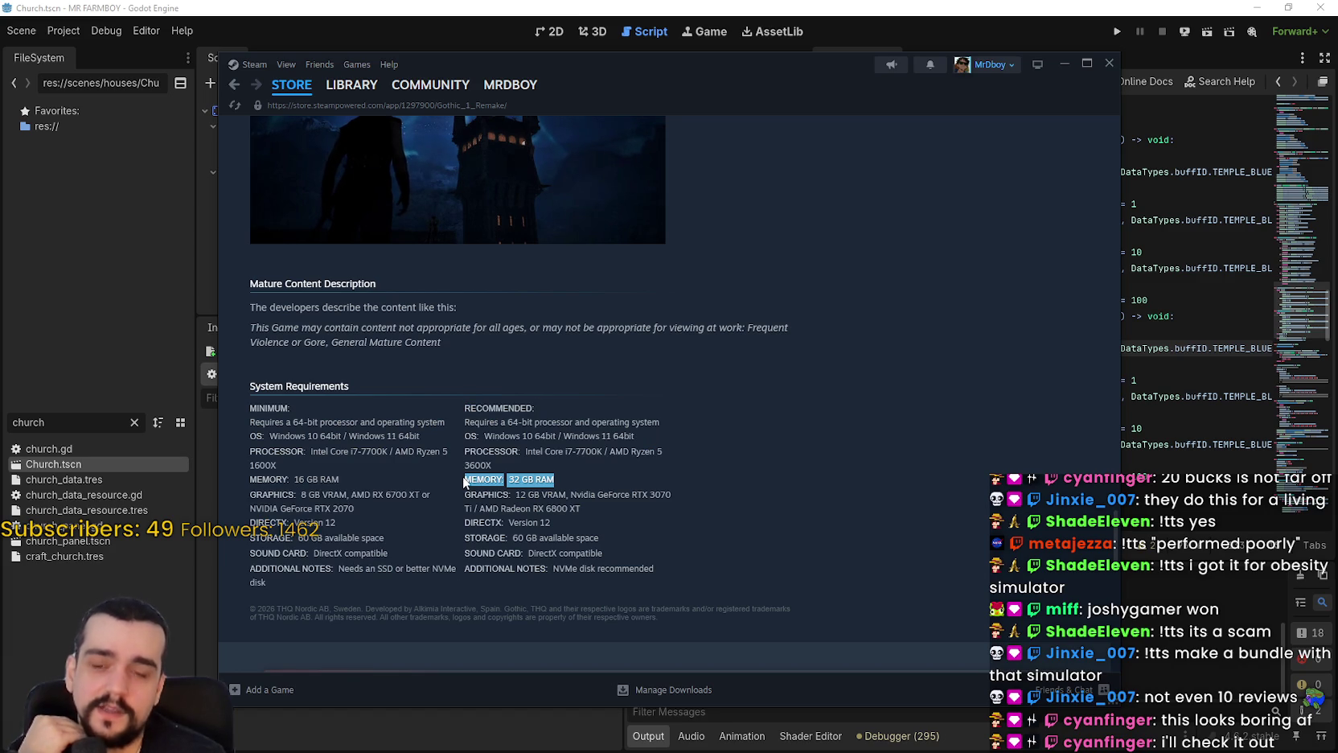
{"action": "left_click", "coordinate": [588, 478]}
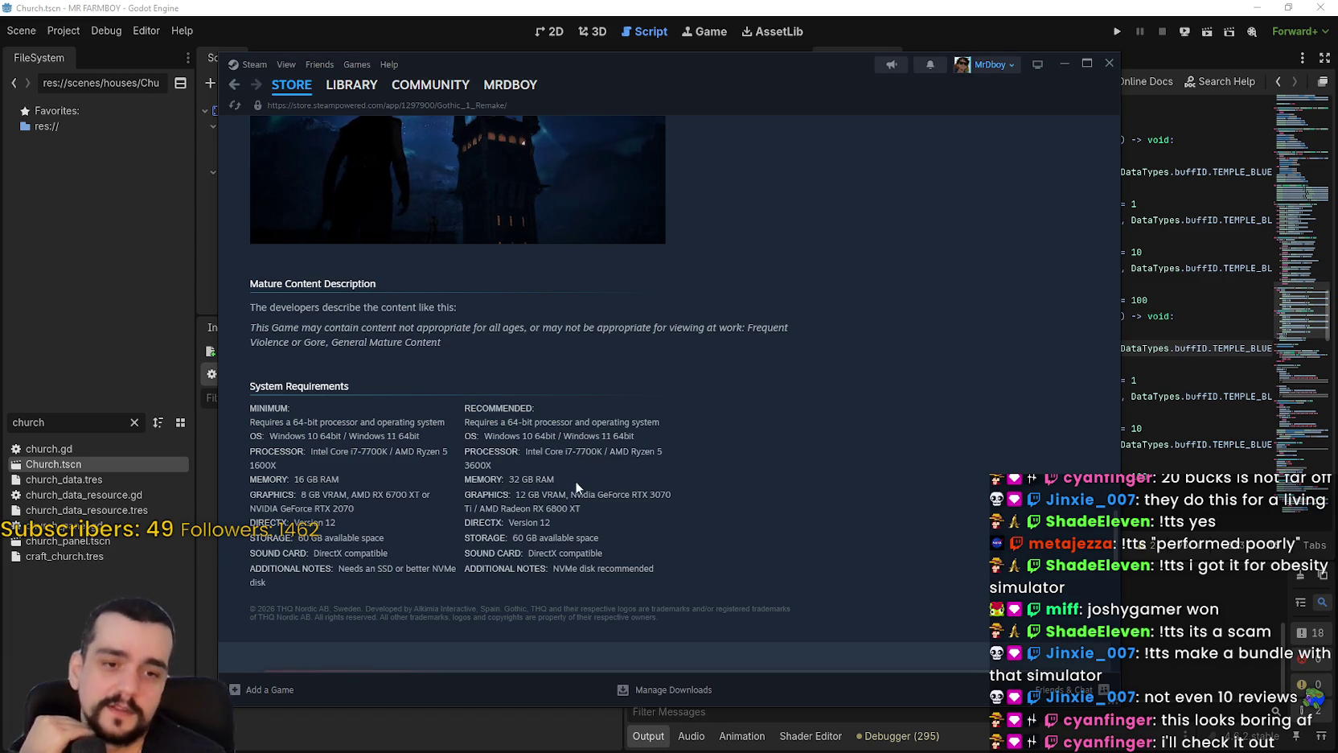
{"action": "mouse_move", "coordinate": [557, 479]}
{"action": "left_mouse_down"}
{"action": "mouse_move", "coordinate": [454, 480]}
{"action": "mouse_move", "coordinate": [466, 480]}
{"action": "left_mouse_up"}
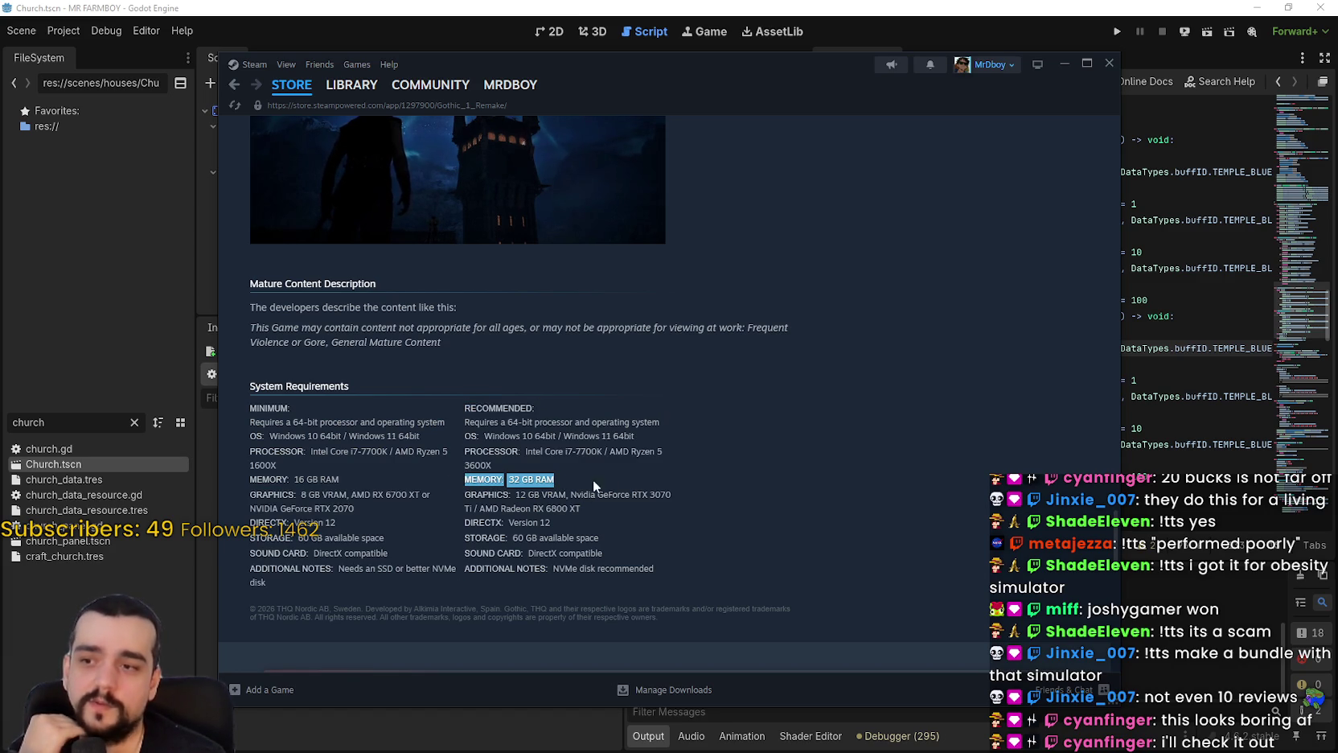
{"action": "mouse_move", "coordinate": [600, 476]}
{"action": "left_mouse_down"}
{"action": "mouse_move", "coordinate": [462, 476]}
{"action": "mouse_move", "coordinate": [583, 472]}
{"action": "mouse_move", "coordinate": [521, 480]}
{"action": "mouse_move", "coordinate": [556, 479]}
{"action": "mouse_move", "coordinate": [563, 497]}
{"action": "mouse_move", "coordinate": [587, 481]}
{"action": "left_mouse_up"}
{"action": "left_click", "coordinate": [583, 474]}
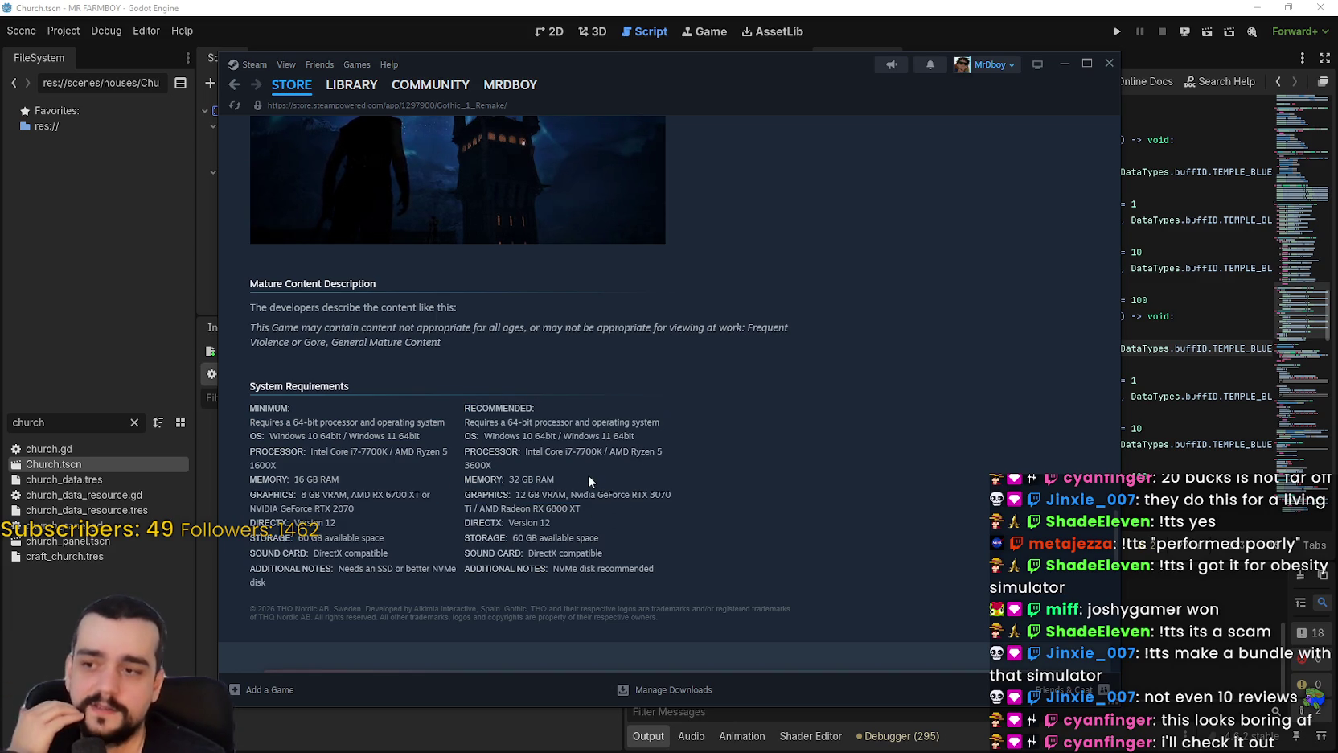
{"action": "triple_click", "coordinate": [595, 480]}
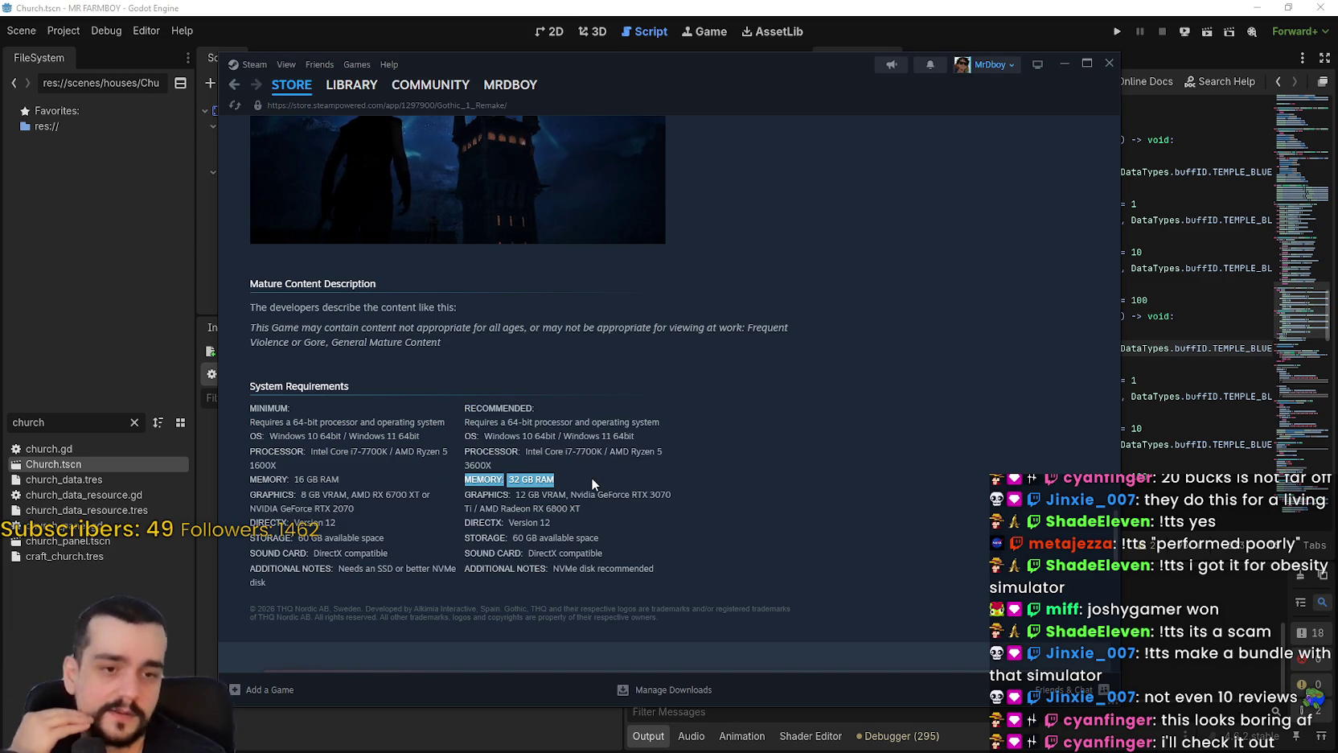
Reselect the recommended memory text, ending with just 32 GB RAM highlighted.
{"action": "scroll", "coordinate": [719, 544], "scroll_direction": "up", "scroll_amount": 10}
{"action": "scroll", "coordinate": [716, 544], "scroll_direction": "down", "scroll_amount": 8}
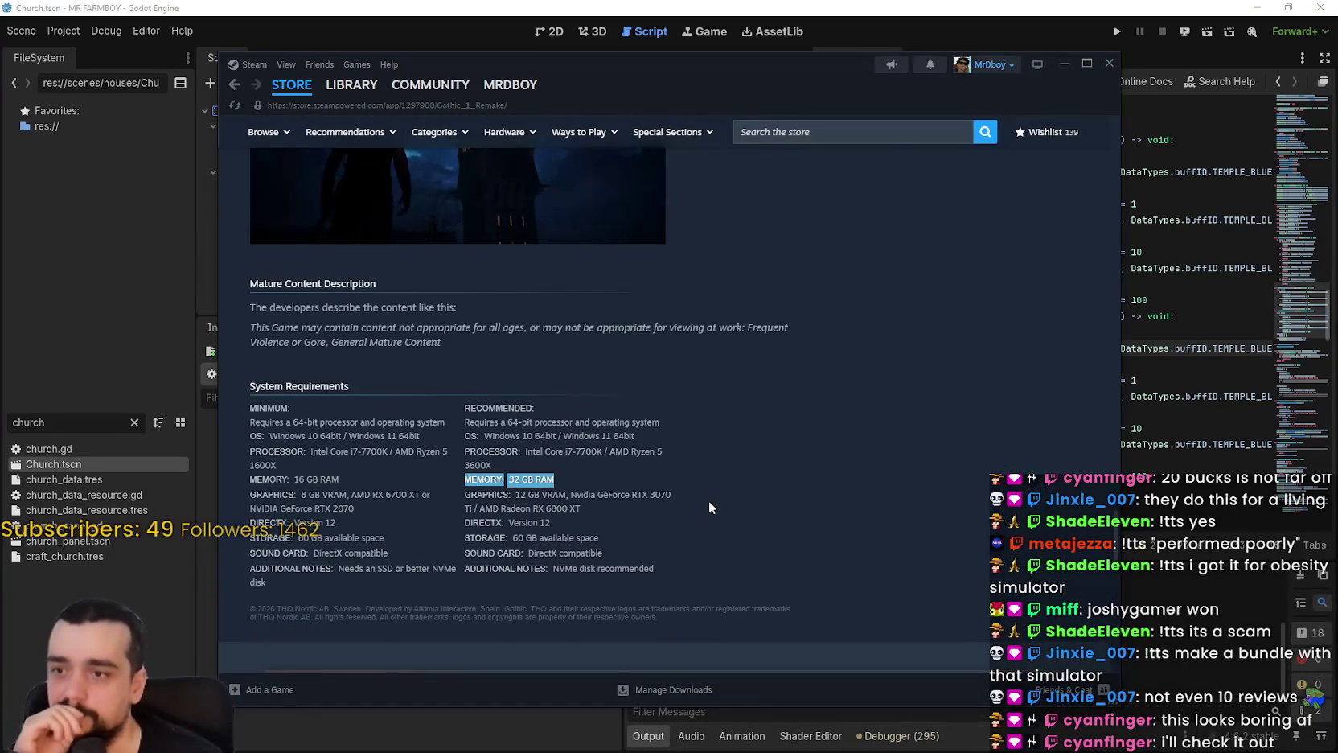
{"action": "mouse_move", "coordinate": [567, 475]}
{"action": "left_mouse_down"}
{"action": "mouse_move", "coordinate": [257, 465]}
{"action": "mouse_move", "coordinate": [465, 466]}
{"action": "left_mouse_up"}
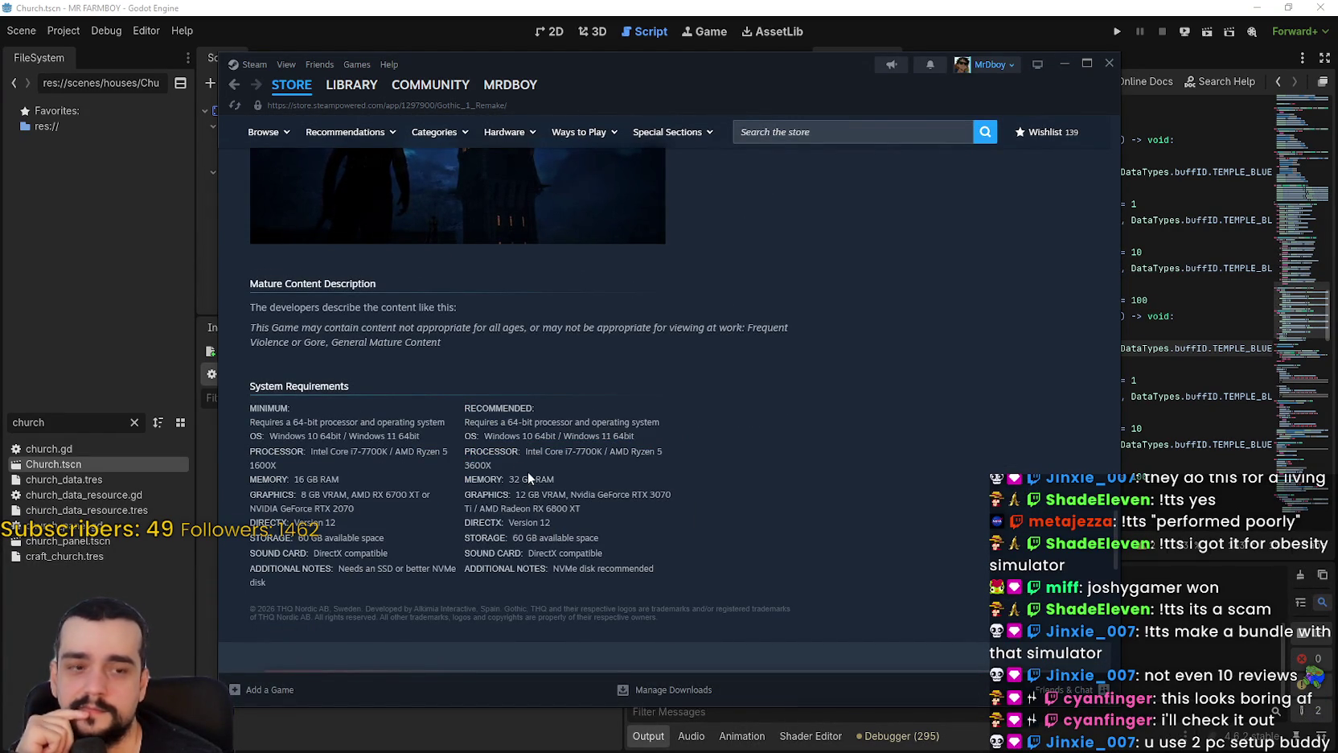
{"action": "left_click_drag", "start_coordinate": [568, 476], "coordinate": [477, 477]}
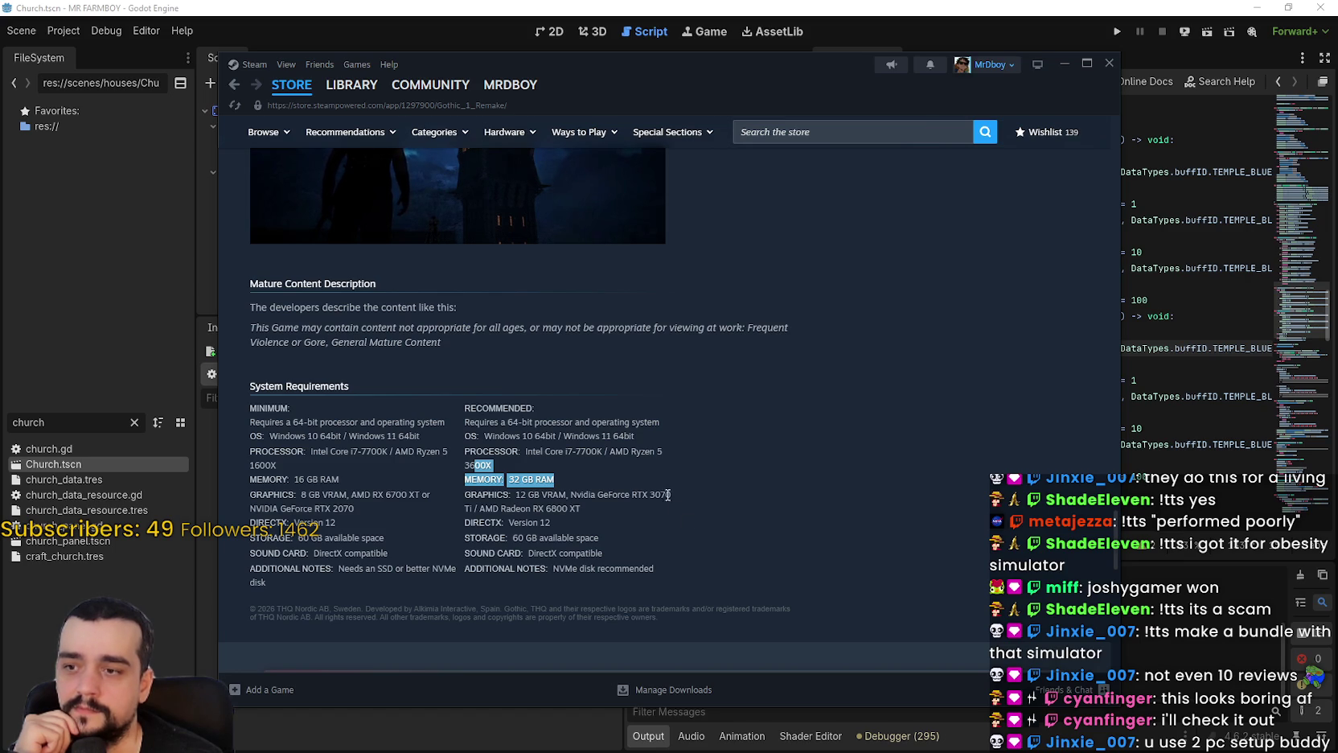
{"action": "left_click", "coordinate": [577, 481]}
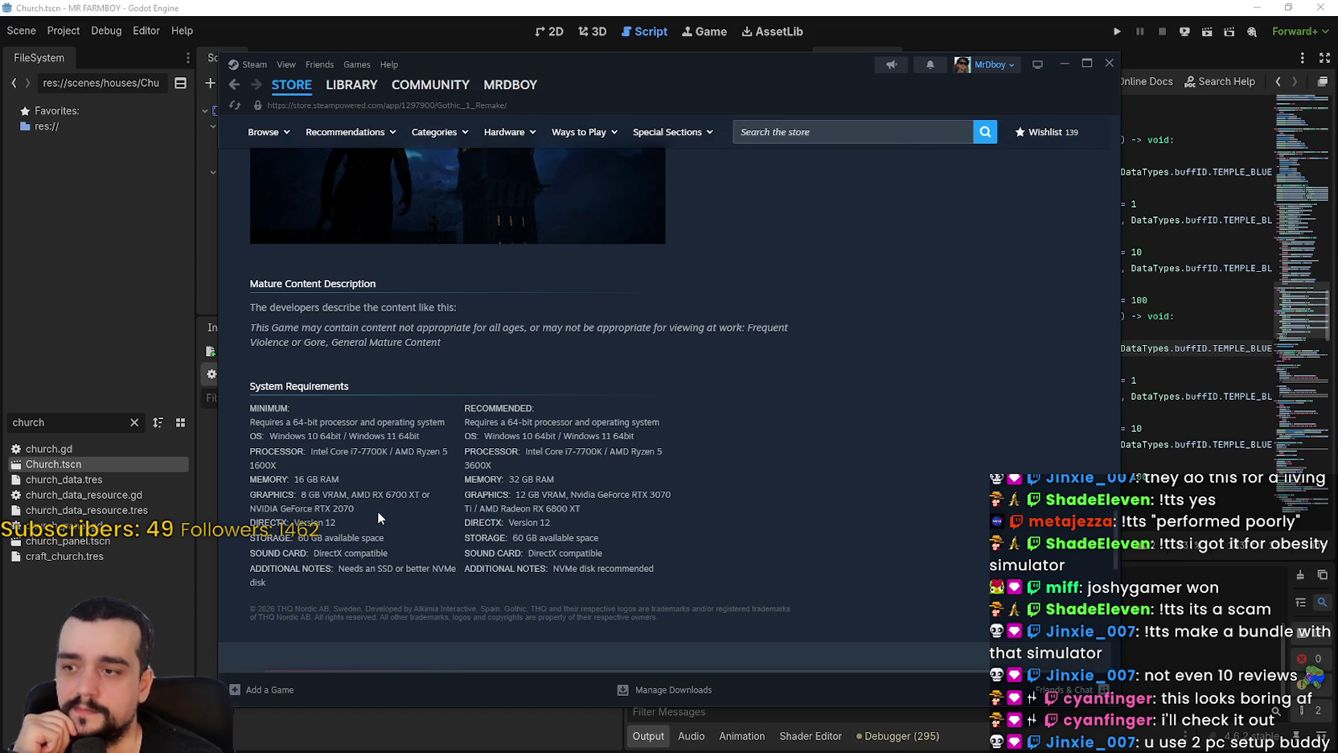
{"action": "left_click_drag", "start_coordinate": [380, 511], "coordinate": [249, 492]}
{"action": "left_click", "coordinate": [465, 501]}
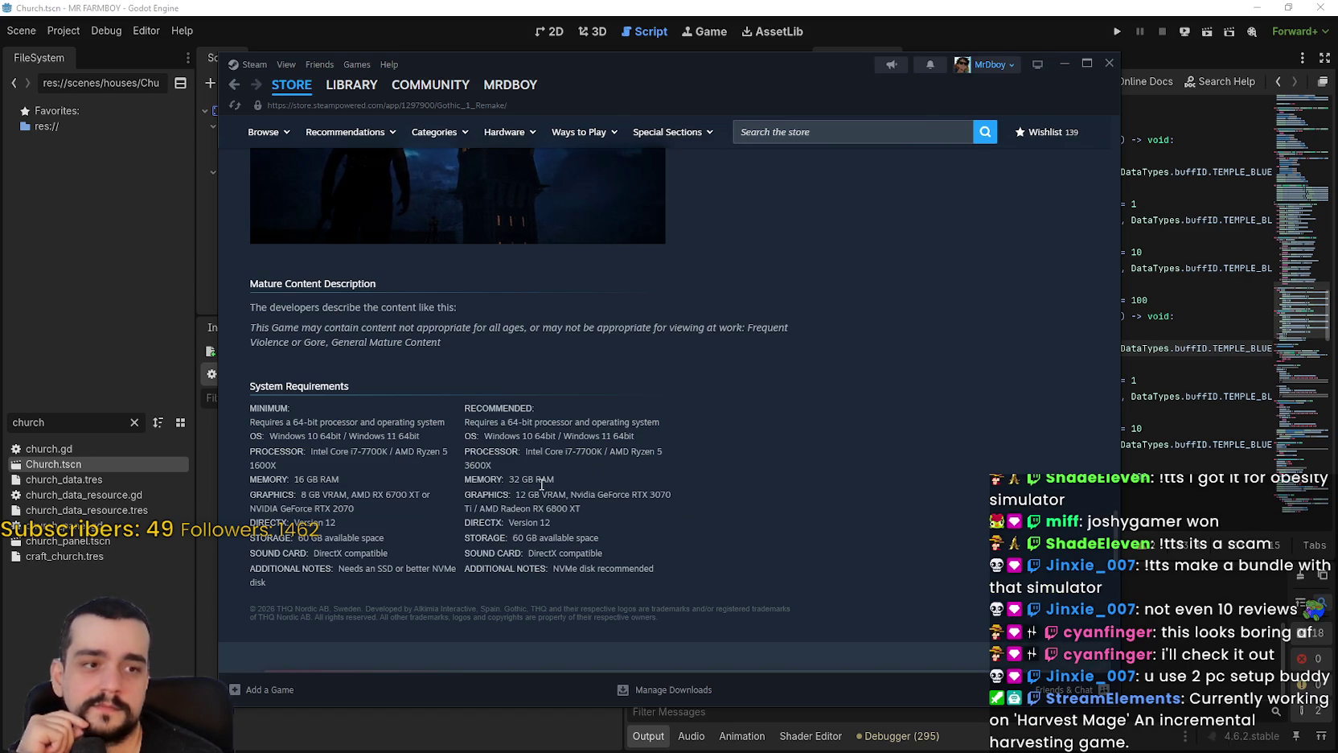
{"action": "left_click_drag", "start_coordinate": [508, 480], "coordinate": [555, 480]}
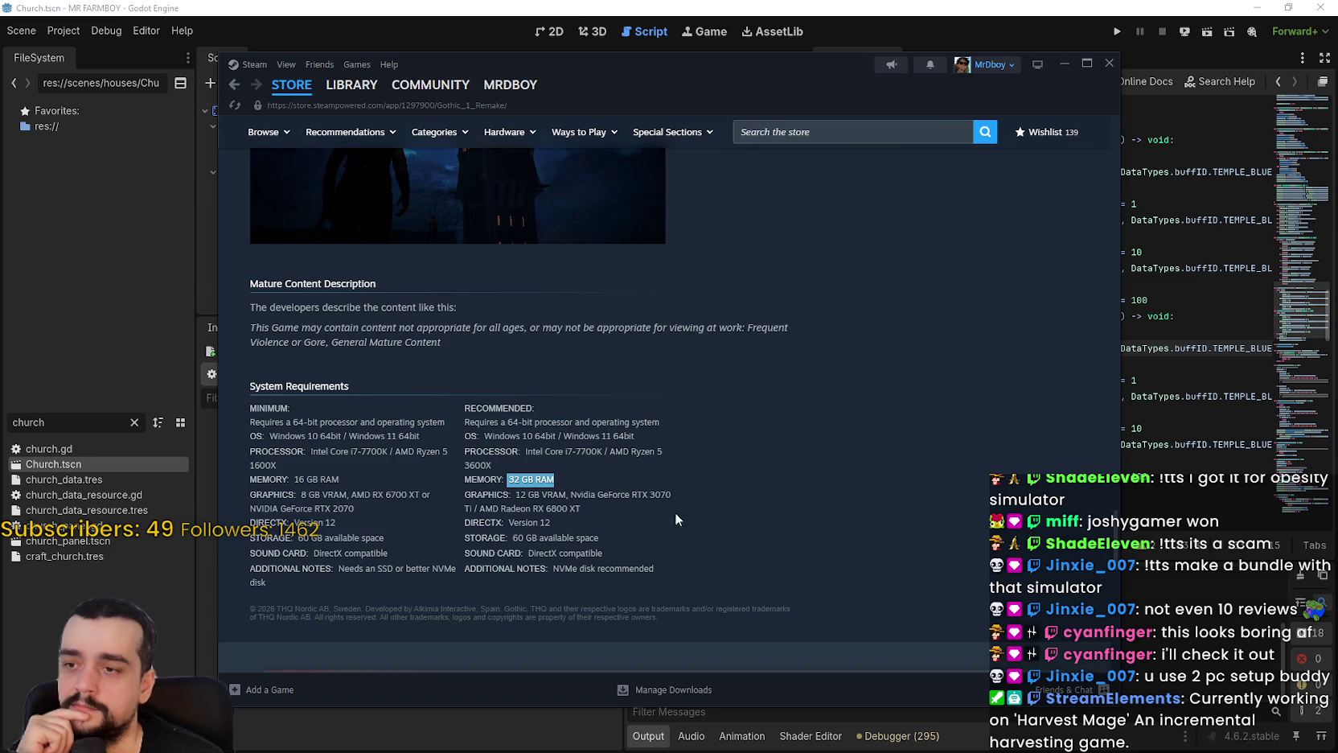
{"action": "scroll", "coordinate": [680, 520], "scroll_direction": "down", "scroll_amount": 1}
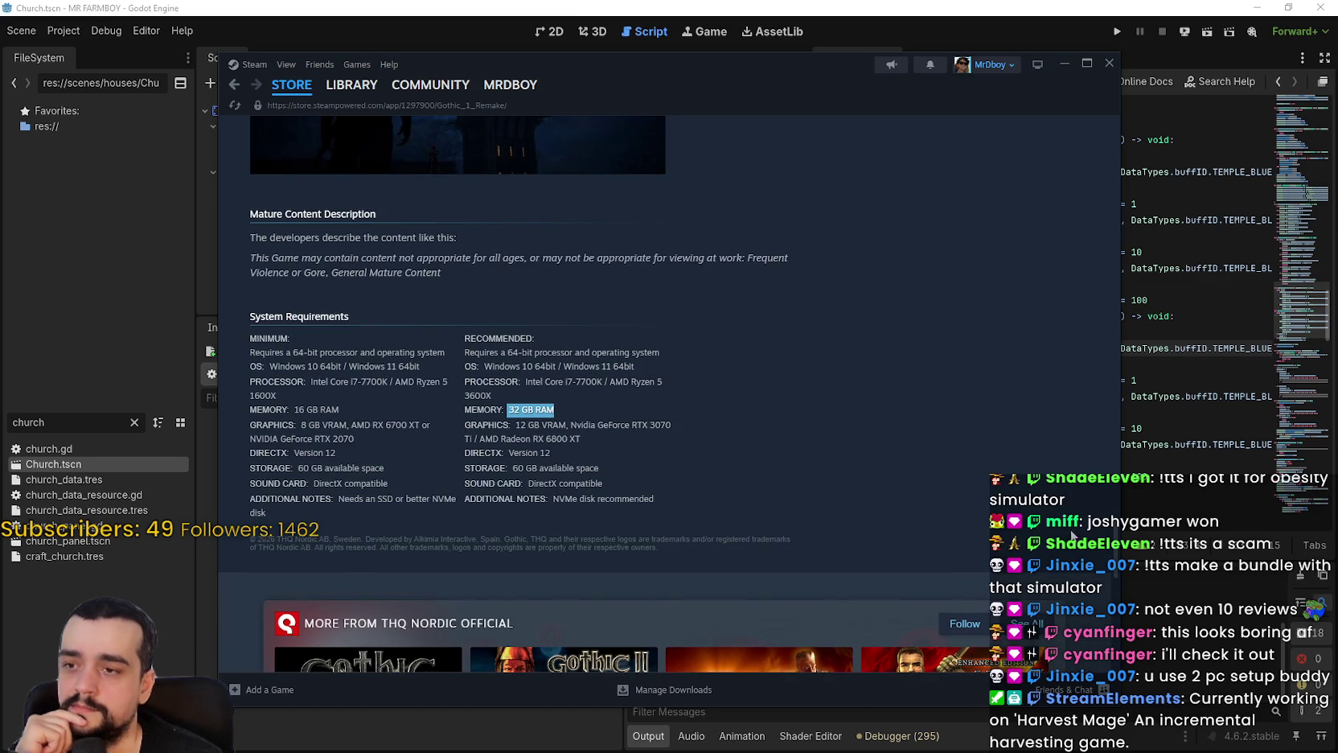
{"action": "scroll", "coordinate": [536, 498], "scroll_direction": "up", "scroll_amount": 20}
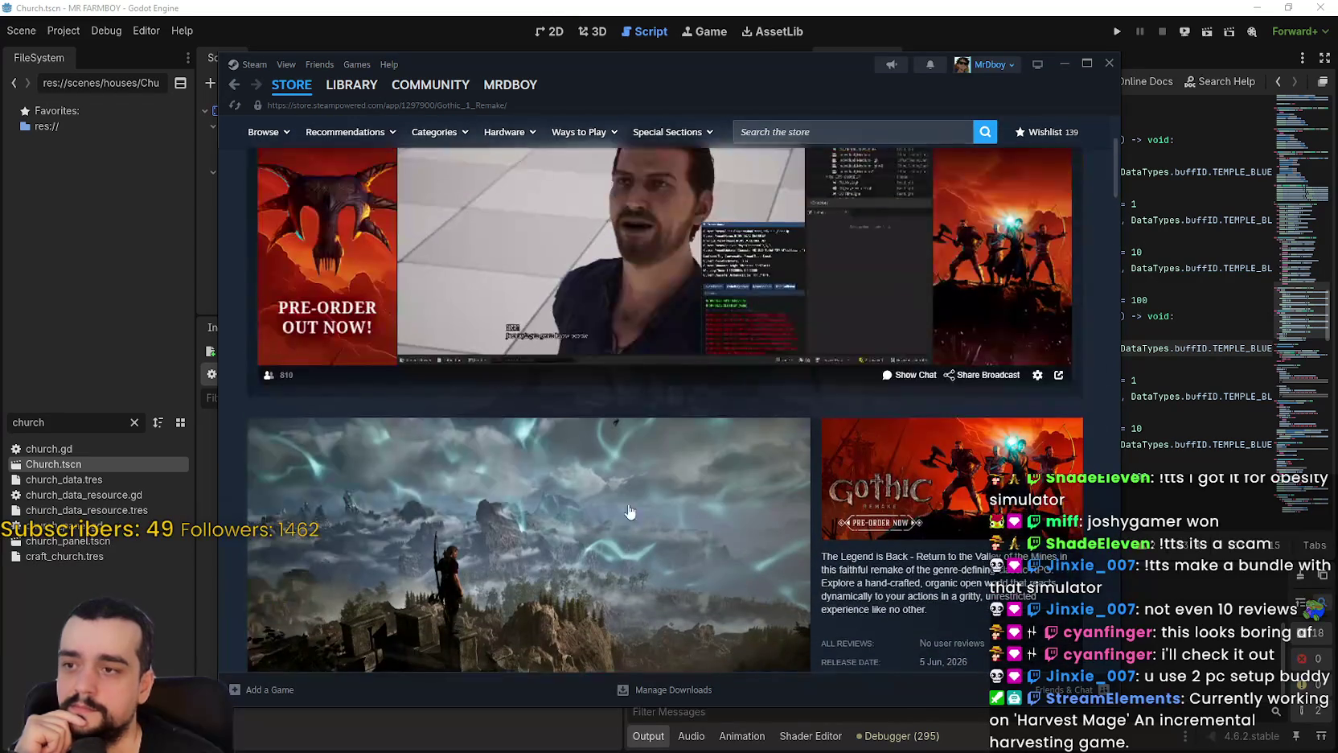
View four enlarged Gothic 1 Remake screenshots, close the gallery and return to the store front.
{"action": "scroll", "coordinate": [537, 498], "scroll_direction": "down", "scroll_amount": 3}
{"action": "scroll", "coordinate": [537, 499], "scroll_direction": "up", "scroll_amount": 5}
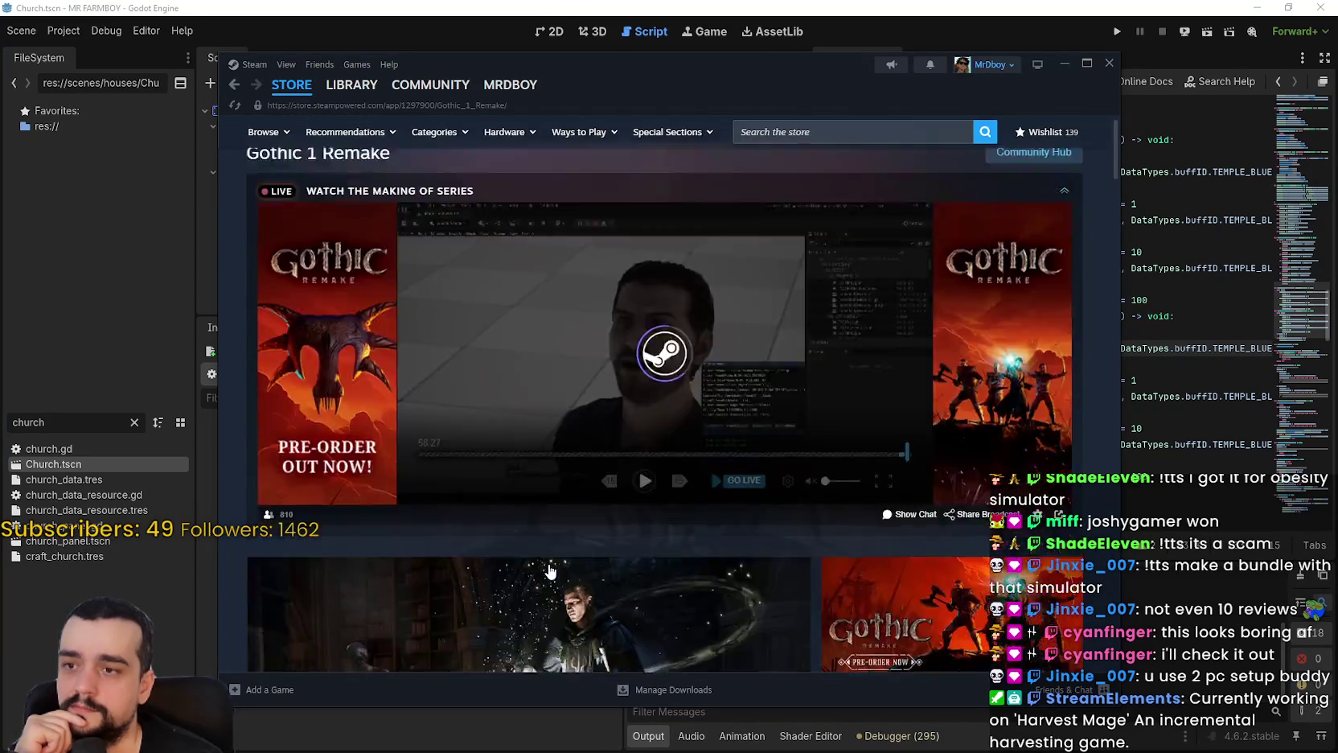
{"action": "scroll", "coordinate": [549, 567], "scroll_direction": "down", "scroll_amount": 5}
{"action": "left_click", "coordinate": [579, 455]}
{"action": "left_click", "coordinate": [1077, 394]}
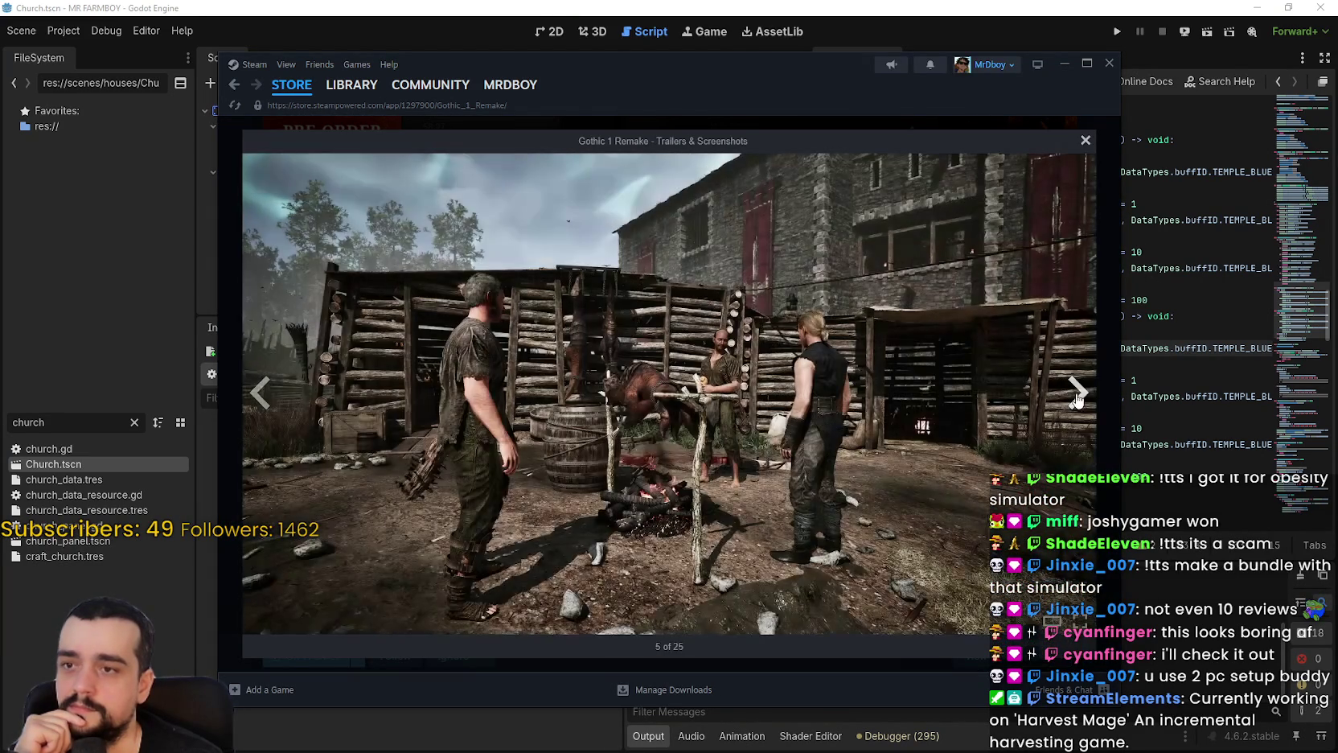
{"action": "left_click", "coordinate": [1077, 394]}
{"action": "left_click", "coordinate": [1077, 396]}
{"action": "left_click", "coordinate": [1076, 398]}
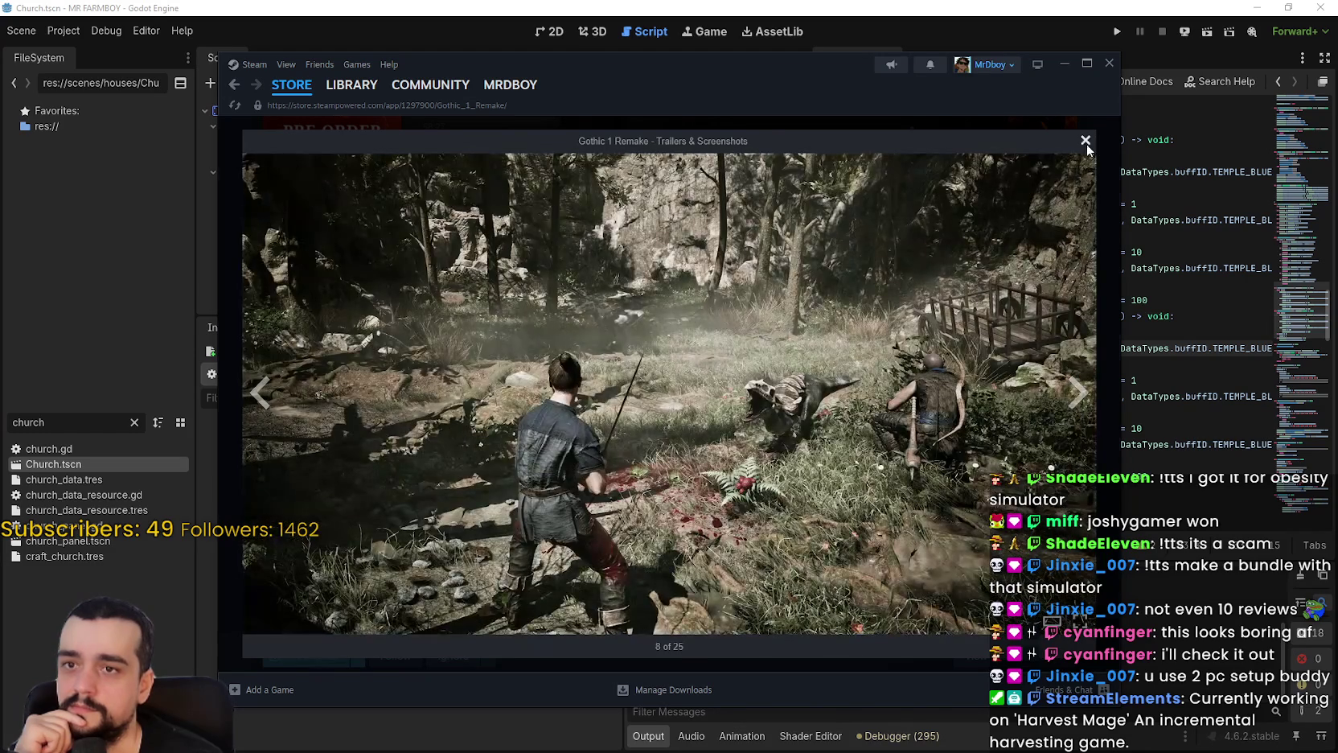
{"action": "left_click", "coordinate": [1086, 141]}
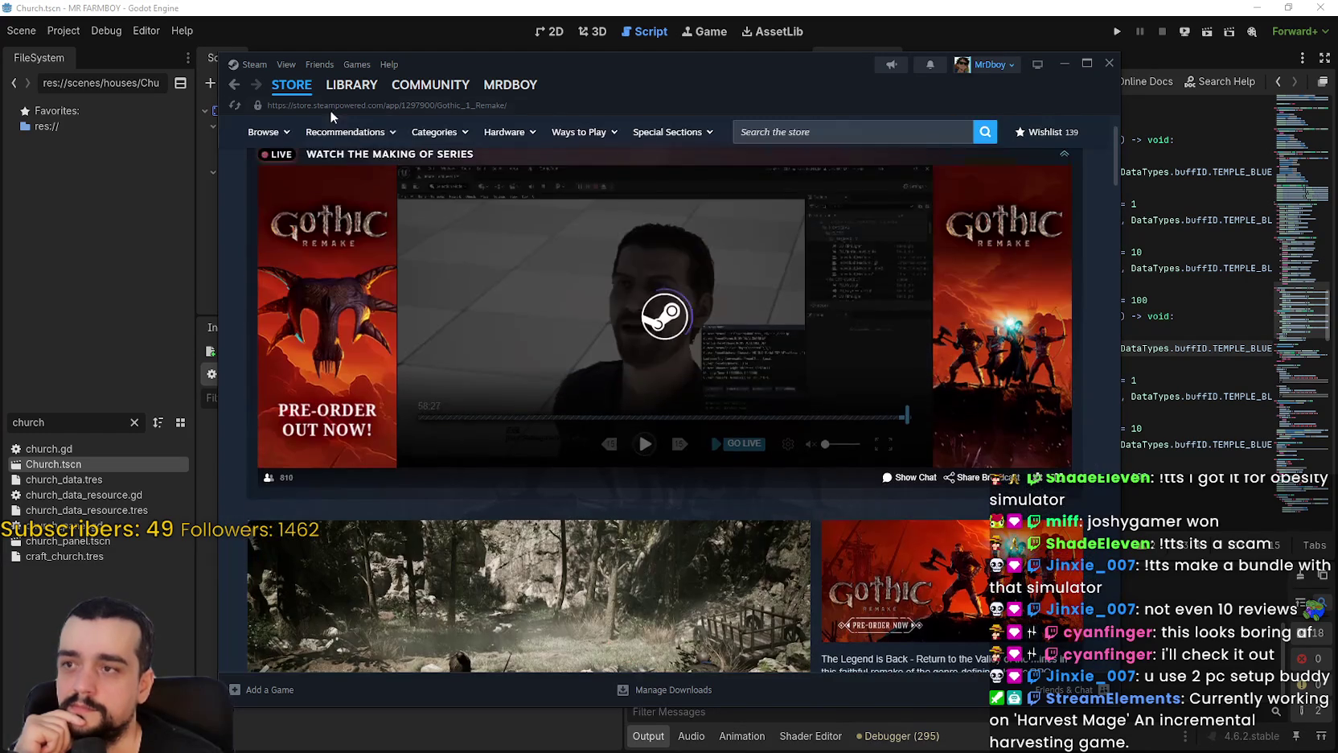
{"action": "left_click", "coordinate": [282, 90]}
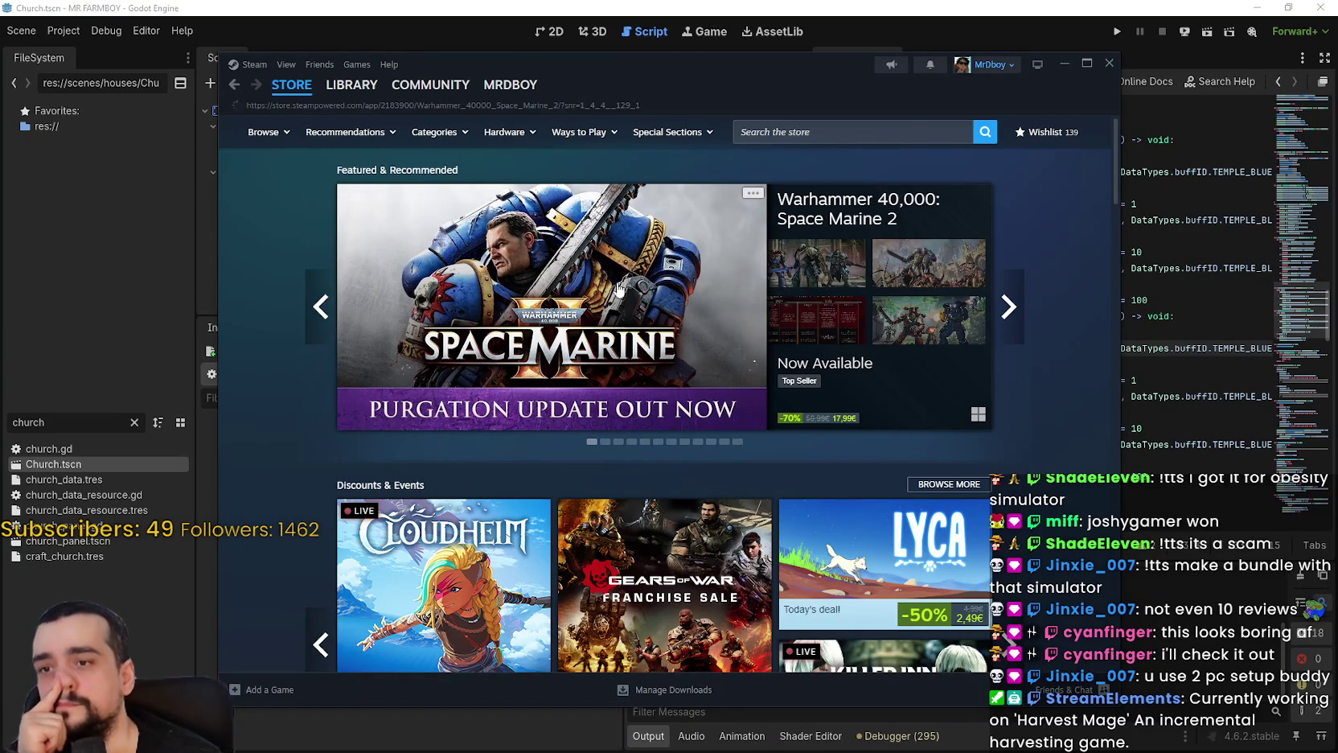
Open the Space Marine 2 page from the featured banner and expand its full description.
{"action": "left_click", "coordinate": [773, 431]}
{"action": "scroll", "coordinate": [491, 487], "scroll_direction": "down", "scroll_amount": 10}
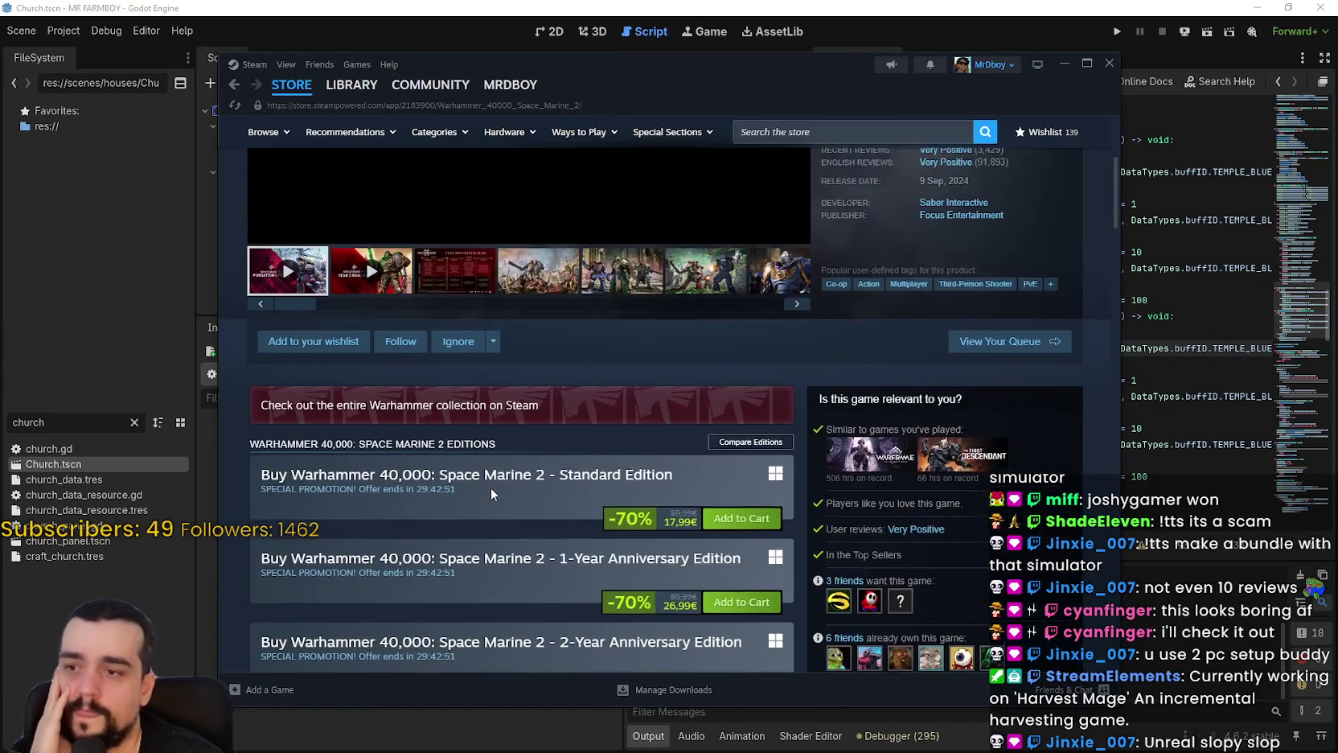
{"action": "scroll", "coordinate": [515, 487], "scroll_direction": "down", "scroll_amount": 2}
{"action": "scroll", "coordinate": [563, 498], "scroll_direction": "up", "scroll_amount": 12}
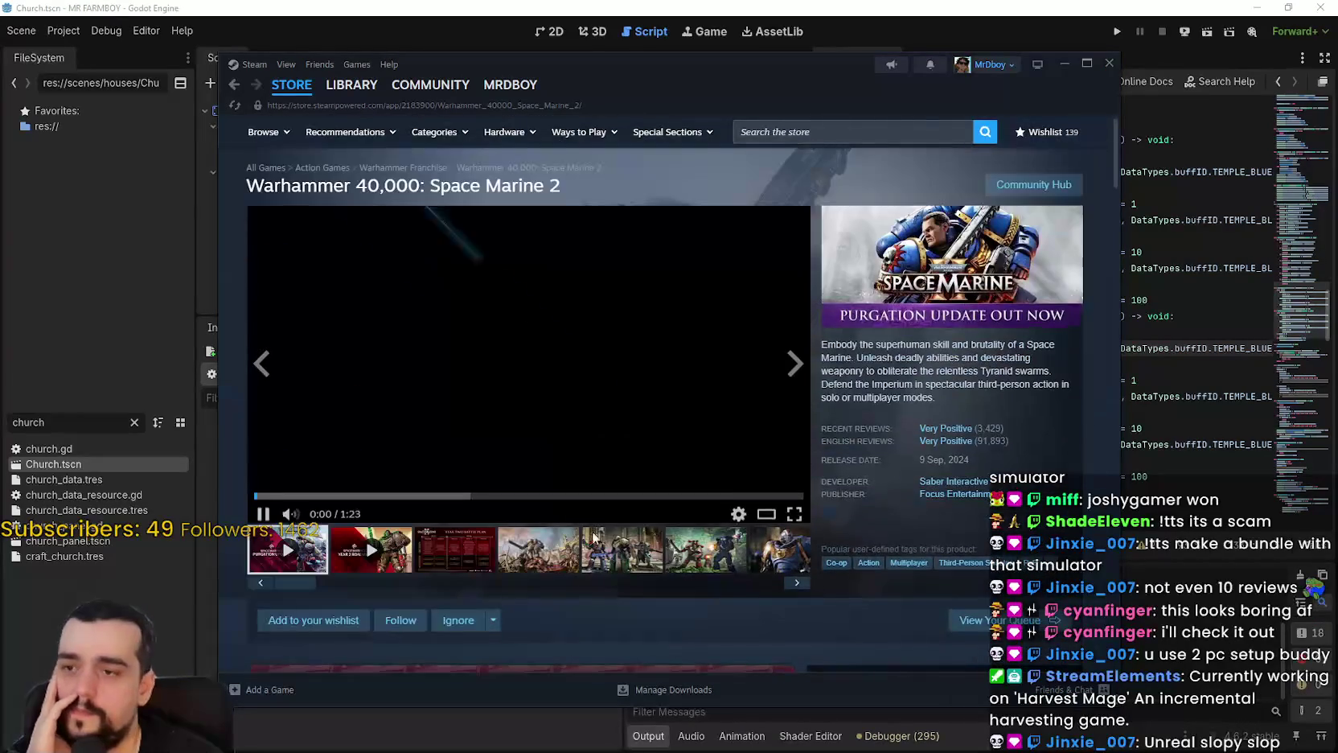
{"action": "scroll", "coordinate": [599, 517], "scroll_direction": "down", "scroll_amount": 15}
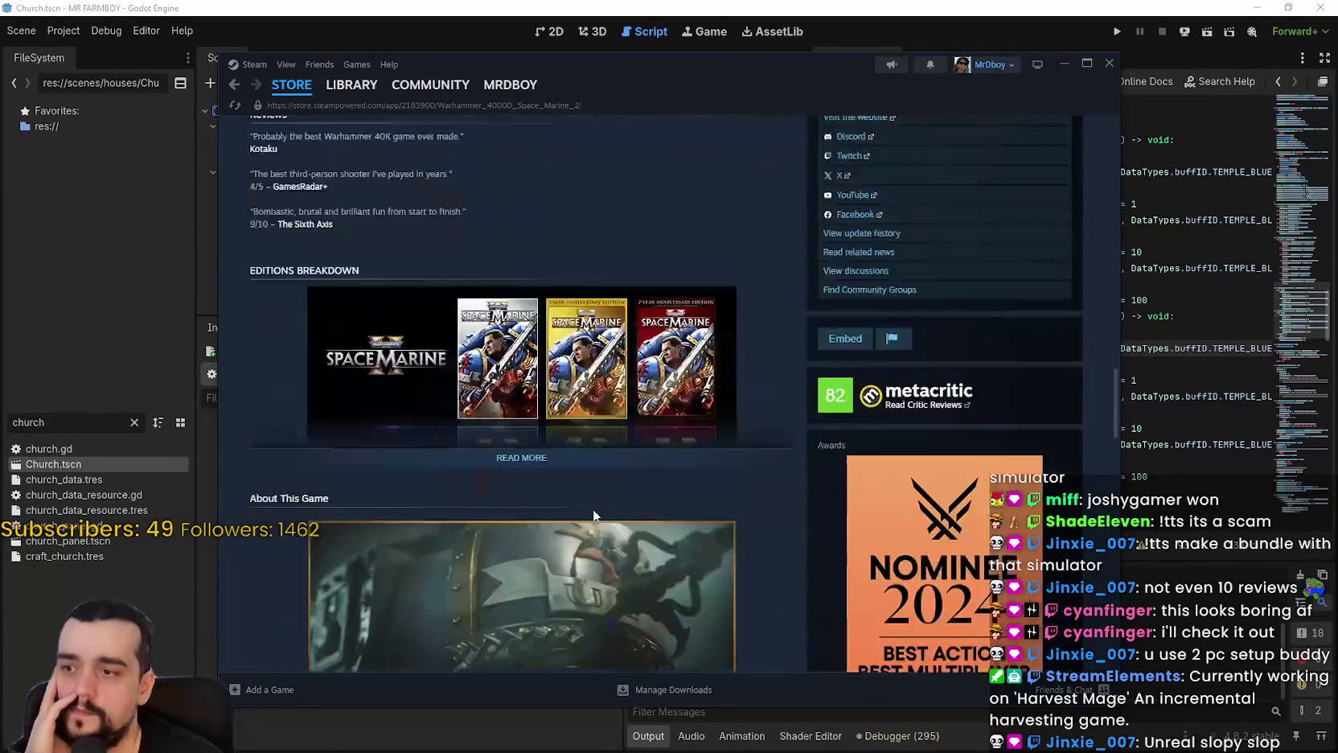
{"action": "left_click", "coordinate": [596, 497]}
{"action": "scroll", "coordinate": [773, 438], "scroll_direction": "up", "scroll_amount": 5}
{"action": "scroll", "coordinate": [773, 436], "scroll_direction": "down", "scroll_amount": 10}
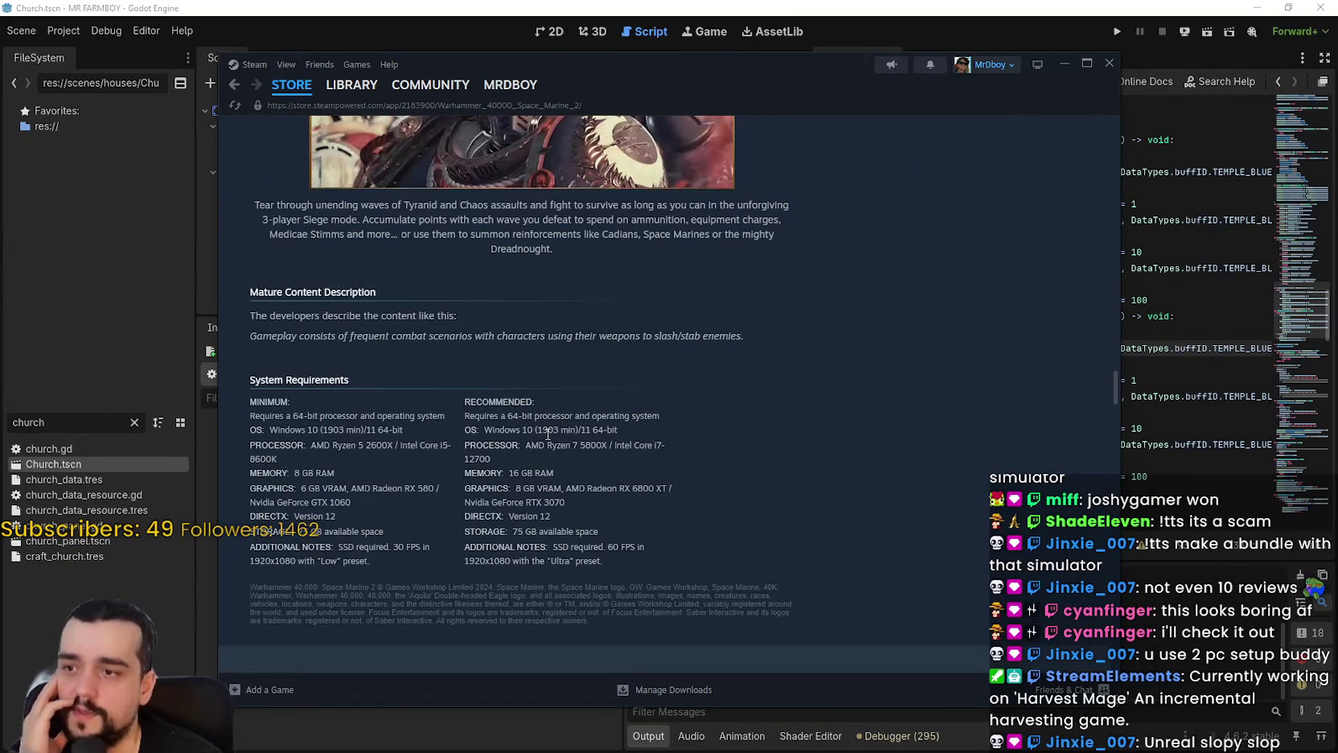
Highlight the recommended memory, minimum 8 GB RAM and 30 FPS note in System Requirements.
{"action": "mouse_move", "coordinate": [517, 477]}
{"action": "left_mouse_down"}
{"action": "mouse_move", "coordinate": [444, 468]}
{"action": "mouse_move", "coordinate": [483, 473]}
{"action": "left_mouse_up"}
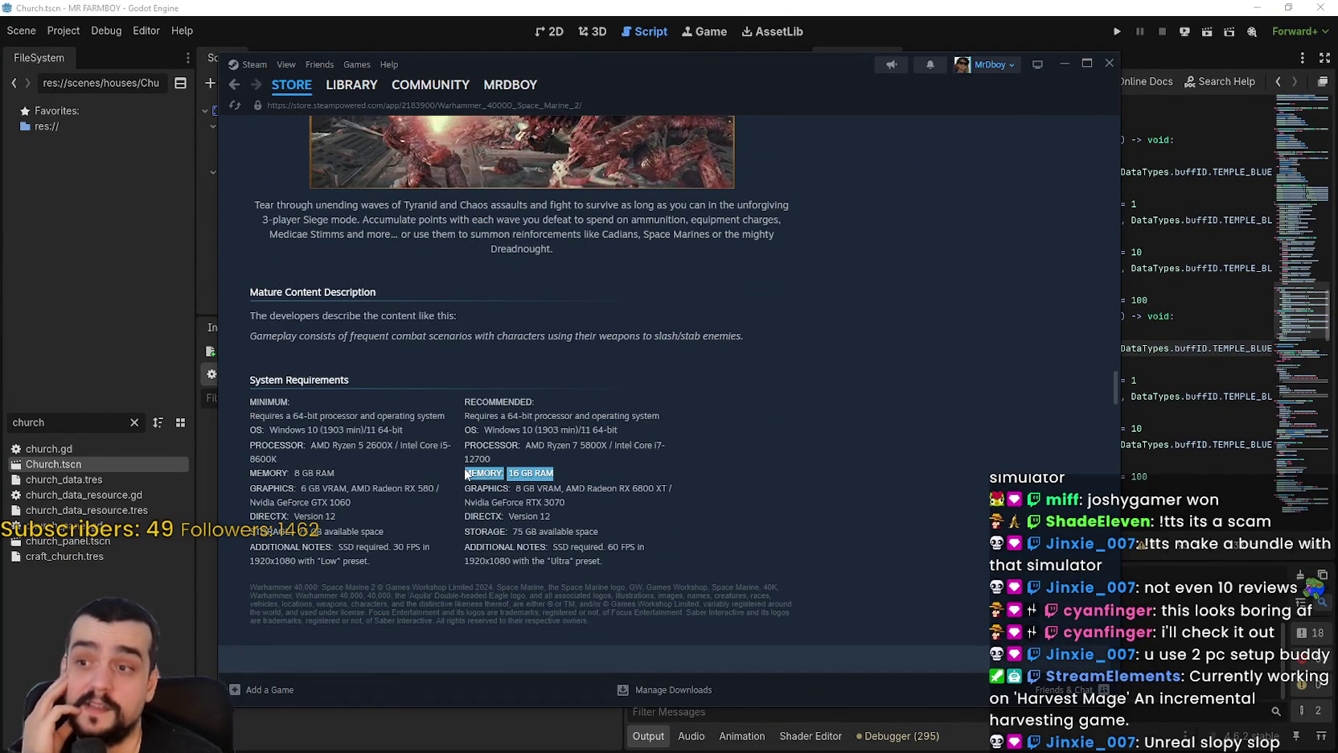
{"action": "left_click_drag", "start_coordinate": [335, 474], "coordinate": [254, 472]}
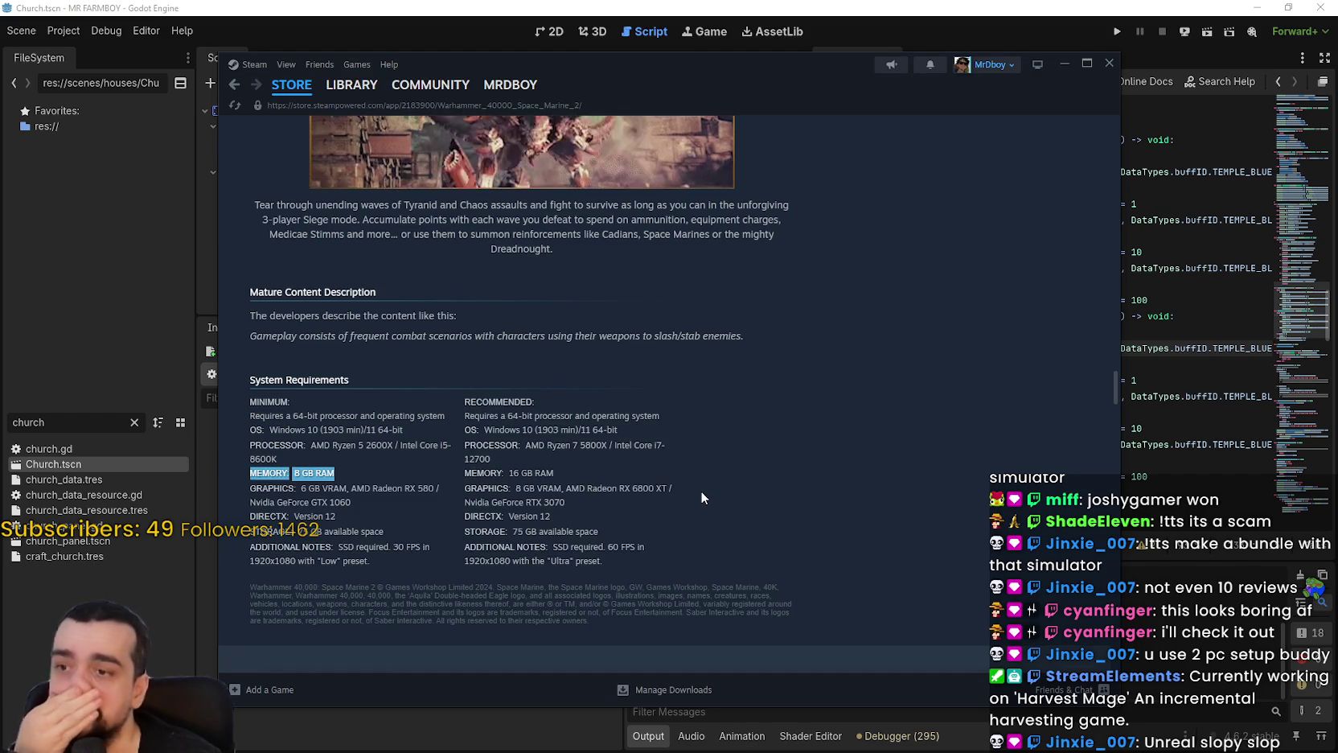
{"action": "left_click_drag", "start_coordinate": [251, 402], "coordinate": [461, 618]}
{"action": "mouse_move", "coordinate": [393, 548]}
{"action": "left_mouse_down"}
{"action": "mouse_move", "coordinate": [430, 550]}
{"action": "mouse_move", "coordinate": [249, 562]}
{"action": "left_mouse_up"}
{"action": "left_click", "coordinate": [386, 560]}
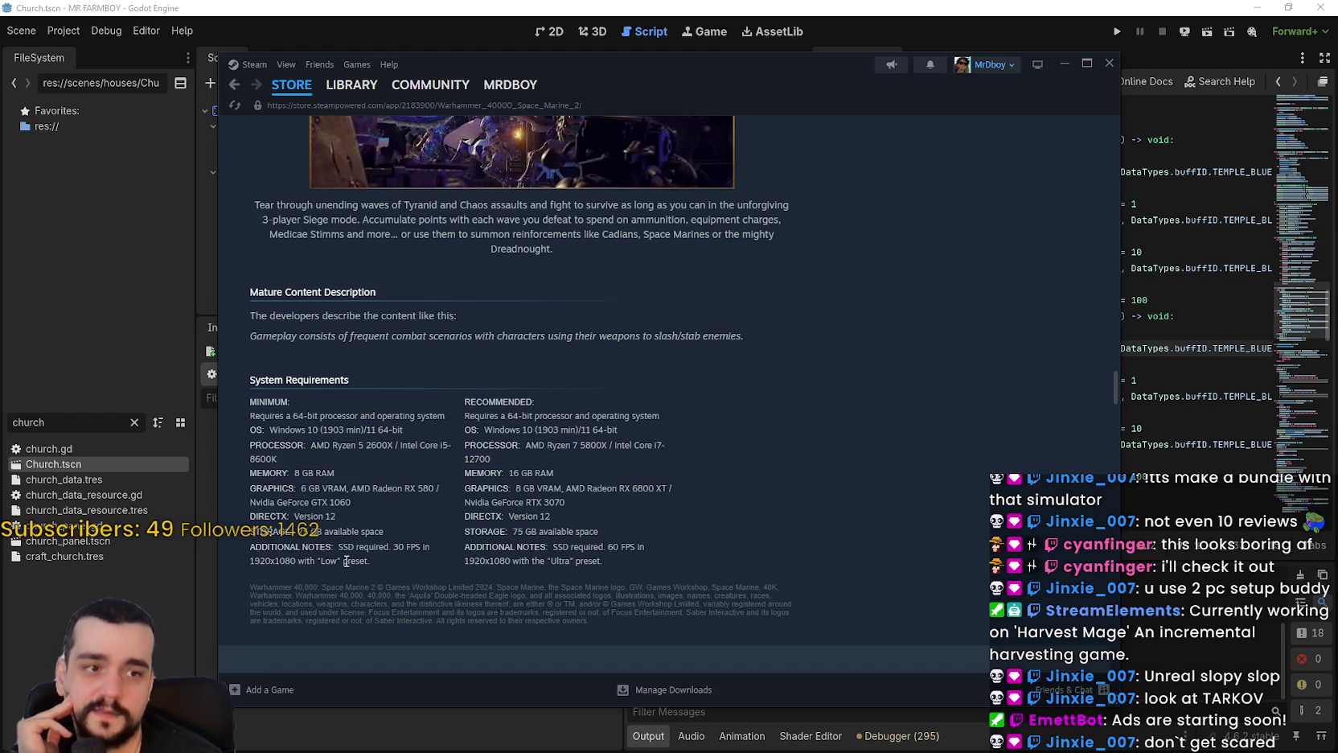
{"action": "scroll", "coordinate": [558, 565], "scroll_direction": "up", "scroll_amount": 15}
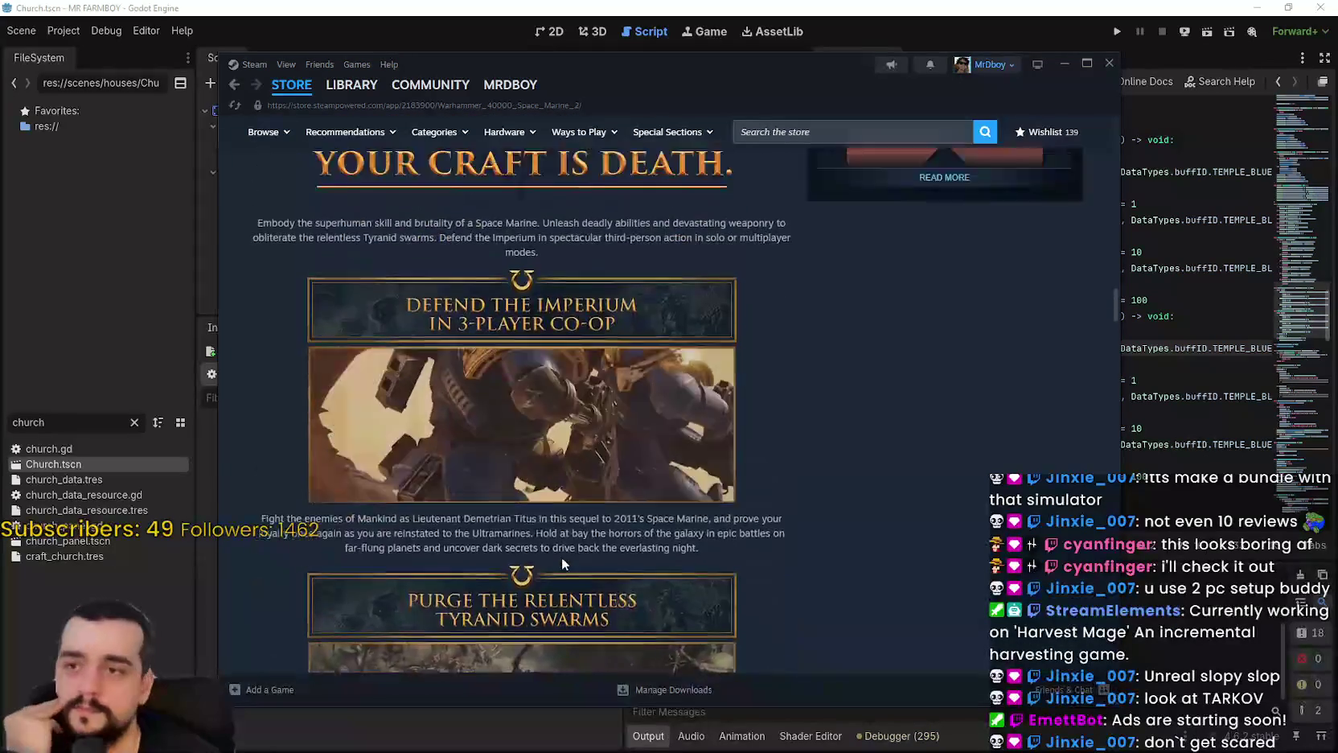
{"action": "scroll", "coordinate": [767, 315], "scroll_direction": "up", "scroll_amount": 10}
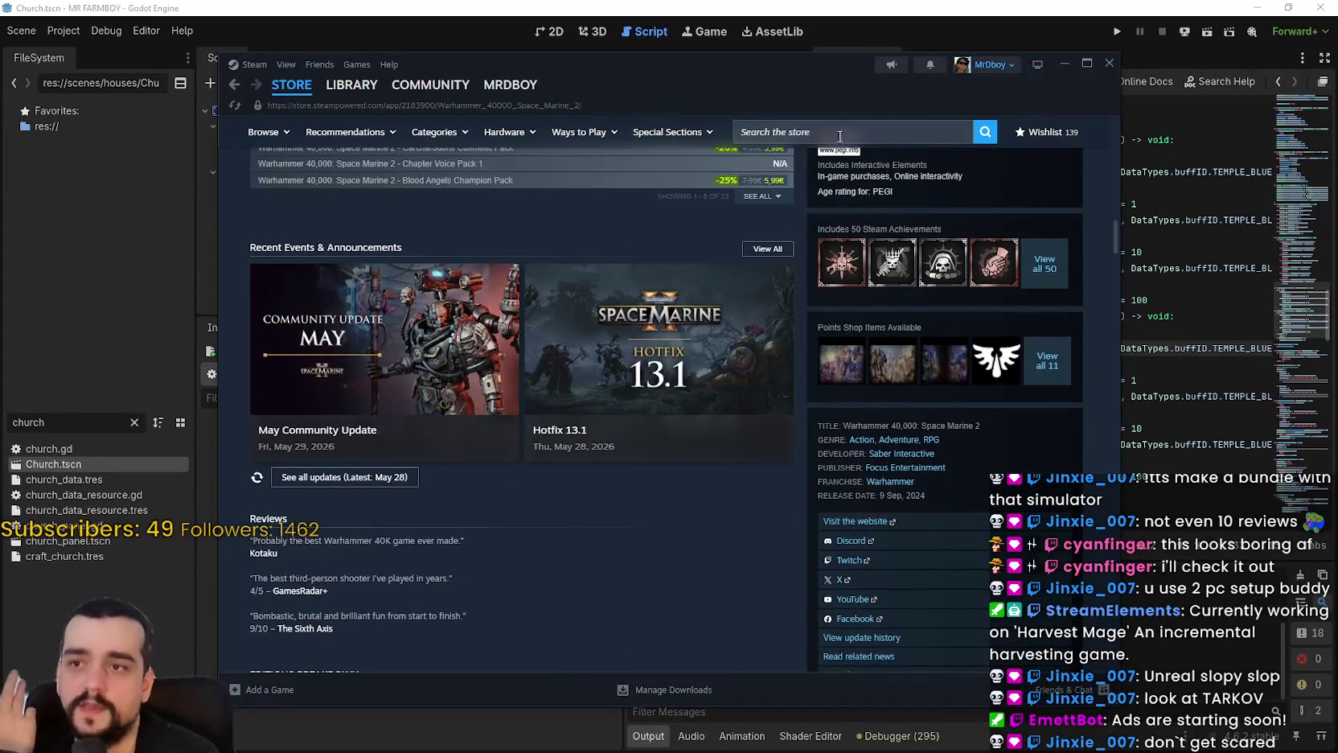
Open Escape from Tarkov from the store search and mark its memory requirements.
{"action": "left_click", "coordinate": [955, 129]}
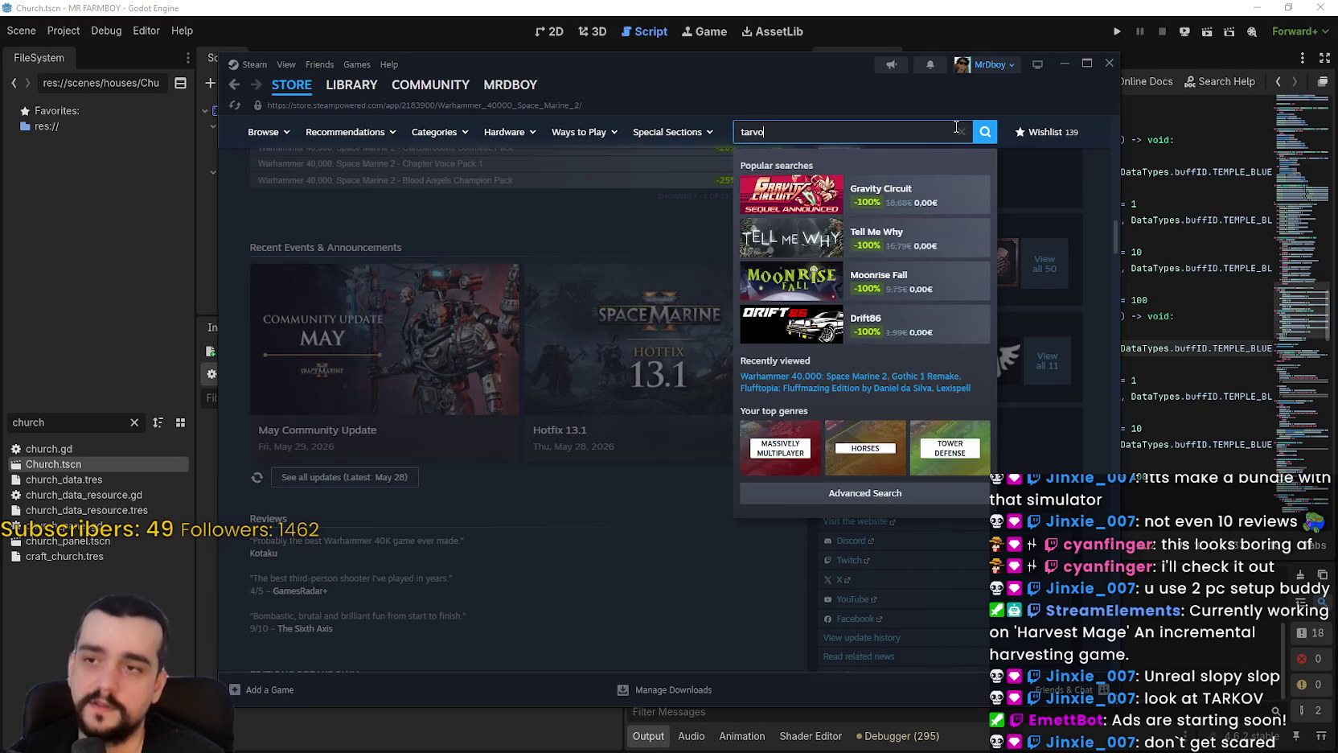
{"action": "type", "text": "ok"}
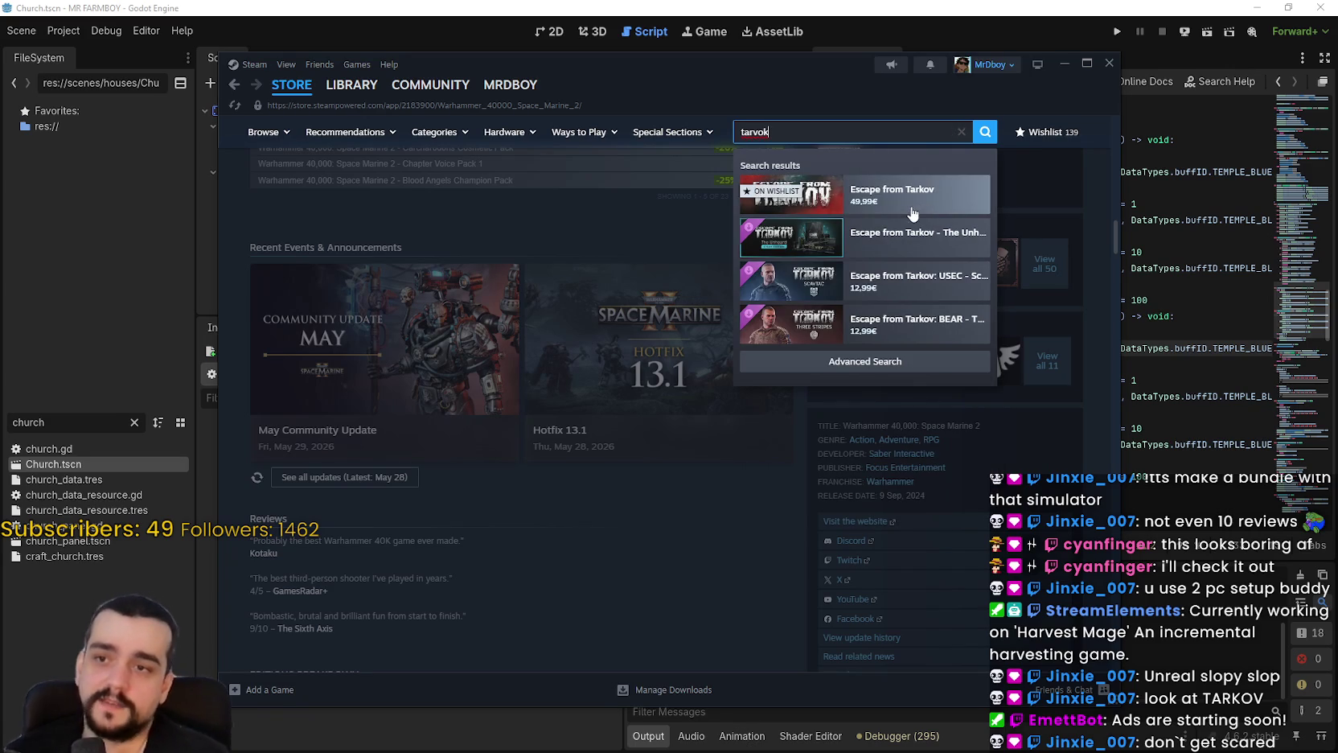
{"action": "left_click", "coordinate": [912, 213]}
{"action": "scroll", "coordinate": [619, 547], "scroll_direction": "down", "scroll_amount": 2}
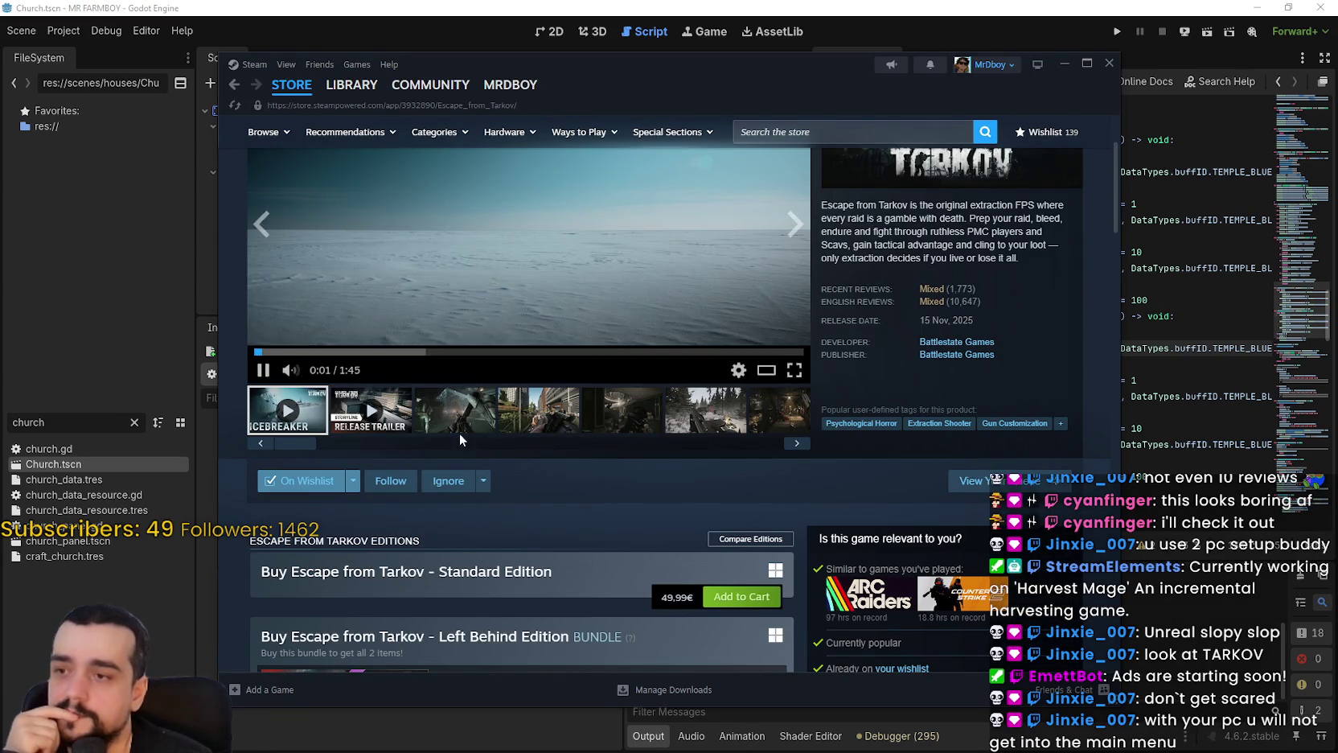
{"action": "scroll", "coordinate": [547, 454], "scroll_direction": "down", "scroll_amount": 15}
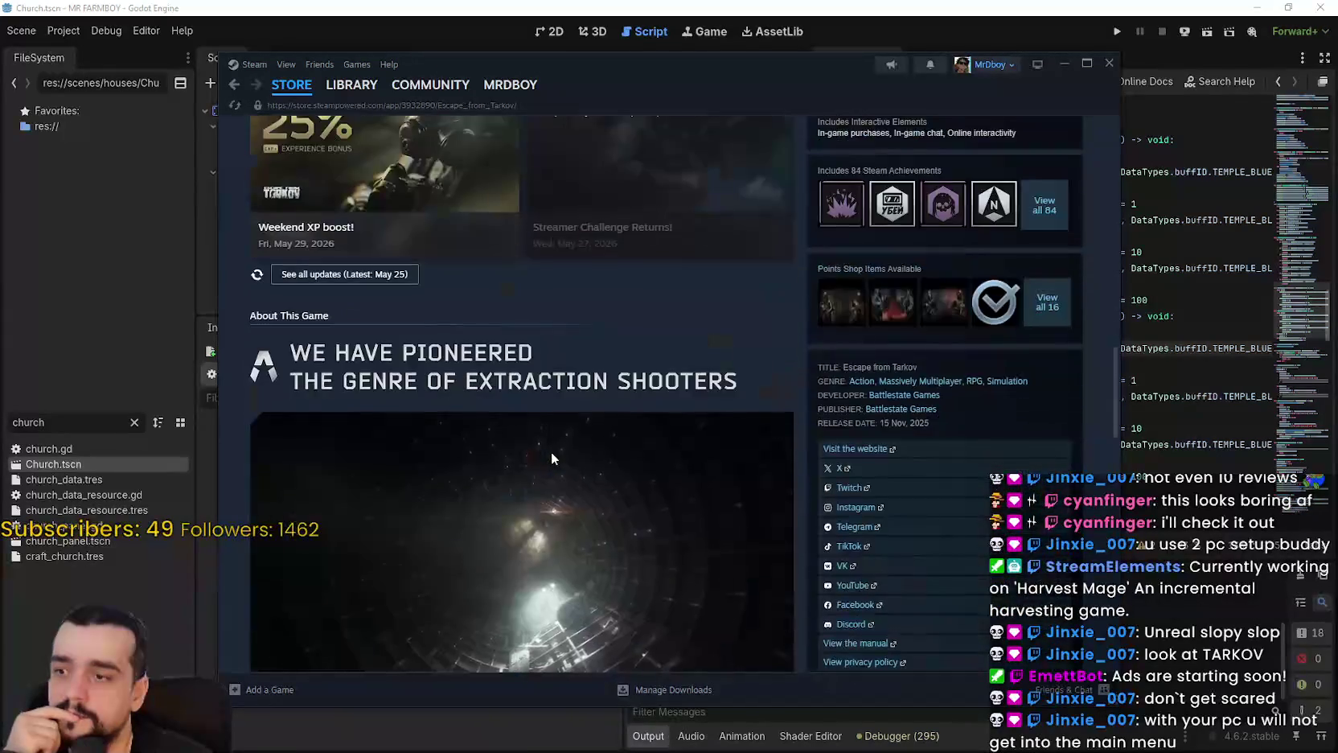
{"action": "scroll", "coordinate": [552, 461], "scroll_direction": "down", "scroll_amount": 20}
{"action": "scroll", "coordinate": [535, 451], "scroll_direction": "up", "scroll_amount": 12}
{"action": "scroll", "coordinate": [534, 477], "scroll_direction": "down", "scroll_amount": 12}
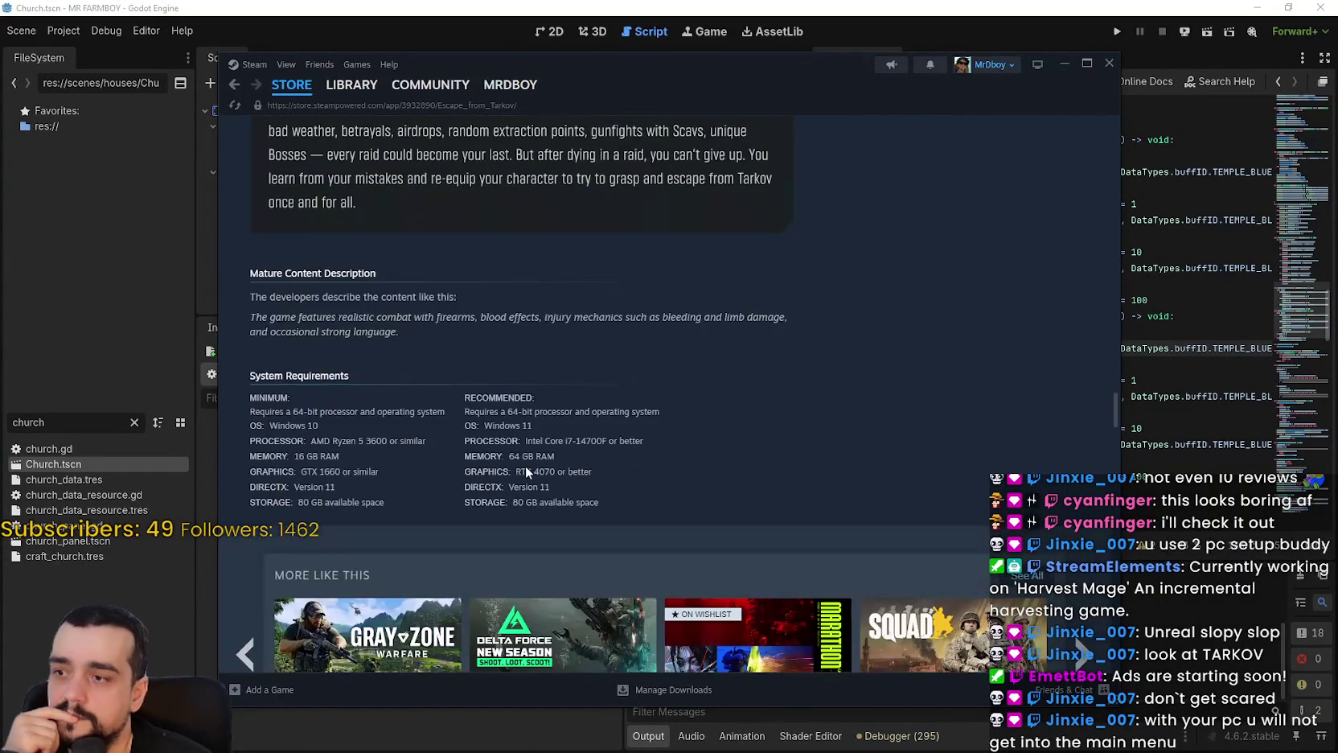
{"action": "mouse_move", "coordinate": [582, 461]}
{"action": "left_mouse_down"}
{"action": "mouse_move", "coordinate": [439, 460]}
{"action": "mouse_move", "coordinate": [463, 456]}
{"action": "left_mouse_up"}
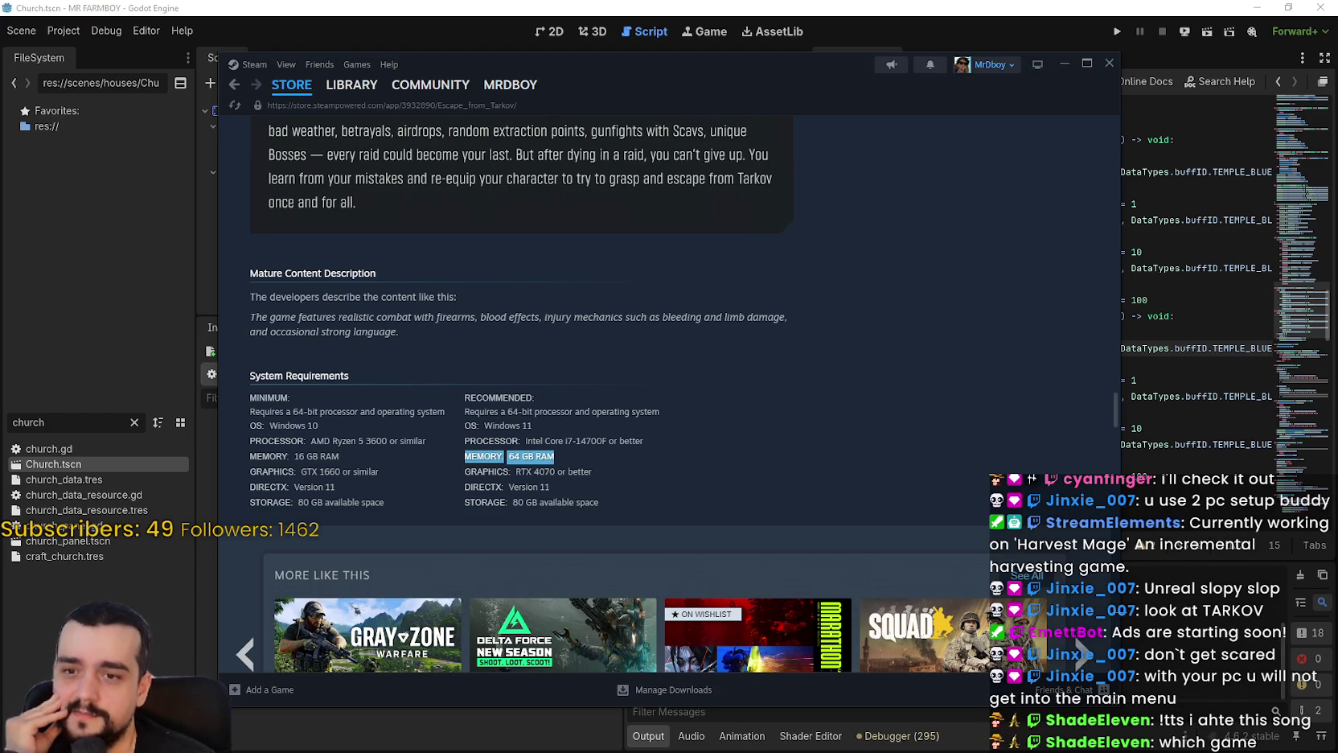
{"action": "left_click_drag", "start_coordinate": [1114, 406], "coordinate": [1096, 267]}
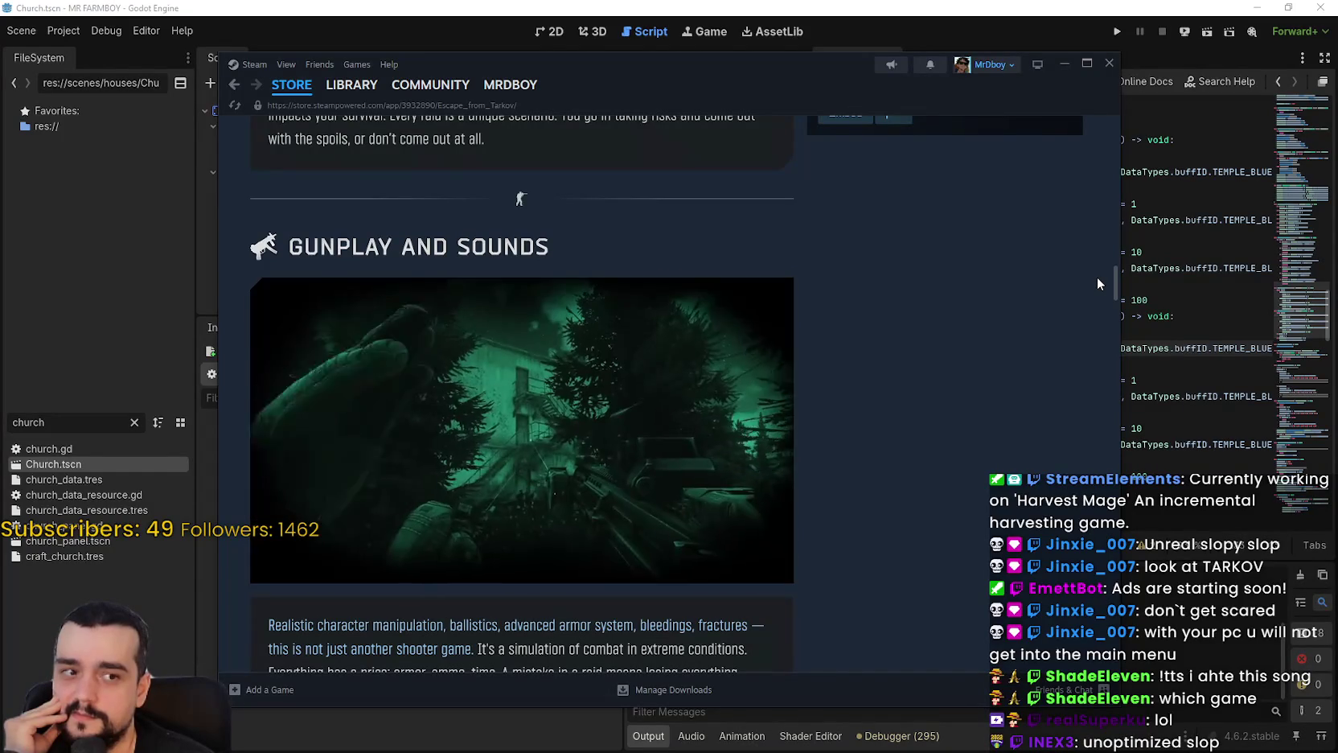
Flip through the Tarkov screenshots in the enlarged gallery, then close the gallery.
{"action": "scroll", "coordinate": [1097, 277], "scroll_direction": "up", "scroll_amount": 1}
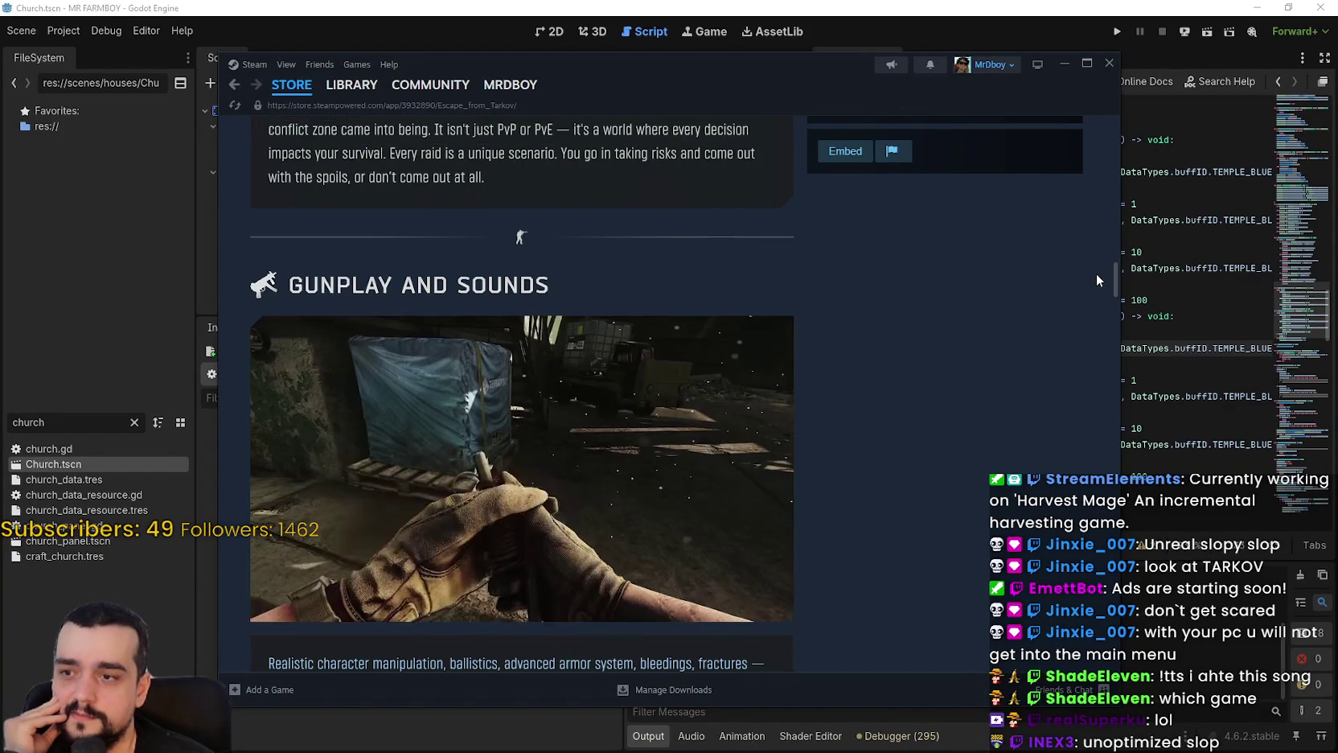
{"action": "scroll", "coordinate": [1094, 272], "scroll_direction": "up", "scroll_amount": 1}
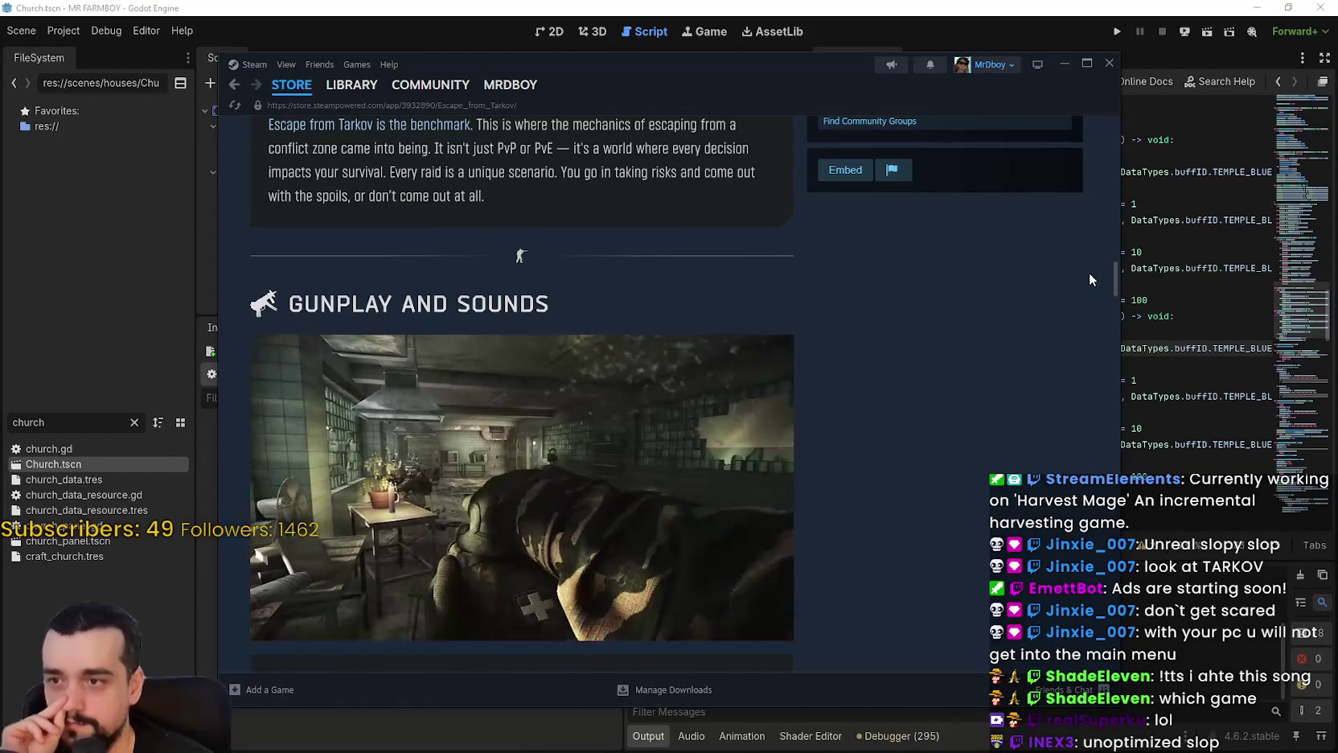
{"action": "scroll", "coordinate": [1090, 272], "scroll_direction": "up", "scroll_amount": 10}
{"action": "scroll", "coordinate": [1079, 205], "scroll_direction": "up", "scroll_amount": 5}
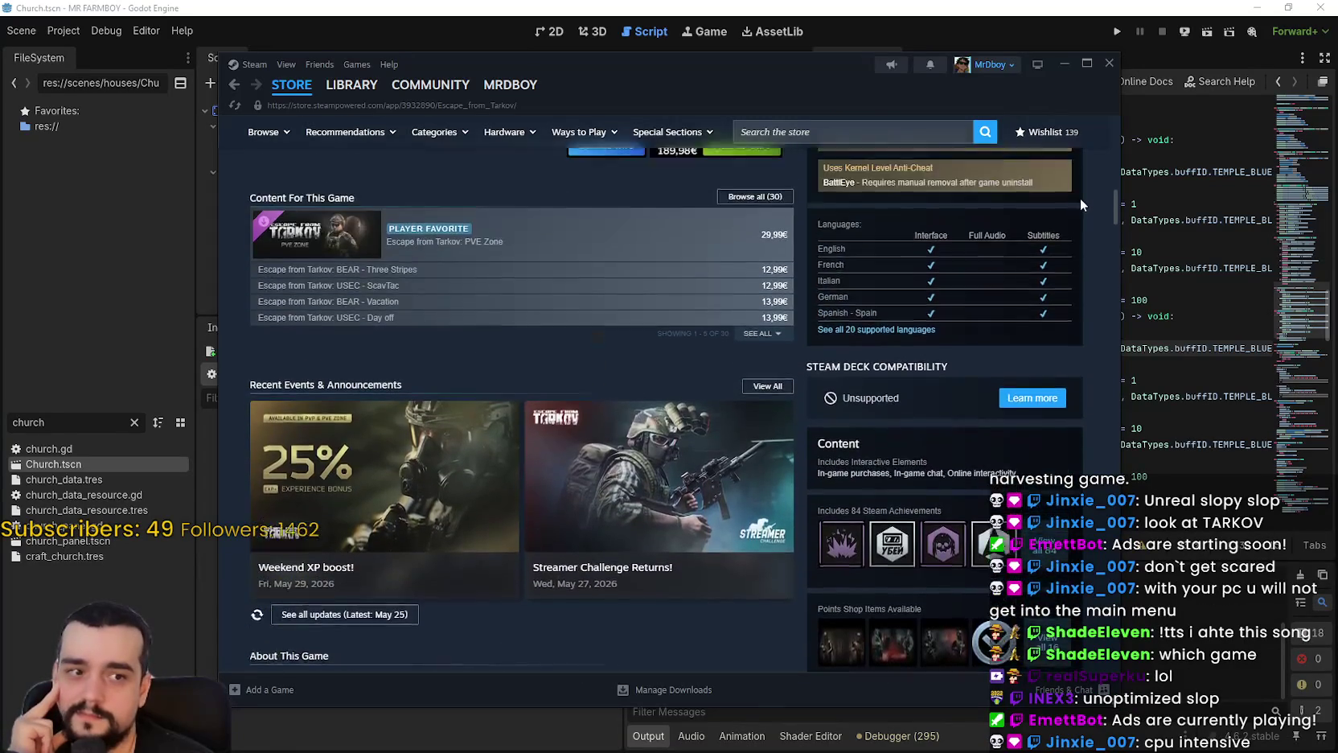
{"action": "scroll", "coordinate": [1082, 206], "scroll_direction": "down", "scroll_amount": 6}
{"action": "scroll", "coordinate": [1083, 207], "scroll_direction": "up", "scroll_amount": 10}
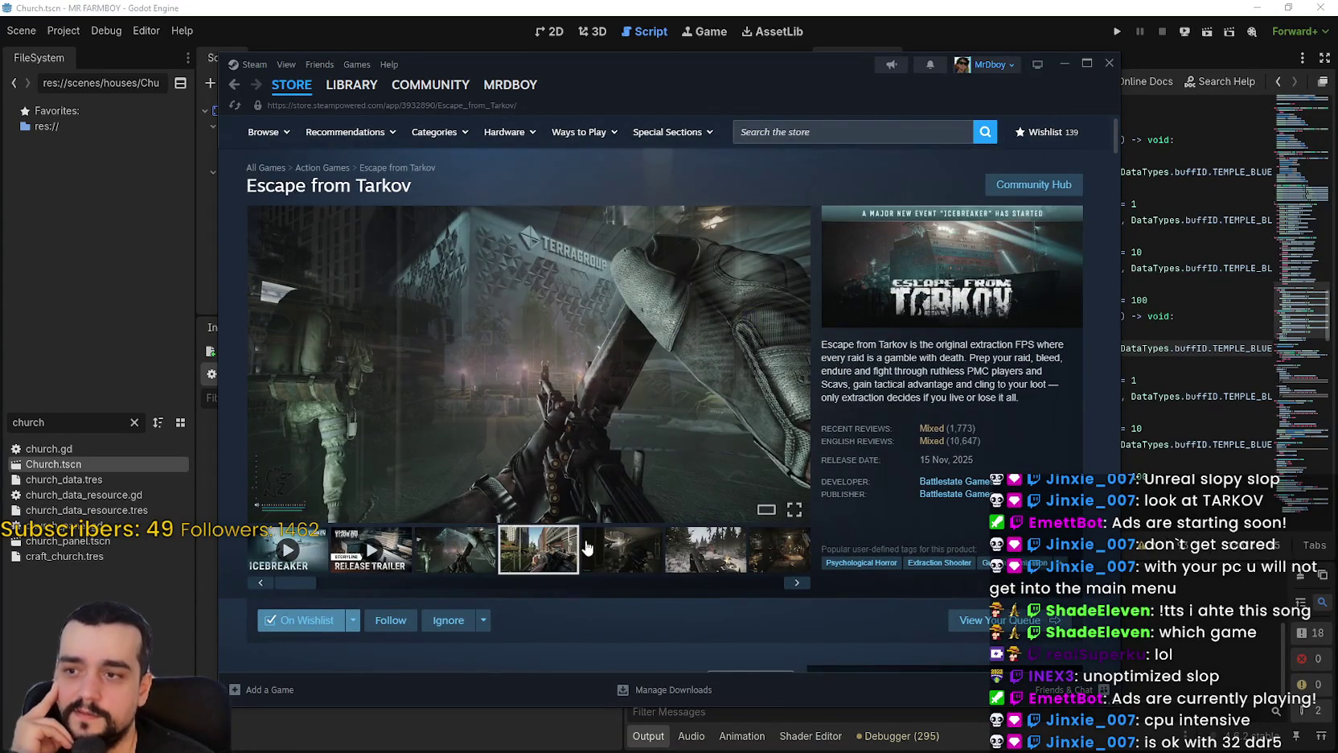
{"action": "left_click", "coordinate": [507, 550]}
{"action": "left_click", "coordinate": [597, 347]}
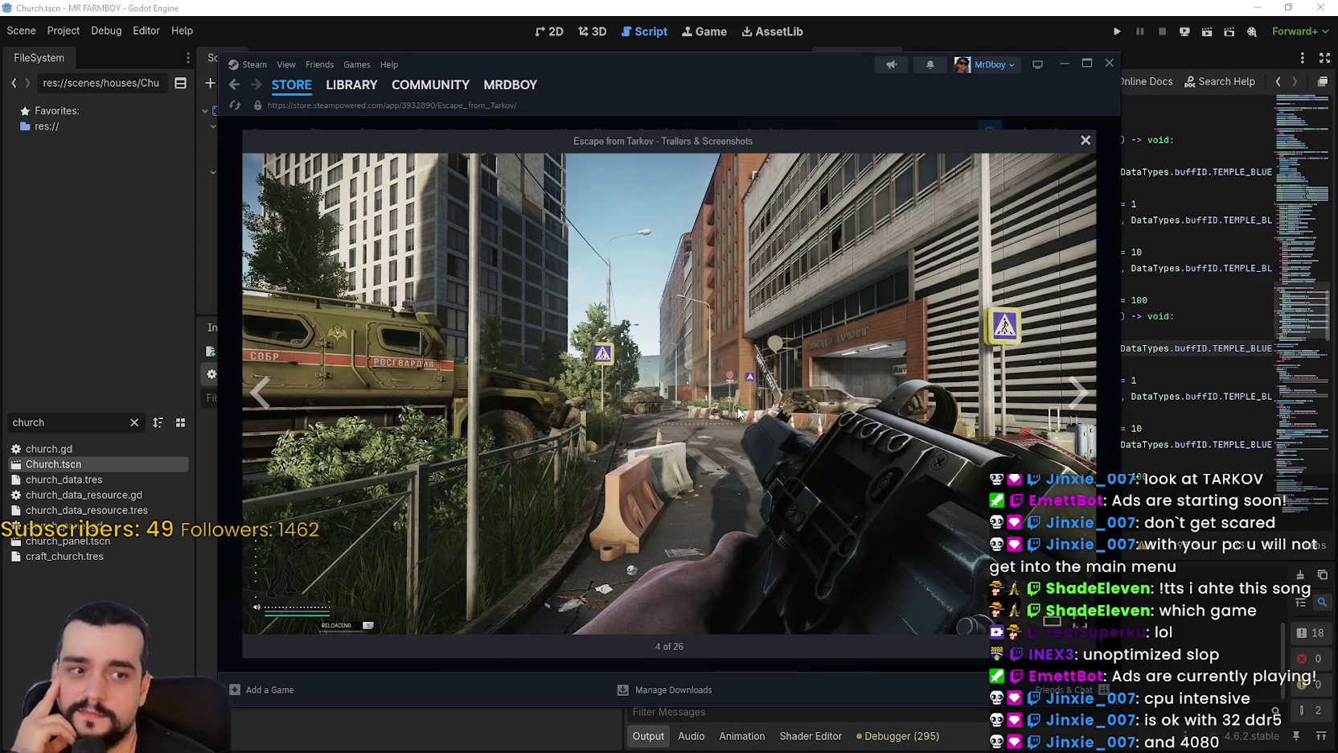
{"action": "left_click", "coordinate": [1073, 394]}
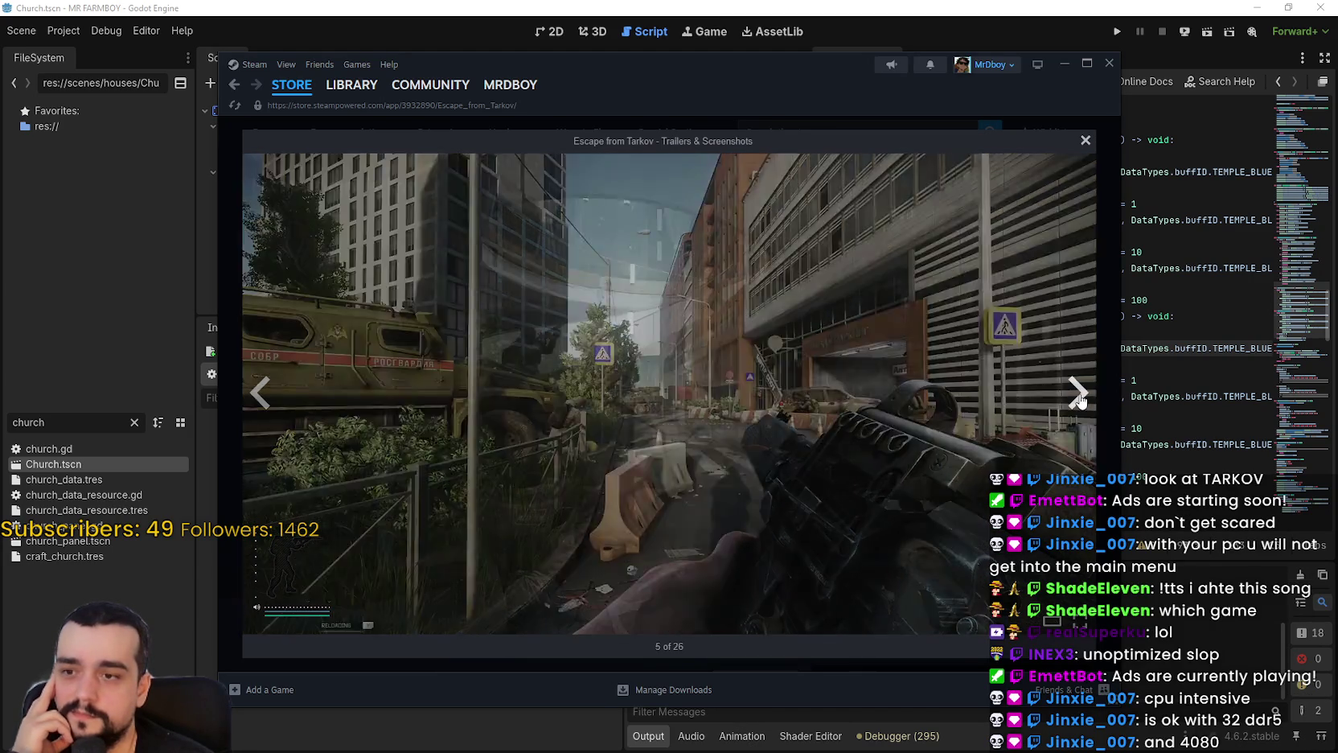
{"action": "left_click", "coordinate": [1077, 394]}
{"action": "left_click", "coordinate": [1078, 394]}
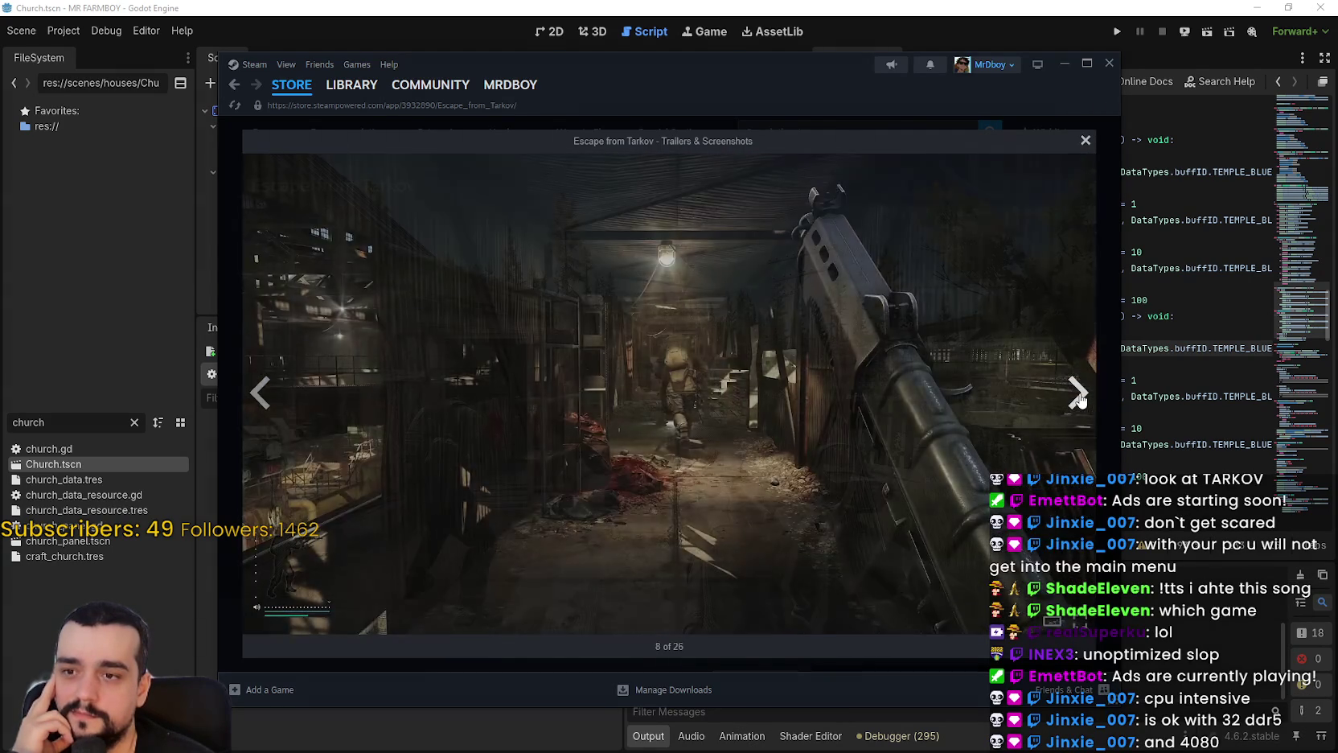
{"action": "left_click", "coordinate": [1078, 394]}
{"action": "left_click", "coordinate": [1077, 394]}
{"action": "left_click", "coordinate": [1077, 394]}
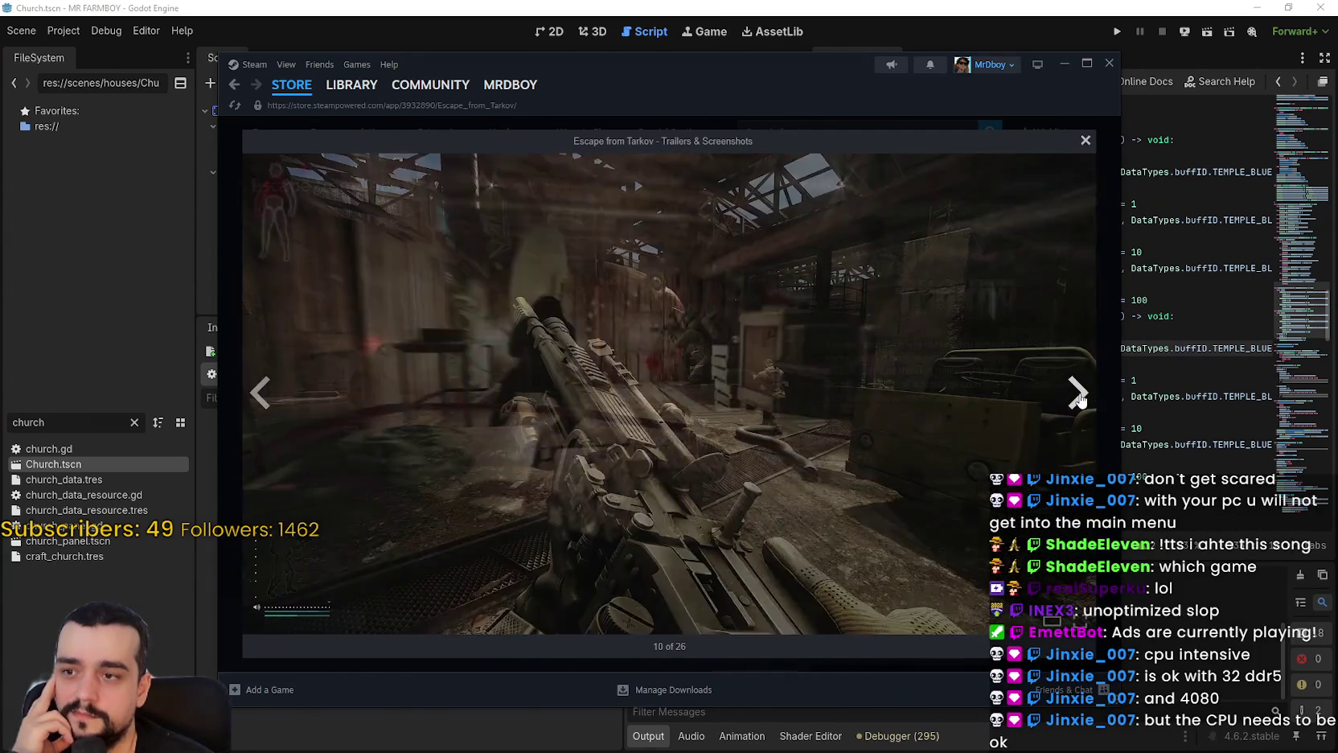
{"action": "left_click", "coordinate": [1078, 394]}
{"action": "left_click", "coordinate": [1077, 394]}
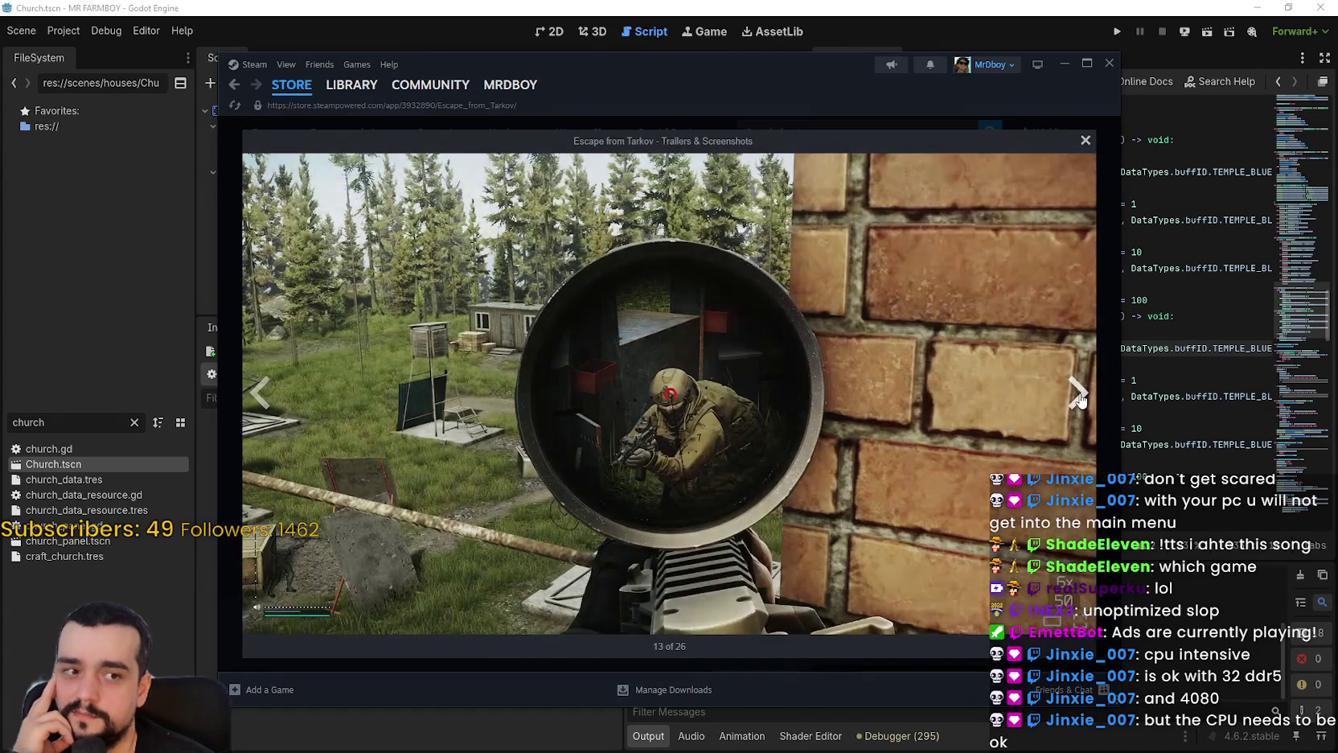
{"action": "left_click", "coordinate": [1077, 394]}
{"action": "left_click", "coordinate": [1078, 394]}
{"action": "left_click", "coordinate": [1078, 394]}
{"action": "left_click", "coordinate": [1077, 394]}
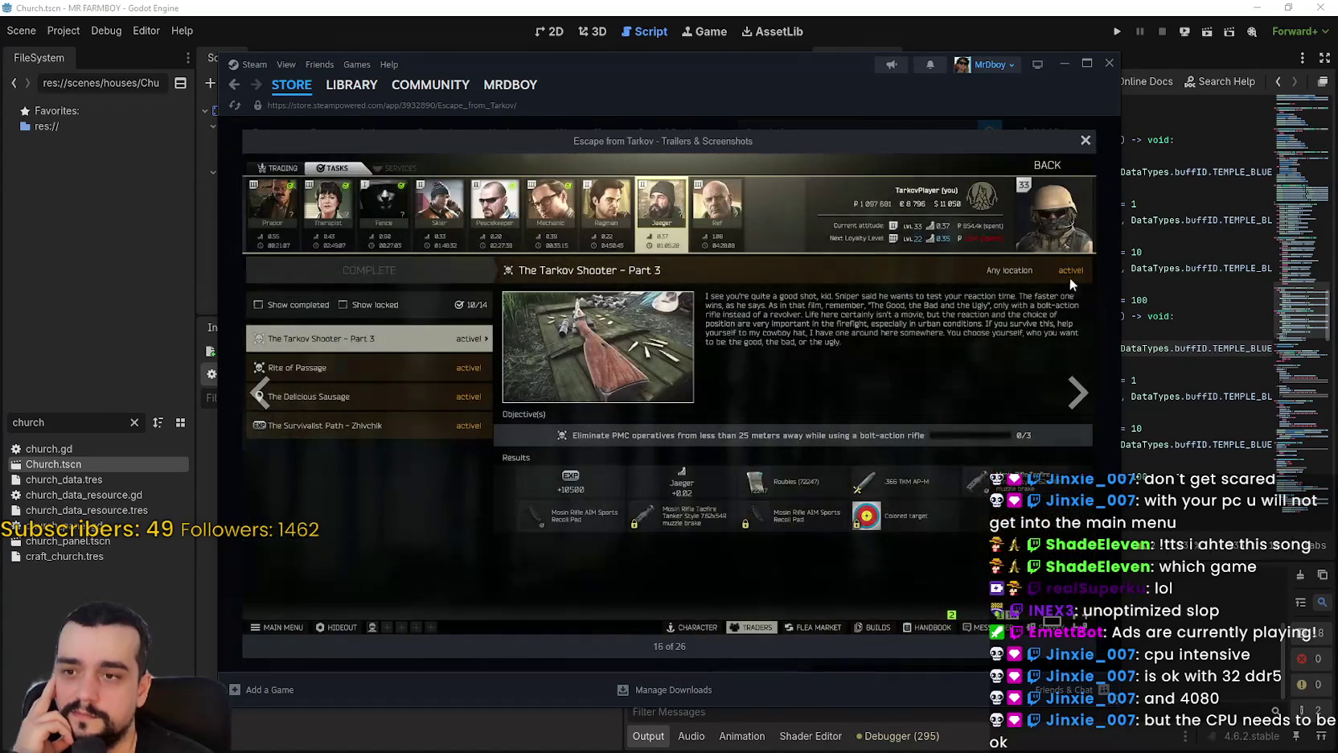
{"action": "left_click", "coordinate": [1085, 142]}
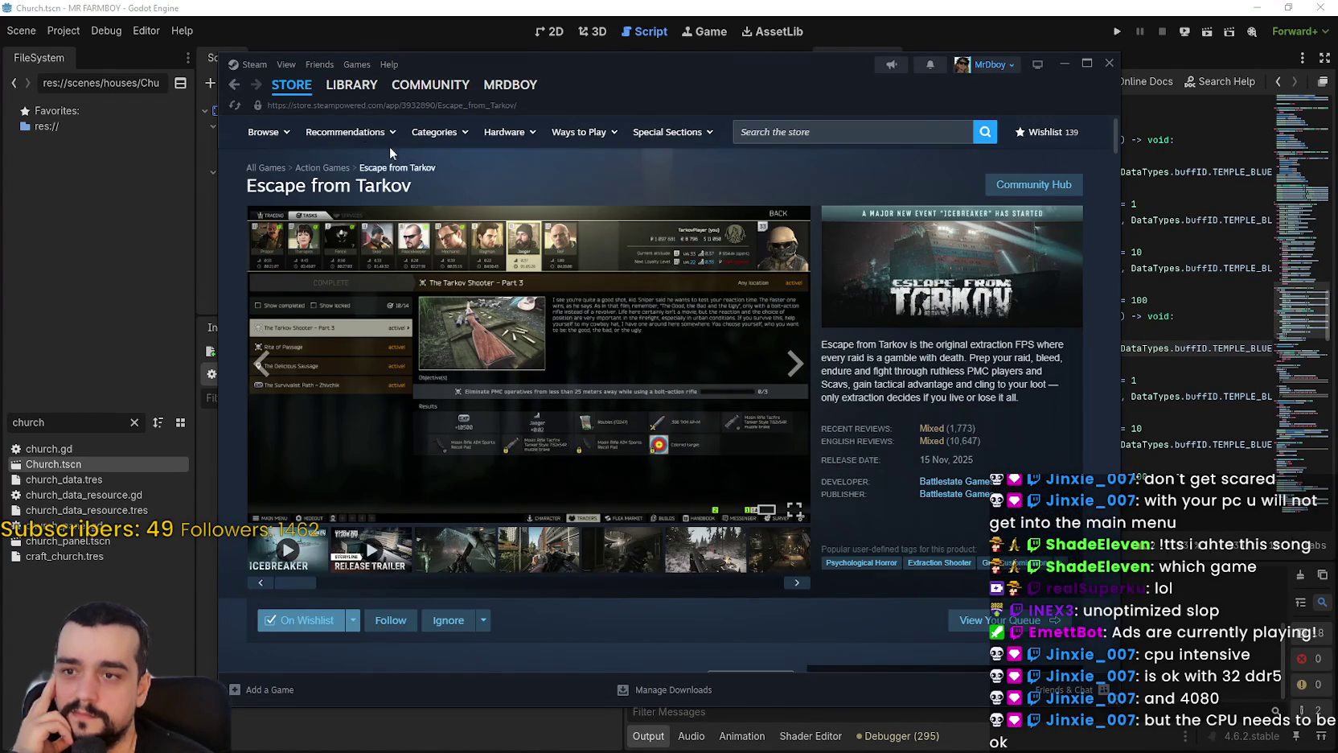
Go back to the store front, search for 'crimson' and open the Crimson Desert page.
{"action": "left_click", "coordinate": [304, 94]}
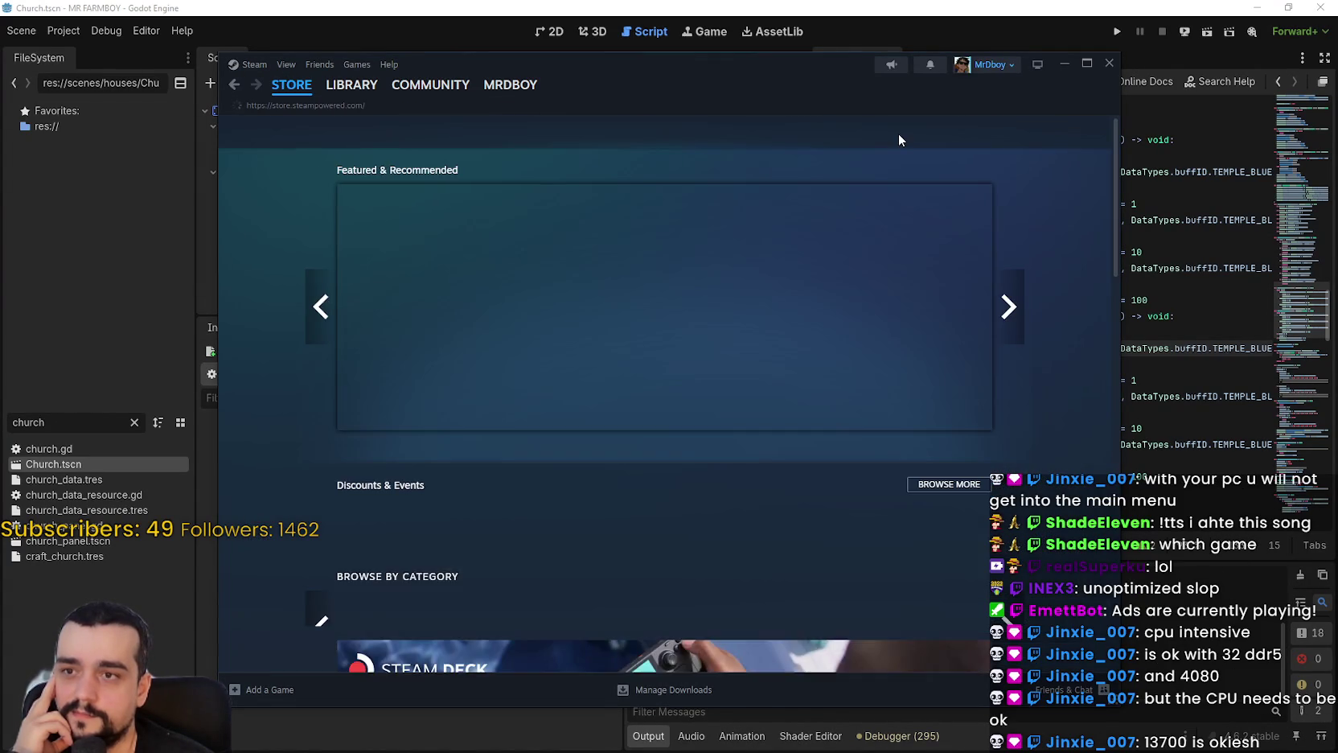
{"action": "left_click", "coordinate": [899, 134]}
{"action": "type", "text": "c"}
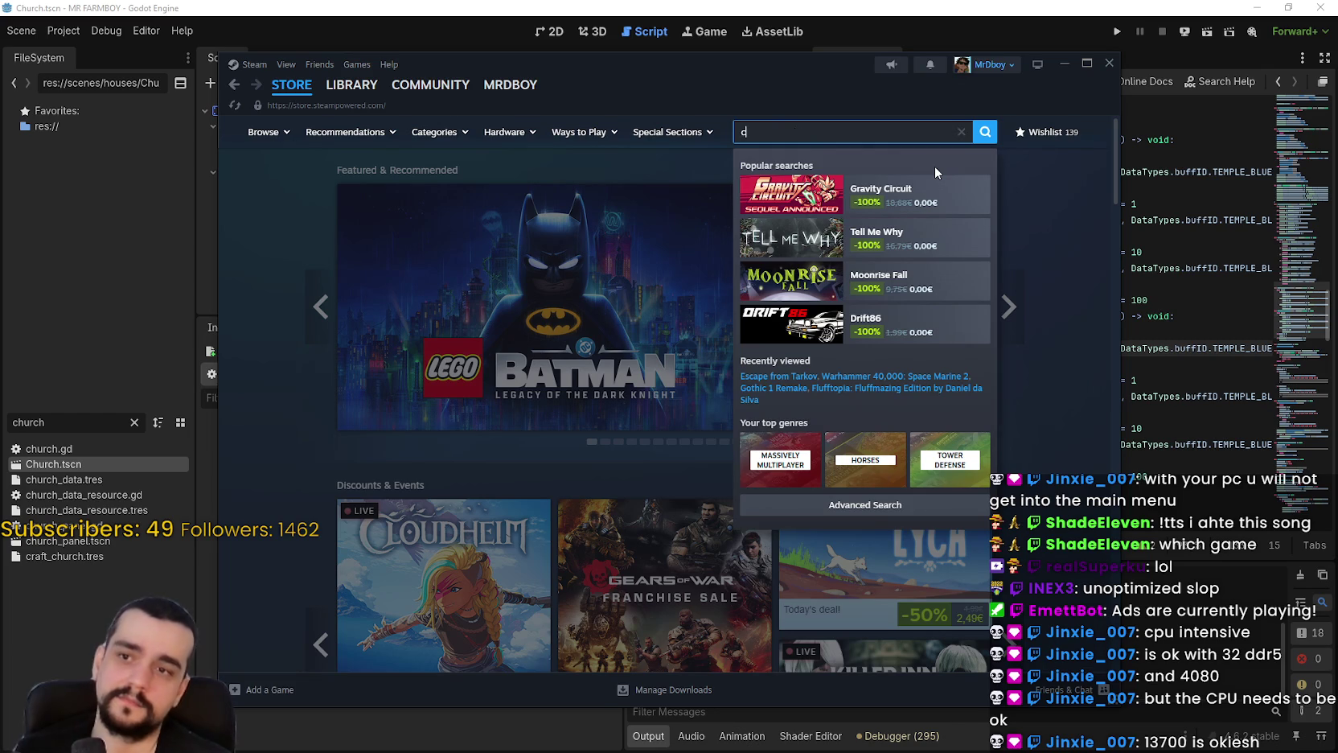
{"action": "type", "text": "rimson"}
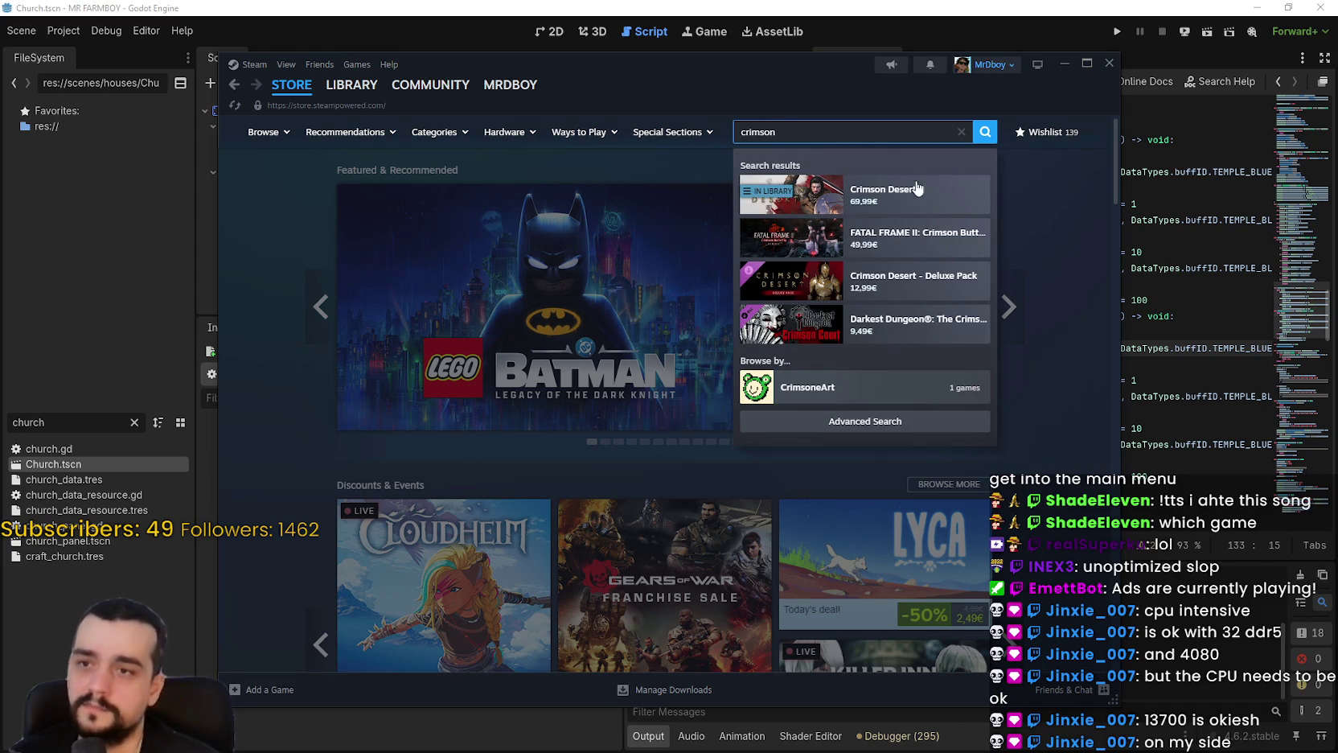
{"action": "left_click", "coordinate": [904, 190]}
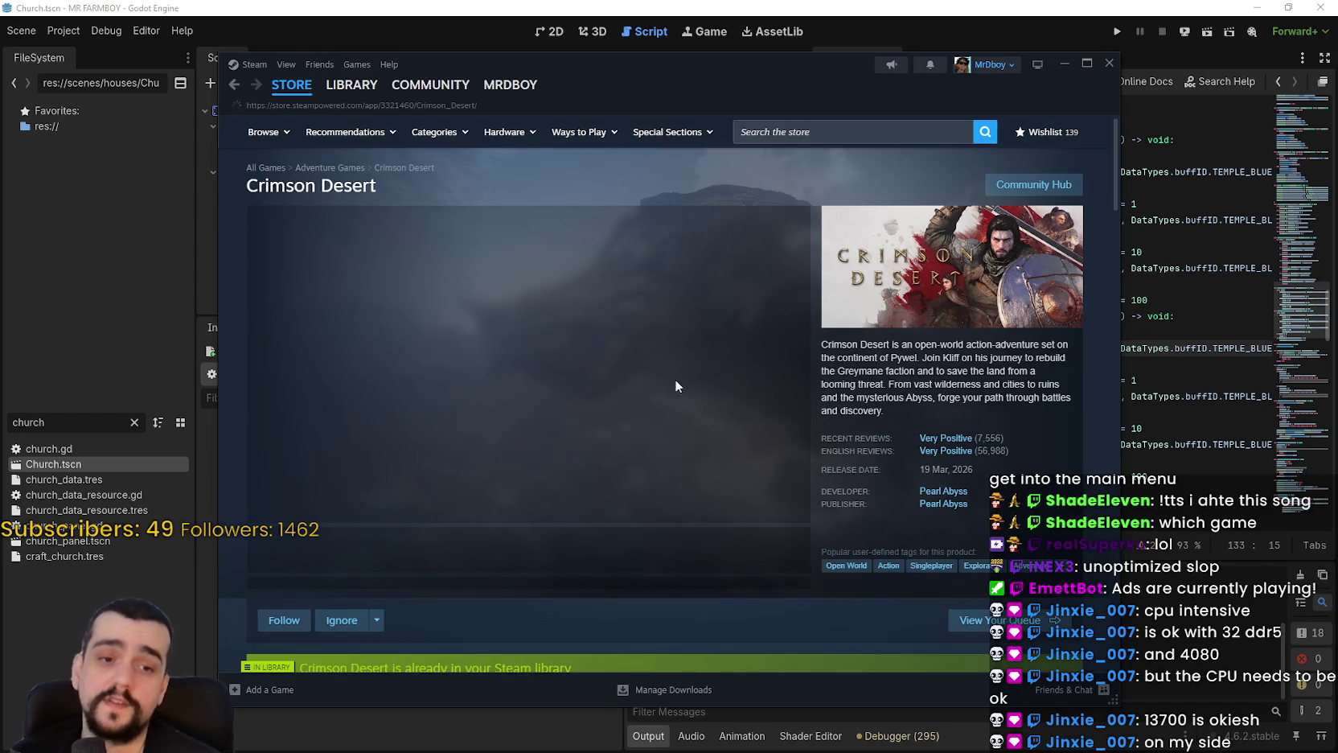
Scroll down and expand the full About This Game description.
{"action": "scroll", "coordinate": [555, 443], "scroll_direction": "down", "scroll_amount": 10}
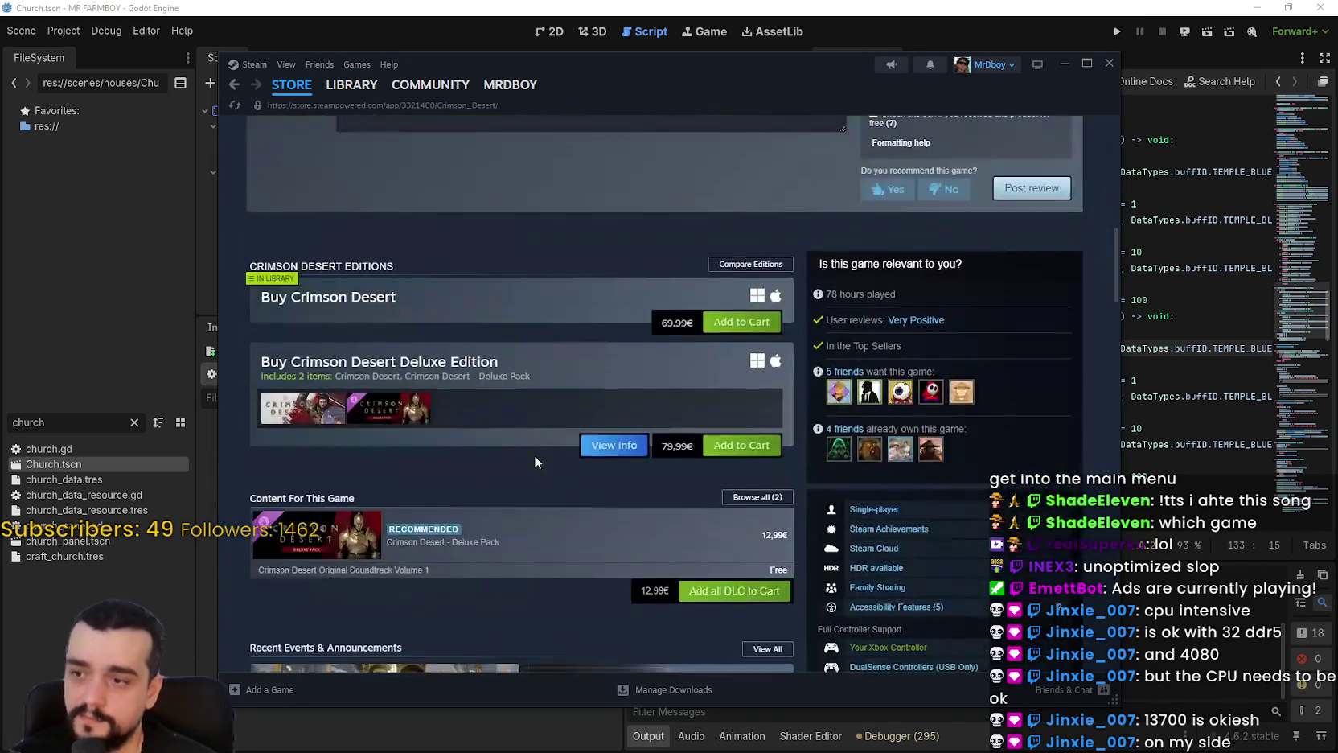
{"action": "scroll", "coordinate": [534, 458], "scroll_direction": "down", "scroll_amount": 10}
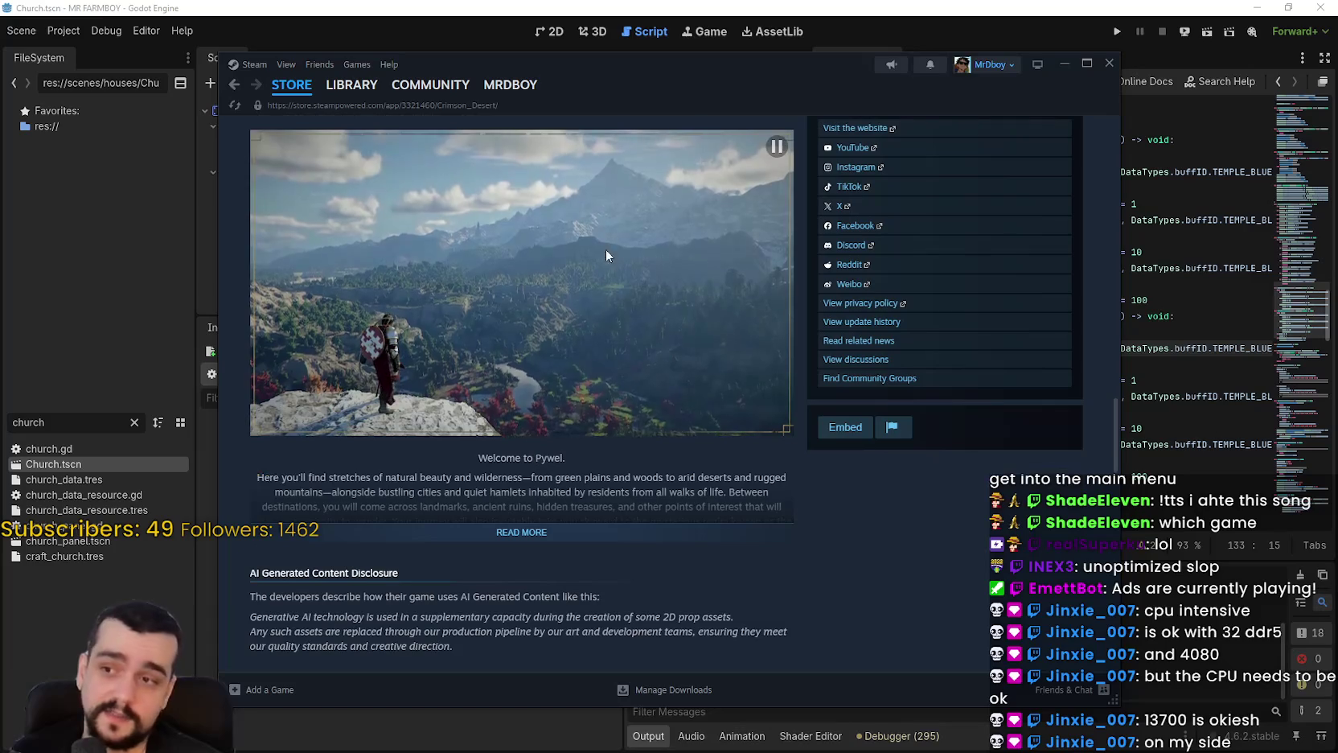
{"action": "left_click", "coordinate": [521, 531]}
Scroll to System Requirements and highlight the 16 GB memory lines, recommended then minimum.
{"action": "scroll", "coordinate": [627, 337], "scroll_direction": "down", "scroll_amount": 4}
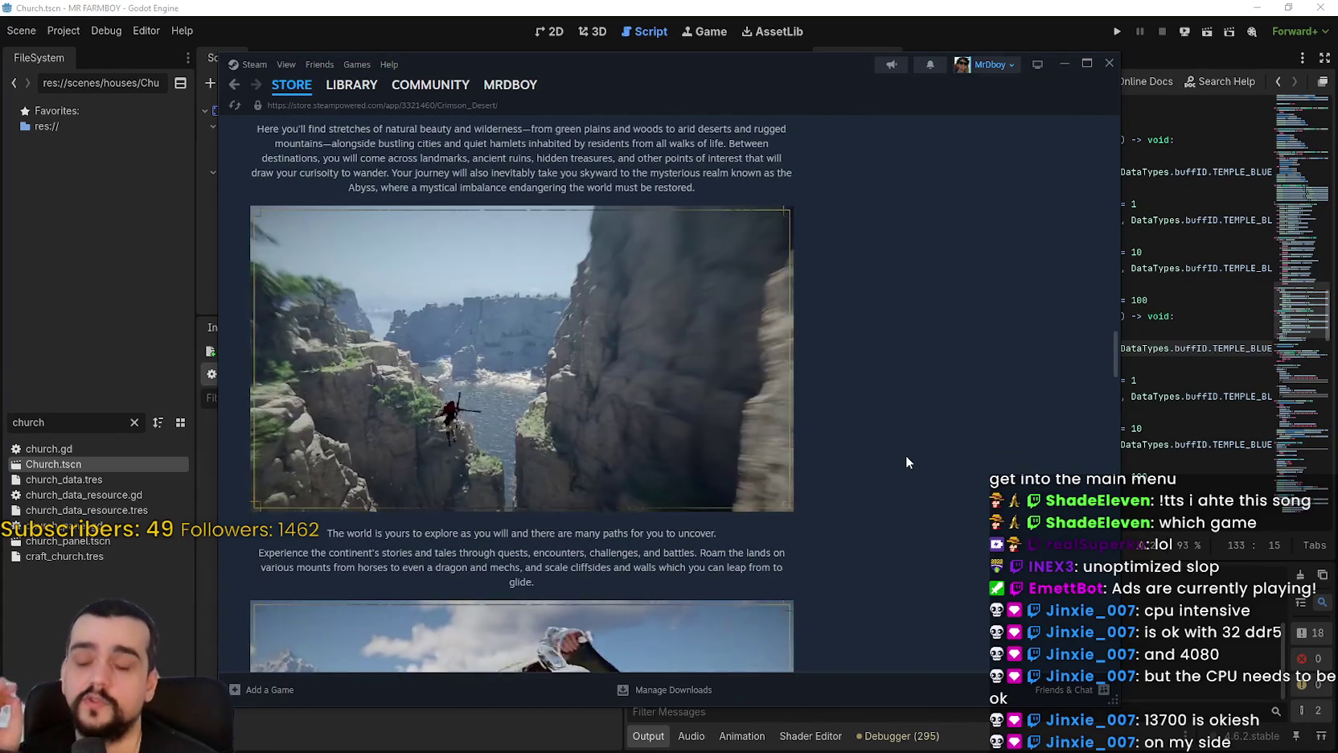
{"action": "scroll", "coordinate": [905, 459], "scroll_direction": "down", "scroll_amount": 7}
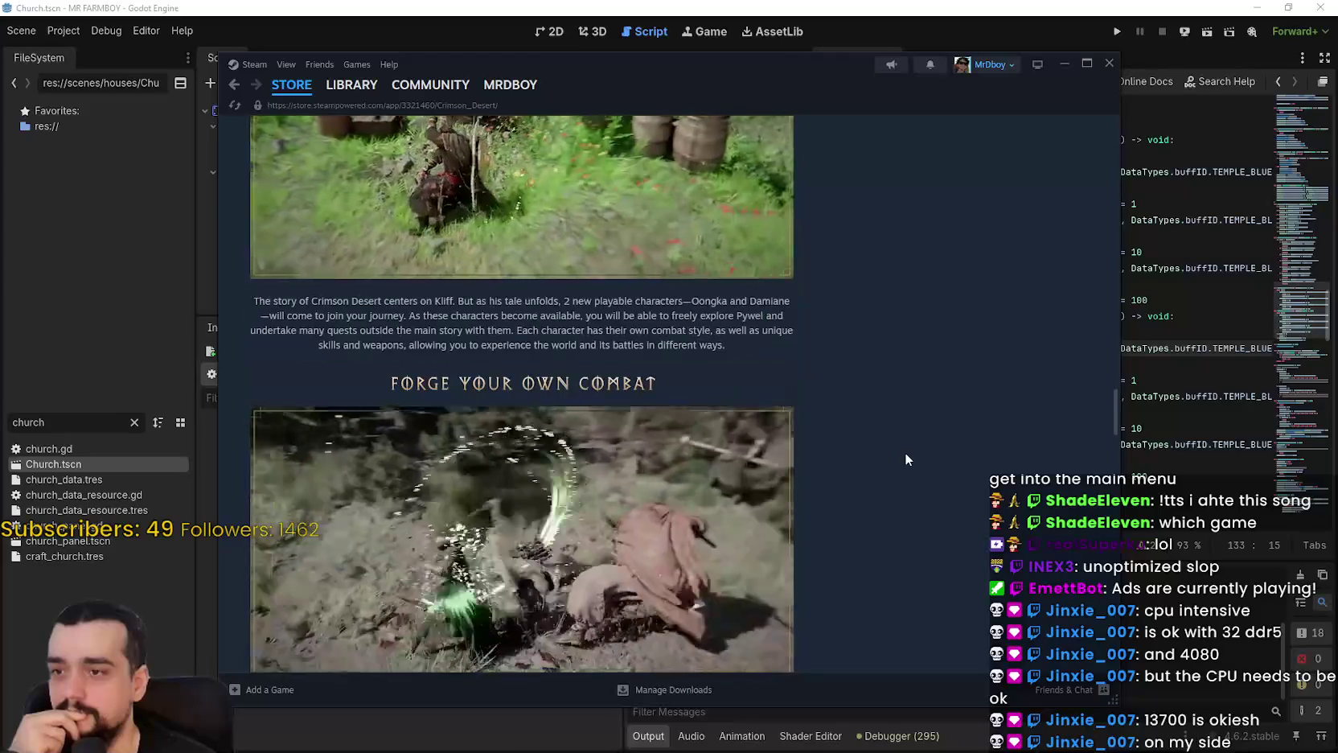
{"action": "scroll", "coordinate": [906, 459], "scroll_direction": "down", "scroll_amount": 2}
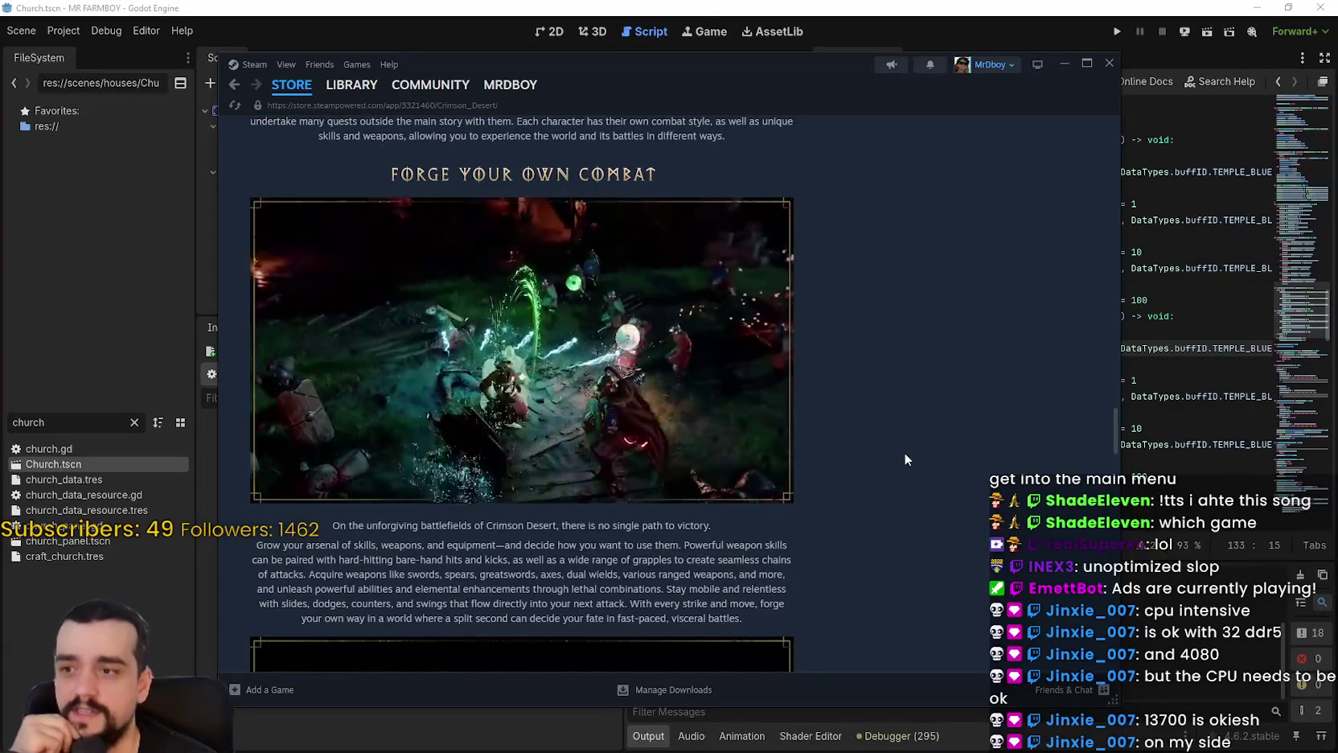
{"action": "scroll", "coordinate": [901, 448], "scroll_direction": "down", "scroll_amount": 8}
{"action": "scroll", "coordinate": [899, 455], "scroll_direction": "down", "scroll_amount": 2}
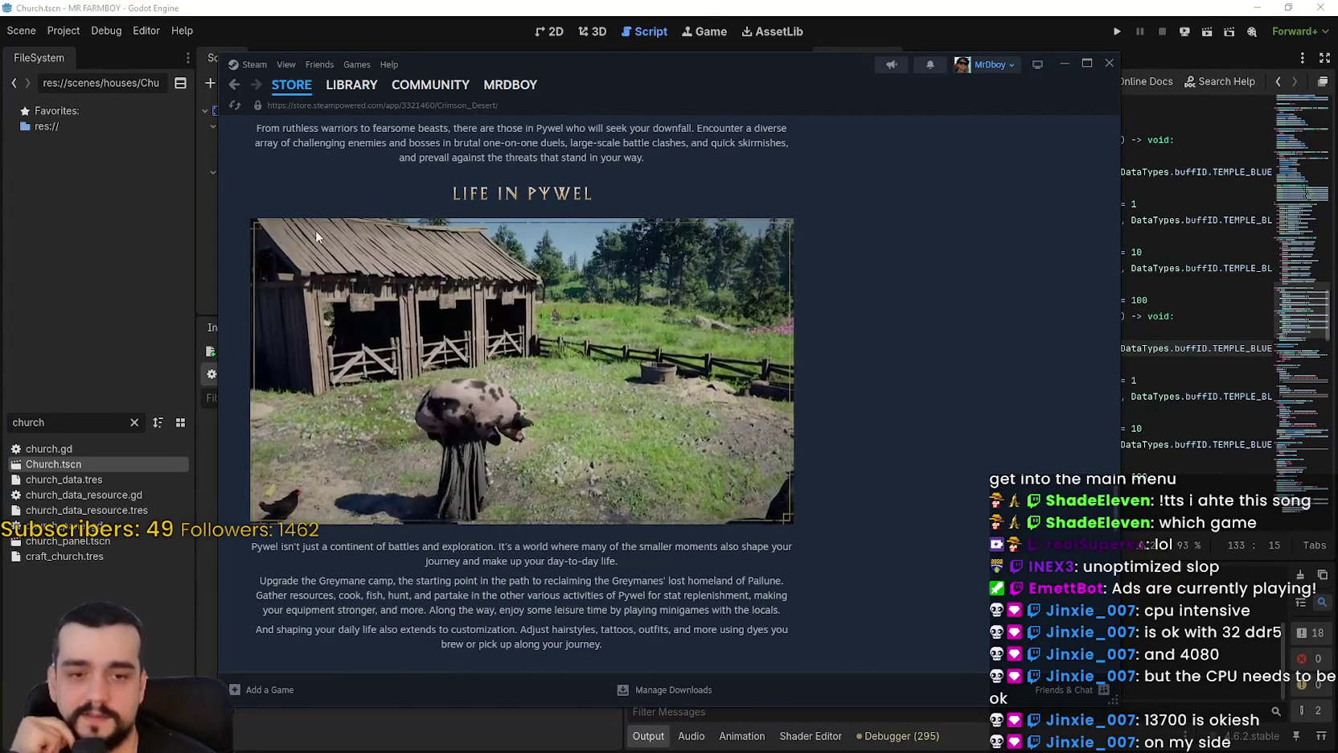
{"action": "scroll", "coordinate": [796, 393], "scroll_direction": "down", "scroll_amount": 6}
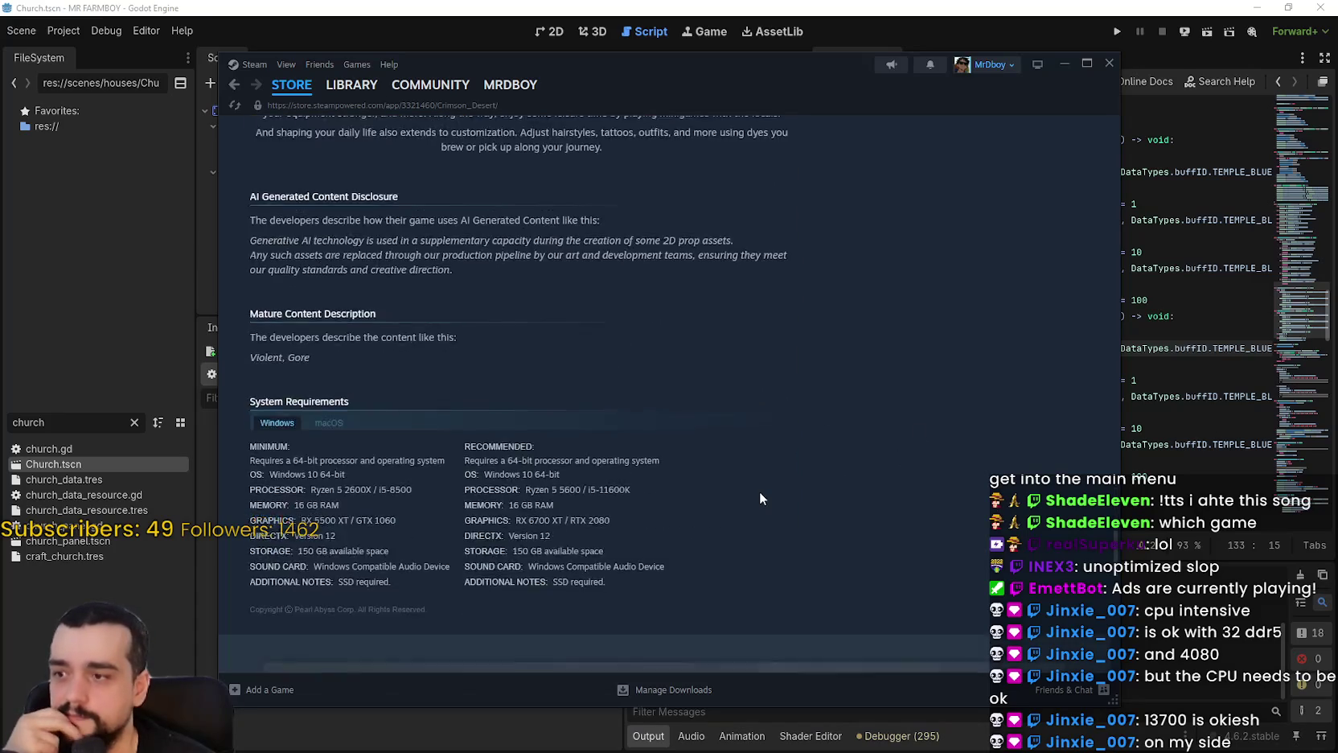
{"action": "scroll", "coordinate": [761, 499], "scroll_direction": "down", "scroll_amount": 2}
{"action": "mouse_move", "coordinate": [561, 374]}
{"action": "left_mouse_down"}
{"action": "mouse_move", "coordinate": [457, 370]}
{"action": "mouse_move", "coordinate": [465, 377]}
{"action": "left_mouse_up"}
{"action": "left_click_drag", "start_coordinate": [248, 374], "coordinate": [565, 374]}
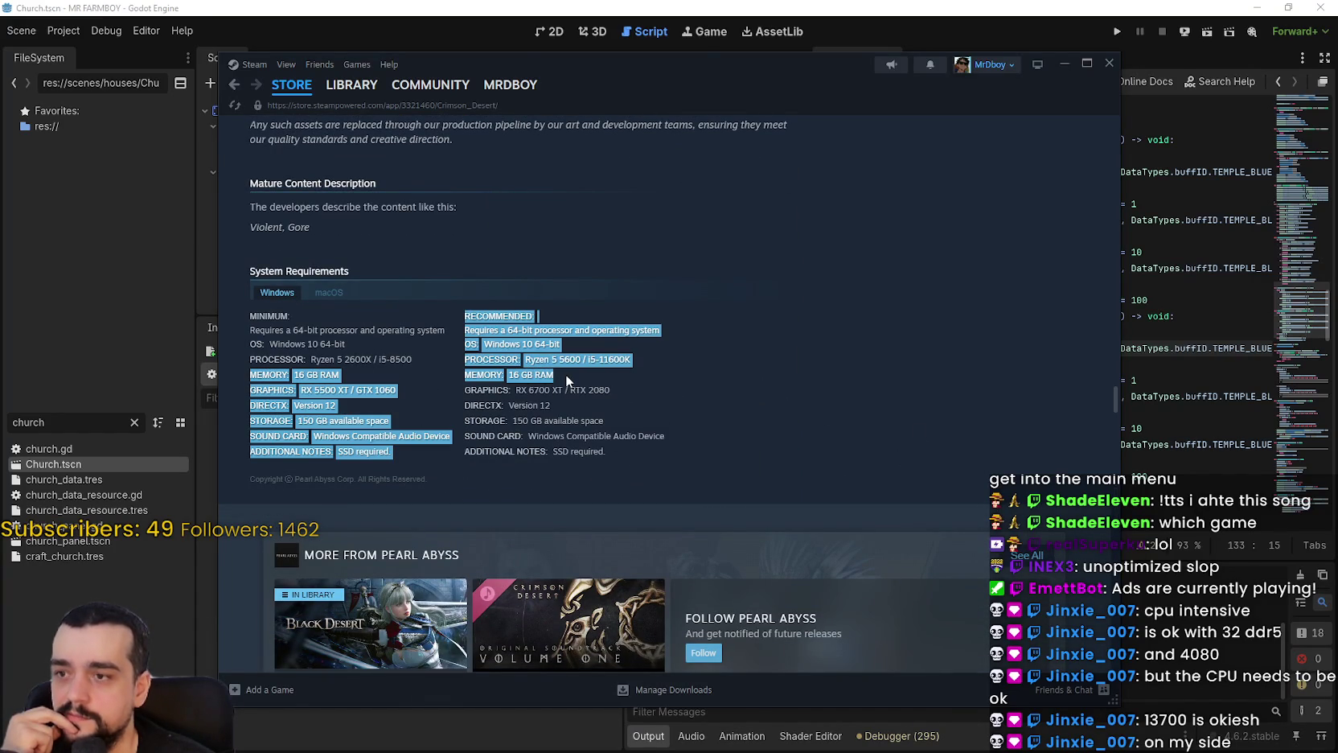
Clear the highlighted requirements and scroll back up to Recent Events & Announcements.
{"action": "left_click", "coordinate": [565, 374]}
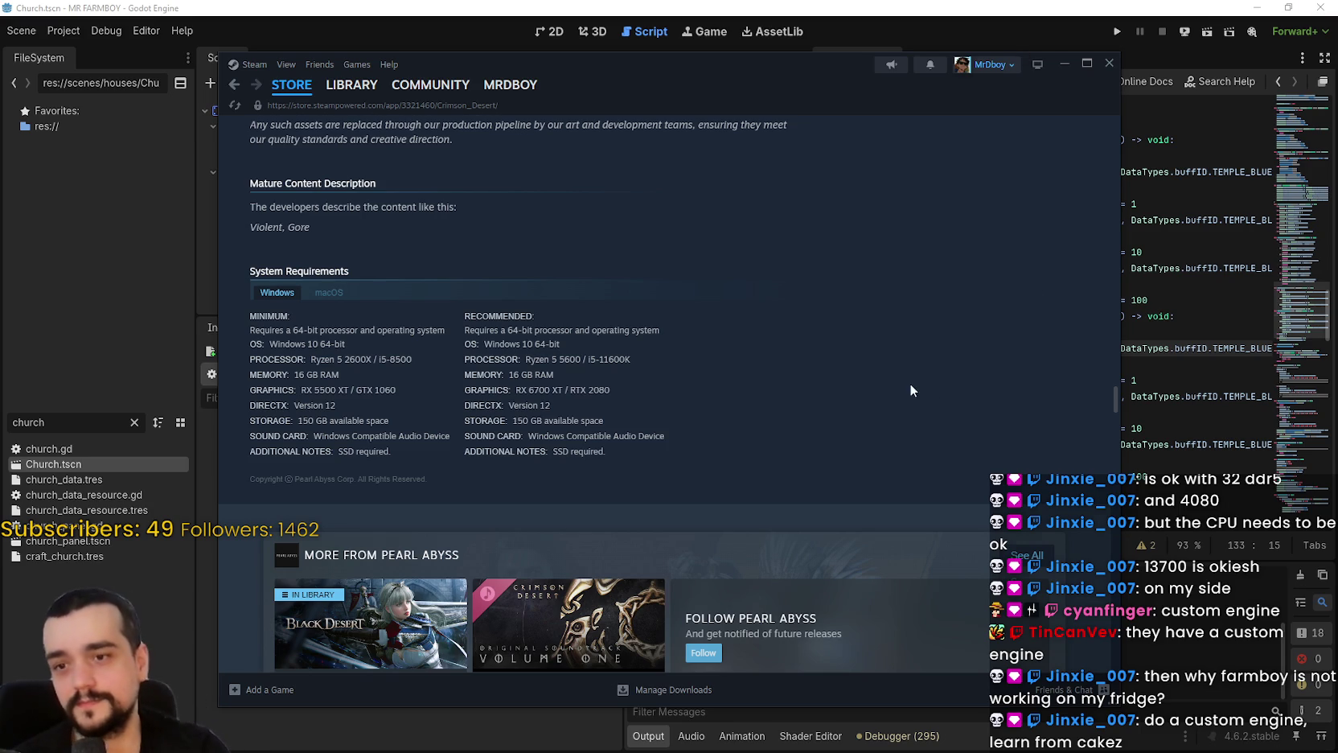
{"action": "scroll", "coordinate": [906, 373], "scroll_direction": "up", "scroll_amount": 10}
{"action": "scroll", "coordinate": [603, 300], "scroll_direction": "up", "scroll_amount": 6}
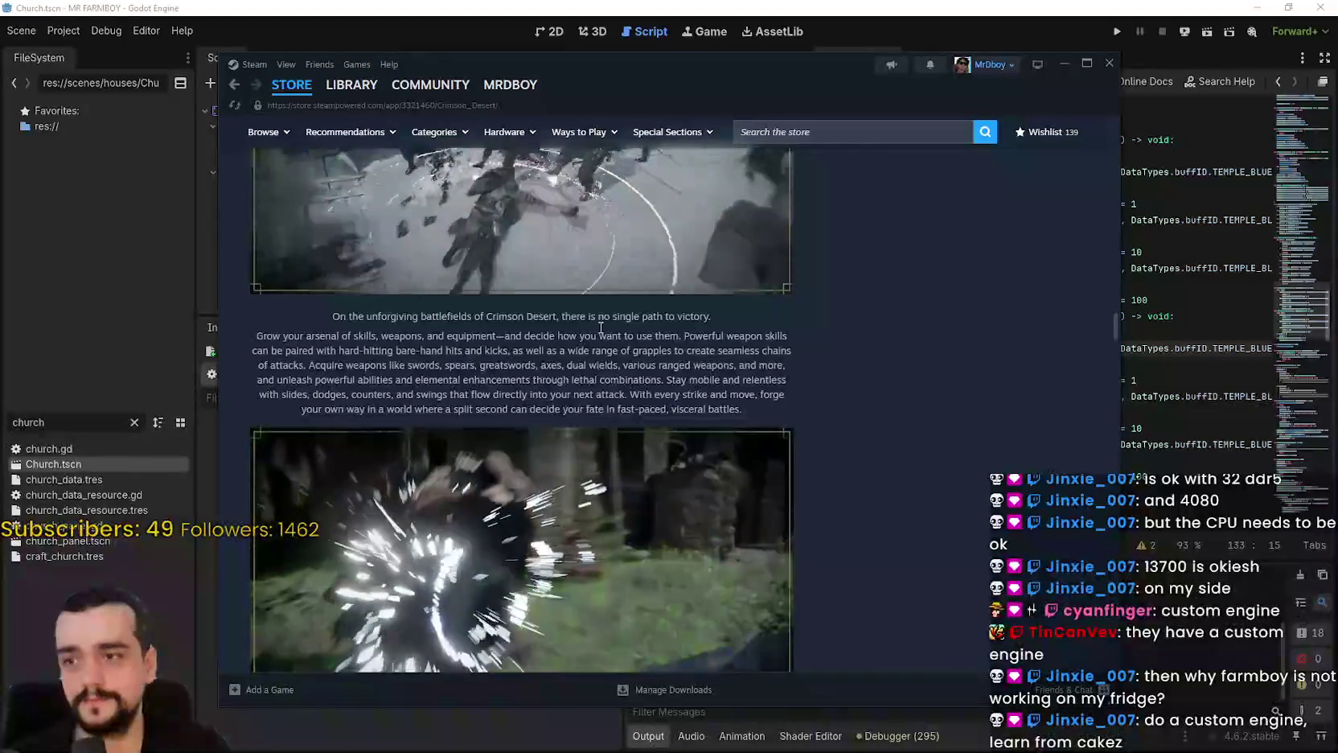
{"action": "scroll", "coordinate": [580, 434], "scroll_direction": "up", "scroll_amount": 10}
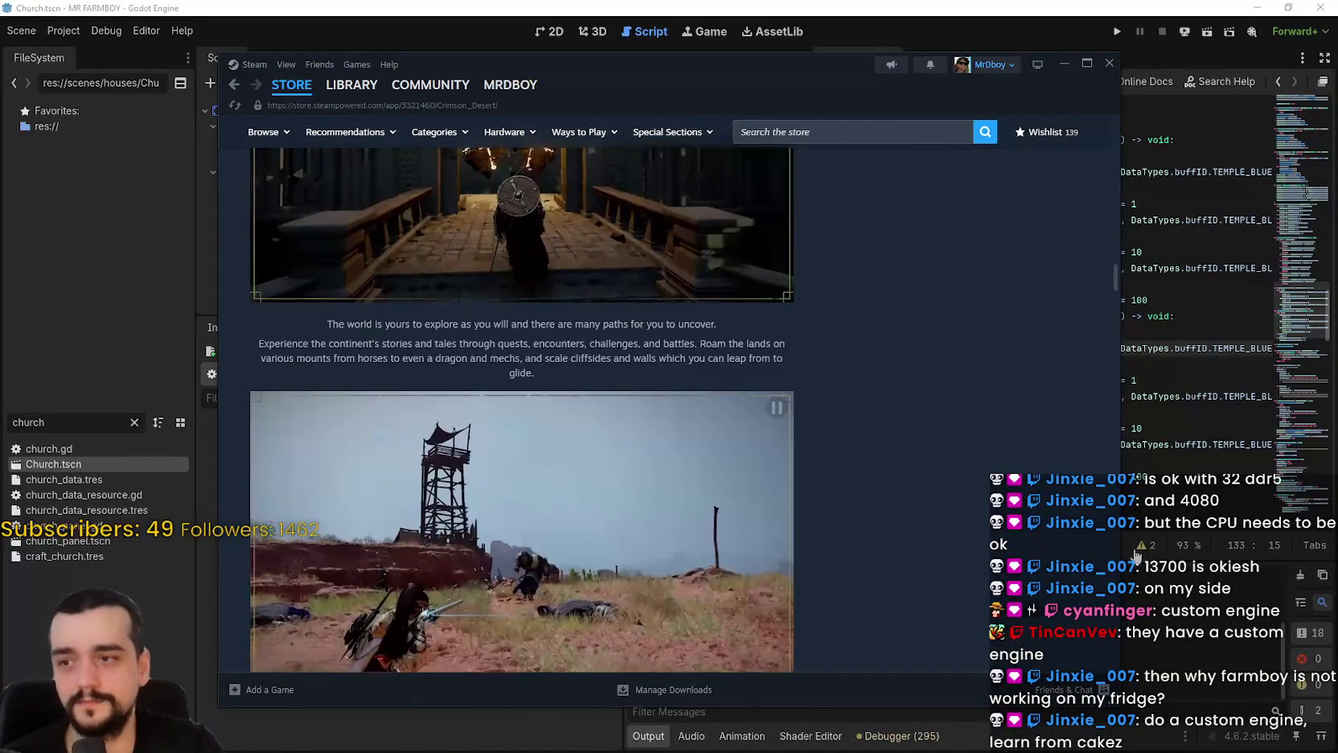
{"action": "scroll", "coordinate": [639, 455], "scroll_direction": "up", "scroll_amount": 15}
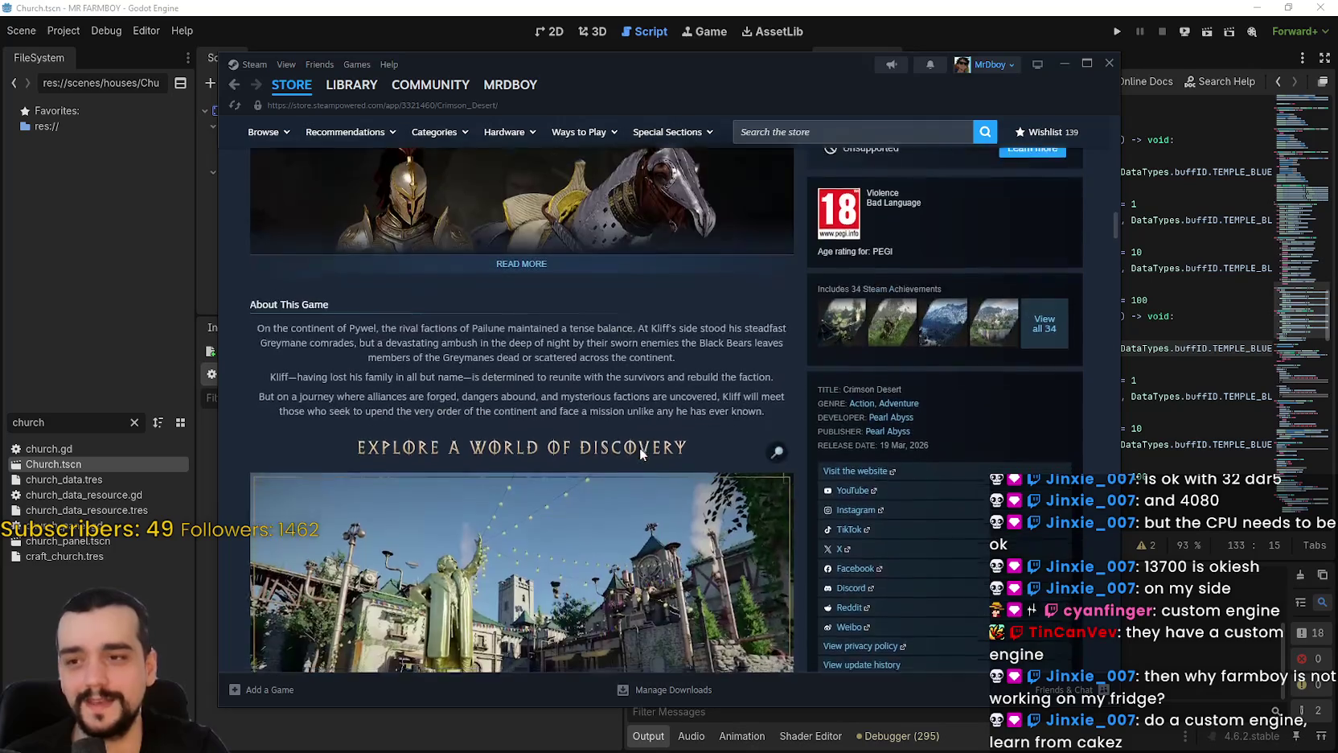
{"action": "scroll", "coordinate": [620, 483], "scroll_direction": "down", "scroll_amount": 4}
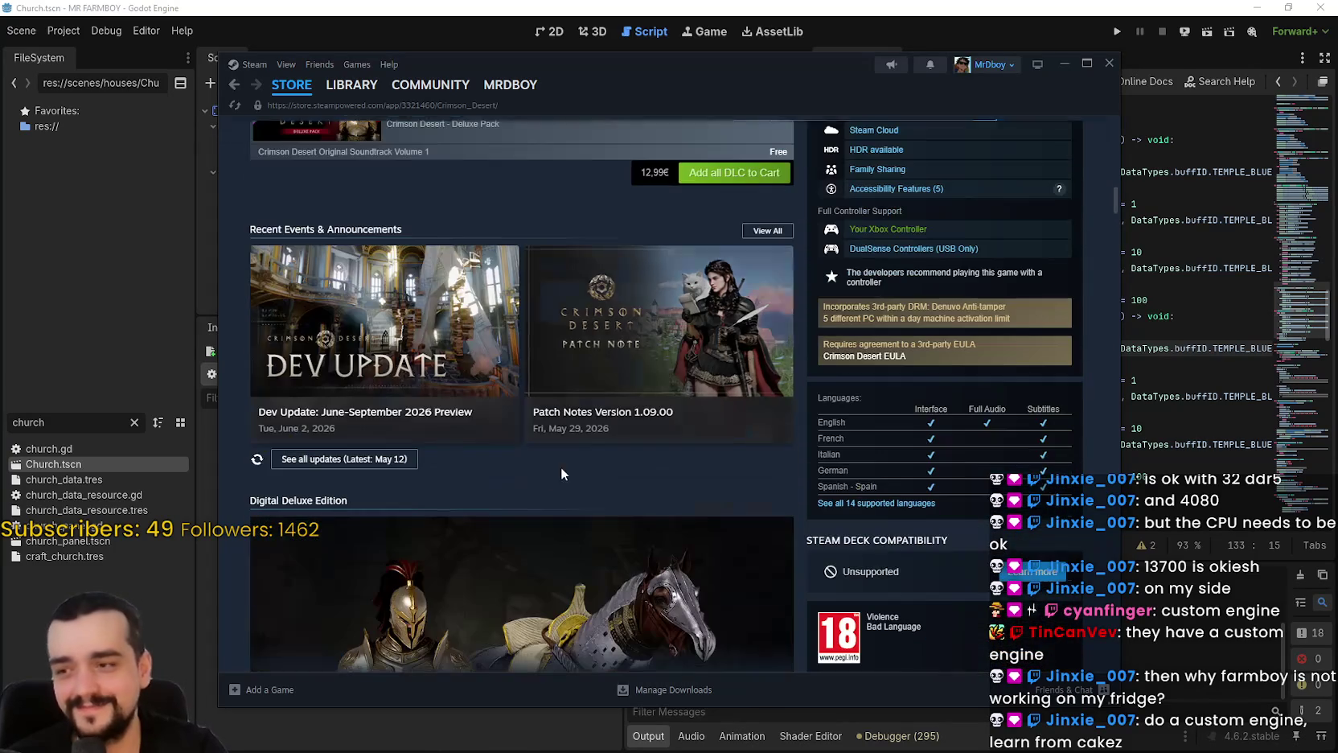
{"action": "left_click", "coordinate": [450, 378]}
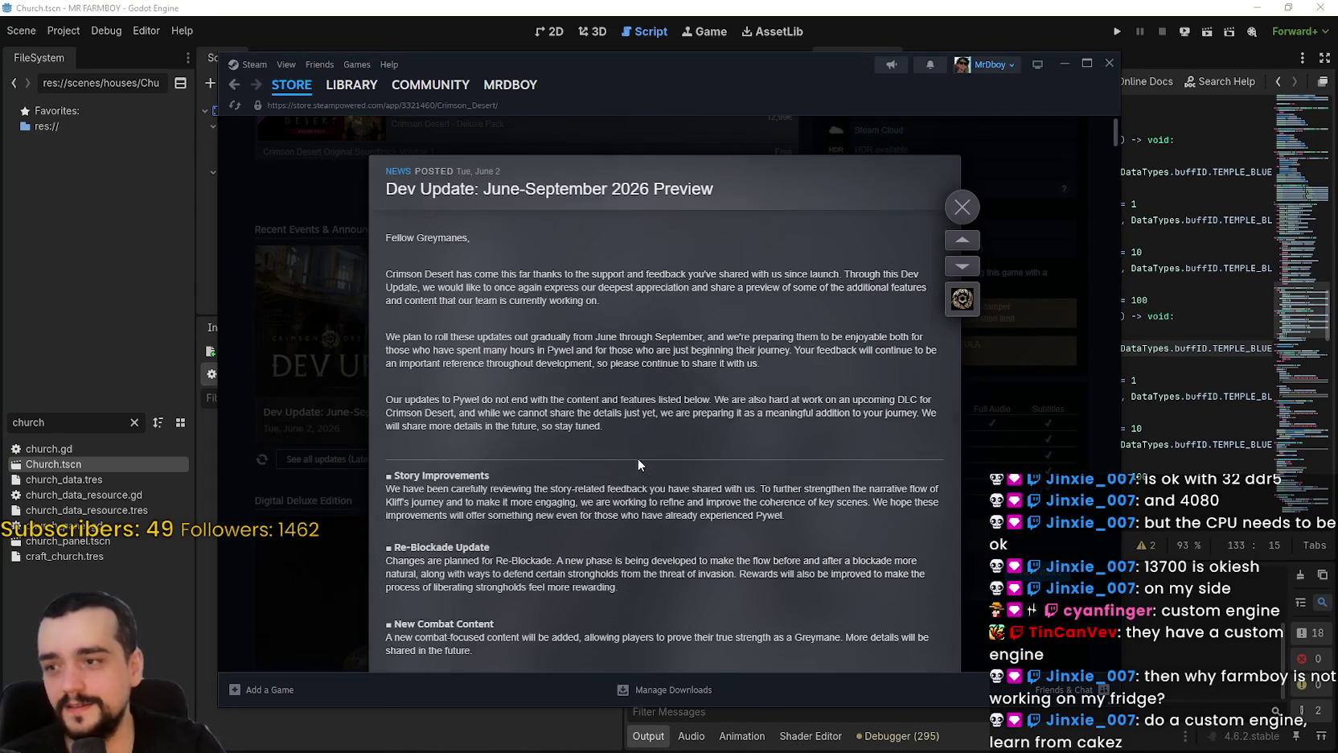
{"action": "scroll", "coordinate": [635, 457], "scroll_direction": "down", "scroll_amount": 1}
{"action": "scroll", "coordinate": [561, 420], "scroll_direction": "down", "scroll_amount": 2}
{"action": "scroll", "coordinate": [554, 417], "scroll_direction": "down", "scroll_amount": 2}
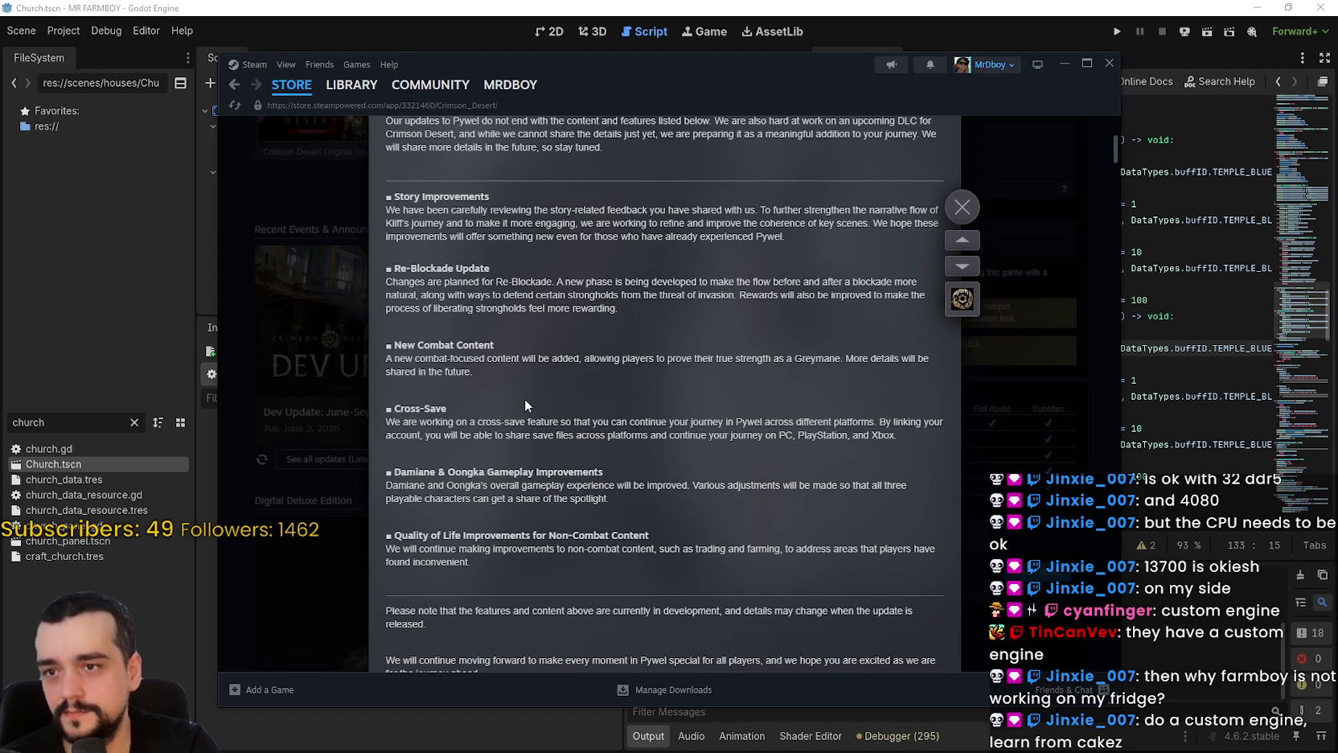
{"action": "scroll", "coordinate": [483, 402], "scroll_direction": "down", "scroll_amount": 2}
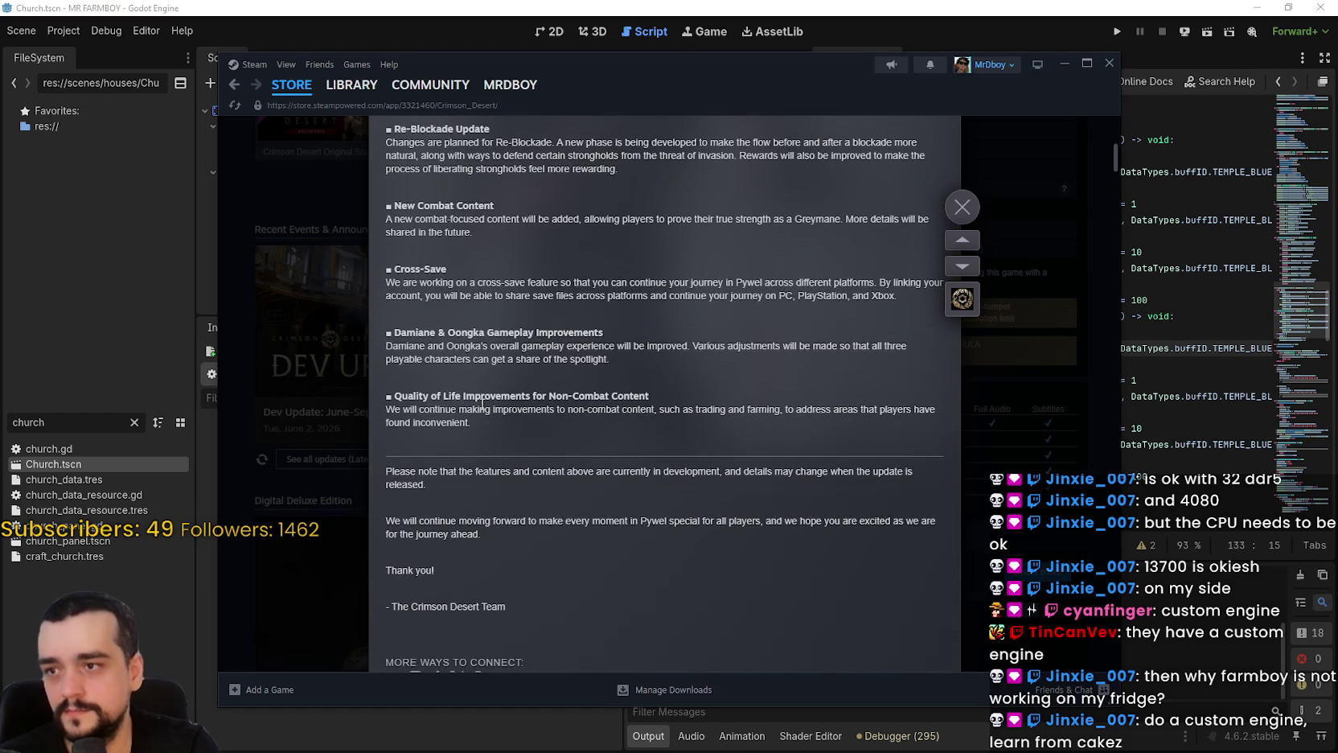
{"action": "left_click_drag", "start_coordinate": [386, 283], "coordinate": [643, 296]}
{"action": "left_click_drag", "start_coordinate": [385, 345], "coordinate": [899, 361]}
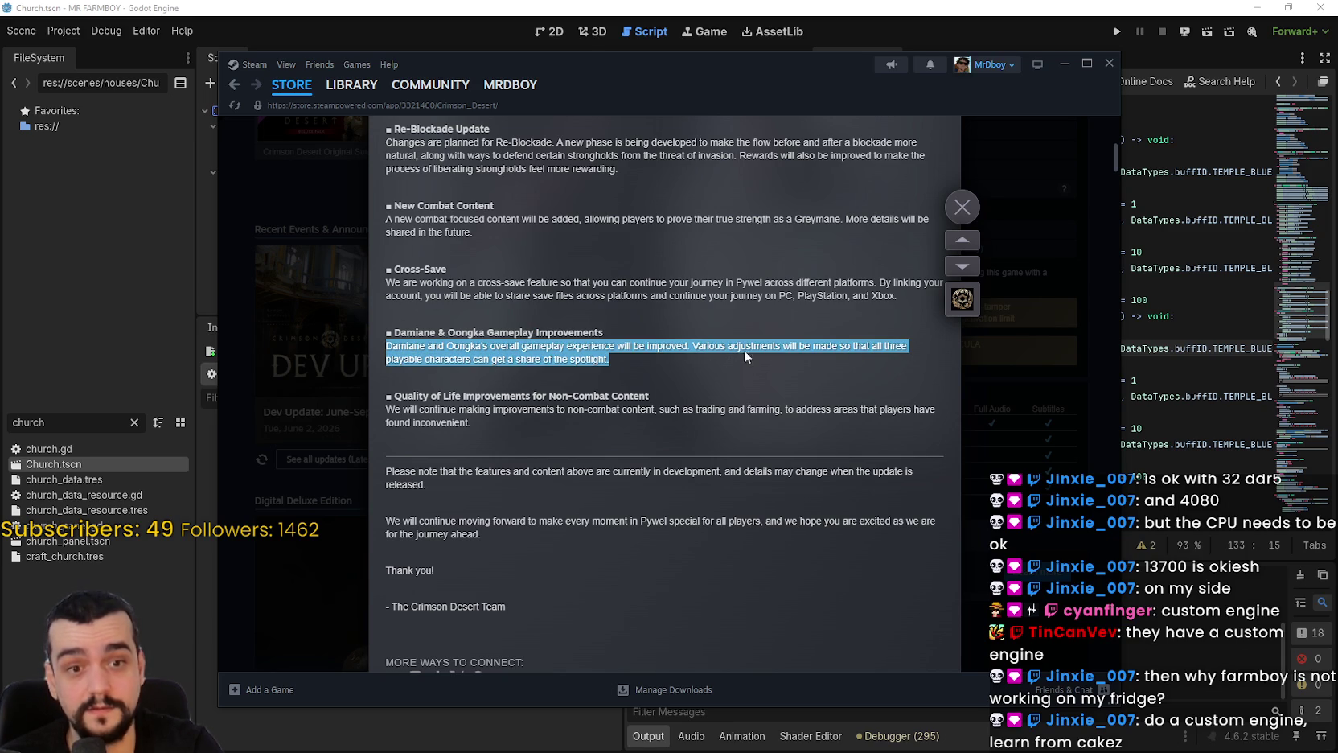
{"action": "left_click", "coordinate": [615, 353]}
{"action": "left_click_drag", "start_coordinate": [378, 318], "coordinate": [737, 358]}
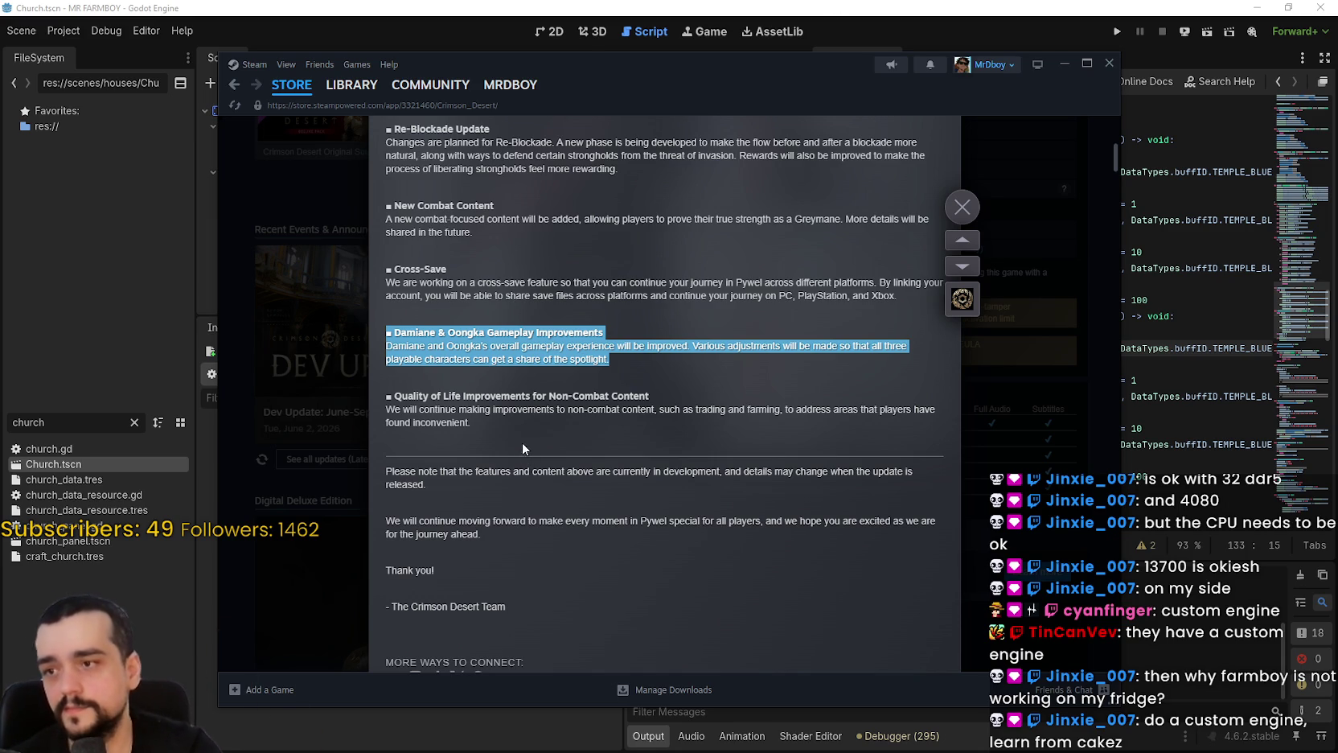
{"action": "left_click", "coordinate": [349, 386]}
{"action": "left_click_drag", "start_coordinate": [372, 394], "coordinate": [524, 424]}
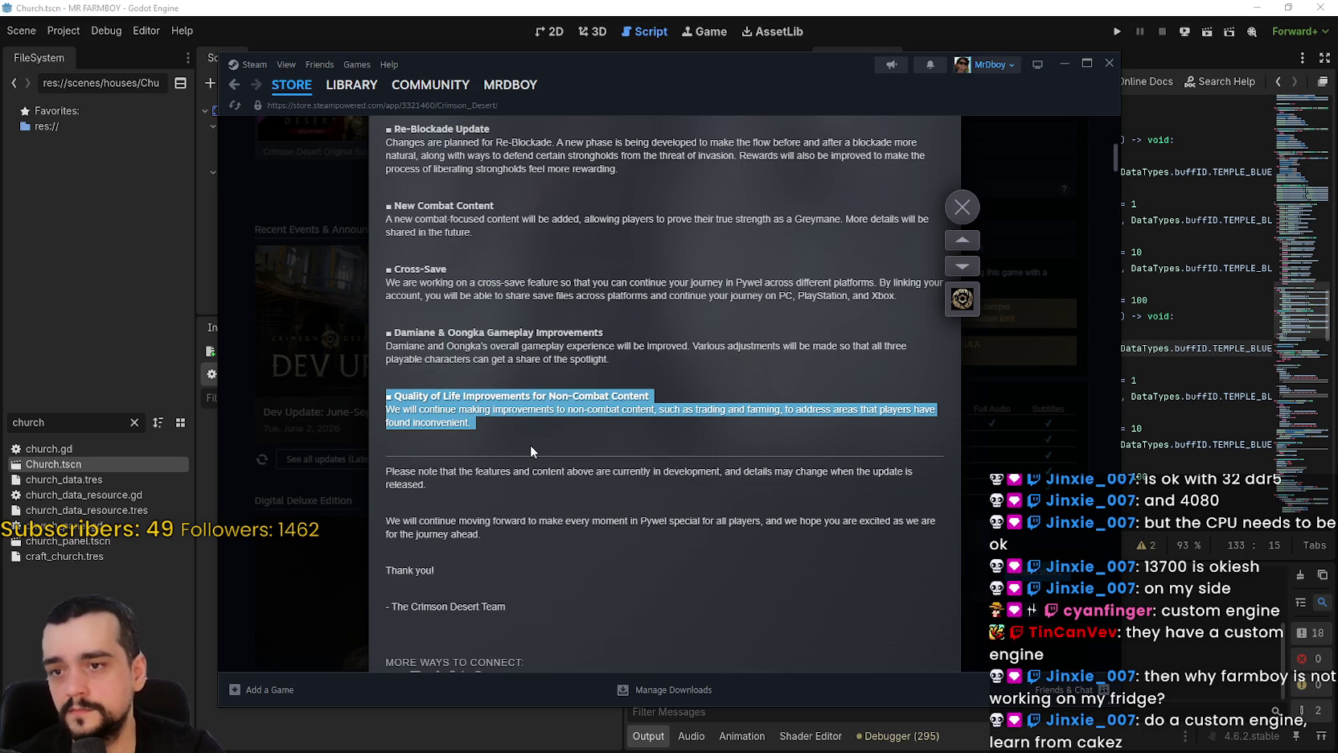
{"action": "scroll", "coordinate": [524, 441], "scroll_direction": "down", "scroll_amount": 2}
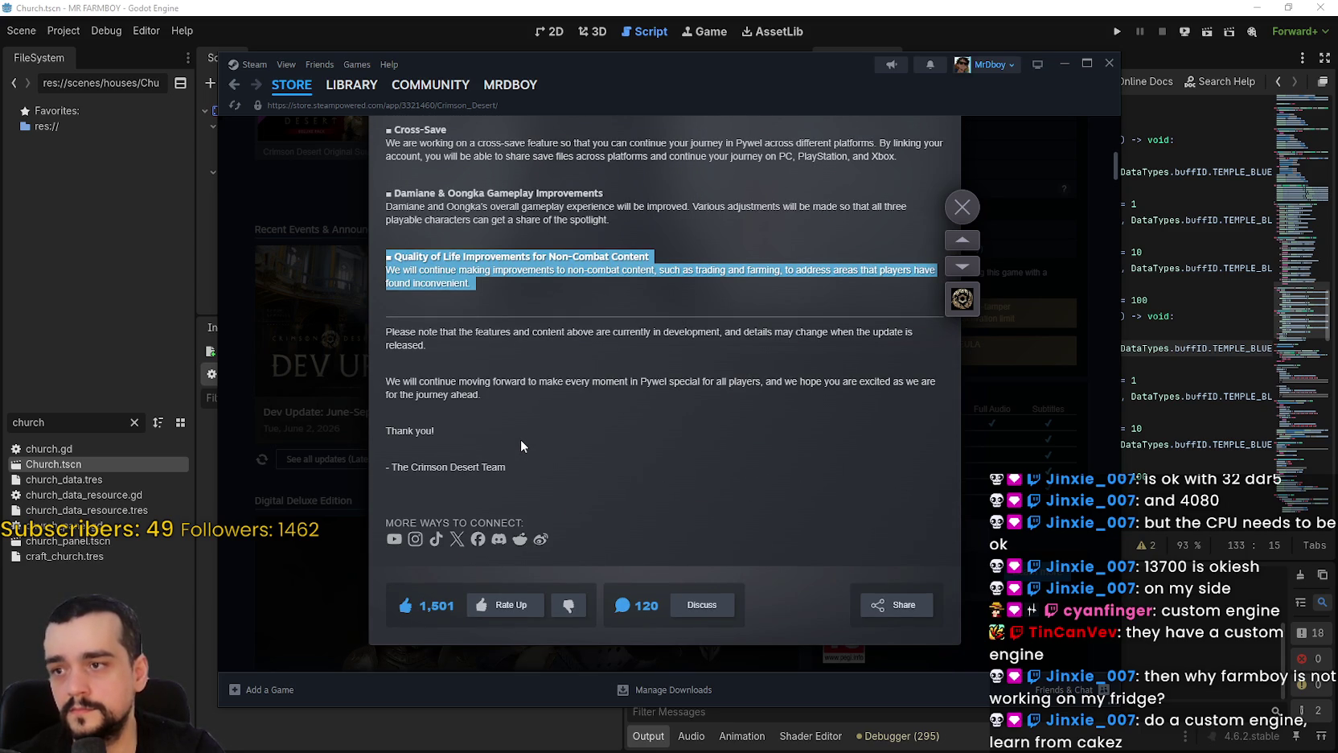
{"action": "mouse_move", "coordinate": [404, 327]}
{"action": "left_mouse_down"}
{"action": "mouse_move", "coordinate": [419, 369]}
{"action": "mouse_move", "coordinate": [592, 435]}
{"action": "left_mouse_up"}
{"action": "scroll", "coordinate": [600, 456], "scroll_direction": "up", "scroll_amount": 5}
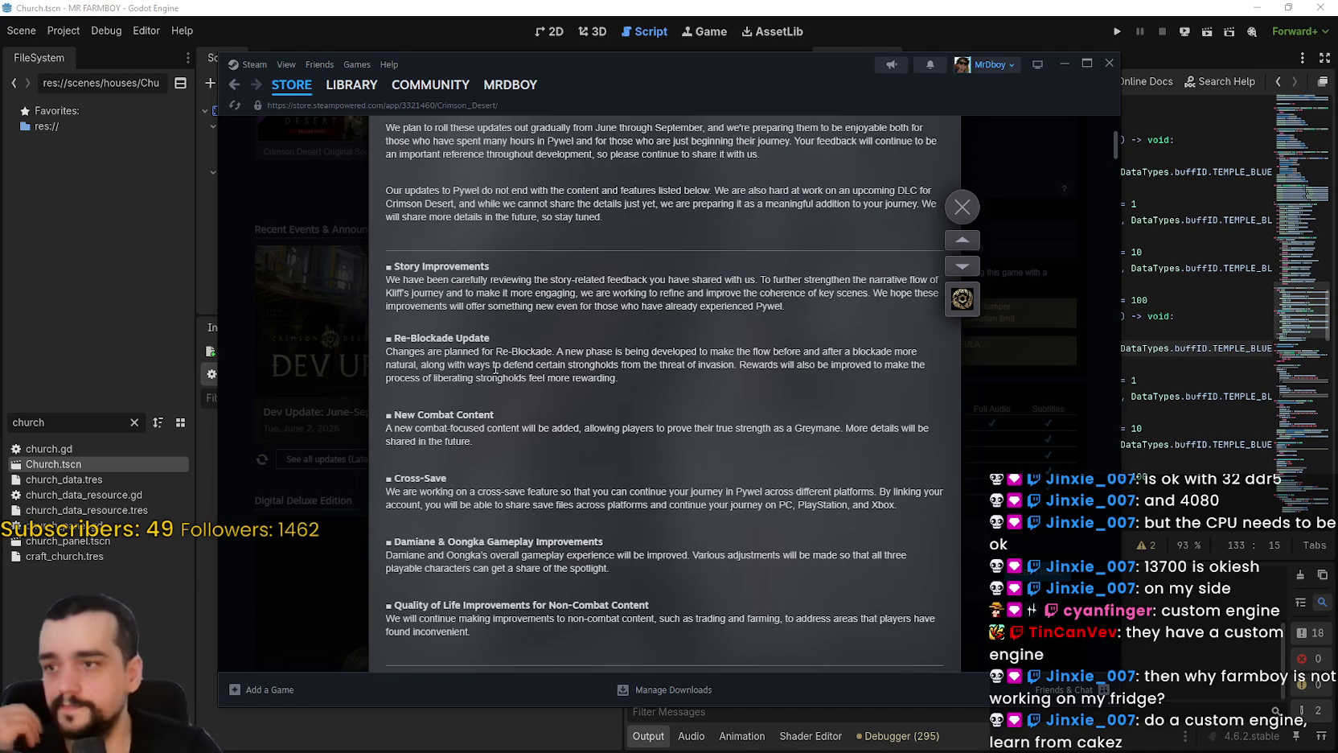
{"action": "scroll", "coordinate": [483, 474], "scroll_direction": "up", "scroll_amount": 1}
{"action": "scroll", "coordinate": [484, 429], "scroll_direction": "down", "scroll_amount": 1}
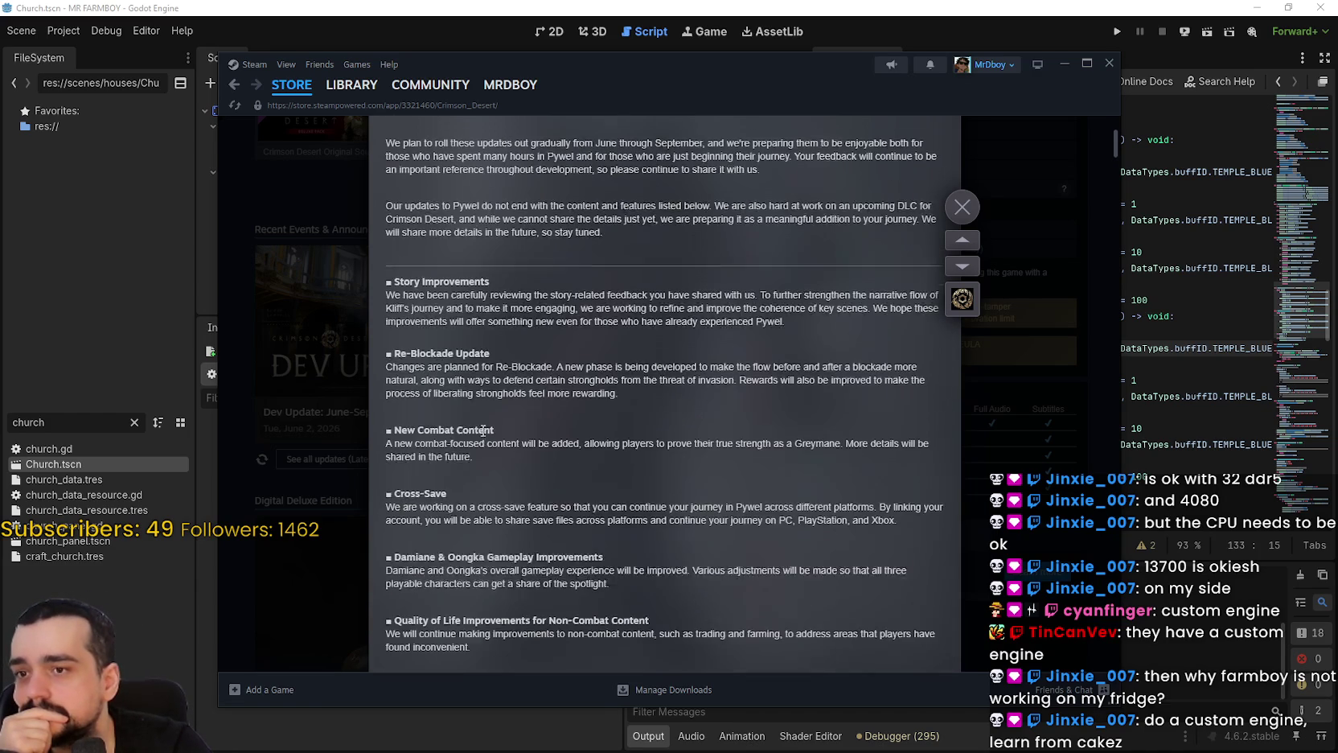
{"action": "scroll", "coordinate": [590, 488], "scroll_direction": "up", "scroll_amount": 3}
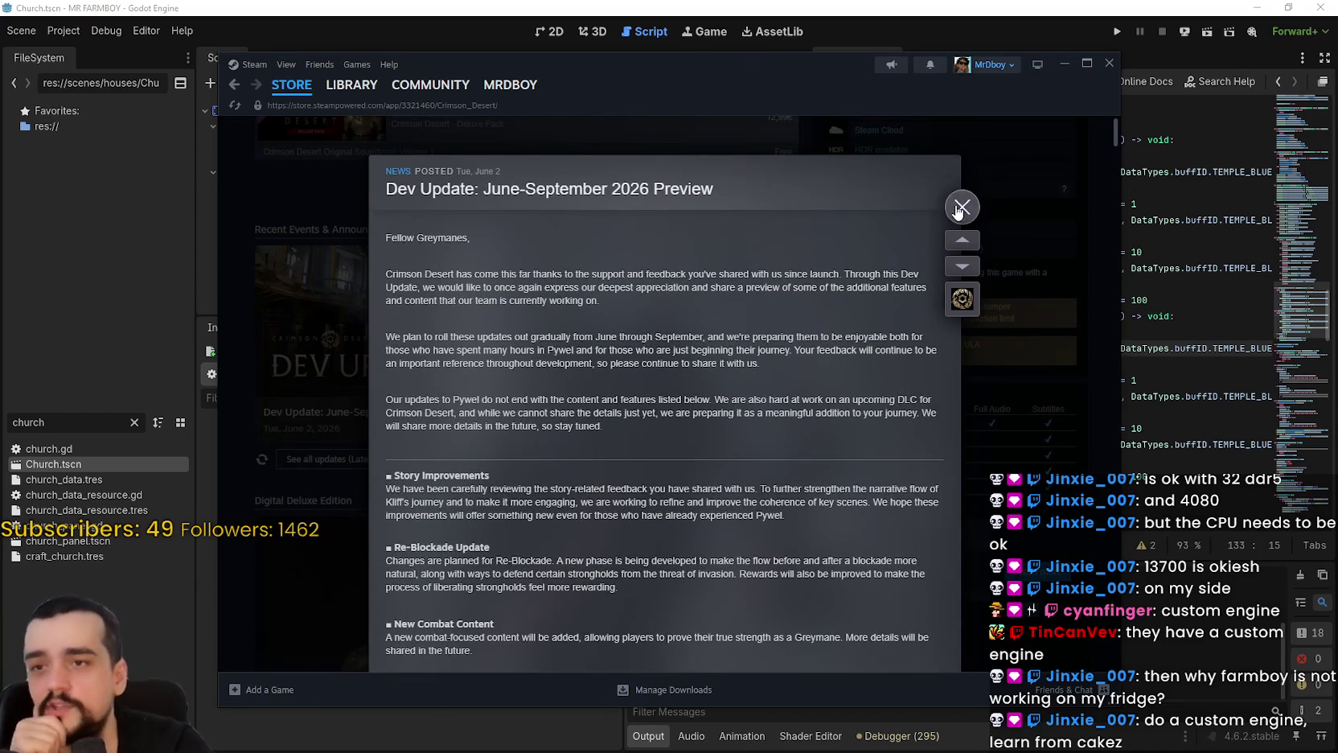
{"action": "left_click", "coordinate": [962, 207]}
Cycle through the Crimson Desert screenshots and trailer videos up to the village screenshot.
{"action": "scroll", "coordinate": [851, 340], "scroll_direction": "up", "scroll_amount": 1}
{"action": "scroll", "coordinate": [851, 341], "scroll_direction": "up", "scroll_amount": 15}
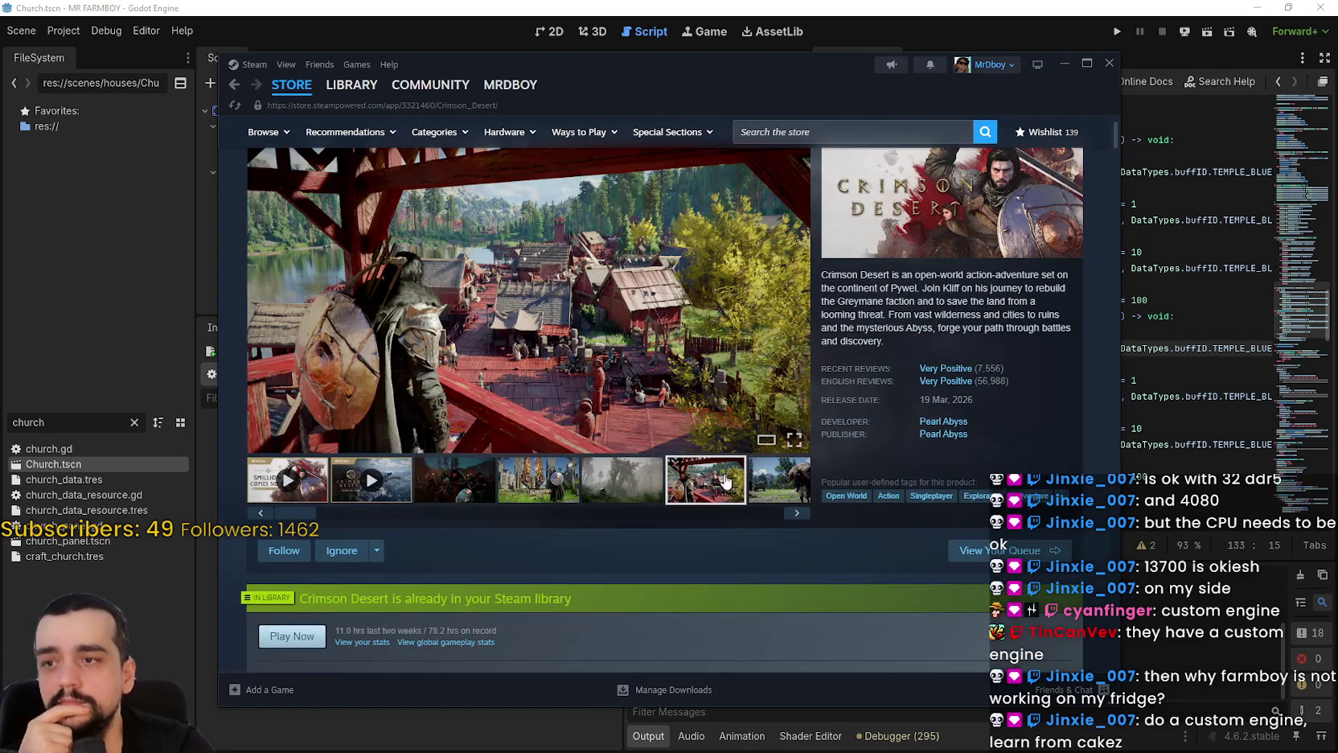
{"action": "left_click", "coordinate": [661, 476]}
{"action": "left_click", "coordinate": [657, 478]}
{"action": "mouse_move", "coordinate": [793, 297]}
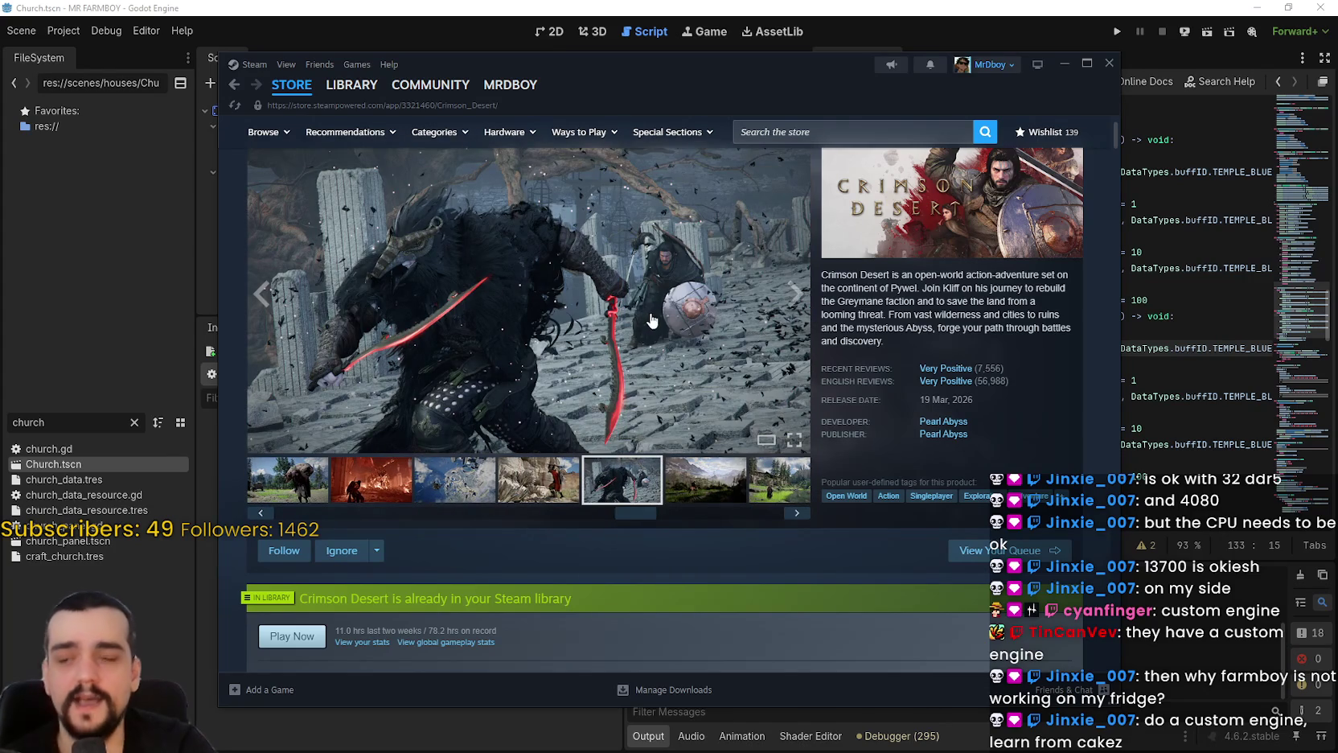
{"action": "left_click", "coordinate": [796, 298]}
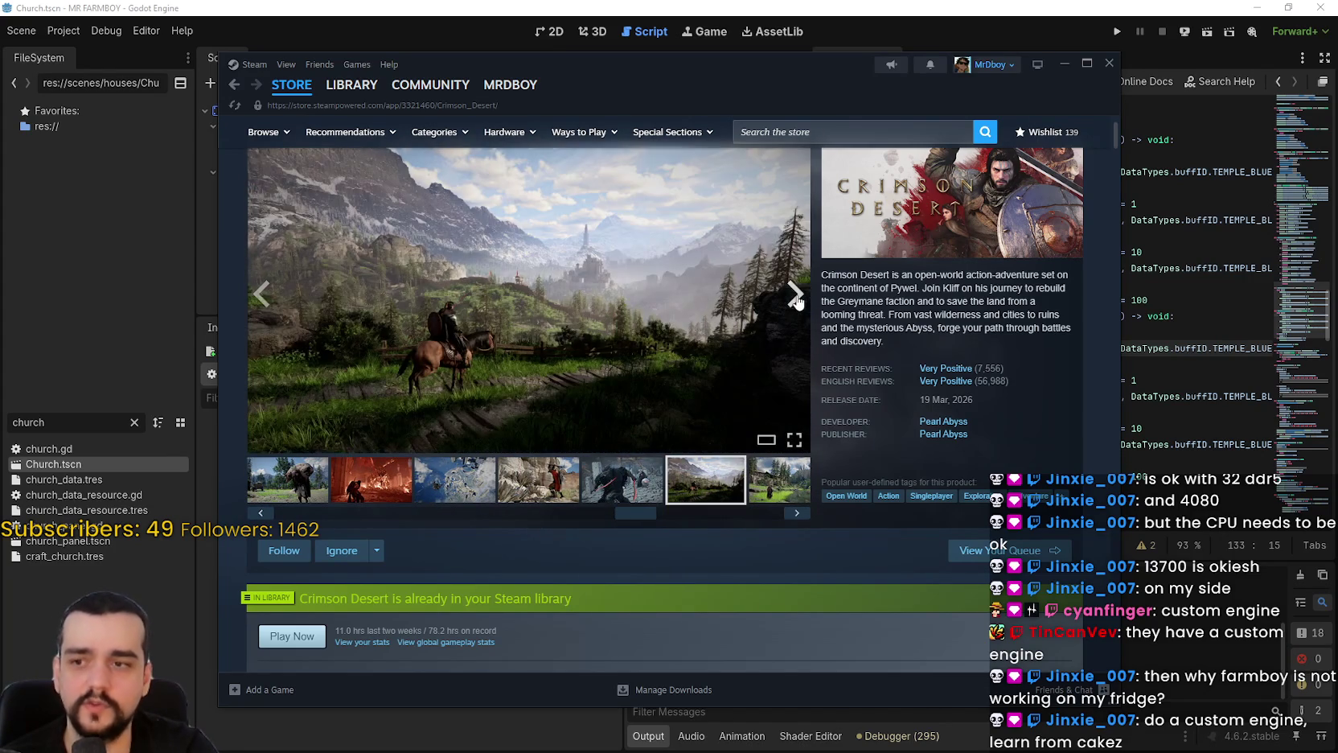
{"action": "left_click", "coordinate": [796, 296]}
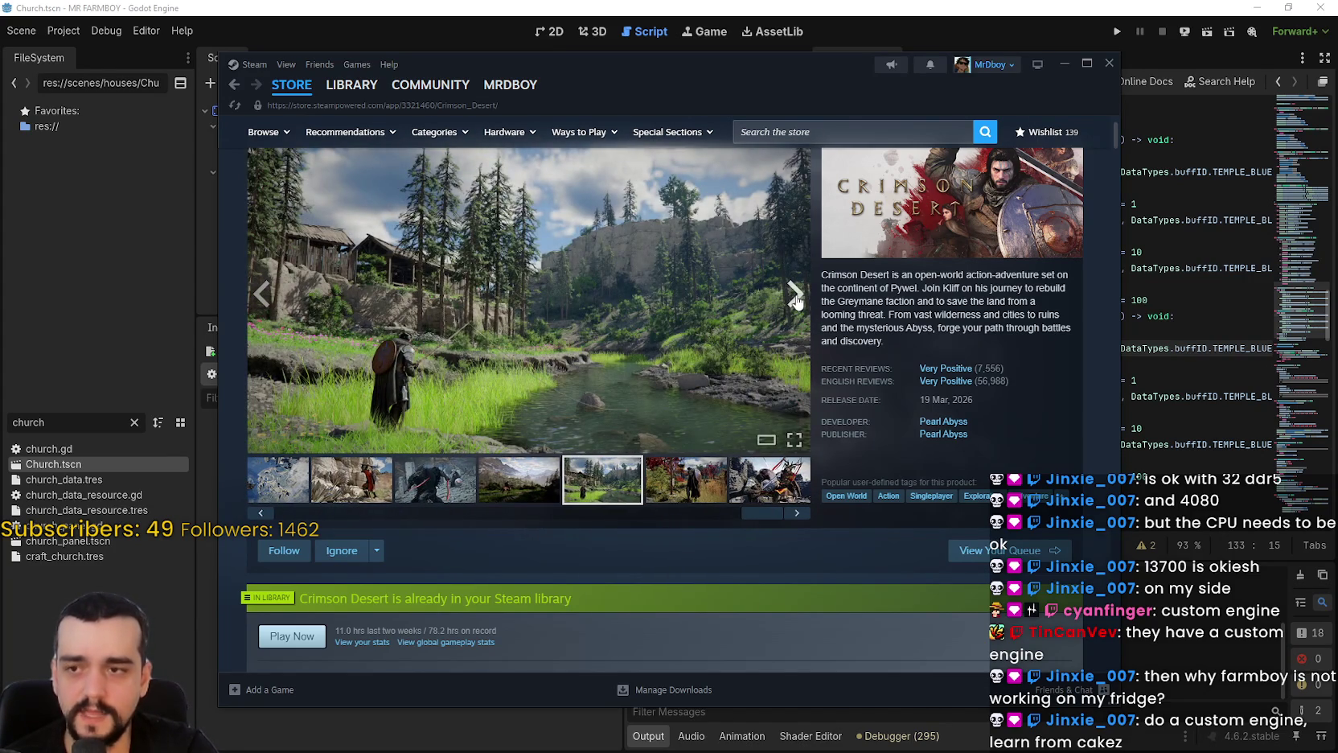
{"action": "left_click", "coordinate": [796, 299]}
{"action": "left_click", "coordinate": [796, 299]}
{"action": "scroll", "coordinate": [615, 438], "scroll_direction": "down", "scroll_amount": 4}
{"action": "scroll", "coordinate": [615, 410], "scroll_direction": "up", "scroll_amount": 4}
{"action": "left_click", "coordinate": [796, 296]}
{"action": "left_click", "coordinate": [796, 296]}
{"action": "left_click", "coordinate": [794, 296]}
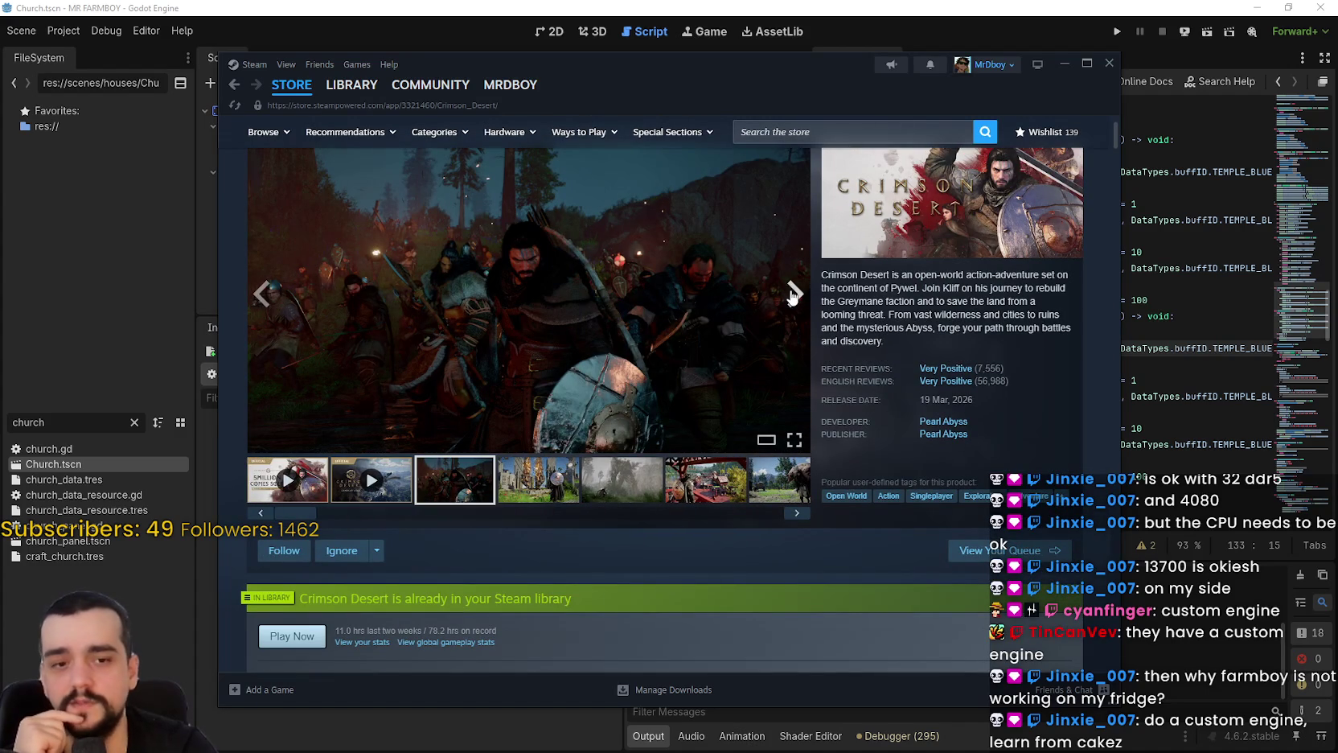
{"action": "left_click", "coordinate": [793, 296]}
Scroll through the page, ending on the store front with Dead by Daylight featured.
{"action": "scroll", "coordinate": [567, 404], "scroll_direction": "down", "scroll_amount": 6}
{"action": "scroll", "coordinate": [566, 412], "scroll_direction": "down", "scroll_amount": 10}
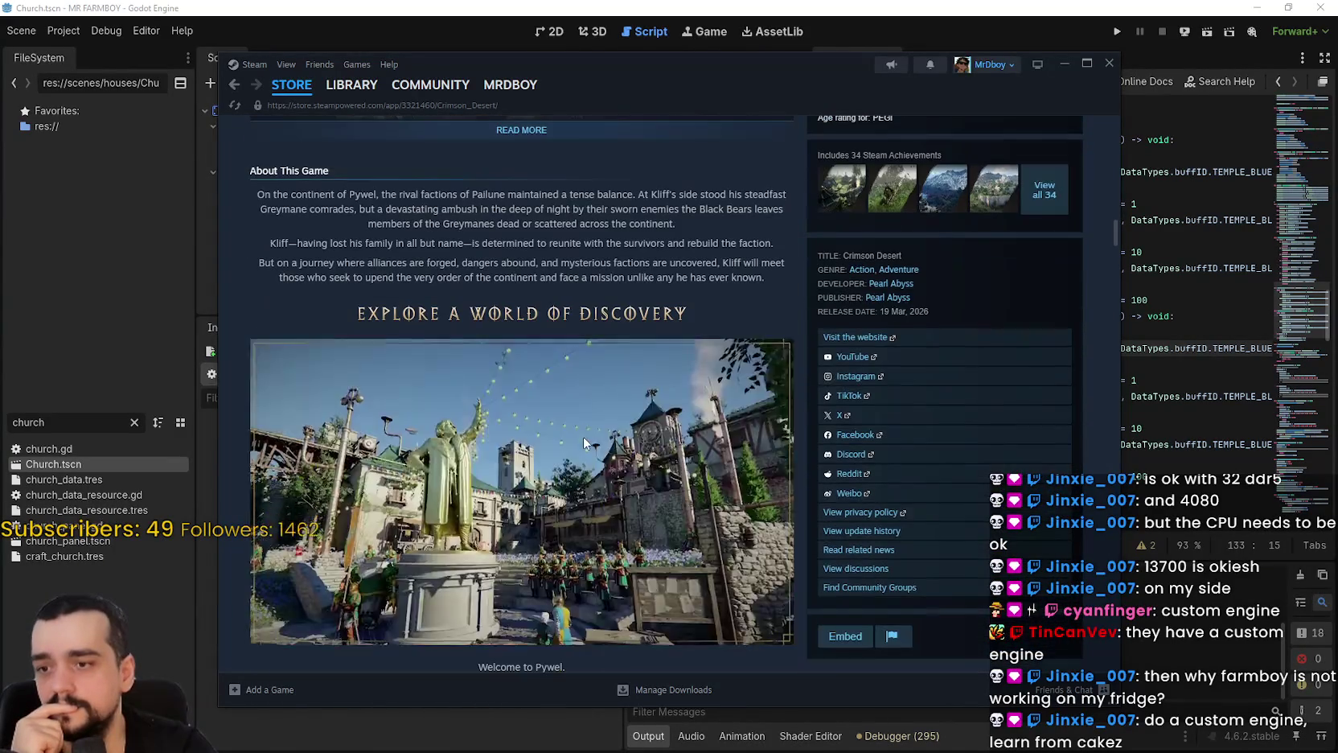
{"action": "scroll", "coordinate": [585, 409], "scroll_direction": "down", "scroll_amount": 2}
{"action": "scroll", "coordinate": [634, 354], "scroll_direction": "up", "scroll_amount": 2}
{"action": "scroll", "coordinate": [640, 456], "scroll_direction": "down", "scroll_amount": 1}
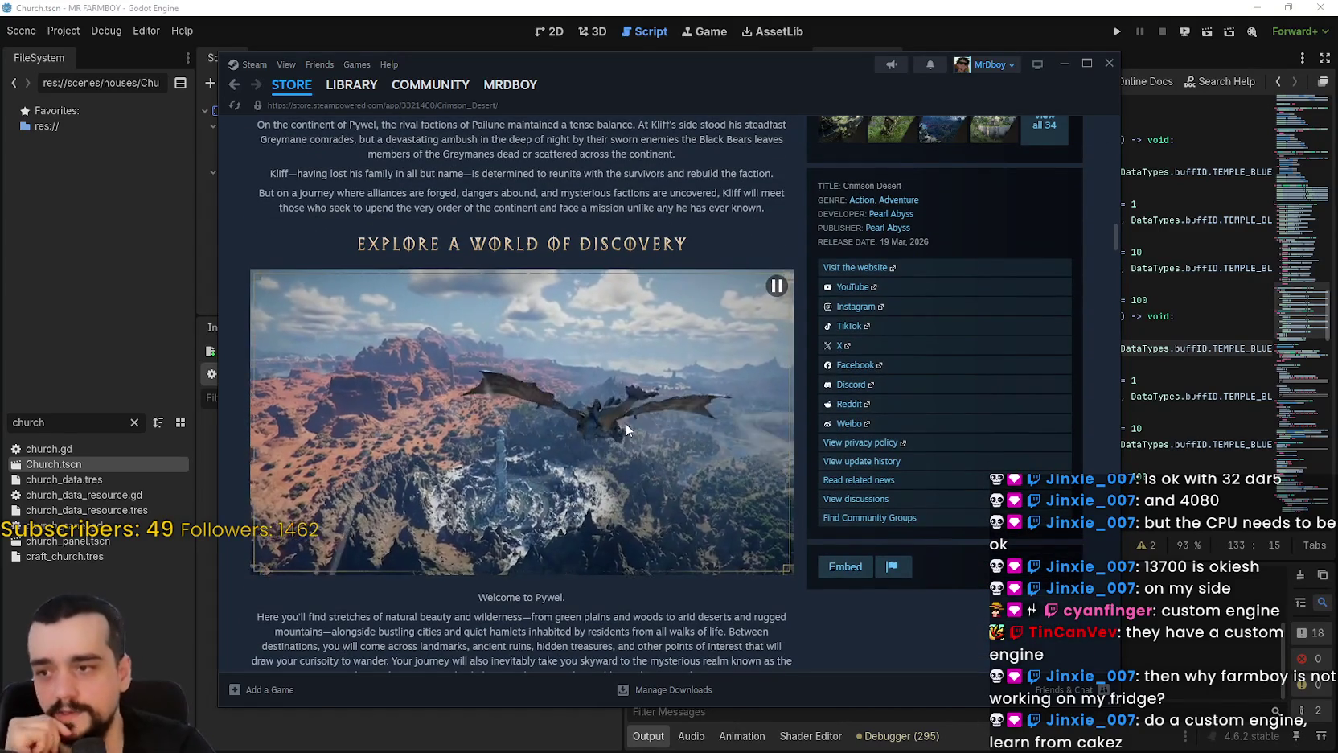
{"action": "scroll", "coordinate": [625, 427], "scroll_direction": "down", "scroll_amount": 4}
{"action": "scroll", "coordinate": [710, 460], "scroll_direction": "up", "scroll_amount": 3}
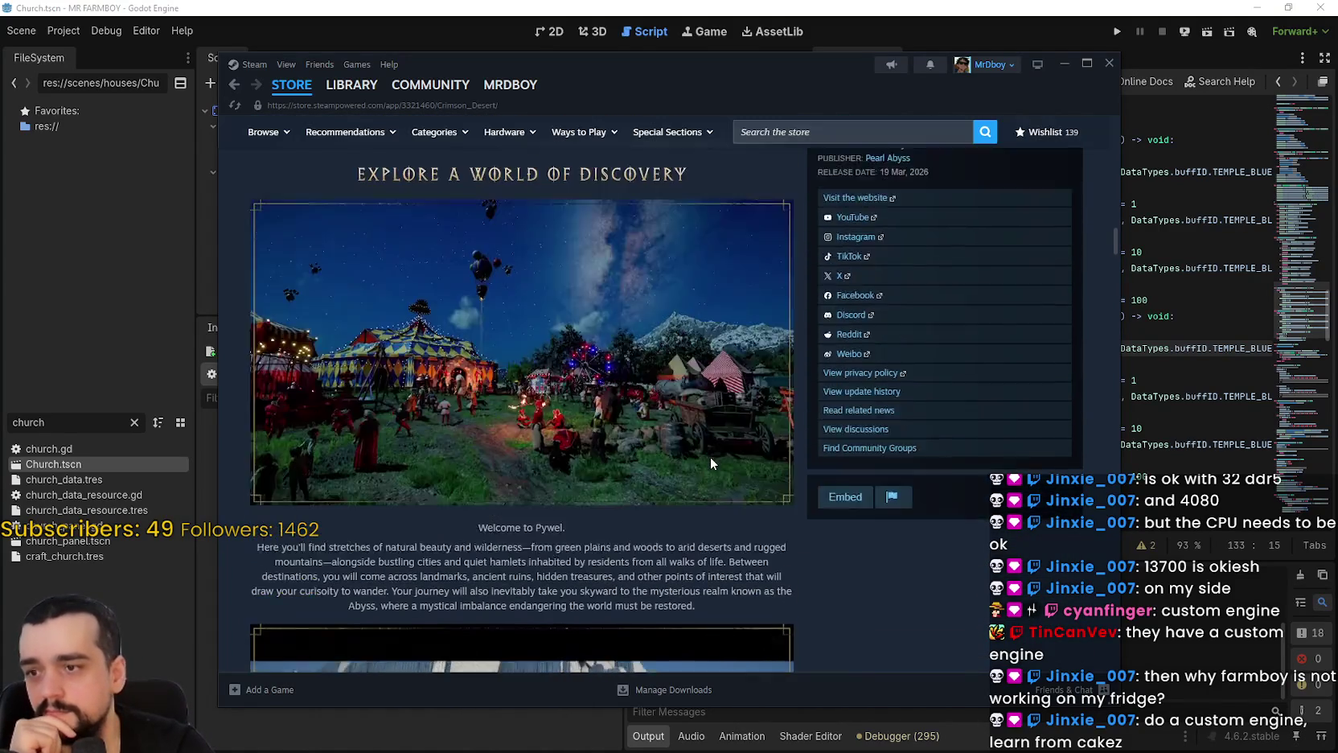
{"action": "scroll", "coordinate": [710, 463], "scroll_direction": "up", "scroll_amount": 15}
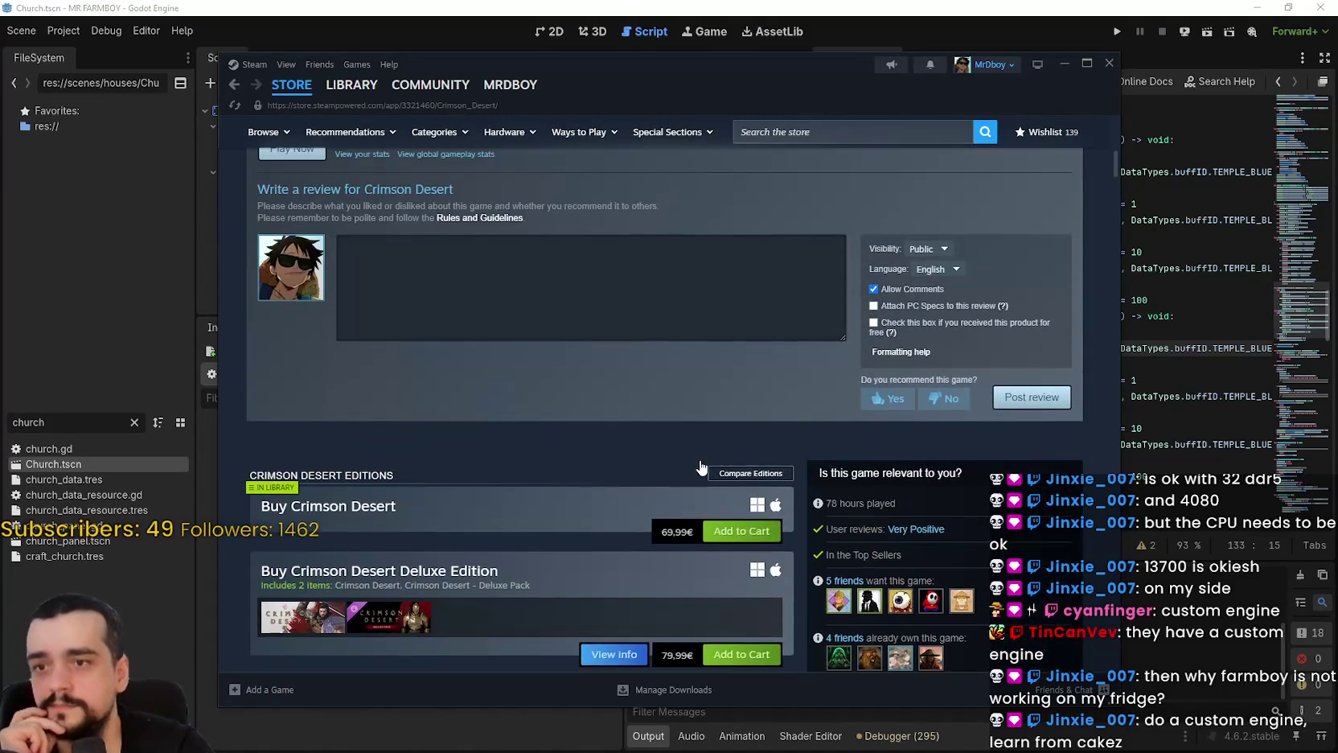
{"action": "scroll", "coordinate": [700, 459], "scroll_direction": "up", "scroll_amount": 3}
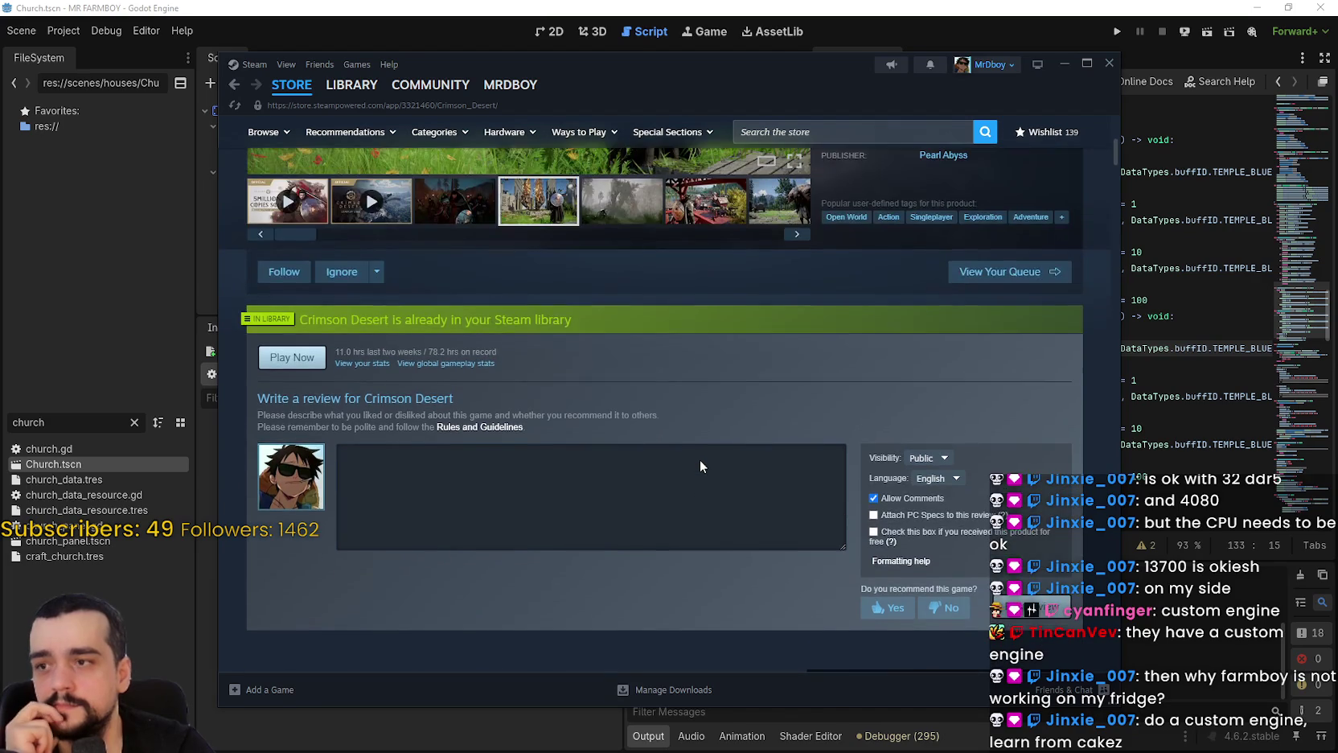
{"action": "scroll", "coordinate": [698, 459], "scroll_direction": "down", "scroll_amount": 10}
{"action": "scroll", "coordinate": [698, 459], "scroll_direction": "up", "scroll_amount": 4}
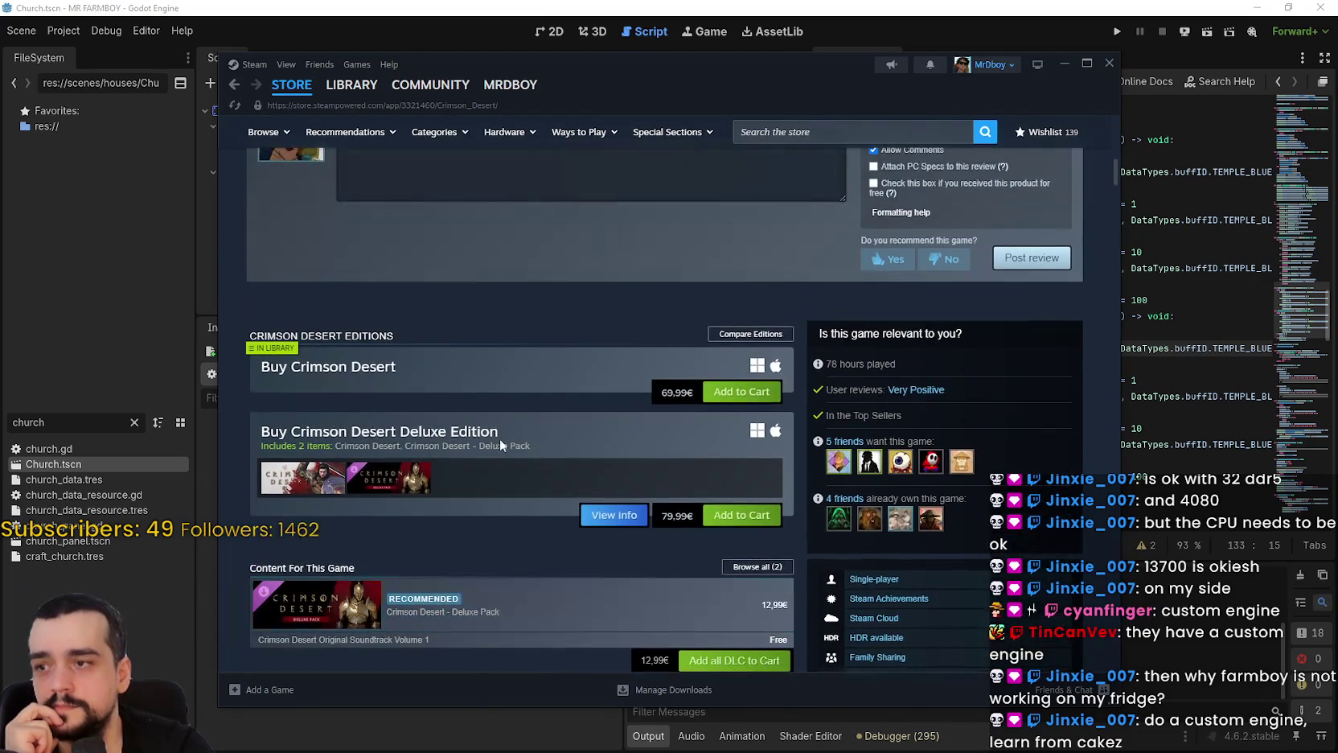
{"action": "scroll", "coordinate": [531, 346], "scroll_direction": "up", "scroll_amount": 3}
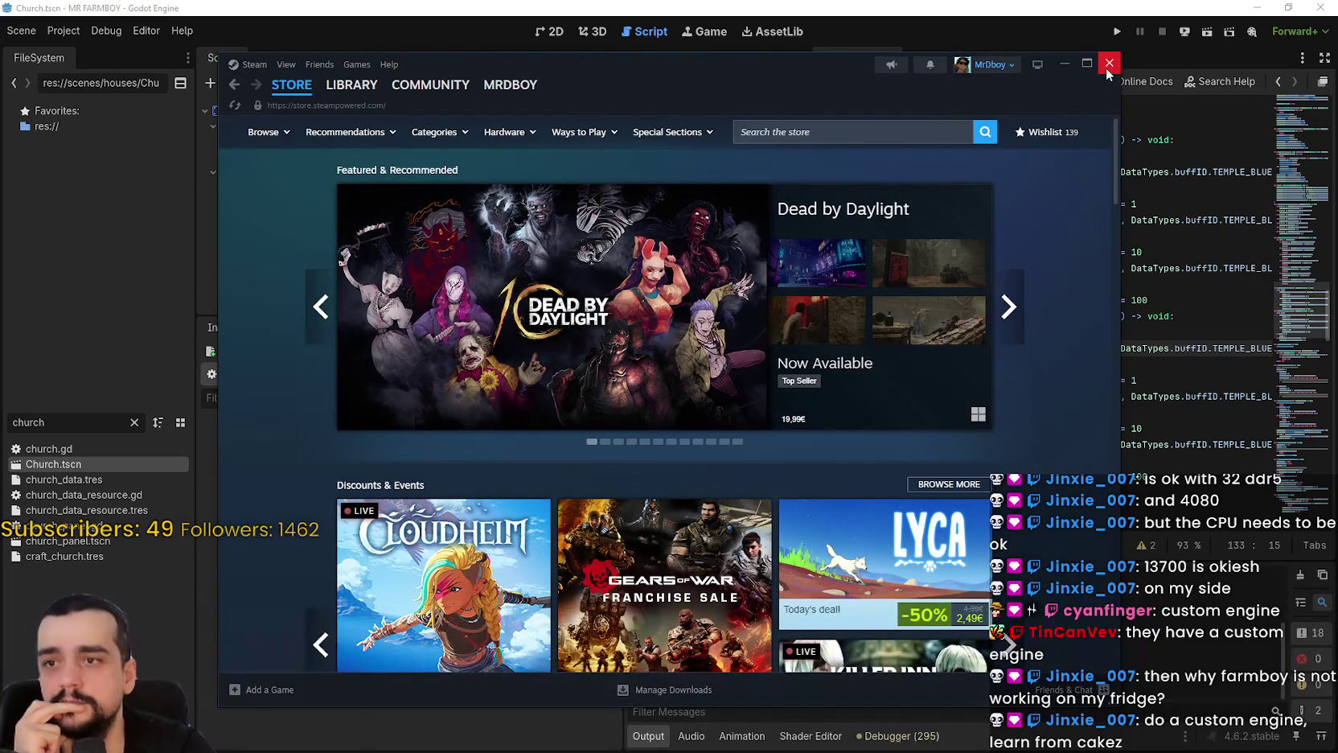
Cycle through twelve games in the Featured & Recommended carousel.
{"action": "left_click", "coordinate": [1015, 306]}
{"action": "left_click", "coordinate": [1015, 306]}
{"action": "left_click", "coordinate": [1015, 305]}
{"action": "left_click", "coordinate": [1015, 305]}
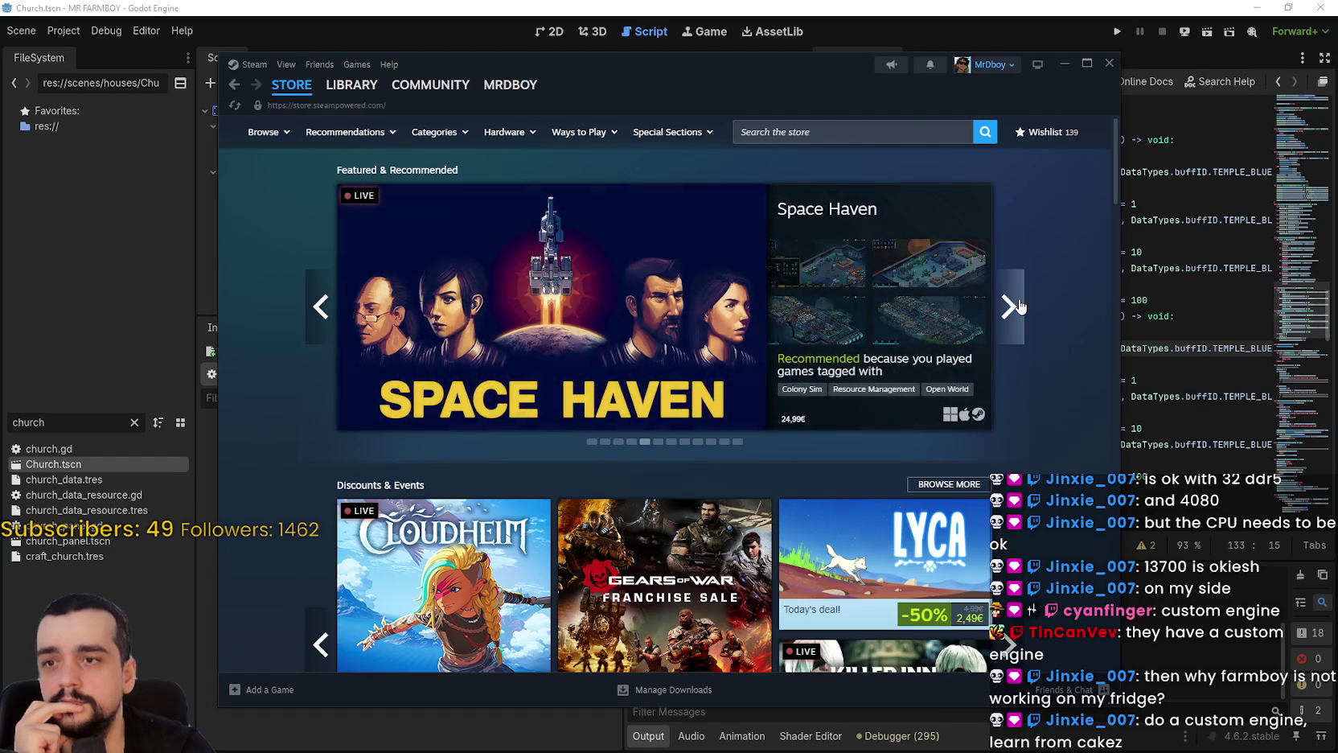
{"action": "left_click", "coordinate": [1017, 306]}
{"action": "left_click", "coordinate": [1017, 305]}
{"action": "left_click", "coordinate": [1017, 306]}
{"action": "left_click", "coordinate": [1017, 306]}
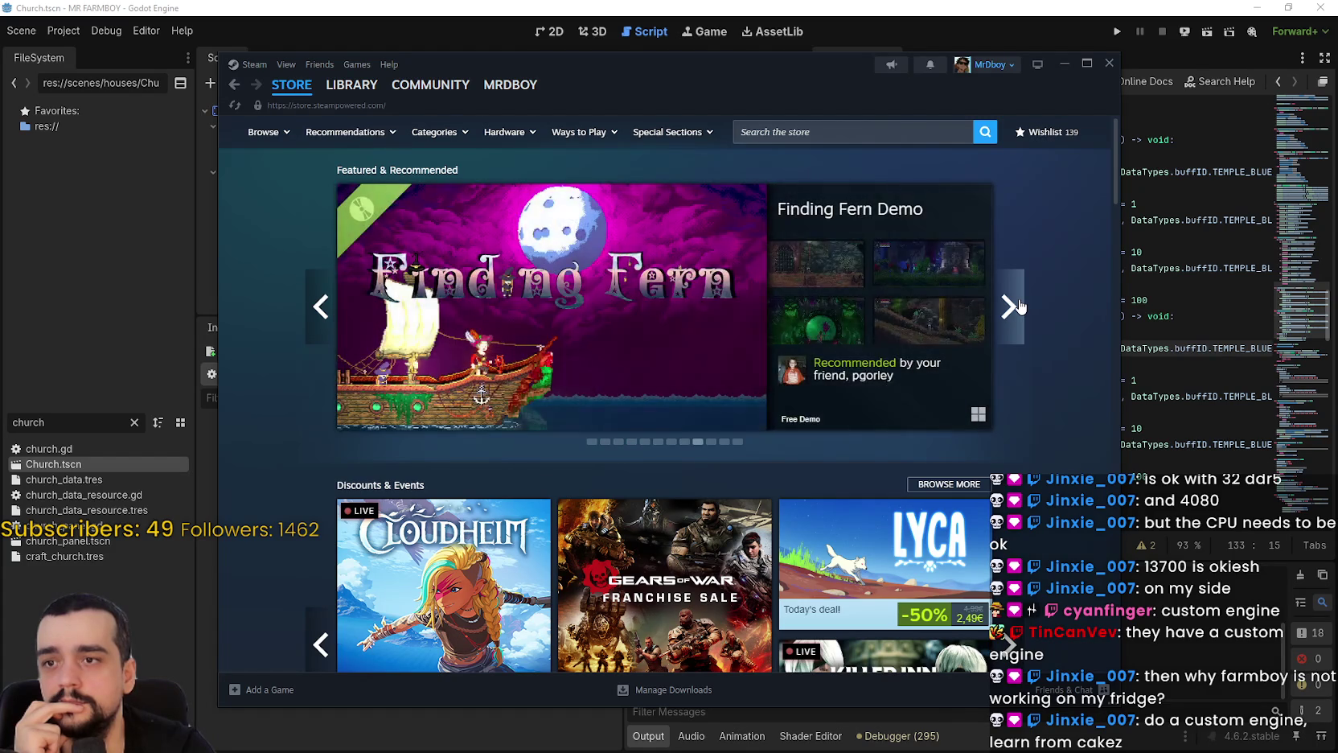
{"action": "left_click", "coordinate": [1017, 306]}
{"action": "left_click", "coordinate": [1018, 305]}
{"action": "left_click", "coordinate": [1017, 305]}
{"action": "left_click", "coordinate": [1017, 306]}
{"action": "left_click", "coordinate": [1017, 305]}
{"action": "left_click", "coordinate": [1017, 305]}
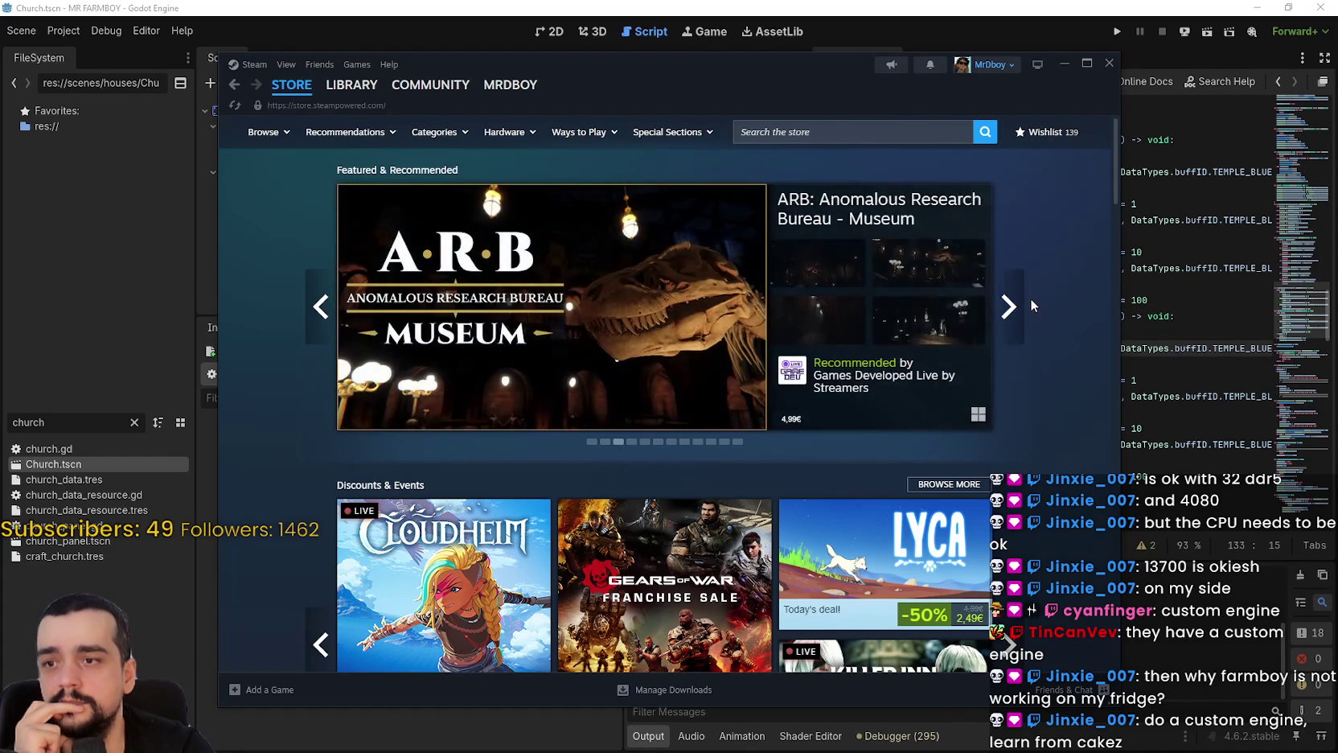
Scroll the store page, then close the Steam window to reveal church.gd in Godot.
{"action": "scroll", "coordinate": [1035, 300], "scroll_direction": "down", "scroll_amount": 5}
{"action": "scroll", "coordinate": [1034, 299], "scroll_direction": "up", "scroll_amount": 2}
{"action": "scroll", "coordinate": [1034, 299], "scroll_direction": "down", "scroll_amount": 2}
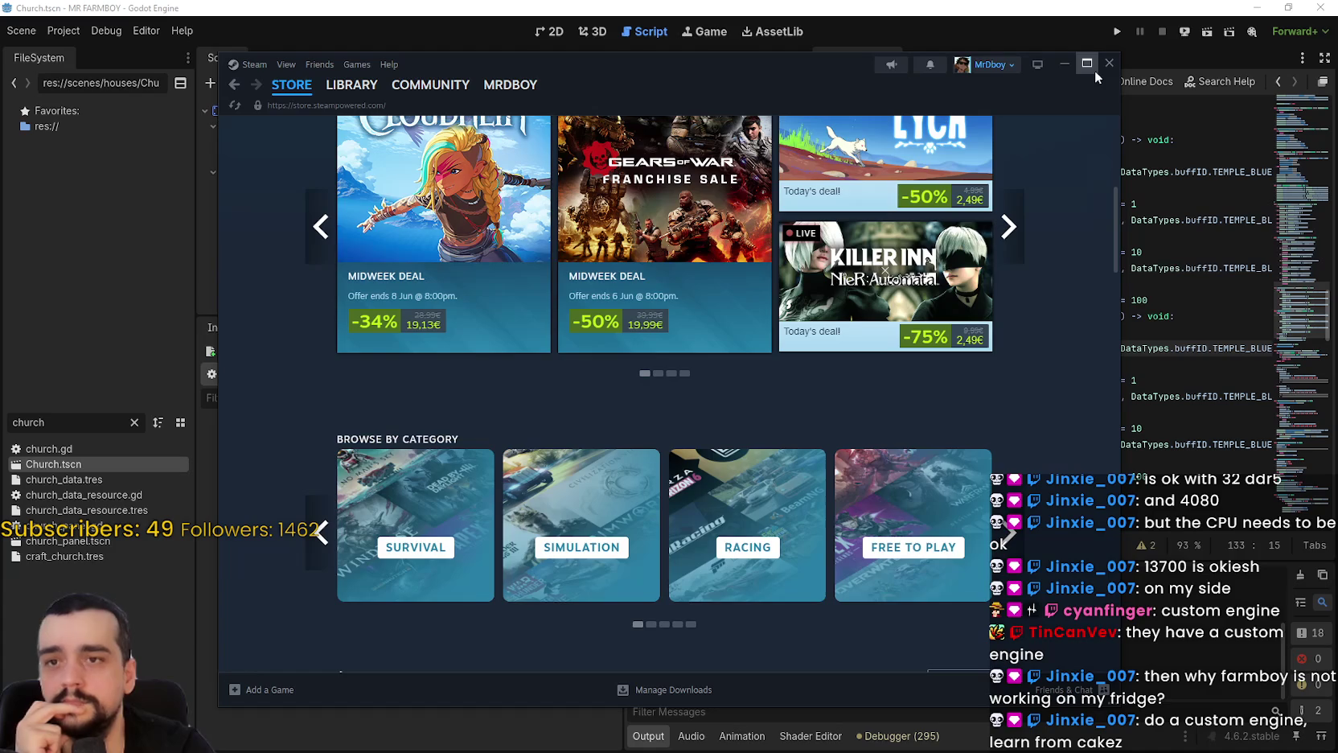
{"action": "scroll", "coordinate": [1057, 229], "scroll_direction": "up", "scroll_amount": 2}
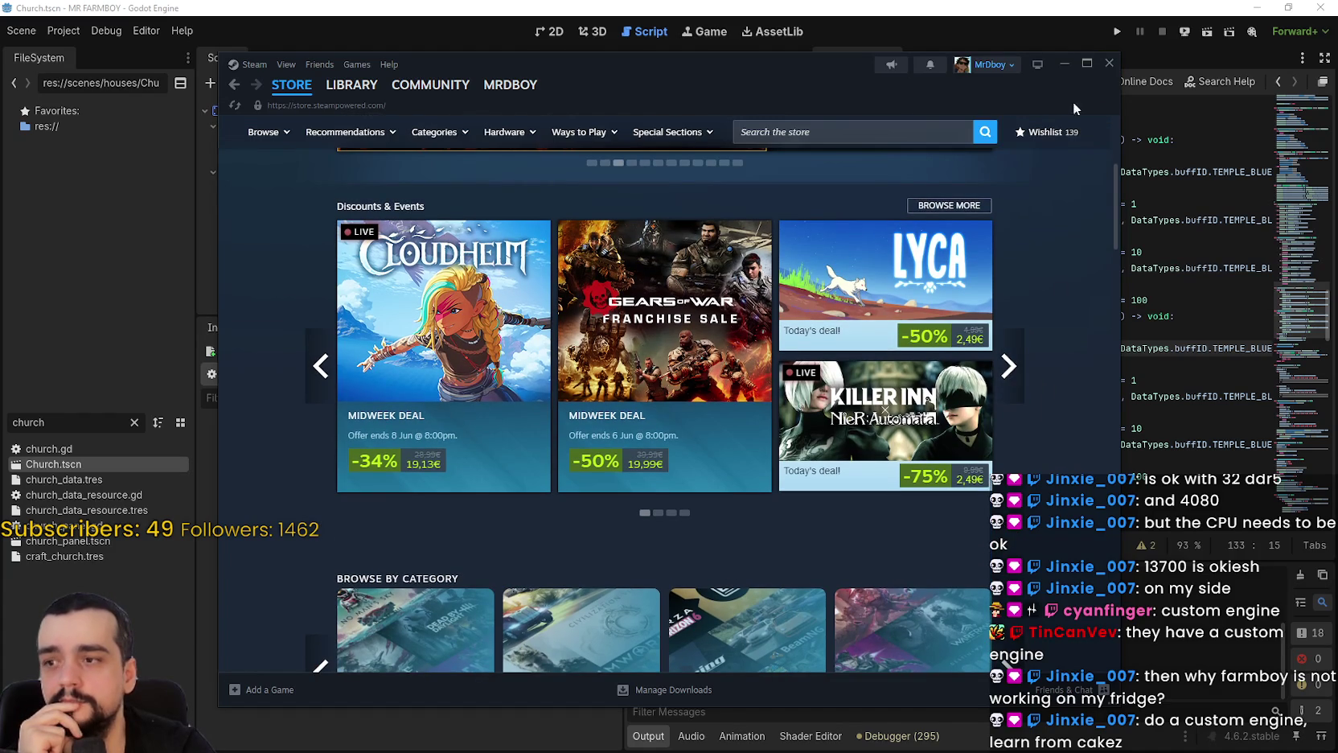
{"action": "left_click", "coordinate": [1109, 62]}
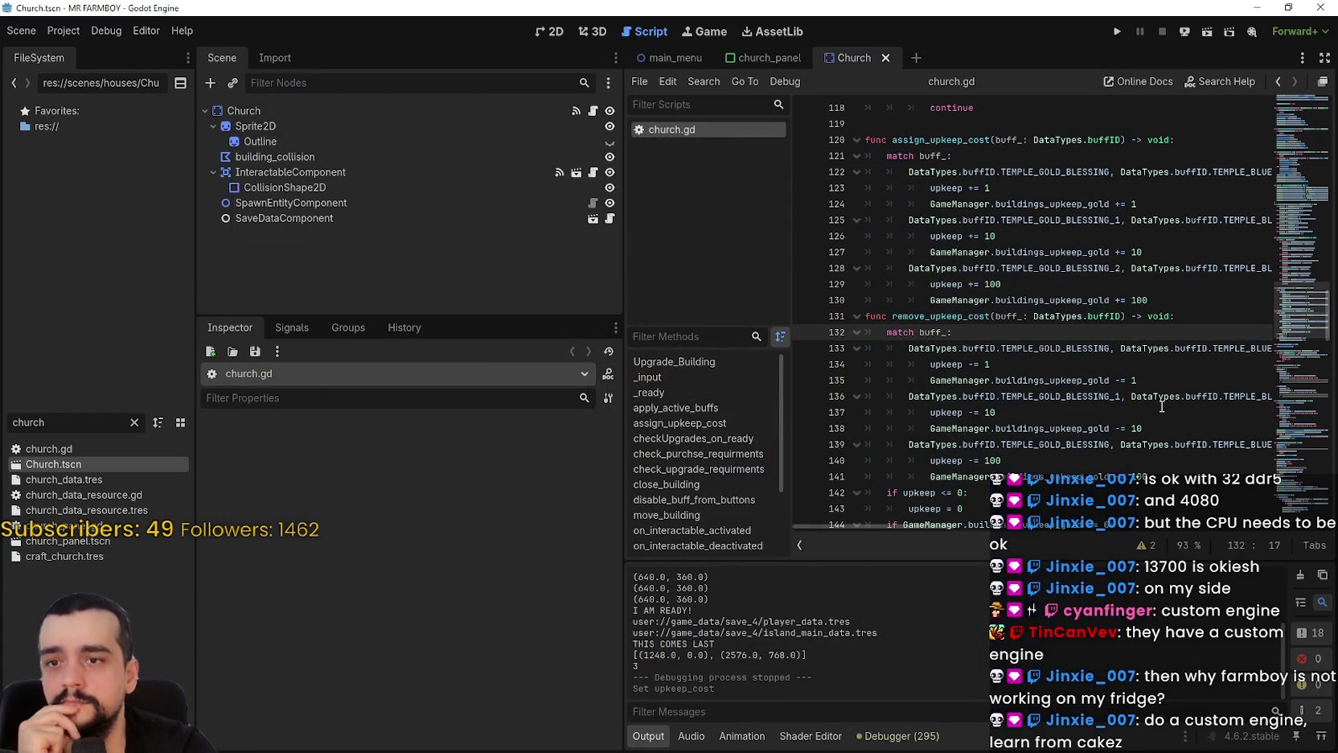
Save, then compare TEMPLE_GOLD_BLESSING on line 139 with TEMPLE_GOLD_BLESSING_1 on line 136.
{"action": "key", "text": "ctrl+s"}
{"action": "scroll", "coordinate": [1100, 413], "scroll_direction": "down", "scroll_amount": 1}
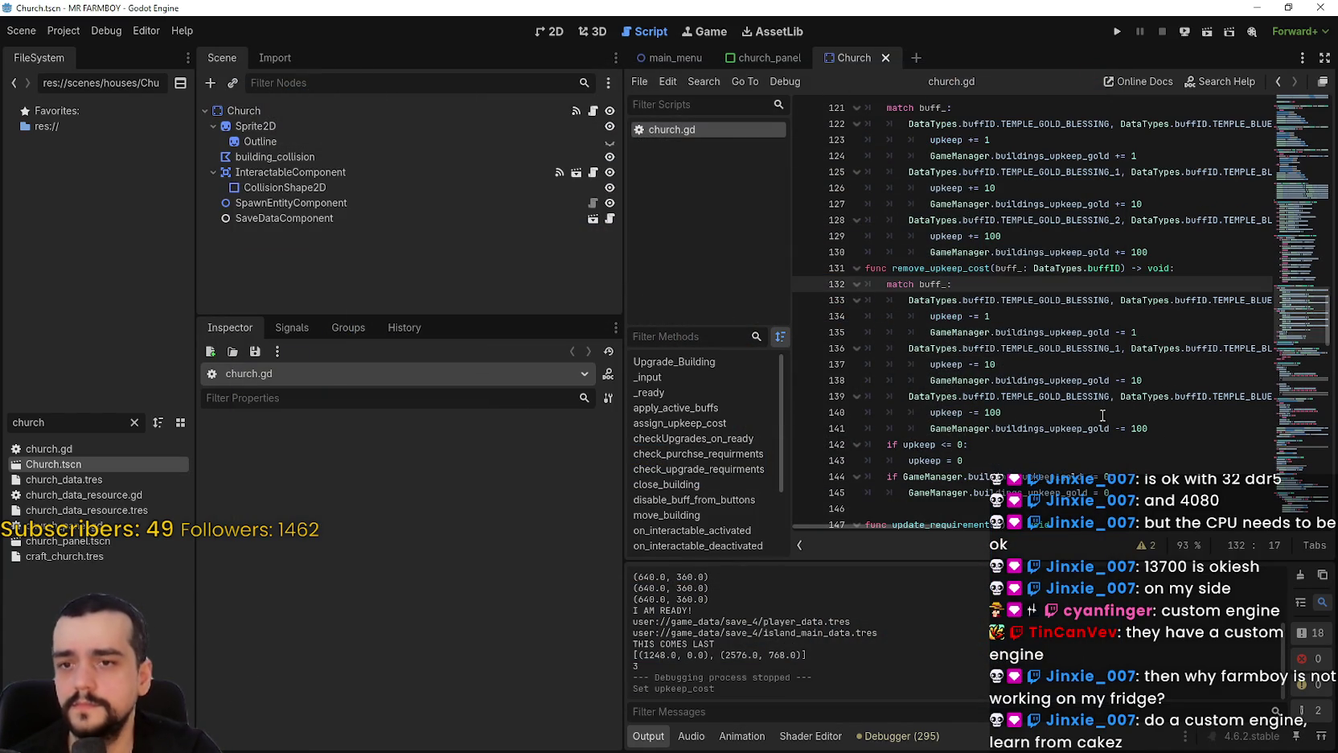
{"action": "double_click", "coordinate": [1062, 395]}
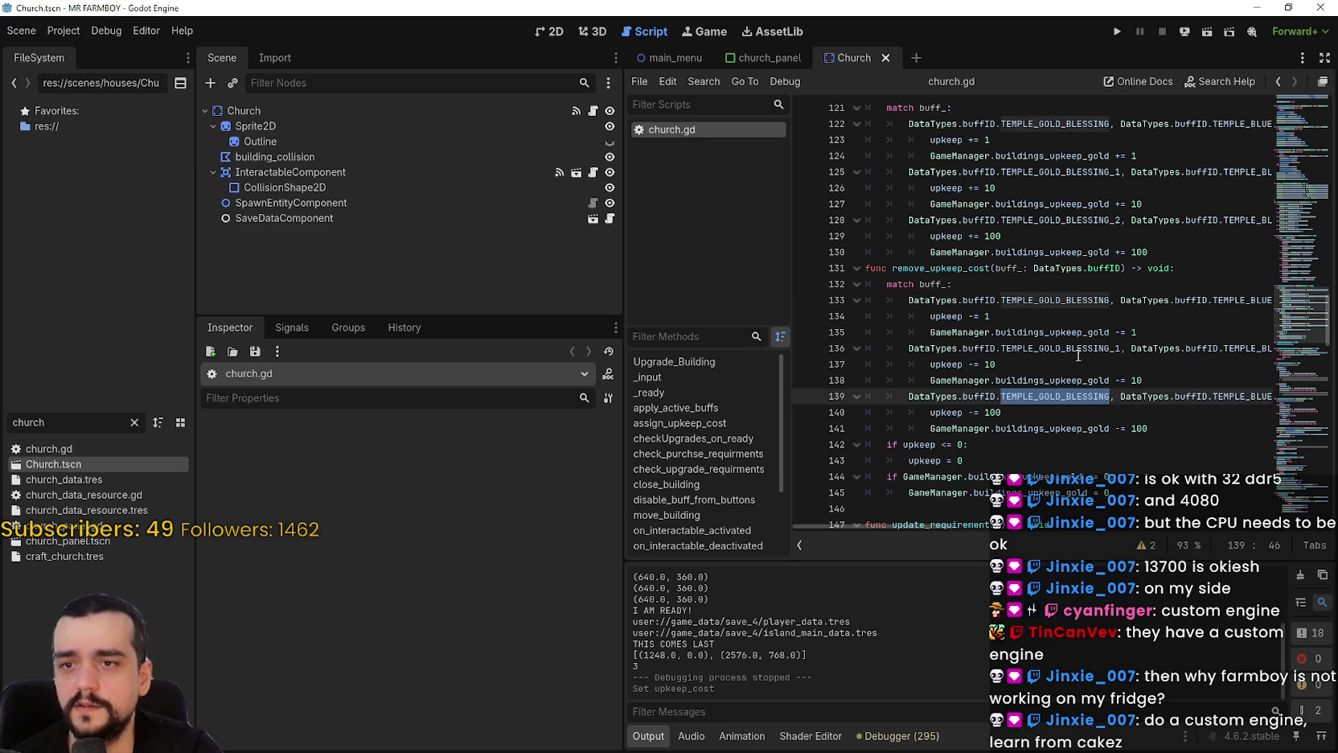
{"action": "double_click", "coordinate": [1078, 348]}
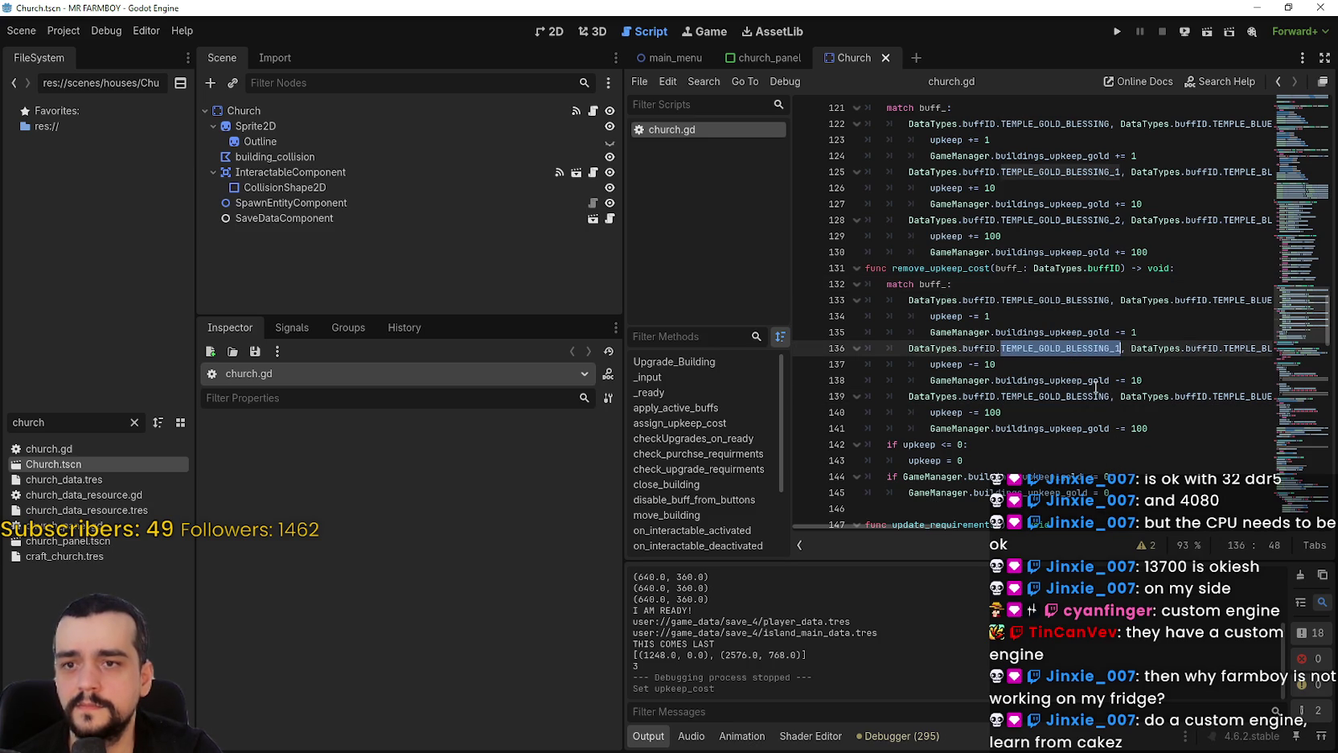
{"action": "mouse_move", "coordinate": [879, 526]}
{"action": "left_mouse_down"}
{"action": "mouse_move", "coordinate": [989, 523]}
{"action": "mouse_move", "coordinate": [865, 510]}
{"action": "left_mouse_up"}
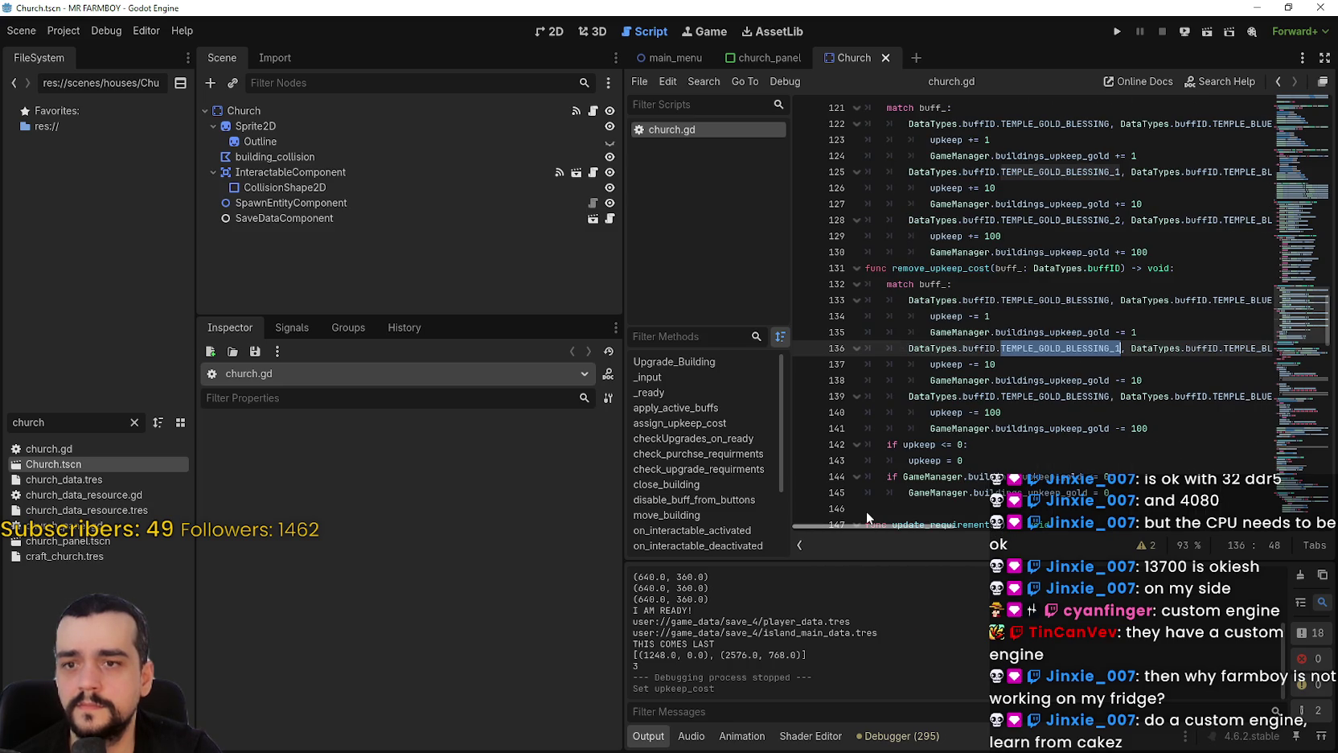
Append _2 to TEMPLE_GOLD_BLESSING on line 139 and save church.gd.
{"action": "left_click", "coordinate": [1111, 395]}
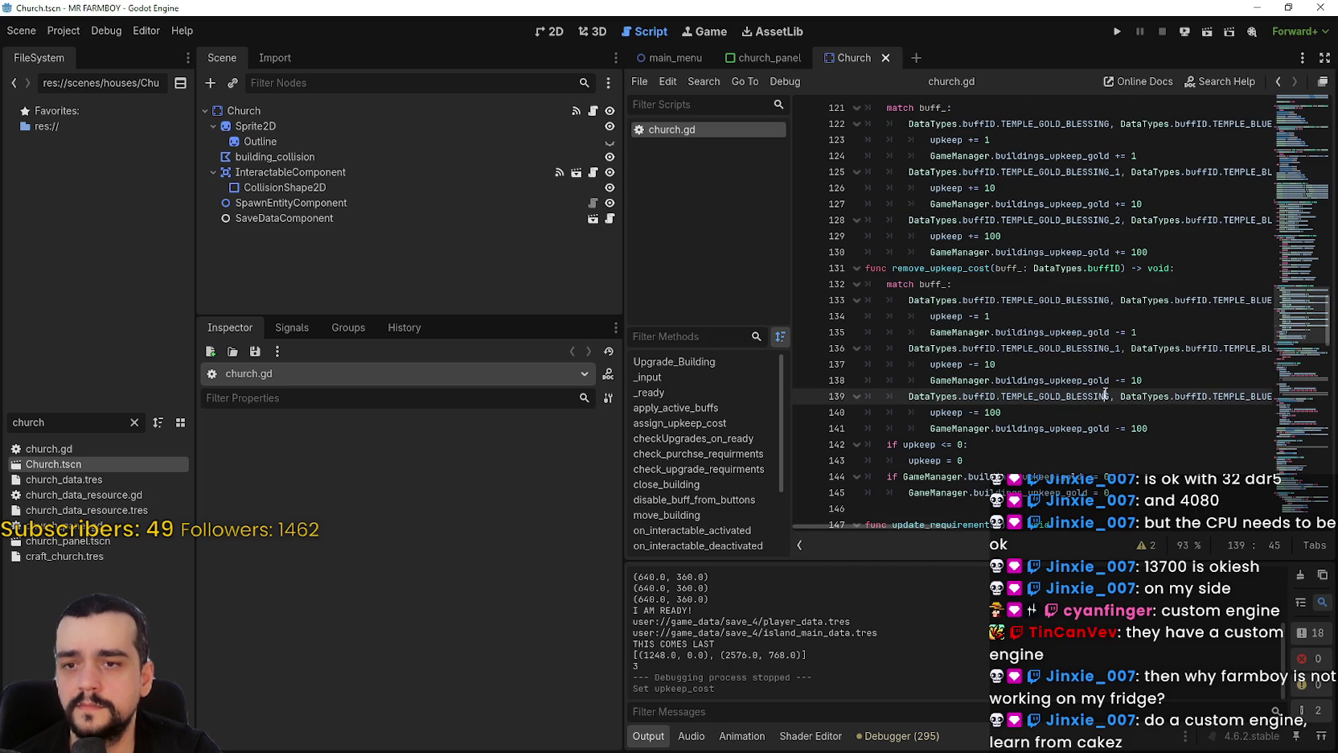
{"action": "key", "text": "Right"}
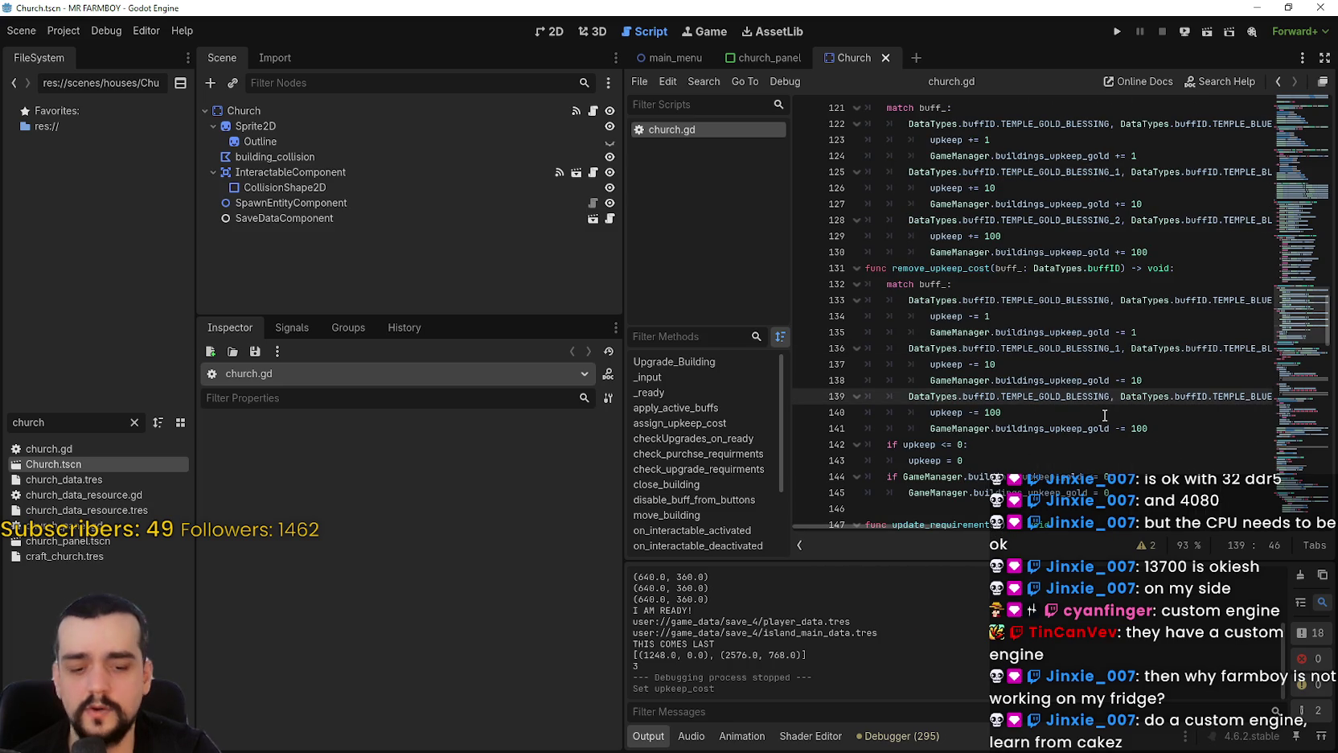
{"action": "type", "text": "_2"}
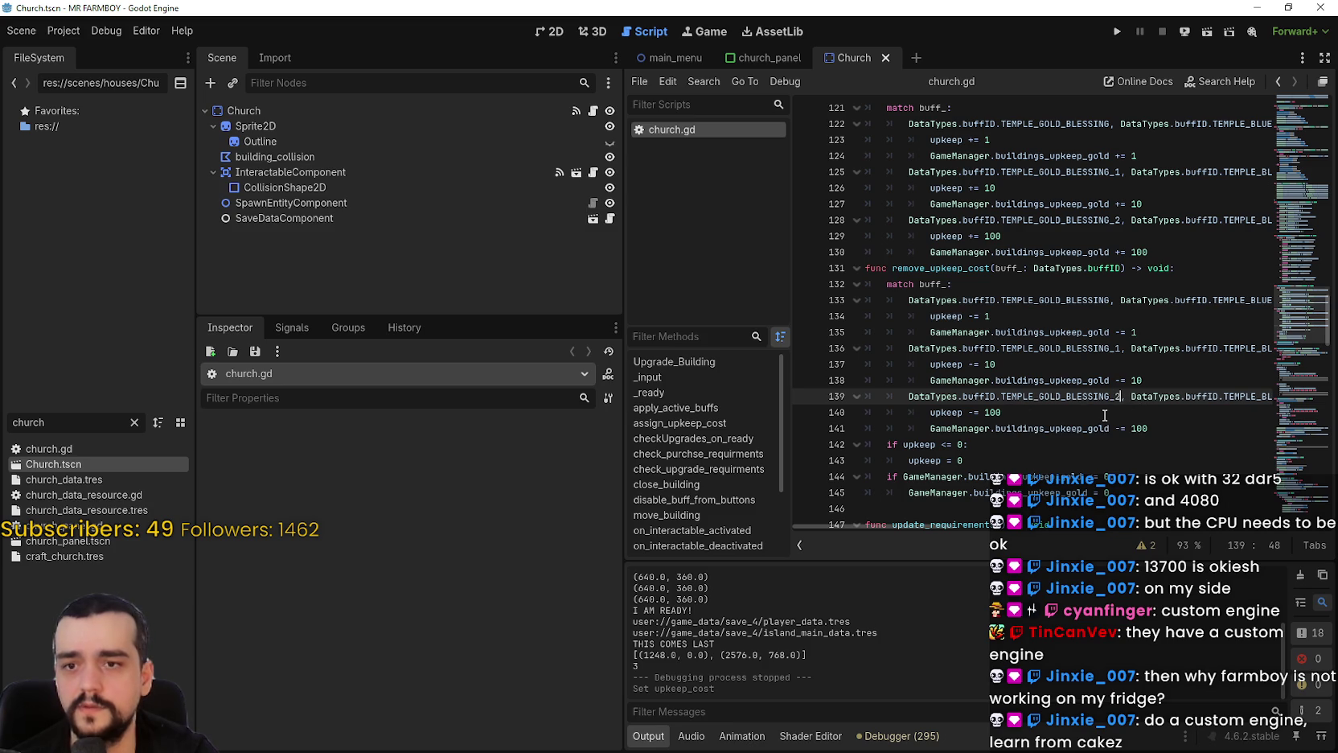
{"action": "left_click", "coordinate": [1054, 365]}
{"action": "key", "text": "ctrl+s"}
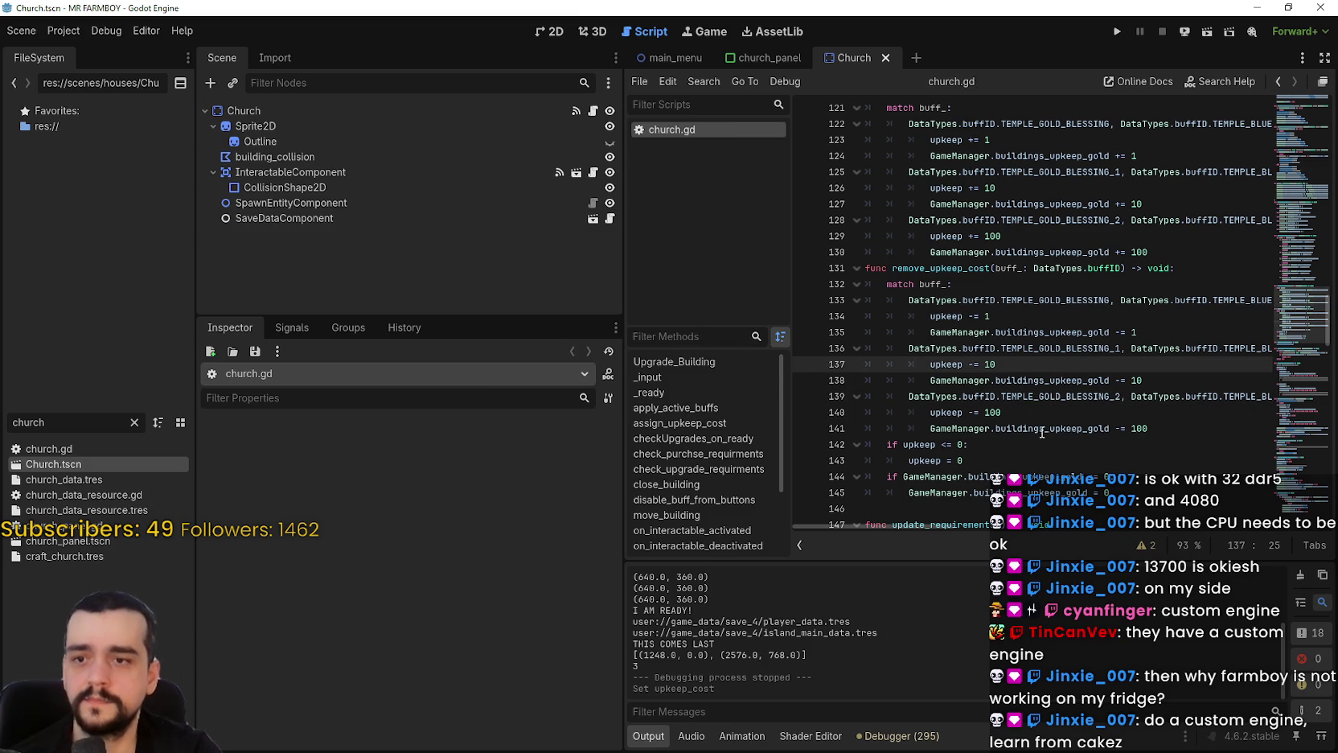
Look over line 140, then select the FileSystem filter text for replacement.
{"action": "mouse_move", "coordinate": [1038, 422]}
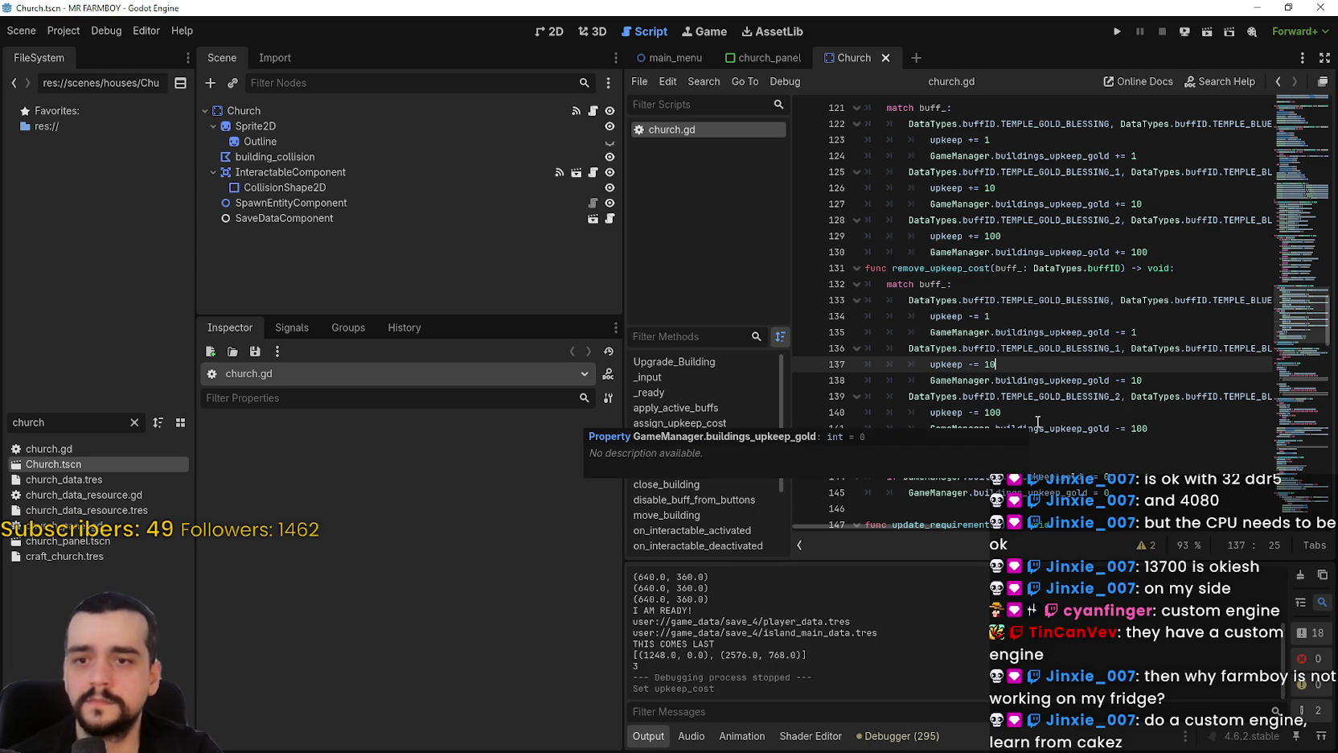
{"action": "left_click", "coordinate": [1057, 413]}
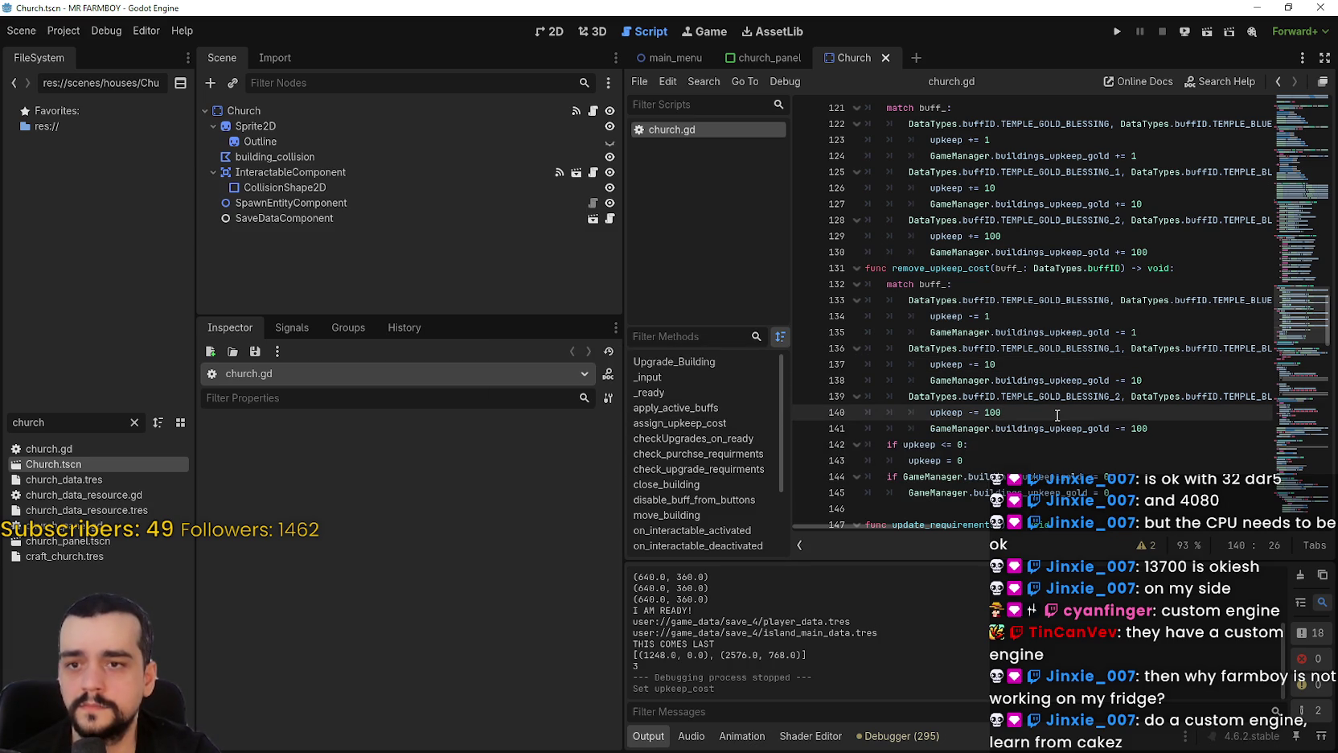
{"action": "scroll", "coordinate": [1136, 389], "scroll_direction": "up", "scroll_amount": 2}
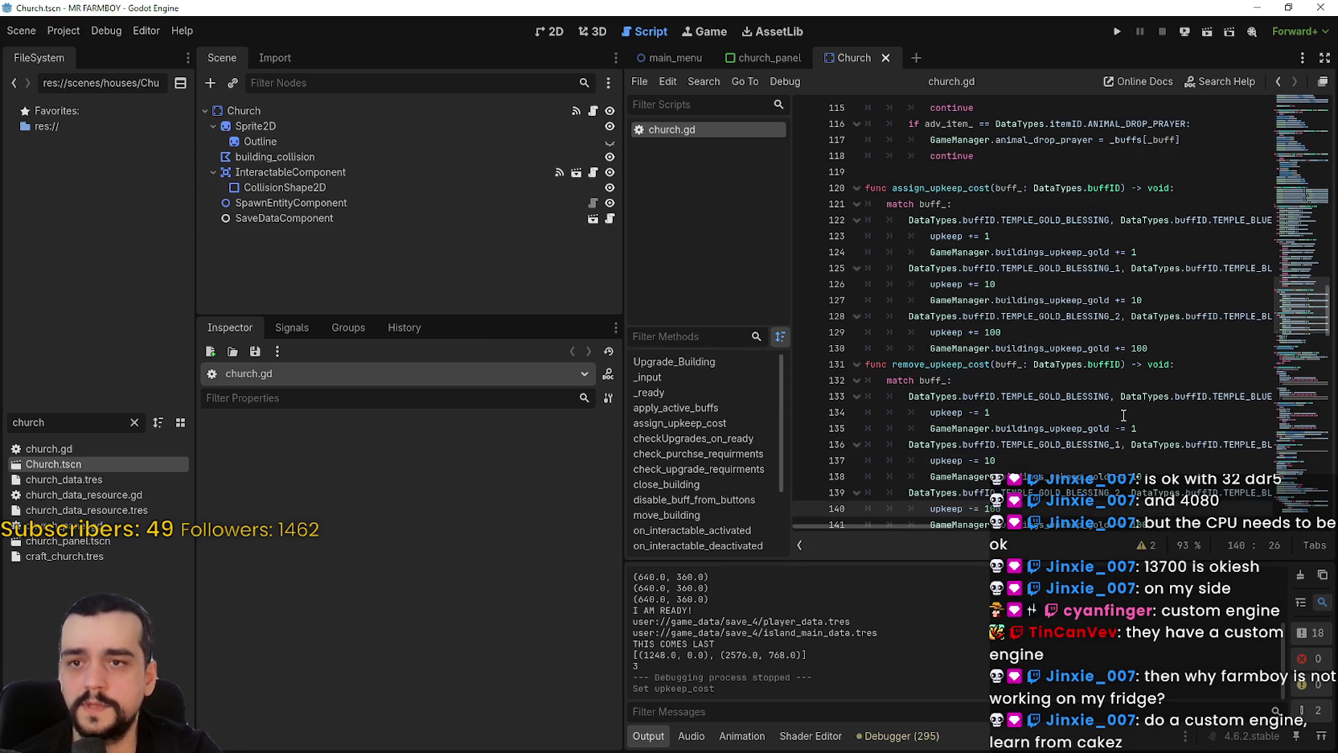
{"action": "scroll", "coordinate": [1121, 410], "scroll_direction": "down", "scroll_amount": 1}
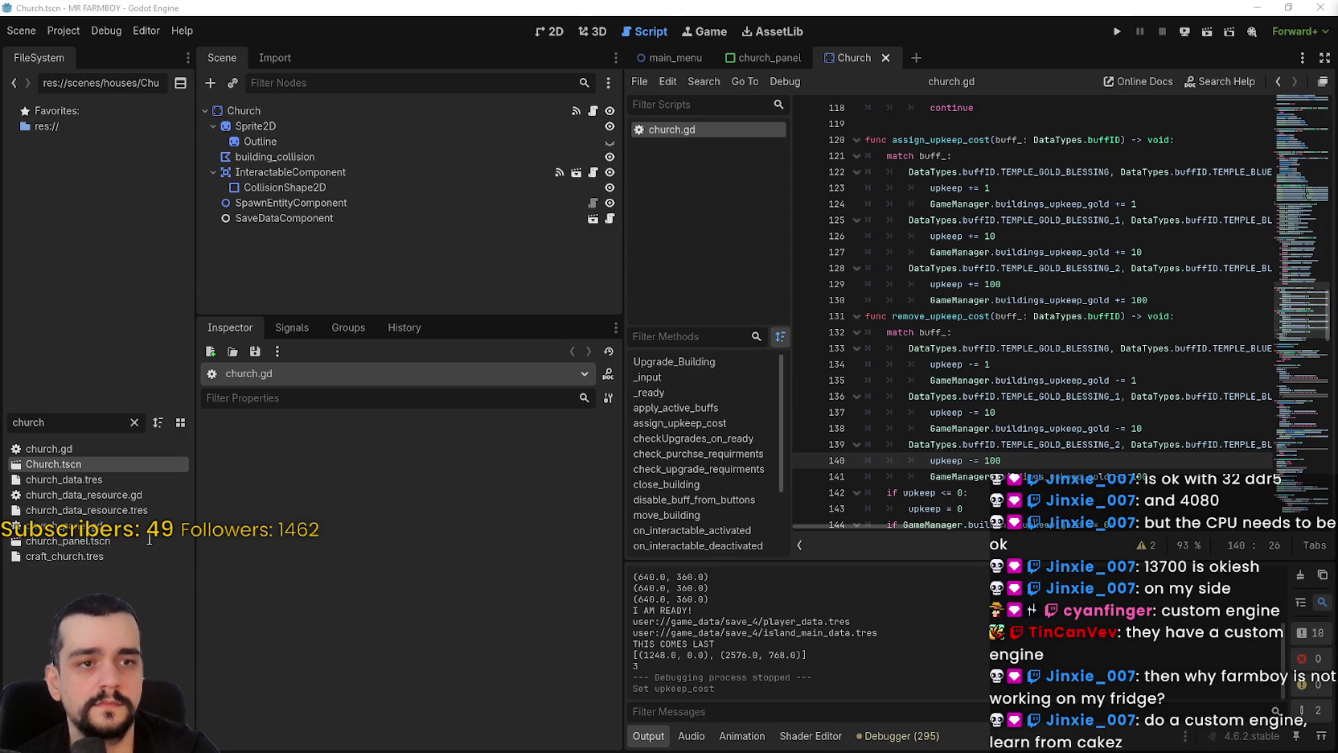
{"action": "double_click", "coordinate": [32, 422]}
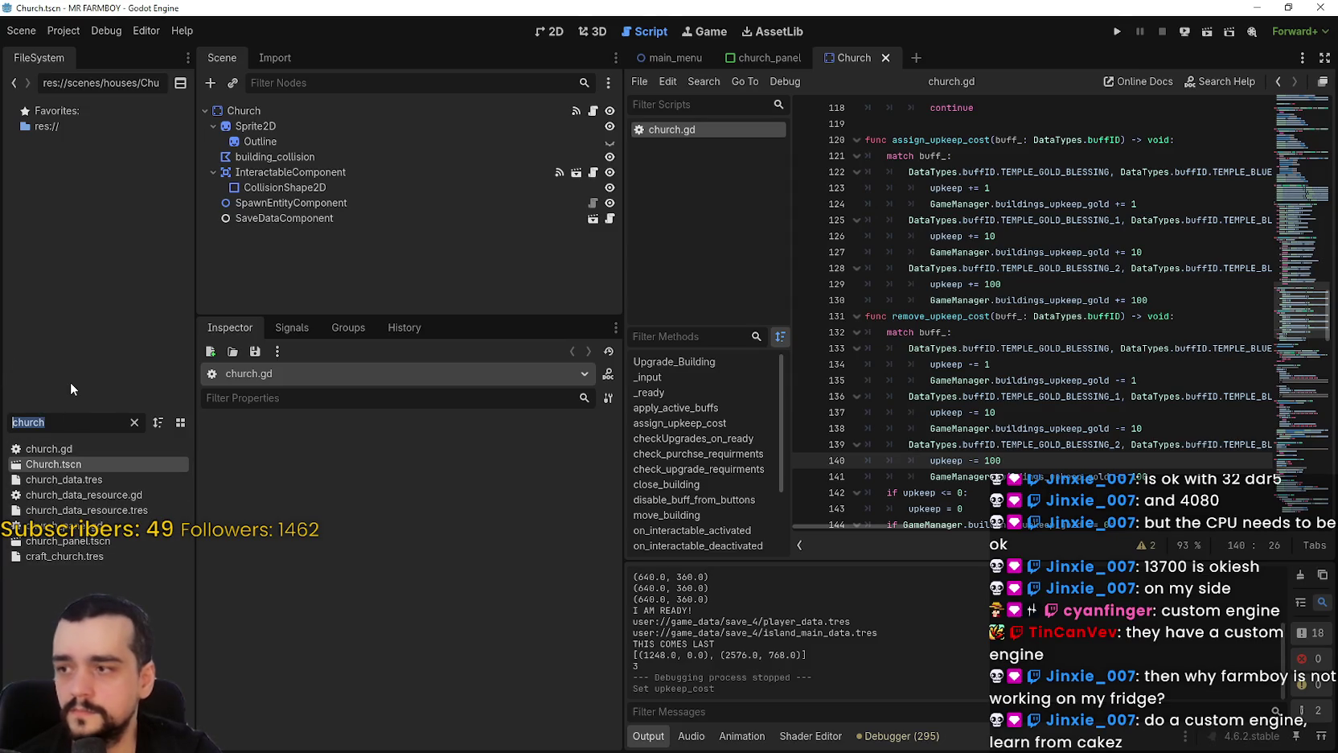
Filter FileSystem by 'unique' and open unique_buildings_upgrade_slot.gd.
{"action": "type", "text": "unique"}
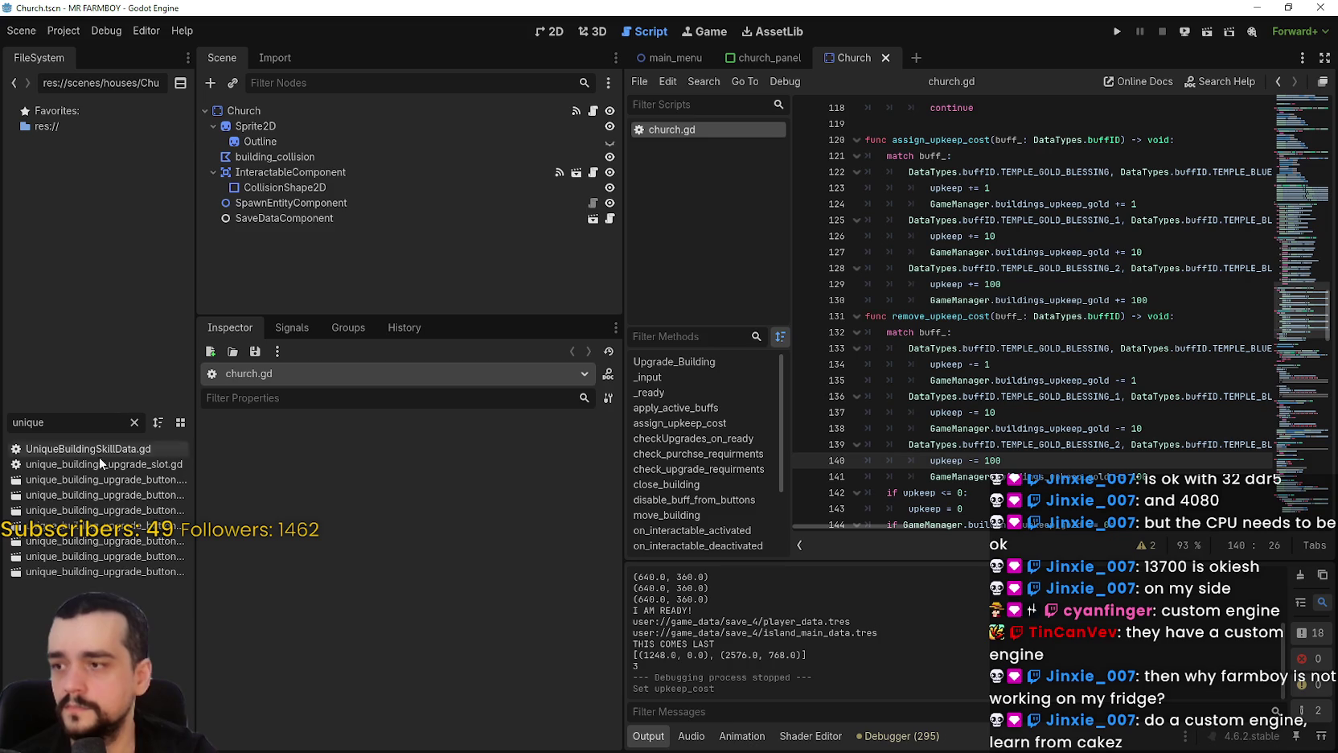
{"action": "left_click_drag", "start_coordinate": [195, 398], "coordinate": [267, 398]}
{"action": "double_click", "coordinate": [180, 464]}
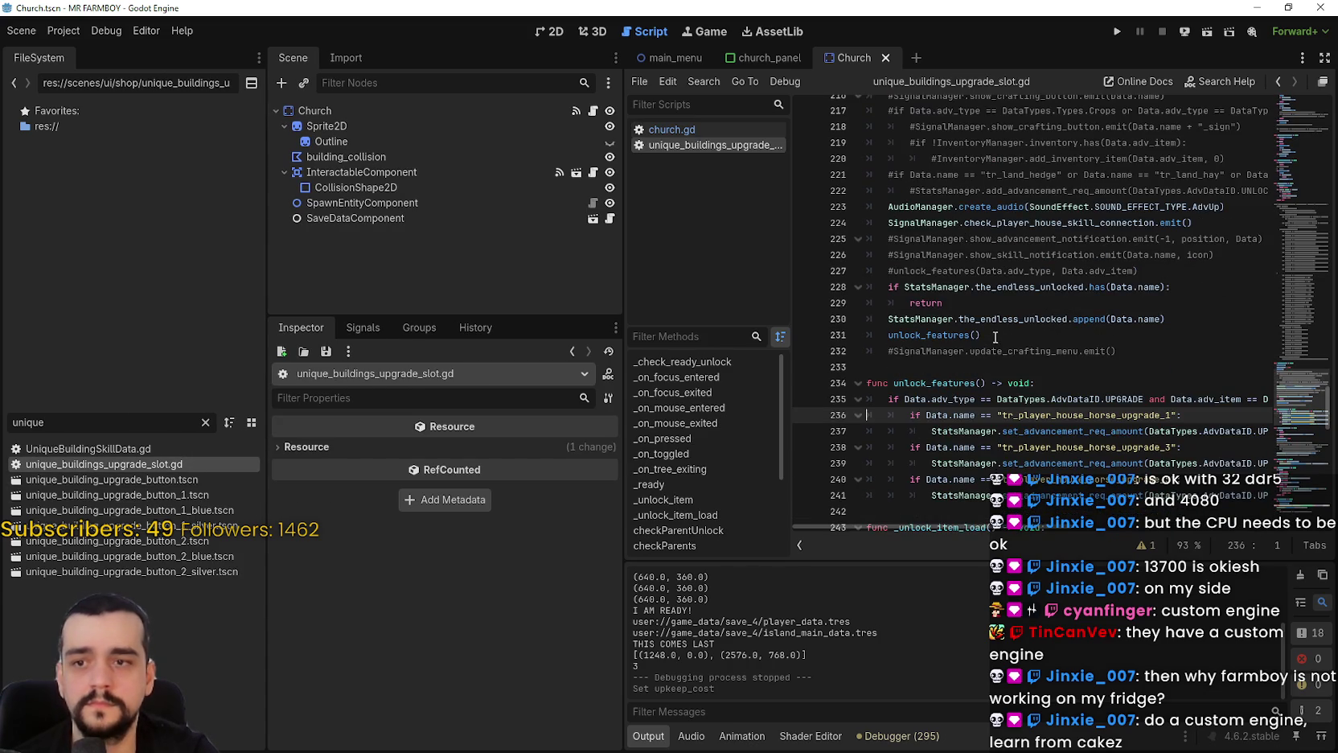
On line 235, replace AdvDataID.UPGRADE with Types.Upgrades and save the script.
{"action": "scroll", "coordinate": [1046, 342], "scroll_direction": "down", "scroll_amount": 1}
{"action": "double_click", "coordinate": [1114, 345]}
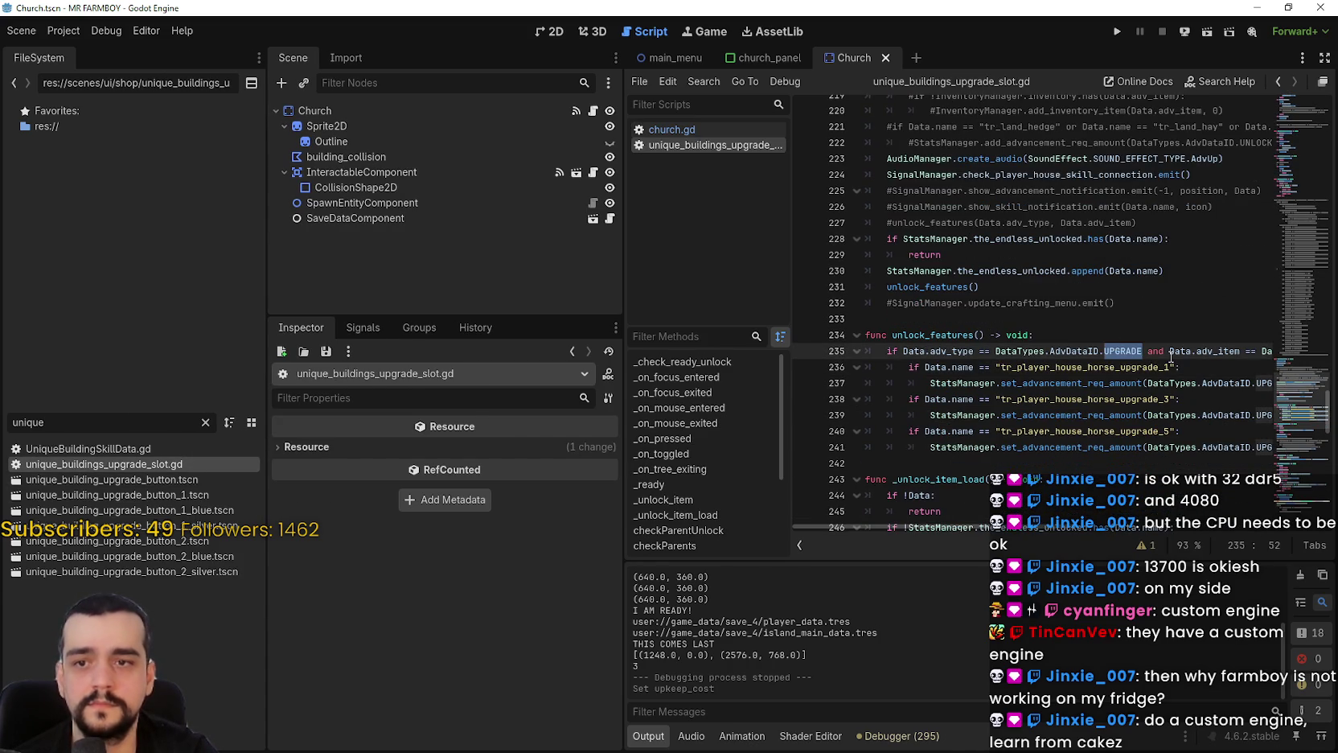
{"action": "key", "text": "BackSpace"}
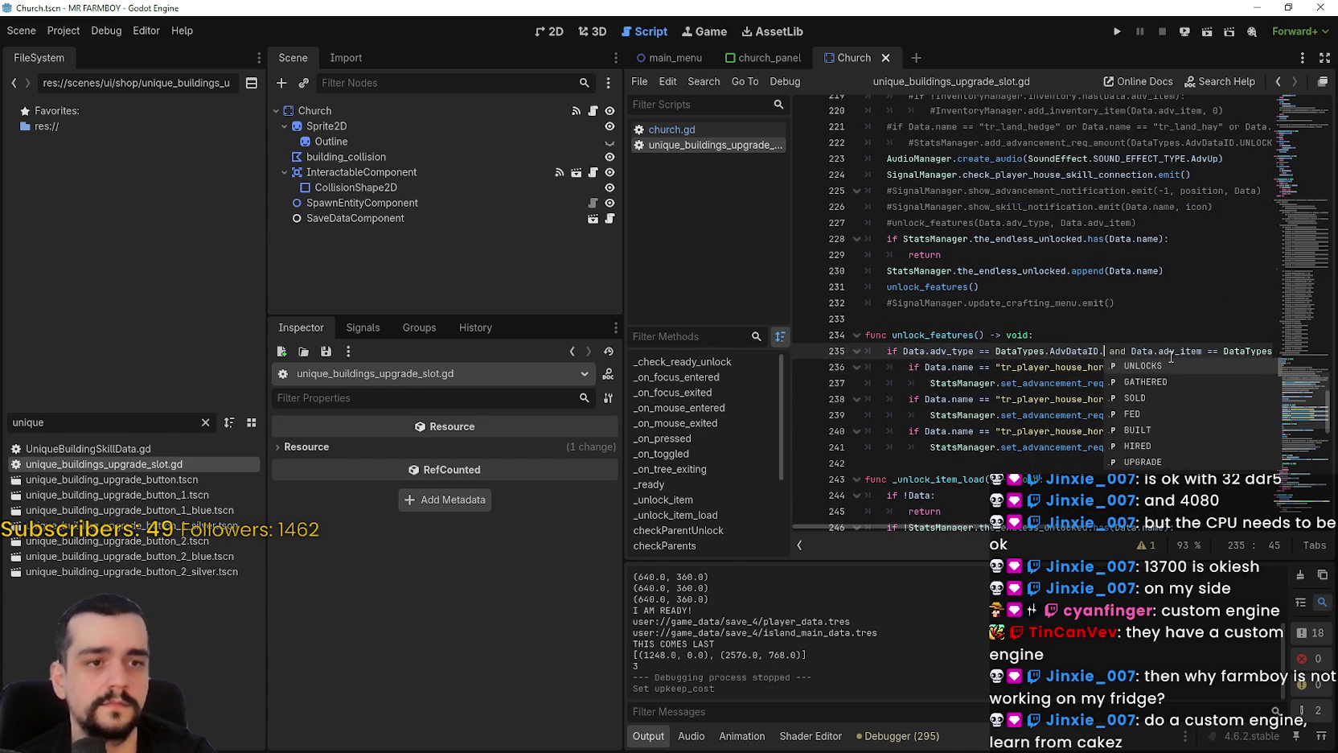
{"action": "key", "text": "BackSpace"}
{"action": "key", "text": "BackSpace"}
{"action": "key", "text": "BackSpace"}
{"action": "key", "text": "BackSpace"}
{"action": "key", "text": "BackSpace"}
{"action": "key", "text": "BackSpace"}
{"action": "type", "text": "Types.Upgrades"}
{"action": "scroll", "coordinate": [1140, 356], "scroll_direction": "down", "scroll_amount": 2}
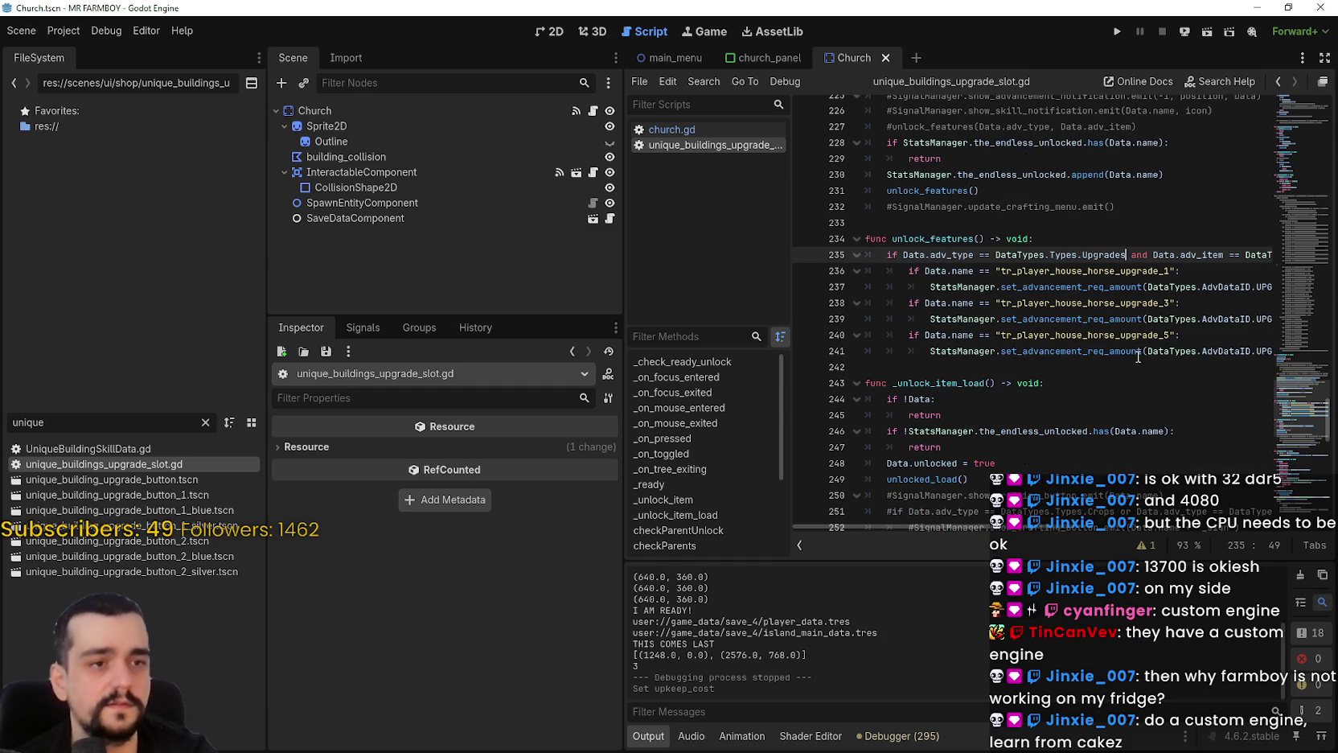
{"action": "key", "text": "ctrl+s"}
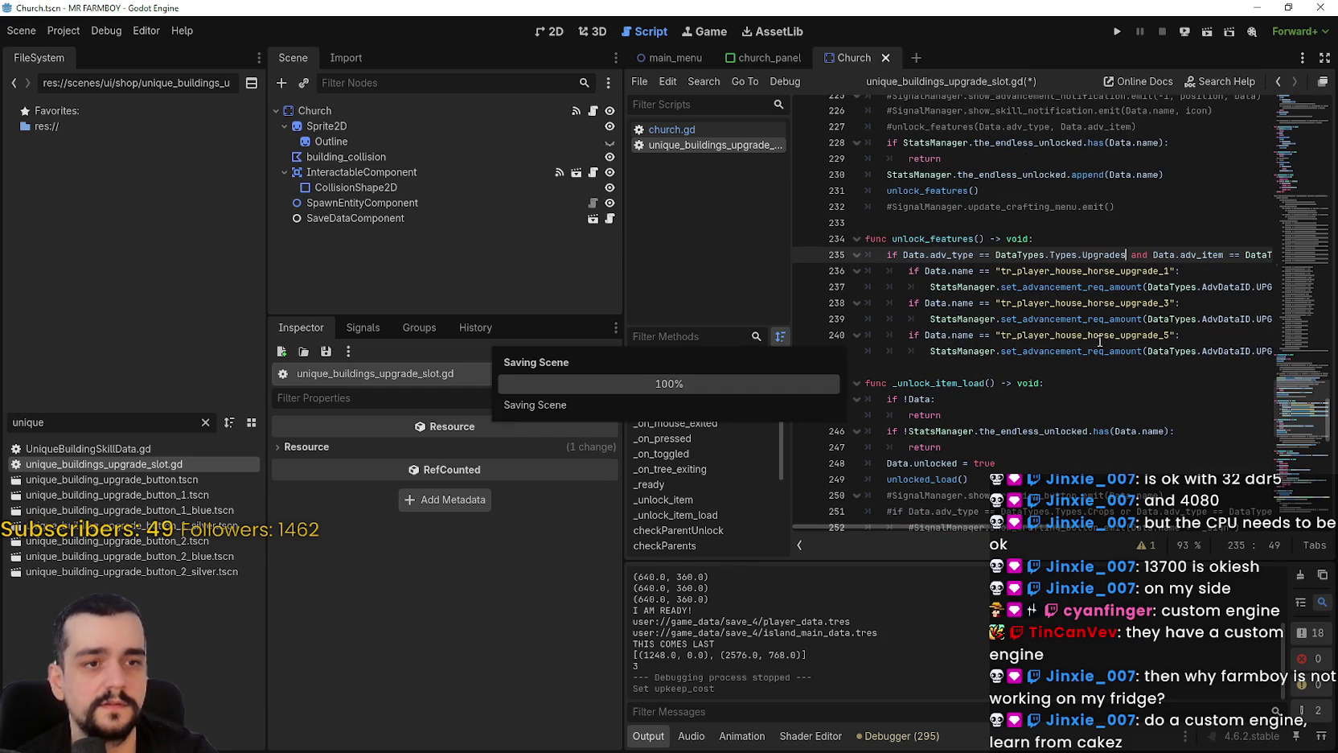
Scroll down and put the caret at the end of the skill-connection emit line.
{"action": "scroll", "coordinate": [1067, 299], "scroll_direction": "down", "scroll_amount": 1}
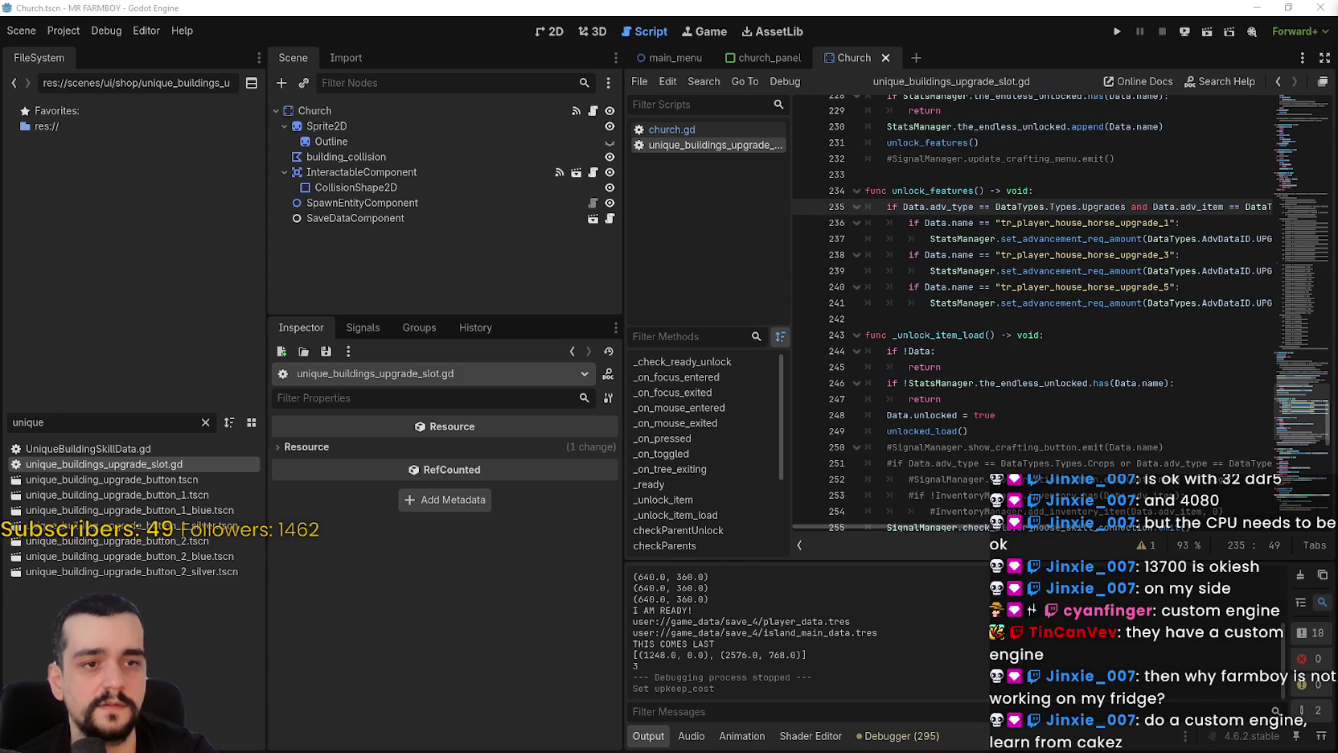
{"action": "left_click", "coordinate": [907, 321]}
{"action": "scroll", "coordinate": [941, 289], "scroll_direction": "up", "scroll_amount": 5}
{"action": "scroll", "coordinate": [942, 283], "scroll_direction": "down", "scroll_amount": 6}
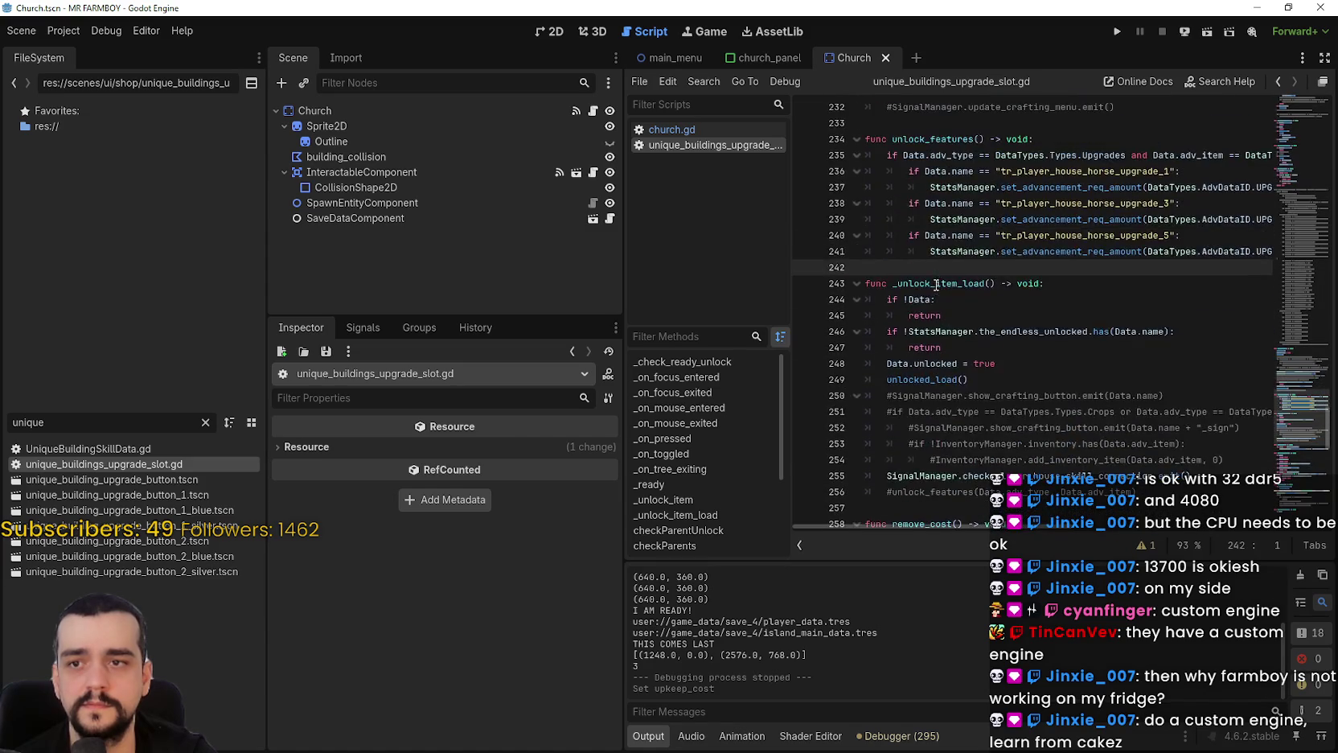
{"action": "scroll", "coordinate": [940, 289], "scroll_direction": "down", "scroll_amount": 4}
{"action": "left_click", "coordinate": [1250, 286]}
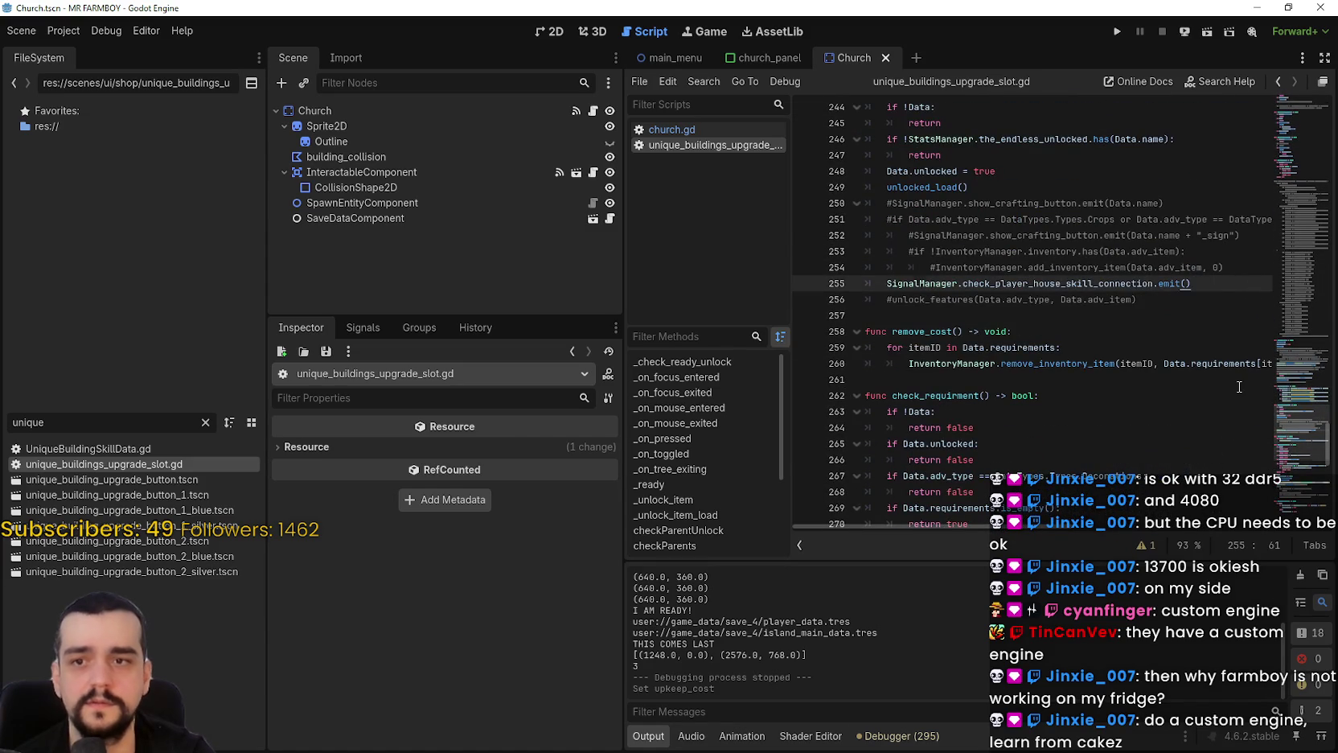
Insert an unlock_features() call after line 255 via autocomplete and save.
{"action": "key", "text": "Return"}
{"action": "key", "text": "Return"}
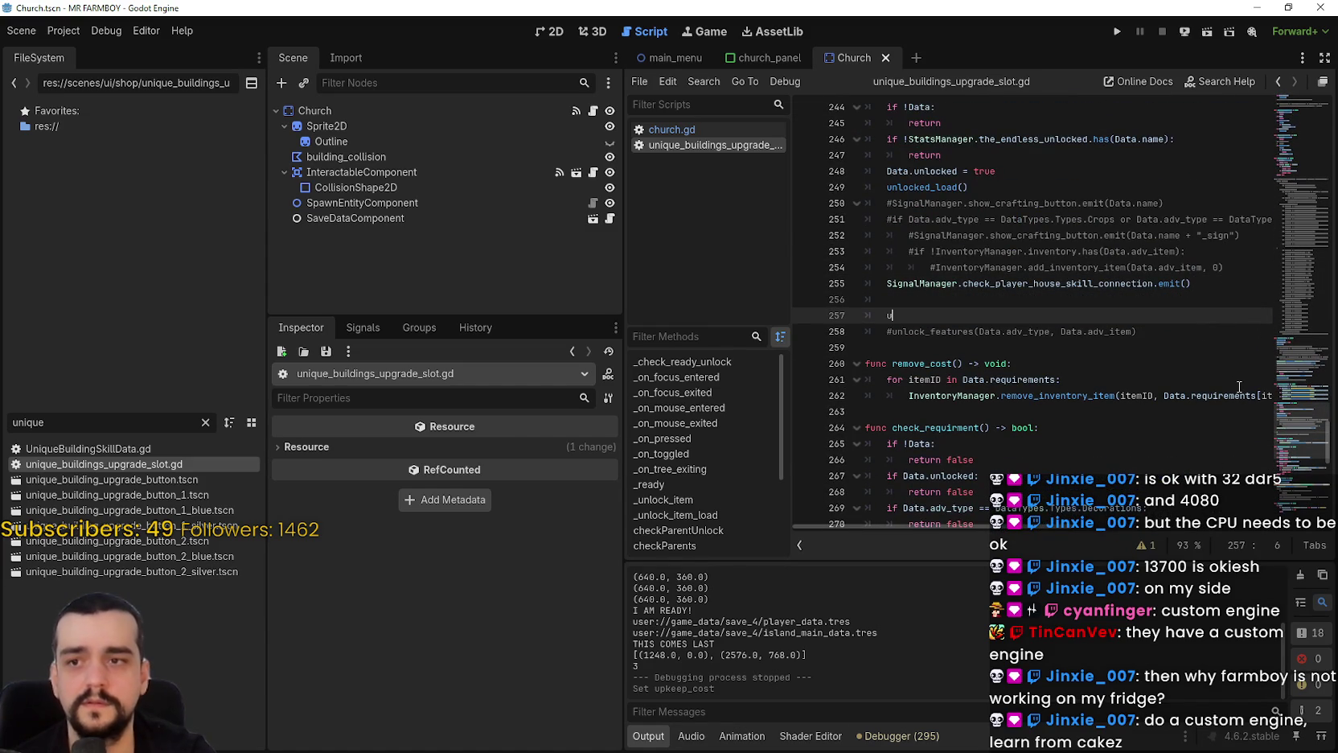
{"action": "type", "text": "nlock"}
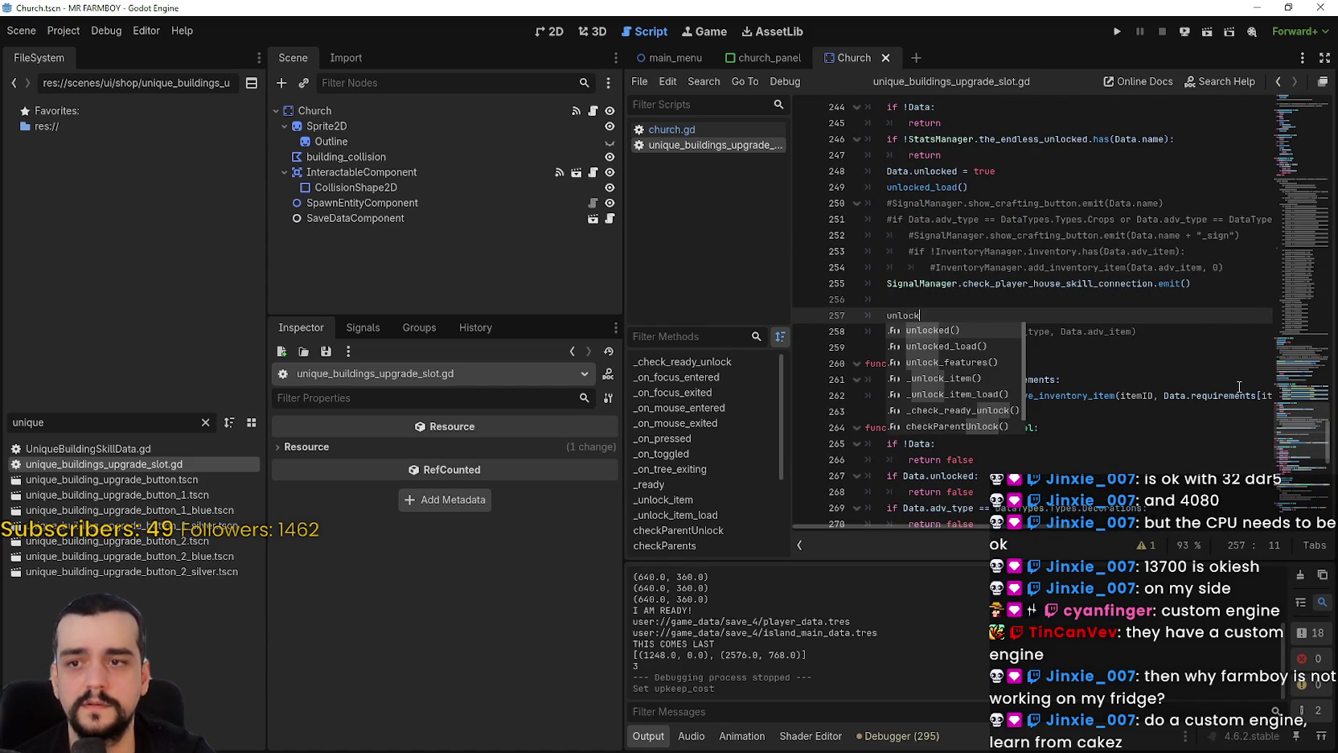
{"action": "type", "text": "_fe"}
{"action": "key", "text": "Return"}
{"action": "key", "text": "ctrl+s"}
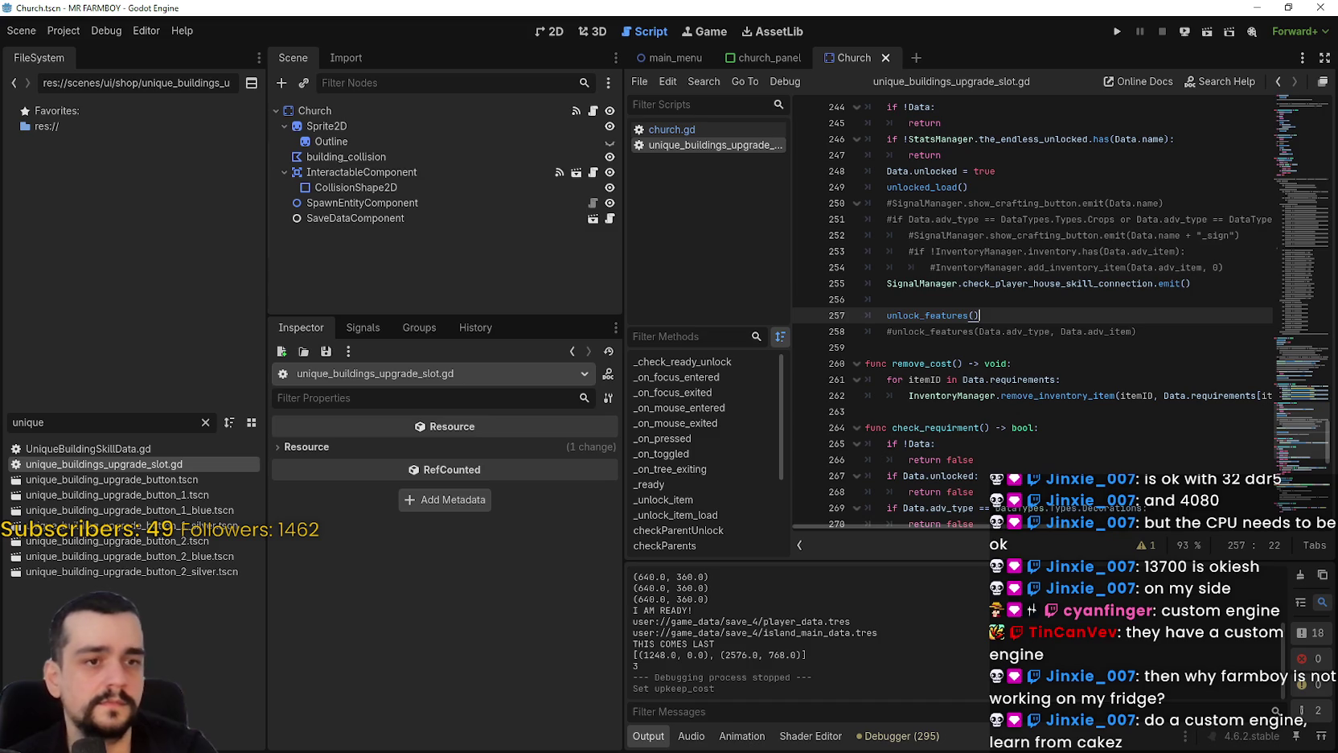
{"action": "left_click", "coordinate": [984, 299]}
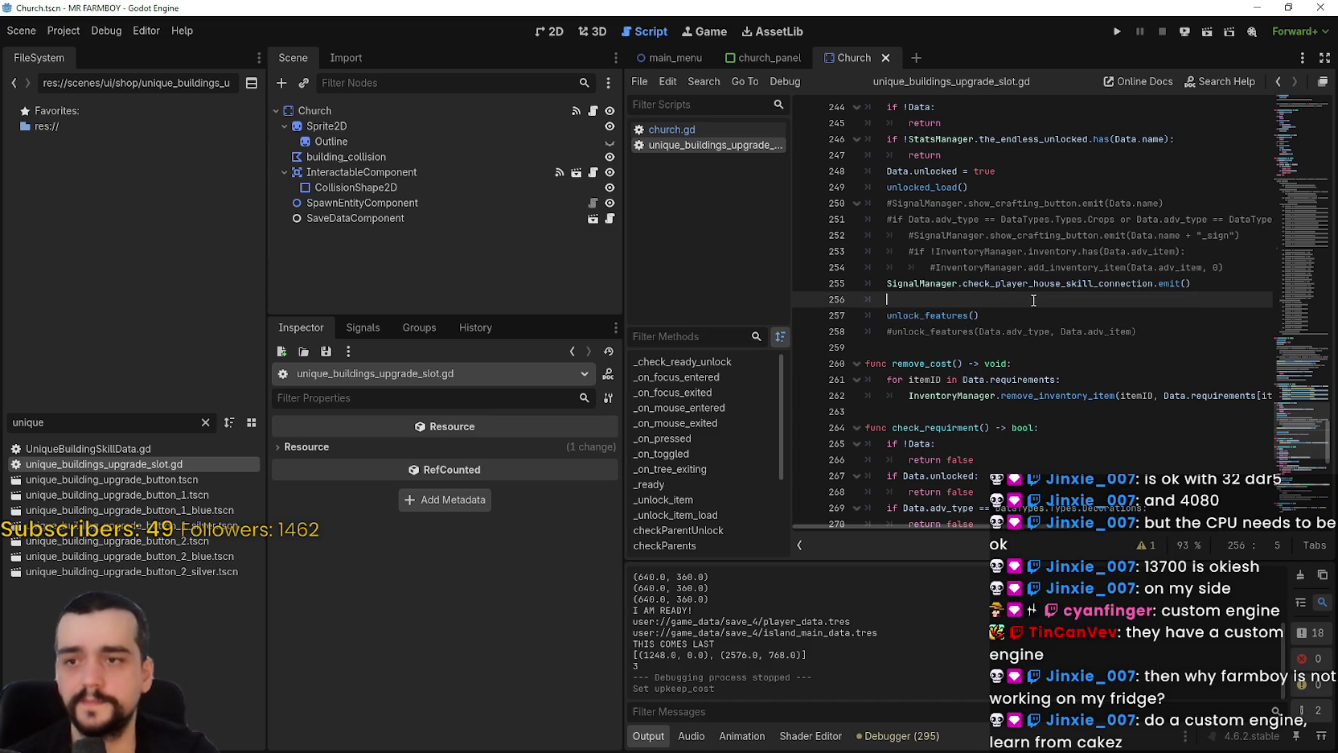
{"action": "key", "text": "ctrl+s"}
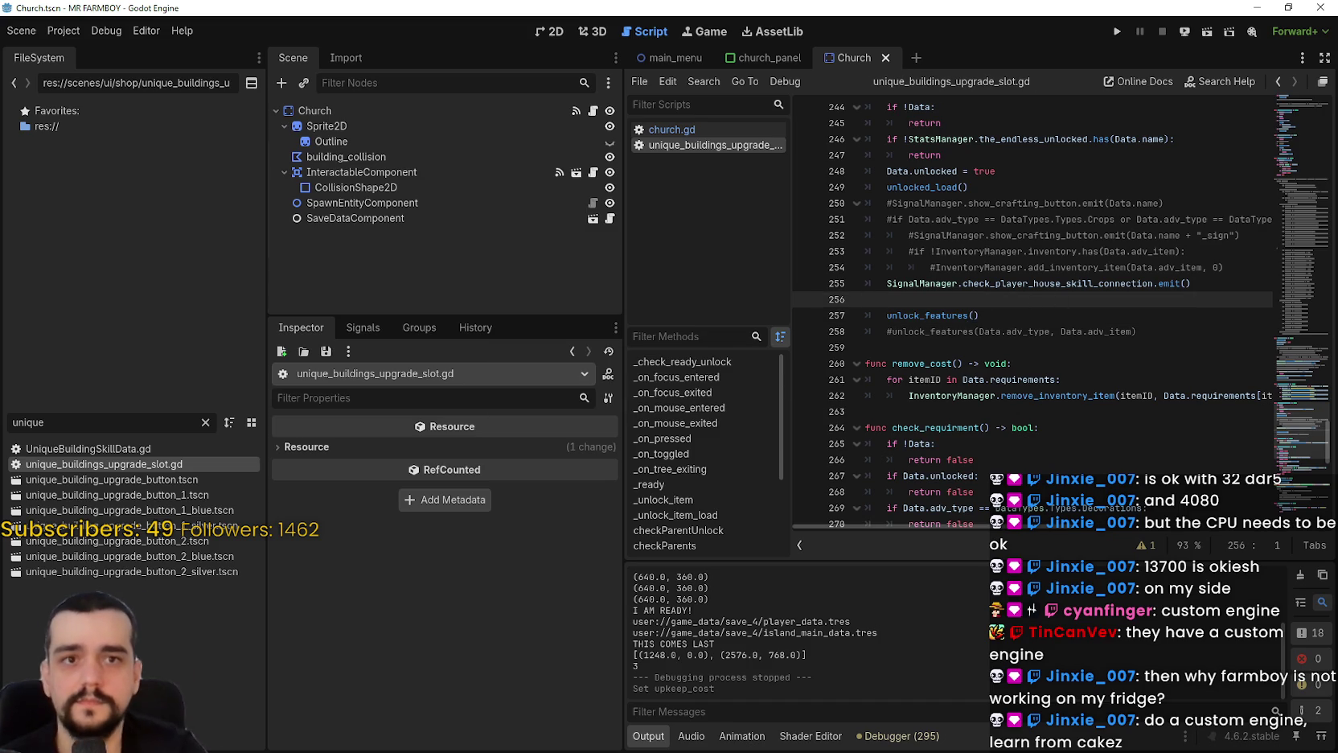
Review unlock_features, placing the caret on empty lines 233 and 242.
{"action": "scroll", "coordinate": [965, 185], "scroll_direction": "up", "scroll_amount": 6}
{"action": "left_click", "coordinate": [981, 229]}
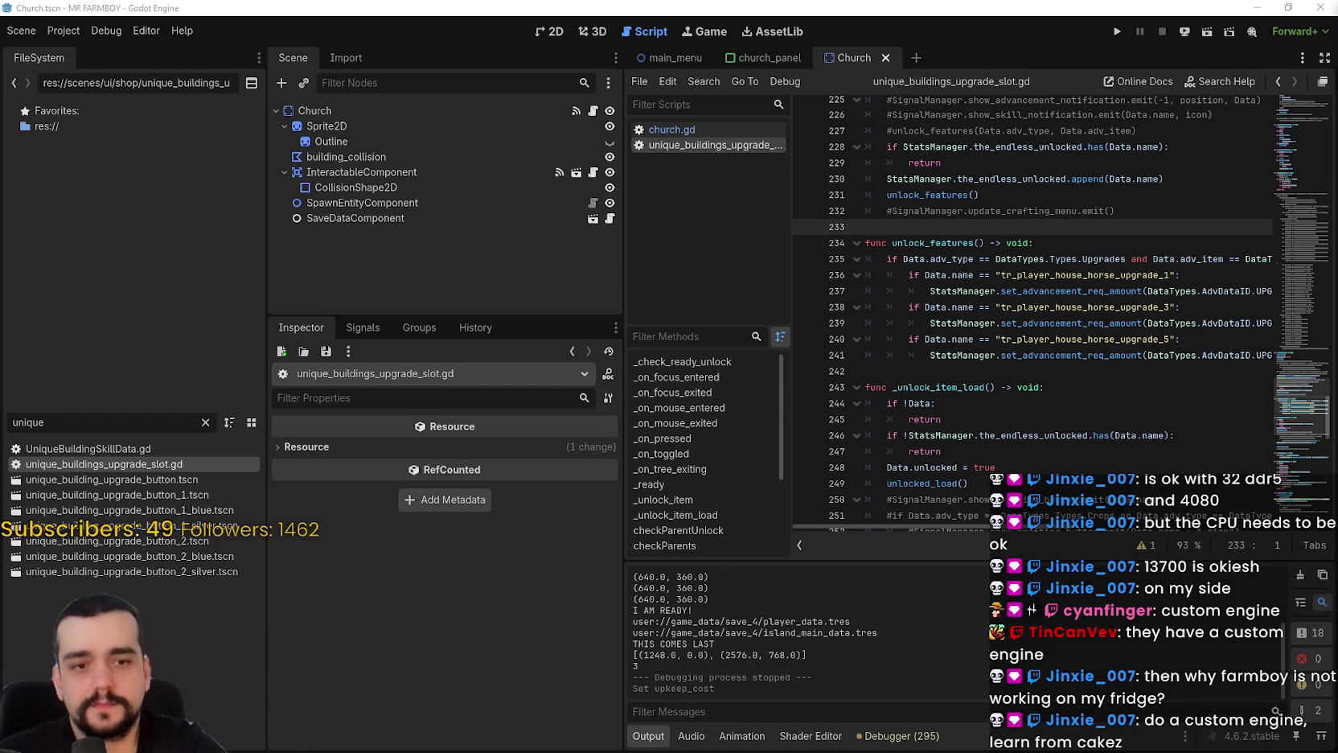
{"action": "left_click", "coordinate": [930, 370]}
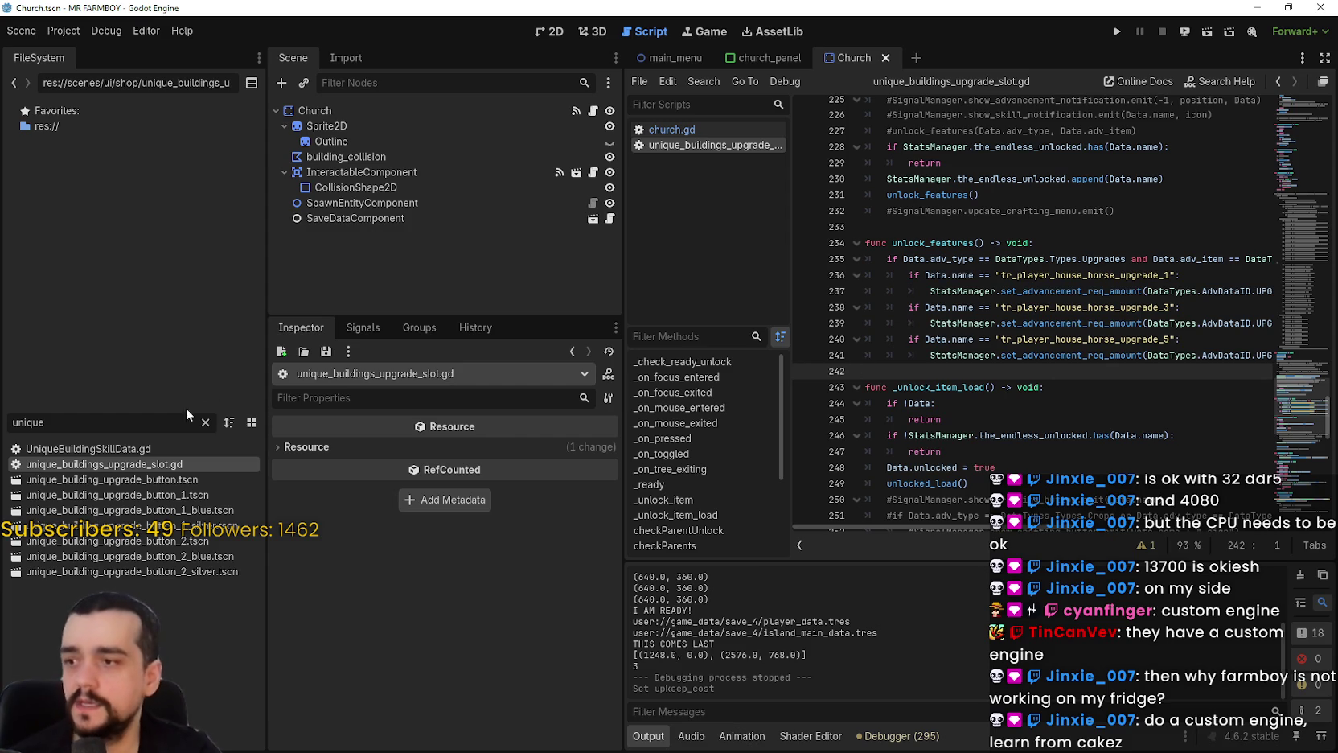
Try FileSystem filter terms 'ani', 'np', 'feeder' and 'a' to find the right script.
{"action": "left_click_drag", "start_coordinate": [125, 423], "coordinate": [19, 391]}
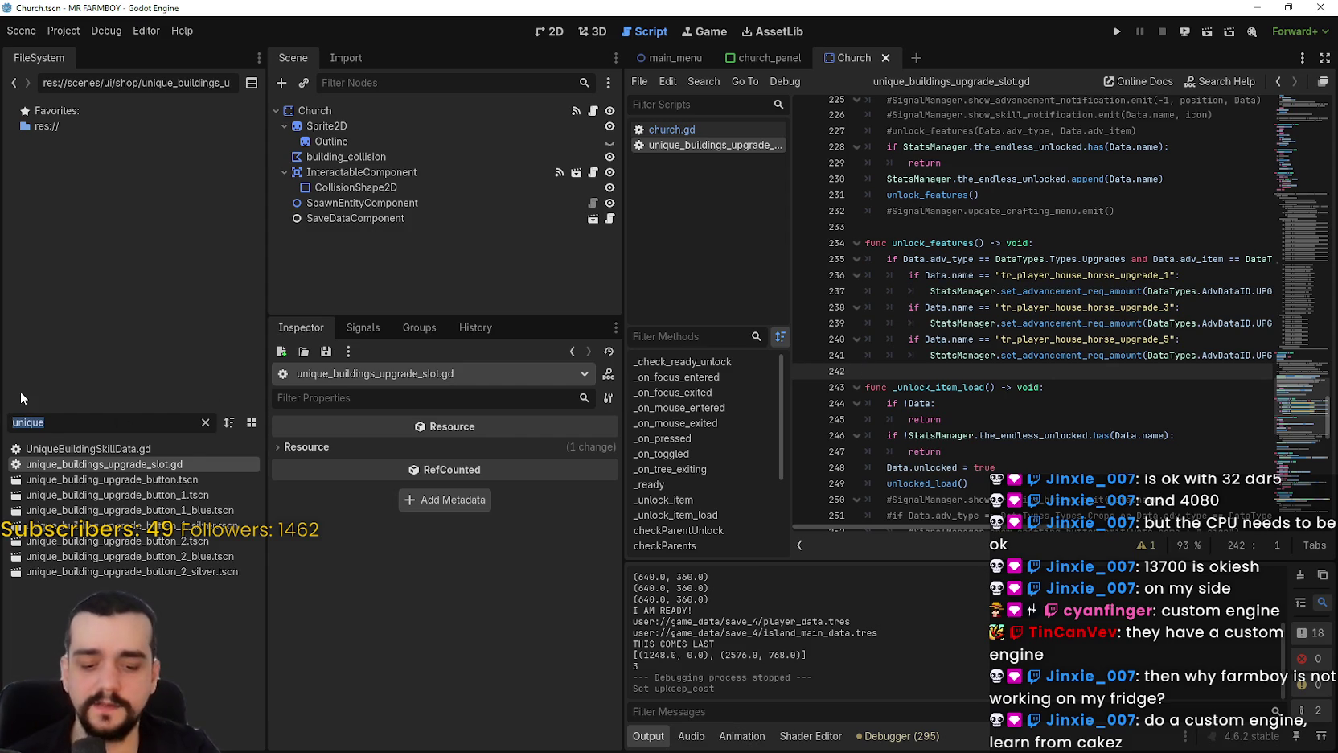
{"action": "key", "text": "BackSpace"}
{"action": "type", "text": "ani"}
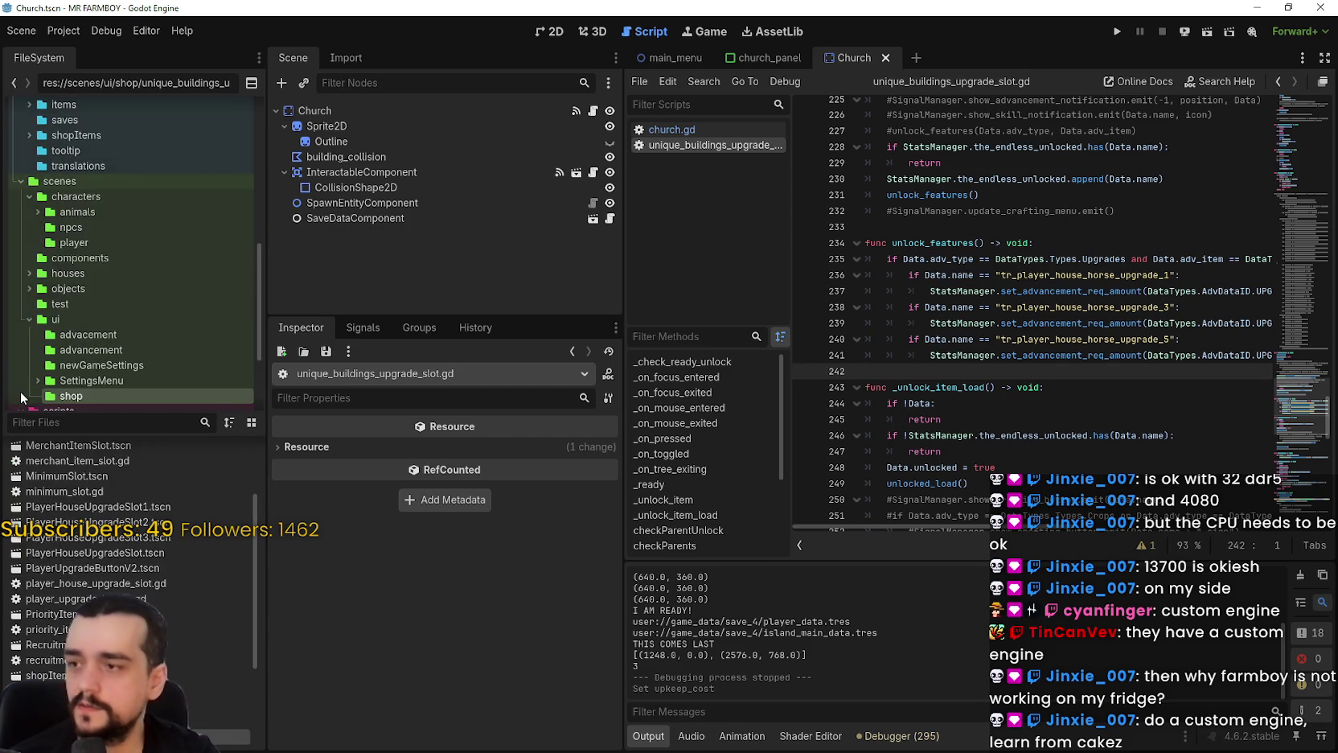
{"action": "key", "text": "BackSpace"}
{"action": "key", "text": "BackSpace"}
{"action": "key", "text": "BackSpace"}
{"action": "type", "text": "np"}
{"action": "key", "text": "BackSpace"}
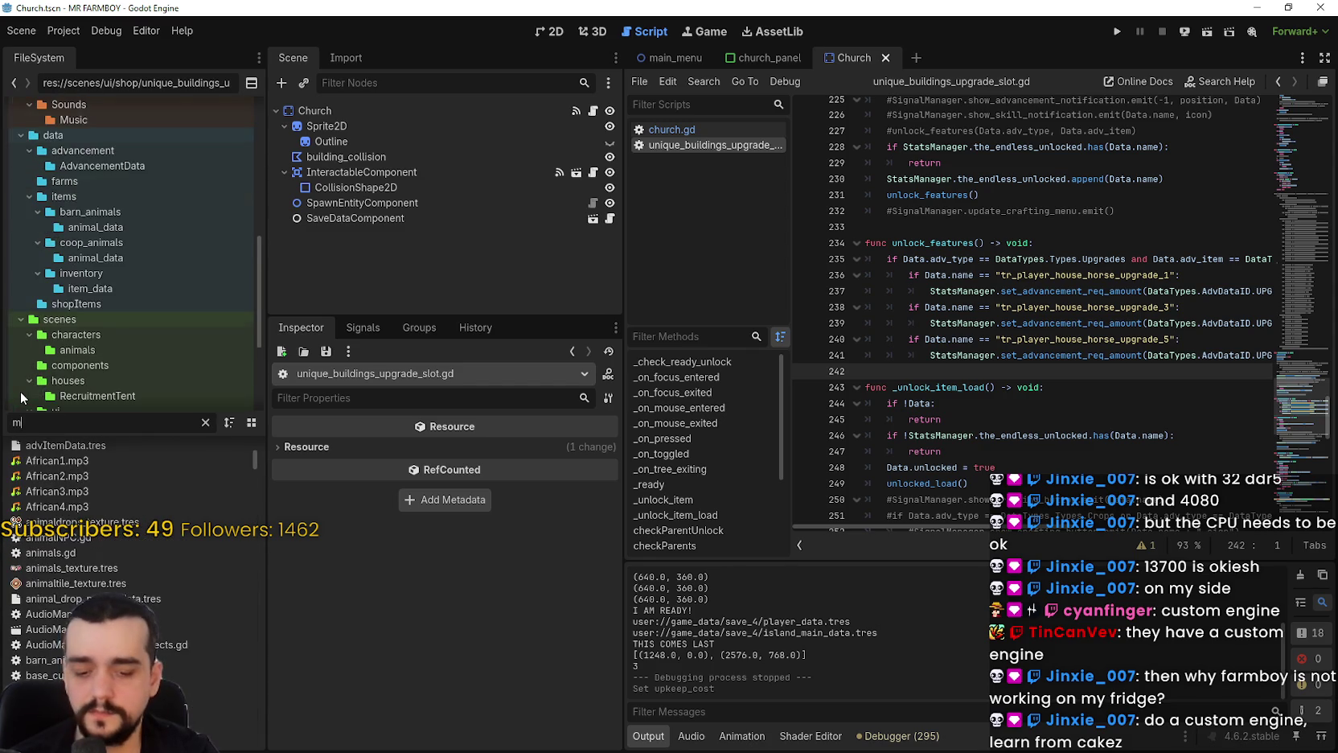
{"action": "key", "text": "BackSpace"}
{"action": "type", "text": "f"}
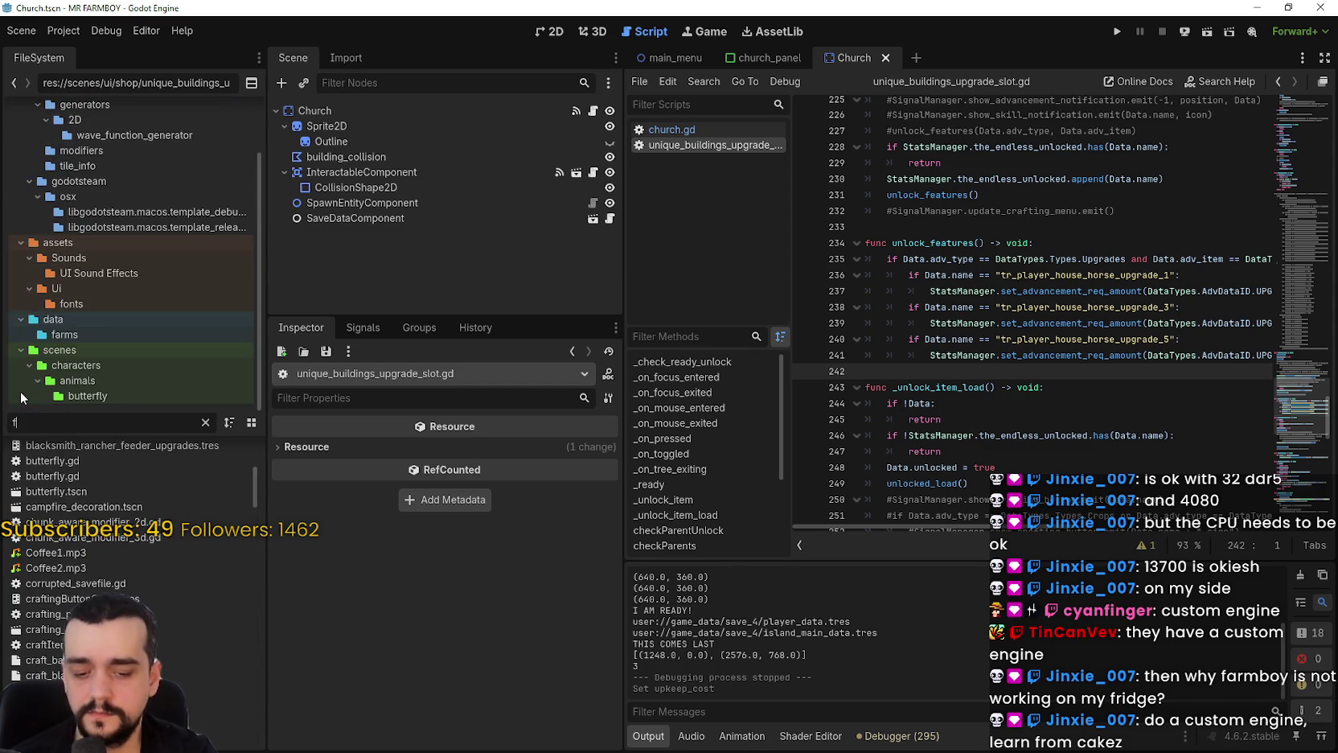
{"action": "type", "text": "a"}
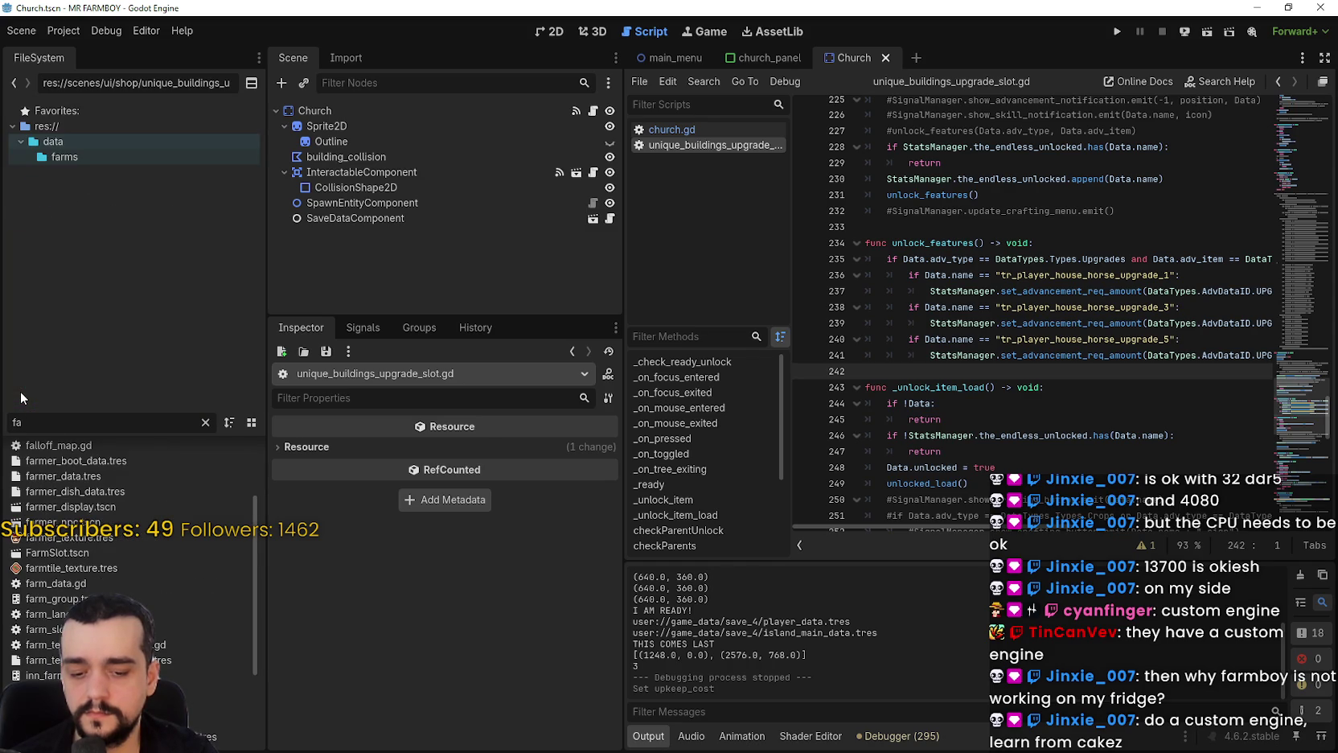
{"action": "key", "text": "BackSpace"}
{"action": "key", "text": "BackSpace"}
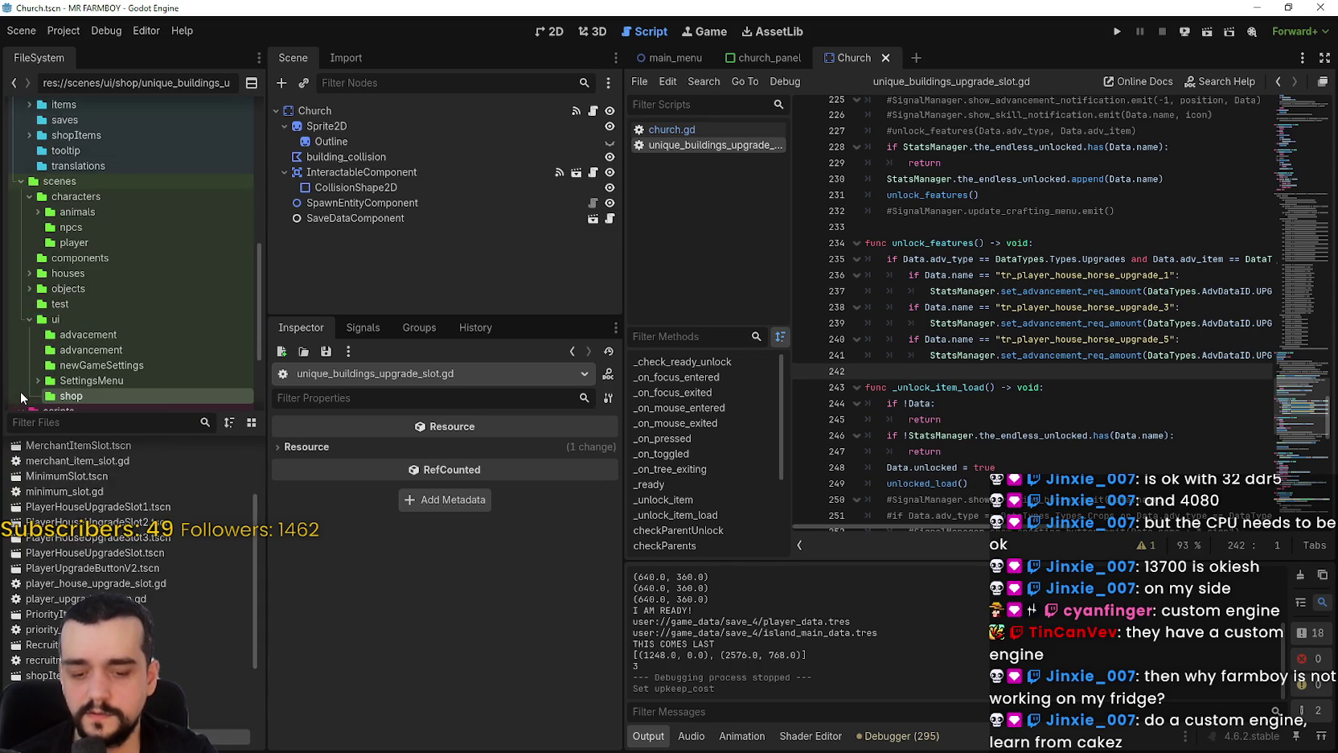
Filter the FileSystem by 'rancher' and open rancher_npc.gd.
{"action": "type", "text": "rancher"}
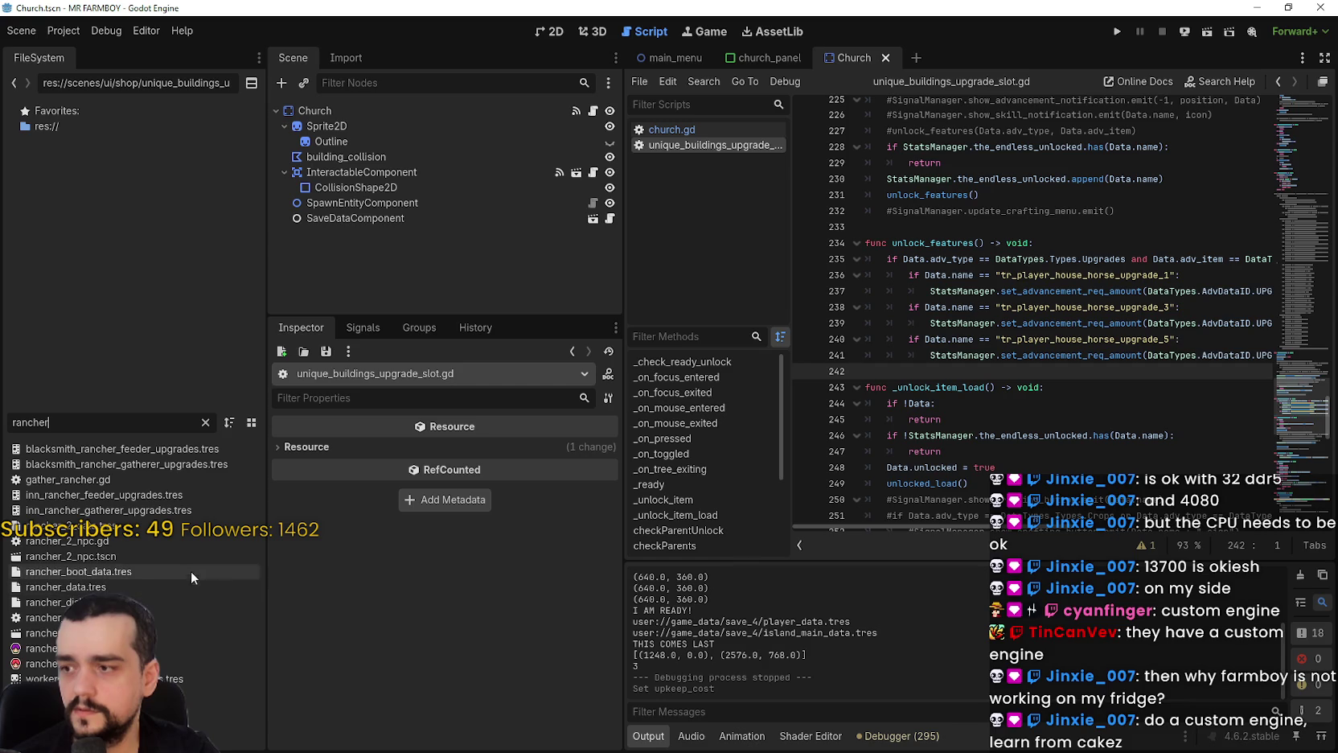
{"action": "left_click", "coordinate": [120, 617]}
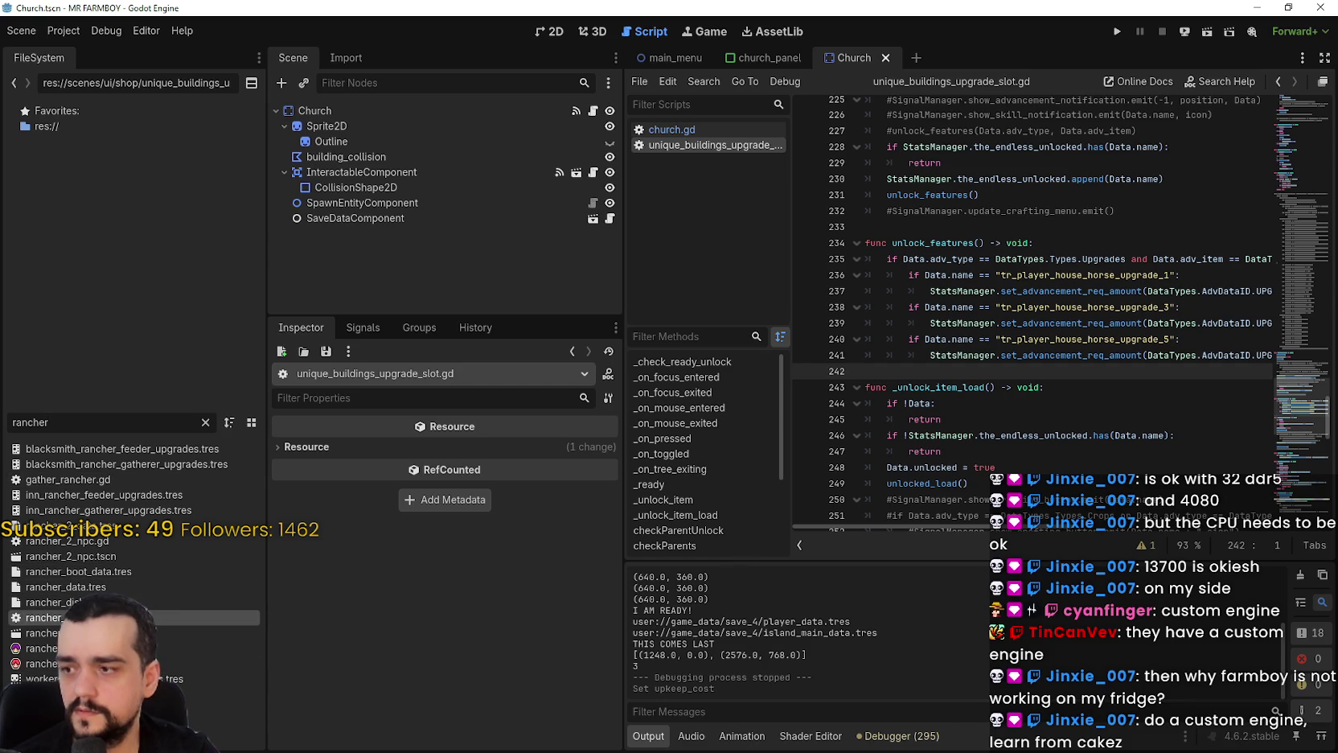
{"action": "scroll", "coordinate": [1254, 417], "scroll_direction": "down", "scroll_amount": 3}
{"action": "left_click", "coordinate": [1165, 351]}
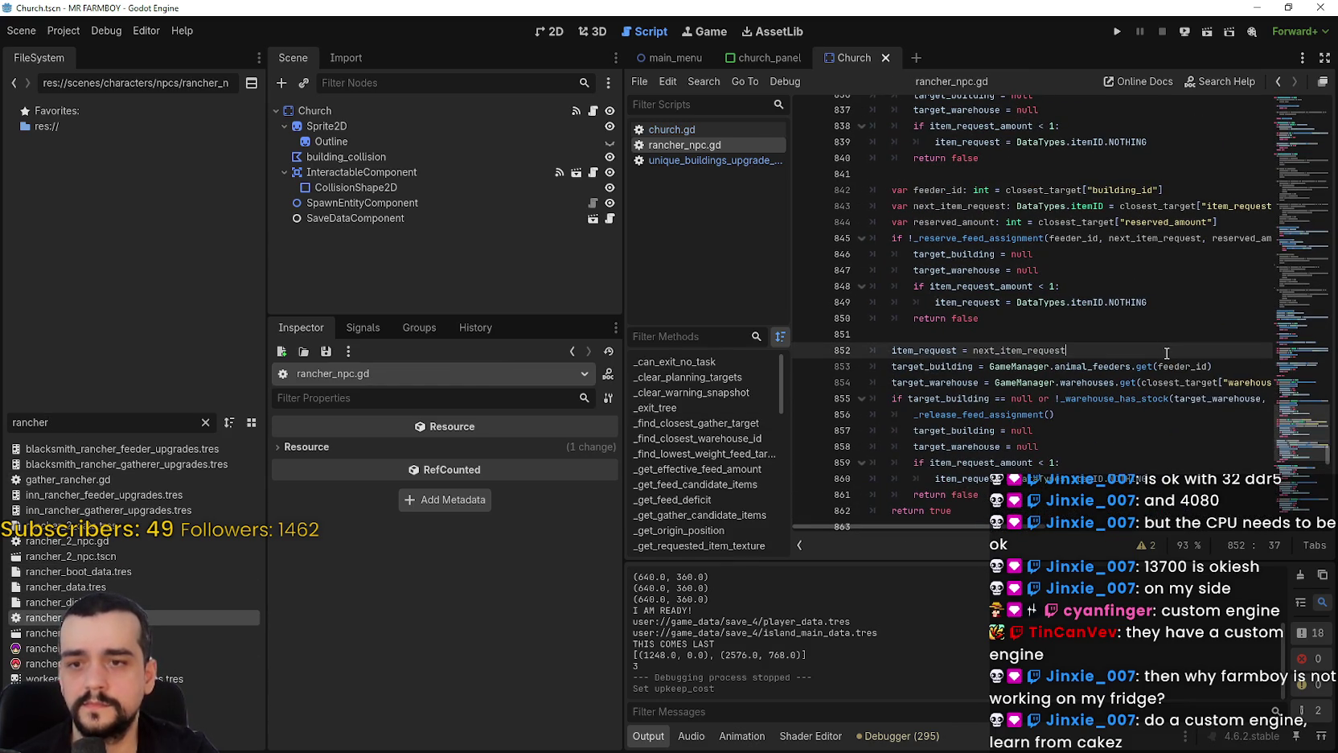
{"action": "left_click", "coordinate": [1151, 332]}
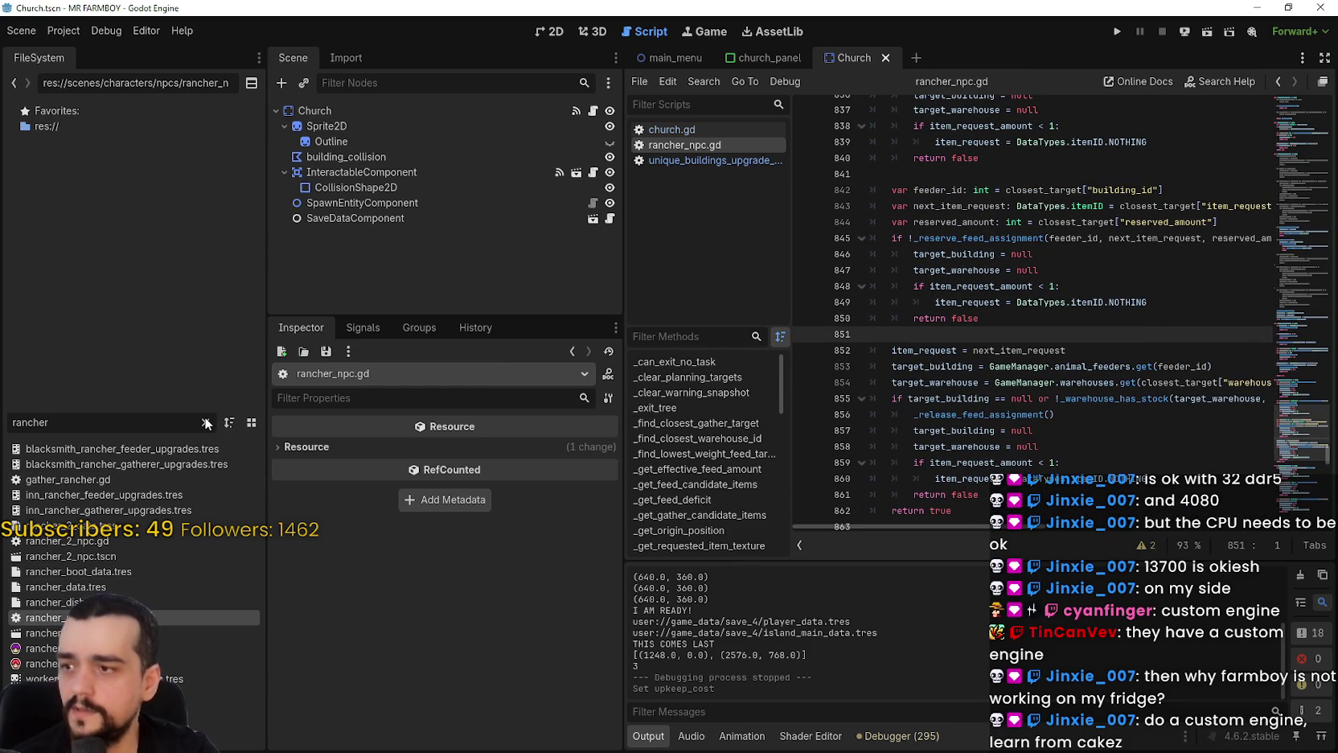
Change the FileSystem filter to 'coop' and open the chickenCoop scene.
{"action": "left_click_drag", "start_coordinate": [61, 426], "coordinate": [4, 416]}
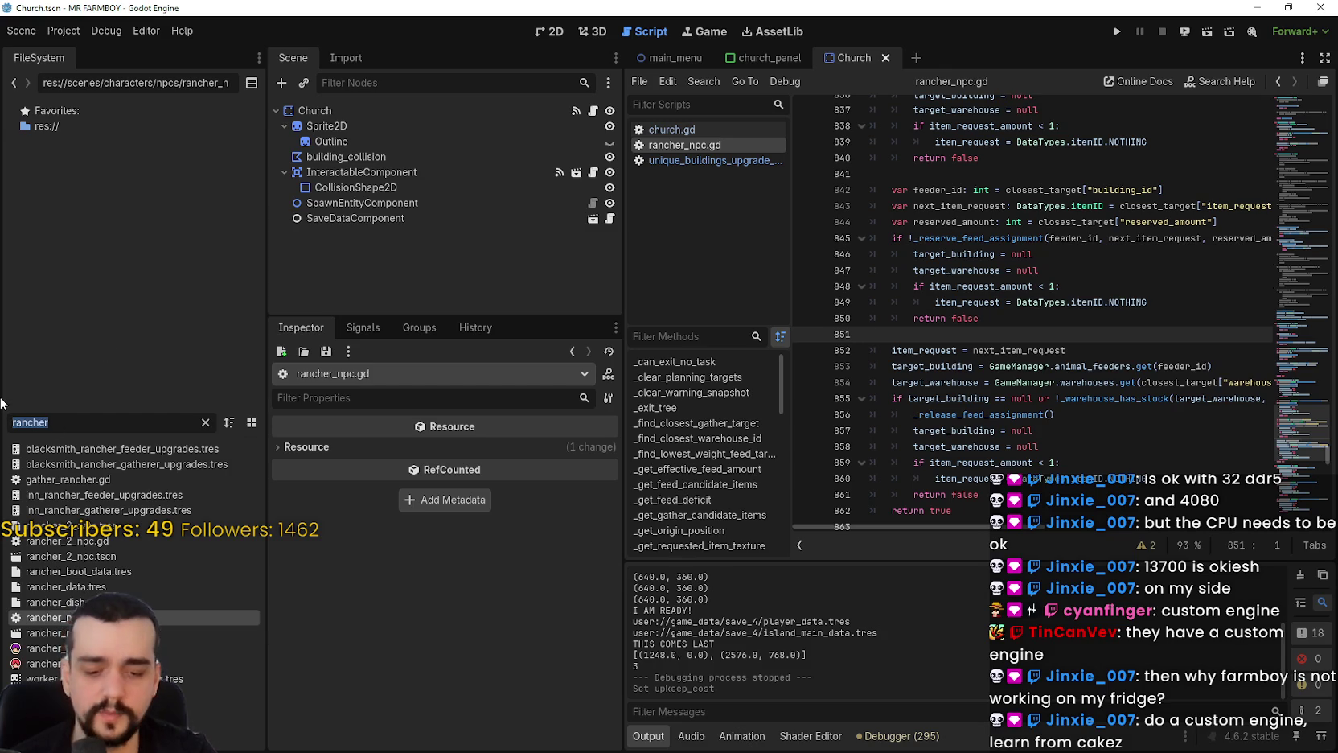
{"action": "type", "text": "coop"}
{"action": "double_click", "coordinate": [149, 448]}
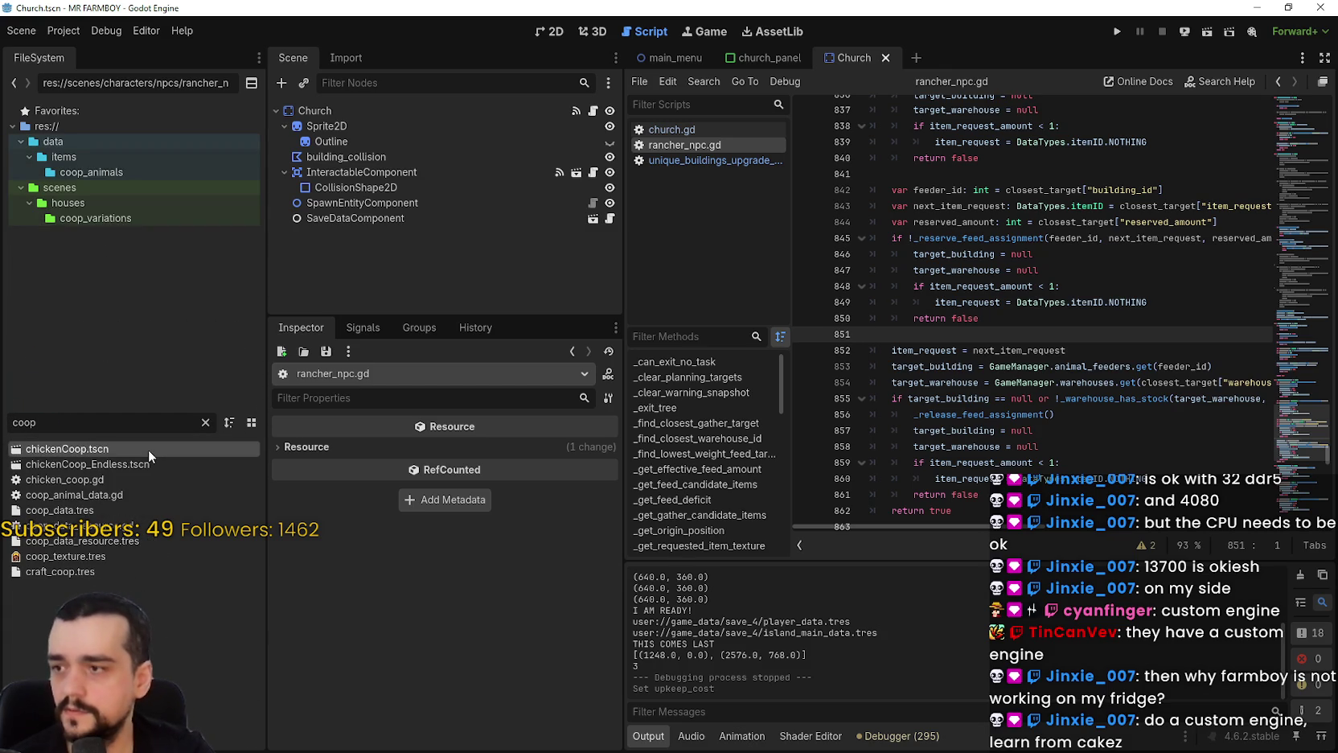
Open the chickenCoop scene's chicken_coop.gd script.
{"action": "left_click", "coordinate": [593, 111]}
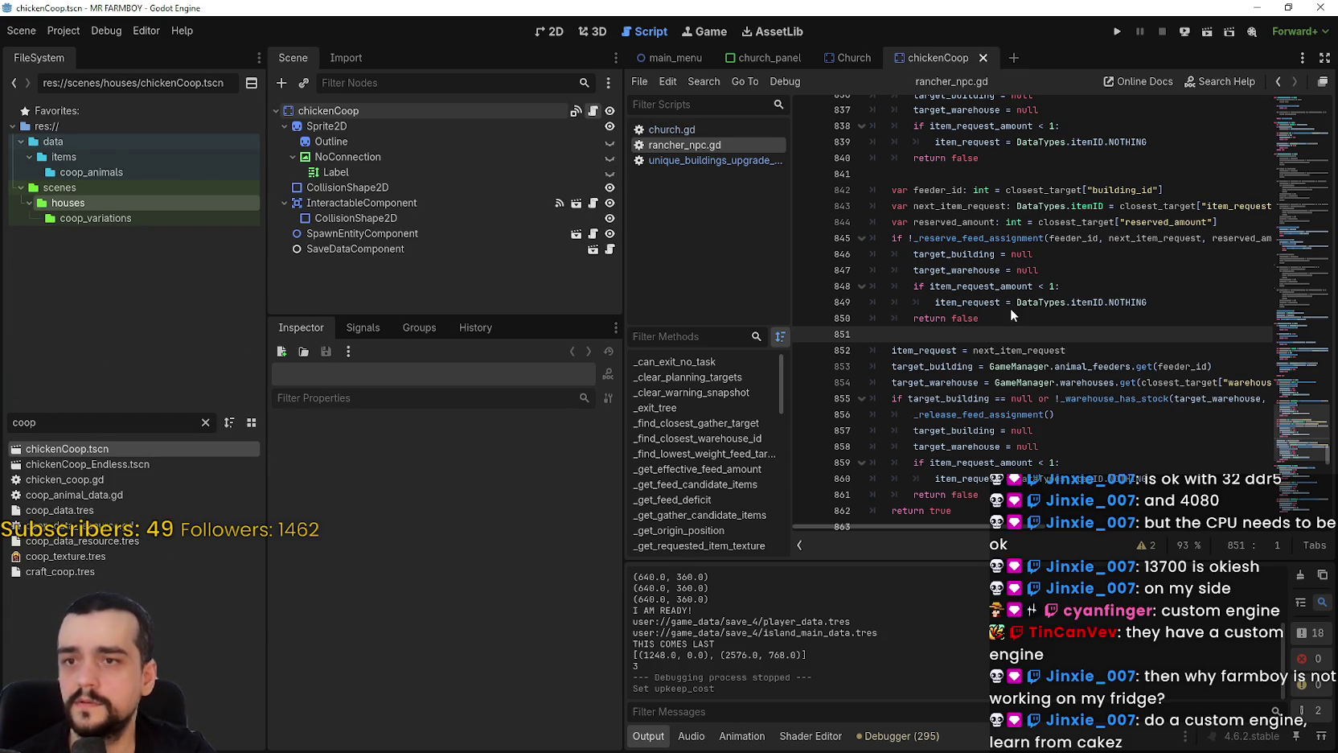
{"action": "left_click", "coordinate": [1009, 381]}
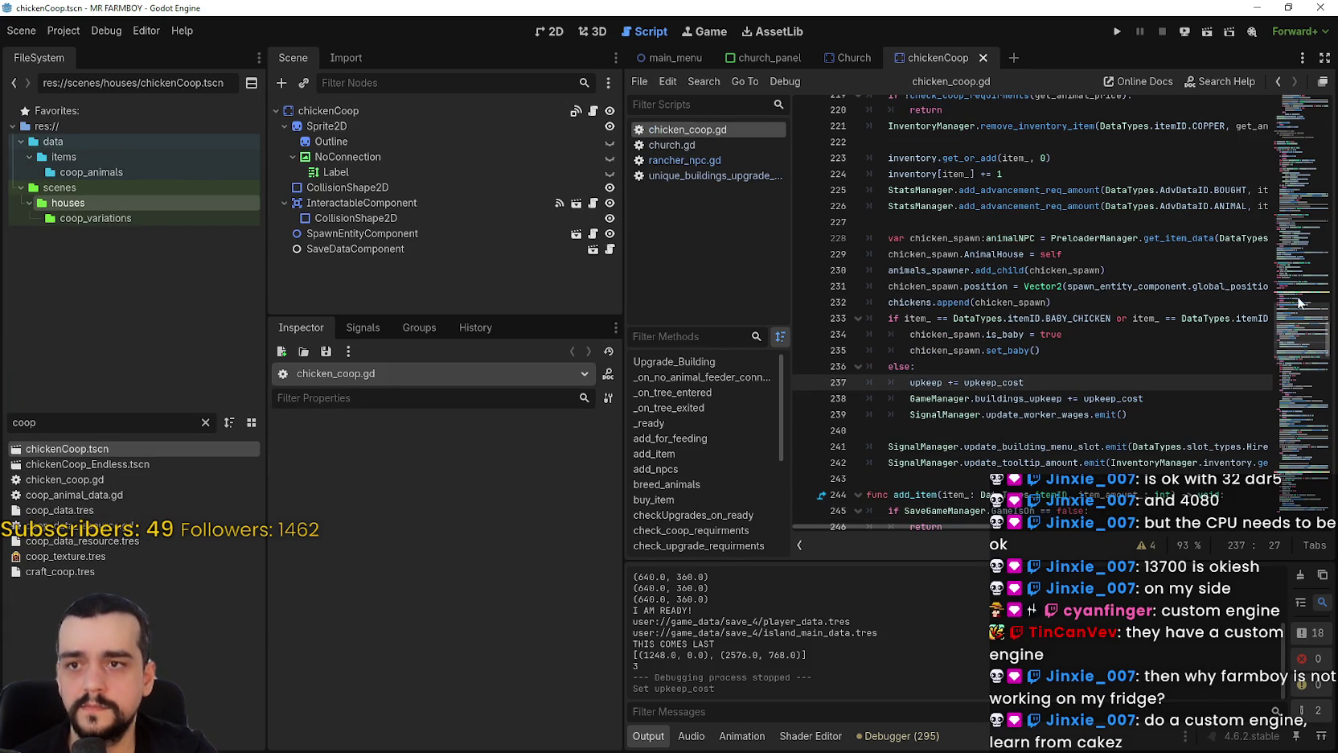
{"action": "left_click", "coordinate": [1302, 381]}
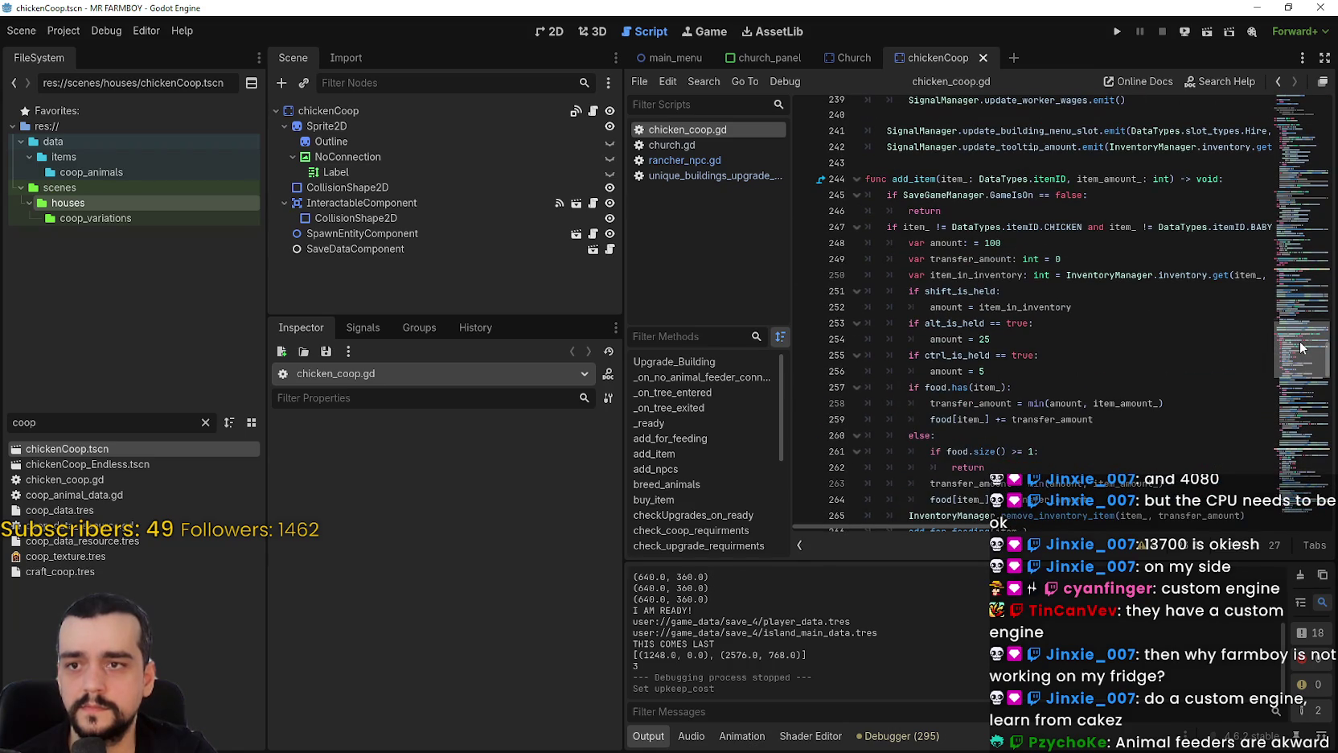
Scroll chicken_coop.gd down past add_item to the remove_item function.
{"action": "scroll", "coordinate": [1302, 349], "scroll_direction": "down", "scroll_amount": 1}
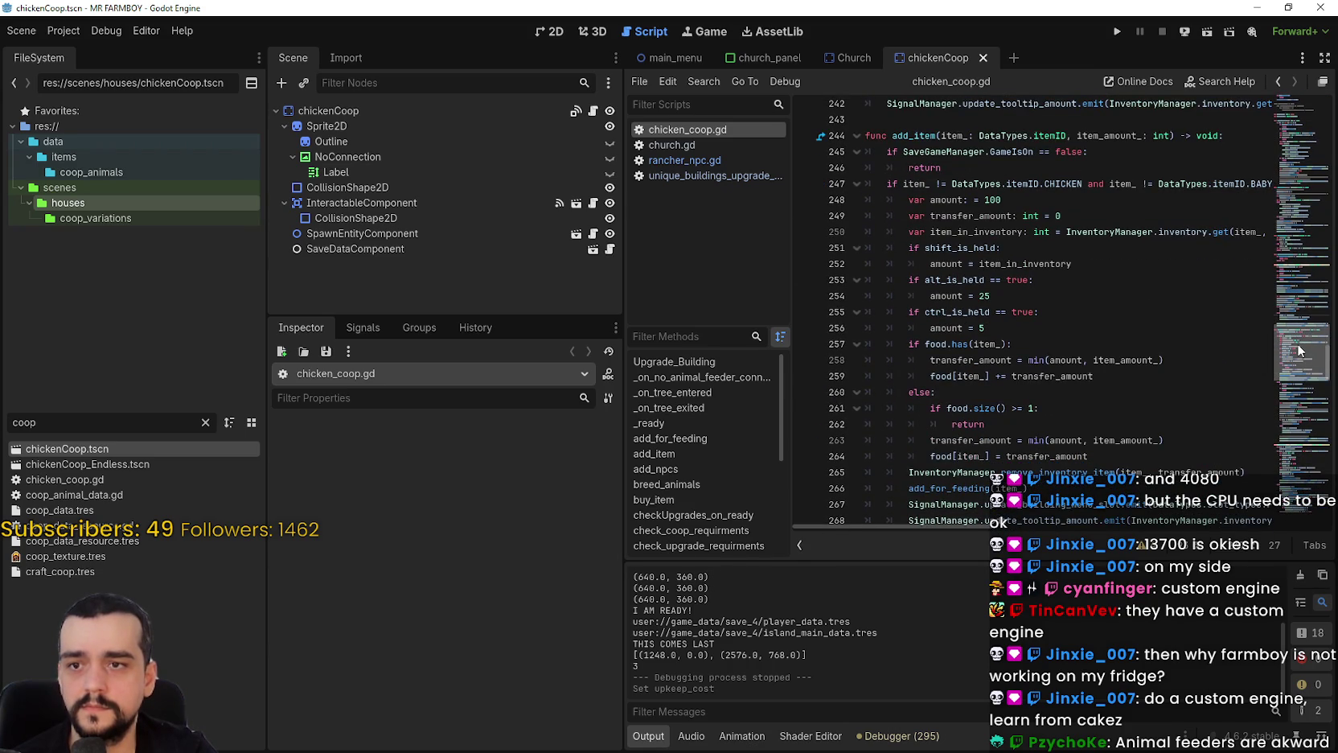
{"action": "scroll", "coordinate": [1302, 351], "scroll_direction": "down", "scroll_amount": 2}
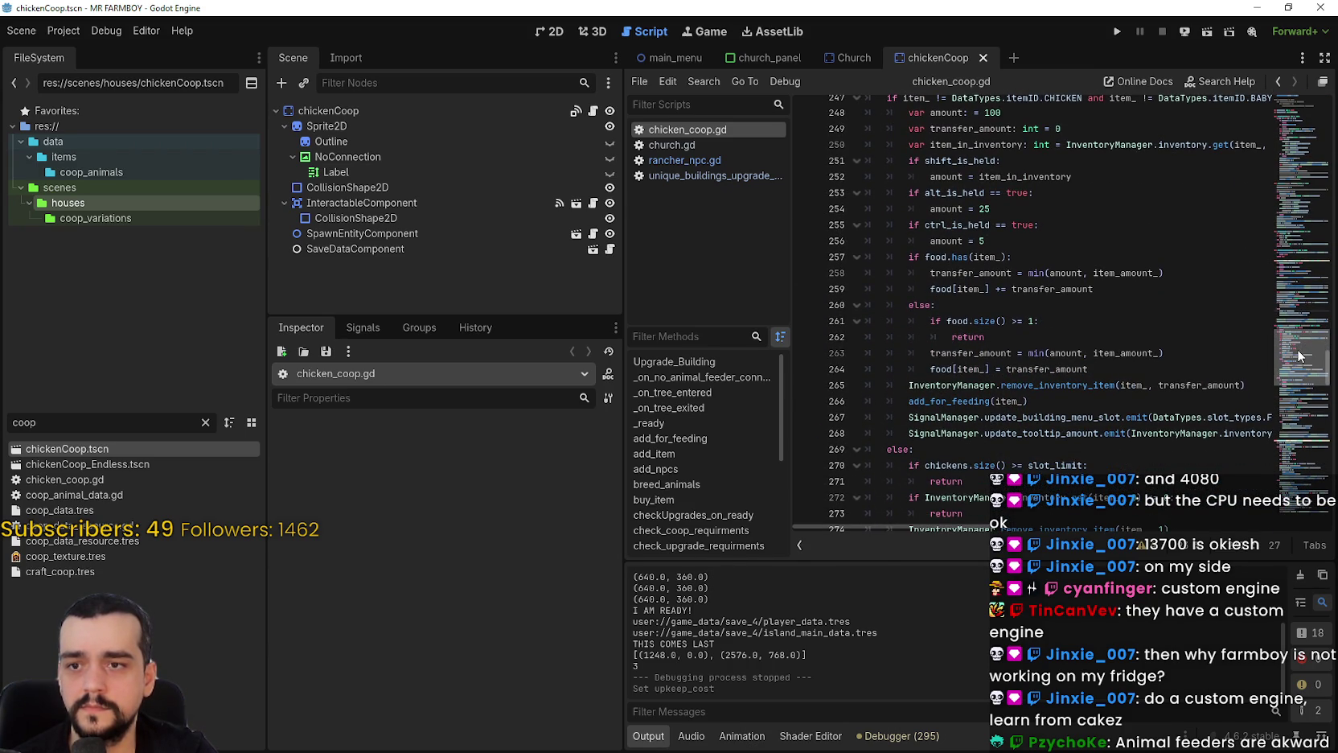
{"action": "scroll", "coordinate": [1300, 354], "scroll_direction": "down", "scroll_amount": 7}
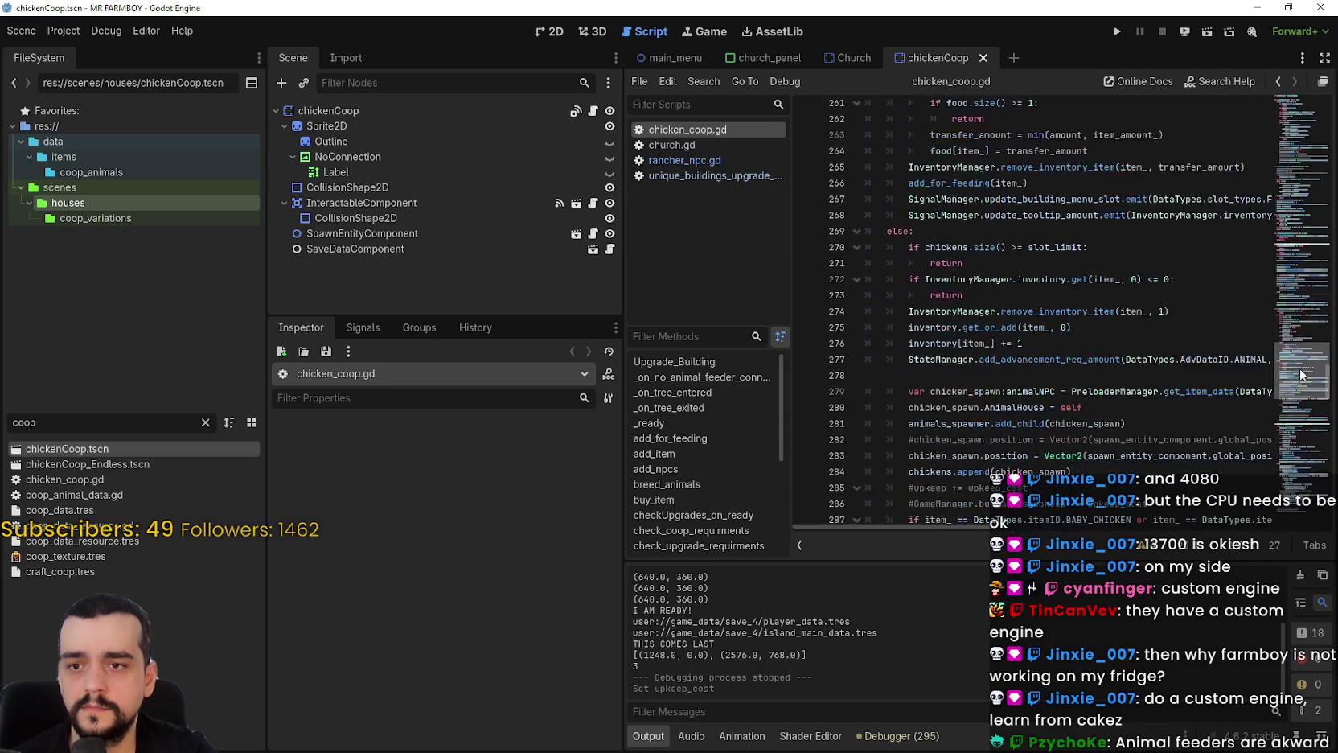
{"action": "mouse_move", "coordinate": [1302, 375]}
{"action": "left_mouse_down"}
{"action": "mouse_move", "coordinate": [1291, 243]}
{"action": "mouse_move", "coordinate": [1287, 394]}
{"action": "left_mouse_up"}
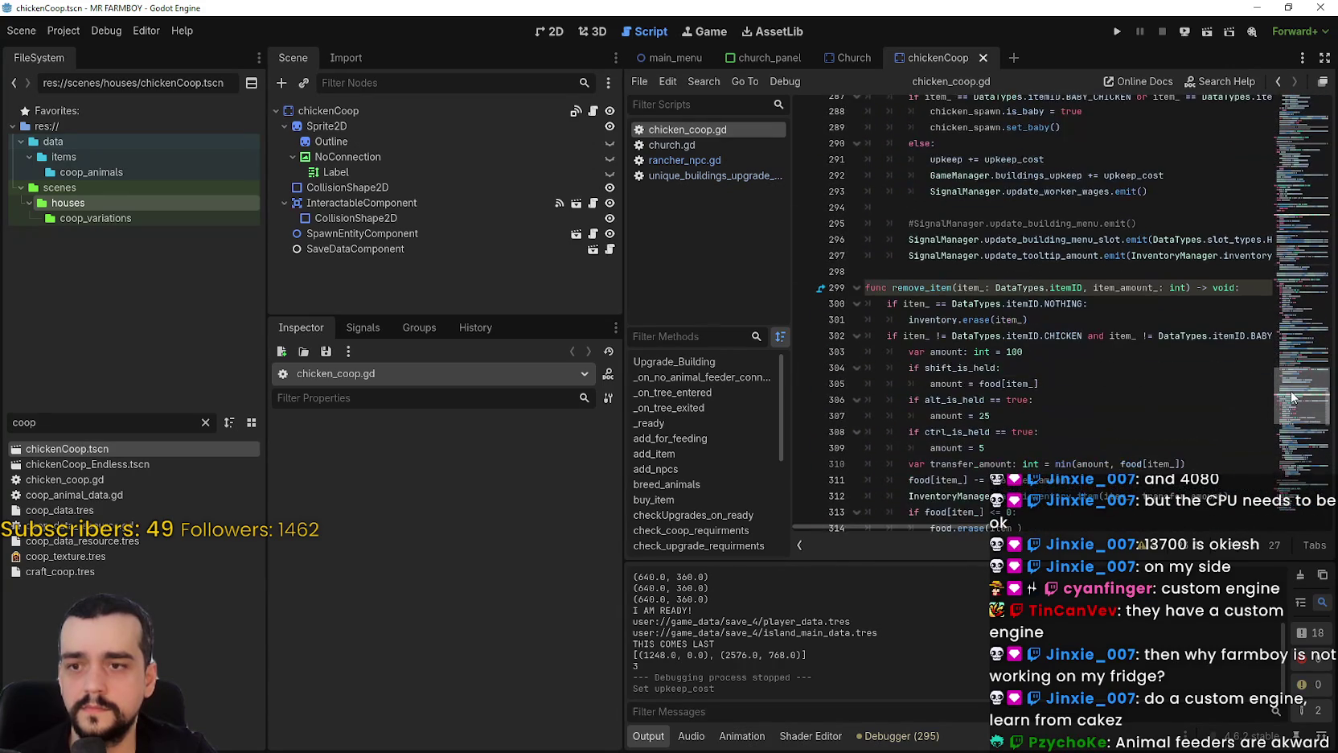
{"action": "left_click", "coordinate": [1039, 268]}
{"action": "mouse_move", "coordinate": [1044, 305]}
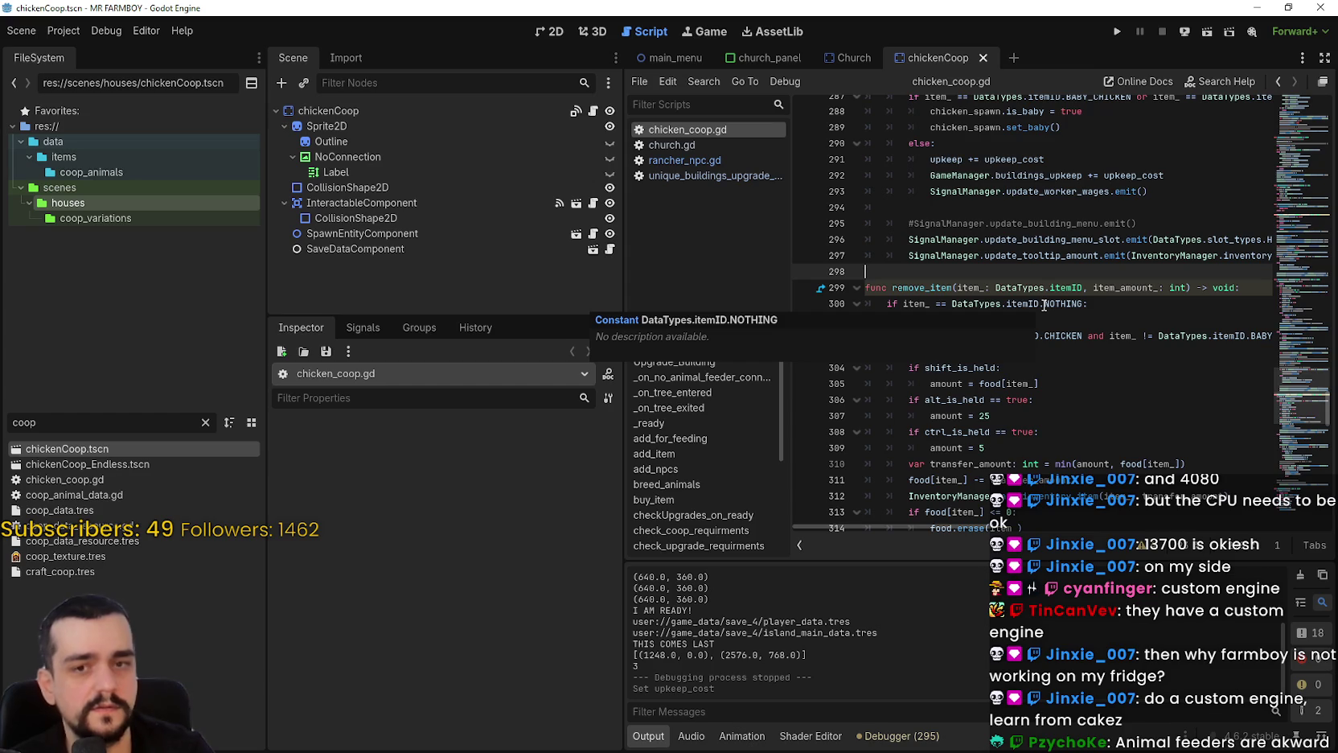
{"action": "scroll", "coordinate": [1028, 315], "scroll_direction": "down", "scroll_amount": 2}
{"action": "scroll", "coordinate": [1028, 314], "scroll_direction": "down", "scroll_amount": 15}
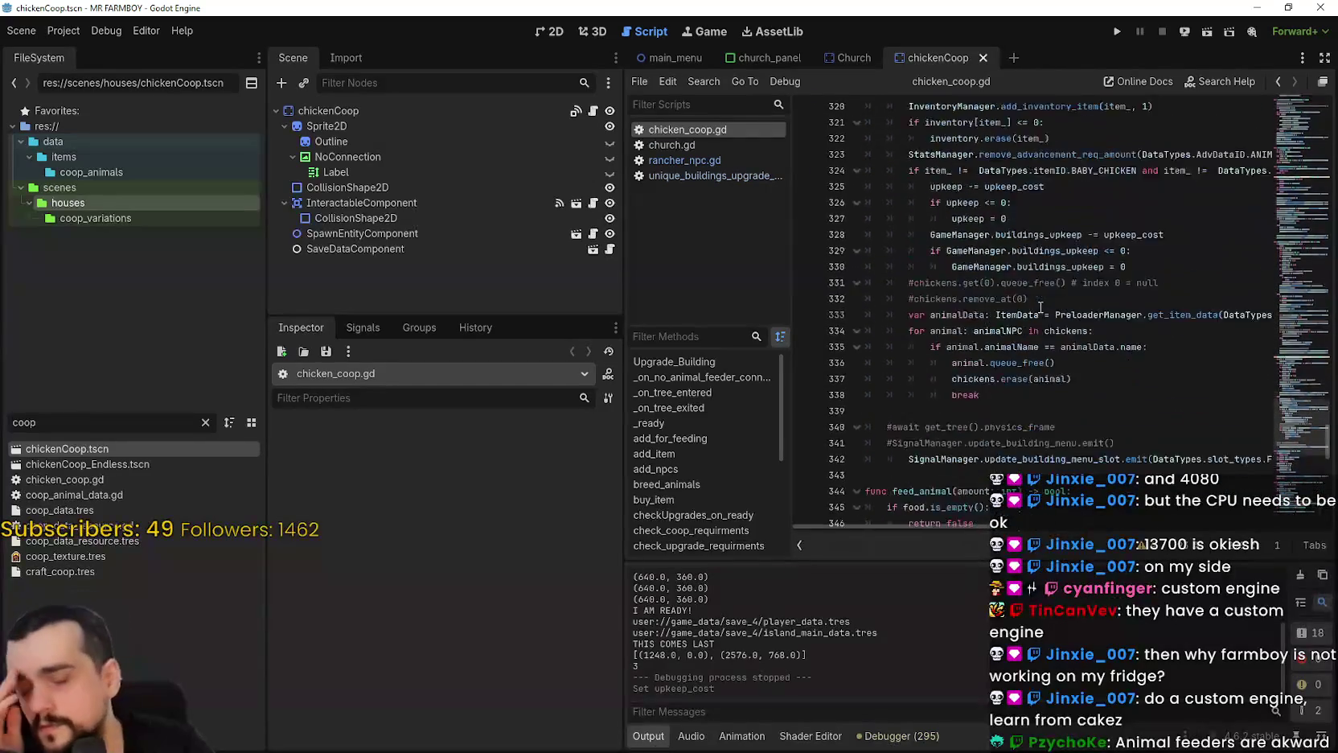
Inspect feed_animal's threshold of 20 on line 353 and the remove_from_feeding call on line 364.
{"action": "left_click", "coordinate": [1030, 174]}
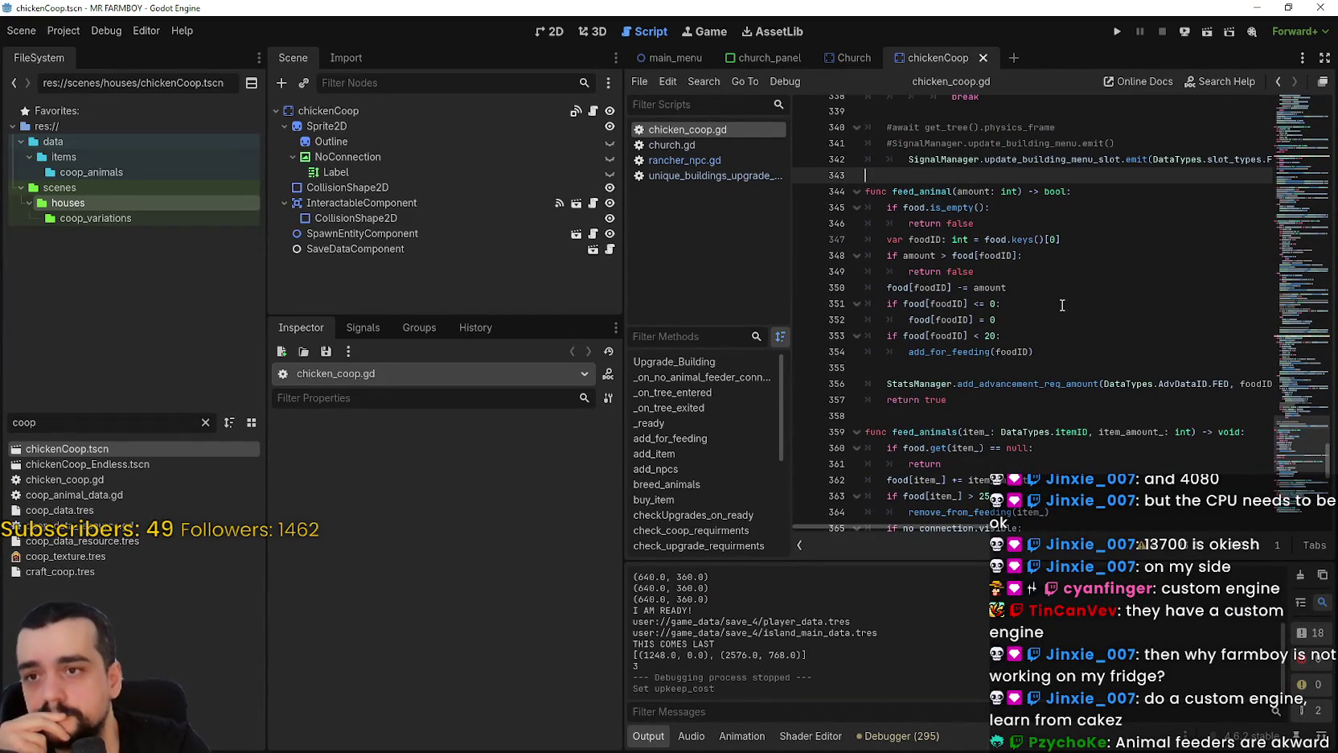
{"action": "left_click_drag", "start_coordinate": [1002, 335], "coordinate": [866, 336]}
{"action": "left_click", "coordinate": [1001, 336]}
{"action": "double_click", "coordinate": [993, 335]}
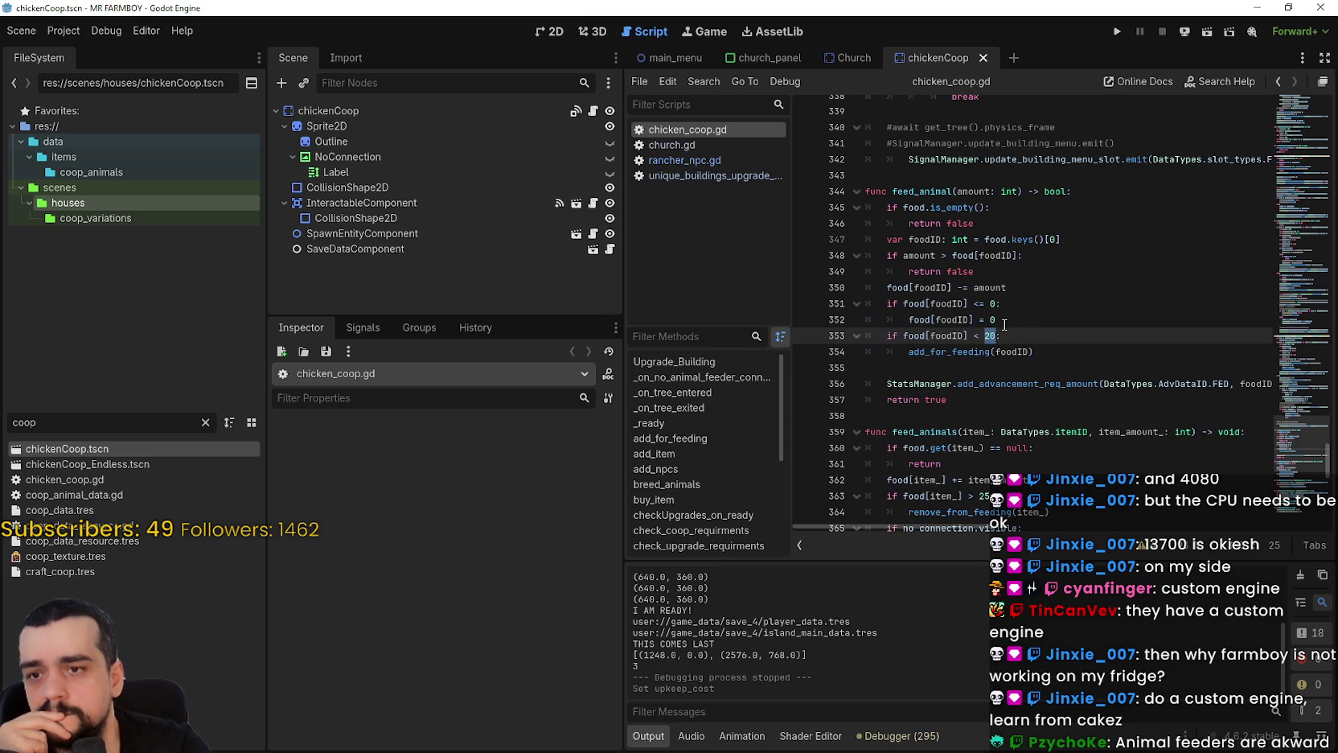
{"action": "scroll", "coordinate": [1004, 324], "scroll_direction": "down", "scroll_amount": 1}
{"action": "double_click", "coordinate": [1008, 464]}
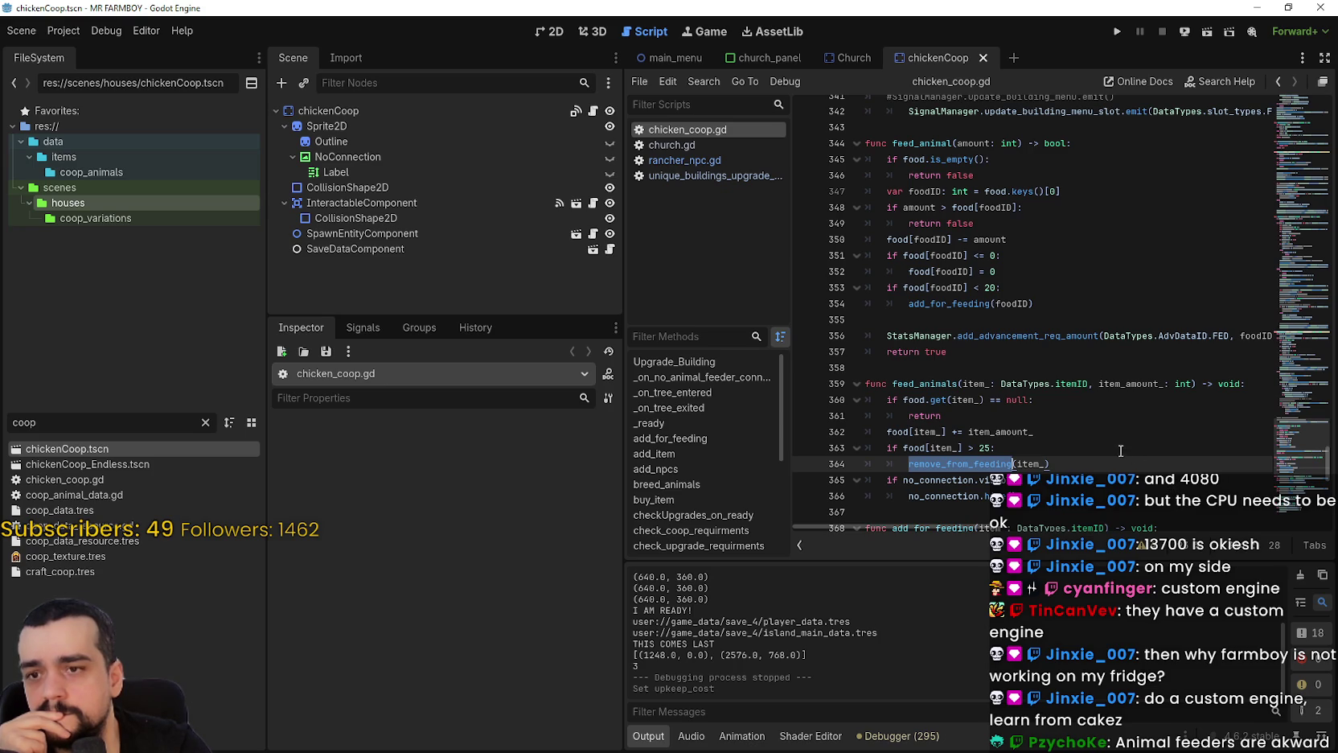
{"action": "scroll", "coordinate": [1130, 456], "scroll_direction": "down", "scroll_amount": 2}
{"action": "left_click", "coordinate": [1041, 416]}
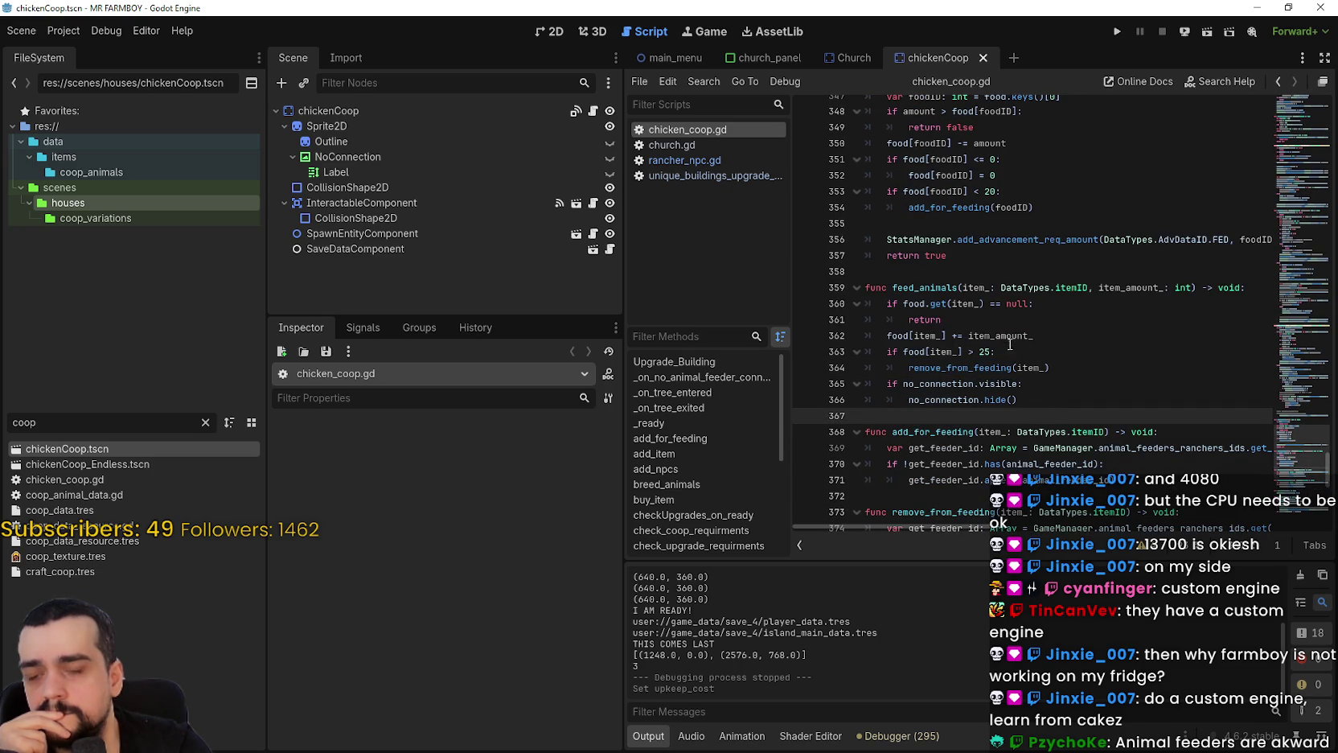
Change the food threshold on line 363 so the check reads > 25.
{"action": "mouse_move", "coordinate": [1007, 337]}
{"action": "left_click", "coordinate": [963, 227]}
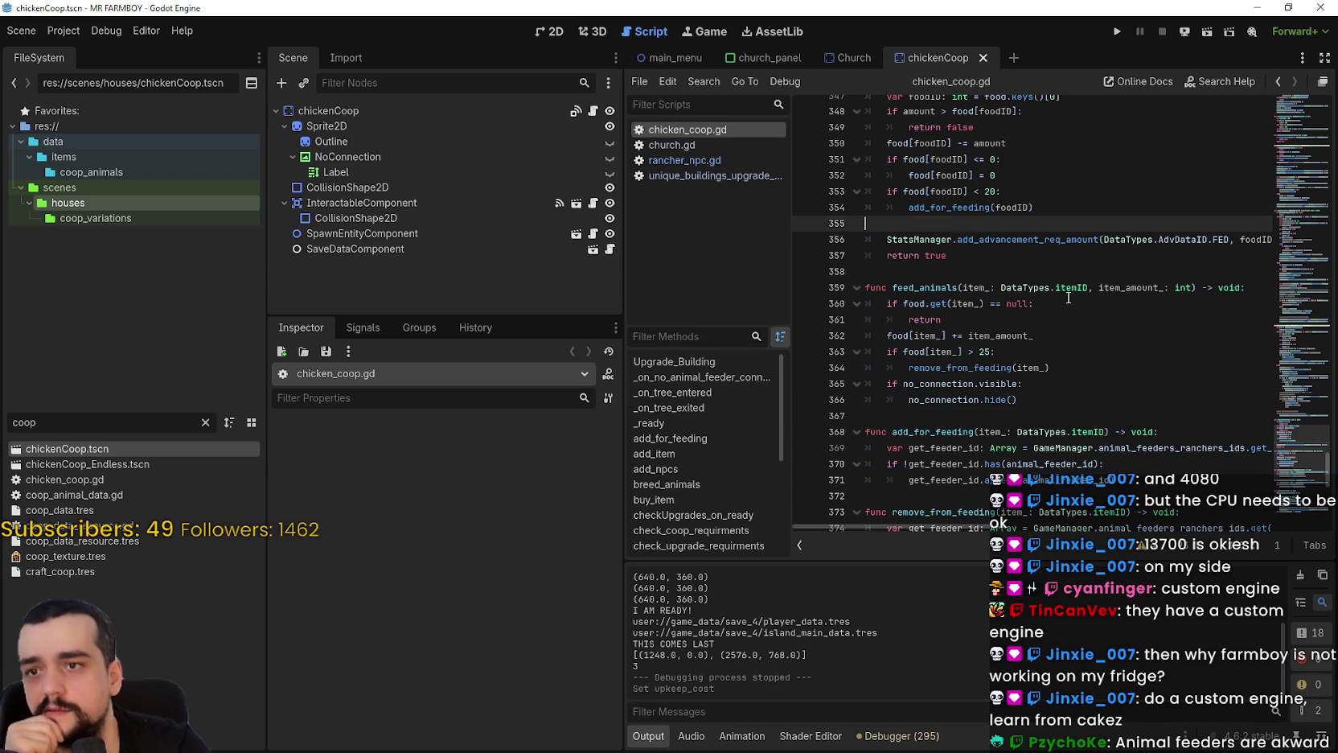
{"action": "double_click", "coordinate": [984, 351]}
{"action": "type", "text": "5"}
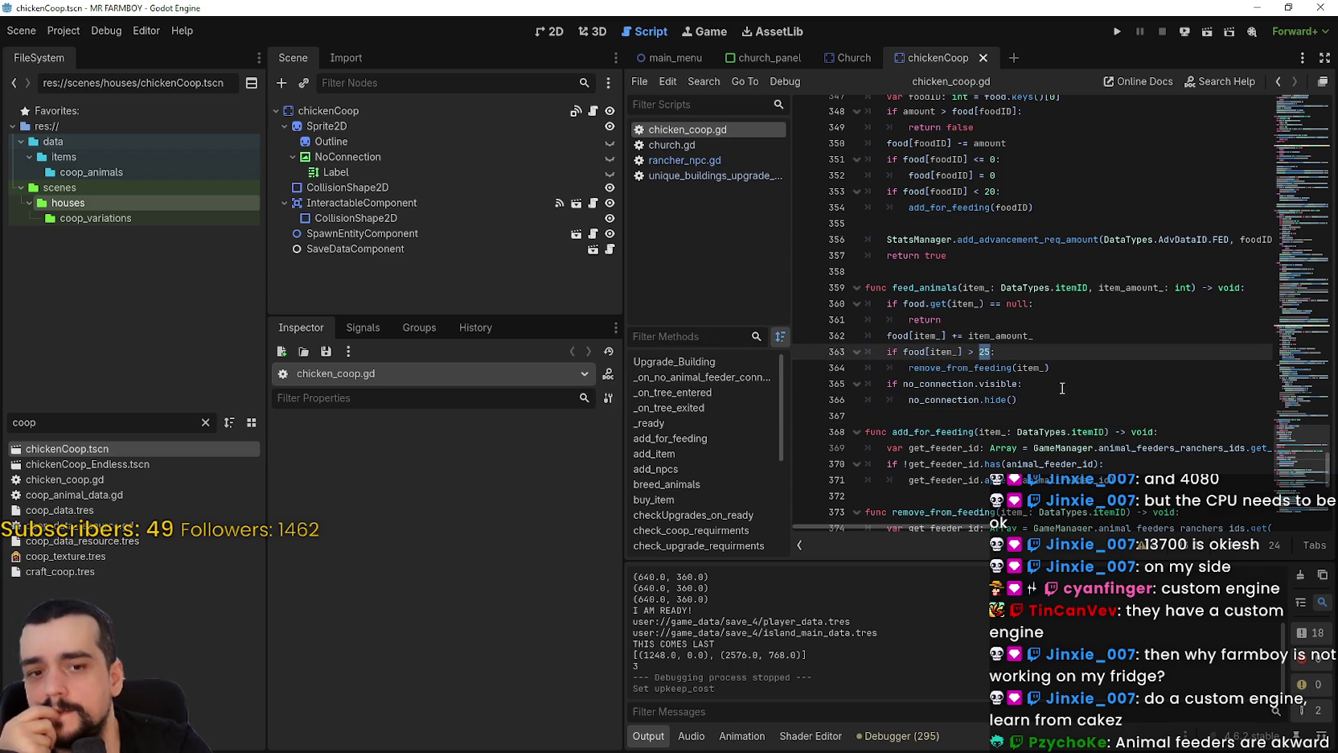
{"action": "left_click", "coordinate": [1067, 415]}
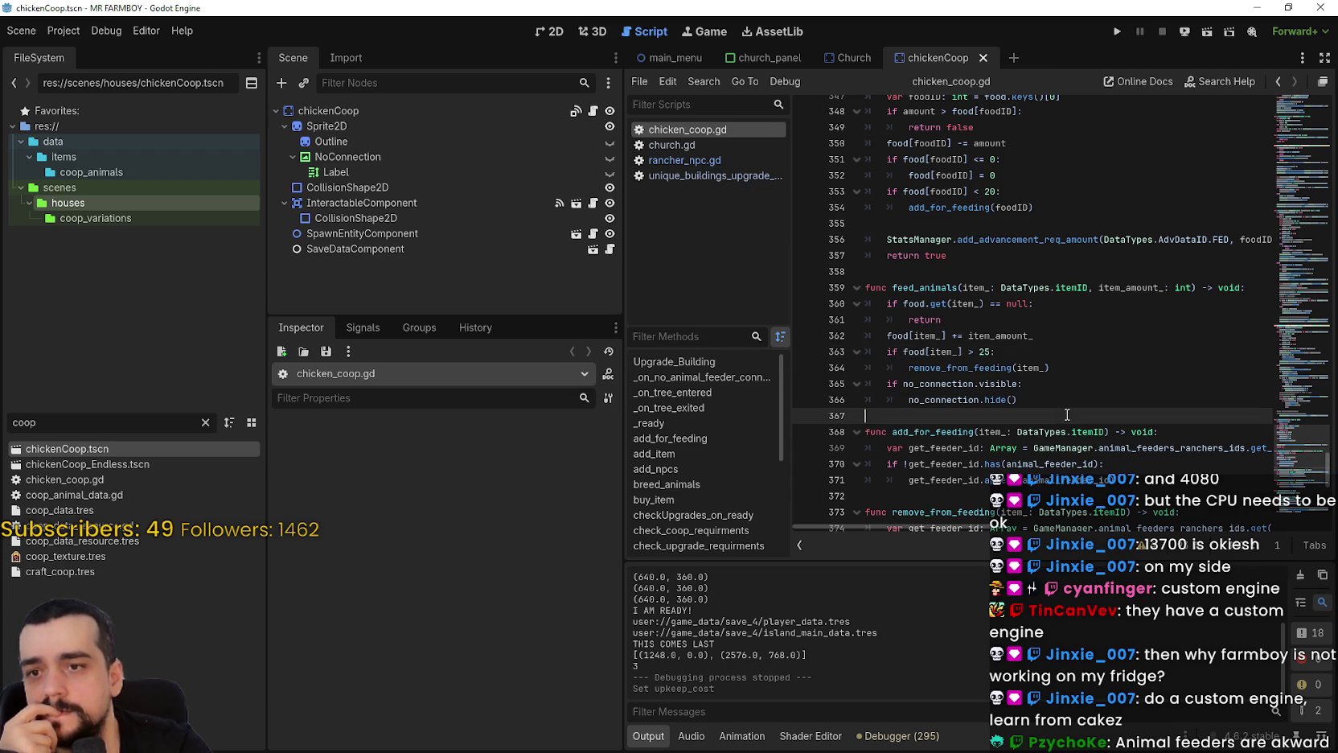
{"action": "scroll", "coordinate": [1057, 400], "scroll_direction": "down", "scroll_amount": 2}
{"action": "left_click", "coordinate": [1033, 396]}
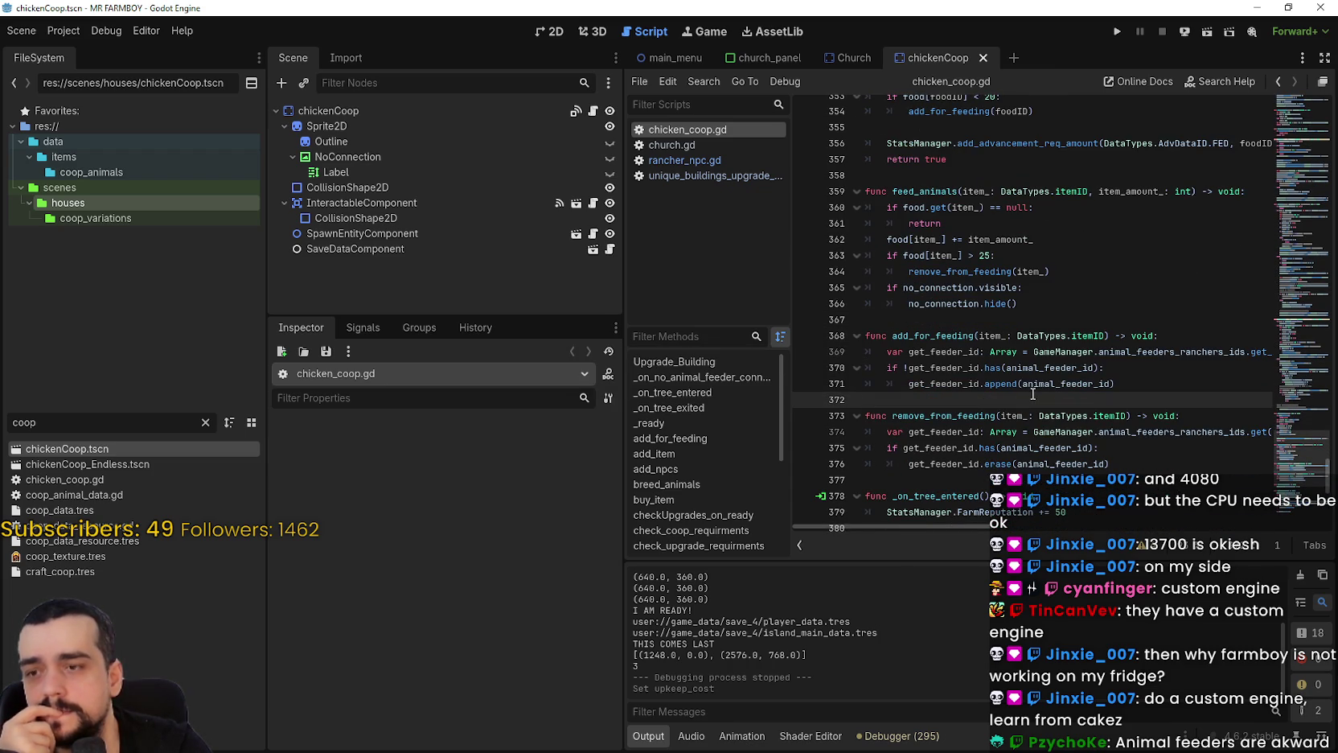
{"action": "left_click", "coordinate": [942, 320]}
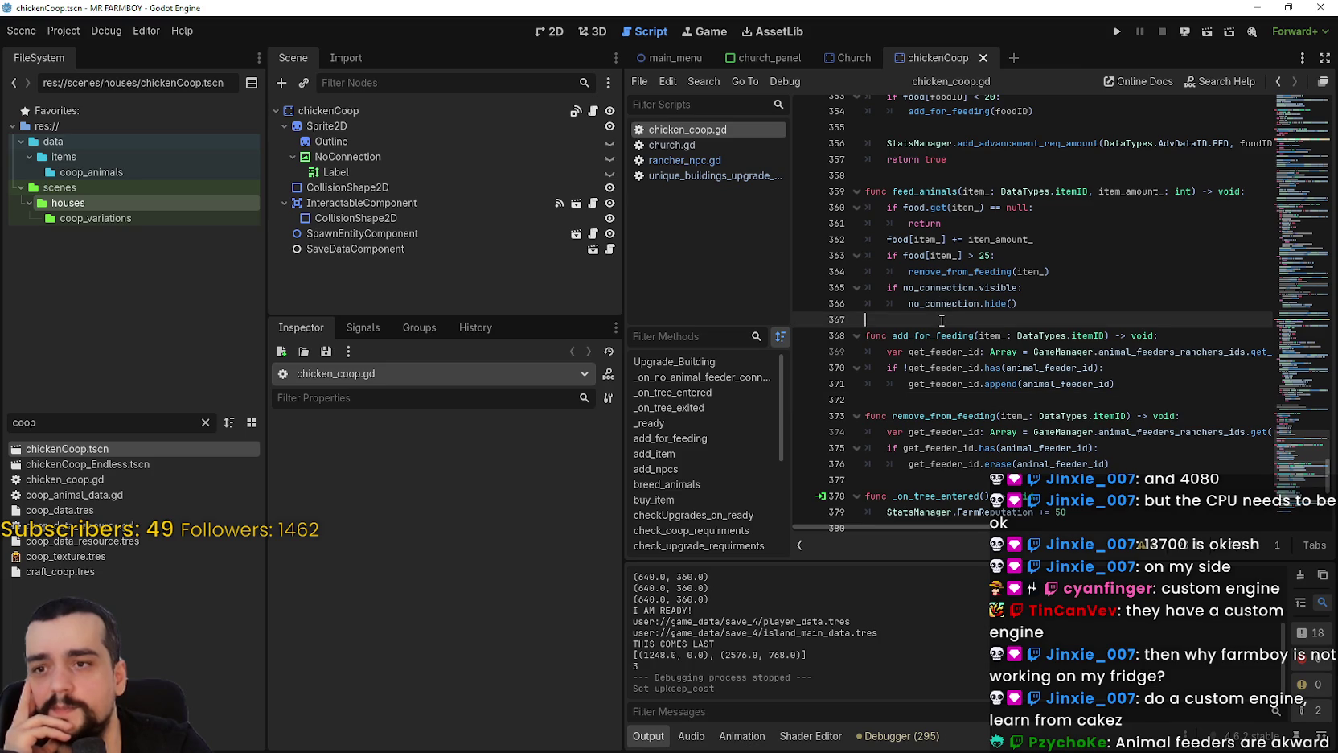
{"action": "mouse_move", "coordinate": [950, 116]}
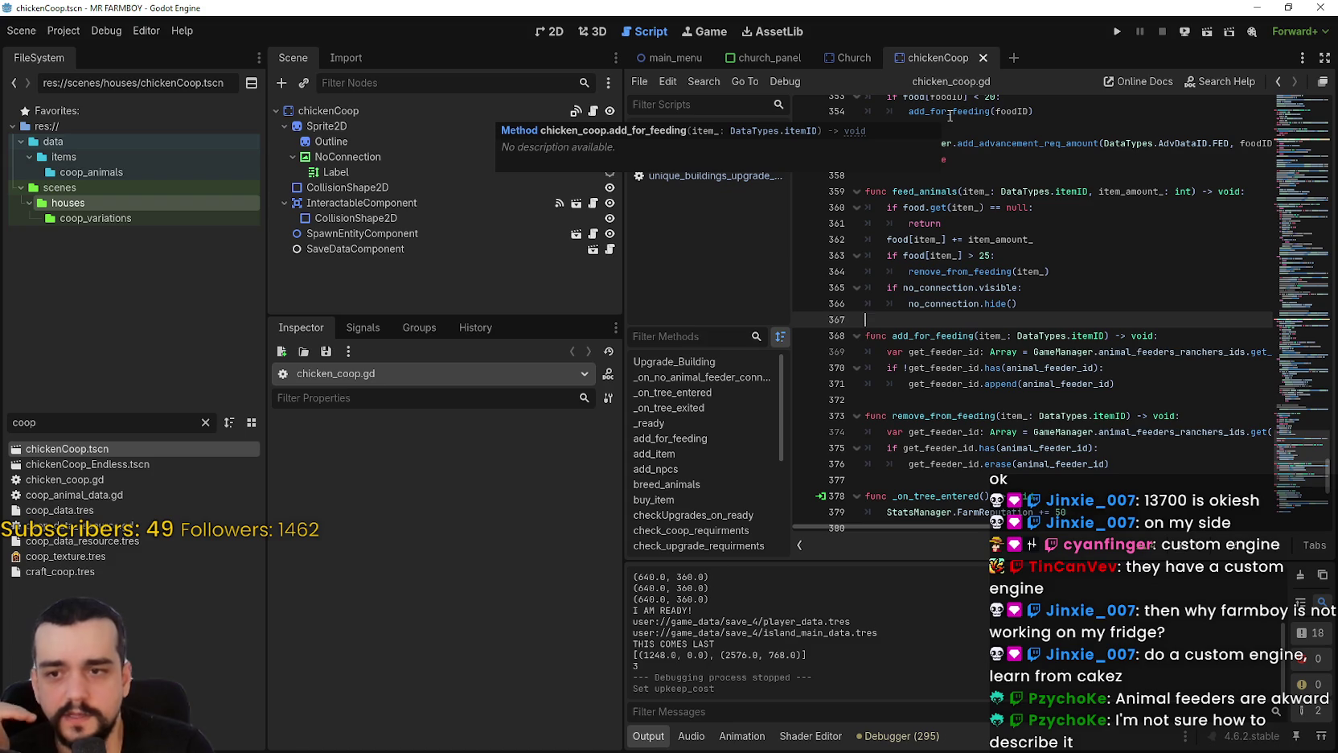
{"action": "scroll", "coordinate": [1120, 362], "scroll_direction": "up", "scroll_amount": 1}
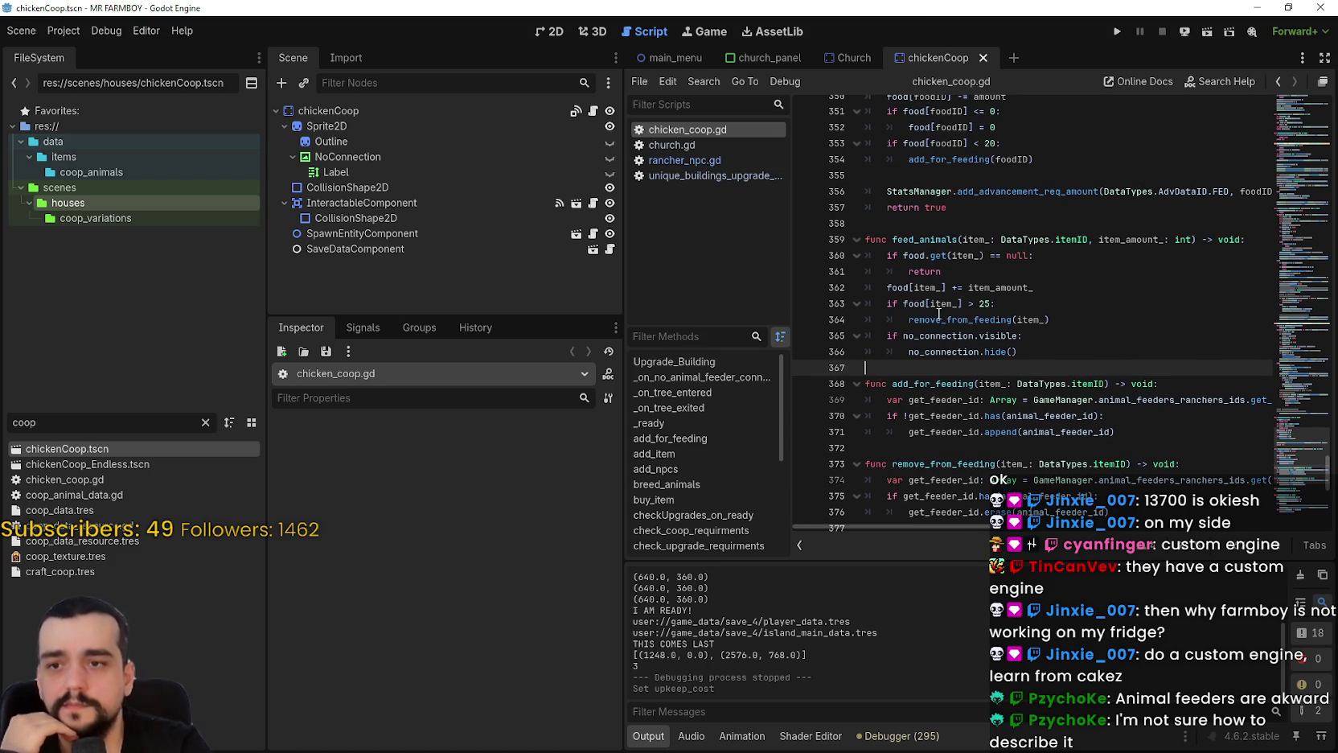
{"action": "left_click_drag", "start_coordinate": [1051, 320], "coordinate": [822, 291]}
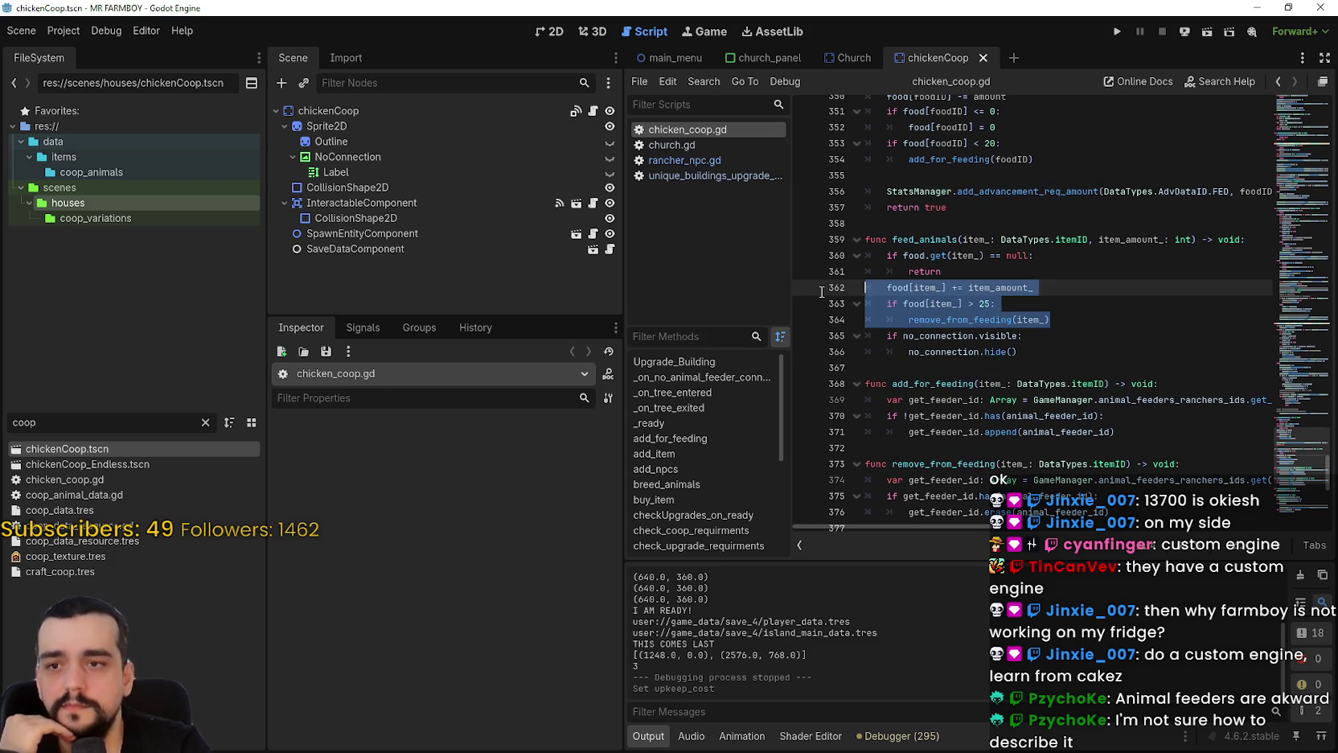
{"action": "left_click", "coordinate": [904, 304]}
{"action": "left_click", "coordinate": [1105, 317]}
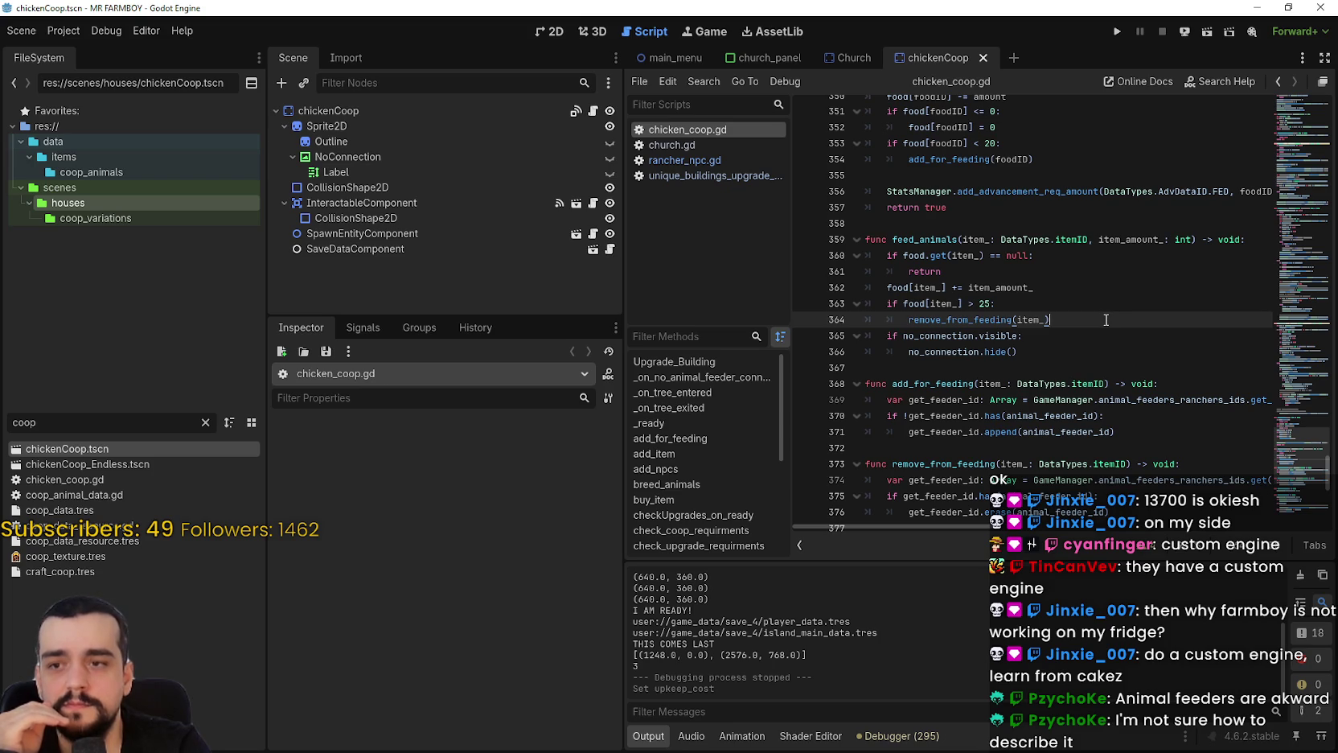
{"action": "scroll", "coordinate": [1094, 318], "scroll_direction": "up", "scroll_amount": 4}
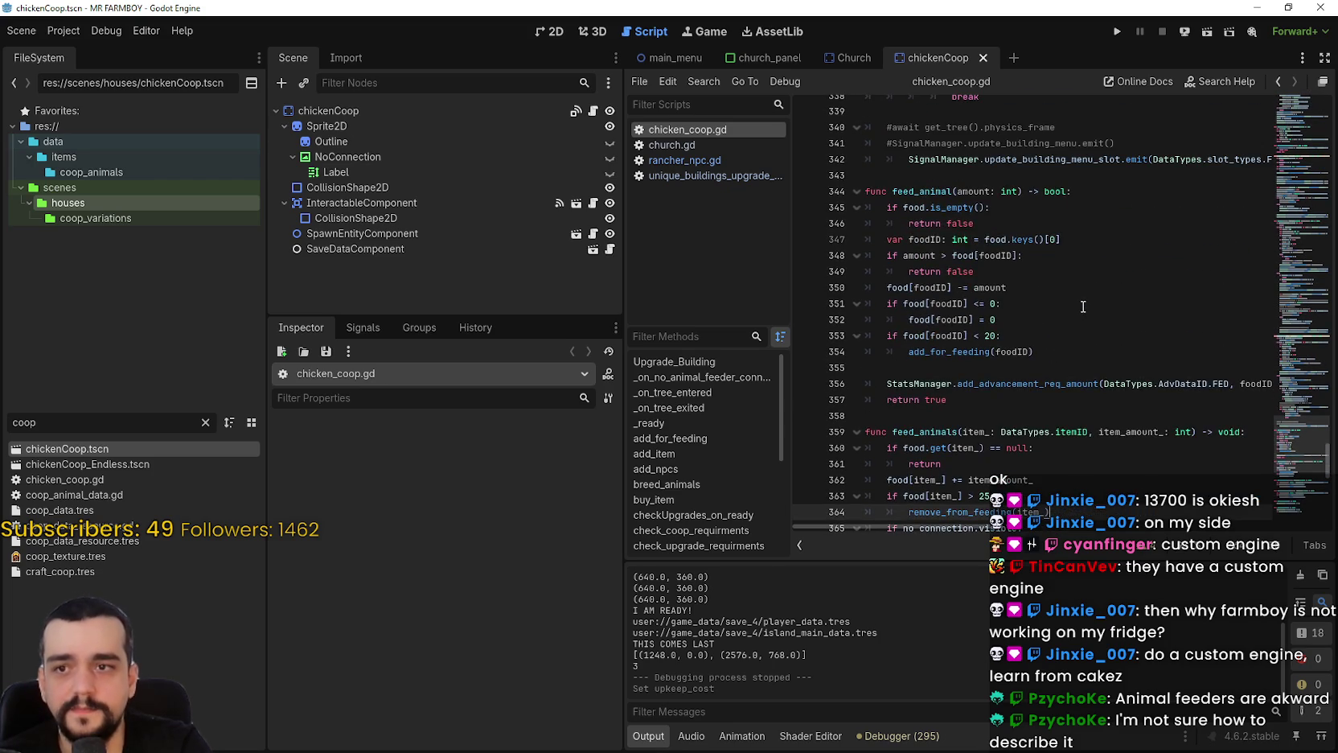
{"action": "scroll", "coordinate": [1080, 305], "scroll_direction": "up", "scroll_amount": 2}
{"action": "left_click_drag", "start_coordinate": [1001, 335], "coordinate": [860, 339]}
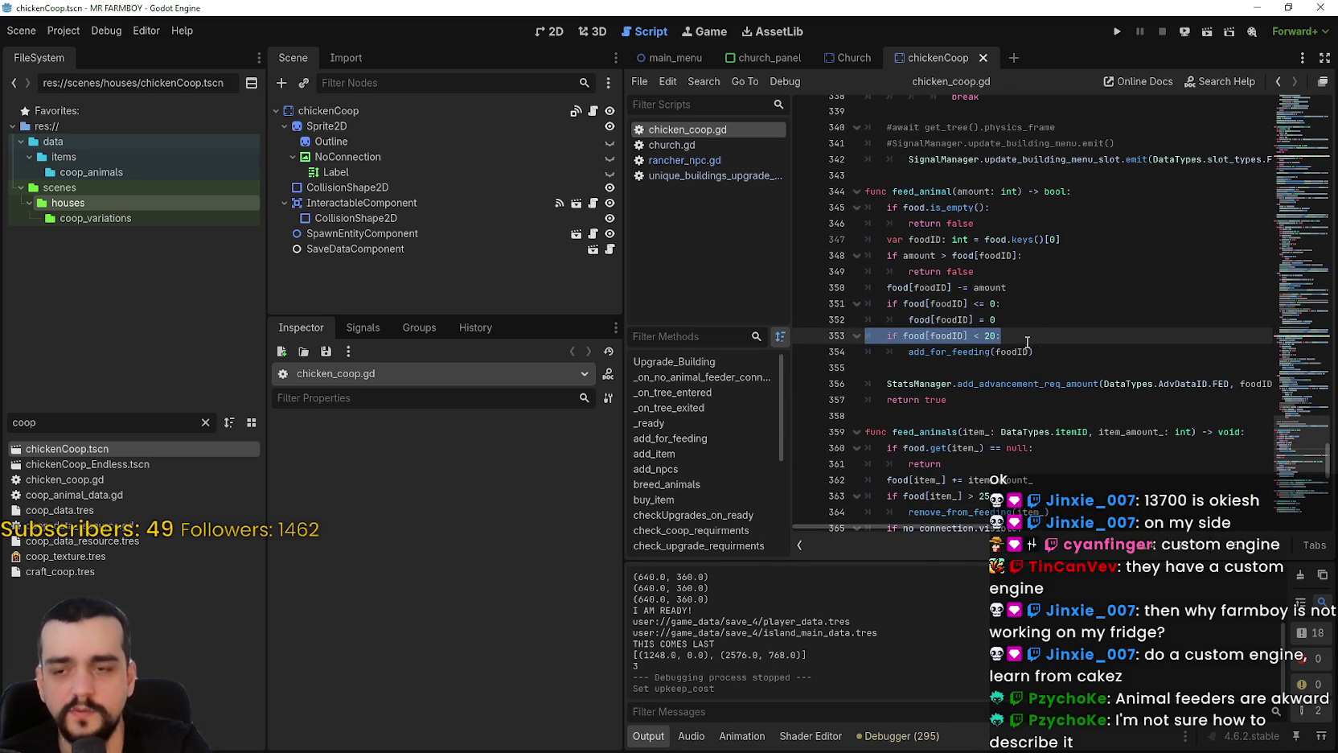
{"action": "scroll", "coordinate": [1043, 398], "scroll_direction": "down", "scroll_amount": 3}
{"action": "scroll", "coordinate": [1025, 406], "scroll_direction": "up", "scroll_amount": 1}
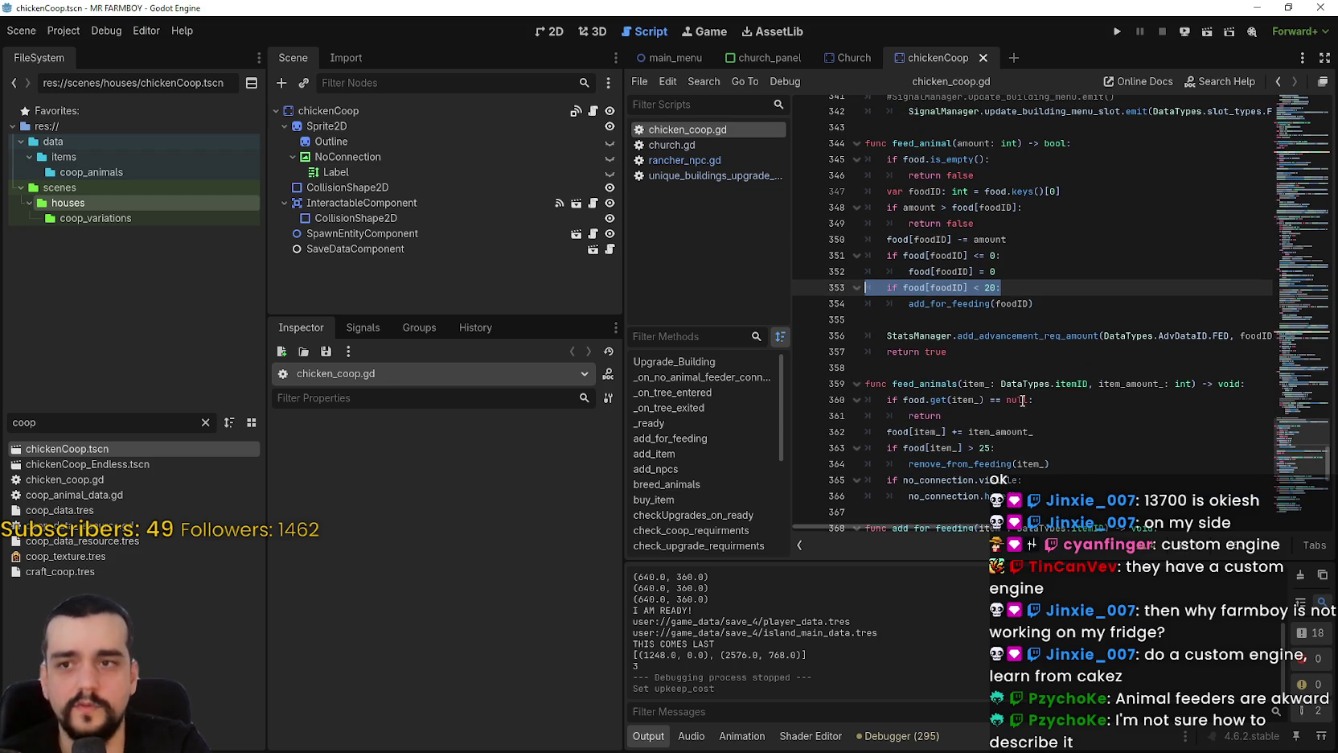
{"action": "double_click", "coordinate": [929, 288]}
{"action": "double_click", "coordinate": [949, 287]}
{"action": "left_click", "coordinate": [968, 288]}
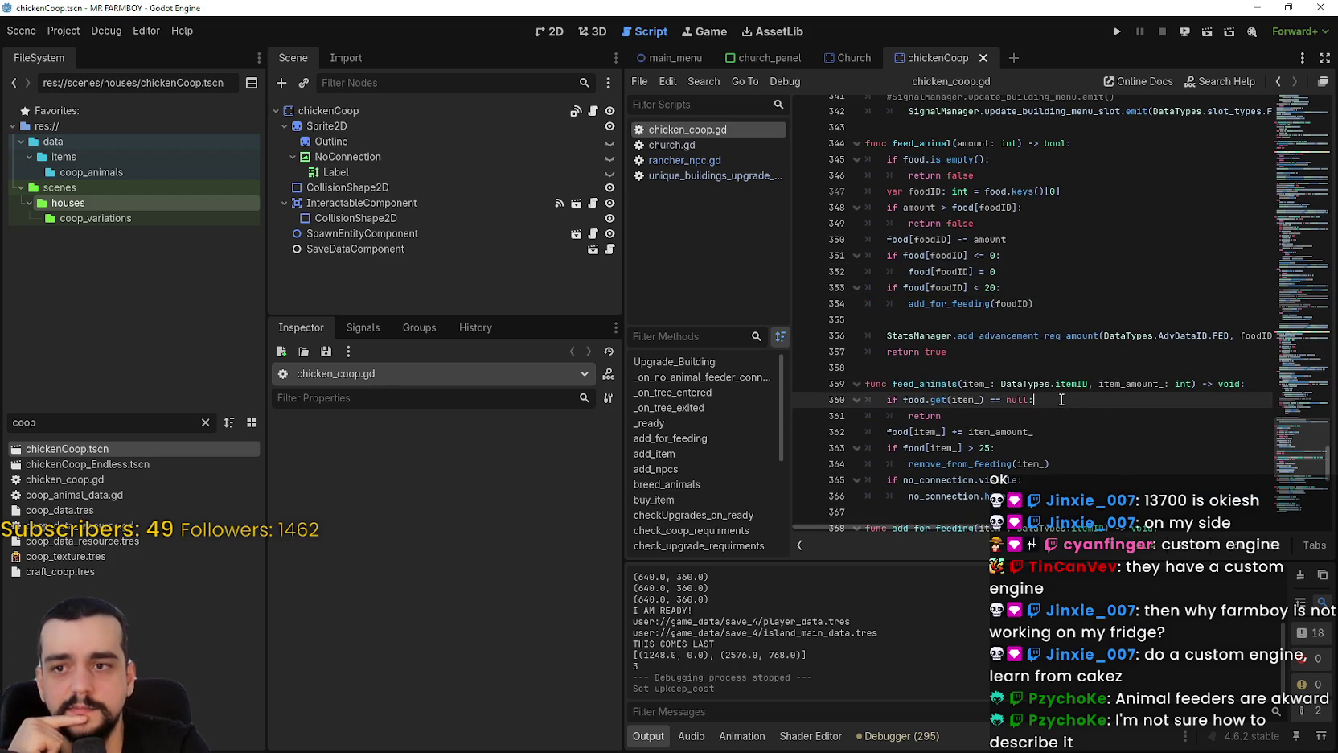
{"action": "left_click", "coordinate": [1039, 304]}
{"action": "key", "text": "shift+Up"}
{"action": "left_click", "coordinate": [1068, 335]}
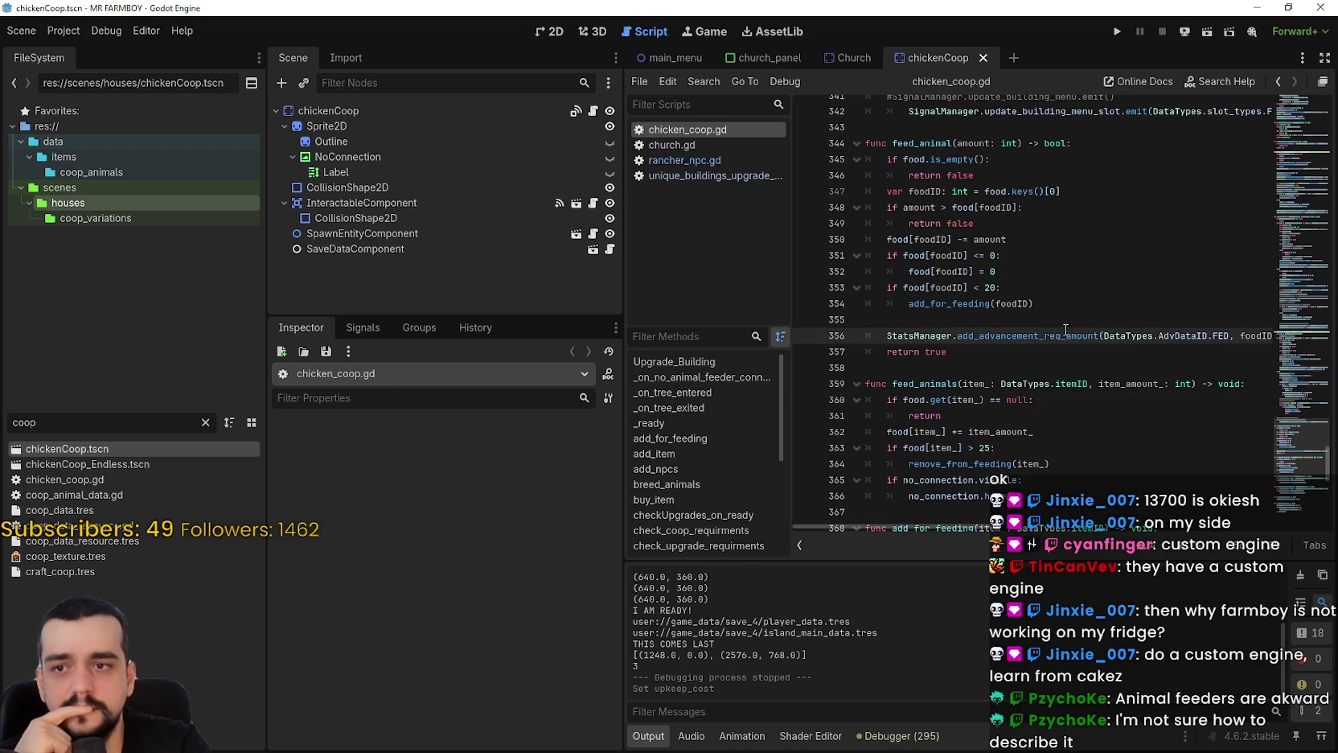
{"action": "scroll", "coordinate": [1066, 330], "scroll_direction": "up", "scroll_amount": 1}
{"action": "left_click_drag", "start_coordinate": [1000, 335], "coordinate": [837, 328]}
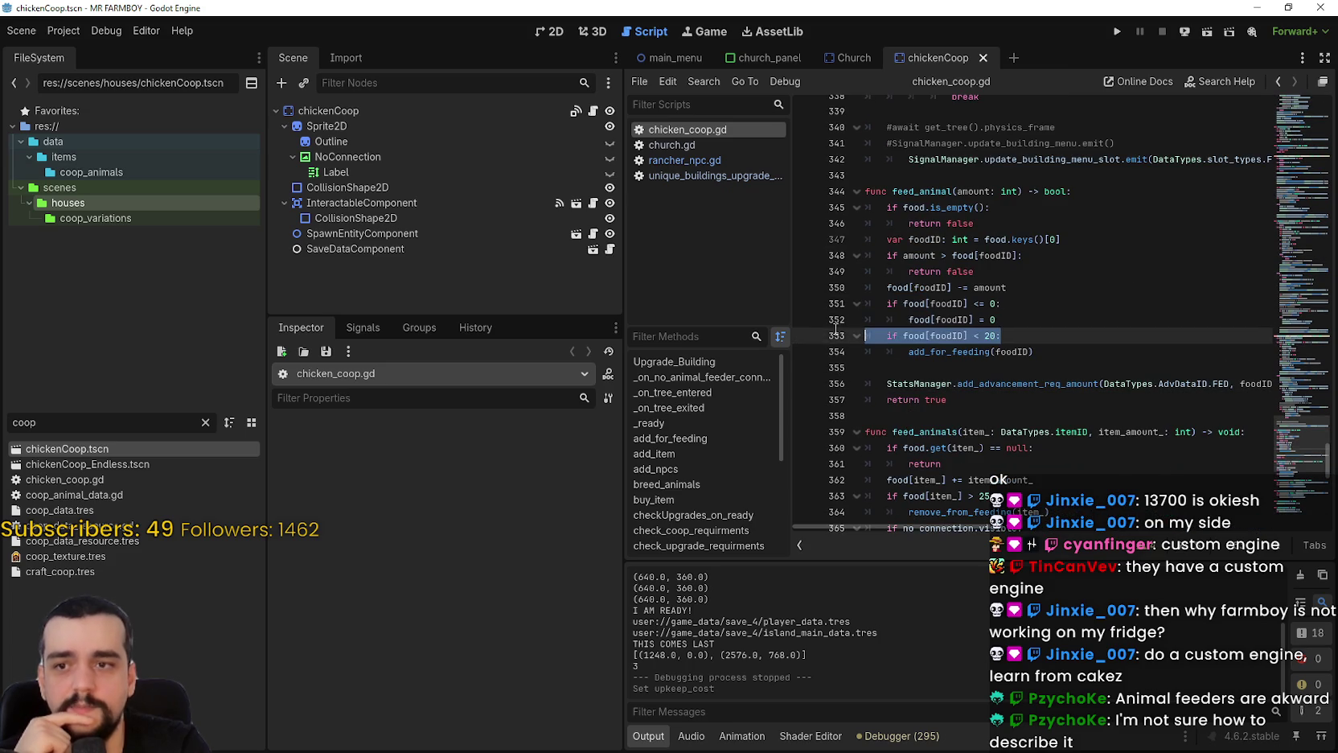
{"action": "left_click", "coordinate": [979, 352]}
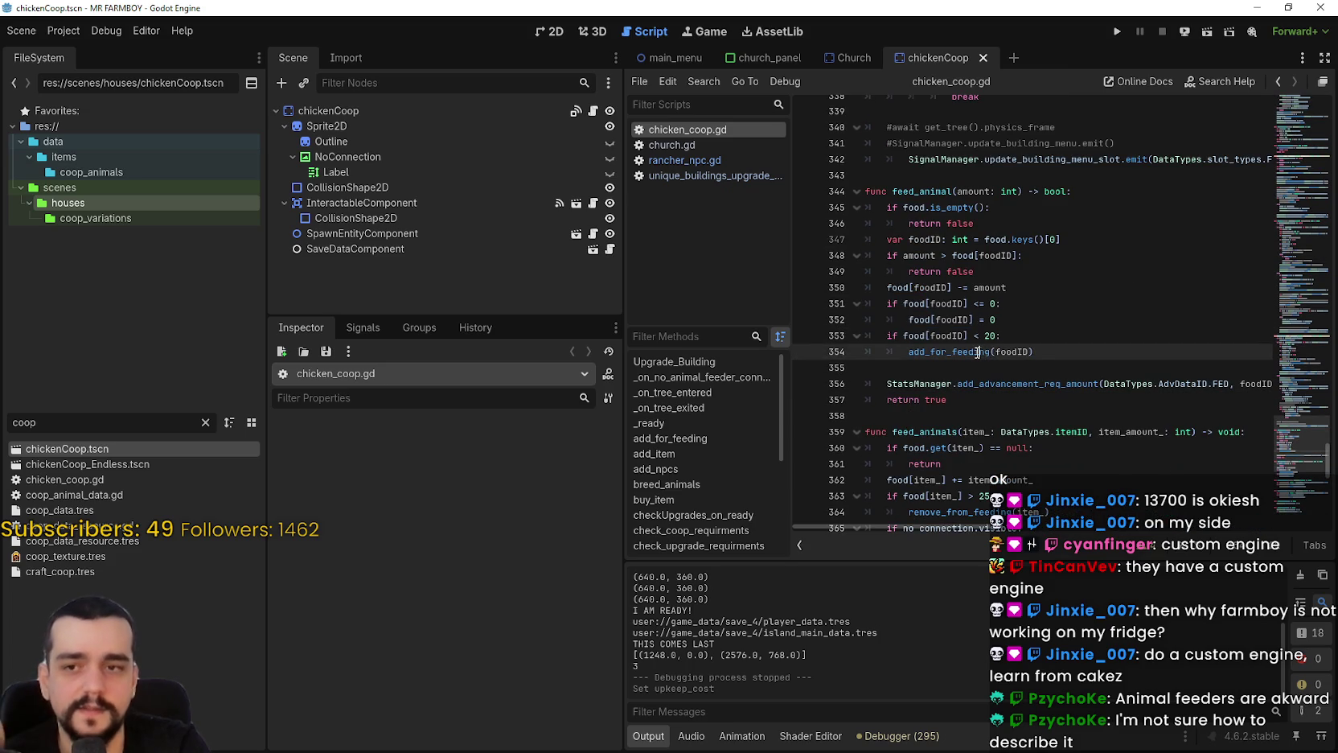
{"action": "double_click", "coordinate": [977, 351]}
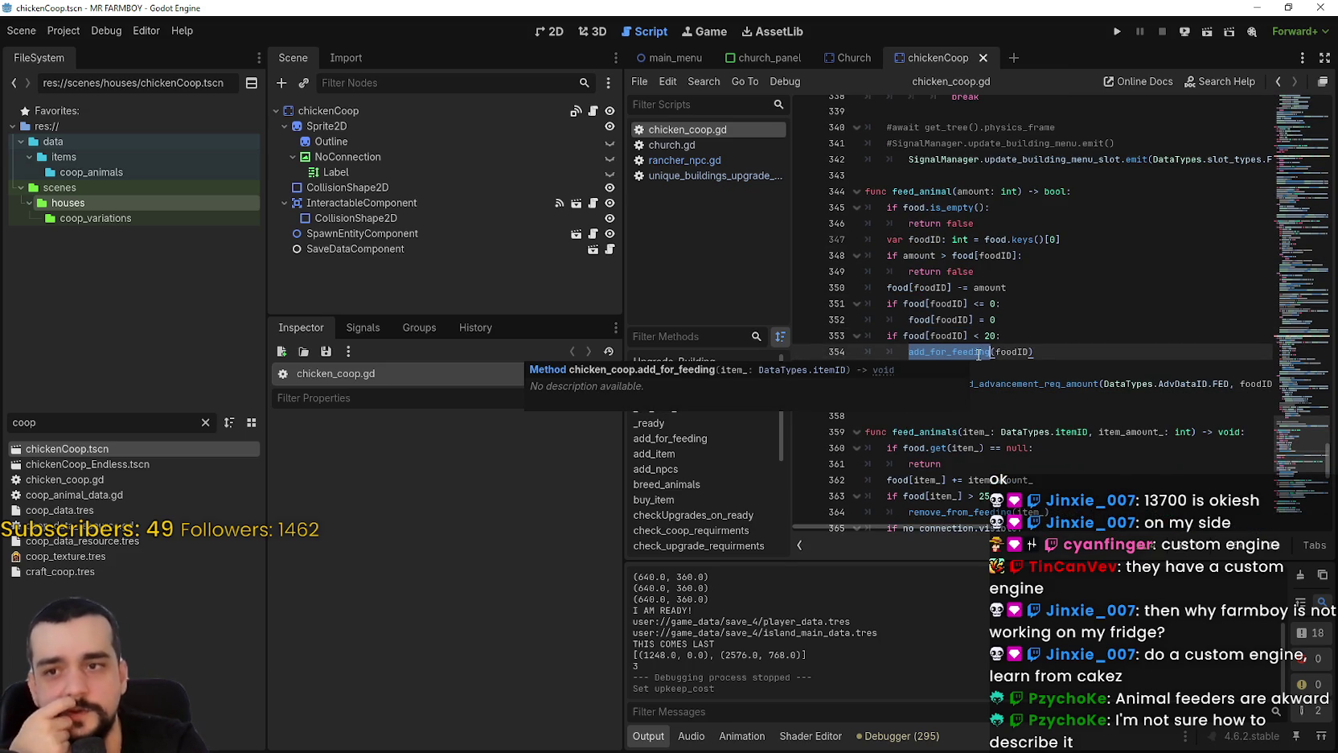
{"action": "left_click", "coordinate": [979, 352]}
{"action": "scroll", "coordinate": [981, 354], "scroll_direction": "down", "scroll_amount": 3}
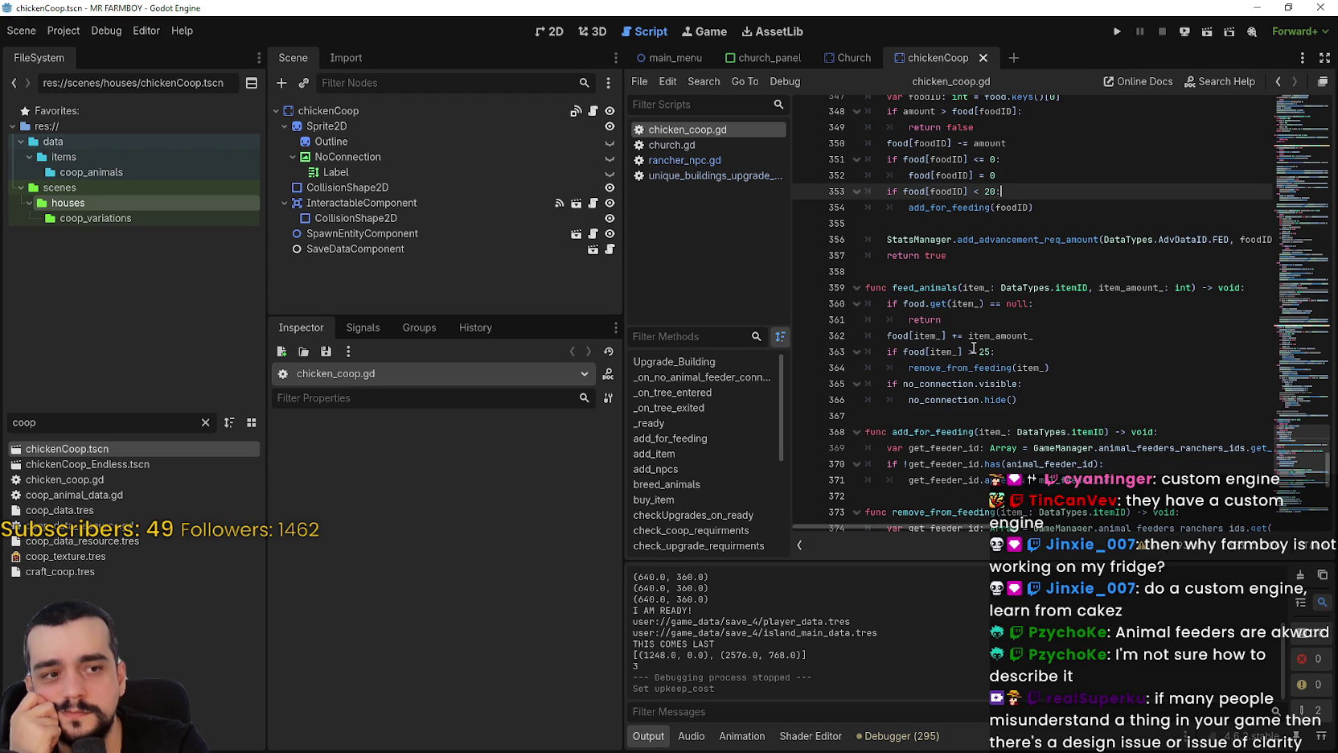
{"action": "scroll", "coordinate": [973, 347], "scroll_direction": "up", "scroll_amount": 2}
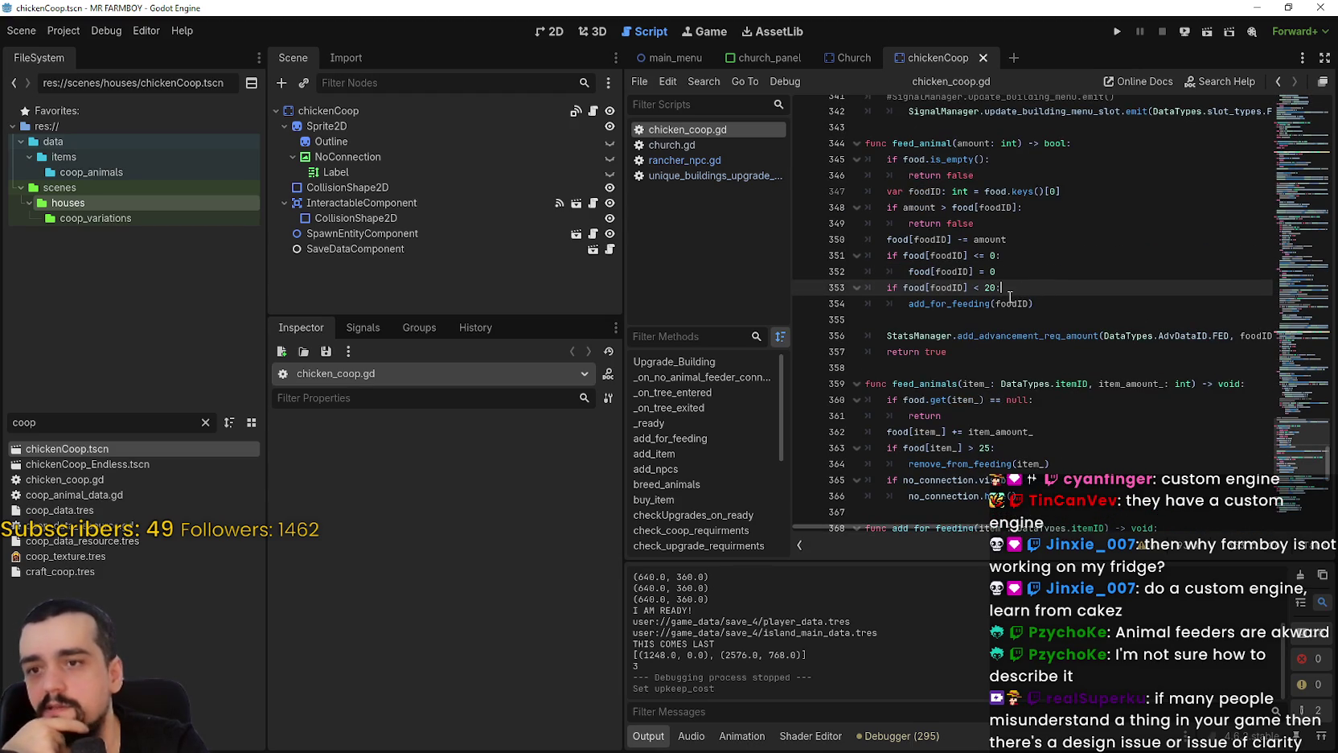
{"action": "mouse_move", "coordinate": [1009, 296]}
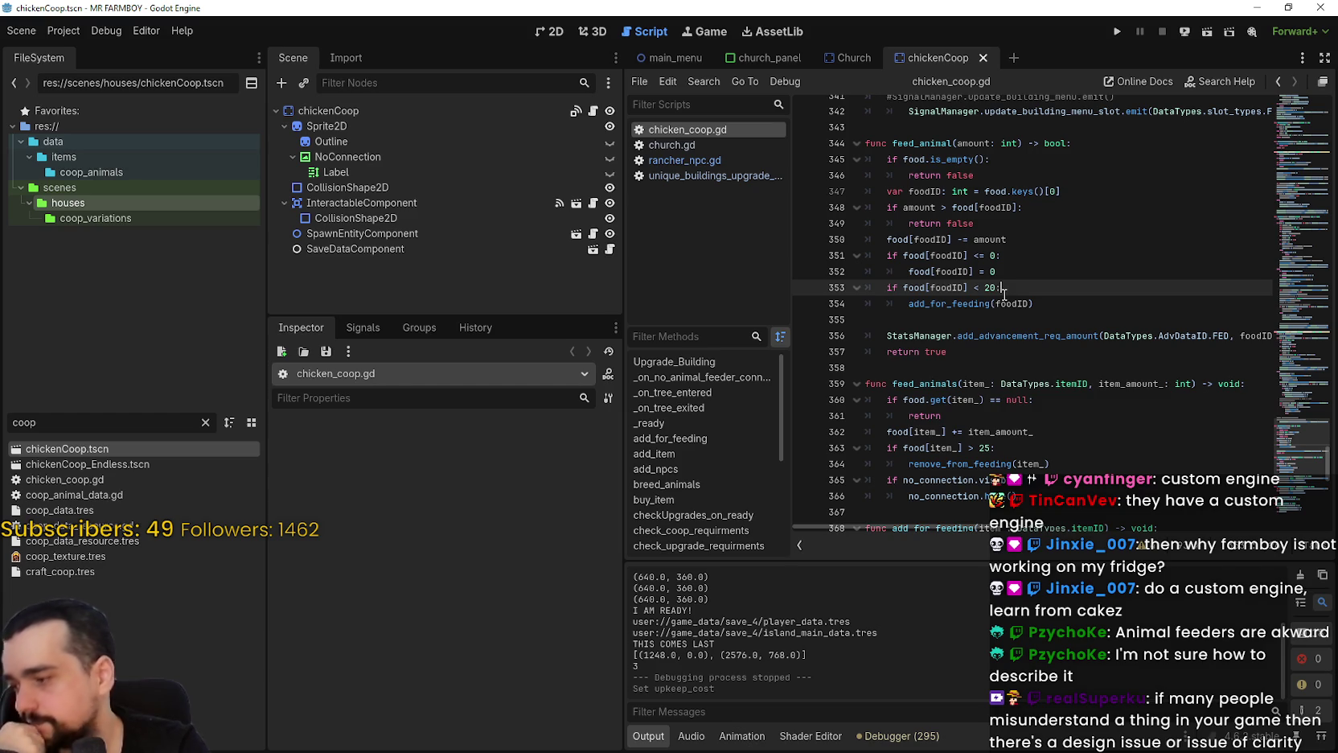
{"action": "scroll", "coordinate": [1005, 294], "scroll_direction": "down", "scroll_amount": 2}
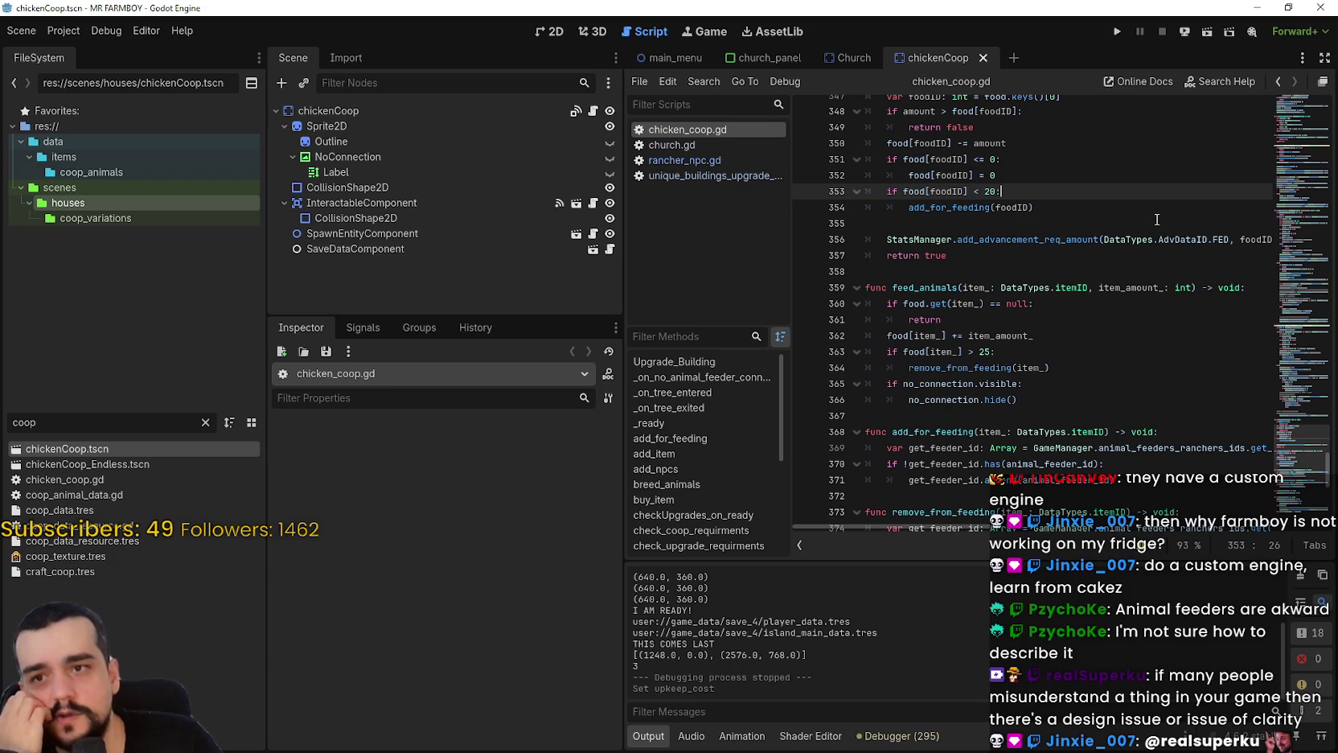
{"action": "key", "text": "Left"}
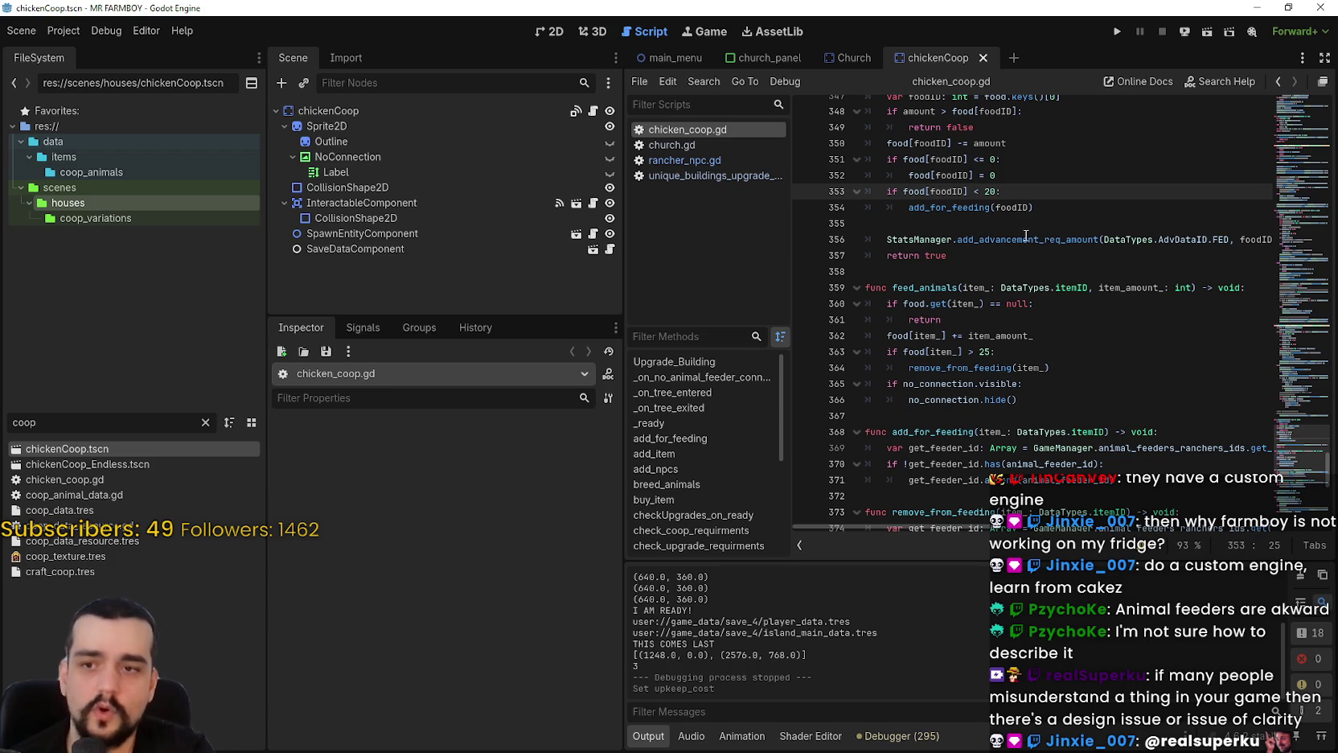
{"action": "left_click", "coordinate": [901, 415]}
{"action": "scroll", "coordinate": [901, 417], "scroll_direction": "down", "scroll_amount": 1}
{"action": "left_click_drag", "start_coordinate": [1001, 303], "coordinate": [860, 306]}
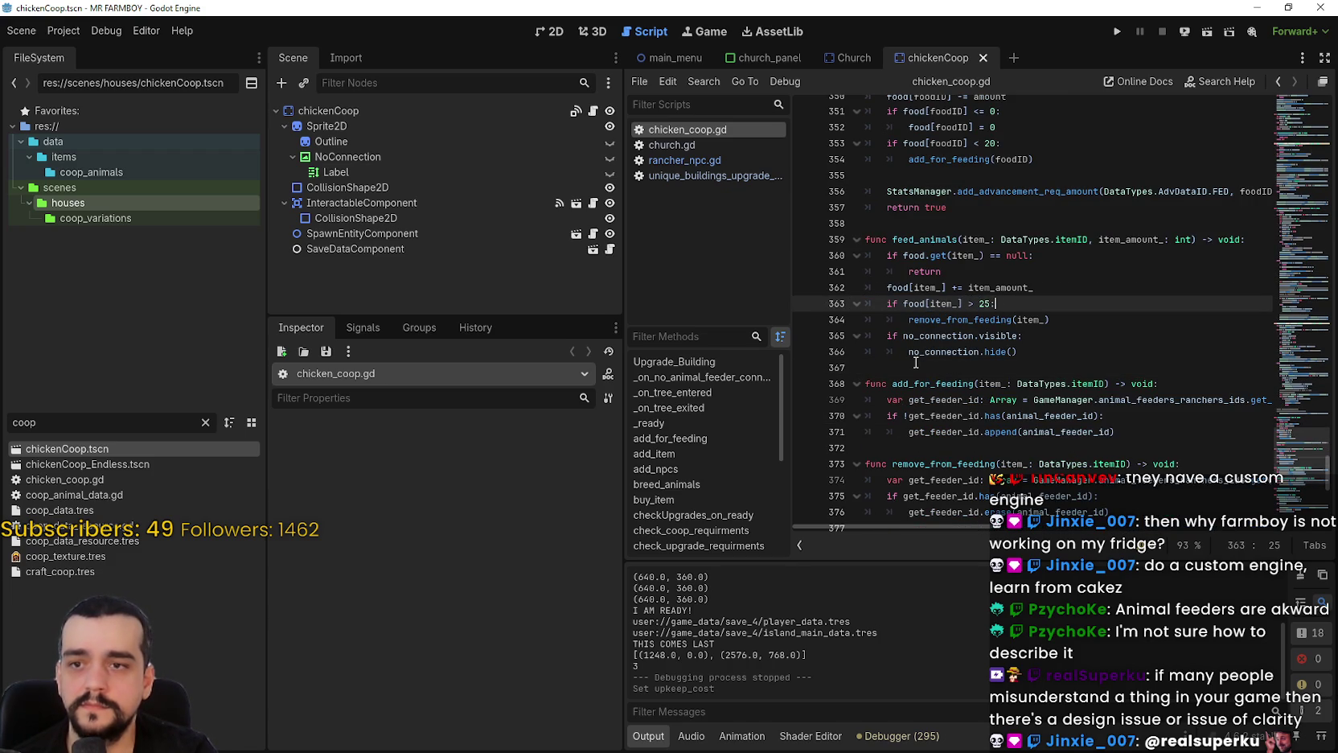
{"action": "left_click", "coordinate": [972, 318]}
{"action": "double_click", "coordinate": [959, 320]}
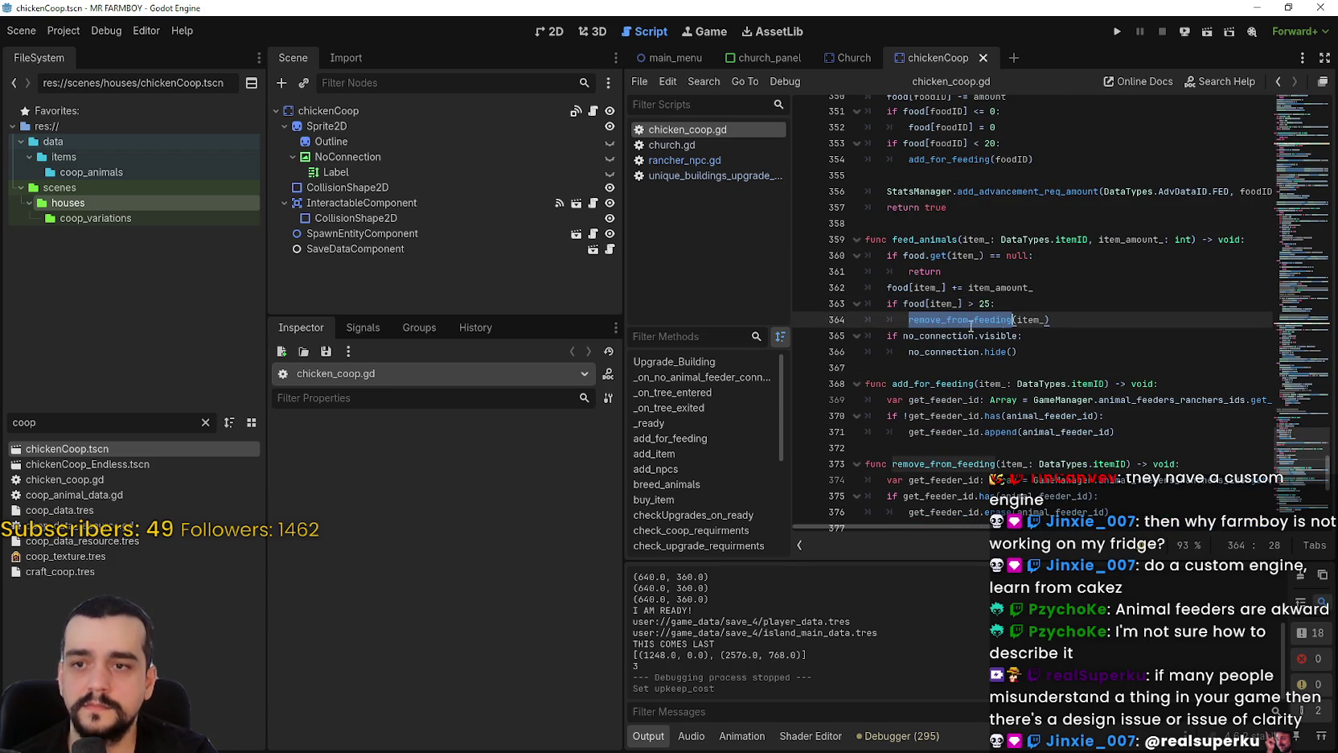
{"action": "double_click", "coordinate": [990, 143]}
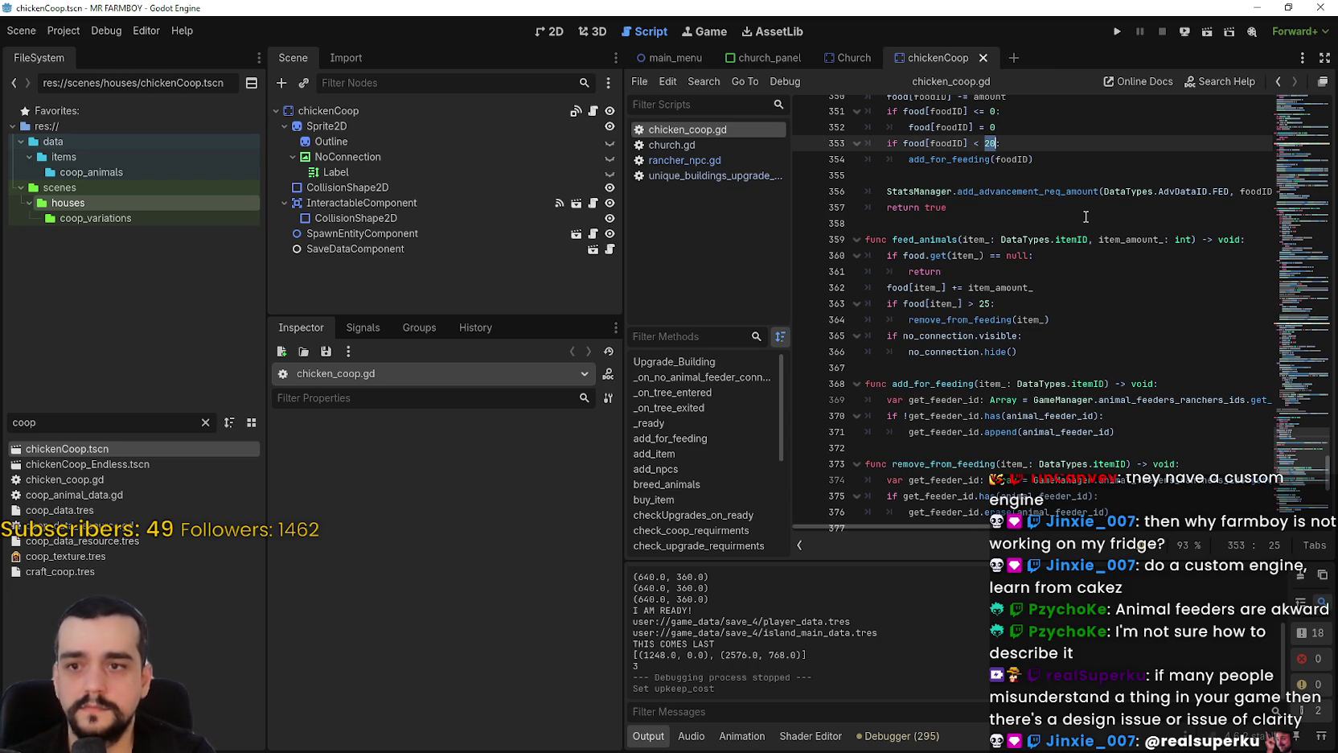
Set line 353's add_for_feeding threshold to 125 and save, then change it to 100 and save again.
{"action": "type", "text": "125"}
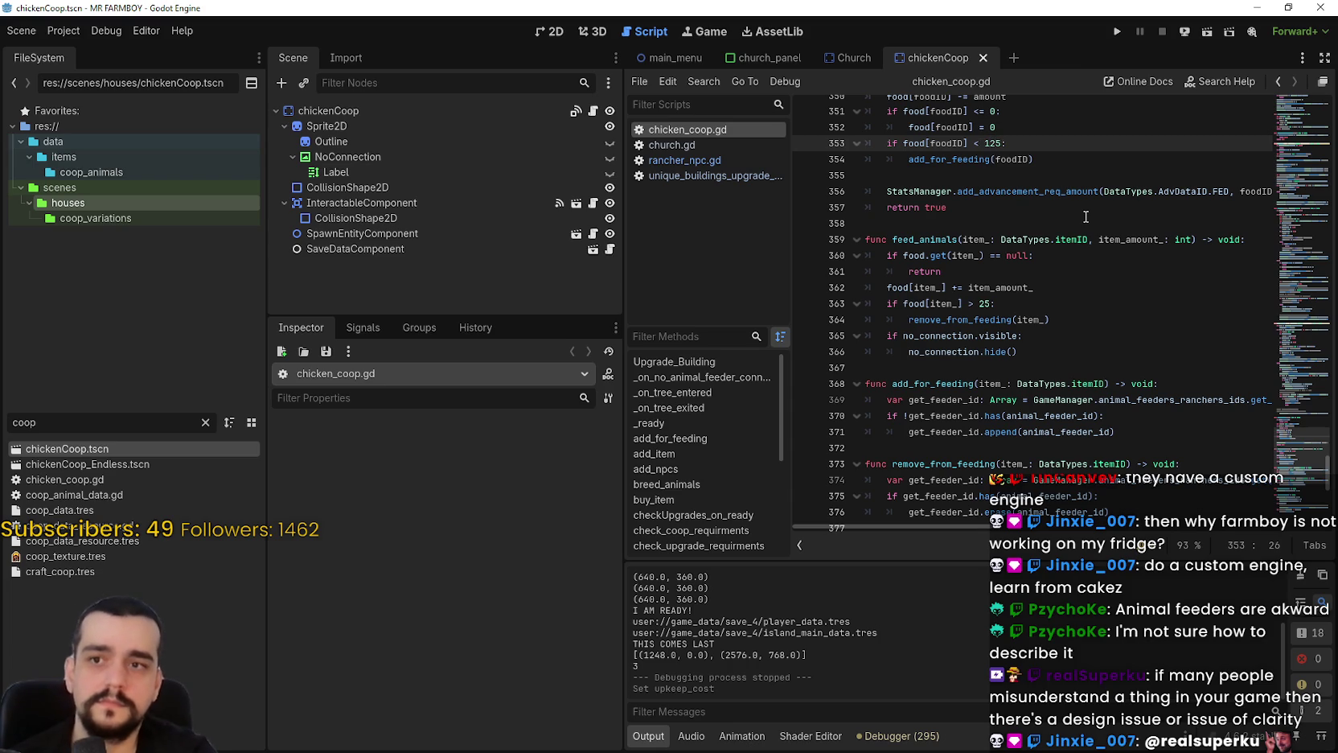
{"action": "key", "text": "ctrl+s"}
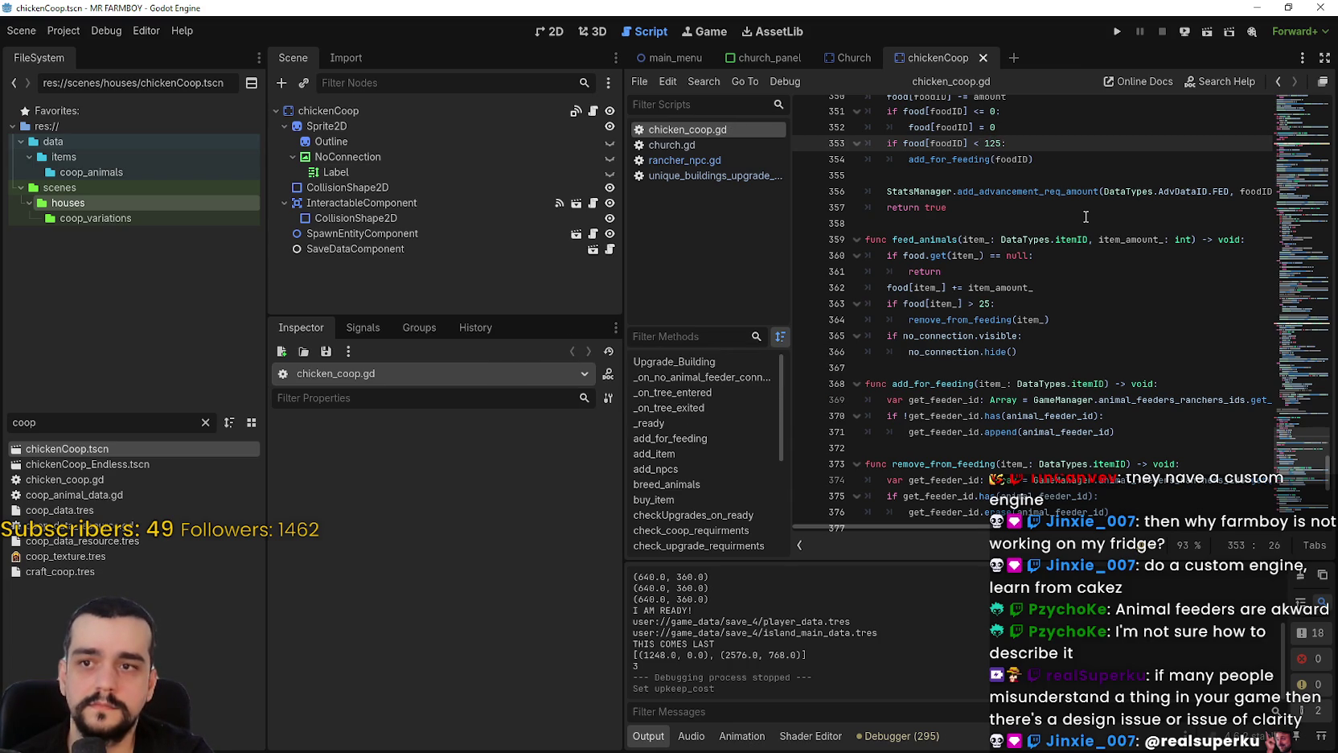
{"action": "double_click", "coordinate": [981, 319]}
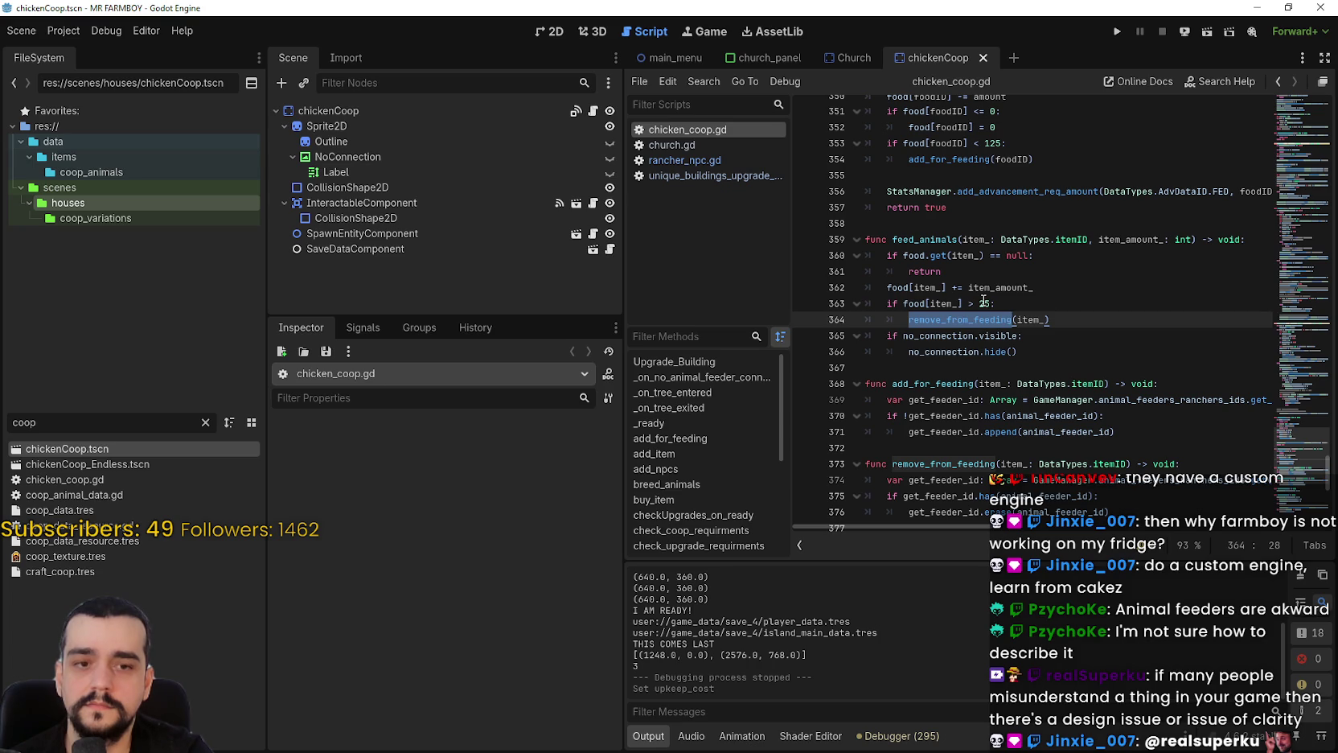
{"action": "double_click", "coordinate": [989, 145]}
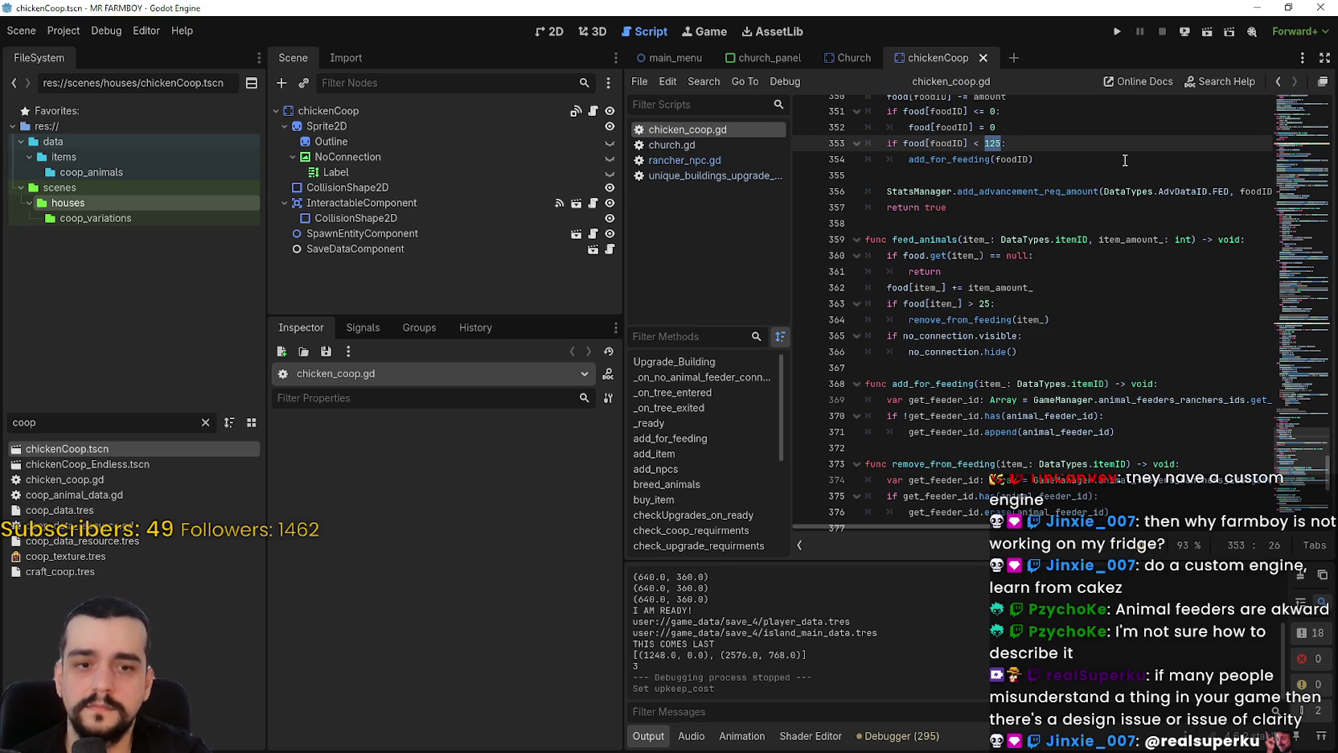
{"action": "type", "text": "10"}
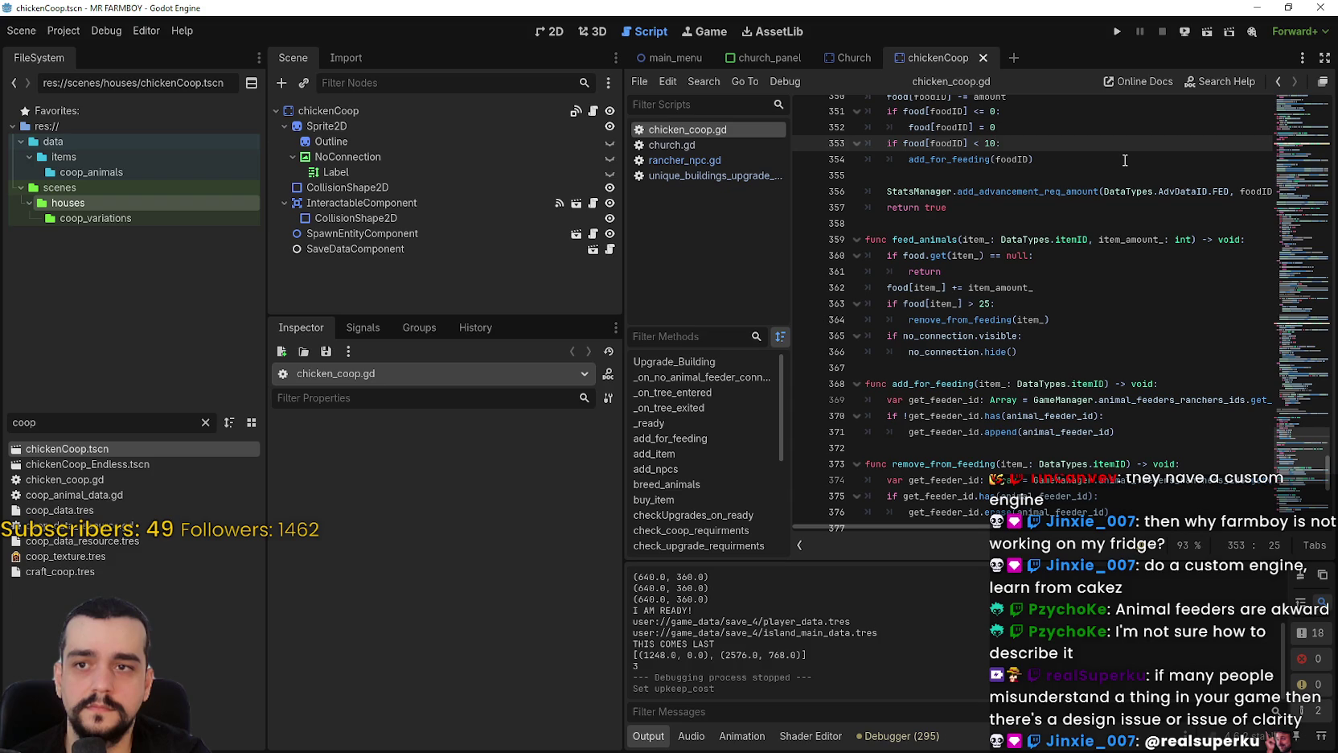
{"action": "type", "text": "0"}
{"action": "key", "text": "ctrl+s"}
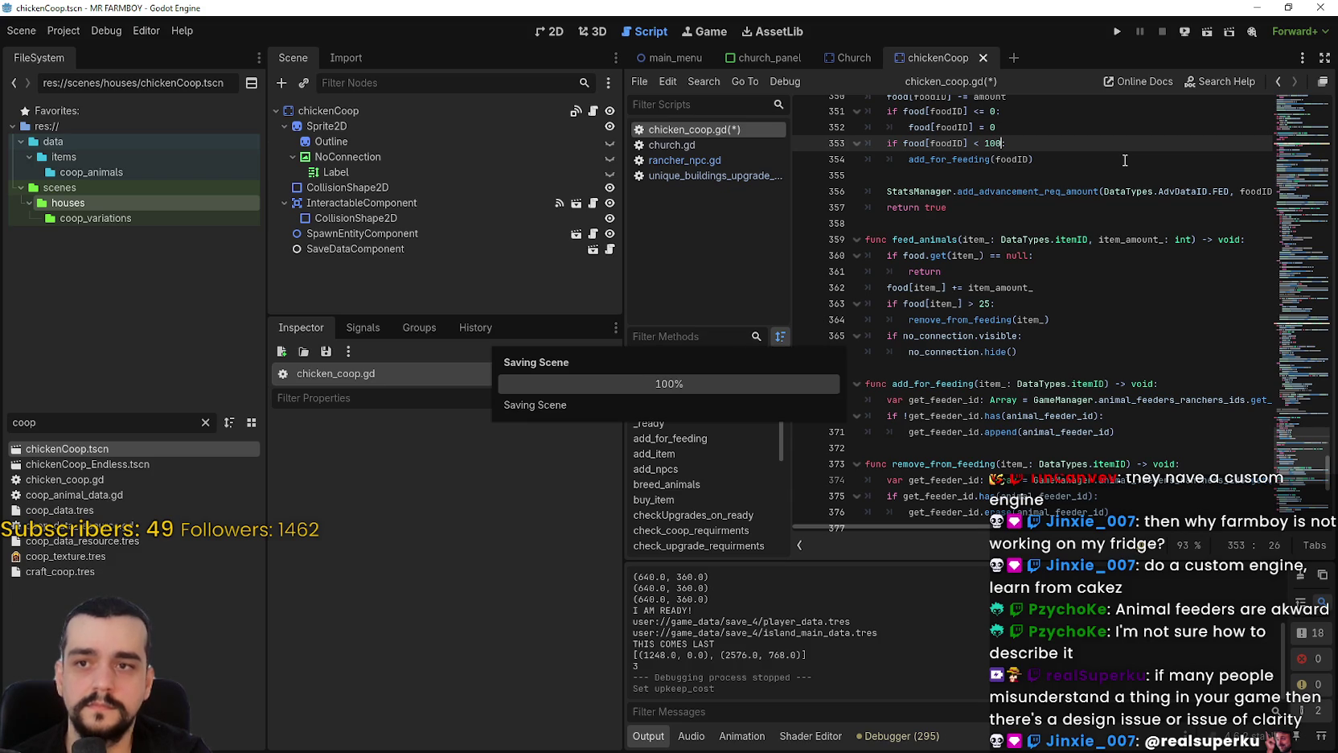
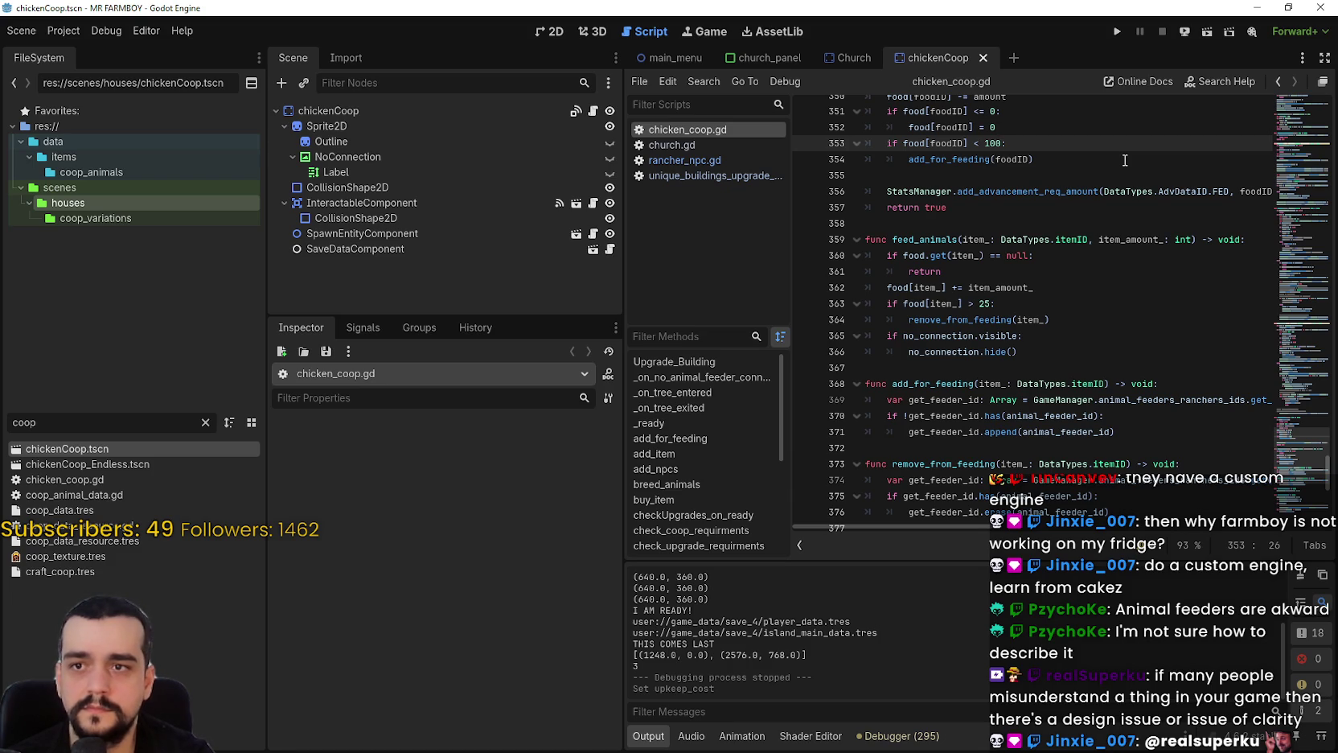
Change the line 353 re-feeding threshold from 100 to 25 and save chicken_coop.gd.
{"action": "key", "text": "BackSpace"}
{"action": "key", "text": "BackSpace"}
{"action": "key", "text": "BackSpace"}
{"action": "type", "text": "25"}
{"action": "left_click", "coordinate": [1103, 175]}
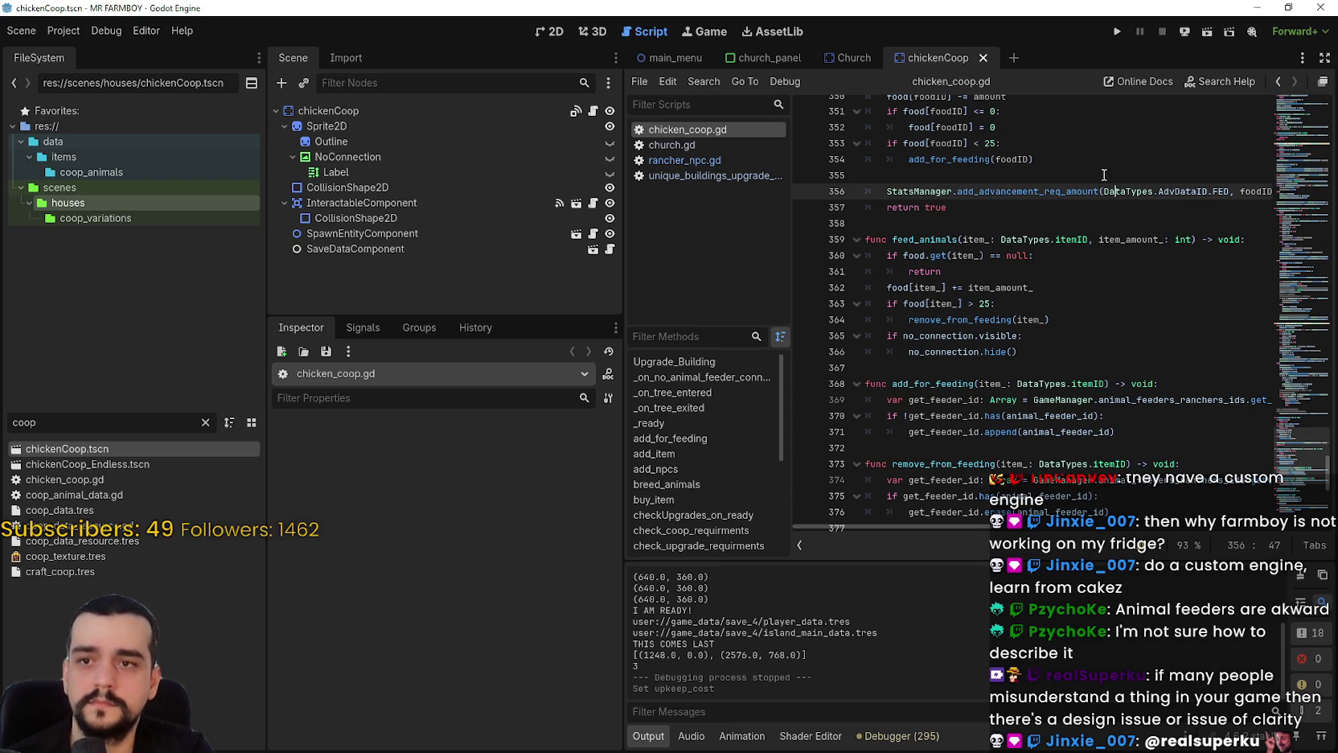
{"action": "key", "text": "ctrl+s"}
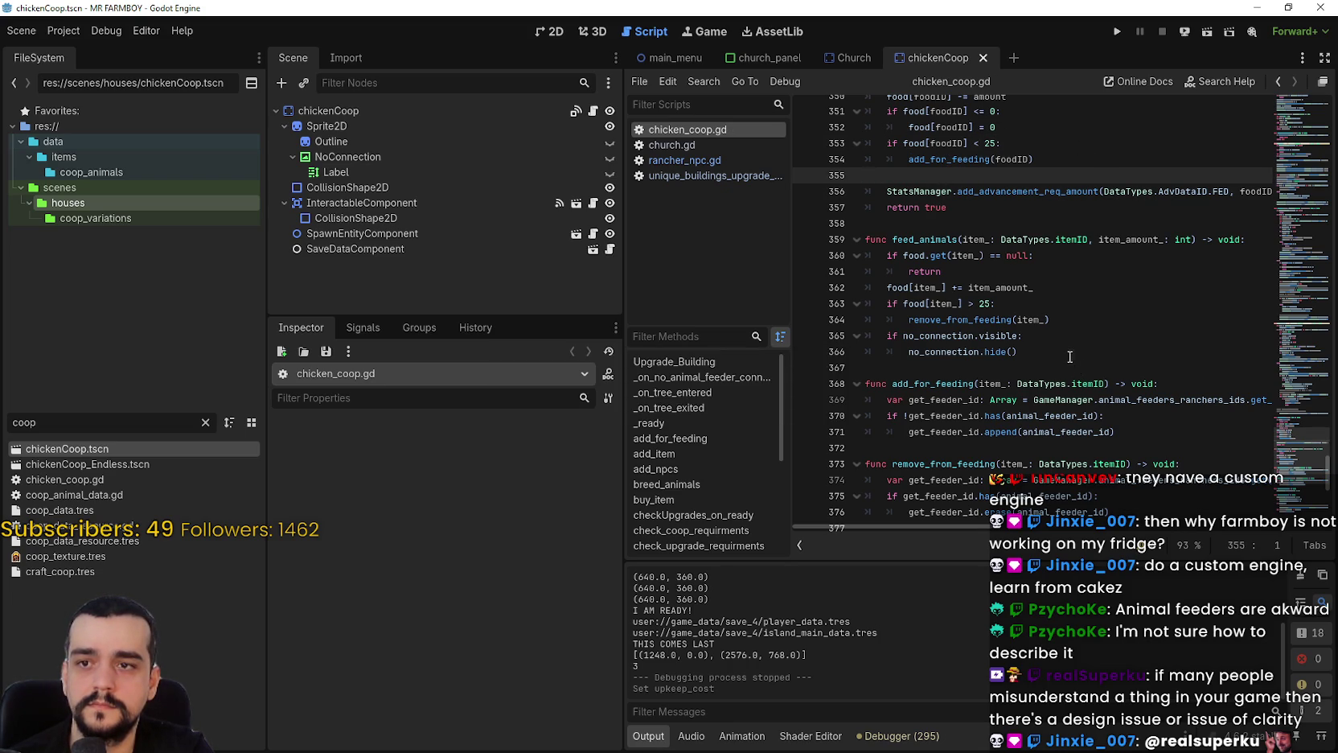
Search for add_for_feeding and step through its matches to the definition on line 368.
{"action": "double_click", "coordinate": [985, 303]}
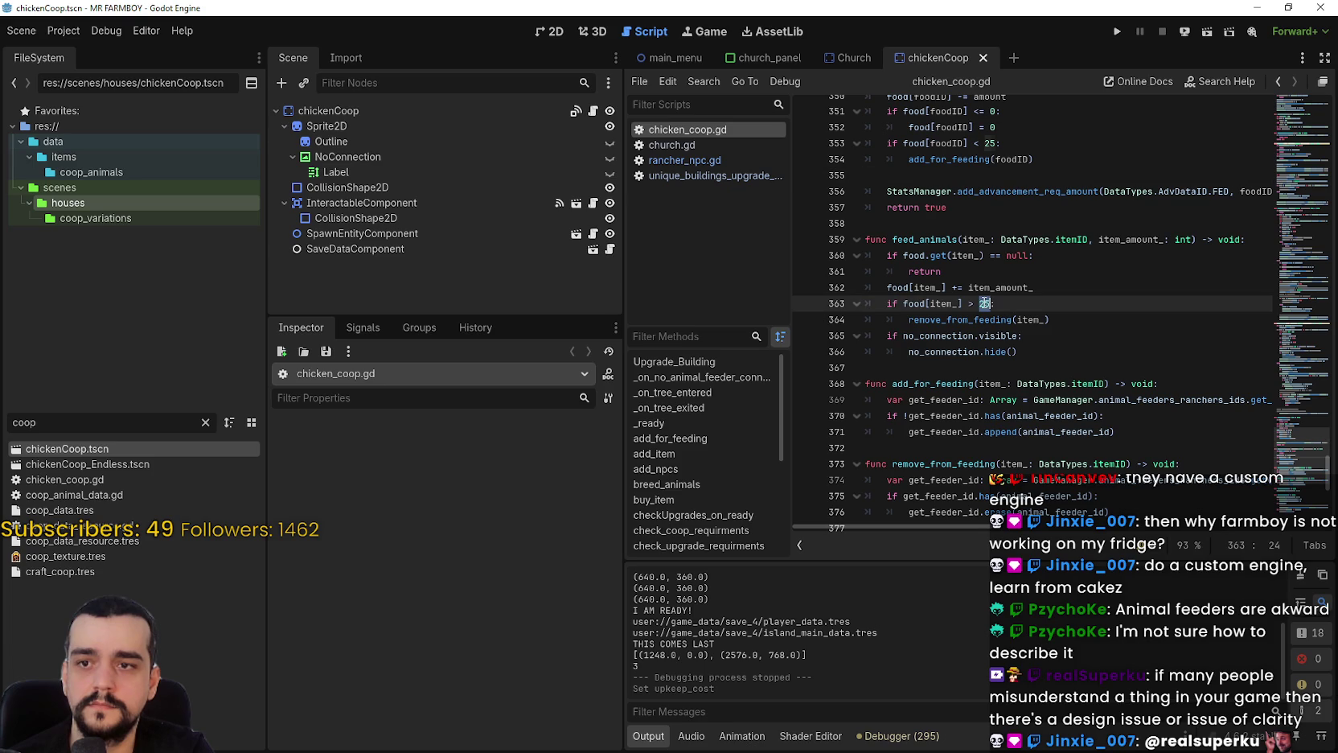
{"action": "left_click", "coordinate": [975, 159]}
{"action": "double_click", "coordinate": [949, 158]}
{"action": "key", "text": "ctrl+f"}
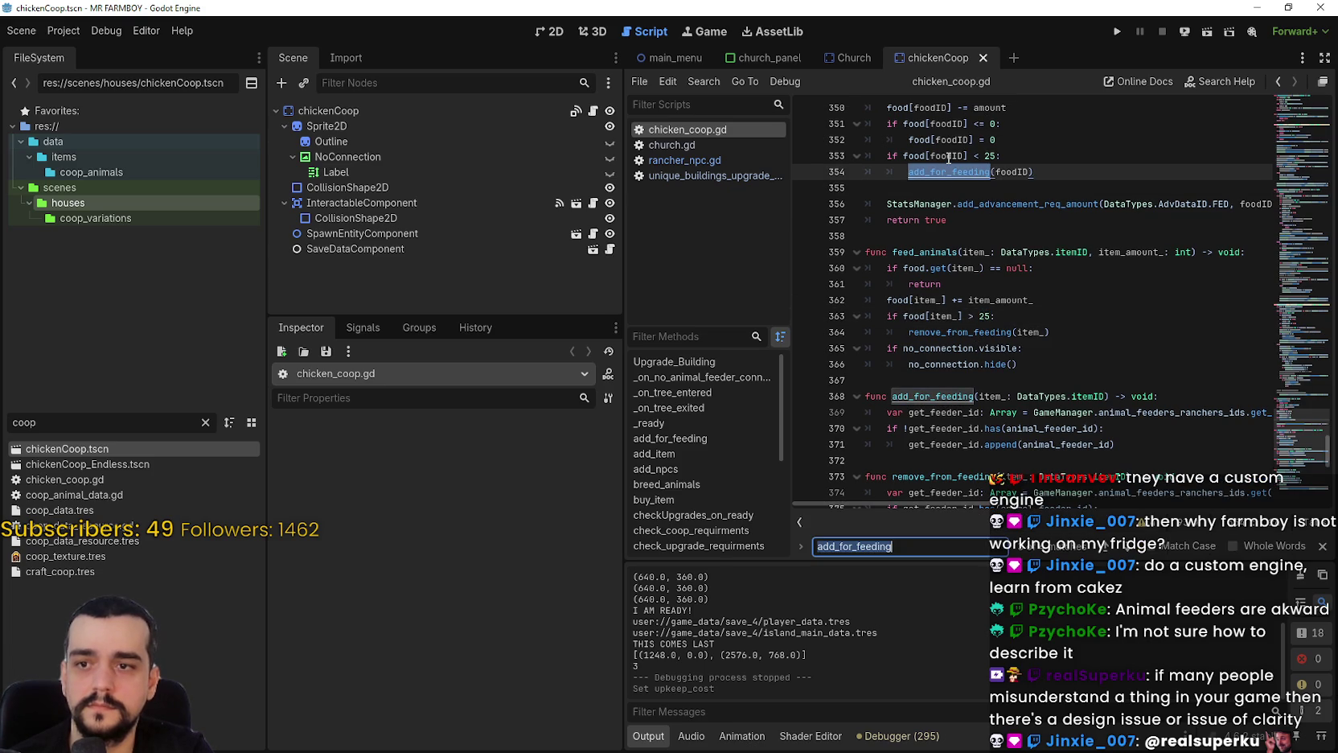
{"action": "left_click", "coordinate": [1103, 555]}
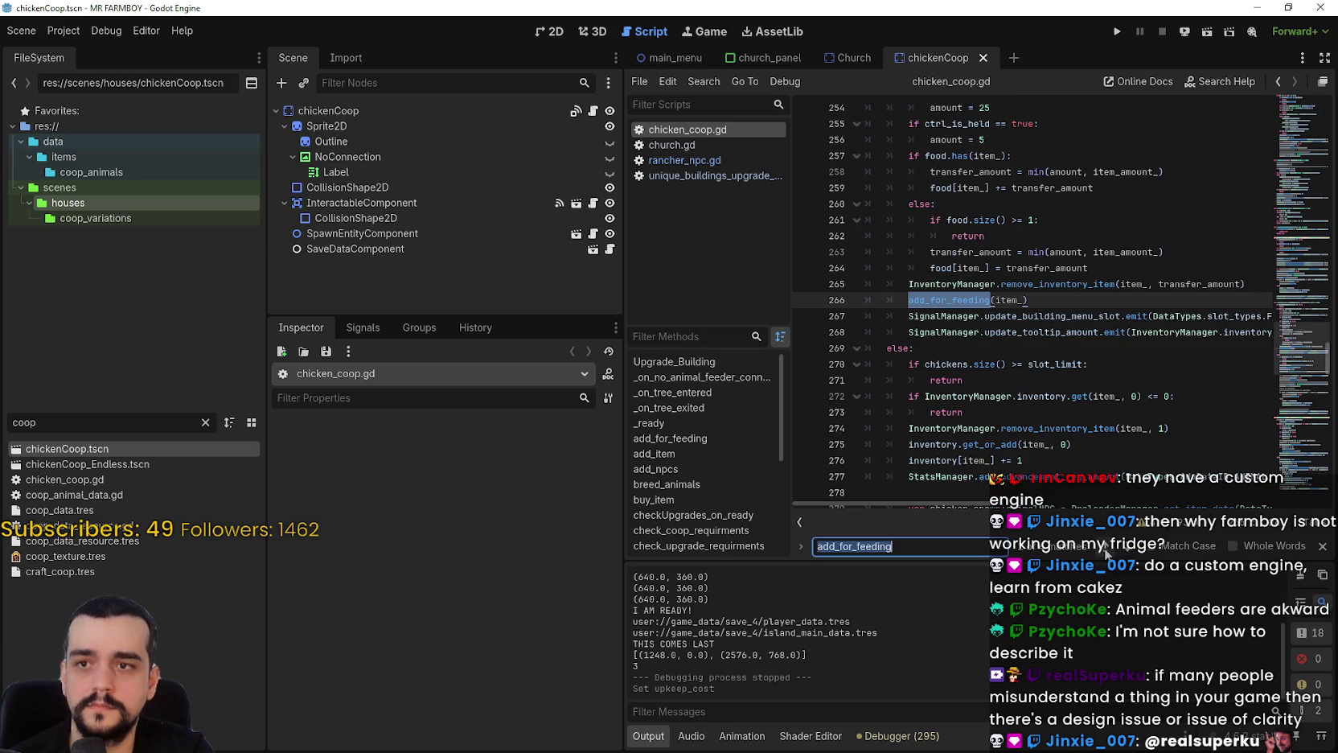
{"action": "scroll", "coordinate": [1006, 432], "scroll_direction": "up", "scroll_amount": 1}
{"action": "scroll", "coordinate": [1007, 433], "scroll_direction": "down", "scroll_amount": 1}
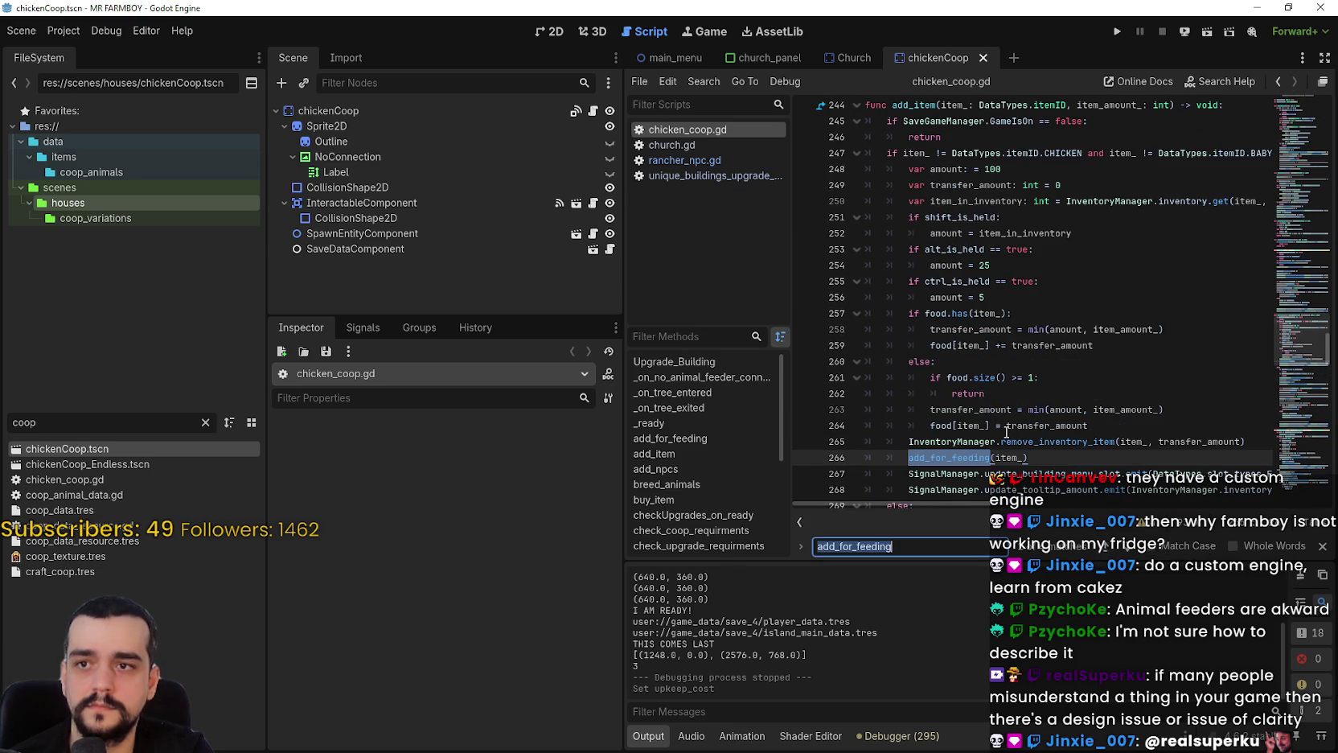
{"action": "left_click", "coordinate": [1106, 553]}
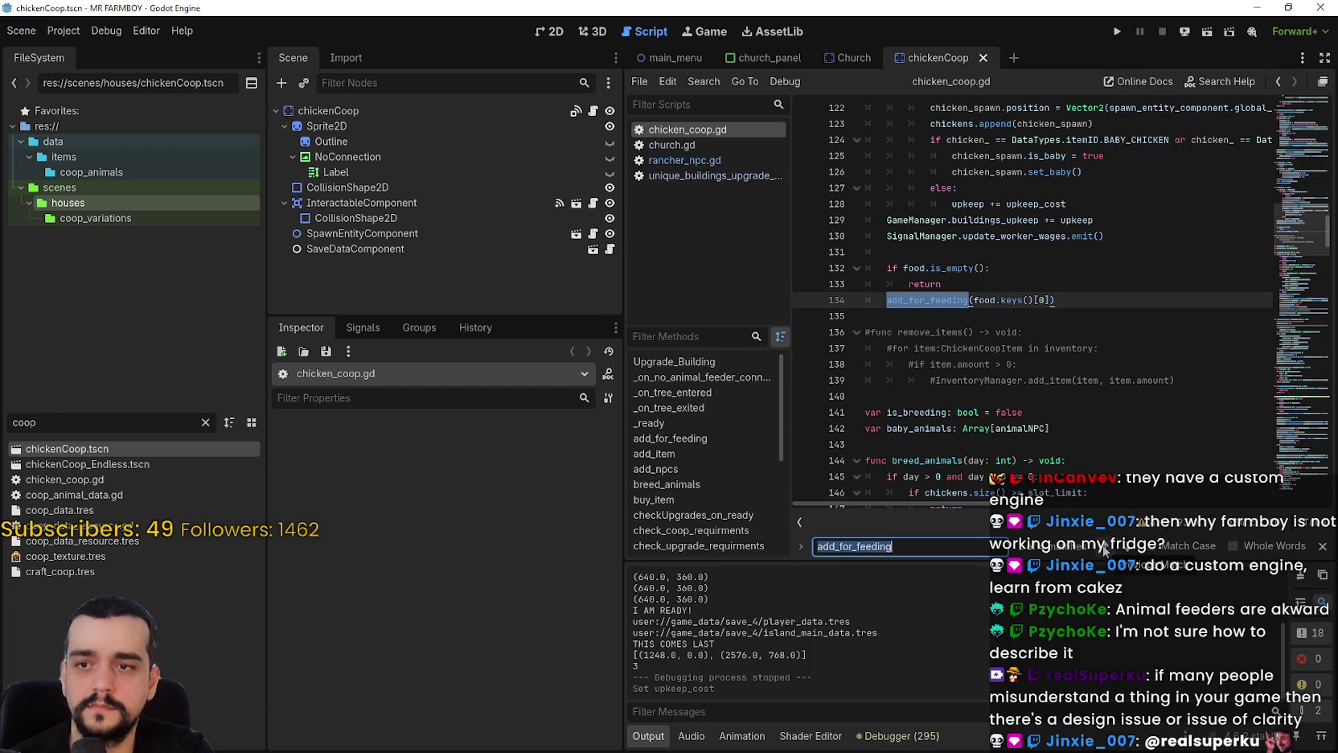
{"action": "left_click", "coordinate": [1105, 552]}
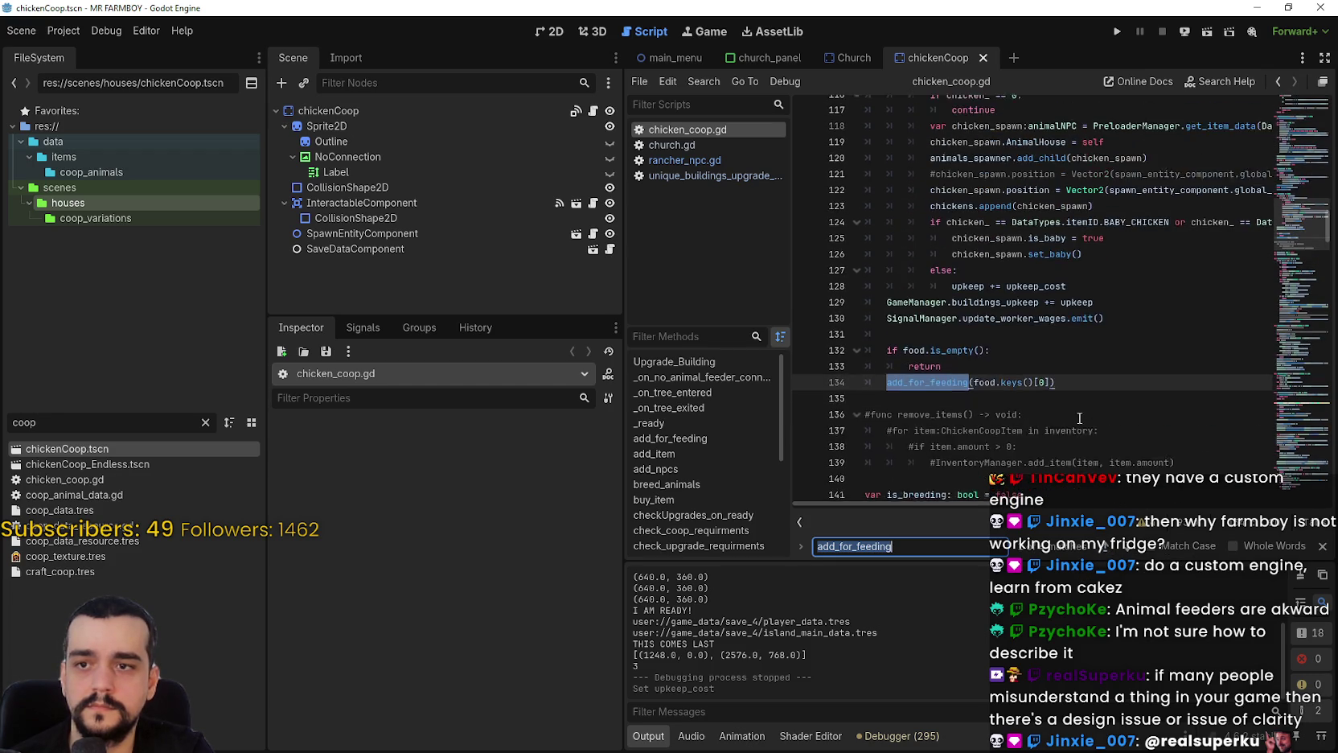
{"action": "left_click", "coordinate": [1105, 555]}
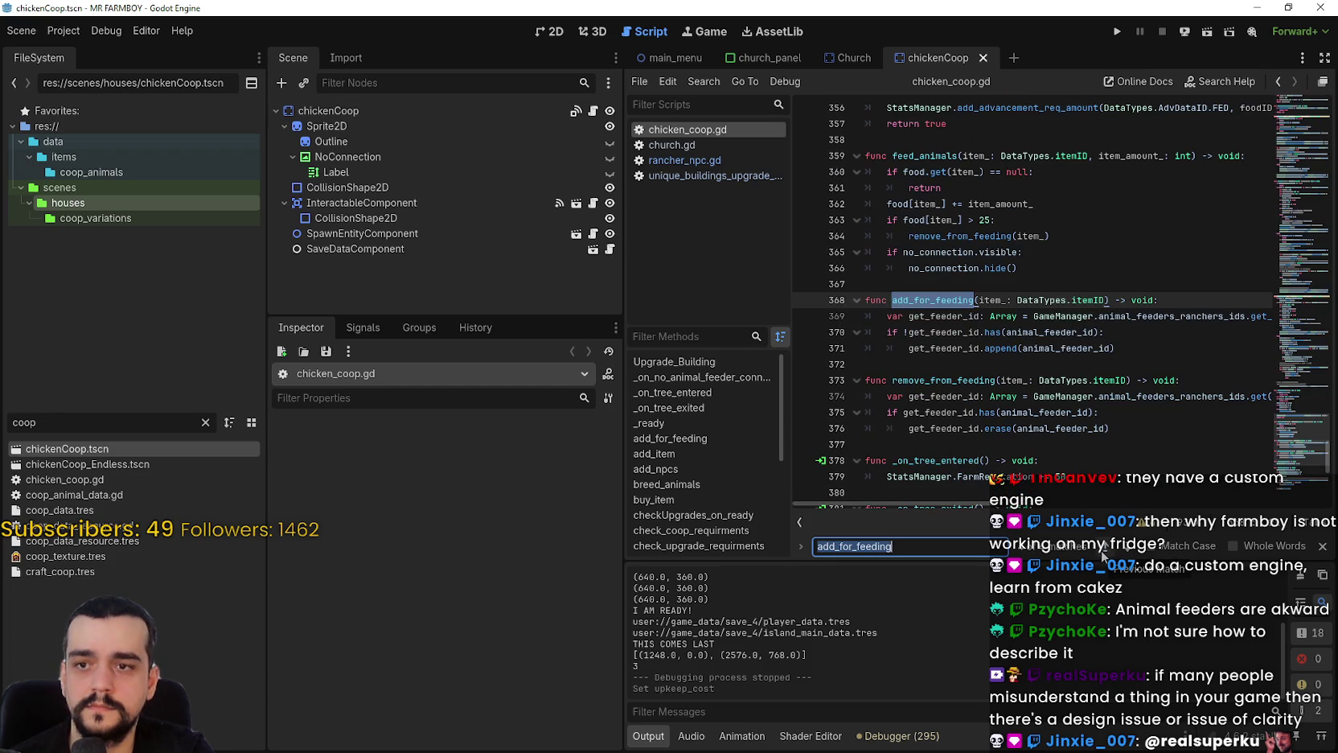
{"action": "left_click", "coordinate": [1105, 555]}
Search for remove_from_feeding and cycle through its matches on lines 315, 364 and 392.
{"action": "double_click", "coordinate": [957, 331]}
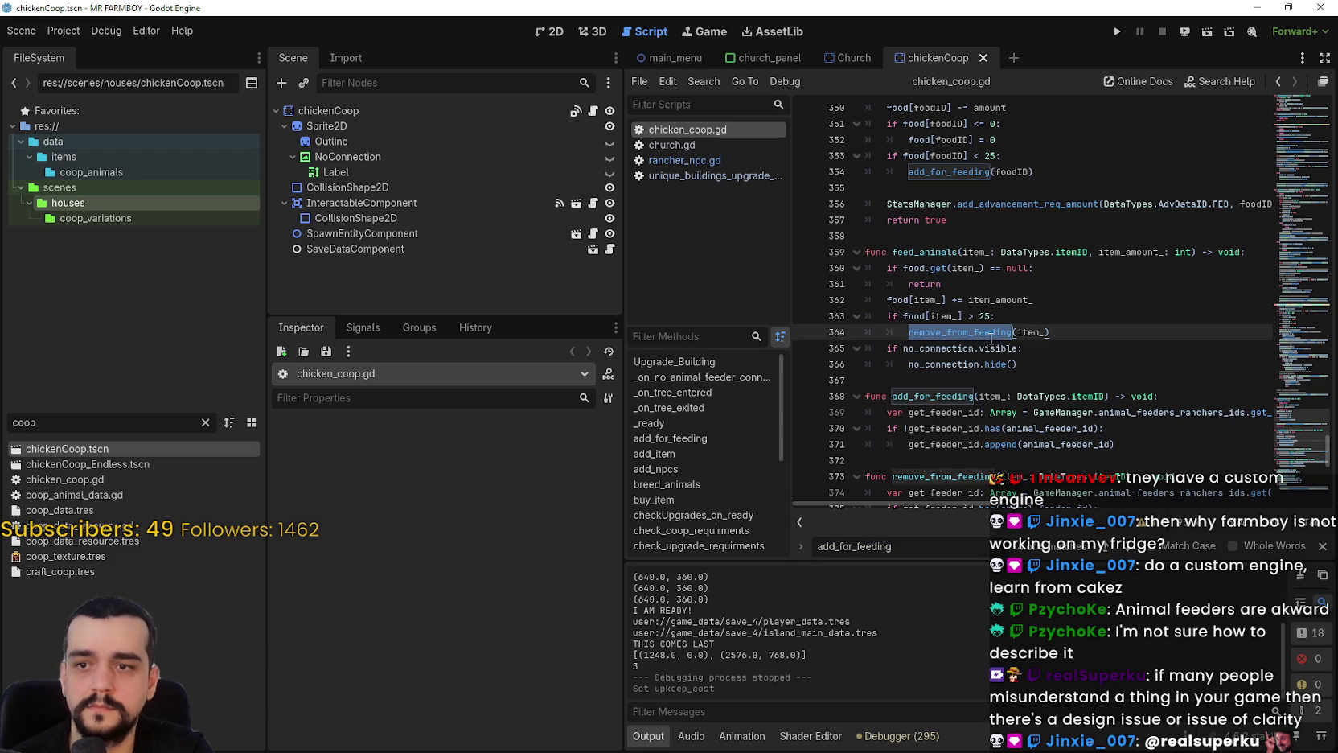
{"action": "key", "text": "ctrl+f"}
{"action": "left_click", "coordinate": [1126, 548]}
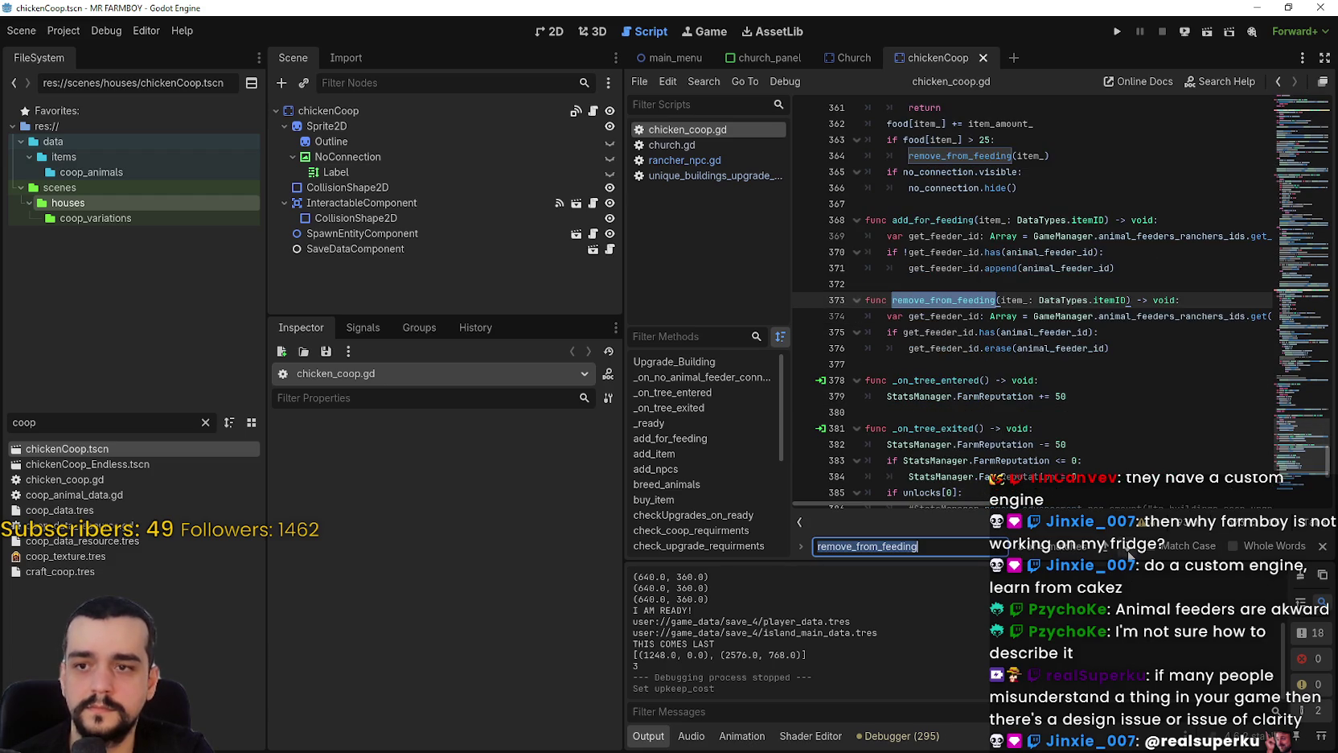
{"action": "left_click", "coordinate": [1127, 549]}
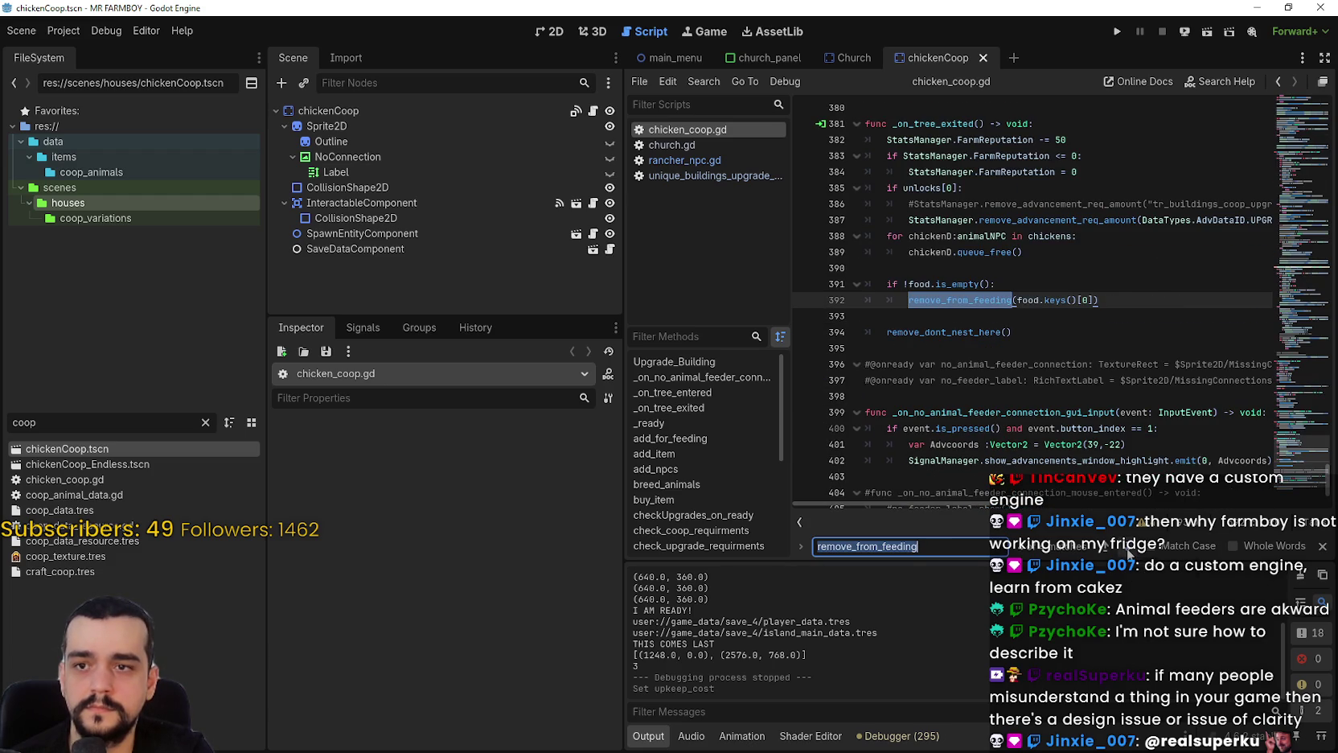
{"action": "left_click", "coordinate": [1127, 548]}
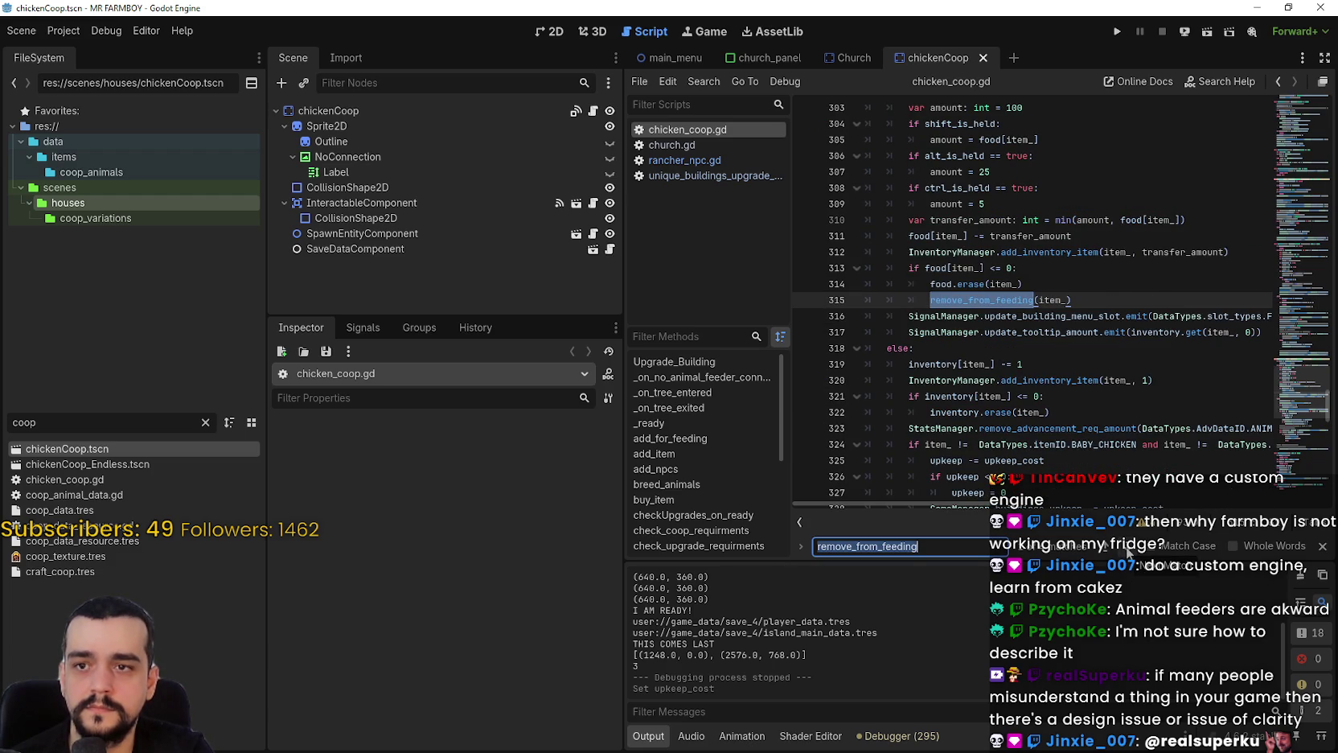
{"action": "left_click", "coordinate": [1128, 551]}
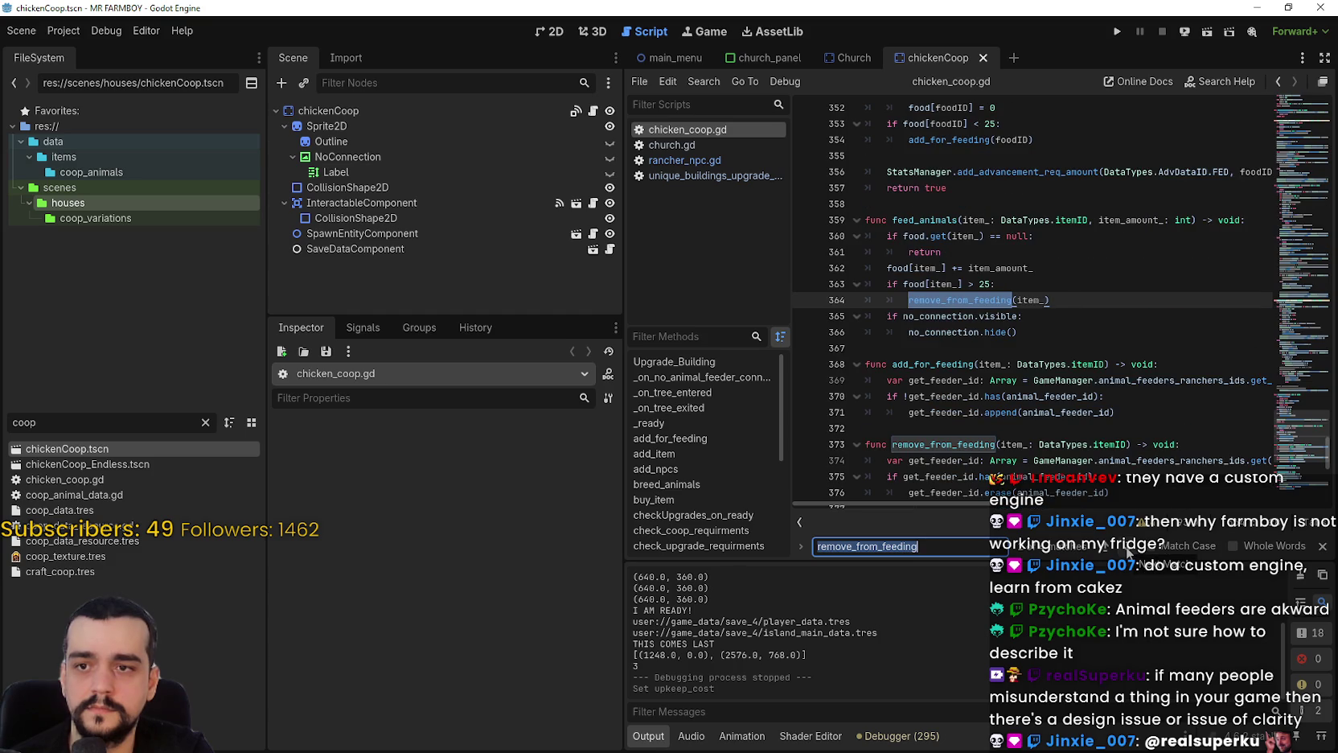
{"action": "left_click", "coordinate": [1095, 316]}
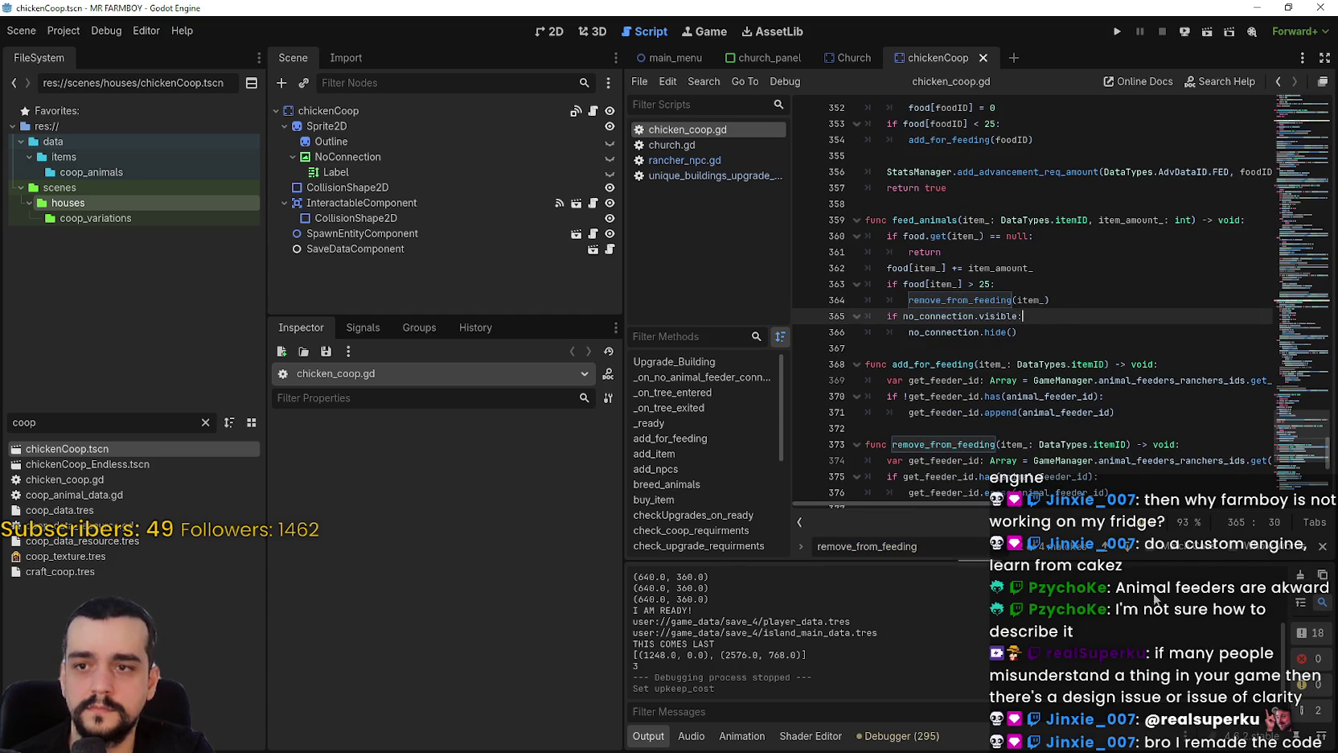
{"action": "key", "text": "Down"}
{"action": "key", "text": "Down"}
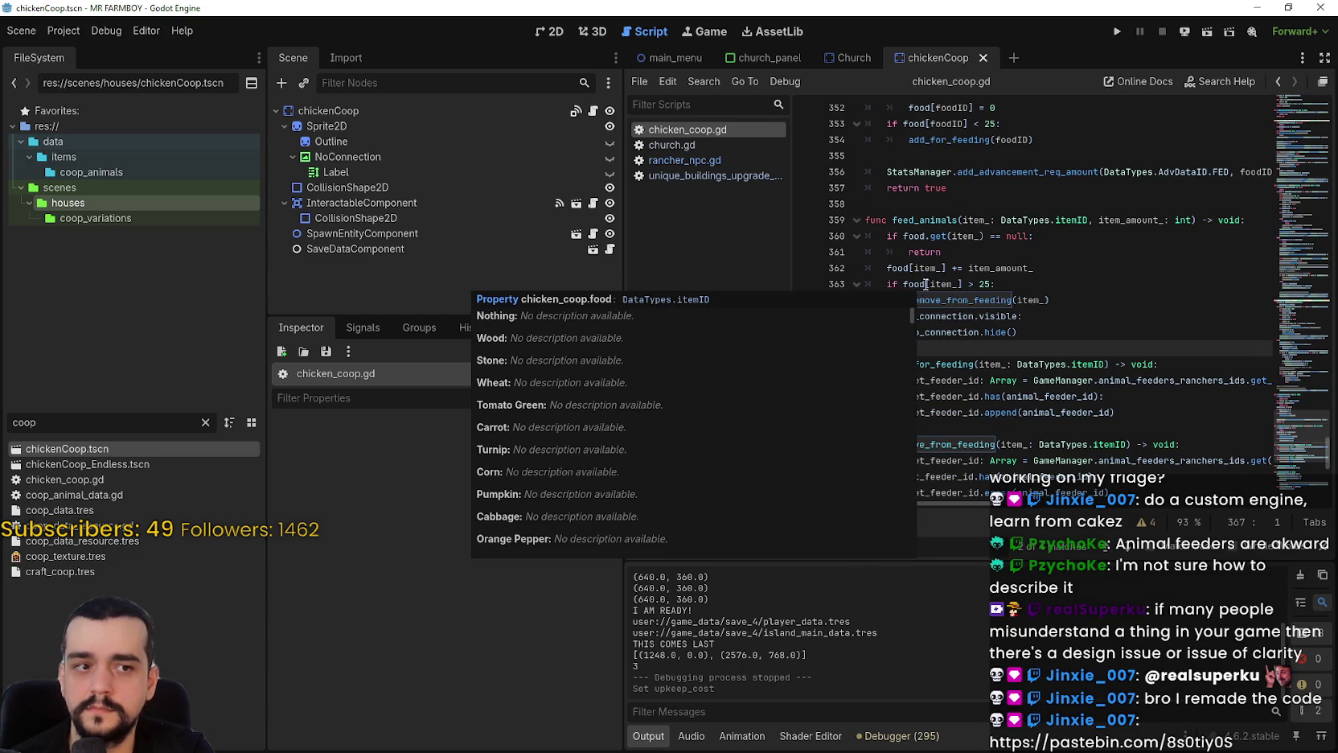
{"action": "scroll", "coordinate": [929, 277], "scroll_direction": "down", "scroll_amount": 1}
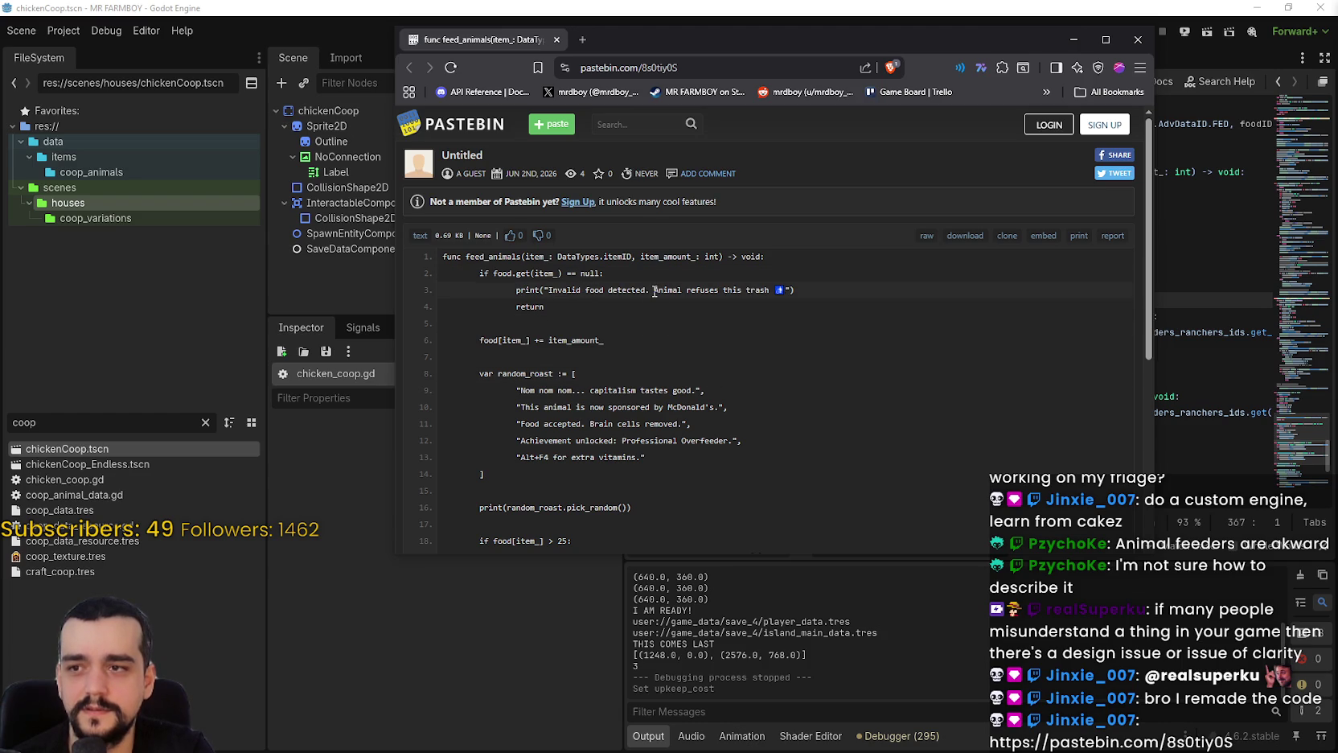
{"action": "left_click_drag", "start_coordinate": [554, 289], "coordinate": [782, 290]}
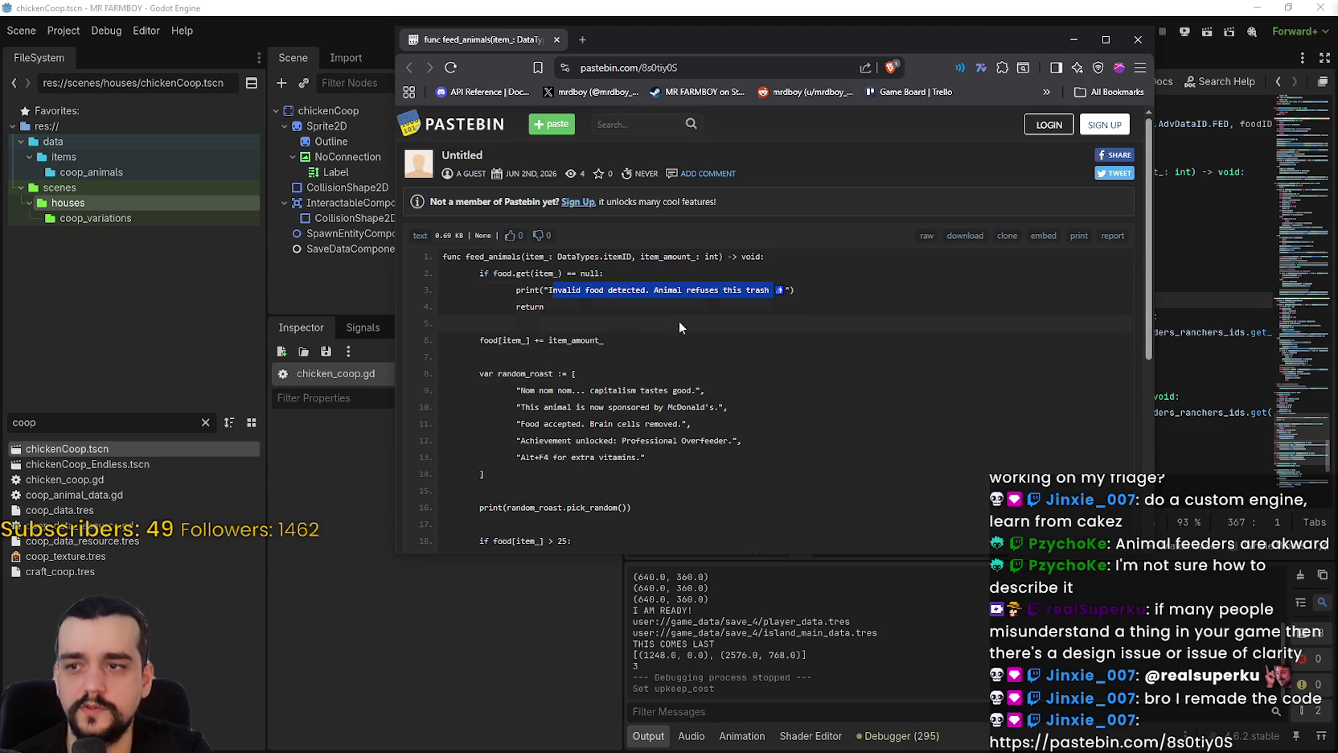
{"action": "scroll", "coordinate": [695, 312], "scroll_direction": "down", "scroll_amount": 1}
{"action": "scroll", "coordinate": [518, 273], "scroll_direction": "down", "scroll_amount": 2}
{"action": "scroll", "coordinate": [530, 245], "scroll_direction": "up", "scroll_amount": 1}
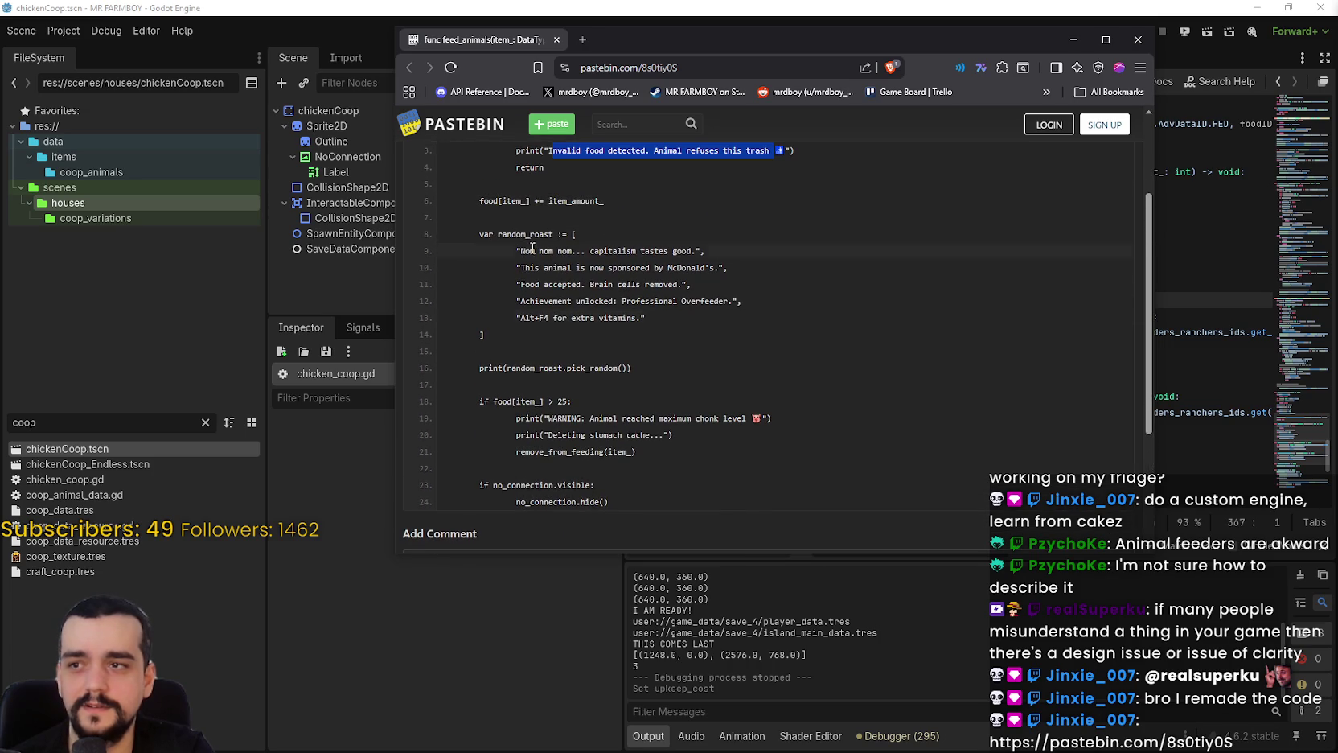
{"action": "mouse_move", "coordinate": [520, 251]}
{"action": "left_mouse_down"}
{"action": "mouse_move", "coordinate": [742, 268]}
{"action": "mouse_move", "coordinate": [690, 252]}
{"action": "left_mouse_up"}
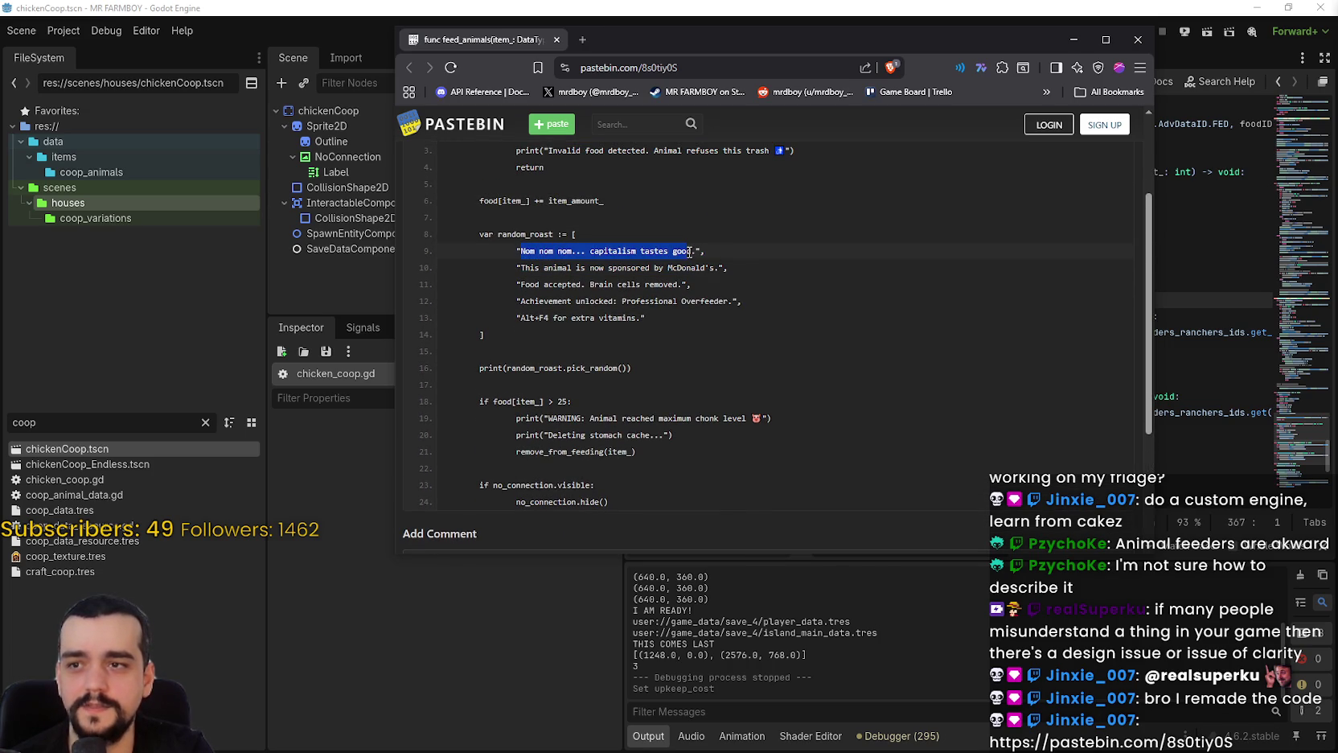
{"action": "left_click_drag", "start_coordinate": [525, 270], "coordinate": [702, 267]}
{"action": "left_click_drag", "start_coordinate": [523, 284], "coordinate": [707, 290]}
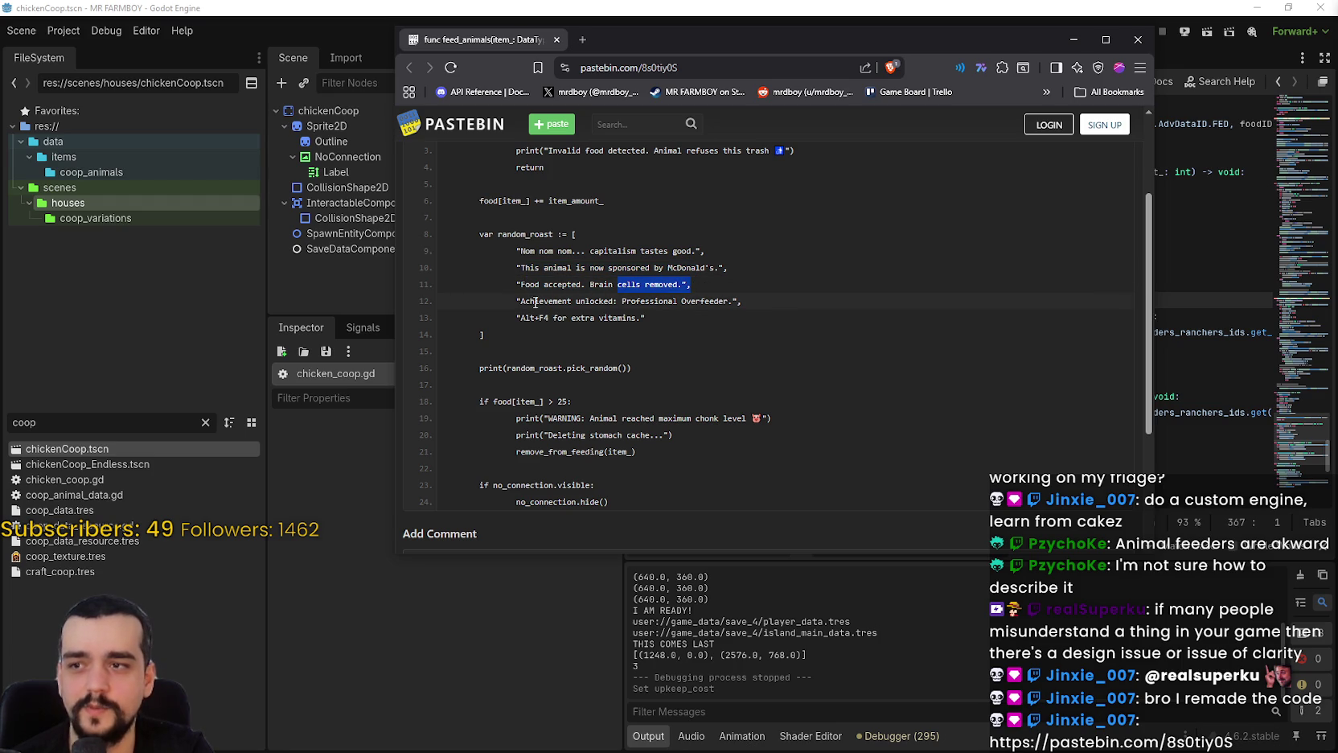
{"action": "left_click_drag", "start_coordinate": [529, 302], "coordinate": [697, 301]}
{"action": "mouse_move", "coordinate": [536, 319]}
{"action": "left_mouse_down"}
{"action": "mouse_move", "coordinate": [572, 302]}
{"action": "mouse_move", "coordinate": [628, 316]}
{"action": "mouse_move", "coordinate": [569, 301]}
{"action": "left_mouse_up"}
{"action": "scroll", "coordinate": [535, 356], "scroll_direction": "down", "scroll_amount": 1}
{"action": "mouse_move", "coordinate": [603, 350]}
{"action": "left_mouse_down"}
{"action": "mouse_move", "coordinate": [543, 349]}
{"action": "mouse_move", "coordinate": [740, 351]}
{"action": "left_mouse_up"}
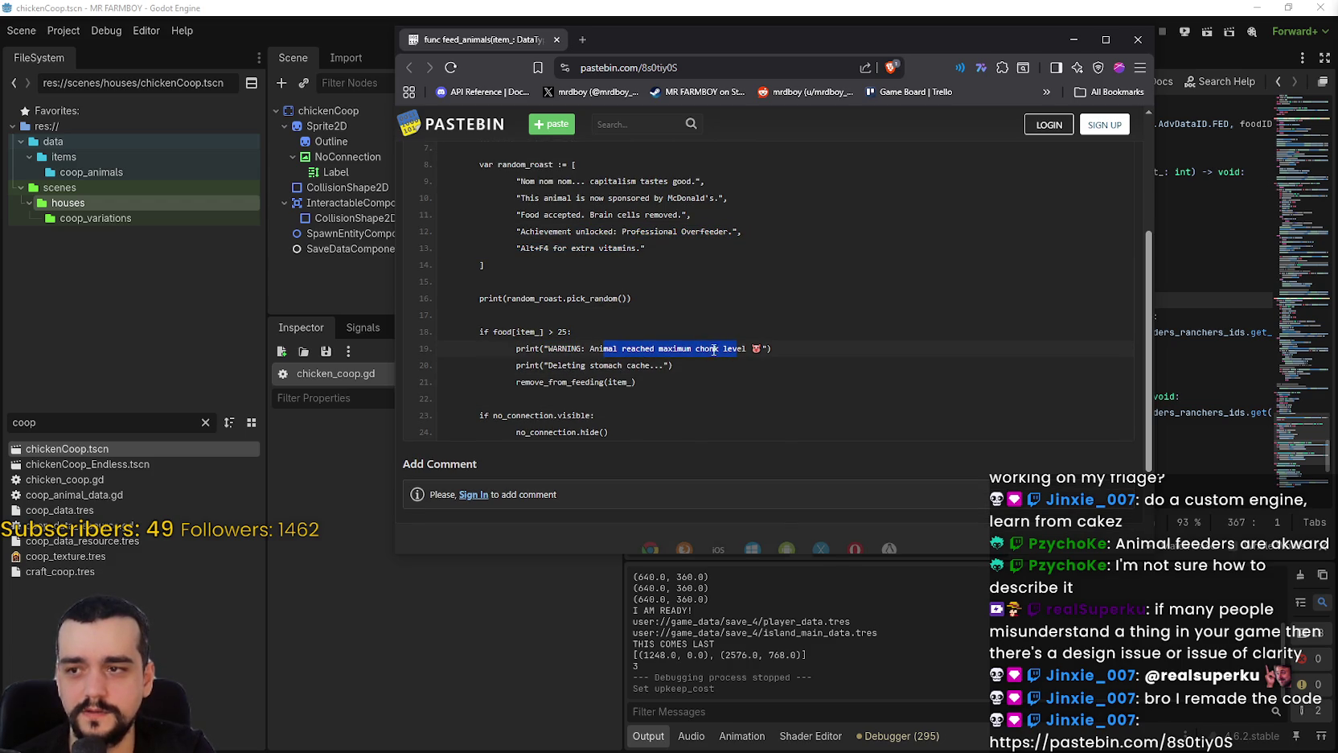
{"action": "left_click_drag", "start_coordinate": [565, 366], "coordinate": [682, 366]}
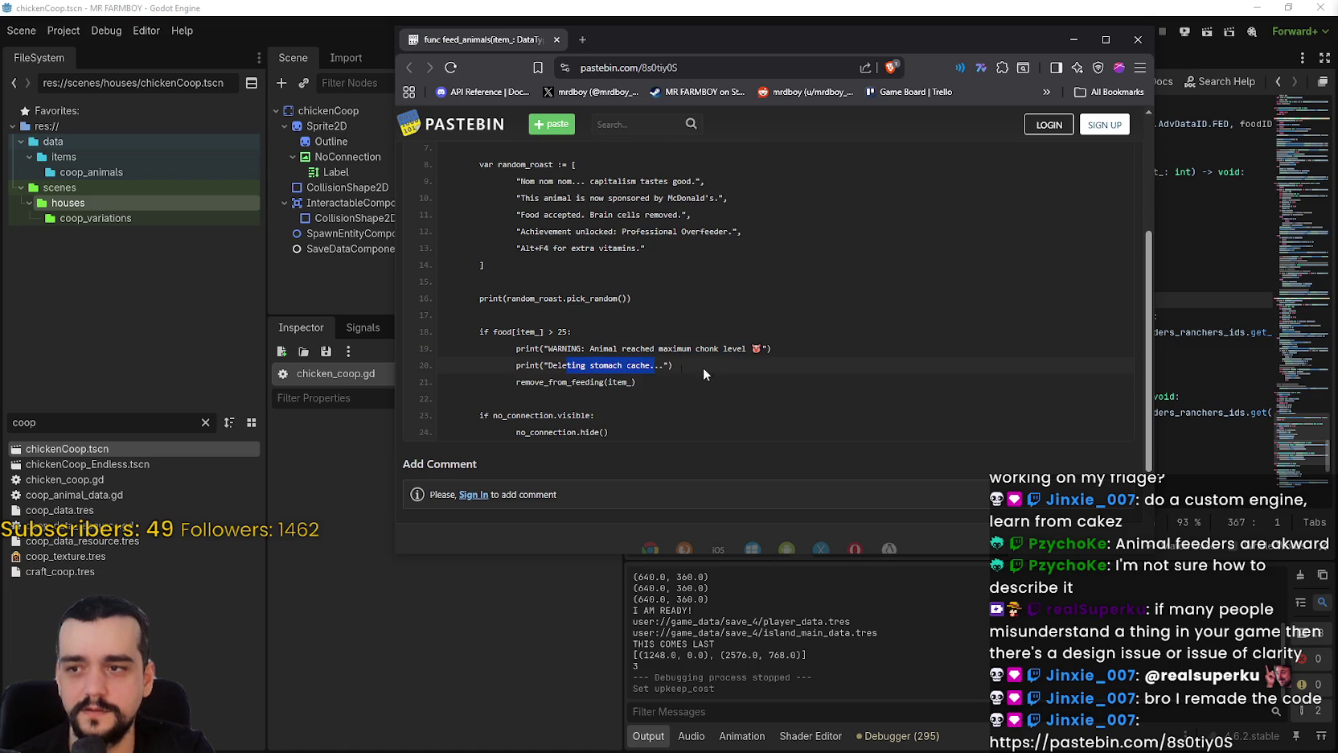
{"action": "left_click_drag", "start_coordinate": [562, 383], "coordinate": [599, 382]}
{"action": "left_click", "coordinate": [683, 386]}
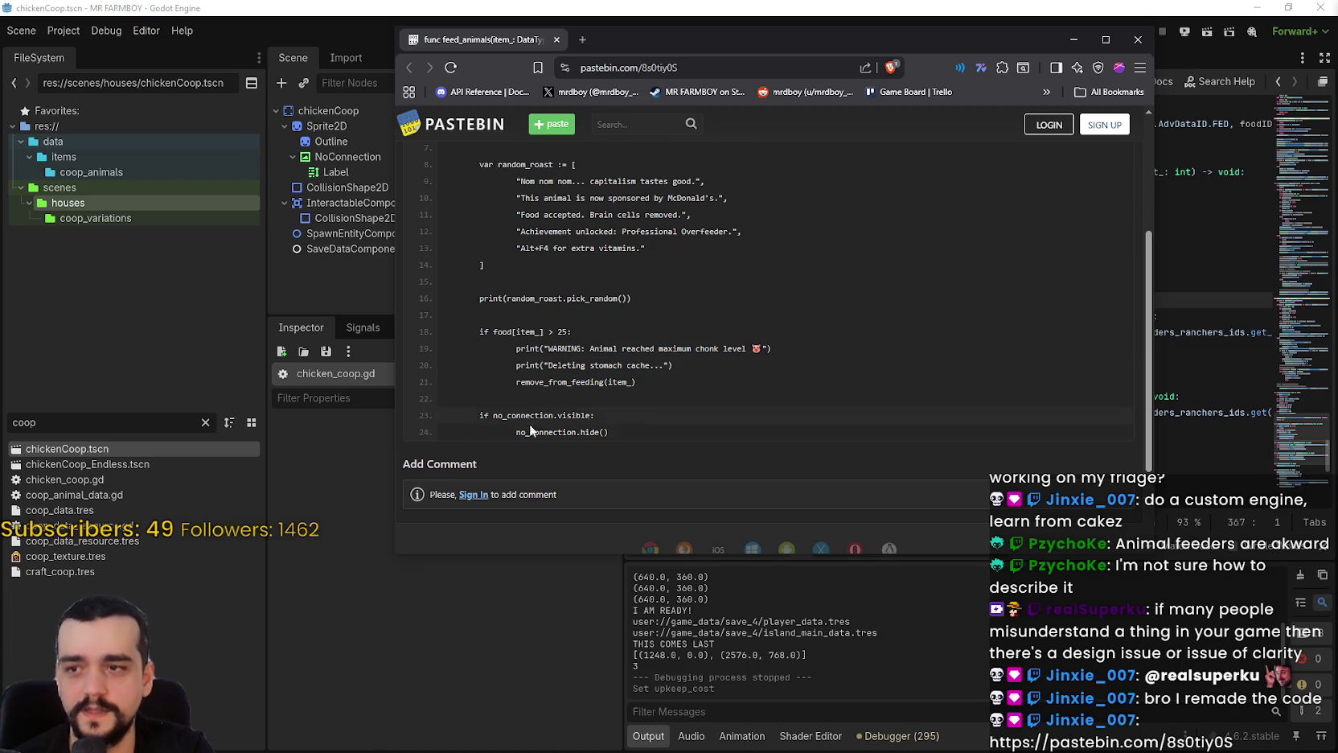
{"action": "left_click", "coordinate": [1137, 39]}
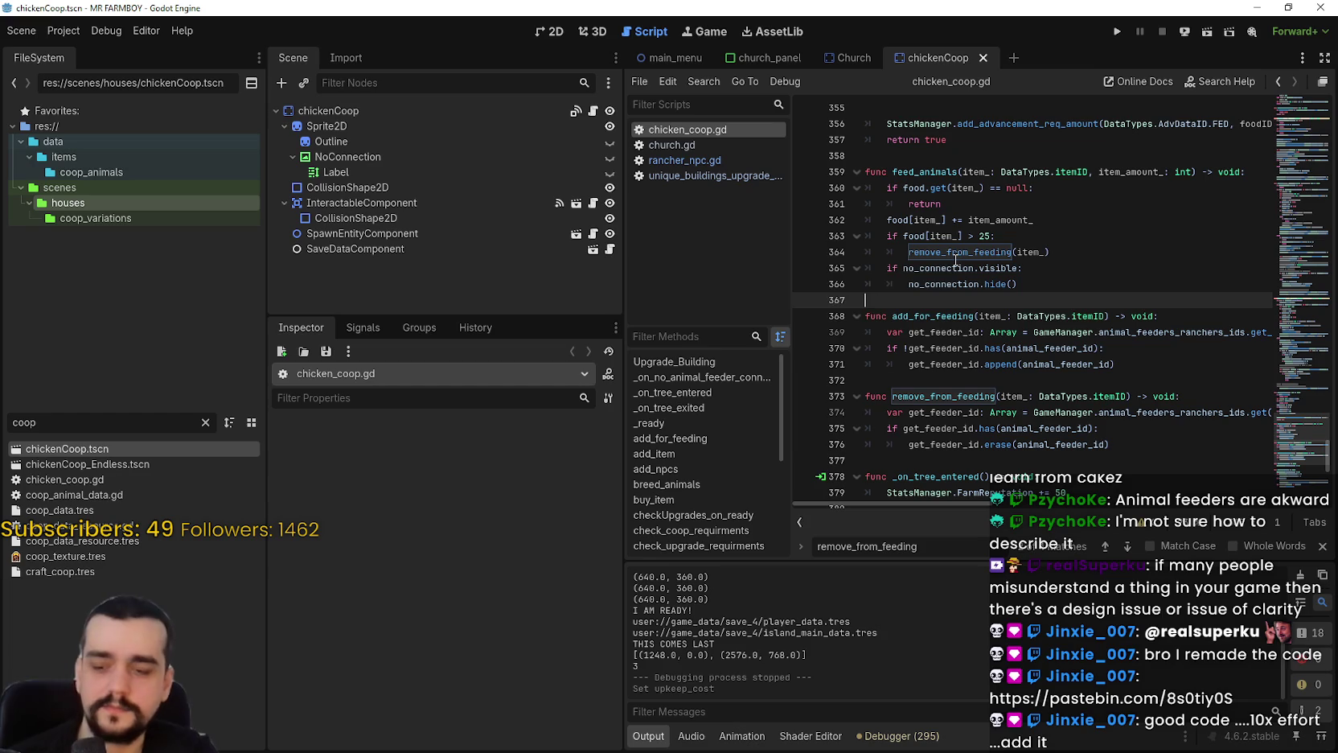
Replace the 25 overfeed limit on line 363 with 150, close the find bar and save.
{"action": "mouse_move", "coordinate": [955, 260]}
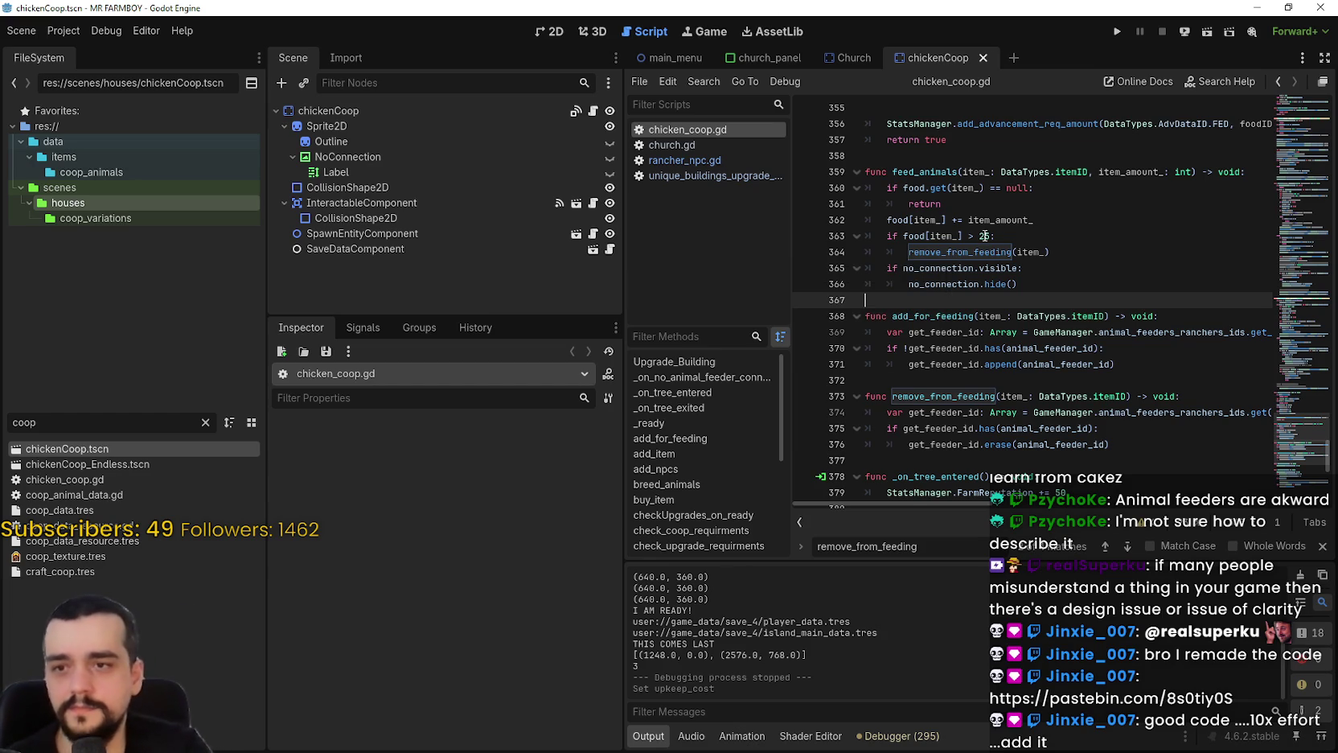
{"action": "scroll", "coordinate": [1028, 310], "scroll_direction": "up", "scroll_amount": 1}
{"action": "scroll", "coordinate": [1029, 311], "scroll_direction": "up", "scroll_amount": 1}
{"action": "double_click", "coordinate": [991, 286]}
{"action": "scroll", "coordinate": [1108, 333], "scroll_direction": "up", "scroll_amount": 3}
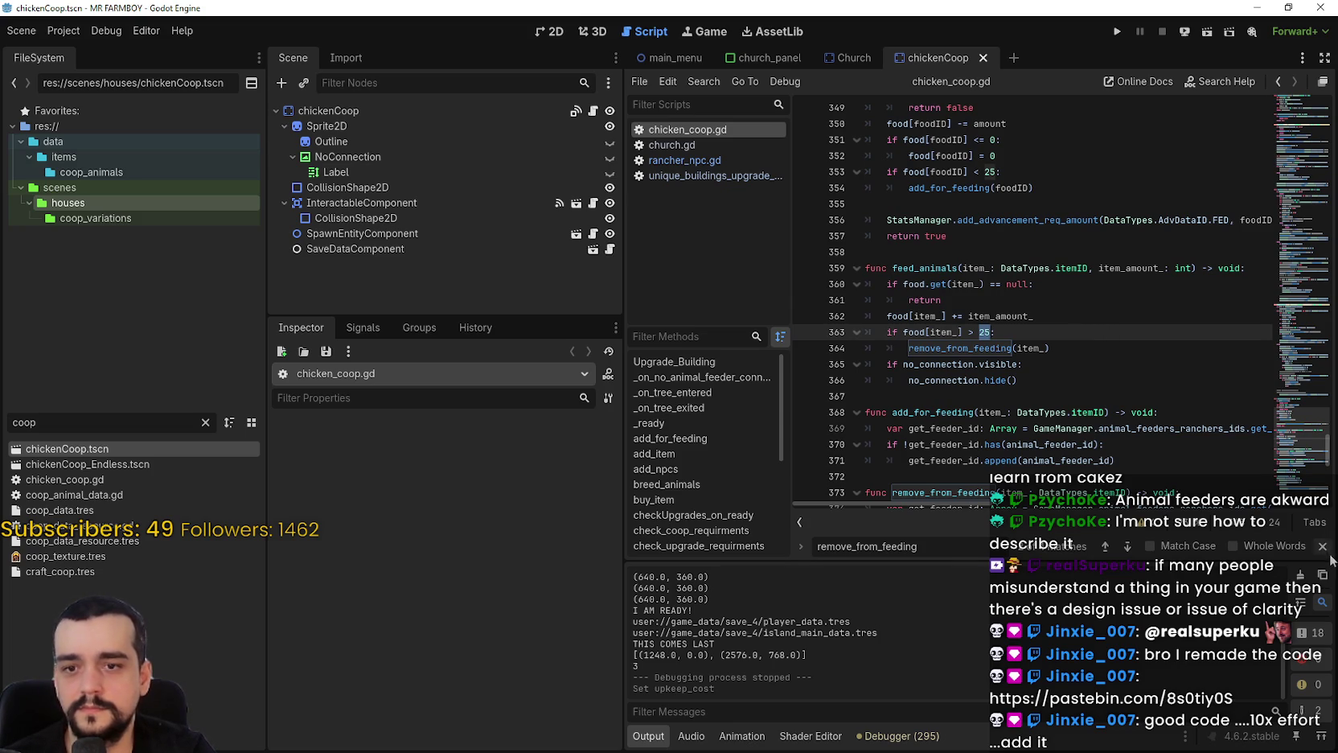
{"action": "key", "text": "Escape"}
{"action": "scroll", "coordinate": [1126, 402], "scroll_direction": "up", "scroll_amount": 1}
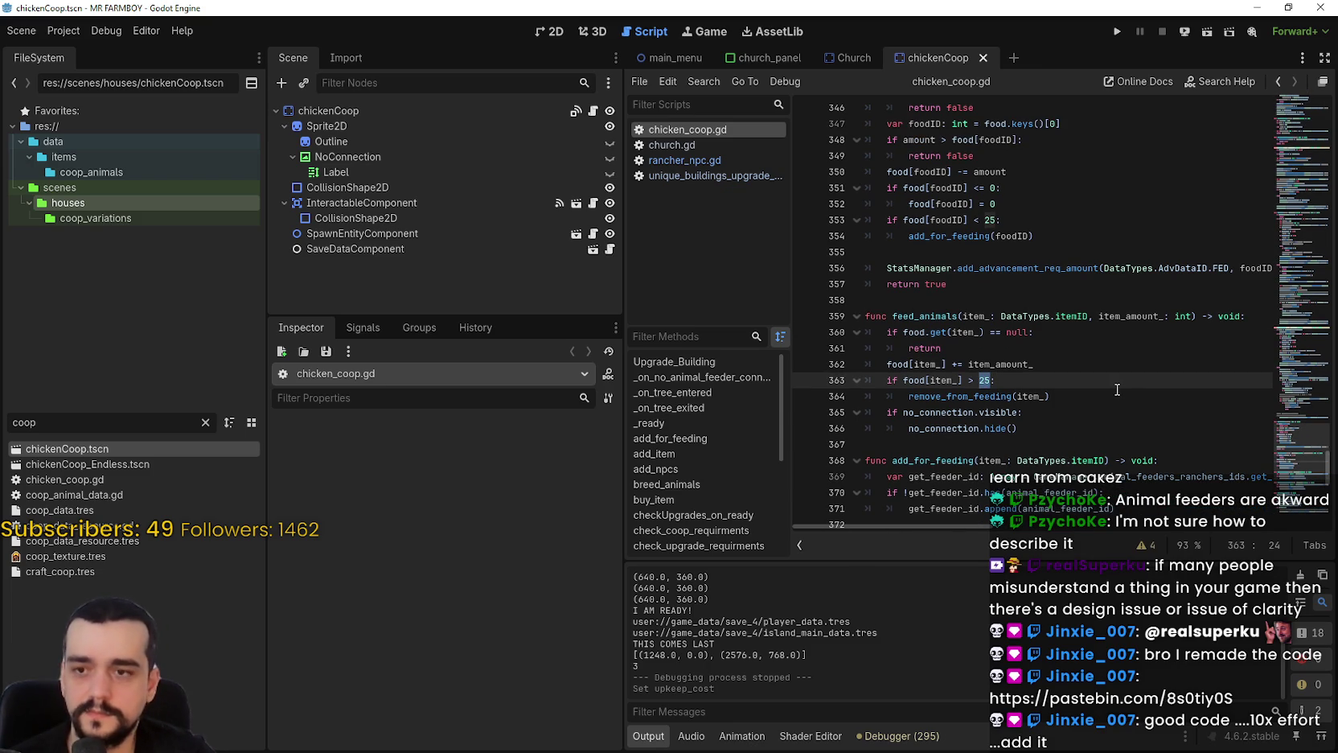
{"action": "type", "text": "150"}
{"action": "key", "text": "ctrl+s"}
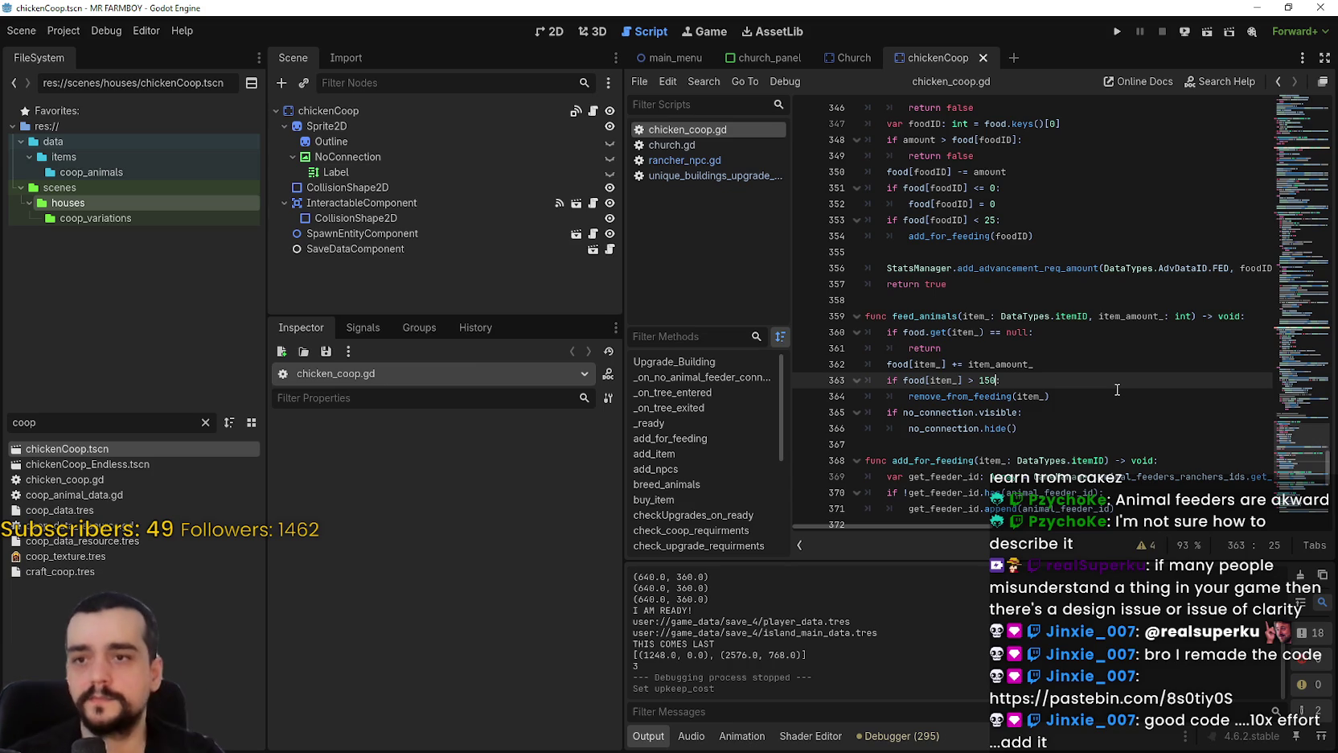
{"action": "left_click", "coordinate": [997, 218]}
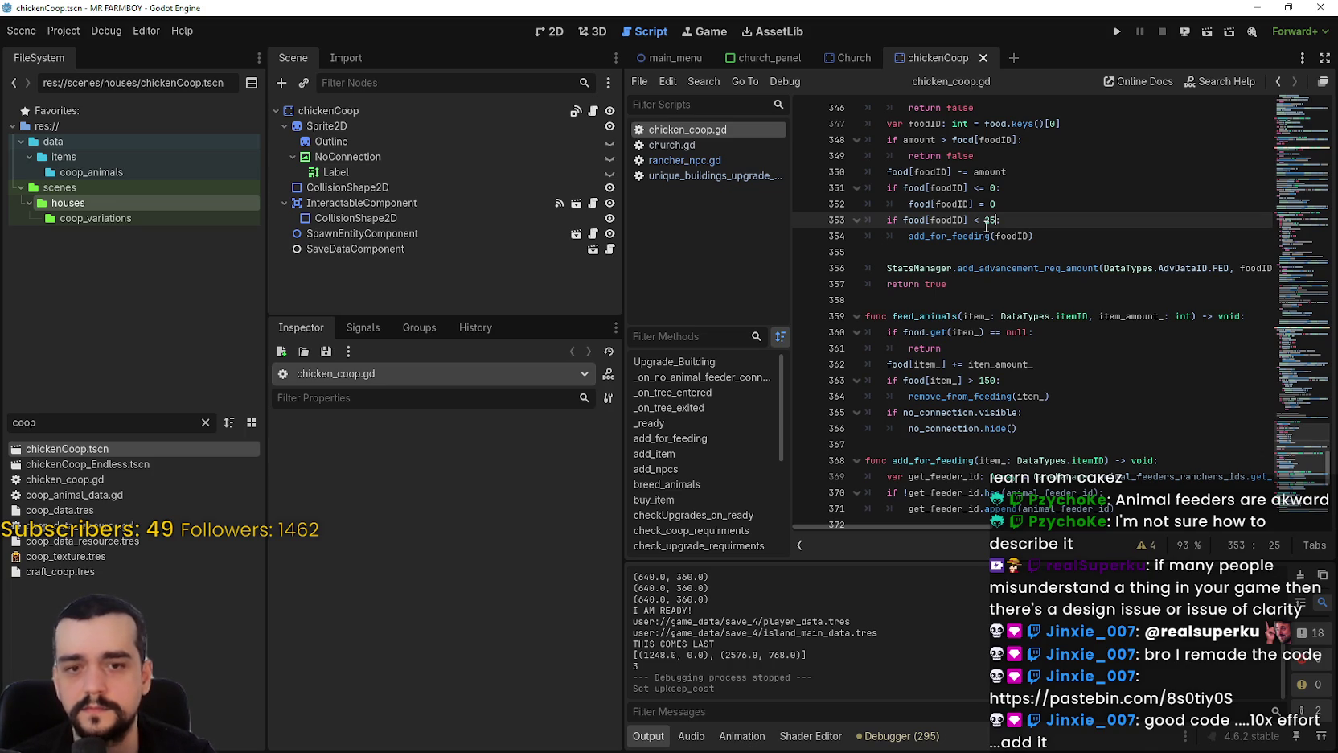
Set the line 353 feeding threshold to 150 and save the script.
{"action": "left_click_drag", "start_coordinate": [986, 226], "coordinate": [990, 234]}
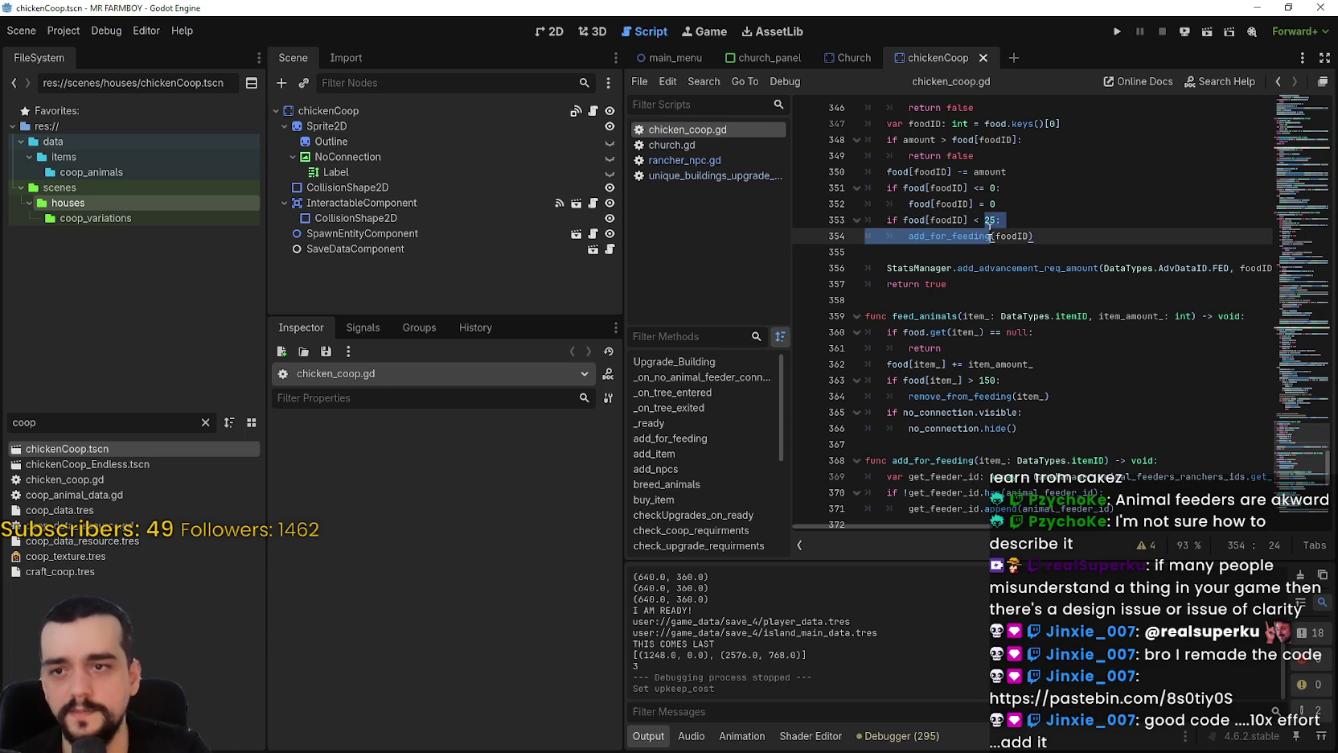
{"action": "left_click", "coordinate": [981, 222]}
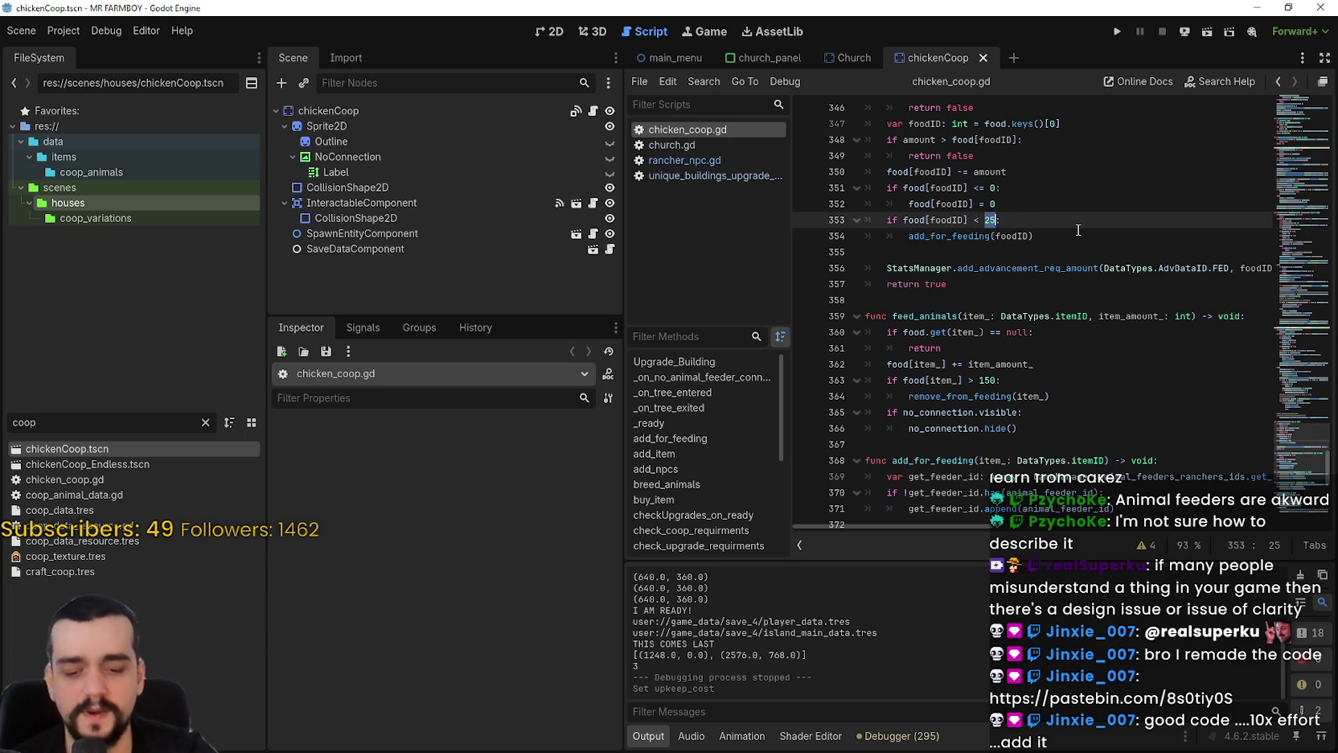
{"action": "type", "text": "150"}
{"action": "key", "text": "ctrl+s"}
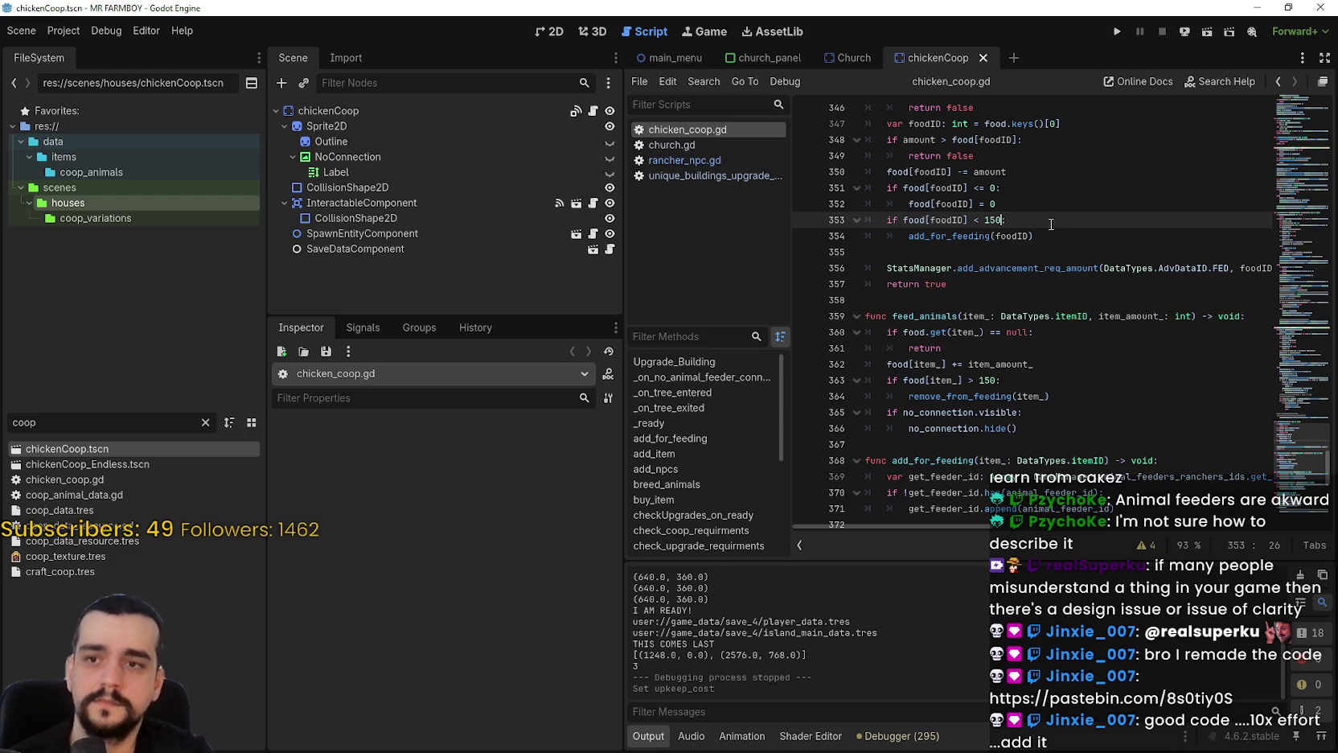
Change the line 353 threshold and the line 363 removal threshold both to 100, then save.
{"action": "key", "text": "BackSpace"}
{"action": "key", "text": "BackSpace"}
{"action": "type", "text": "00"}
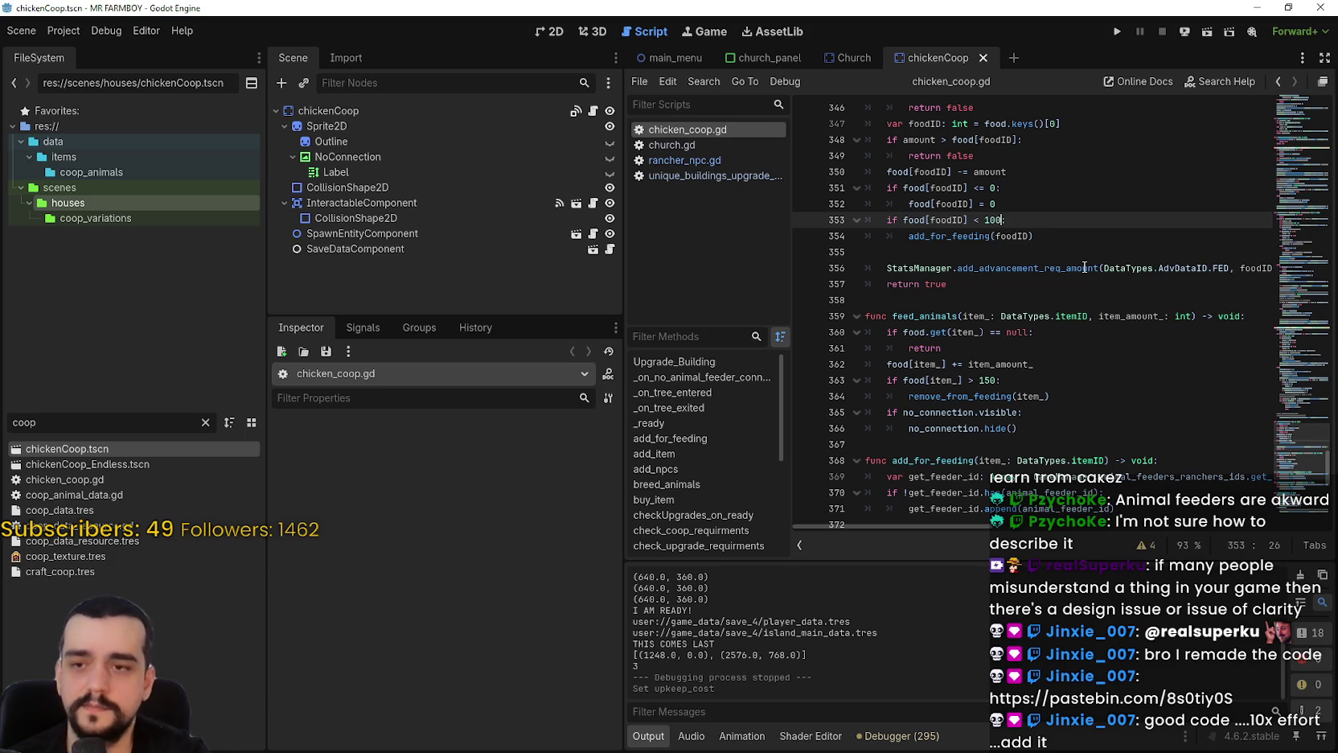
{"action": "left_click", "coordinate": [978, 381]}
{"action": "double_click", "coordinate": [978, 381]}
{"action": "type", "text": "100"}
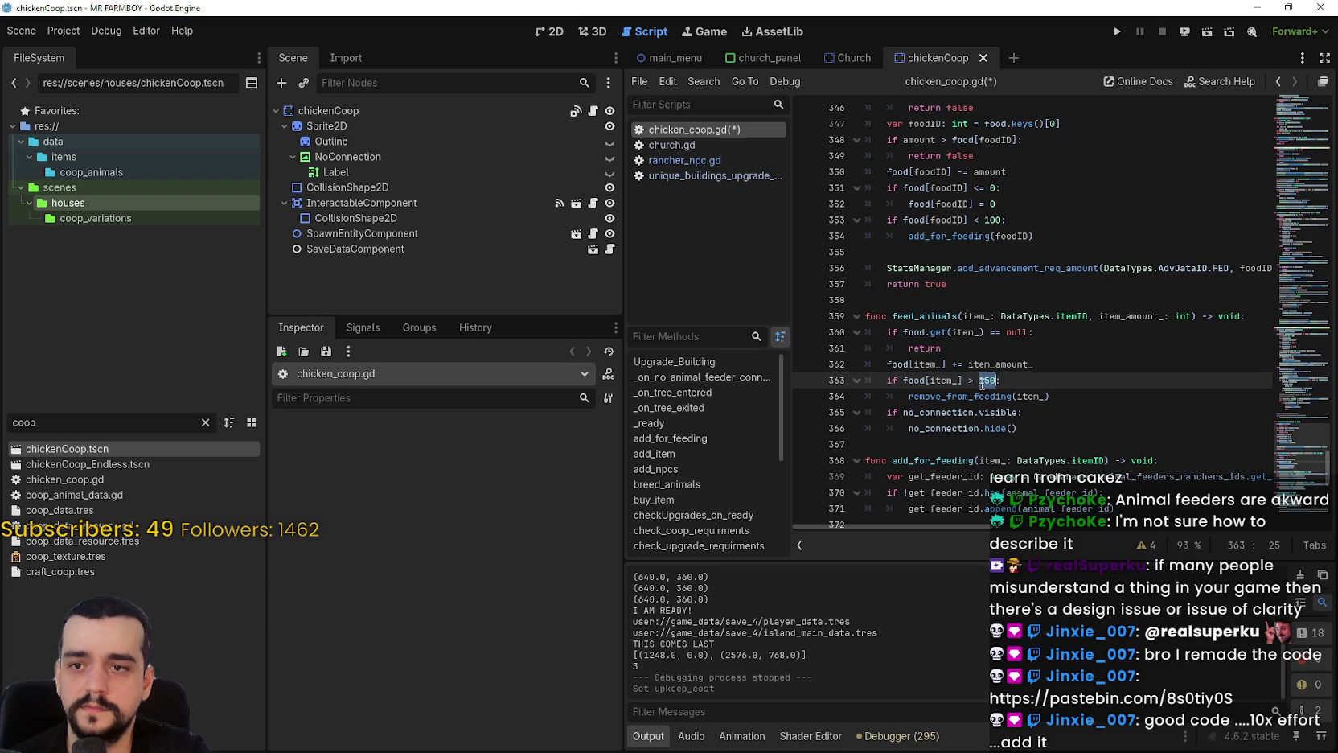
{"action": "key", "text": "ctrl+s"}
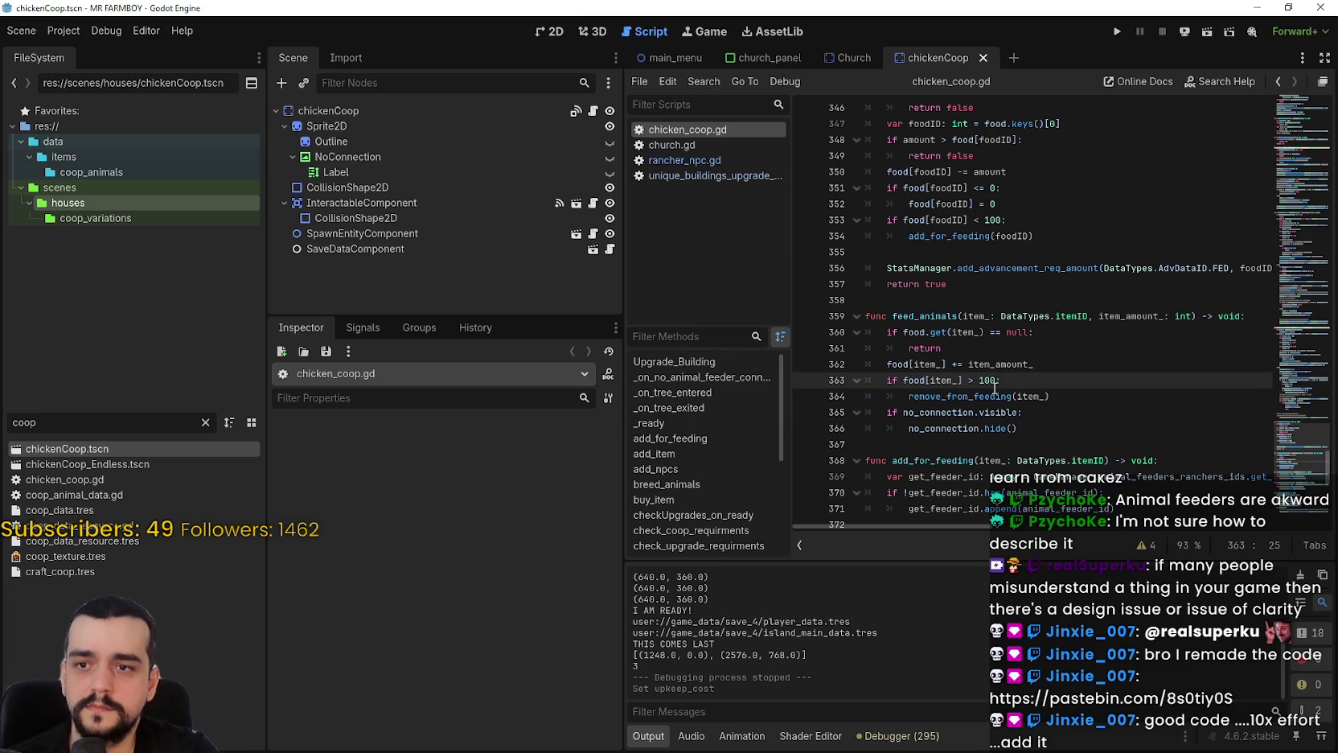
{"action": "key", "text": "ctrl+s"}
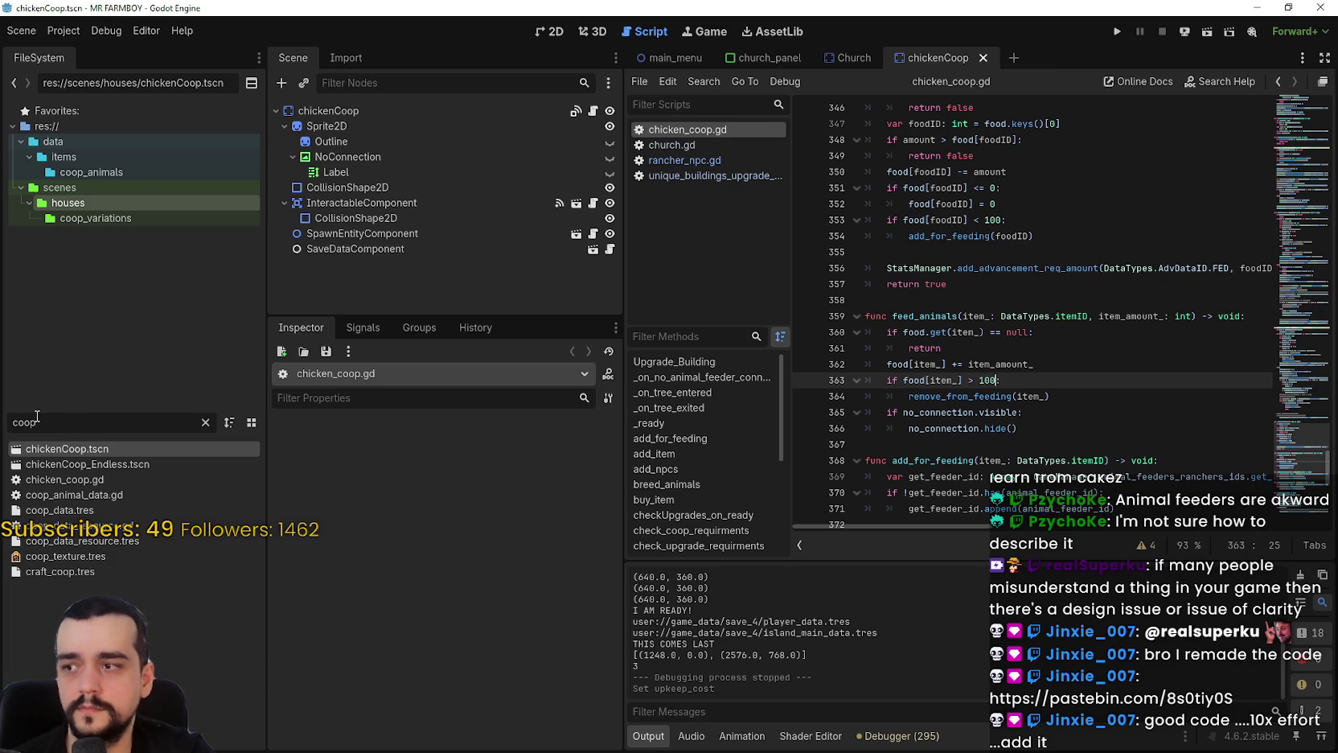
Filter the FileSystem for 'barn' and open barn.gd in the script editor.
{"action": "double_click", "coordinate": [43, 428]}
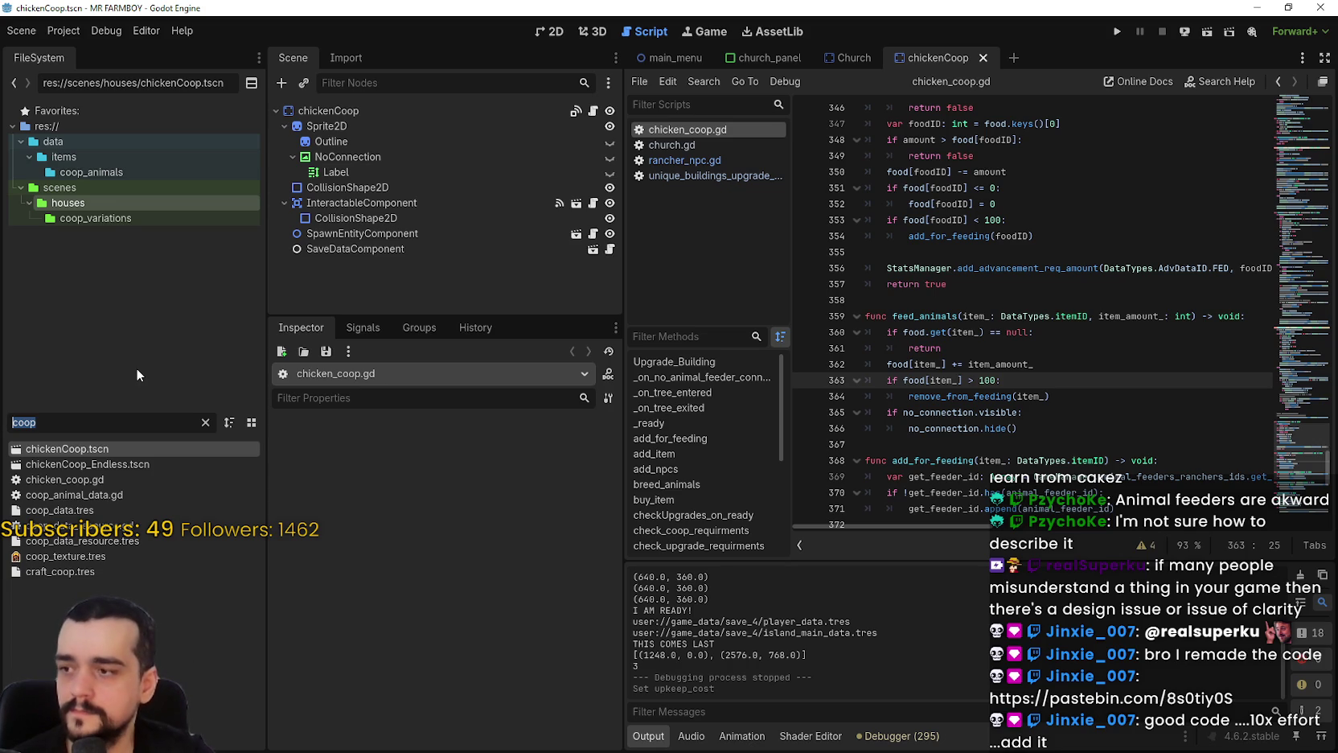
{"action": "left_click", "coordinate": [95, 476]}
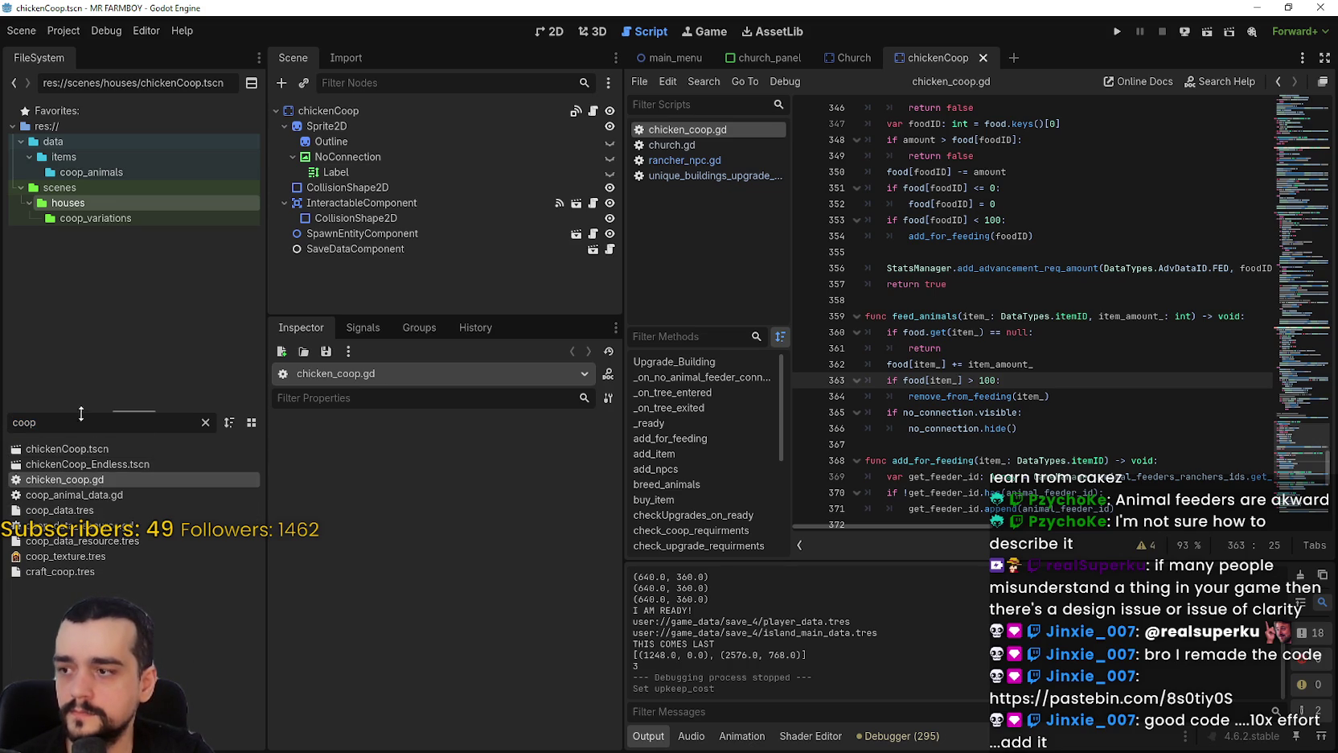
{"action": "left_click_drag", "start_coordinate": [73, 421], "coordinate": [14, 409]}
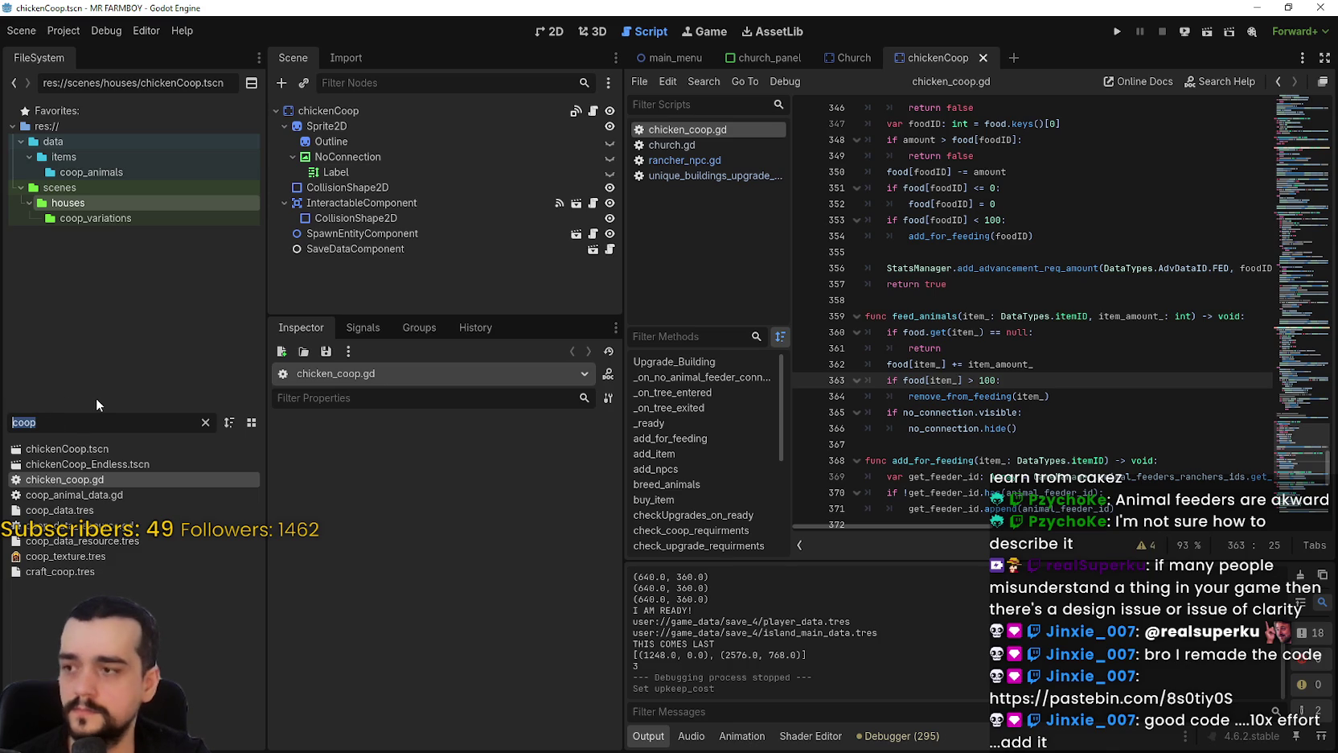
{"action": "type", "text": "barn"}
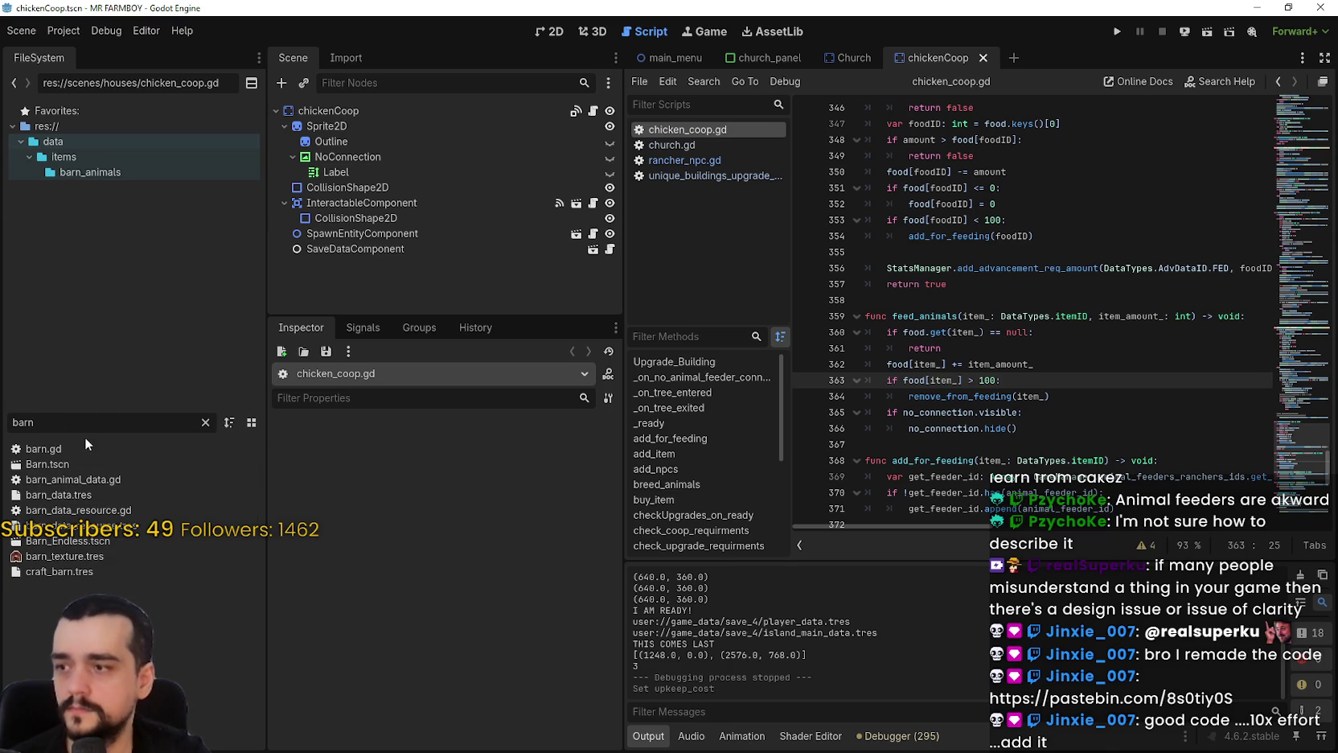
{"action": "double_click", "coordinate": [81, 448]}
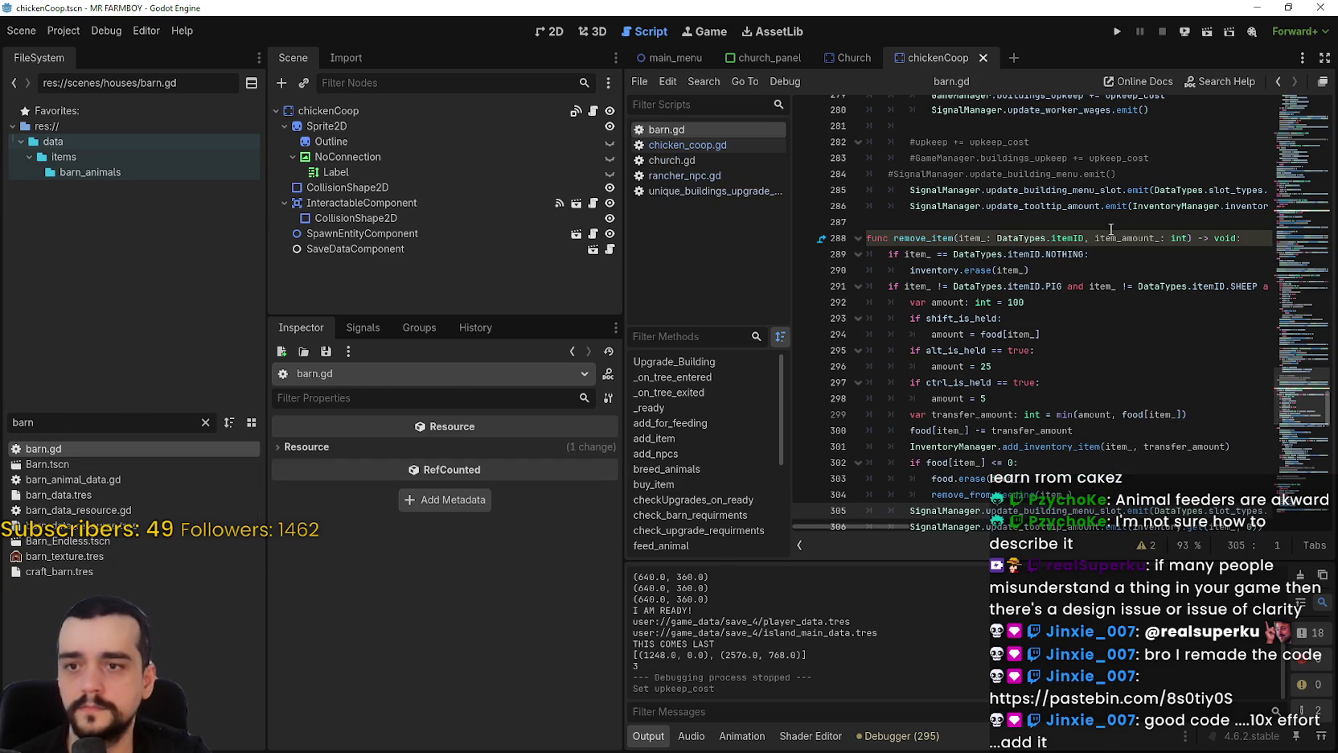
Search barn.gd for remove_from_feeding and step through its matches back to the definition.
{"action": "scroll", "coordinate": [1038, 353], "scroll_direction": "down", "scroll_amount": 5}
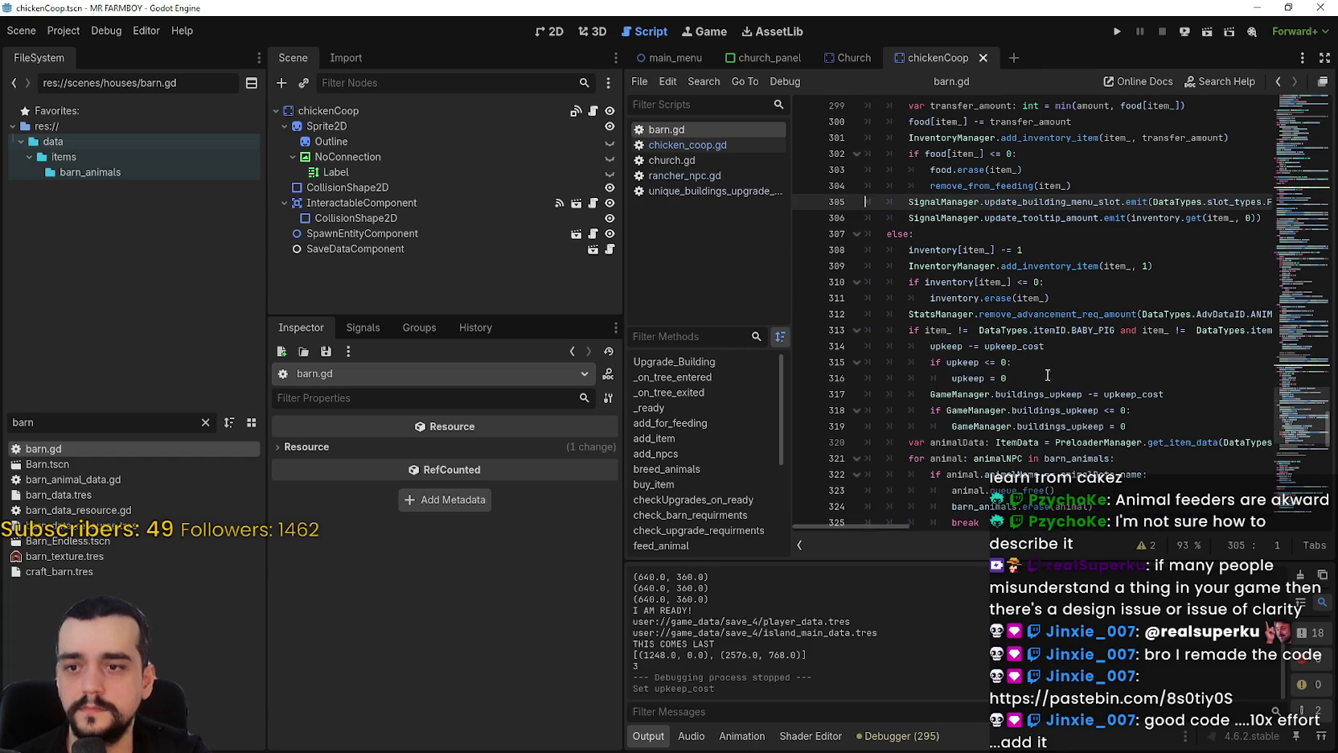
{"action": "left_click", "coordinate": [1043, 372]}
{"action": "key", "text": "ctrl+f"}
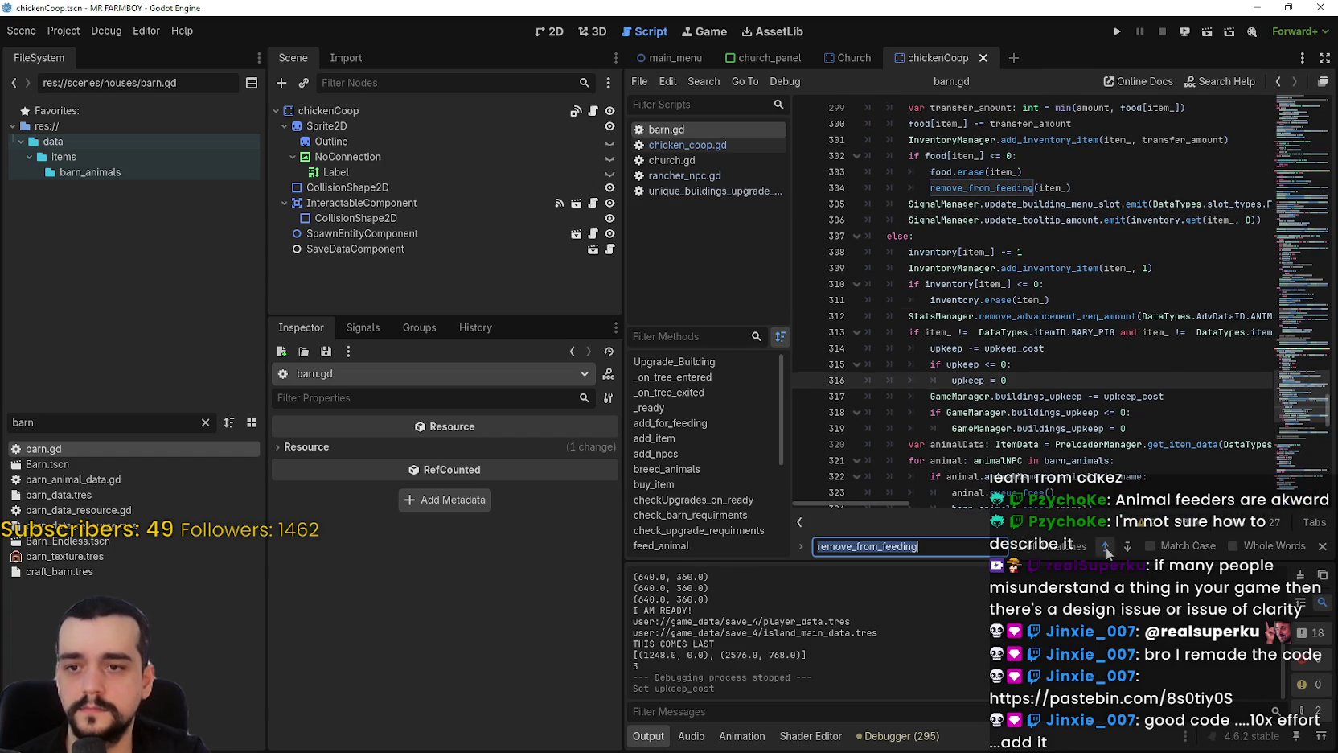
{"action": "left_click", "coordinate": [1105, 547]}
{"action": "left_click", "coordinate": [1106, 547]}
{"action": "left_click", "coordinate": [1108, 547]}
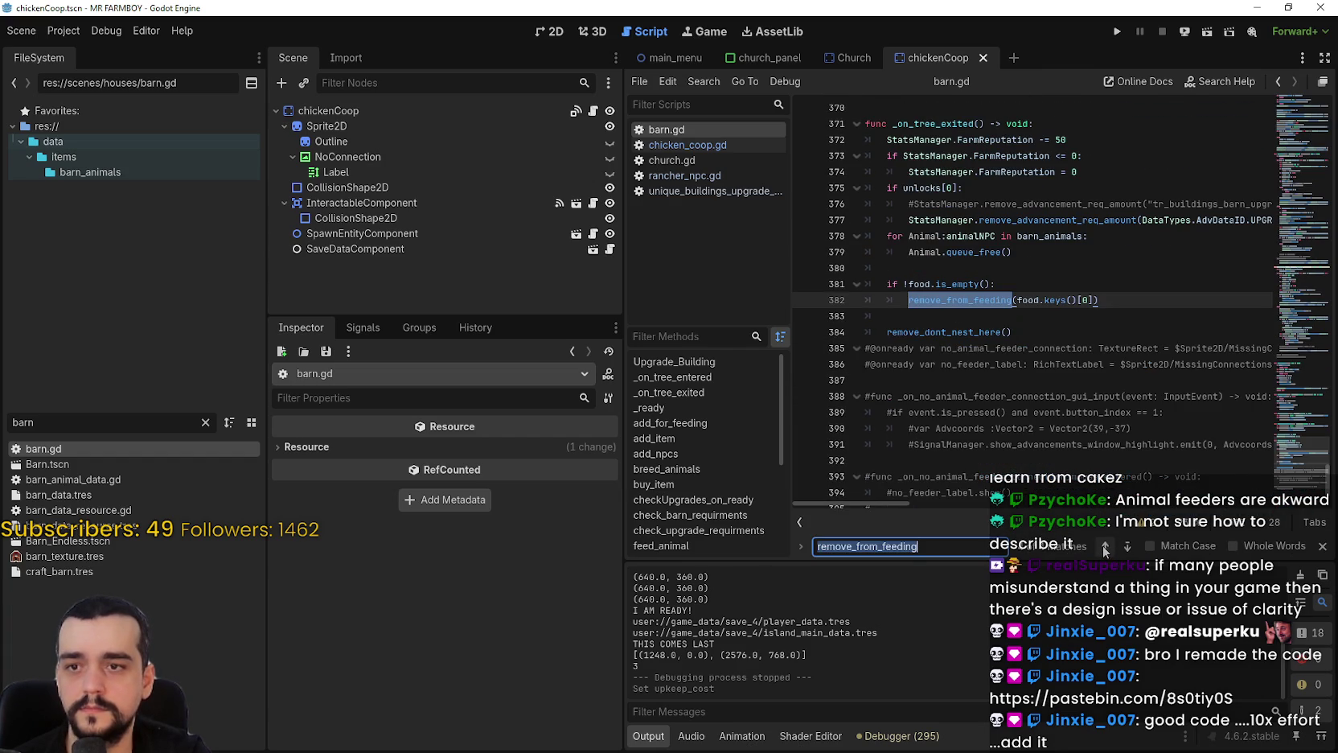
{"action": "left_click", "coordinate": [1105, 547]}
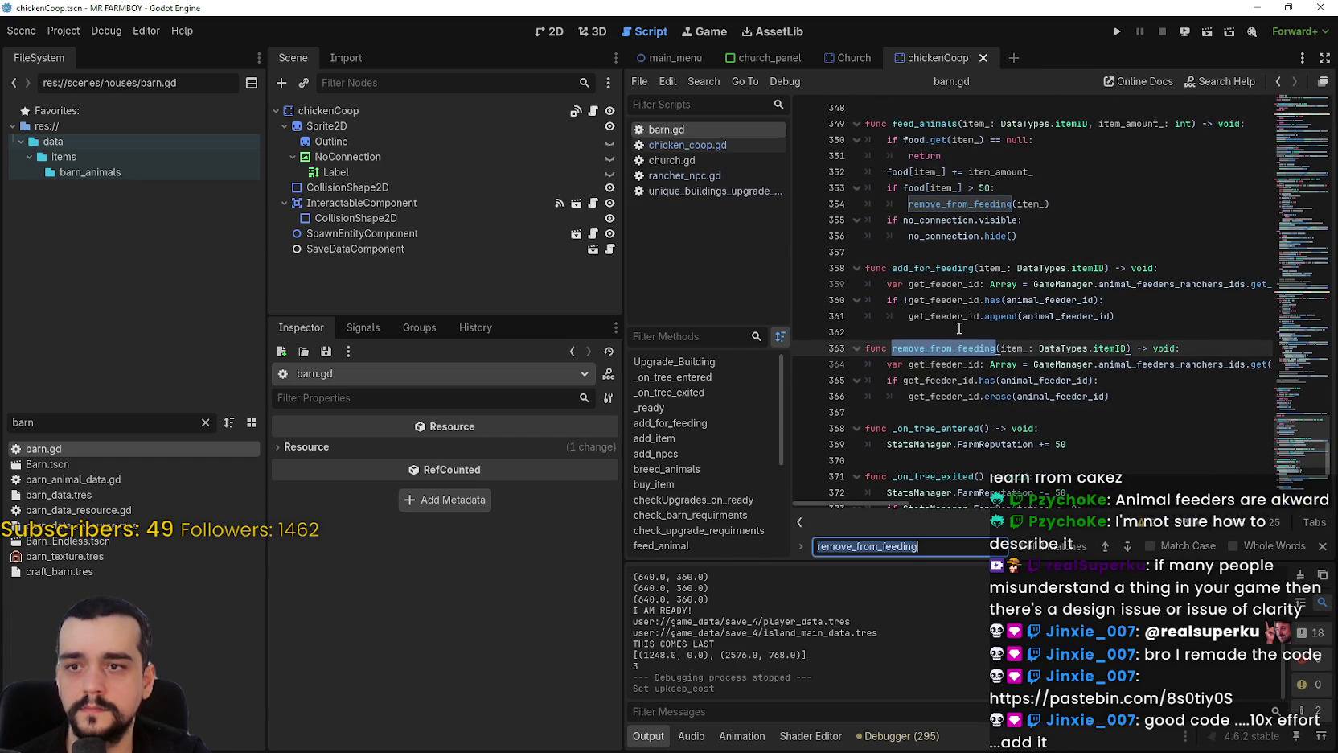
{"action": "scroll", "coordinate": [965, 322], "scroll_direction": "up", "scroll_amount": 3}
Raise the 50 threshold on line 353 and the 30 on line 343 to 100, then save barn.gd.
{"action": "double_click", "coordinate": [984, 284]}
{"action": "type", "text": "100"}
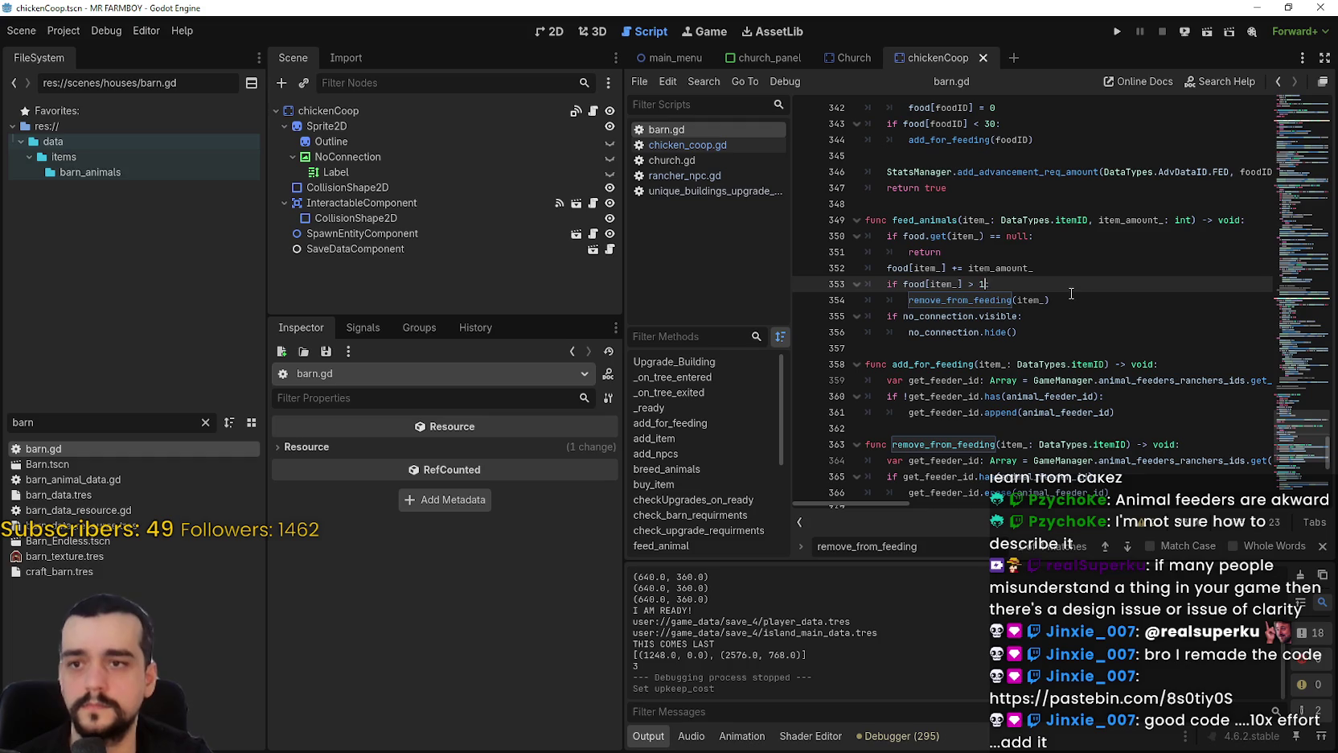
{"action": "left_click", "coordinate": [991, 121]}
{"action": "double_click", "coordinate": [991, 123]}
{"action": "type", "text": "100"}
{"action": "key", "text": "ctrl+s"}
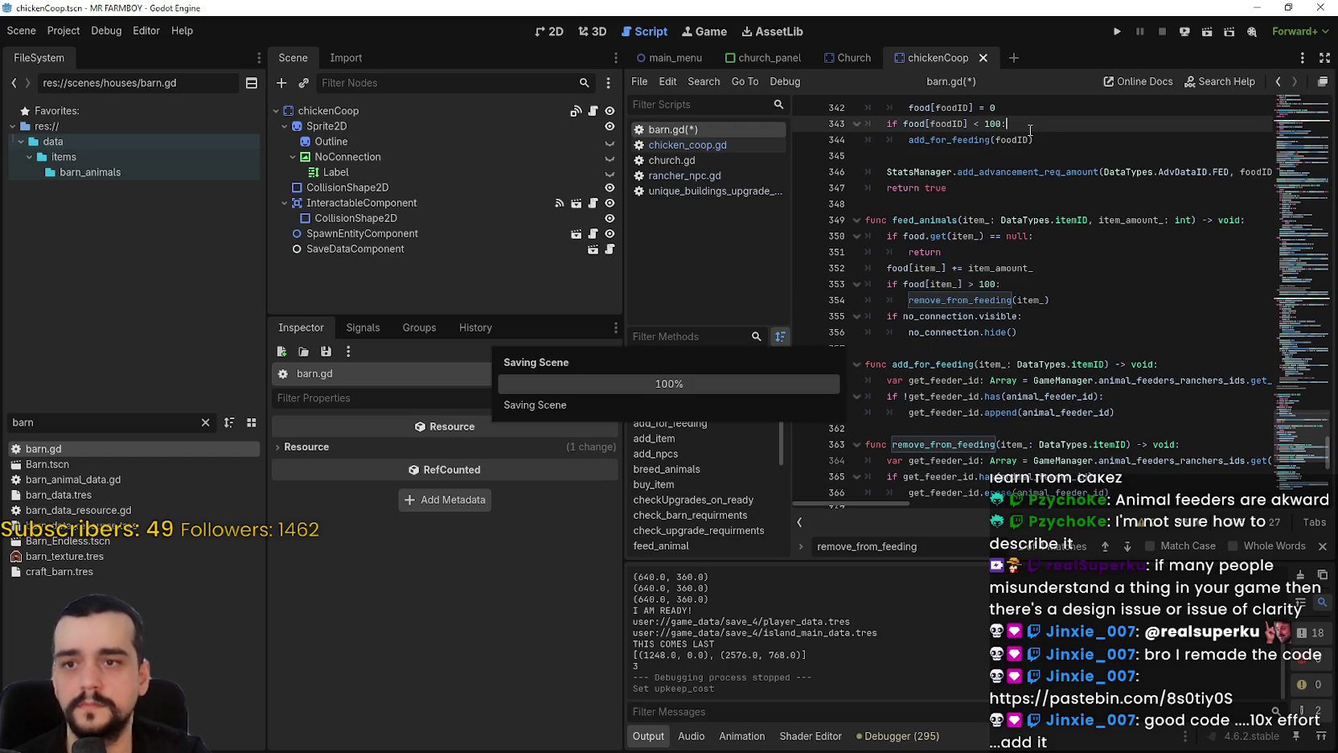
Close the search bar and run the game to test the new thresholds.
{"action": "left_click", "coordinate": [1067, 352]}
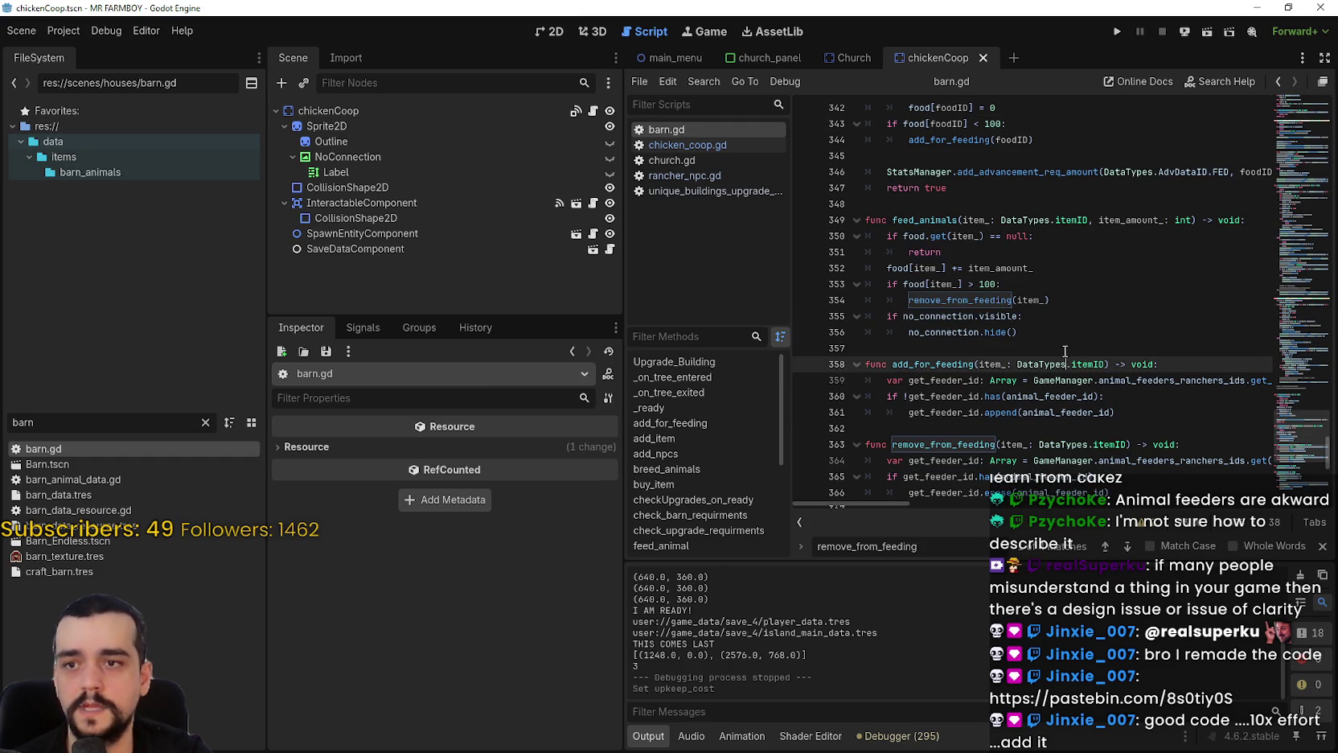
{"action": "left_click", "coordinate": [1322, 546]}
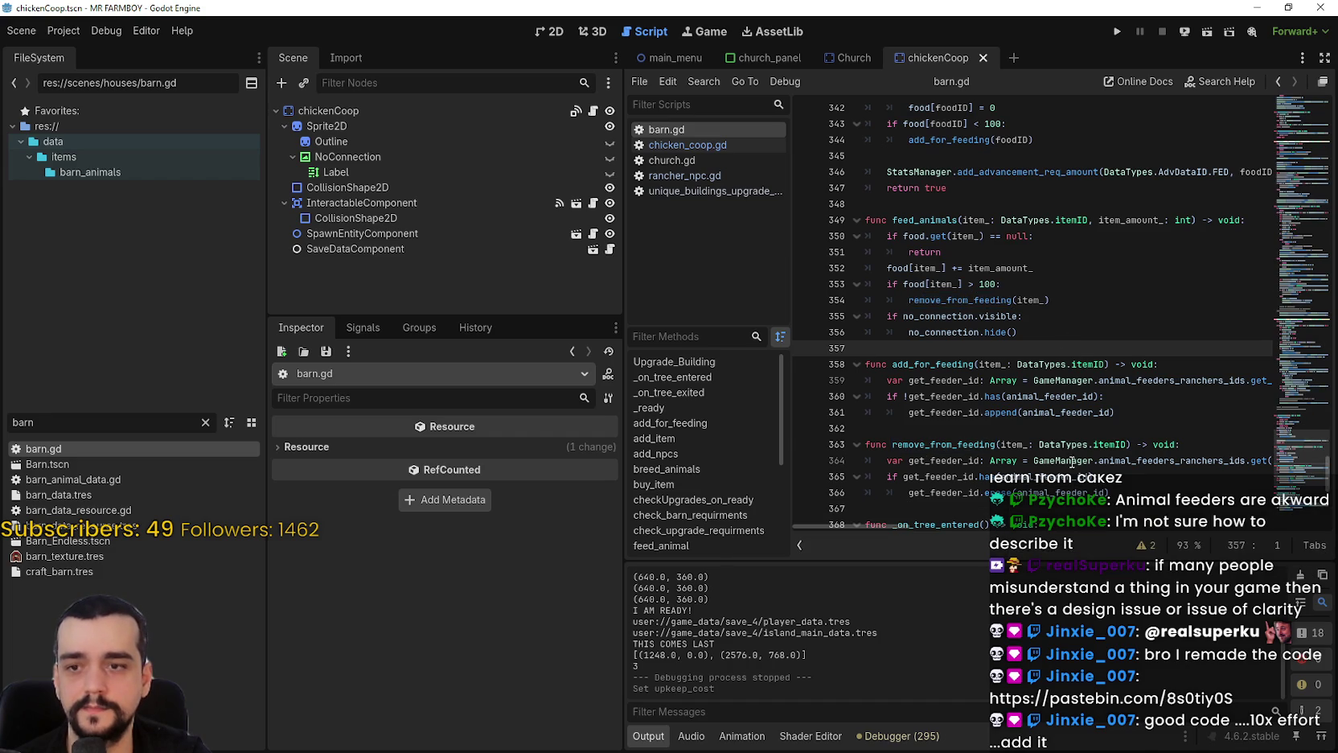
{"action": "left_click", "coordinate": [1049, 433]}
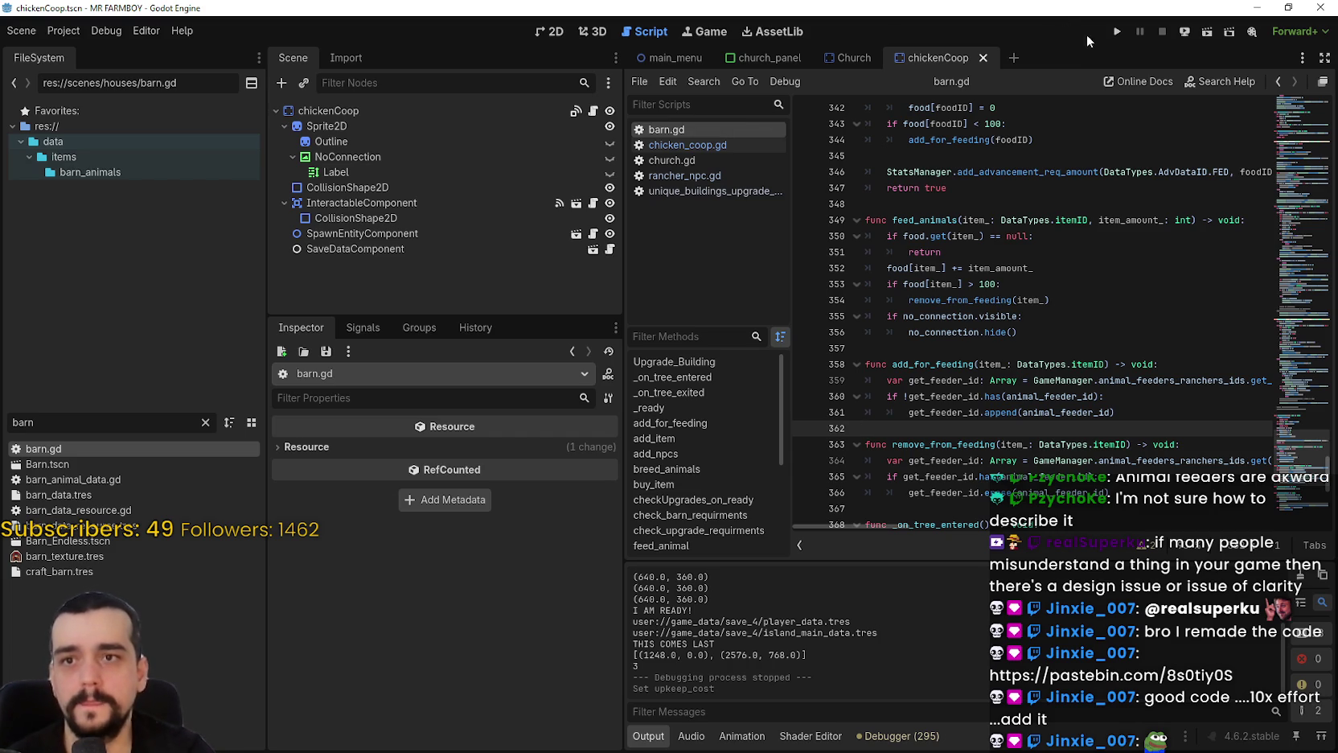
{"action": "left_click", "coordinate": [1118, 32]}
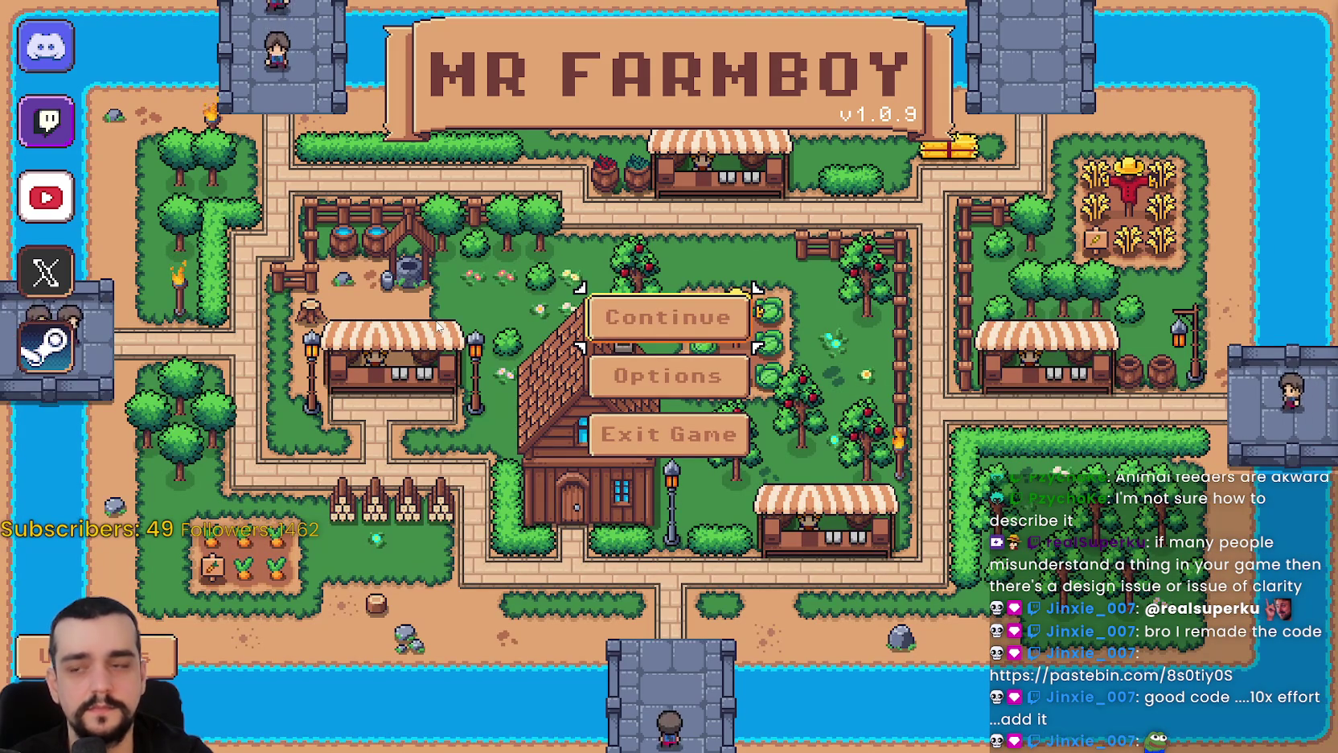
From Continue, delete the Save 4 game and confirm the deletion.
{"action": "left_click", "coordinate": [669, 317]}
{"action": "scroll", "coordinate": [724, 451], "scroll_direction": "down", "scroll_amount": 2}
{"action": "left_click", "coordinate": [734, 402]}
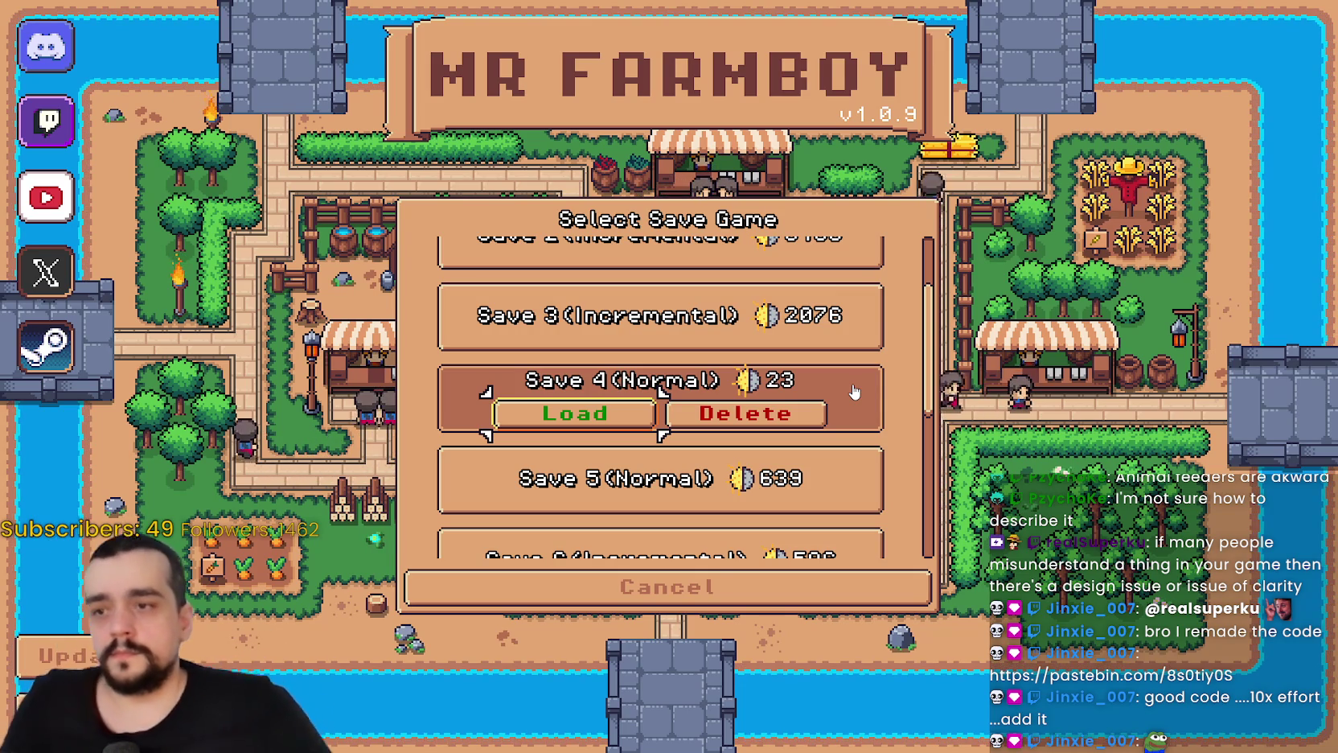
{"action": "scroll", "coordinate": [726, 459], "scroll_direction": "up", "scroll_amount": 2}
{"action": "scroll", "coordinate": [726, 459], "scroll_direction": "down", "scroll_amount": 1}
{"action": "left_click", "coordinate": [726, 458]}
{"action": "left_click", "coordinate": [575, 427]}
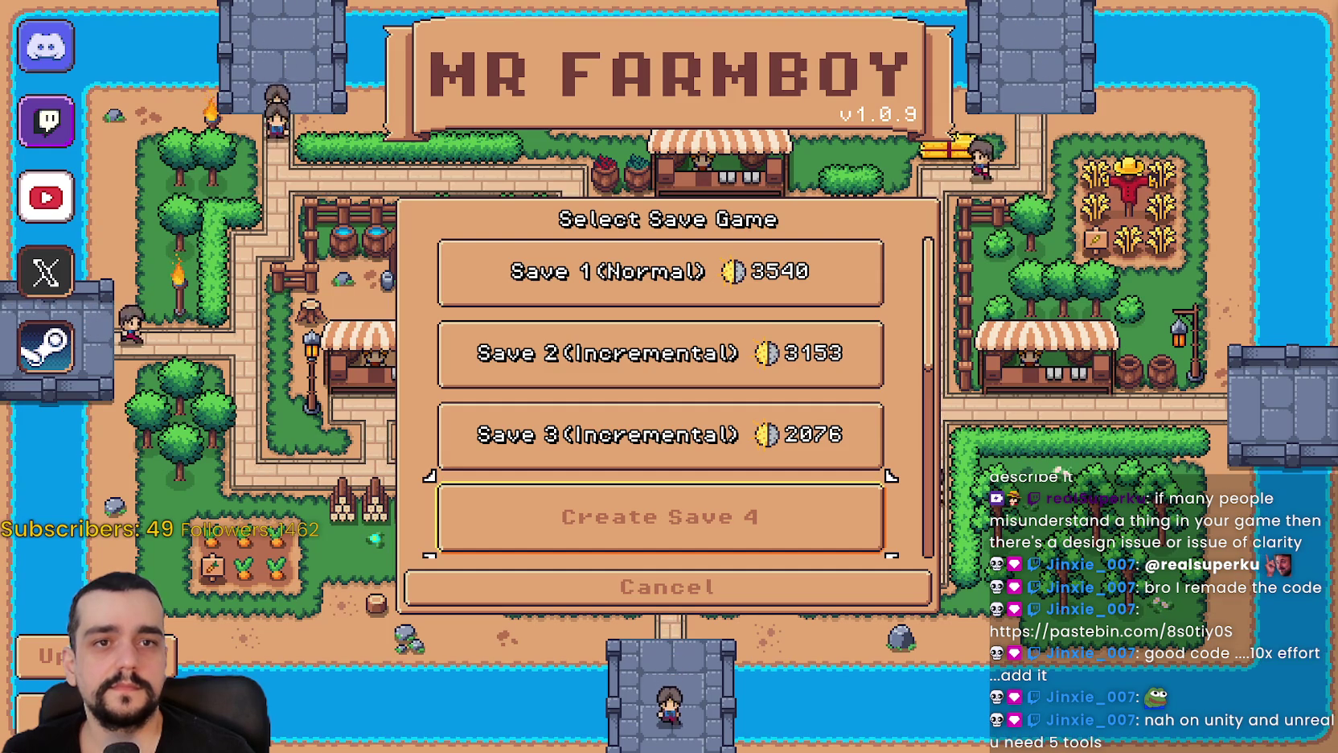
Scroll the save list, choose Save 7 and load it.
{"action": "scroll", "coordinate": [726, 483], "scroll_direction": "down", "scroll_amount": 1}
{"action": "scroll", "coordinate": [726, 478], "scroll_direction": "up", "scroll_amount": 1}
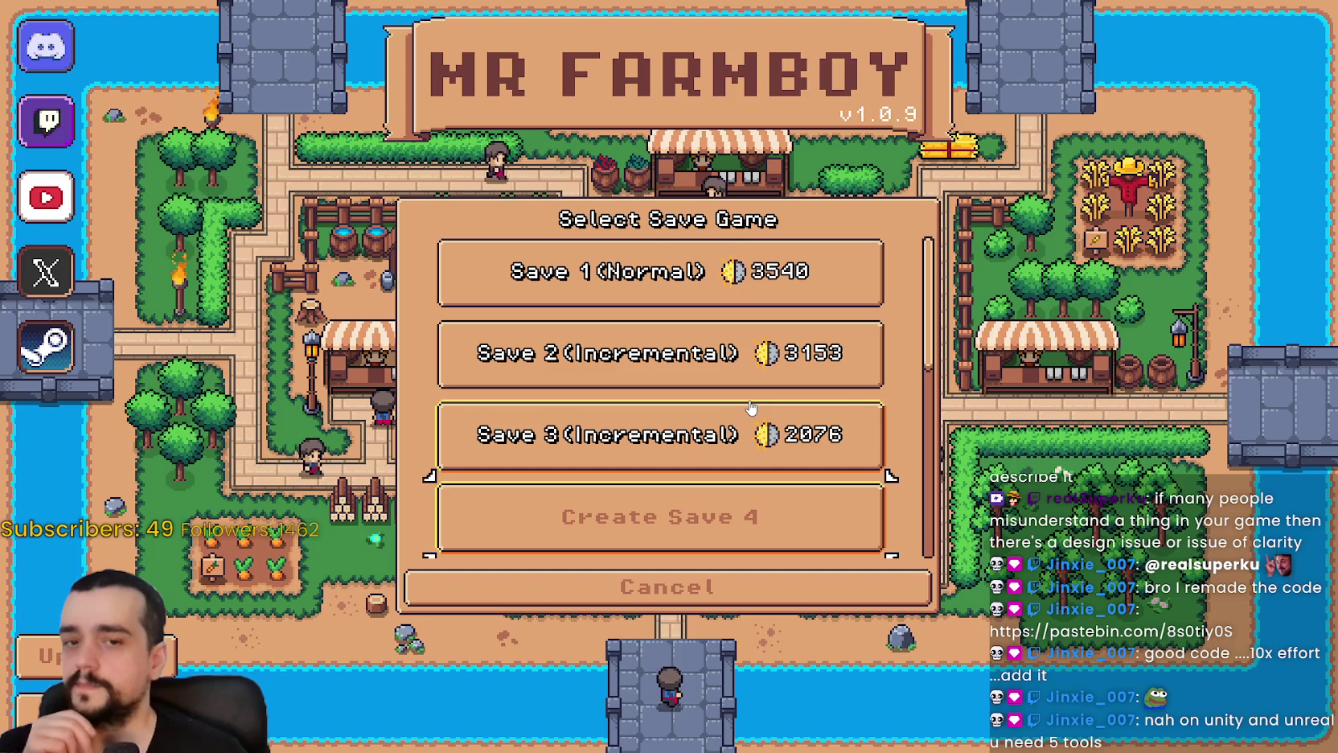
{"action": "scroll", "coordinate": [739, 466], "scroll_direction": "down", "scroll_amount": 3}
{"action": "scroll", "coordinate": [734, 504], "scroll_direction": "down", "scroll_amount": 4}
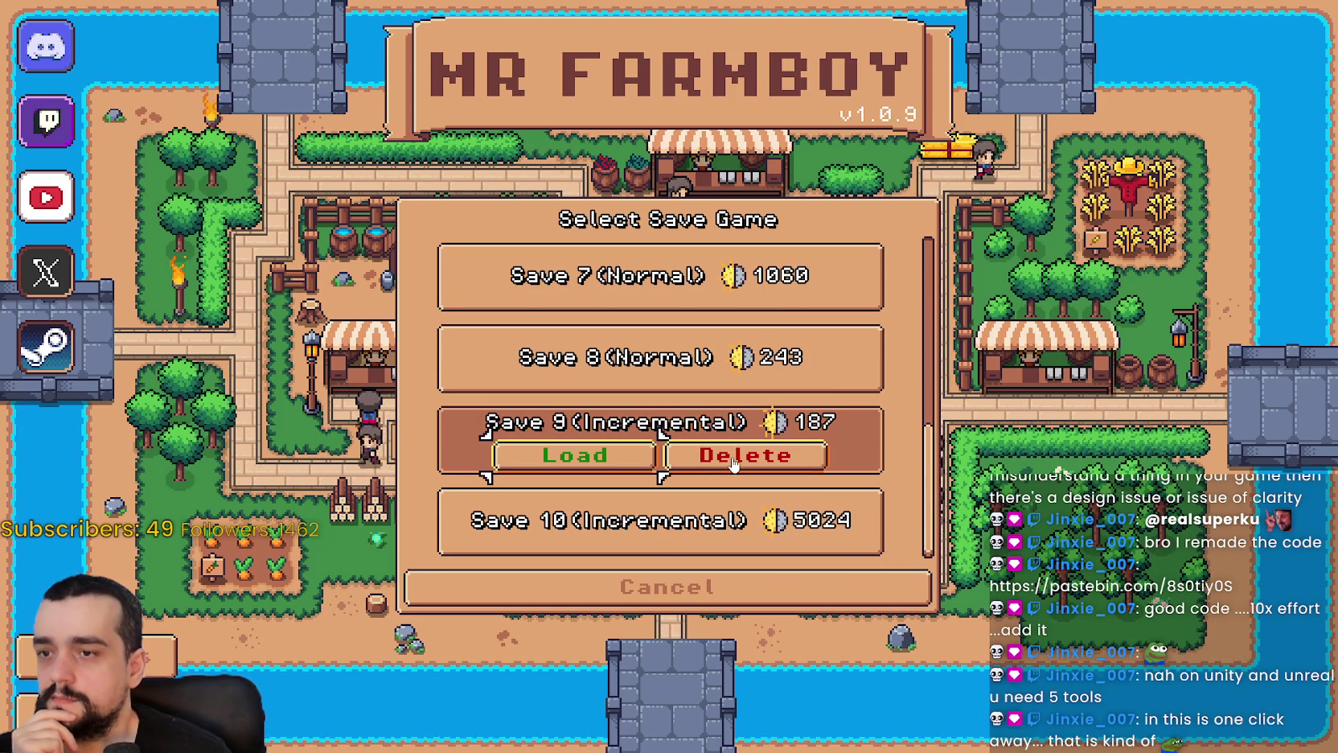
{"action": "scroll", "coordinate": [763, 424], "scroll_direction": "up", "scroll_amount": 5}
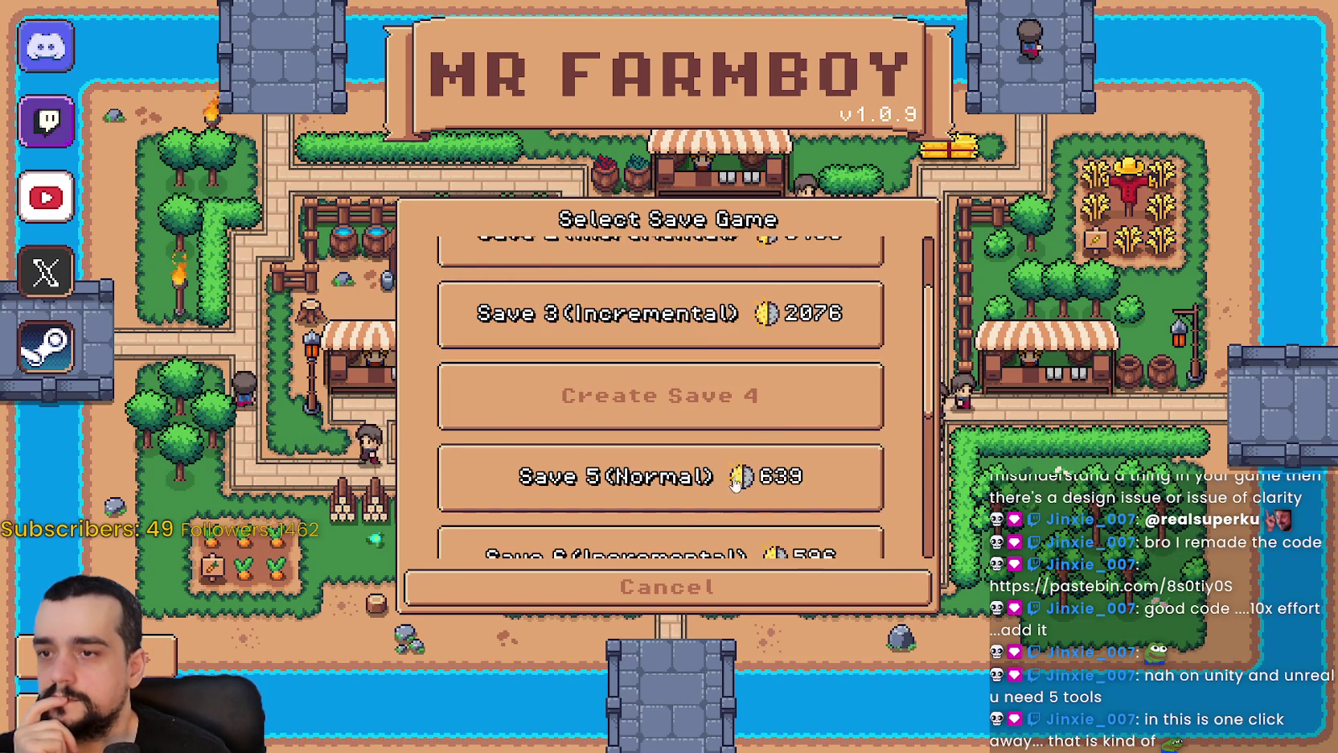
{"action": "scroll", "coordinate": [742, 499], "scroll_direction": "down", "scroll_amount": 3}
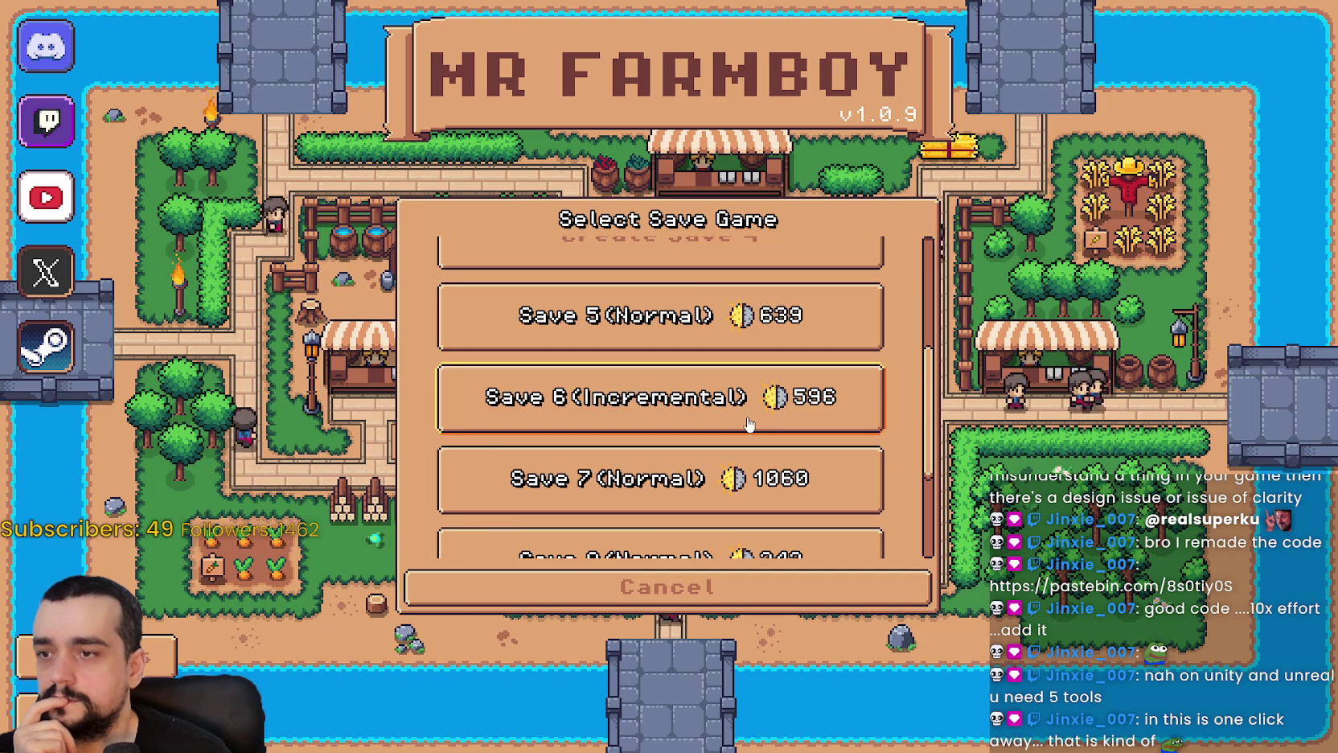
{"action": "left_click", "coordinate": [748, 426]}
{"action": "left_click", "coordinate": [706, 478]}
{"action": "left_click", "coordinate": [694, 454]}
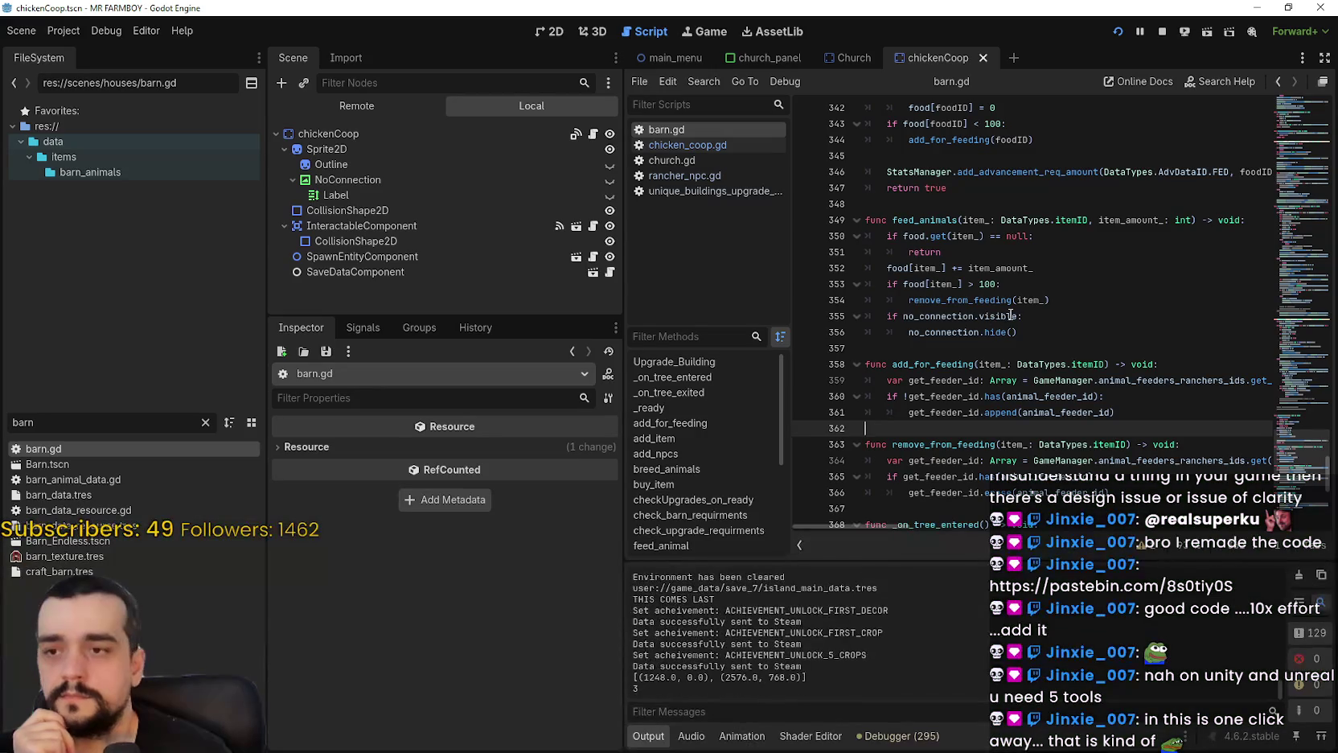
Scroll through the barn.gd code around line 355.
{"action": "left_click", "coordinate": [1012, 316]}
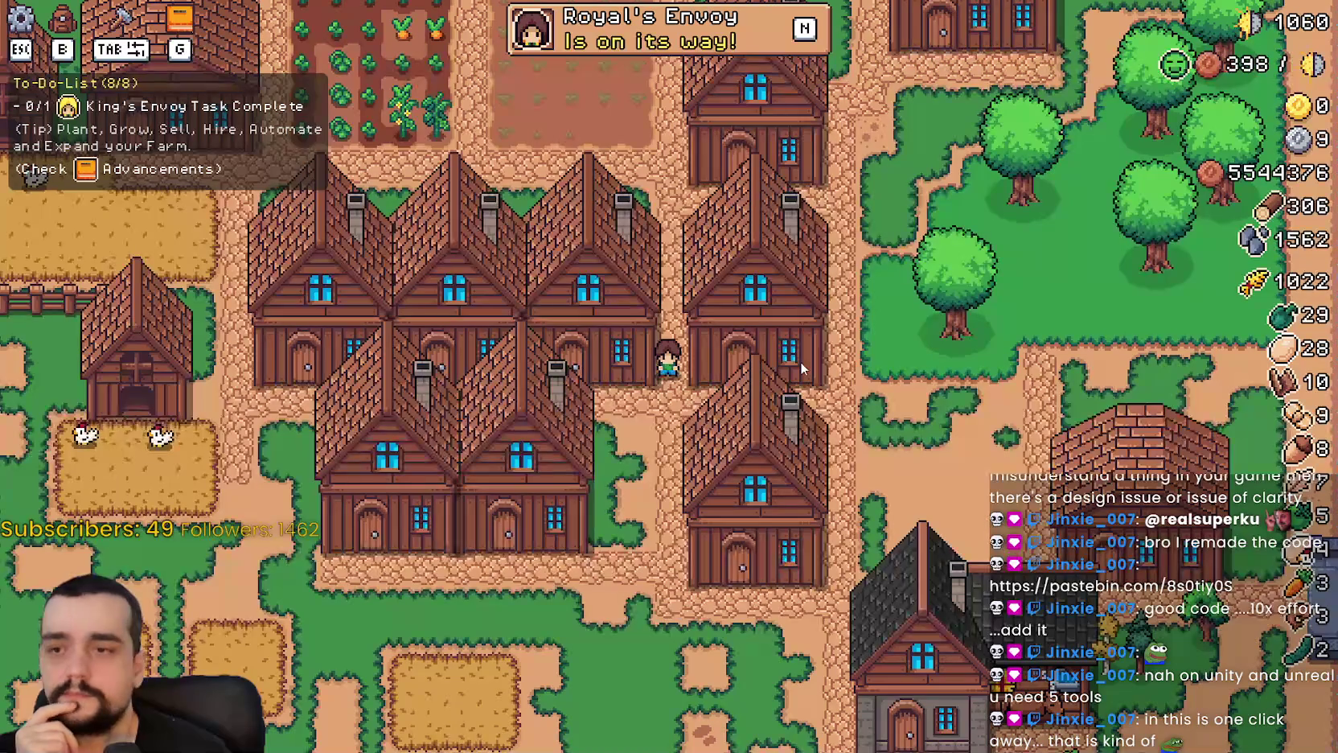
{"action": "scroll", "coordinate": [798, 390], "scroll_direction": "down", "scroll_amount": 2}
{"action": "scroll", "coordinate": [808, 406], "scroll_direction": "down", "scroll_amount": 1}
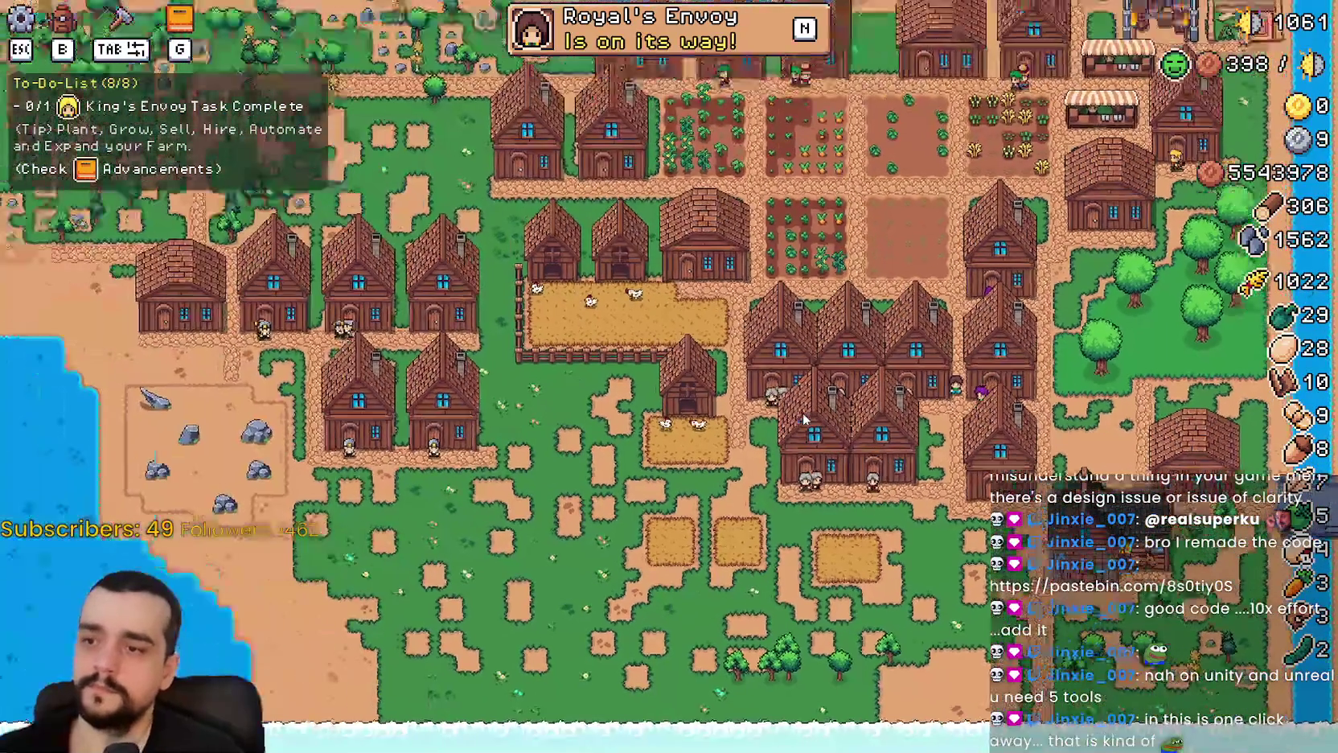
{"action": "scroll", "coordinate": [815, 408], "scroll_direction": "up", "scroll_amount": 3}
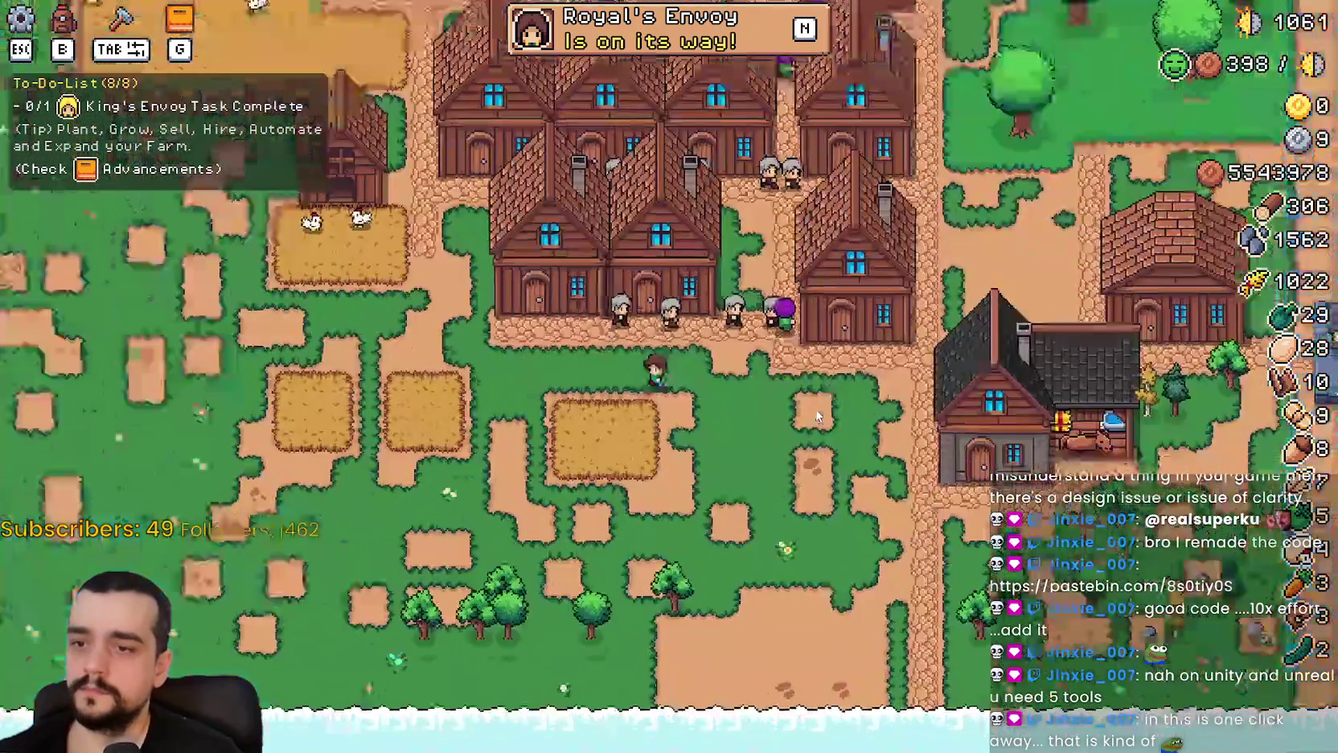
Walk the farmer to the coops and feed 100 Wheat into a coop's food.
{"action": "key", "text": "w"}
{"action": "key", "text": "e"}
{"action": "key", "text": "Escape"}
{"action": "key", "text": "w"}
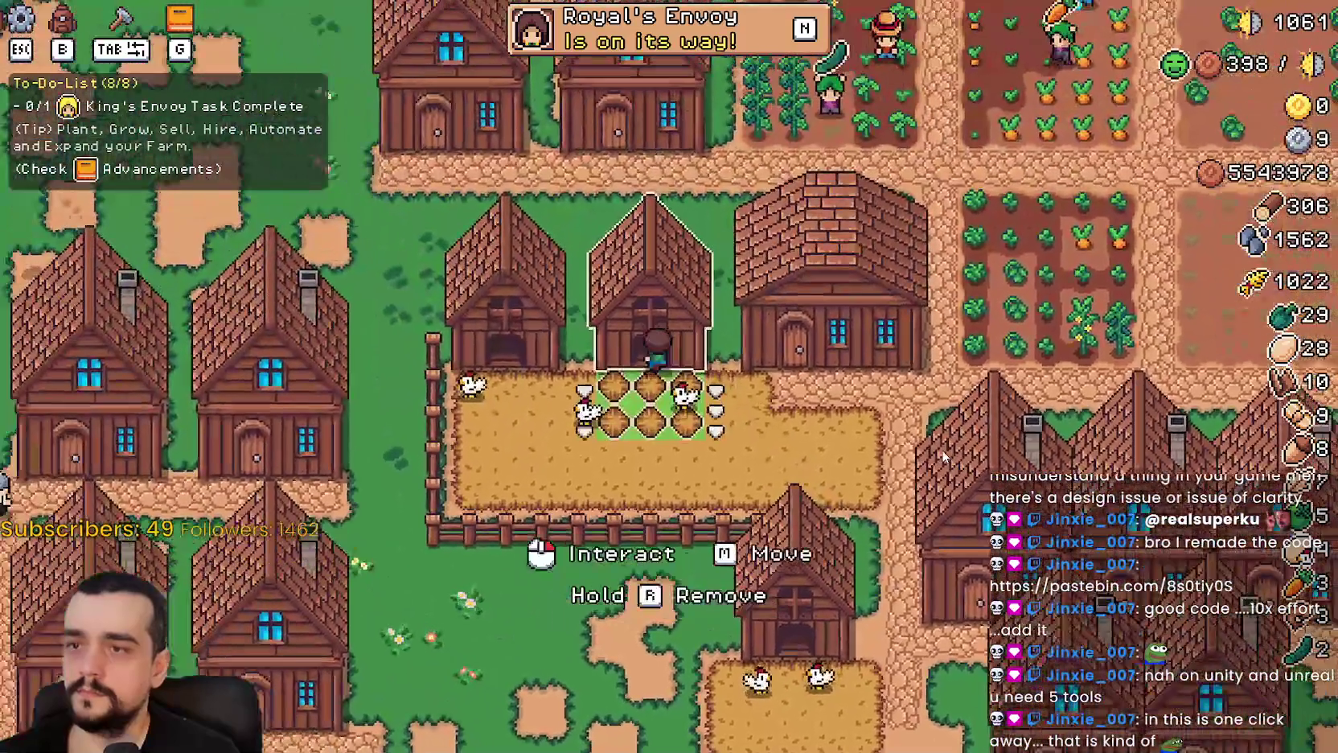
{"action": "key", "text": "e"}
{"action": "scroll", "coordinate": [761, 338], "scroll_direction": "down", "scroll_amount": 1}
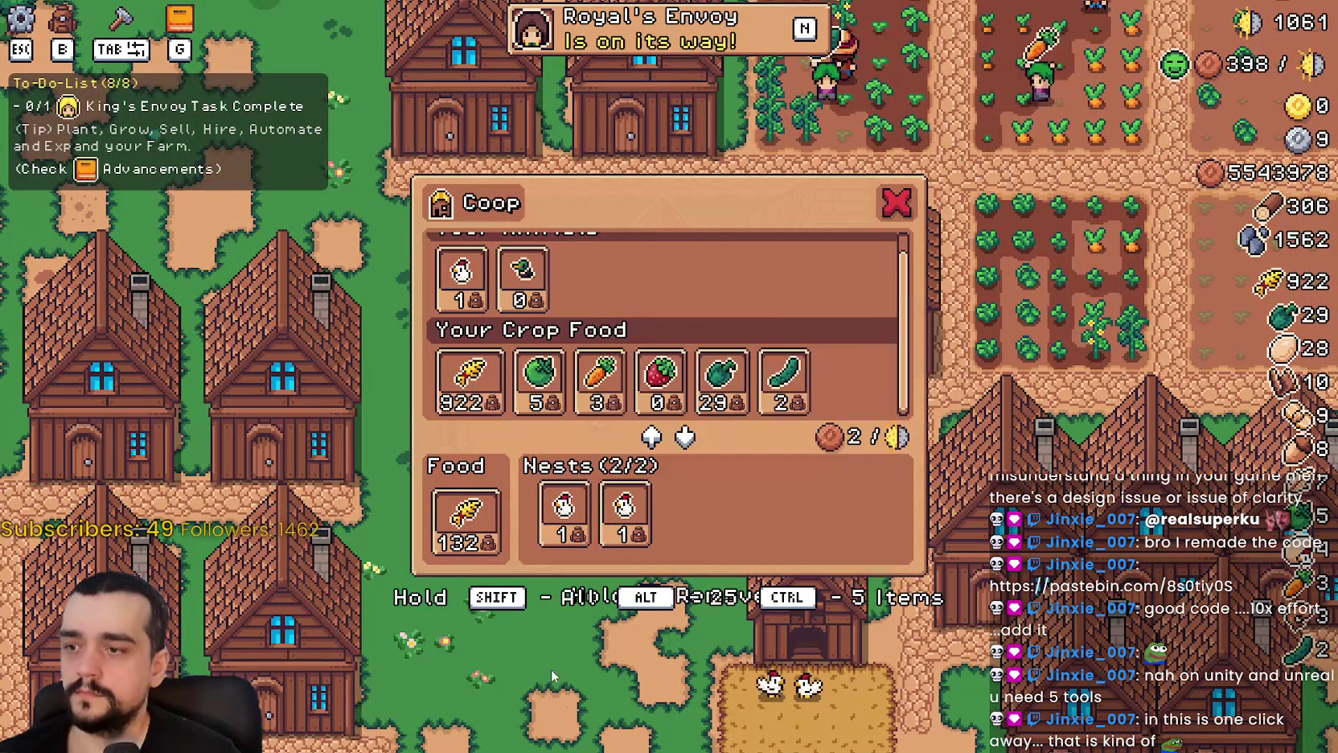
{"action": "key", "text": "a"}
{"action": "key", "text": "e"}
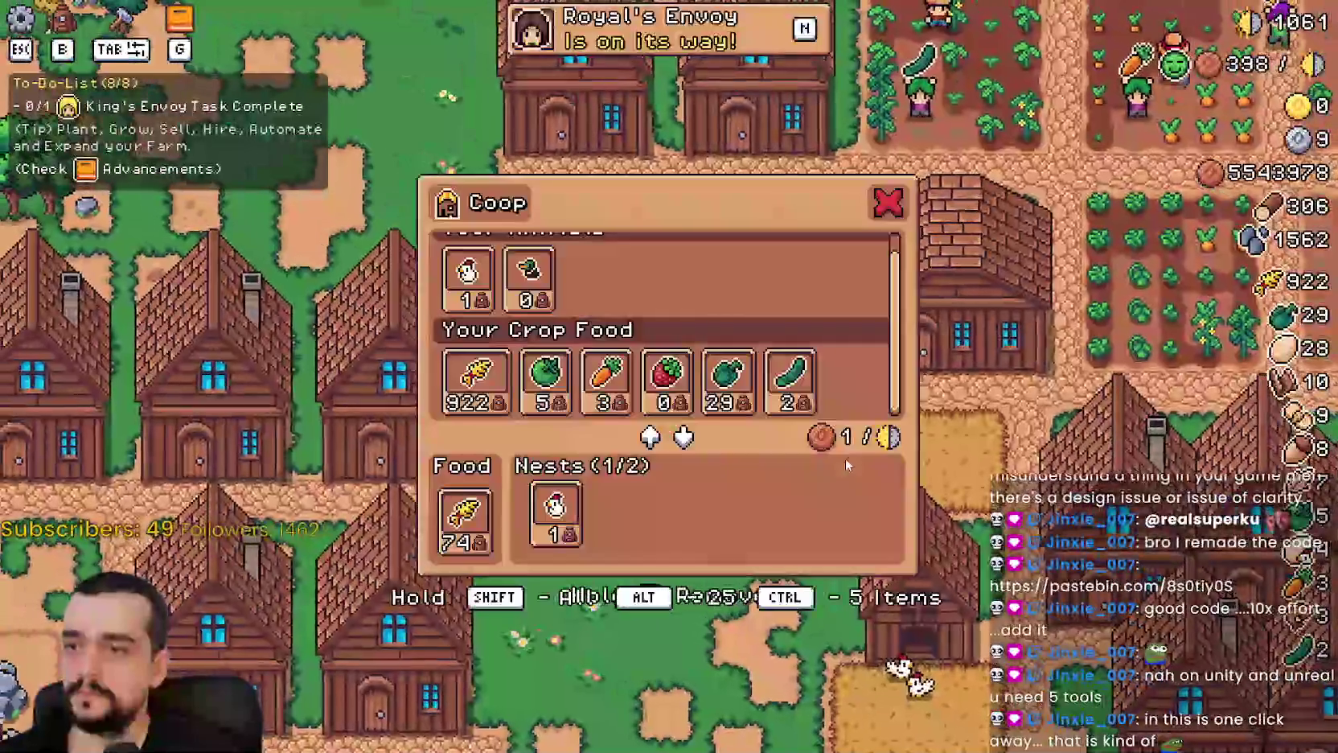
{"action": "left_click", "coordinate": [471, 402]}
Walk past the houses to the lower coop and check its panel.
{"action": "key", "text": "s"}
{"action": "key", "text": "d"}
{"action": "key", "text": "s"}
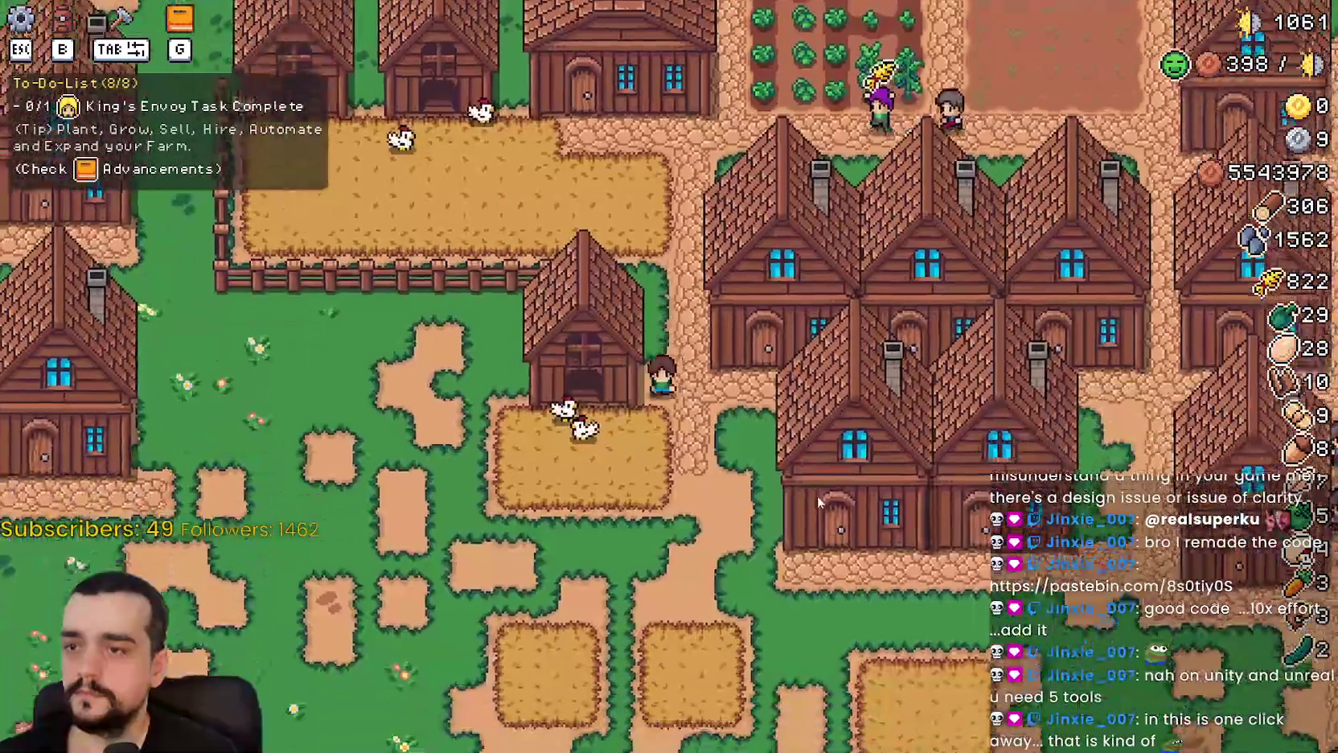
{"action": "key", "text": "e"}
{"action": "key", "text": "w"}
{"action": "key", "text": "d"}
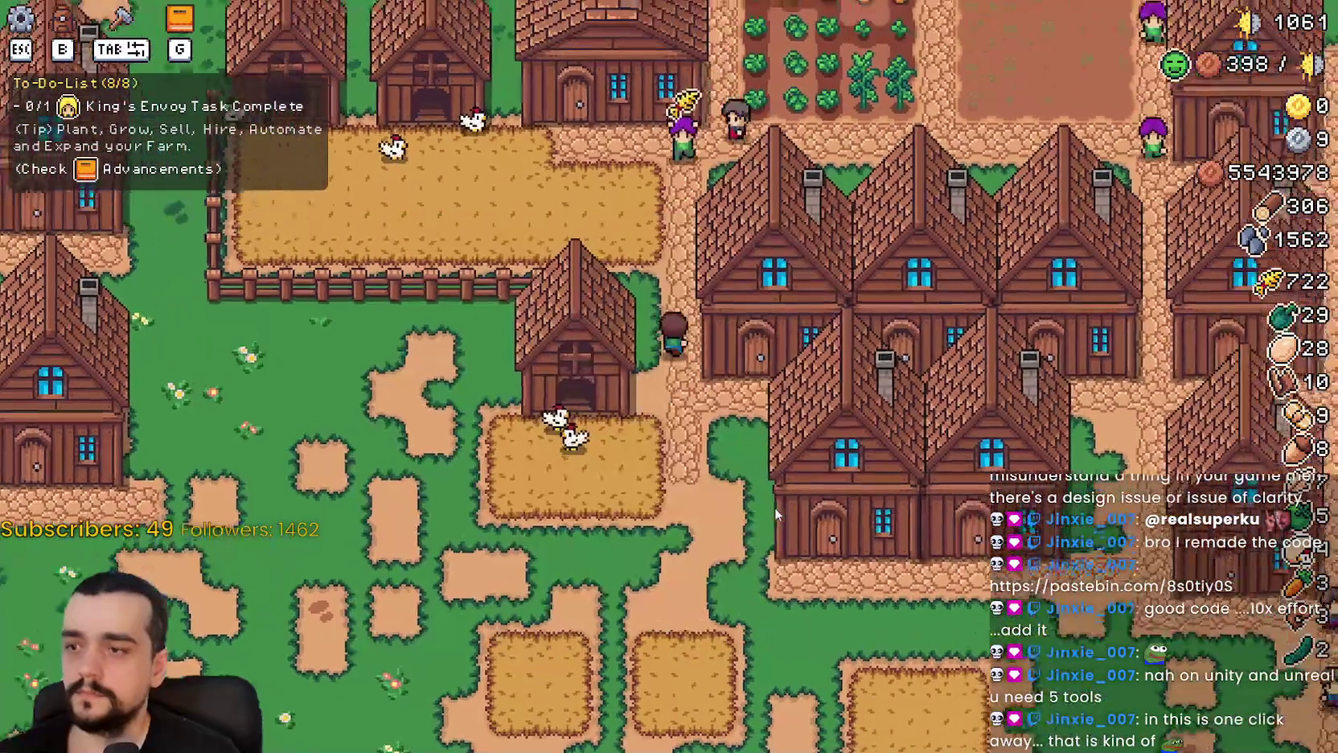
{"action": "key", "text": "s"}
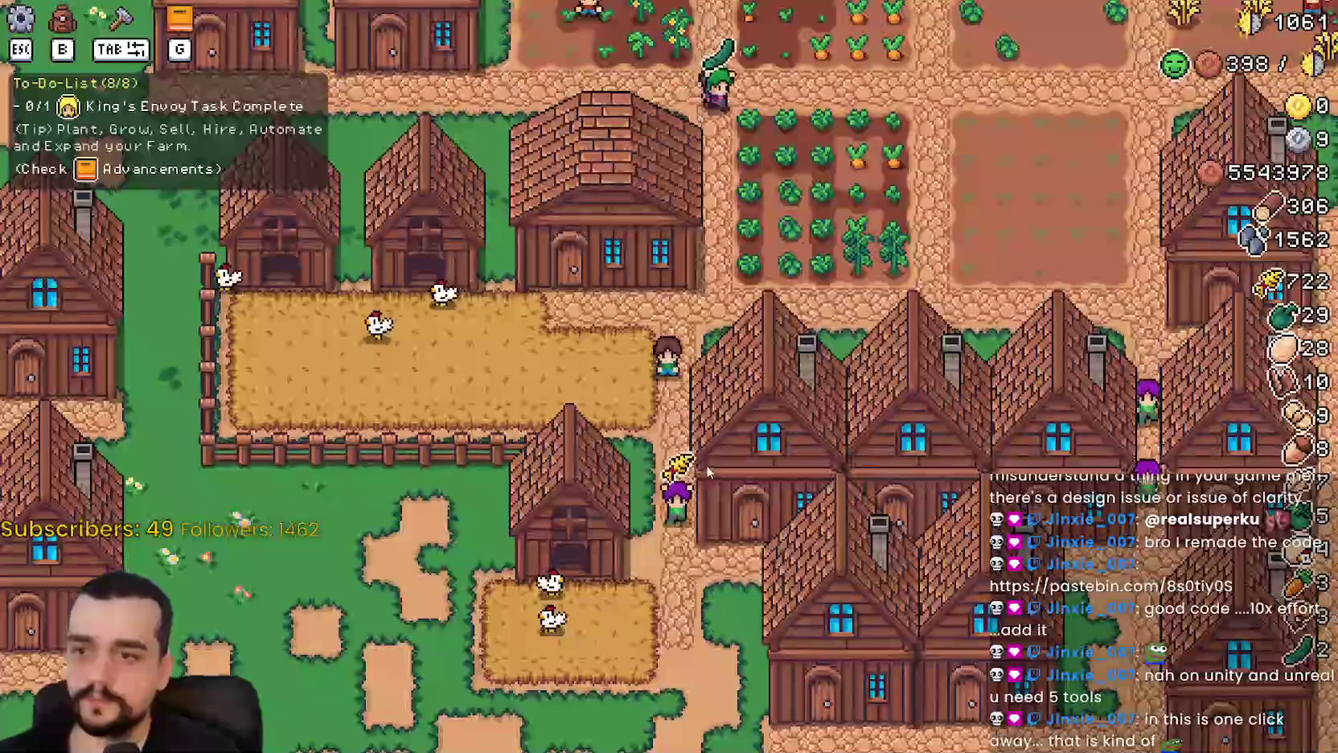
{"action": "key", "text": "a"}
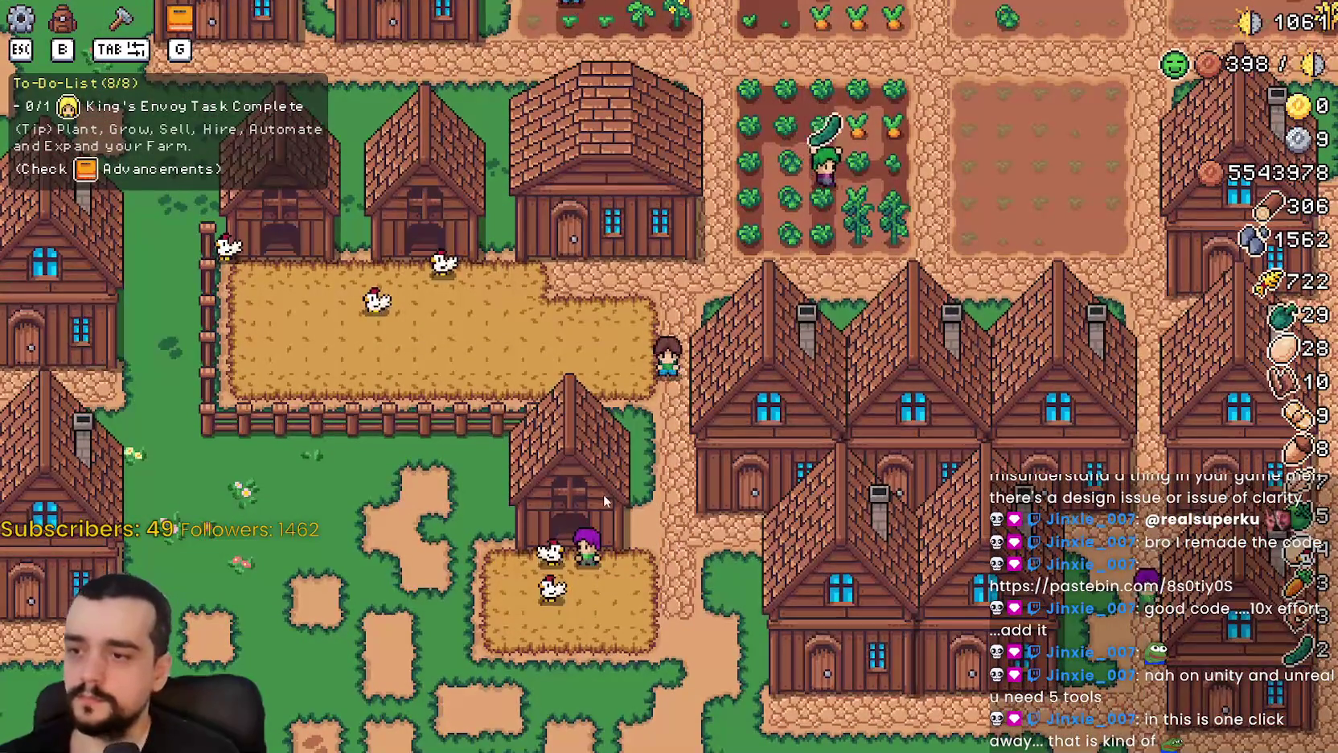
{"action": "key", "text": "s"}
{"action": "key", "text": "e"}
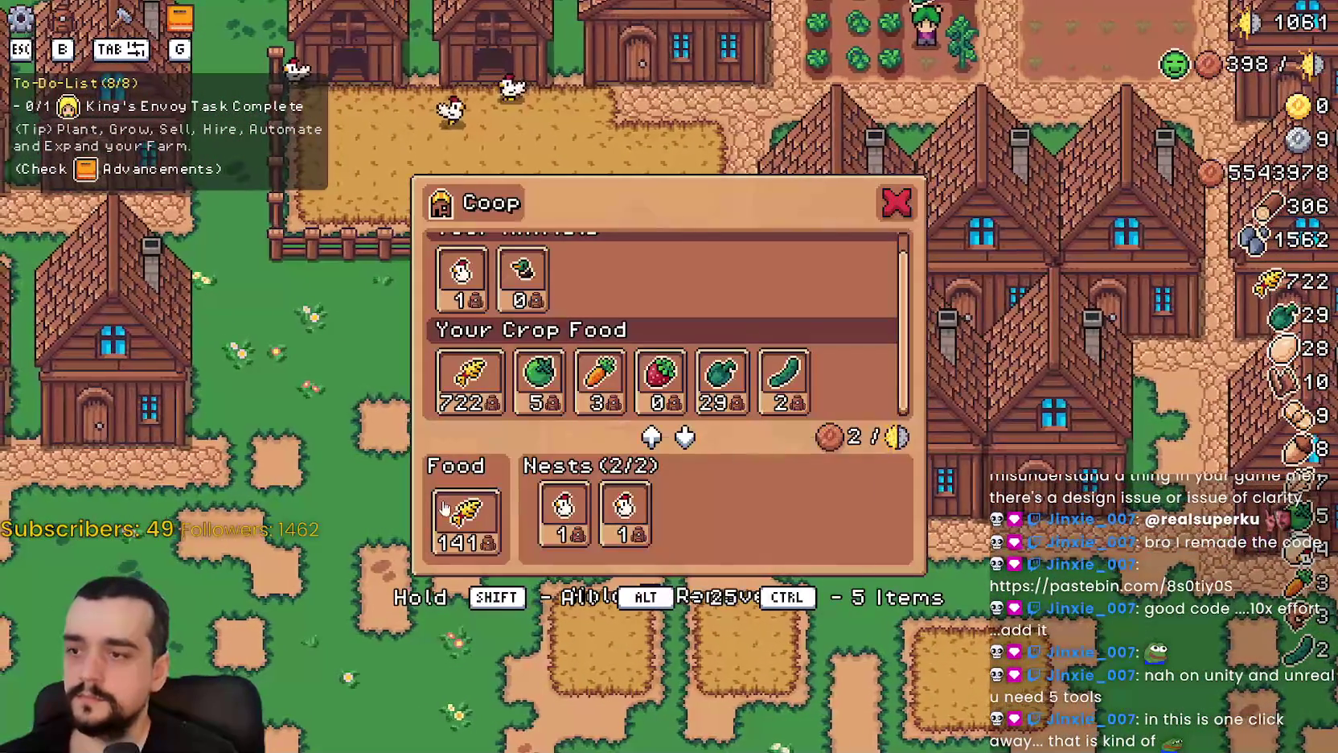
{"action": "key", "text": "Escape"}
Walk up and check the panel of the coop beside the farmer.
{"action": "key", "text": "w"}
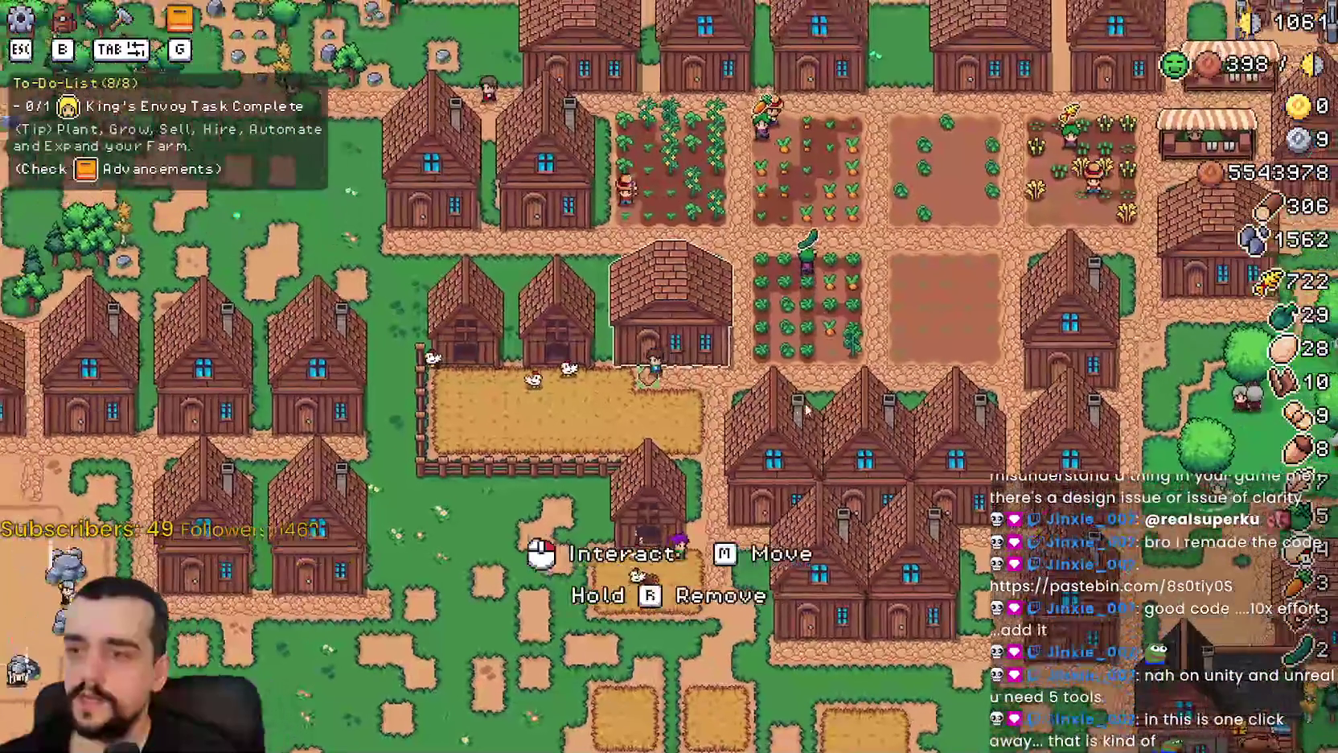
{"action": "key", "text": "e"}
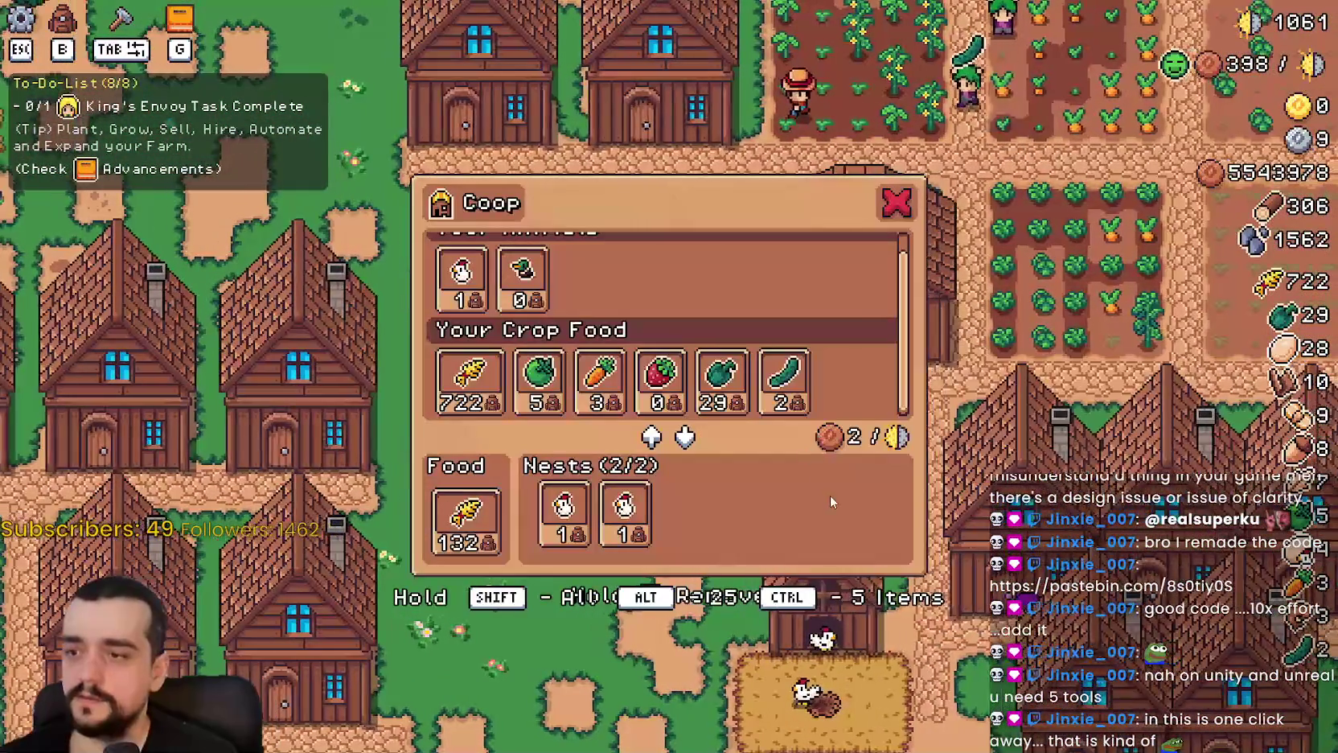
{"action": "key", "text": "Escape"}
{"action": "key", "text": "e"}
{"action": "key", "text": "Escape"}
View a house's worker panel, then open the coop panel holding 141 Wheat with full nests.
{"action": "key", "text": "d"}
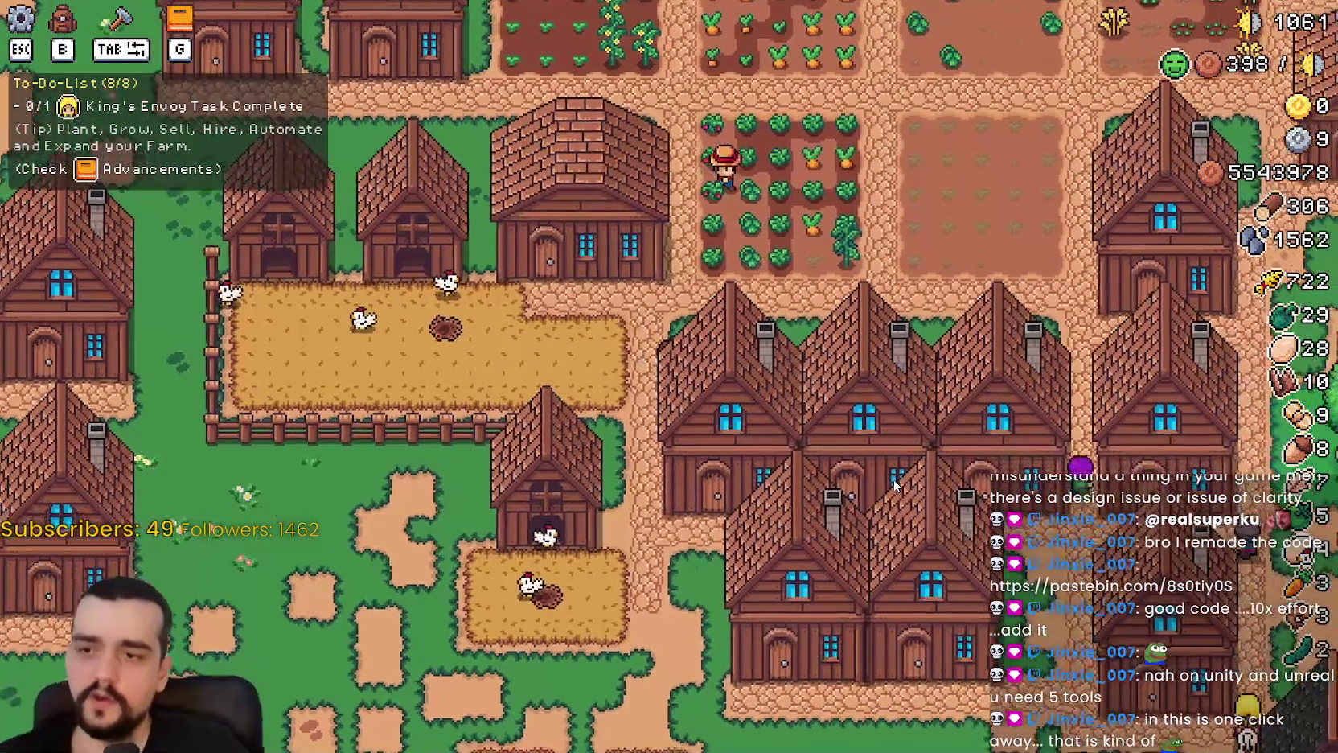
{"action": "key", "text": "s"}
{"action": "key", "text": "e"}
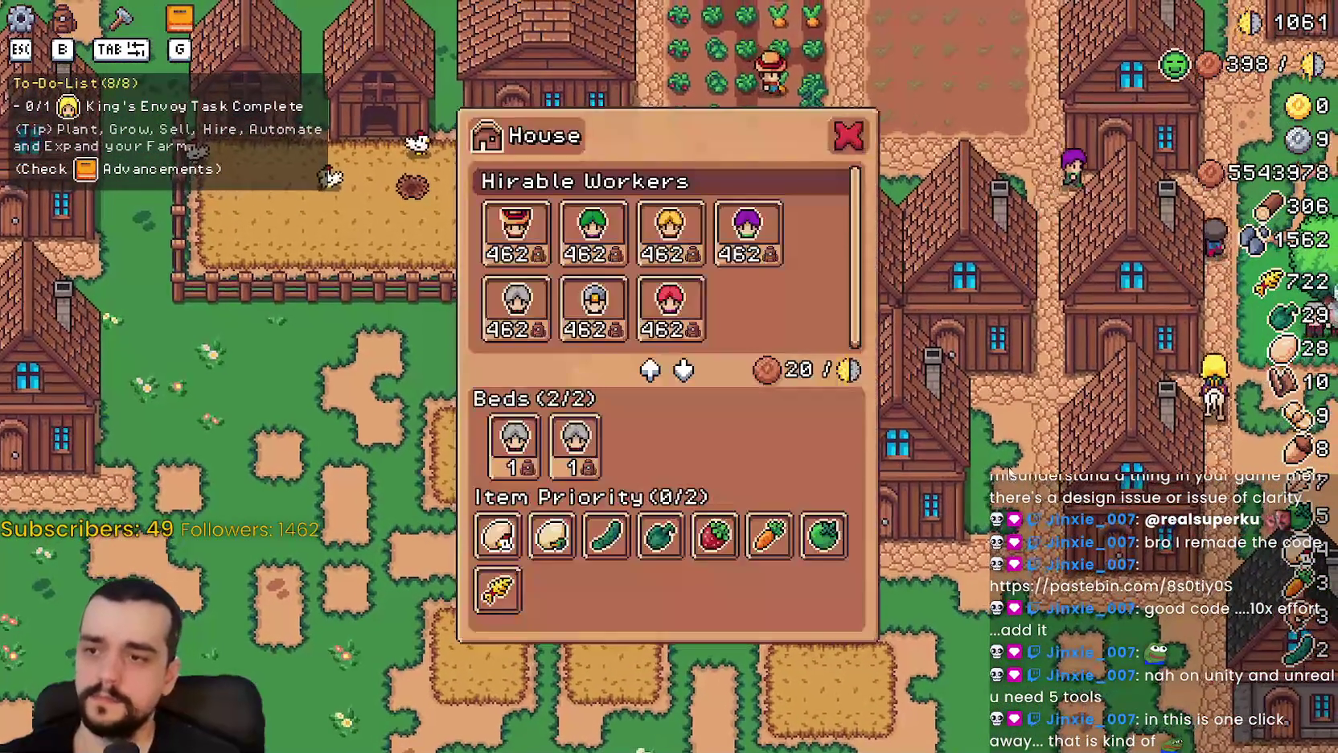
{"action": "mouse_move", "coordinate": [709, 251]}
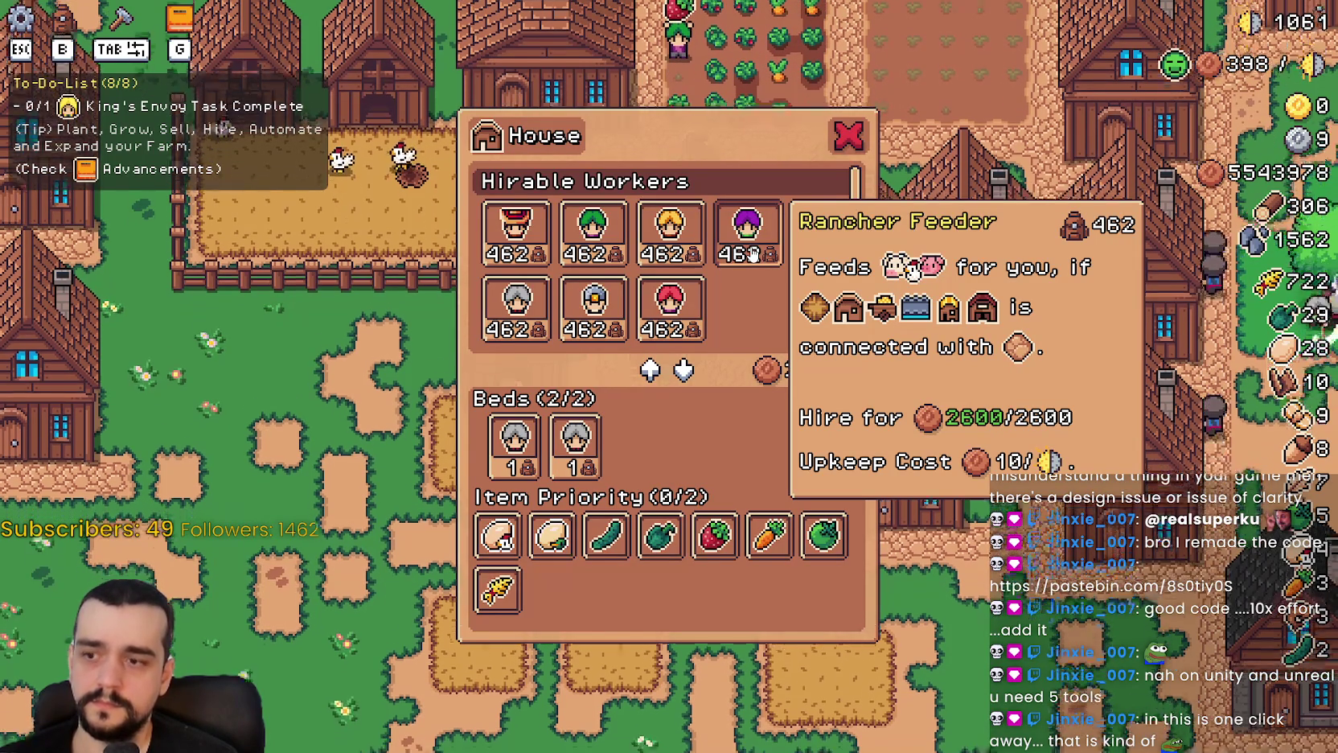
{"action": "key", "text": "Escape"}
{"action": "left_click", "coordinate": [611, 338]}
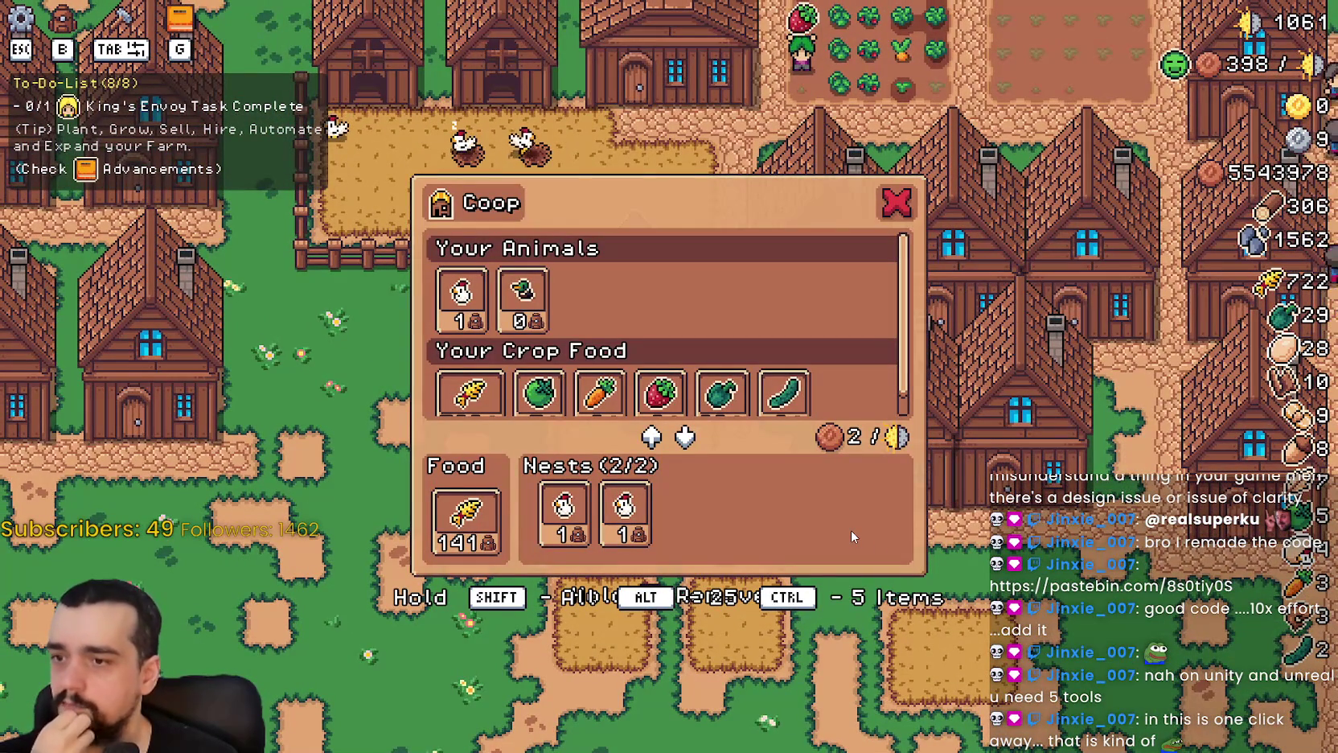
Walk the farmer to the upper coop's door and open its management panel.
{"action": "left_click", "coordinate": [899, 200]}
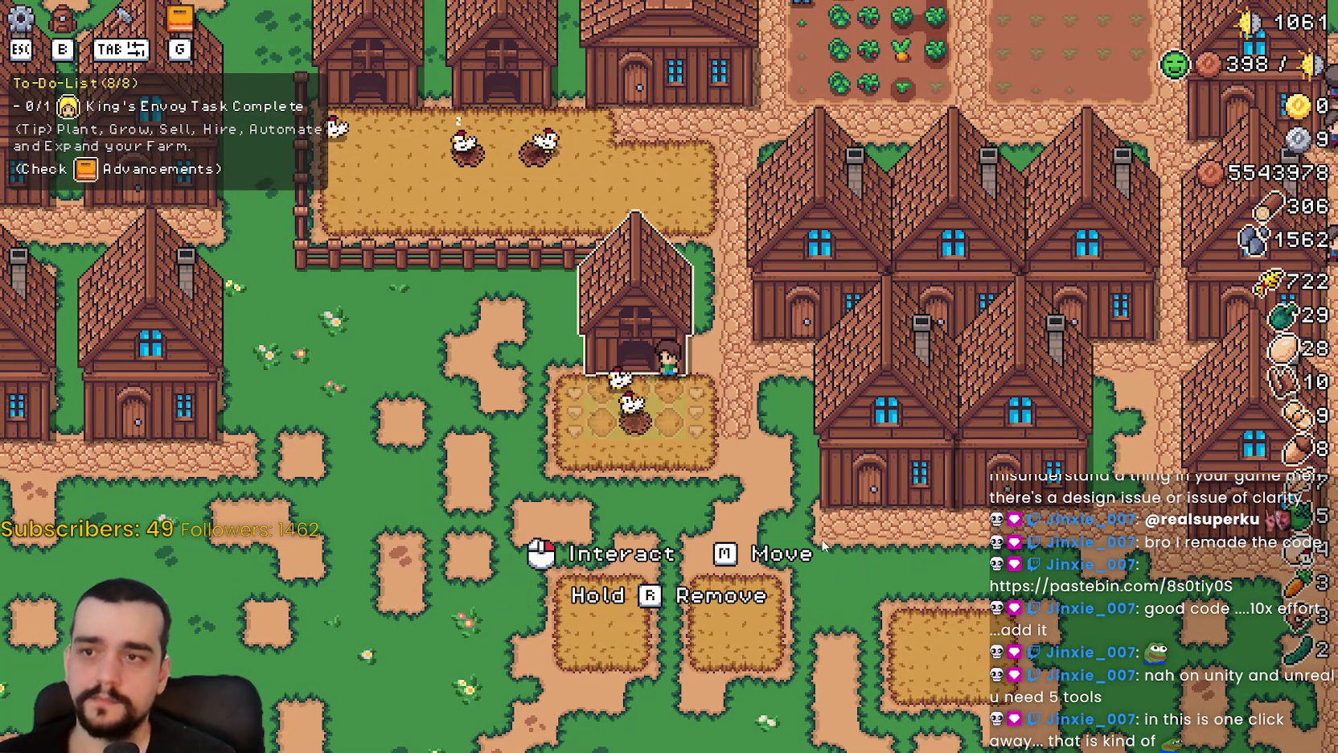
{"action": "key", "text": "w"}
{"action": "key", "text": "a"}
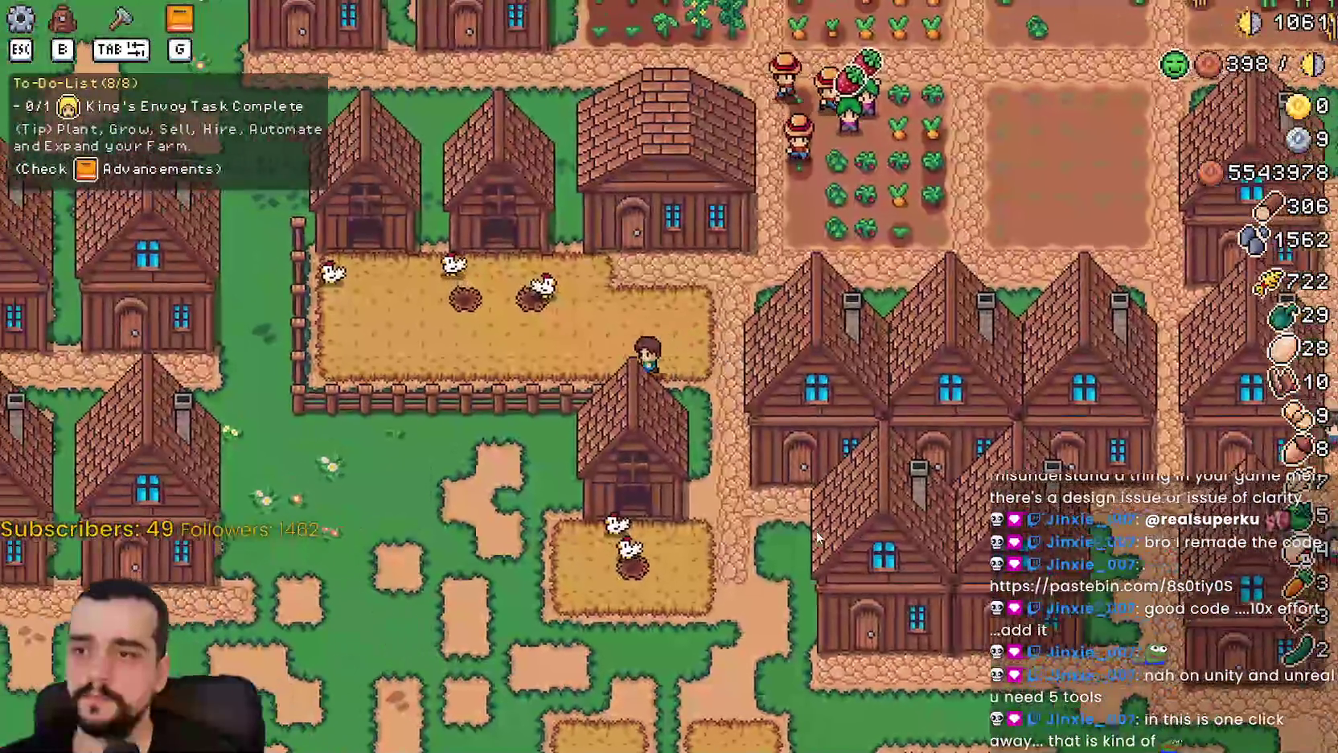
{"action": "key", "text": "w"}
{"action": "key", "text": "a"}
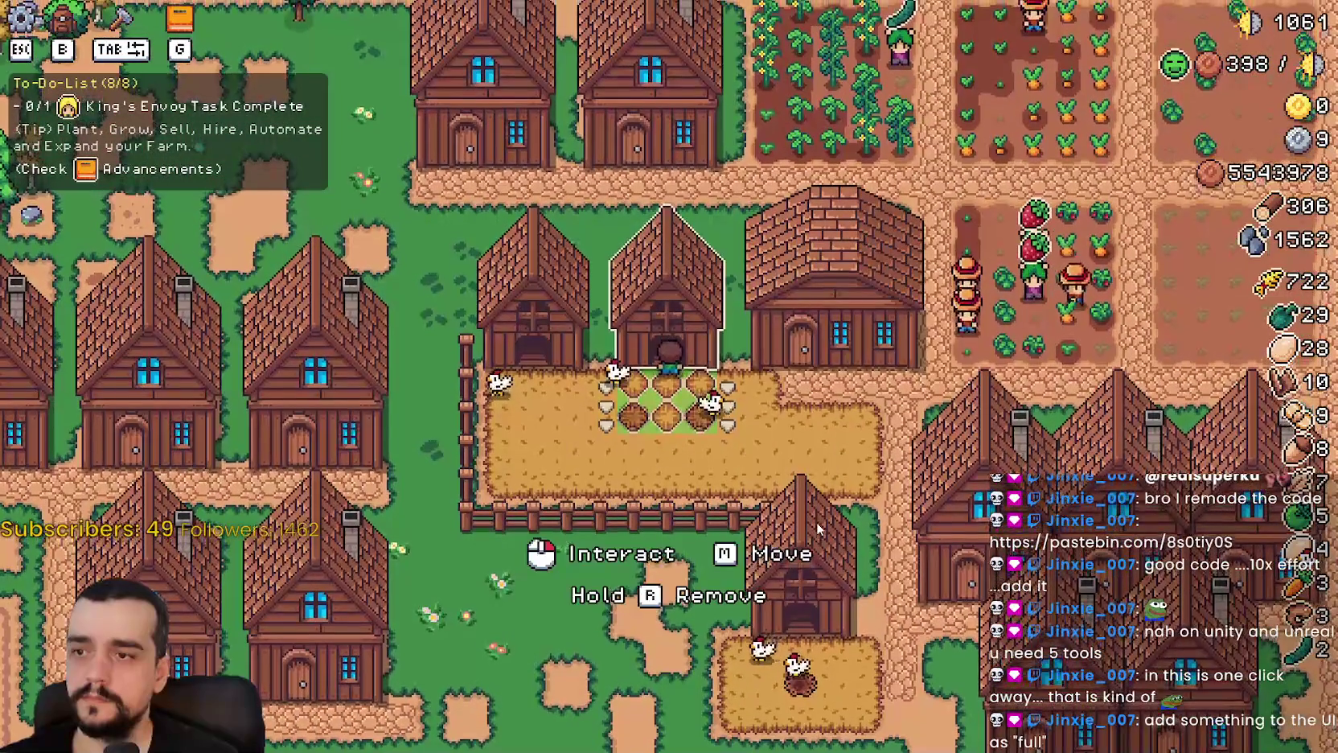
{"action": "left_click", "coordinate": [817, 521]}
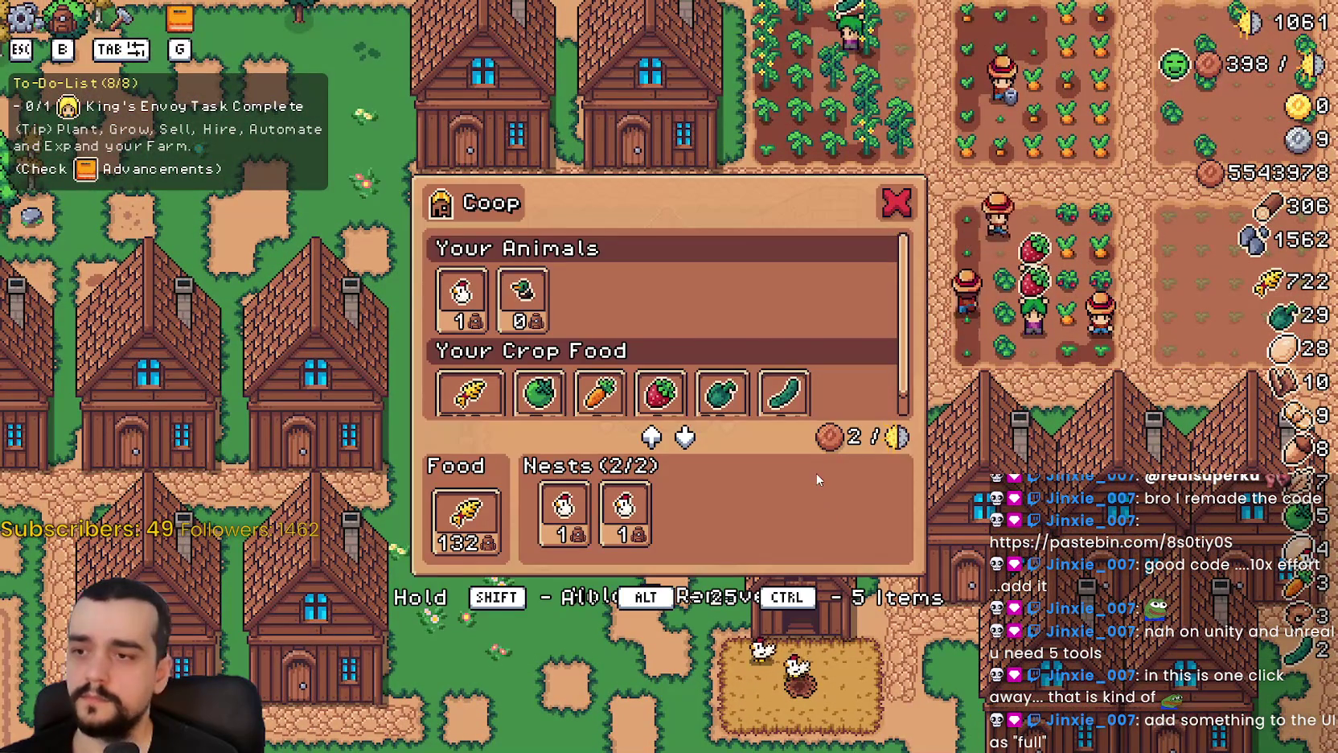
Reopen the upper coop's panel several times to check its contents.
{"action": "key", "text": "s"}
{"action": "left_click", "coordinate": [816, 471]}
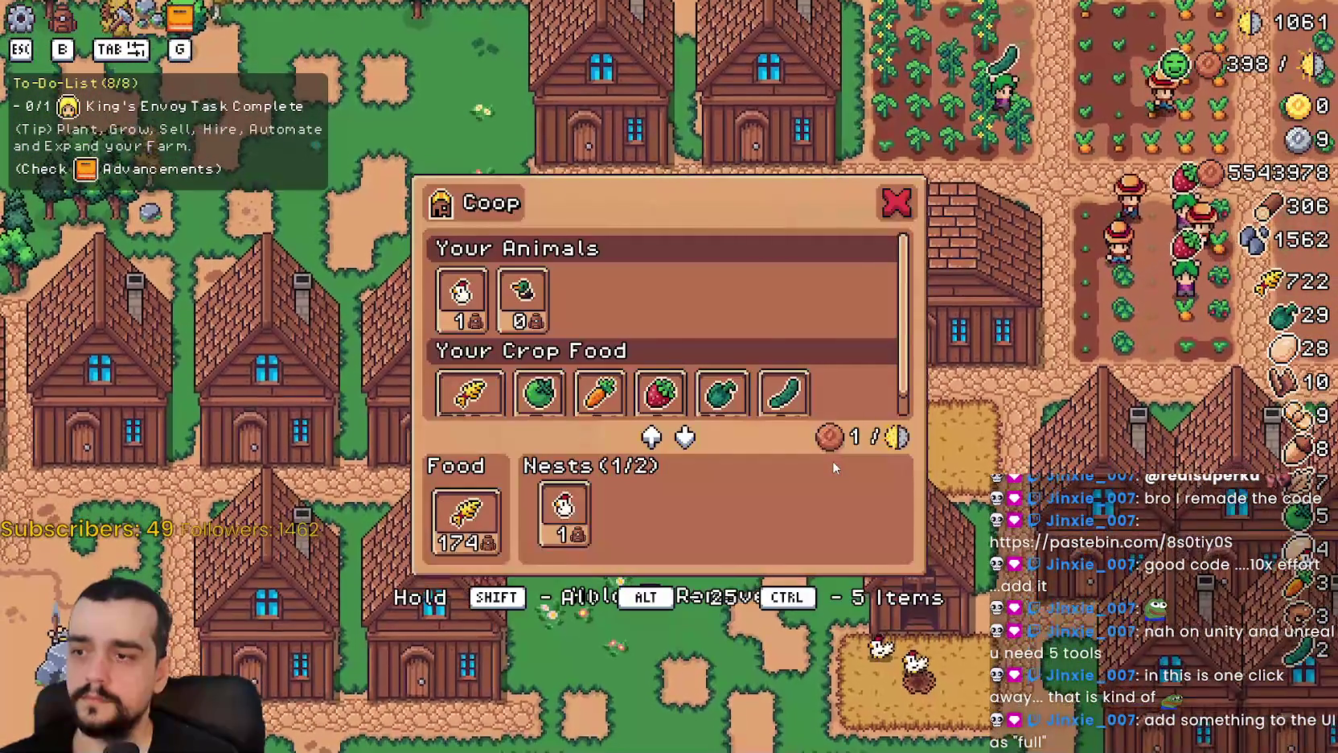
{"action": "left_click", "coordinate": [832, 466]}
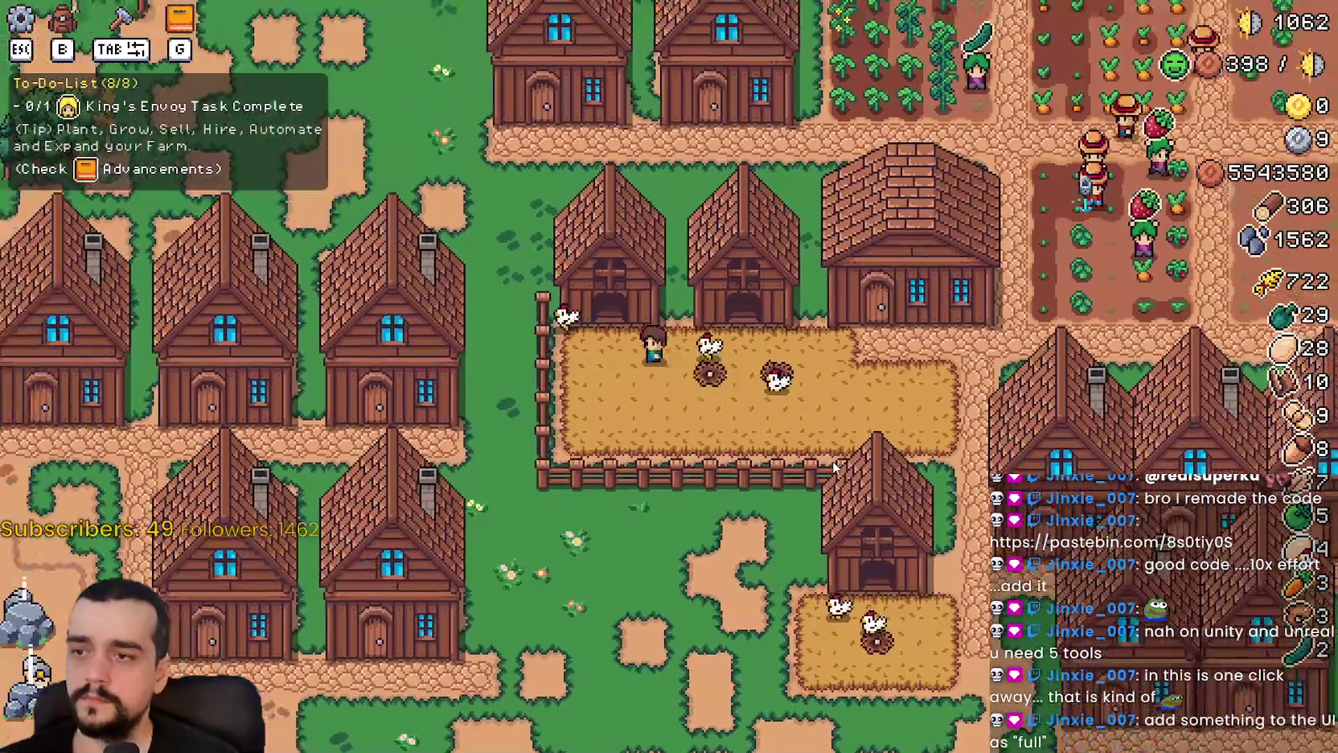
{"action": "left_click", "coordinate": [832, 467]}
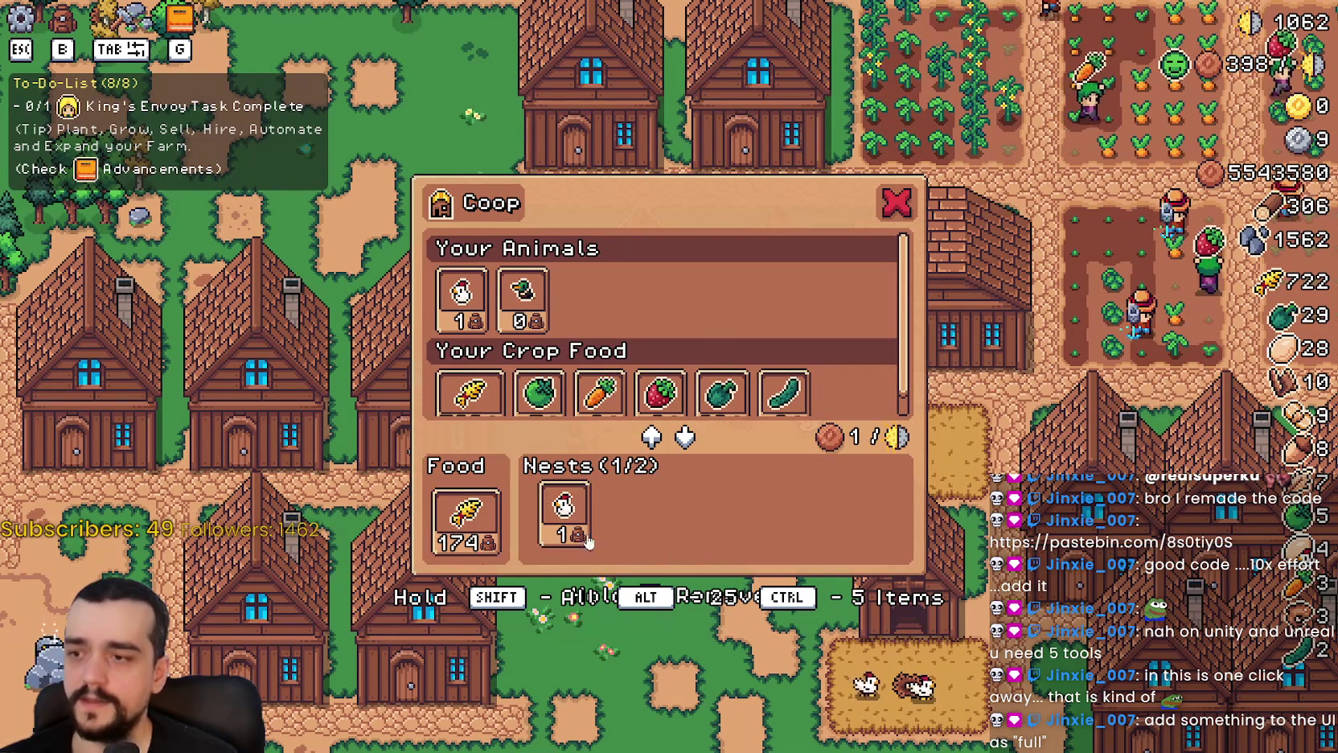
{"action": "key", "text": "Escape"}
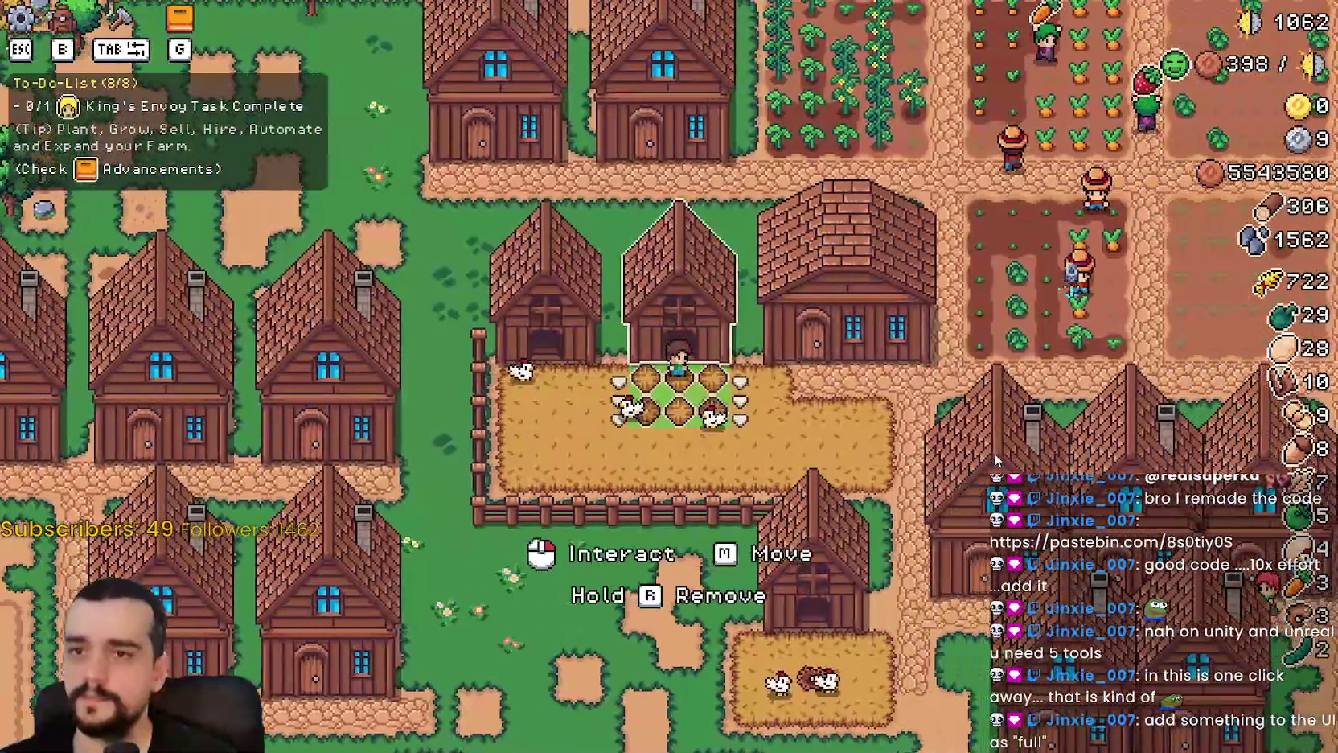
{"action": "left_click", "coordinate": [996, 459]}
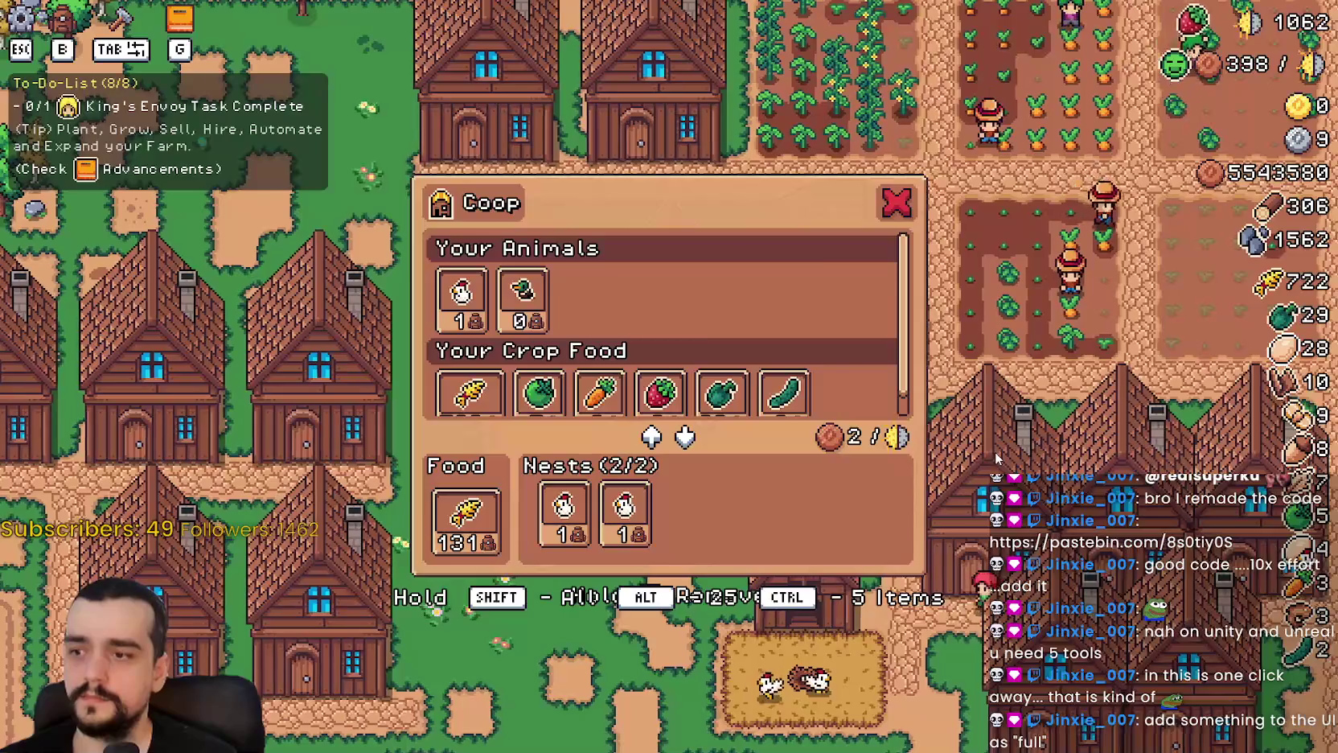
{"action": "key", "text": "Escape"}
{"action": "left_click", "coordinate": [995, 457]}
{"action": "key", "text": "Escape"}
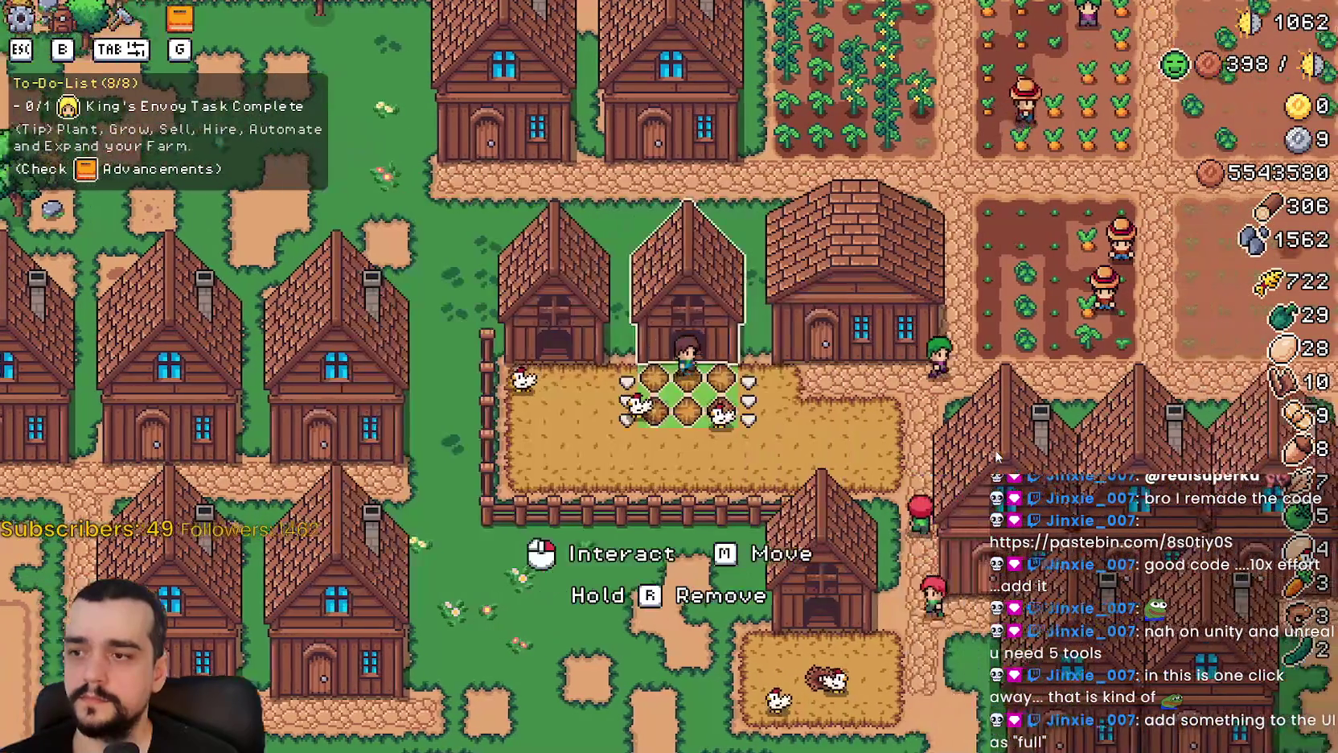
{"action": "left_click", "coordinate": [997, 455]}
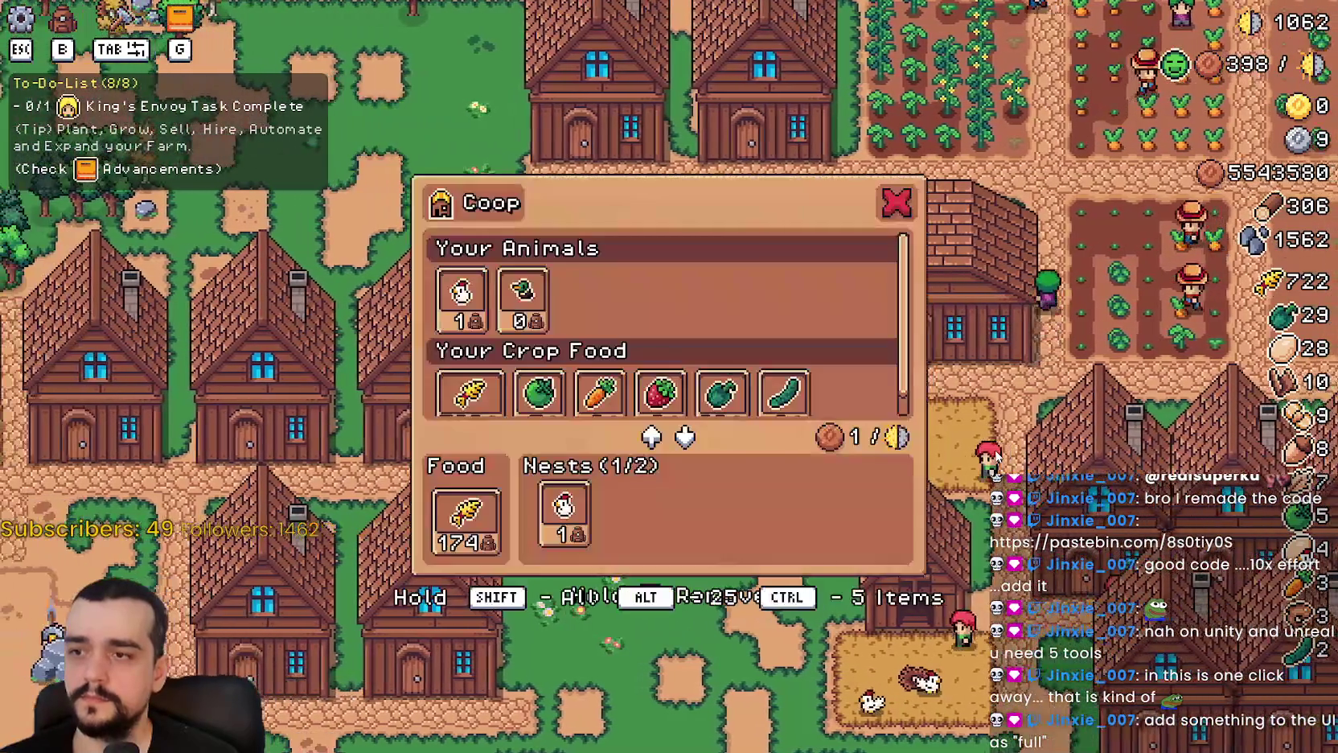
Recheck the coop's food and nest slots, then close the panel.
{"action": "mouse_move", "coordinate": [475, 524]}
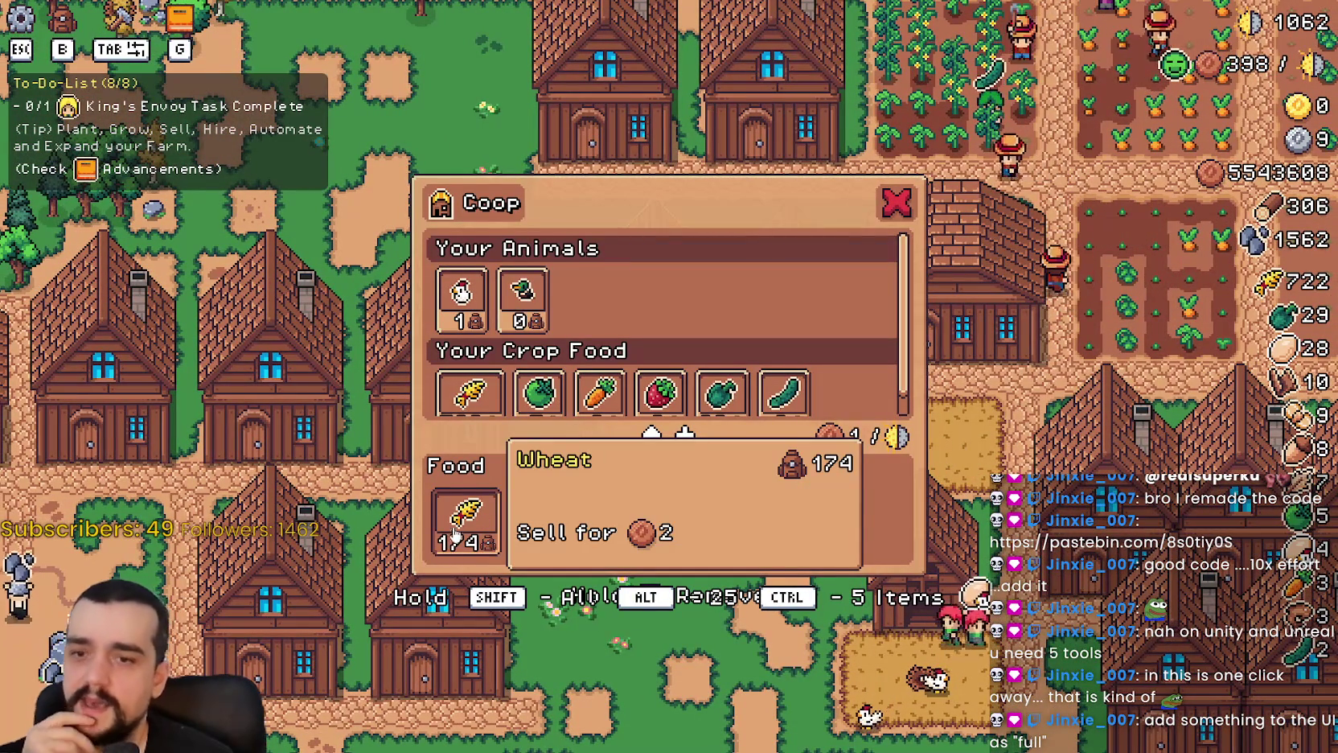
{"action": "scroll", "coordinate": [667, 338], "scroll_direction": "down", "scroll_amount": 1}
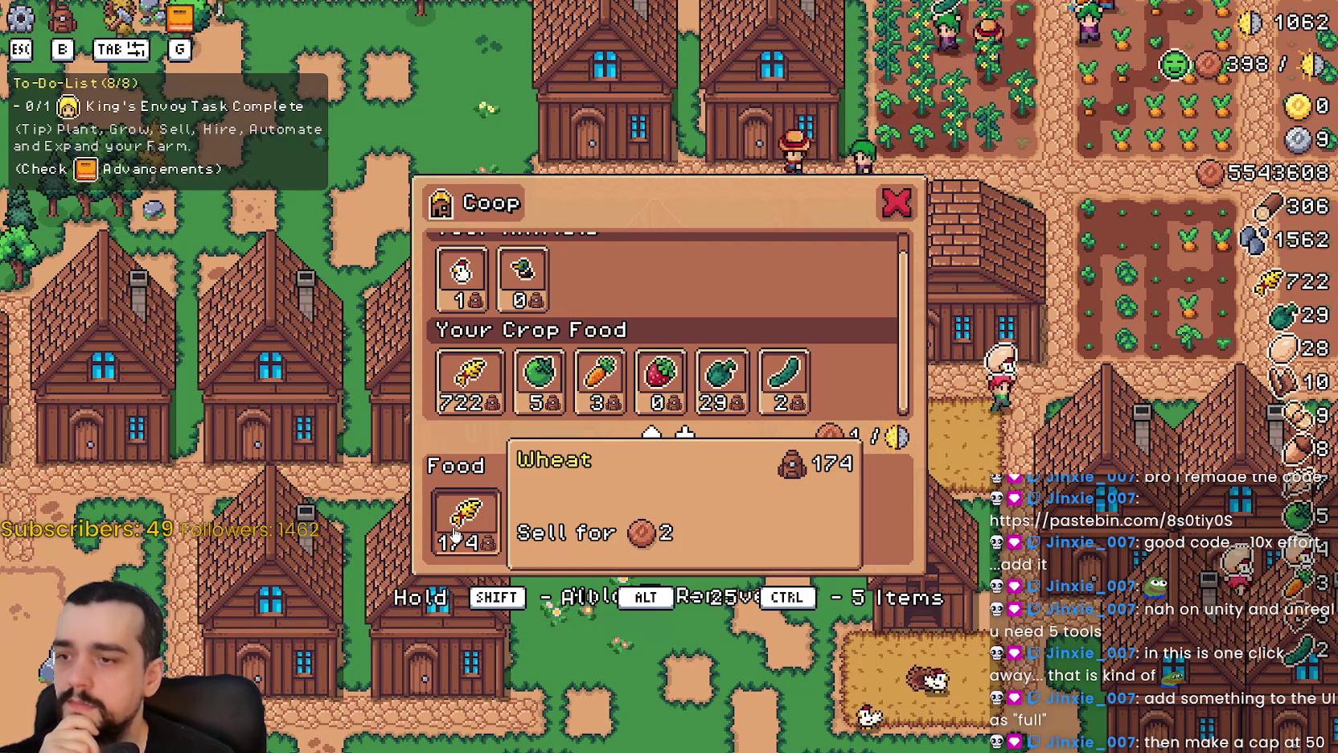
{"action": "left_click", "coordinate": [889, 199]}
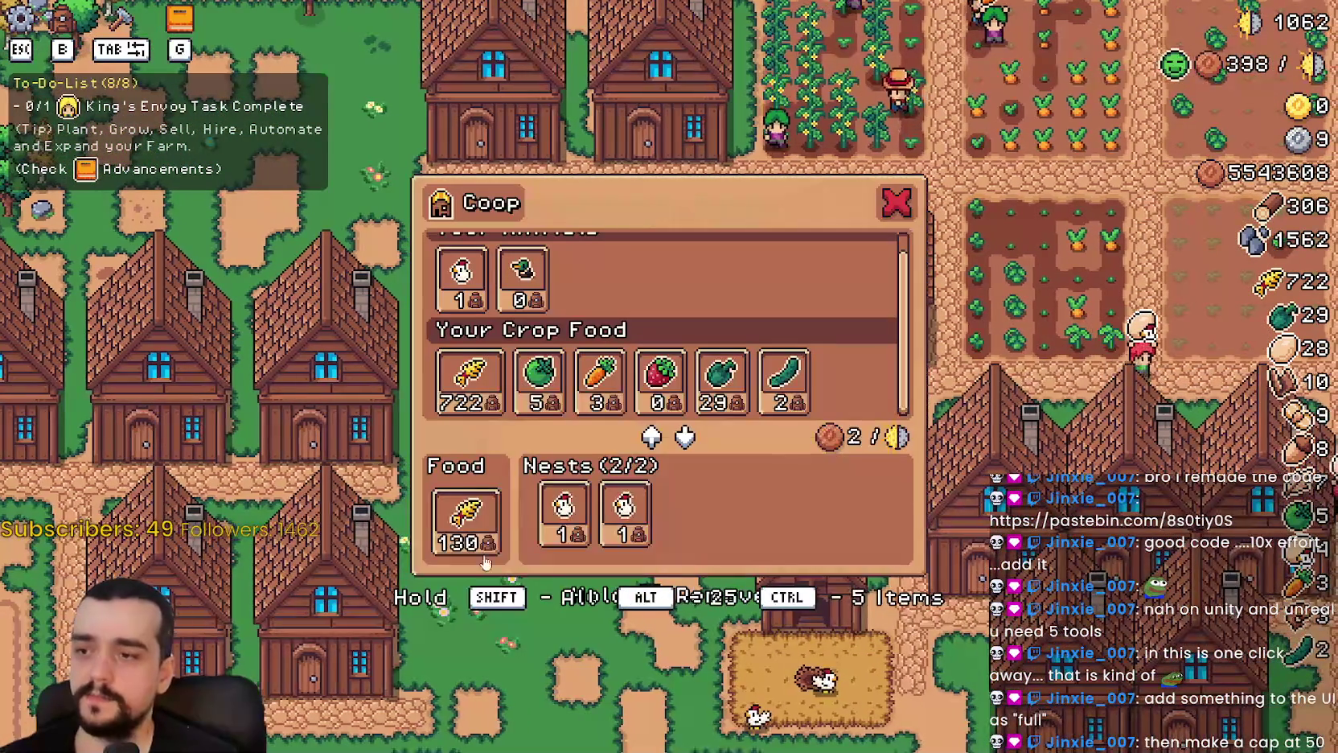
{"action": "mouse_move", "coordinate": [647, 514]}
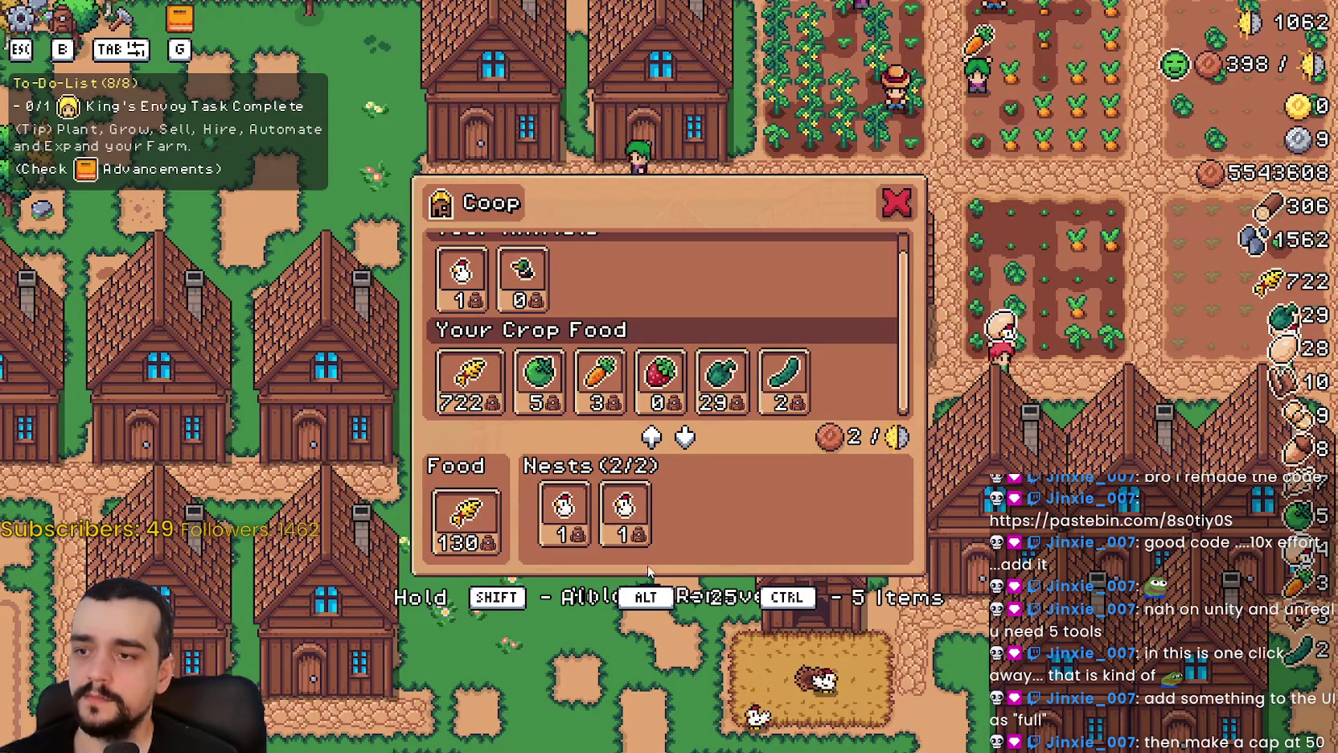
{"action": "mouse_move", "coordinate": [478, 544]}
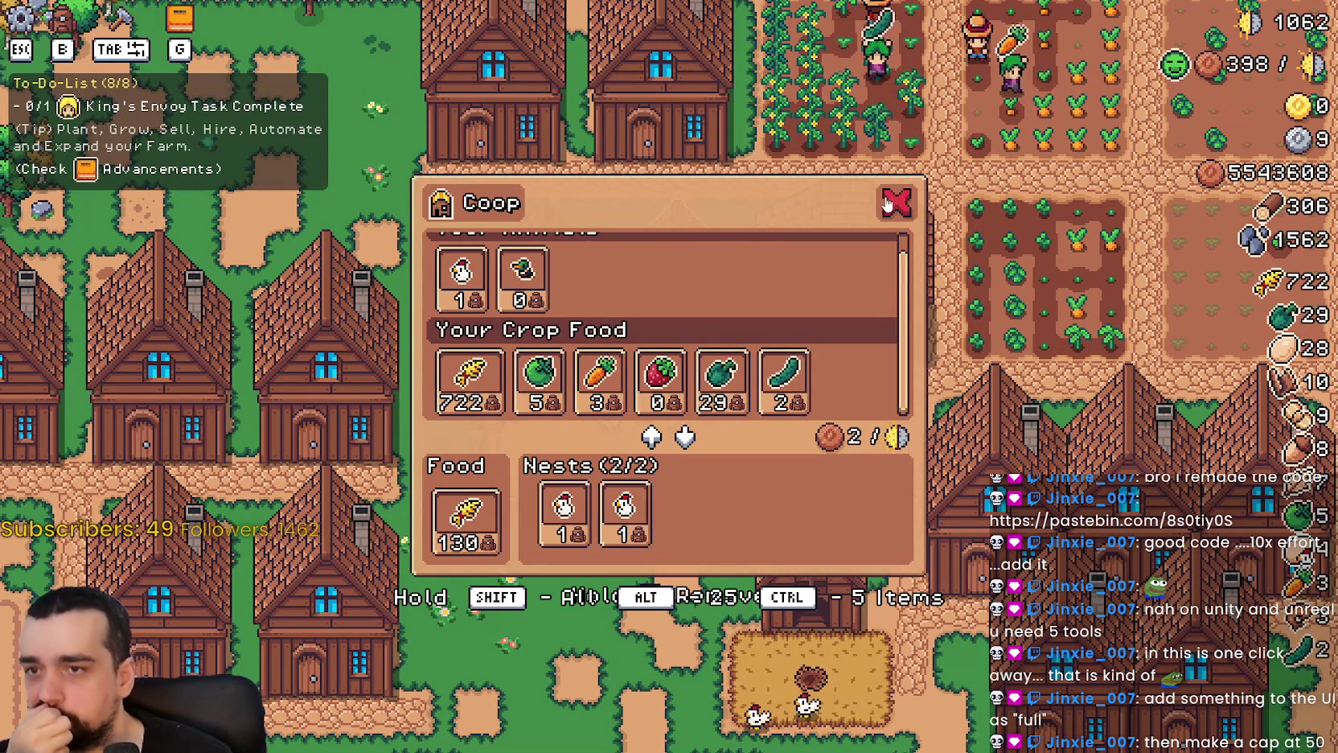
{"action": "key", "text": "Escape"}
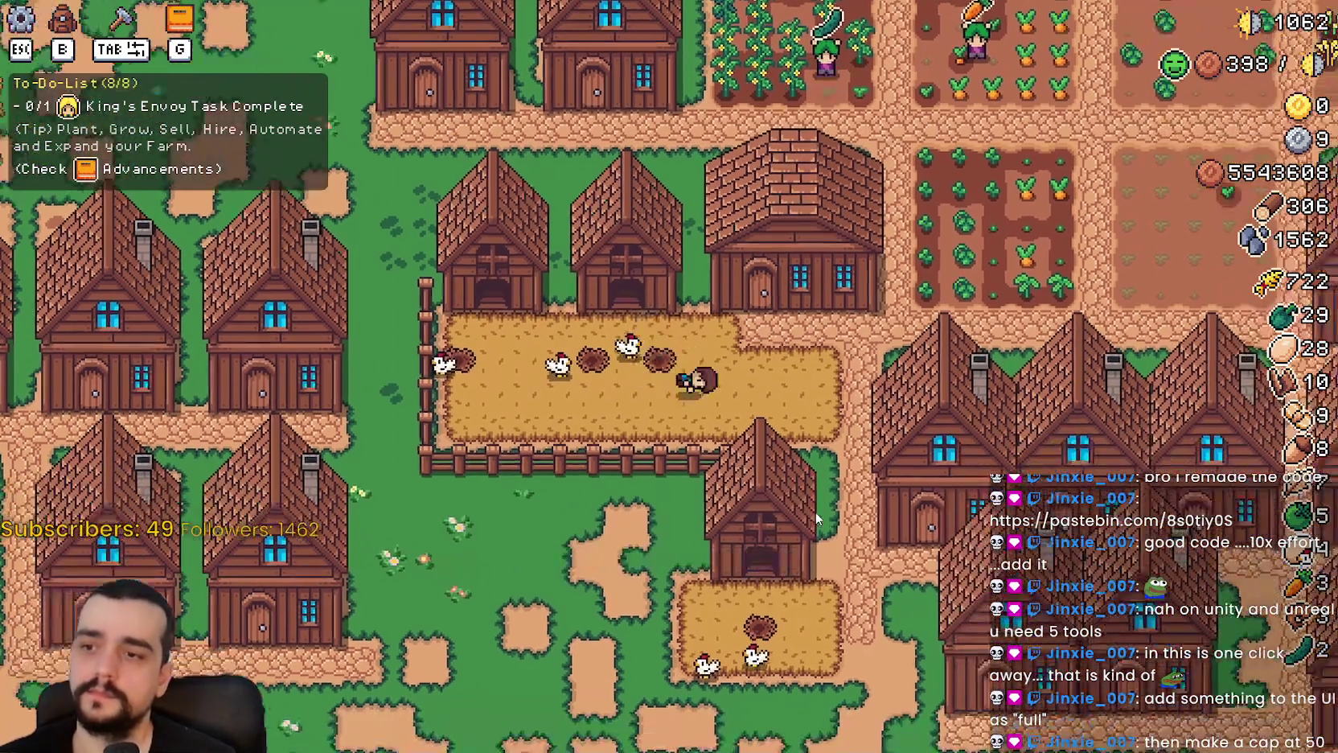
Walk to the lower coop and inspect its food and nest panel repeatedly.
{"action": "key", "text": "d"}
{"action": "key", "text": "s"}
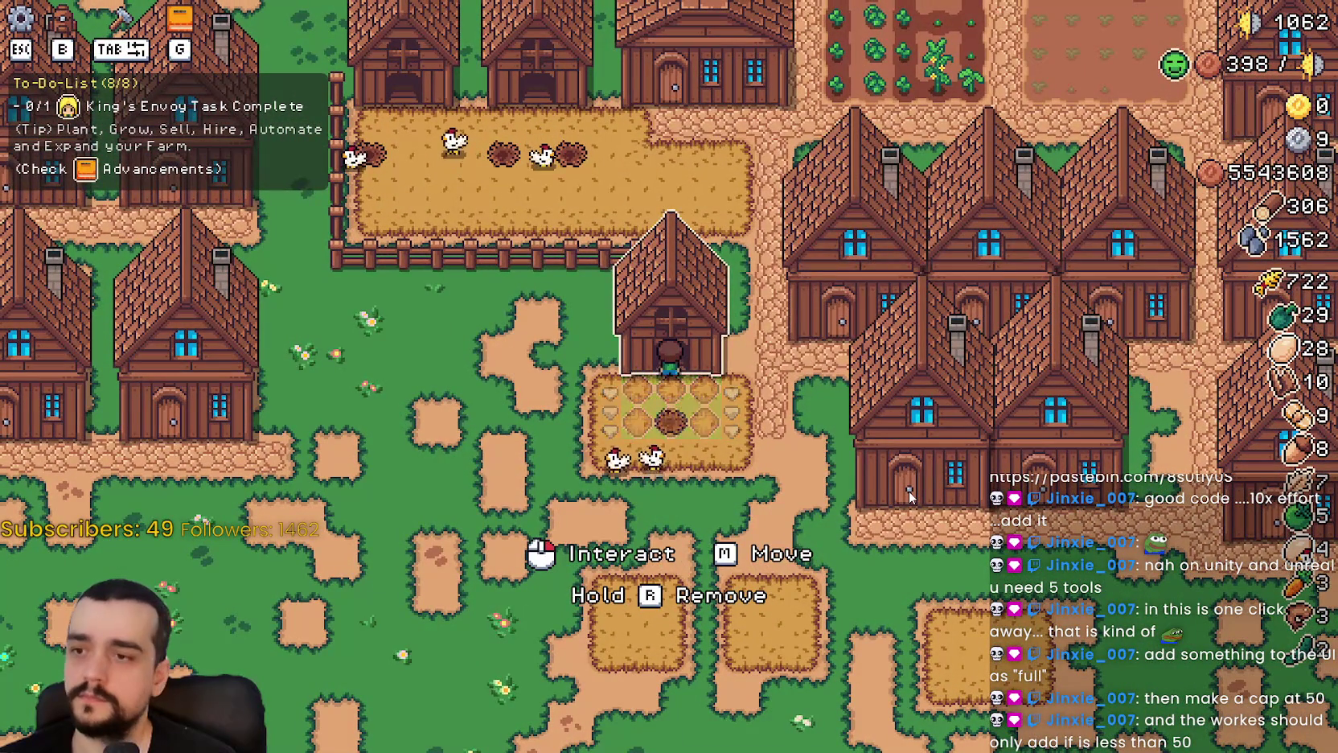
{"action": "left_click", "coordinate": [908, 496]}
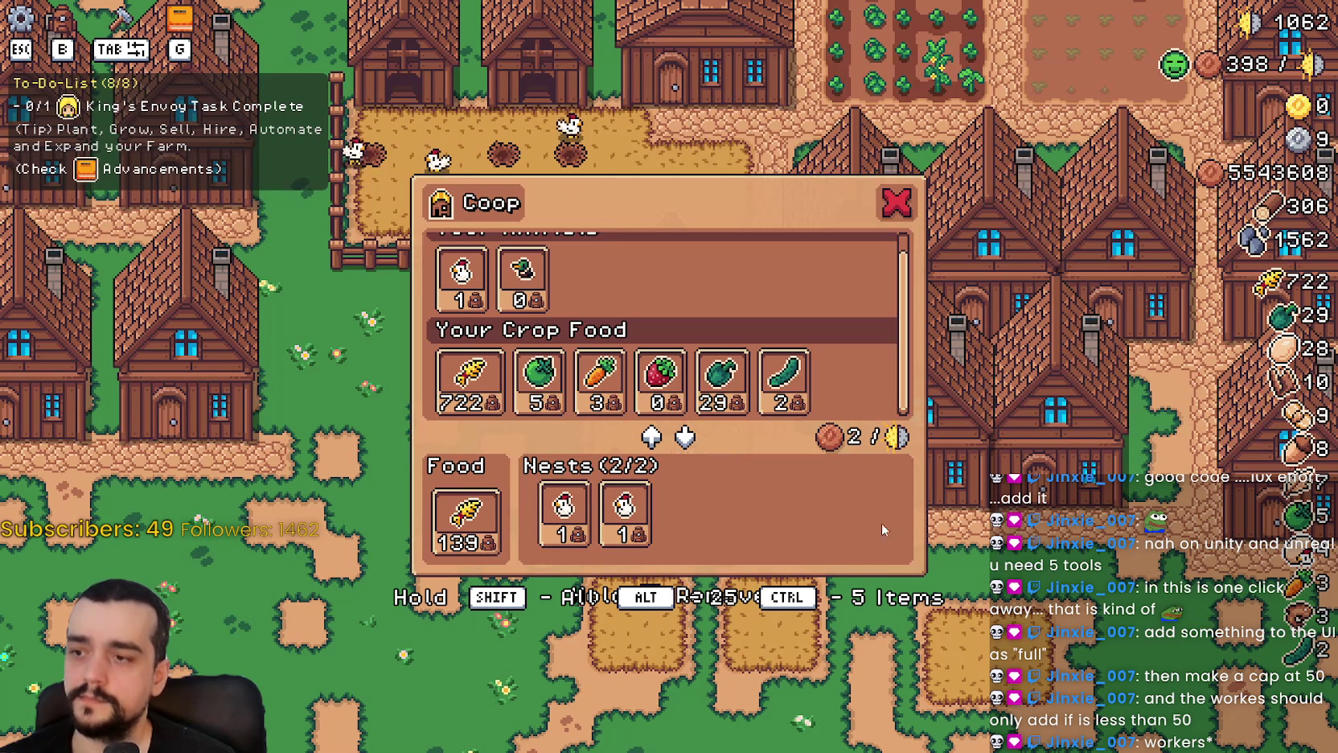
{"action": "key", "text": "Escape"}
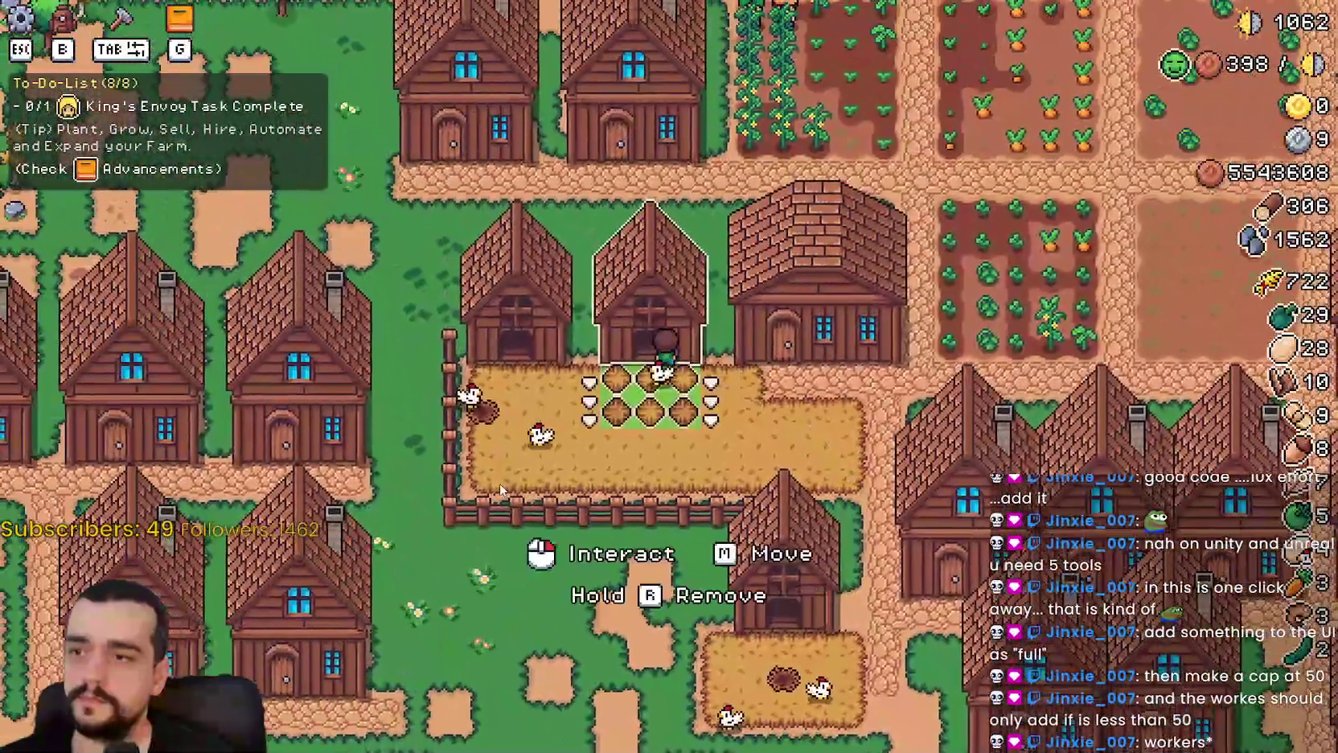
{"action": "left_click", "coordinate": [837, 517]}
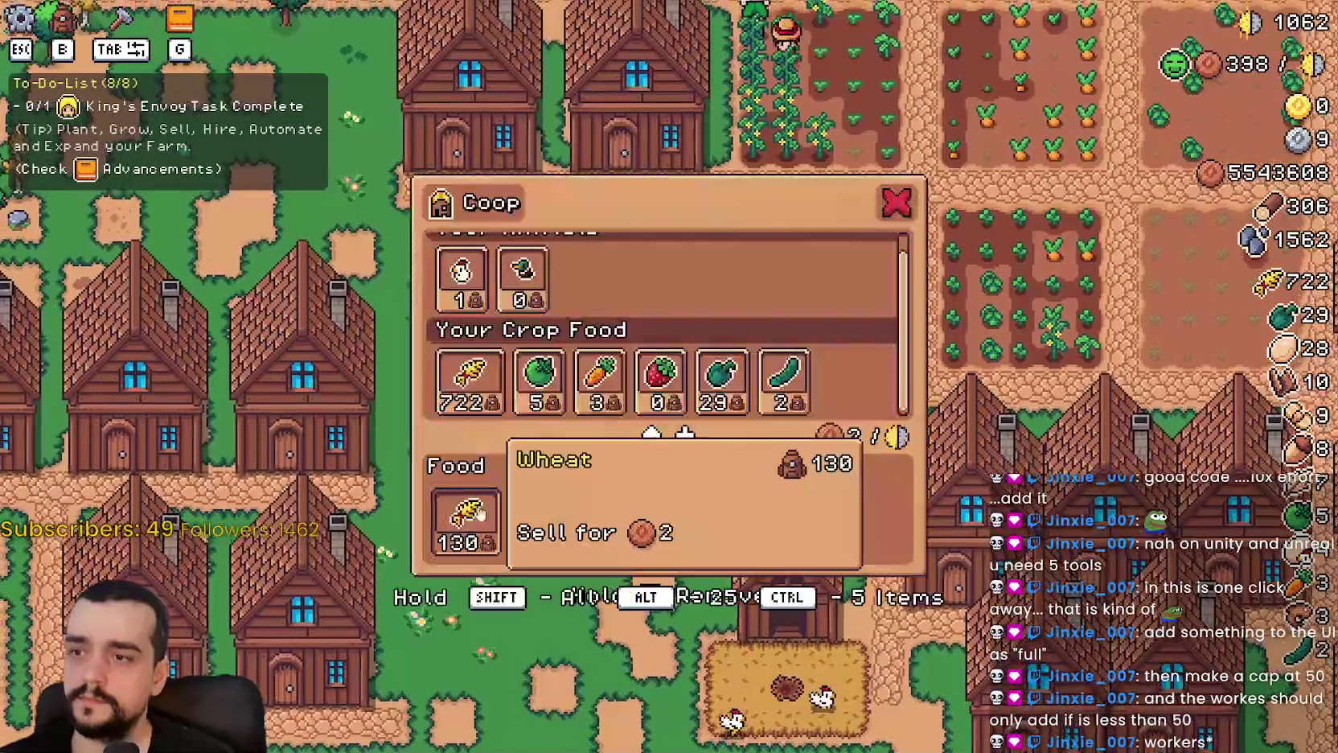
{"action": "key", "text": "Escape"}
{"action": "left_click", "coordinate": [892, 521]}
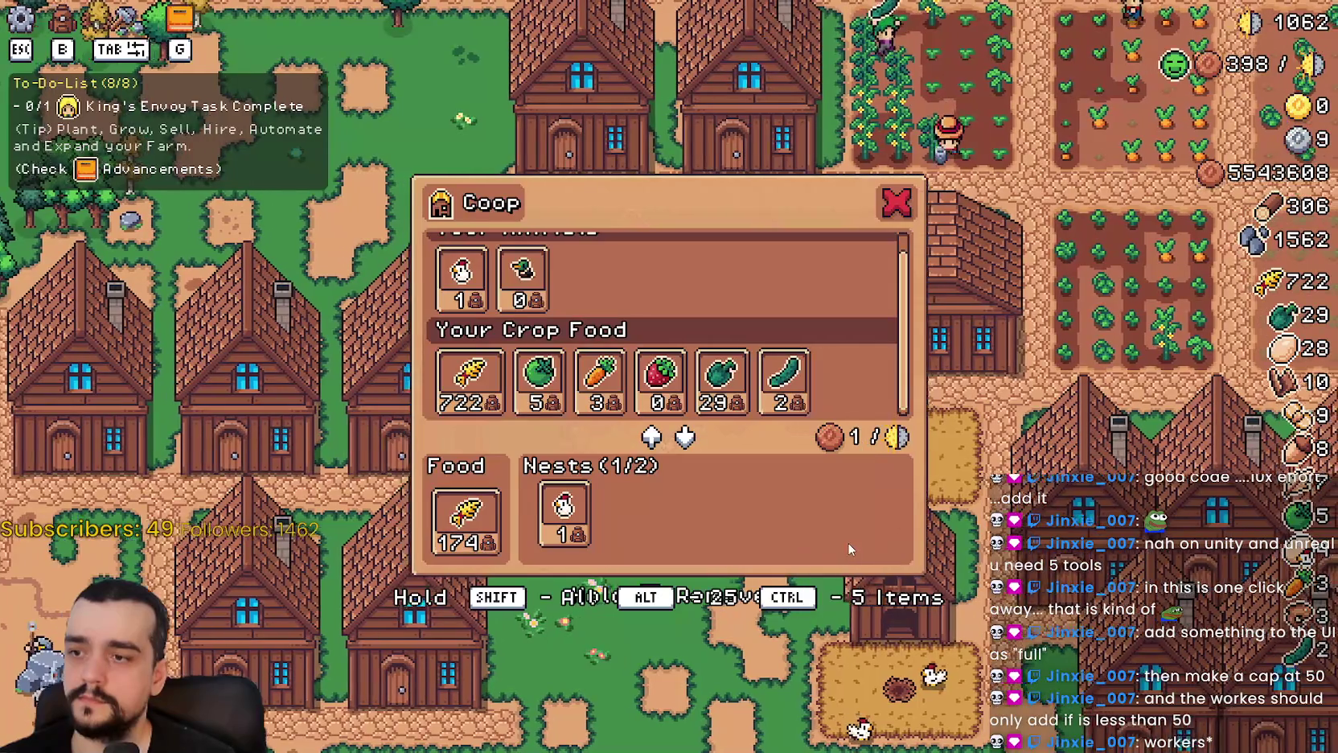
{"action": "key", "text": "Escape"}
{"action": "left_click", "coordinate": [848, 539]}
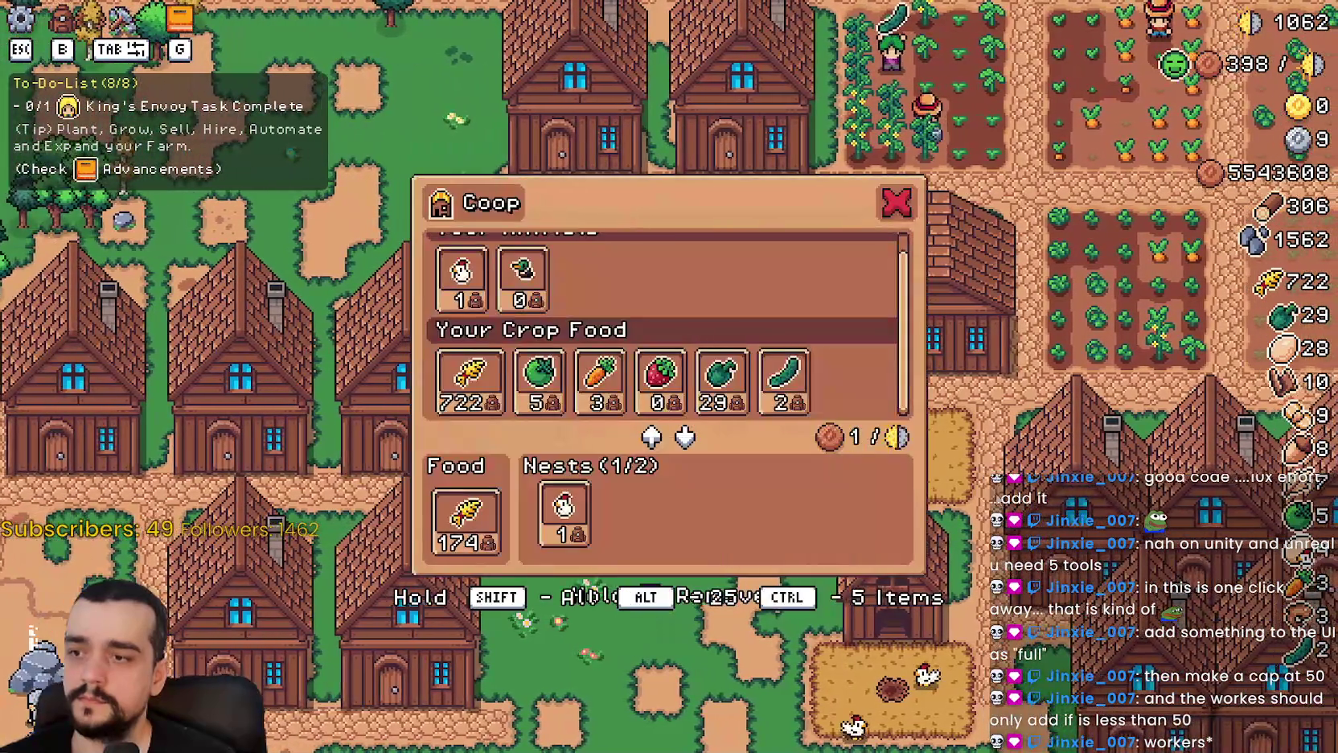
{"action": "key", "text": "Escape"}
In the pen coop, move the remaining 22 wheat into food, then take 100 back out.
{"action": "left_click", "coordinate": [986, 492]}
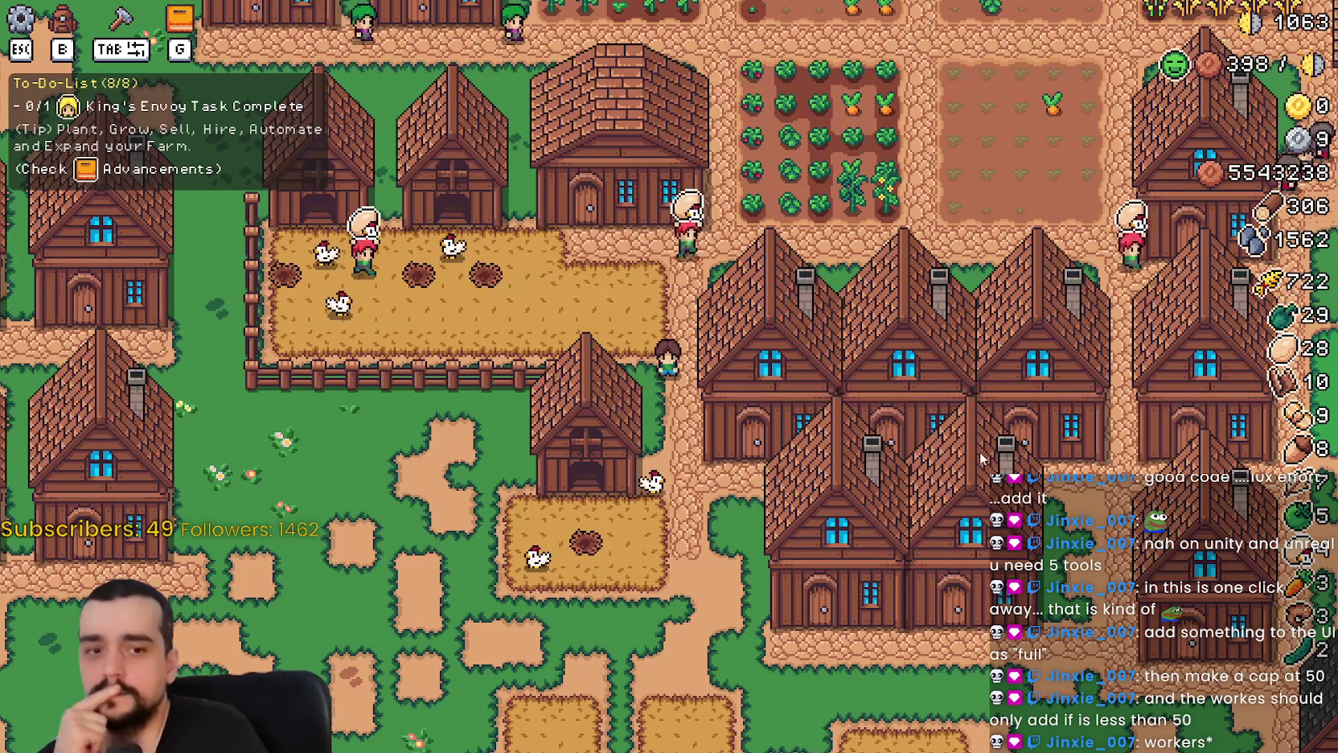
{"action": "key", "text": "a"}
{"action": "key", "text": "w"}
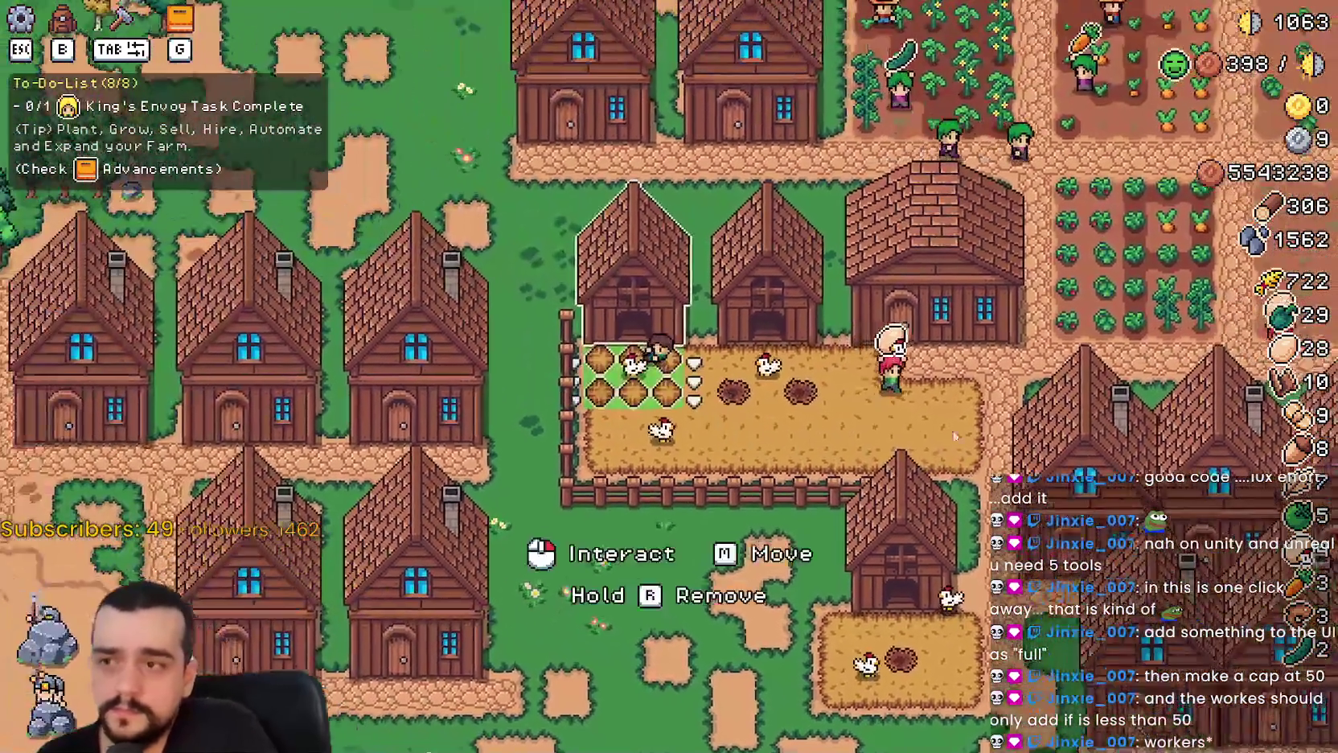
{"action": "left_click", "coordinate": [955, 435]}
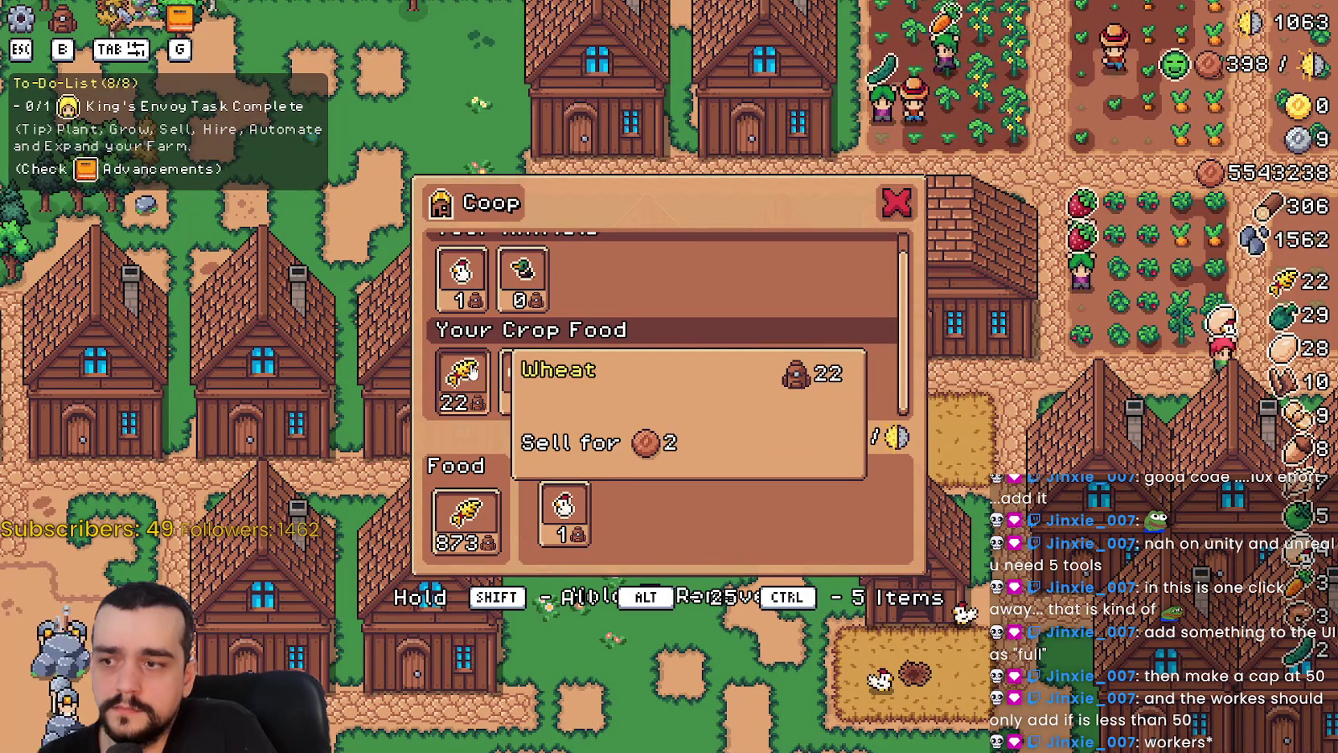
{"action": "left_click", "coordinate": [472, 372]}
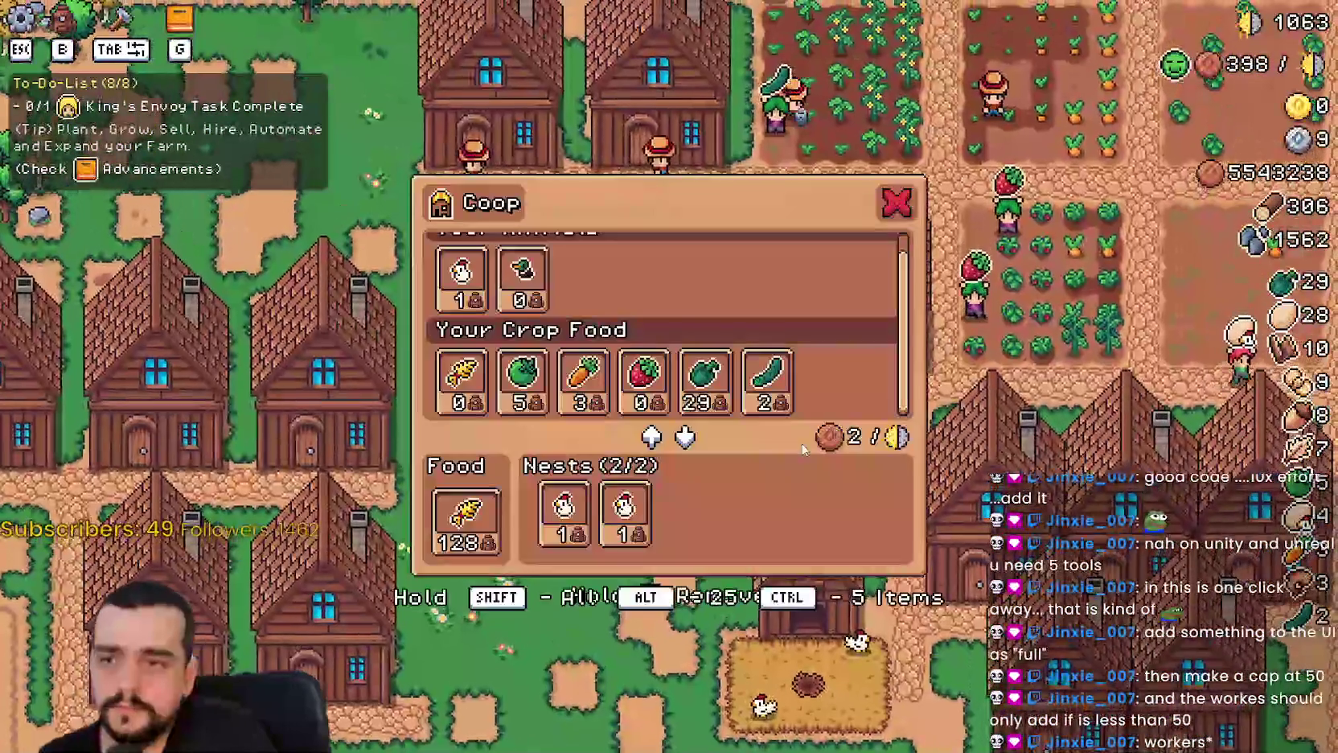
{"action": "left_click", "coordinate": [465, 519]}
Check the other coop panels, including the two-nest coop's.
{"action": "key", "text": "Escape"}
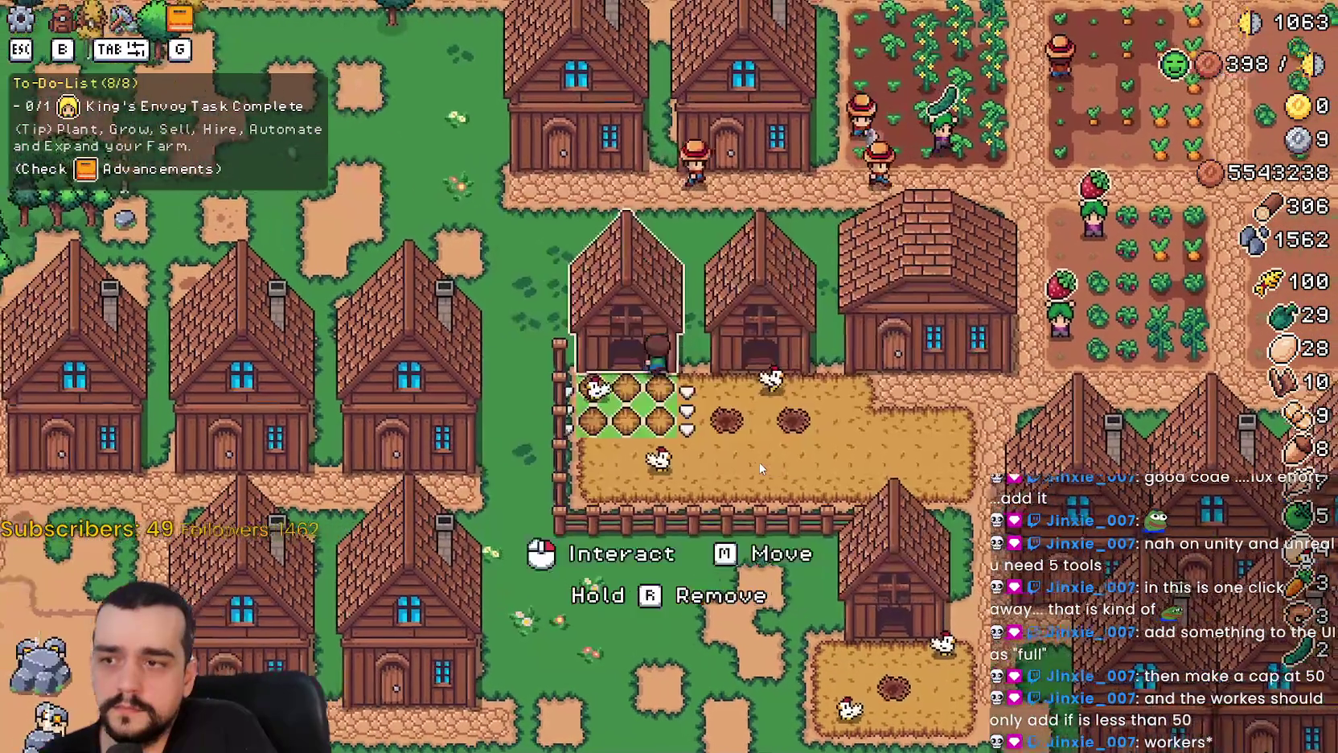
{"action": "left_click", "coordinate": [762, 469]}
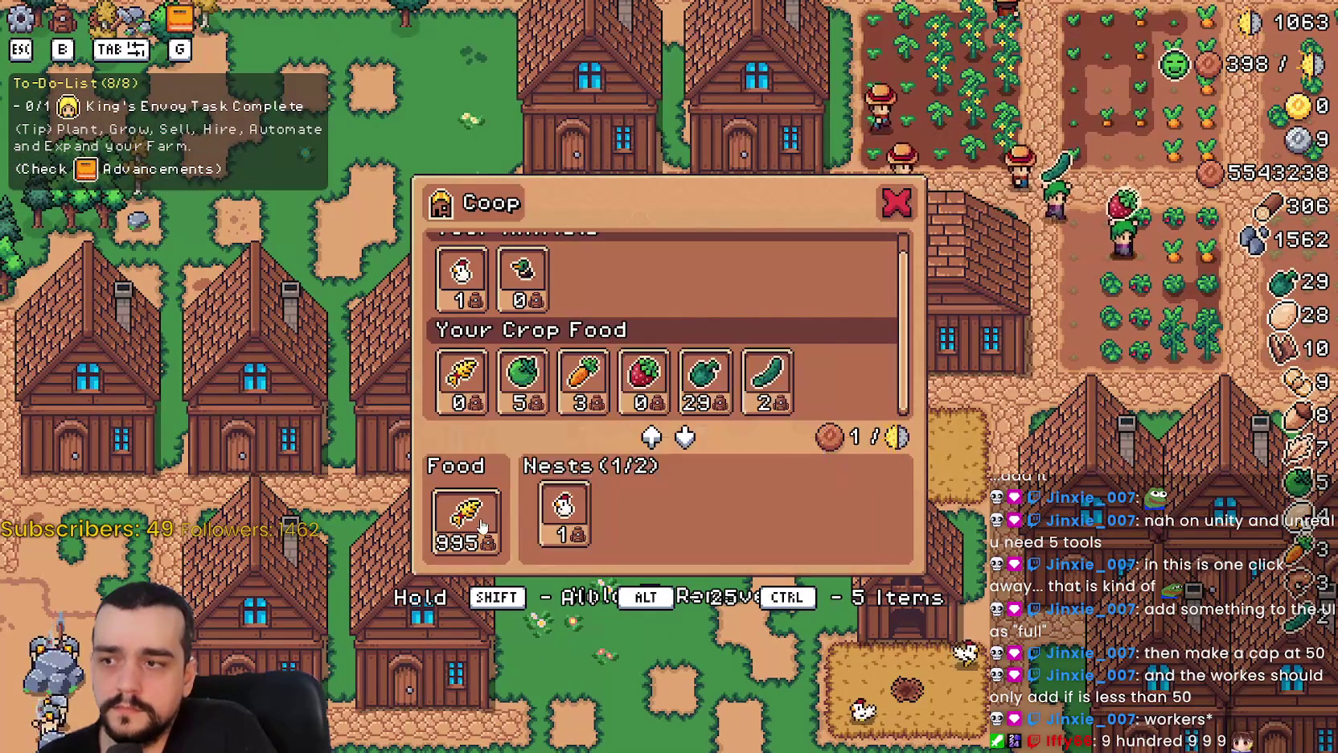
{"action": "key", "text": "Escape"}
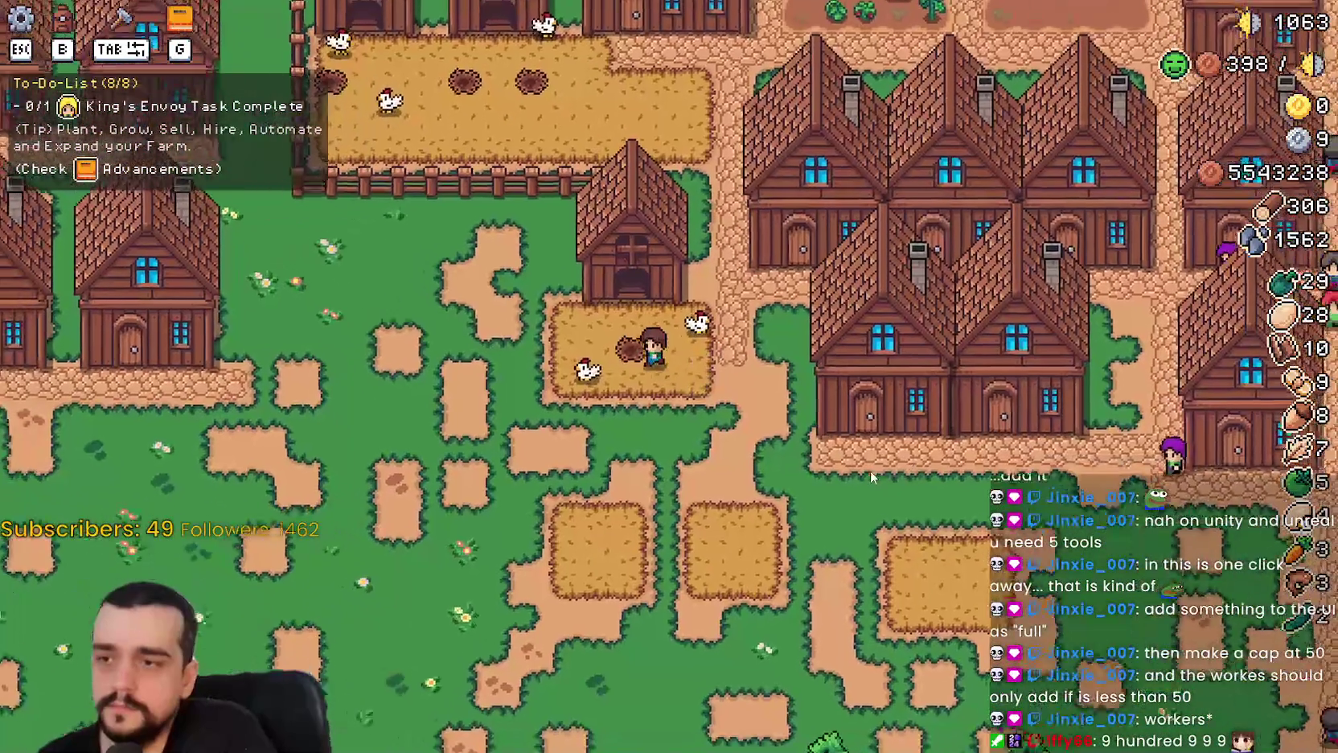
{"action": "left_click", "coordinate": [635, 378]}
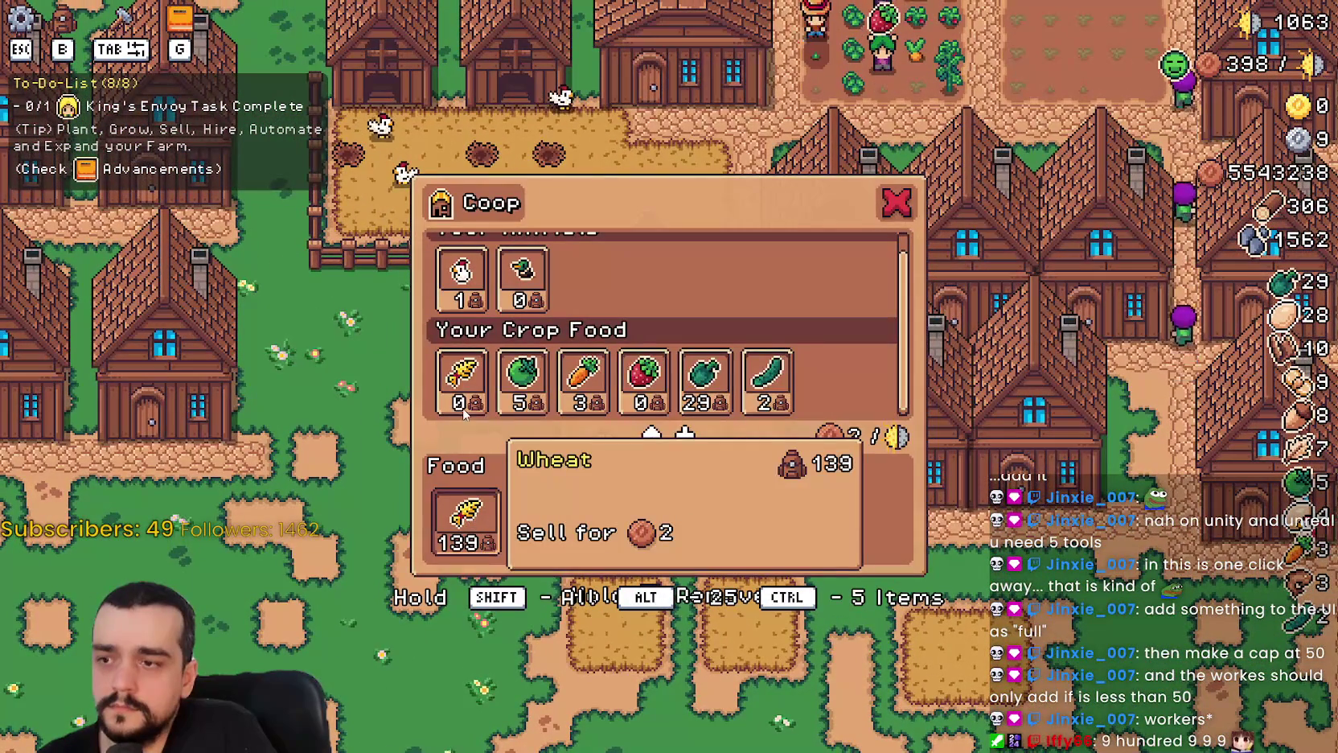
{"action": "key", "text": "Escape"}
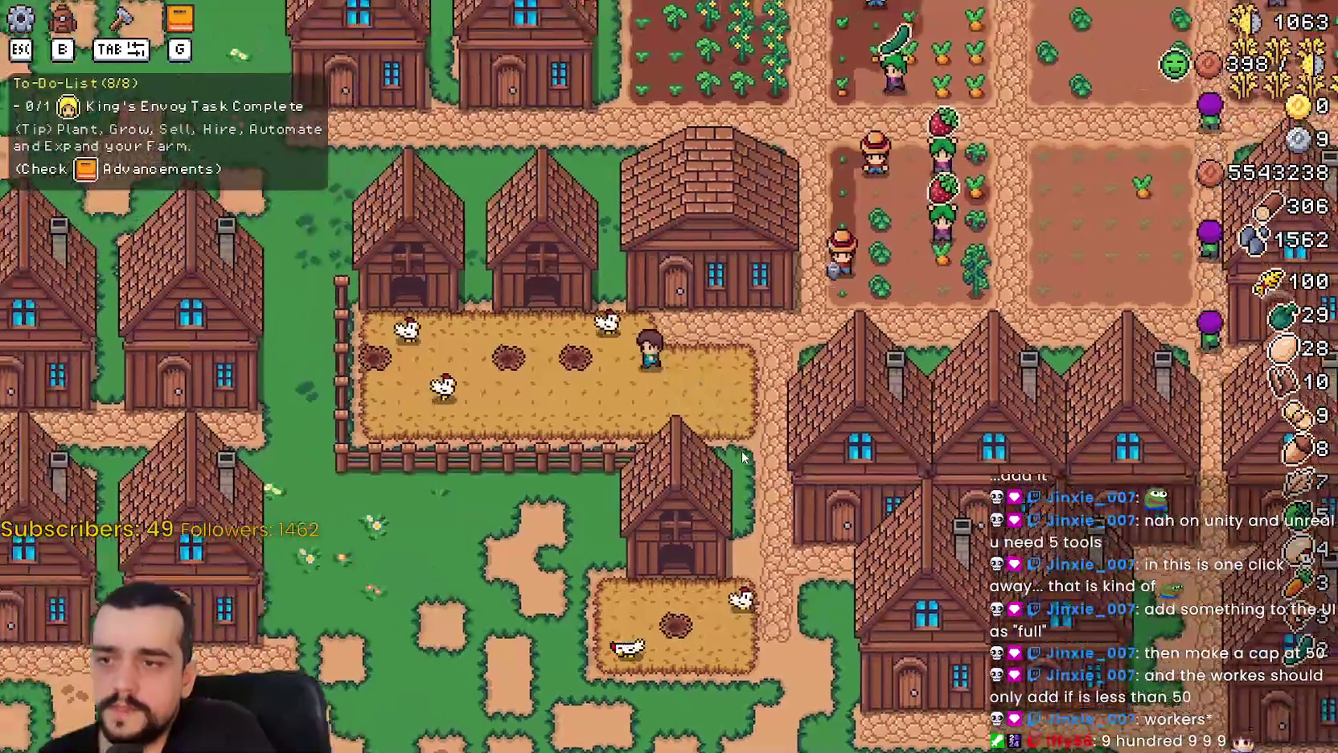
{"action": "left_click", "coordinate": [563, 386]}
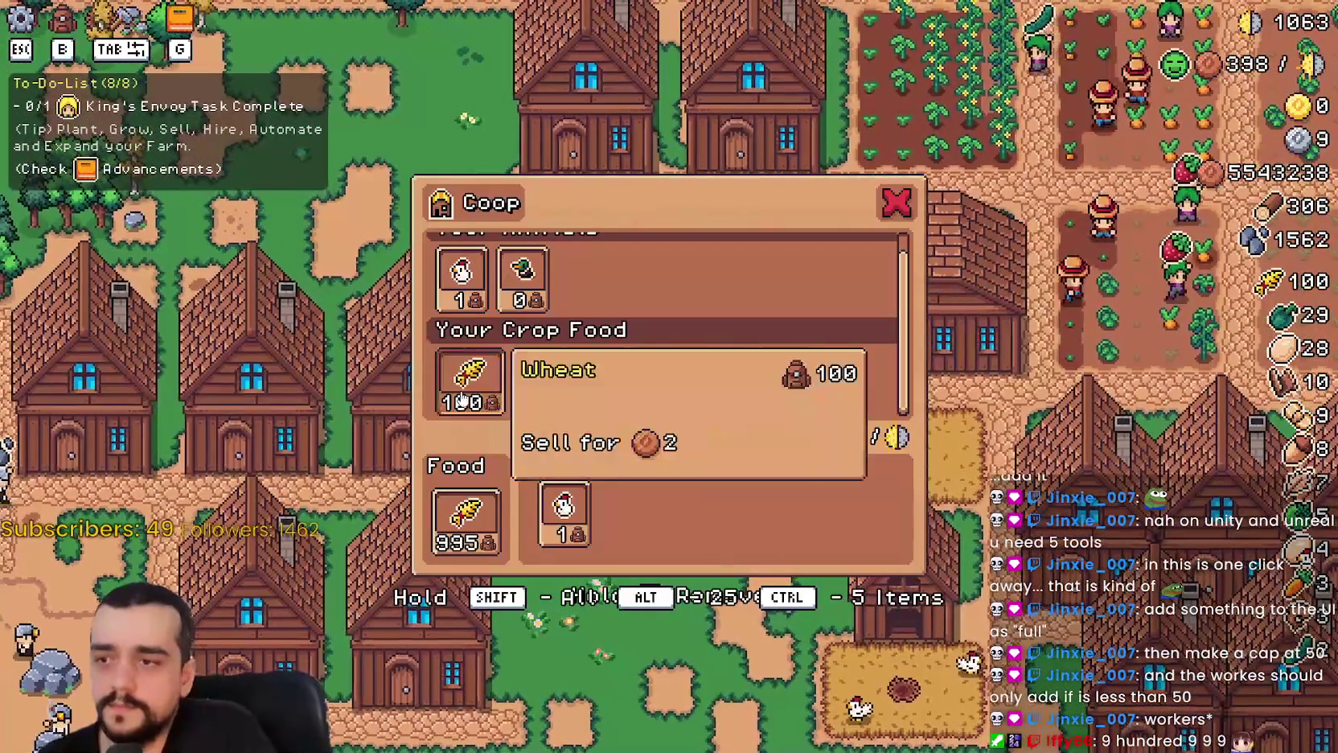
Put 100 wheat into coop food, then withdraw until the food store holds 95.
{"action": "left_click", "coordinate": [462, 400]}
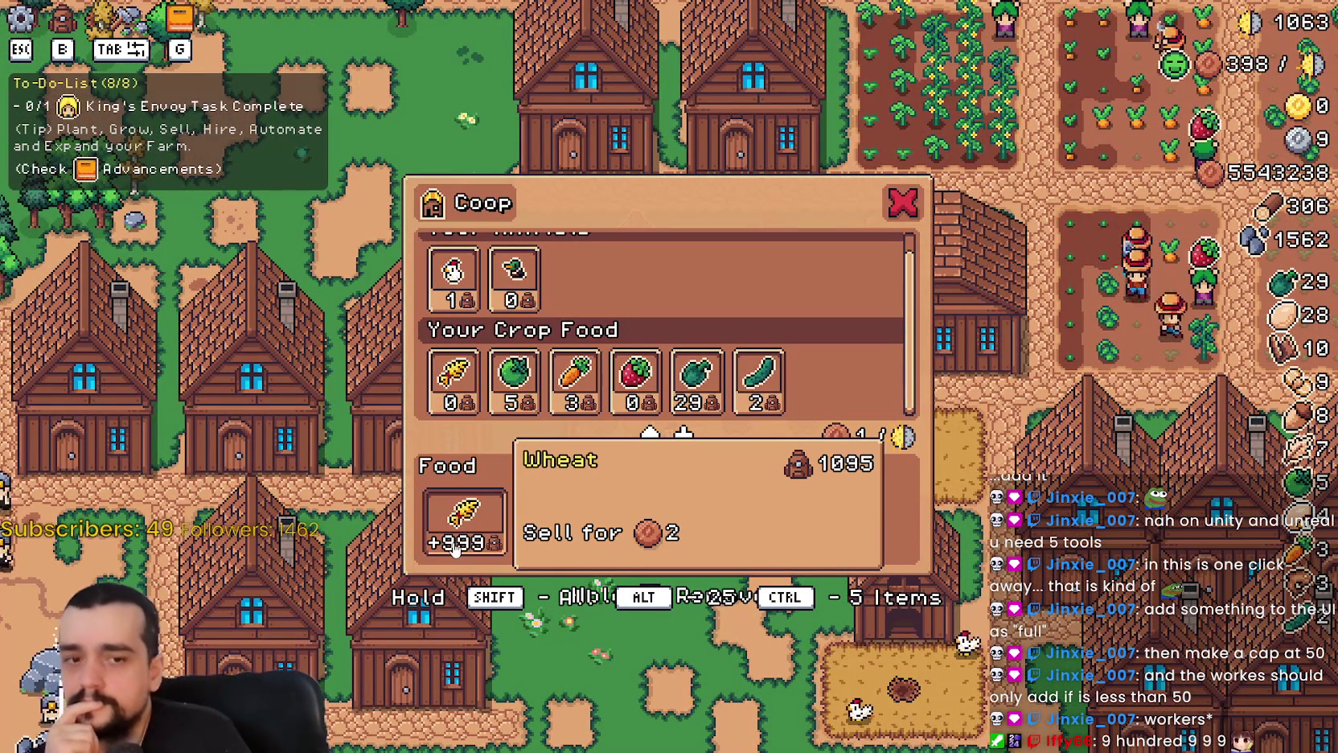
{"action": "left_click", "coordinate": [465, 517]}
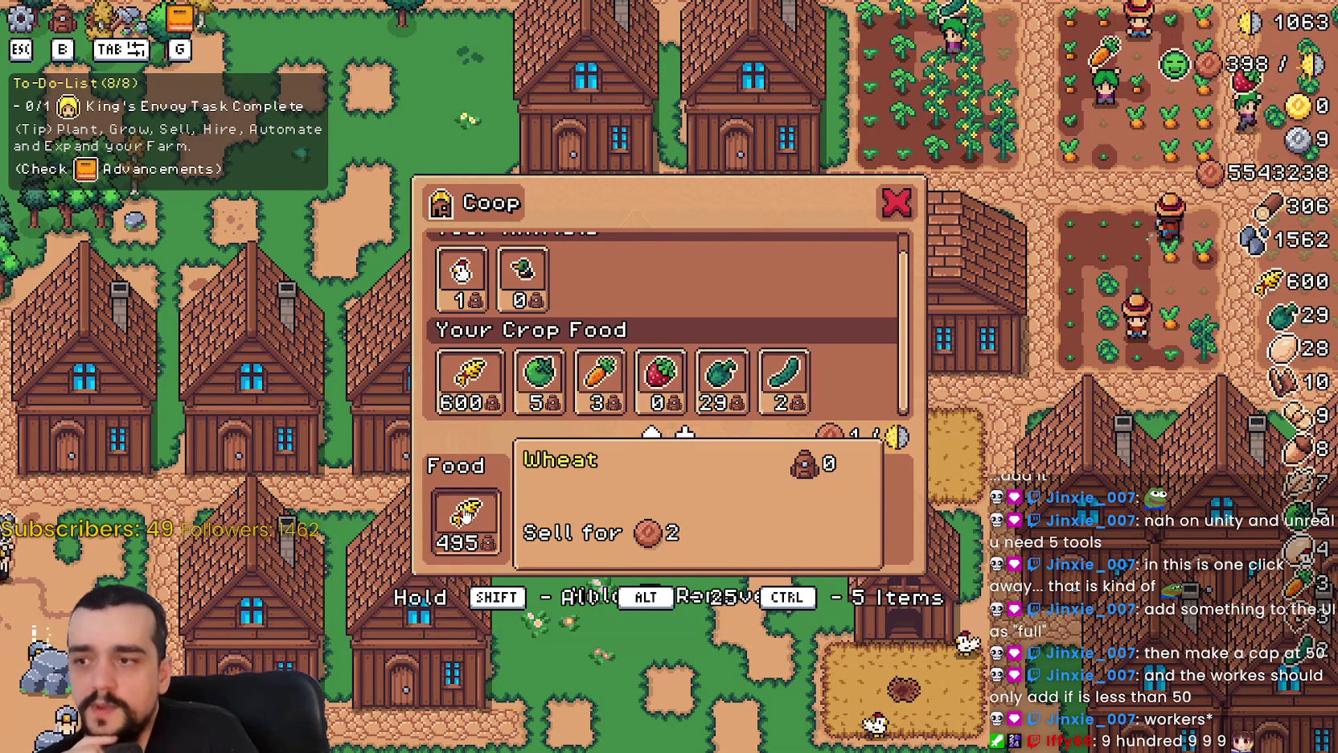
{"action": "left_click", "coordinate": [464, 517]}
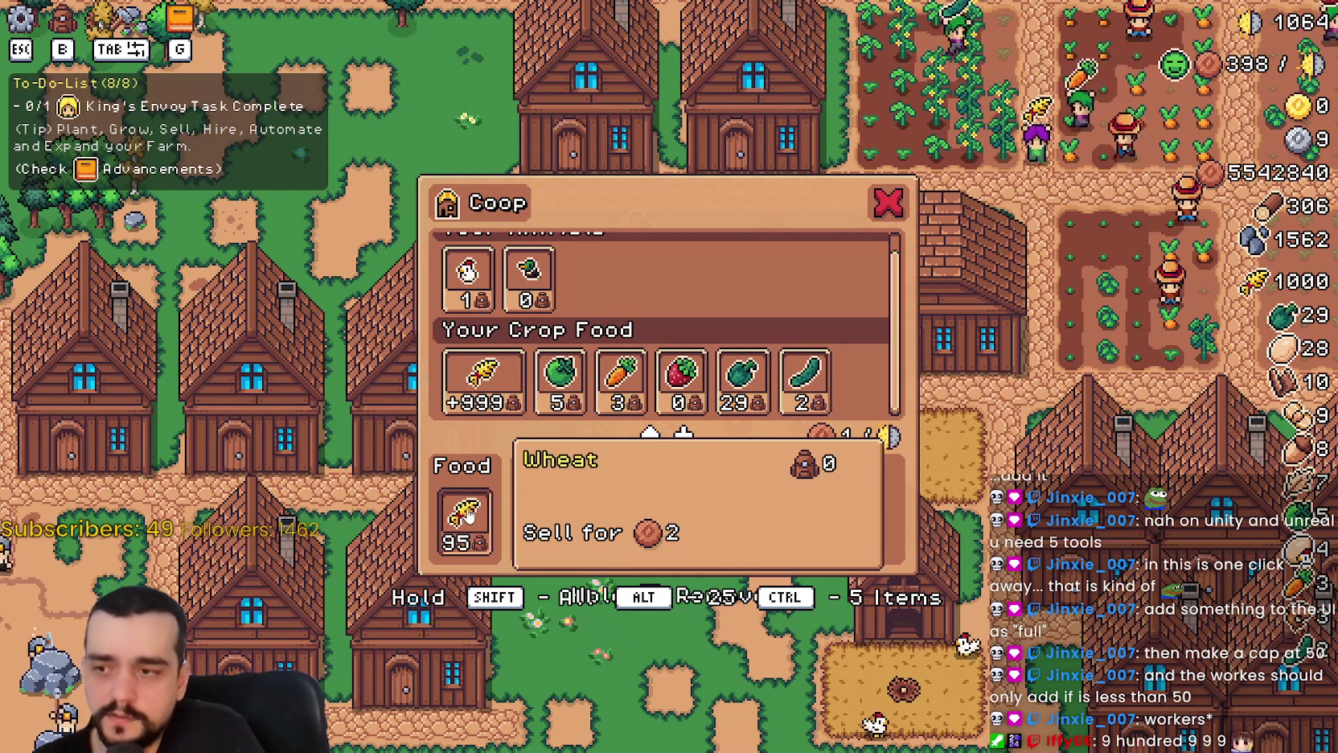
{"action": "left_click", "coordinate": [890, 207]}
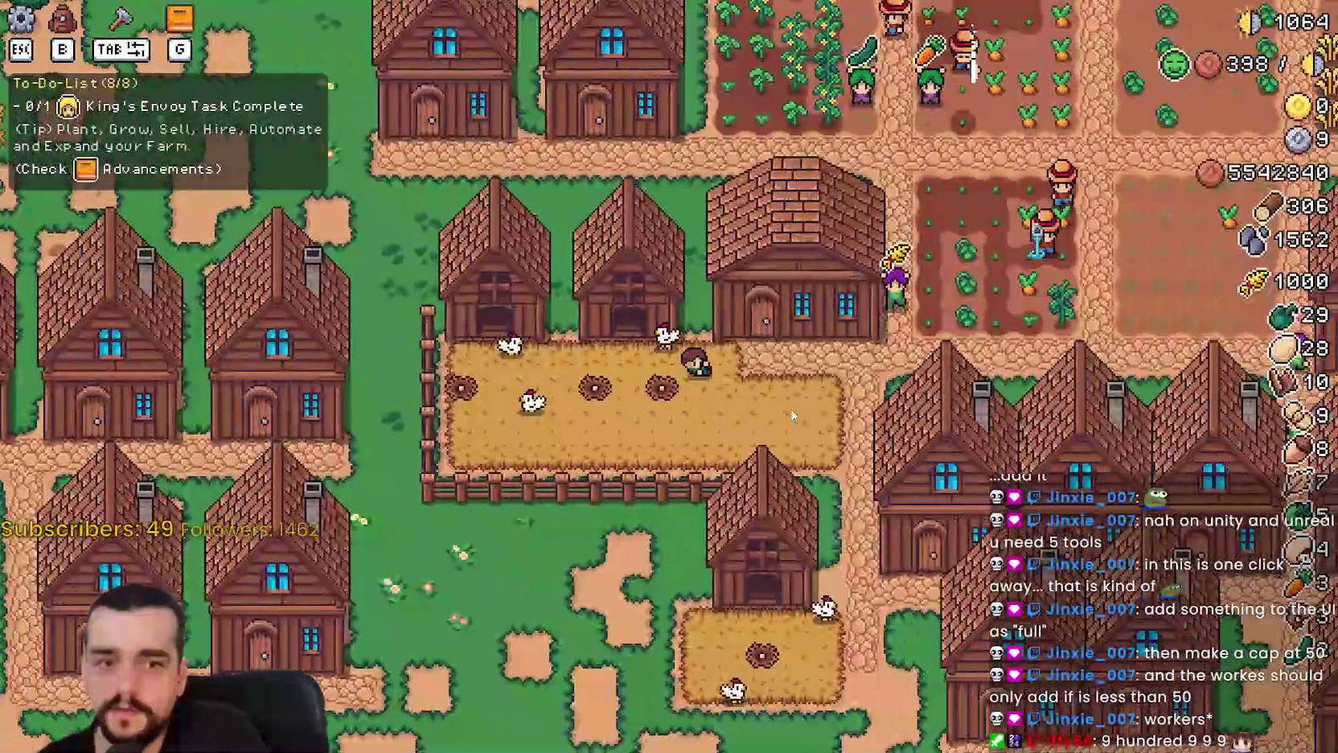
Walk between coops and look over the one-nest and two-nest coop panels.
{"action": "key", "text": "s"}
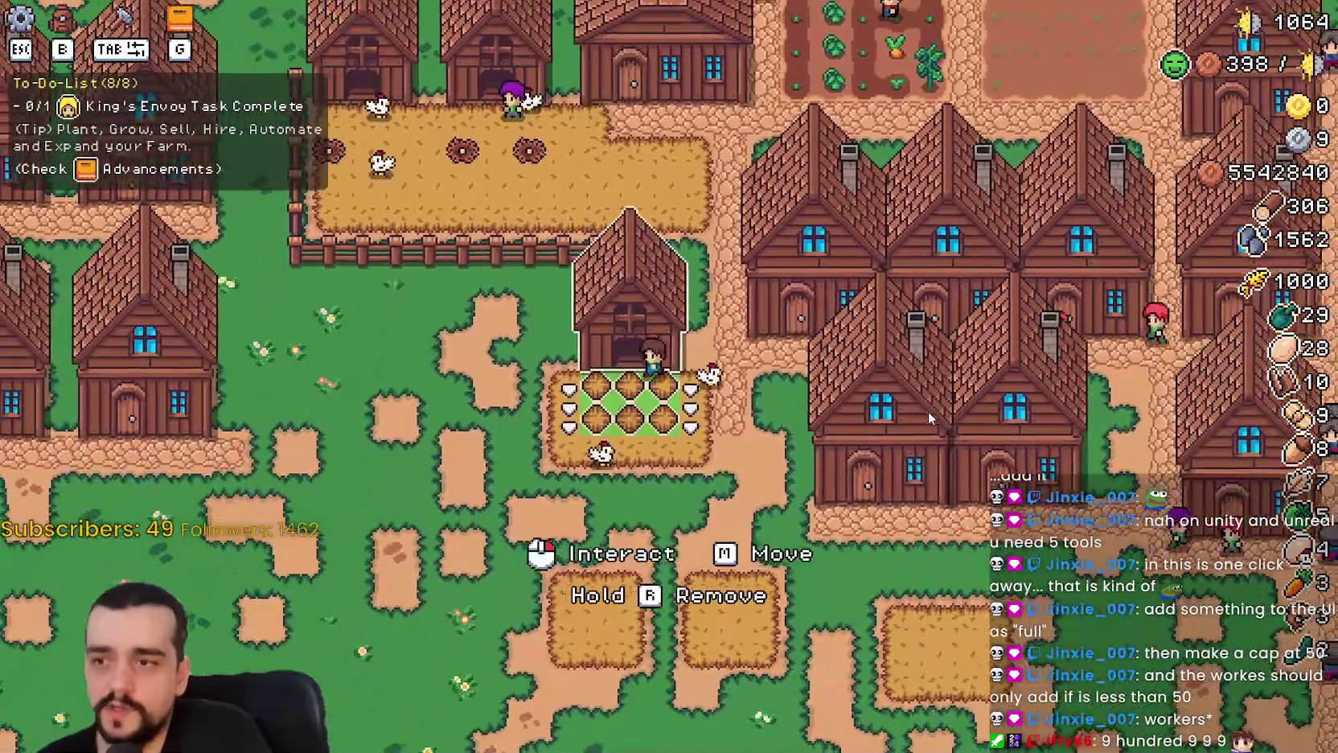
{"action": "left_click", "coordinate": [632, 338]}
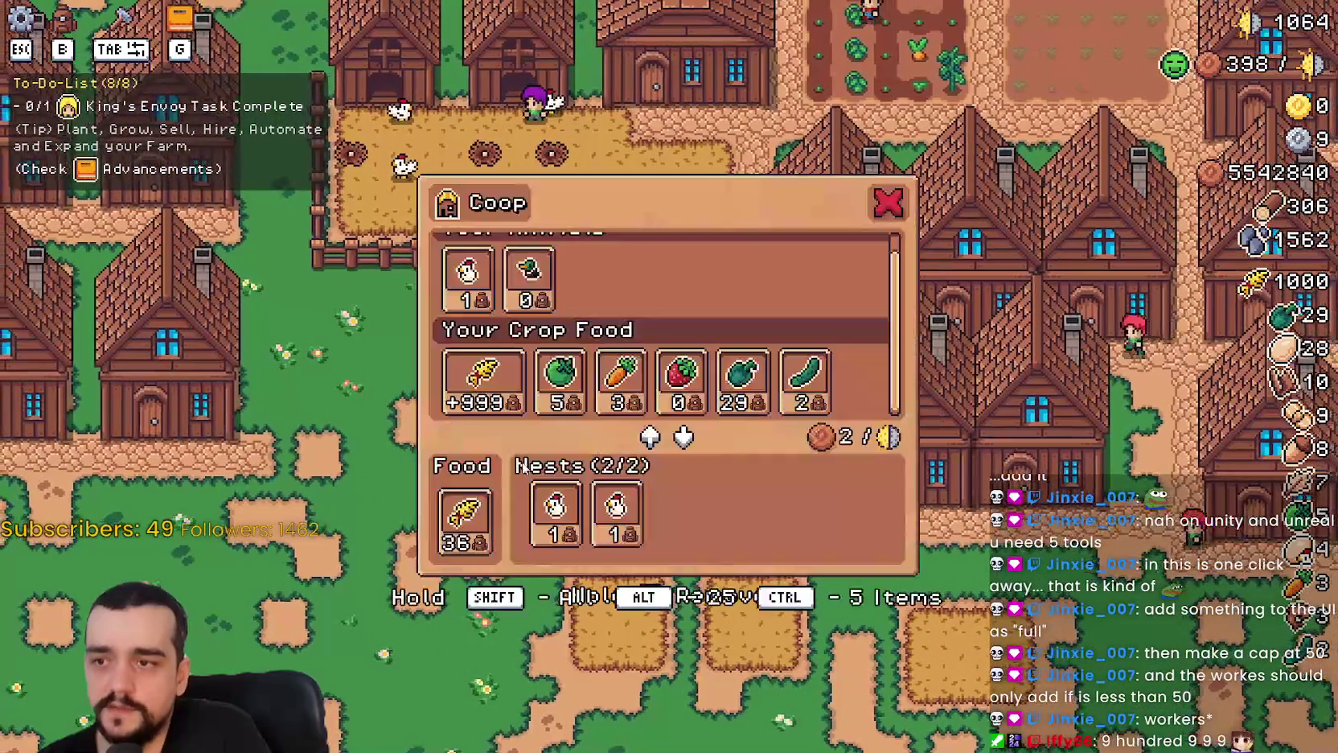
{"action": "key", "text": "Escape"}
{"action": "key", "text": "w"}
{"action": "key", "text": "a"}
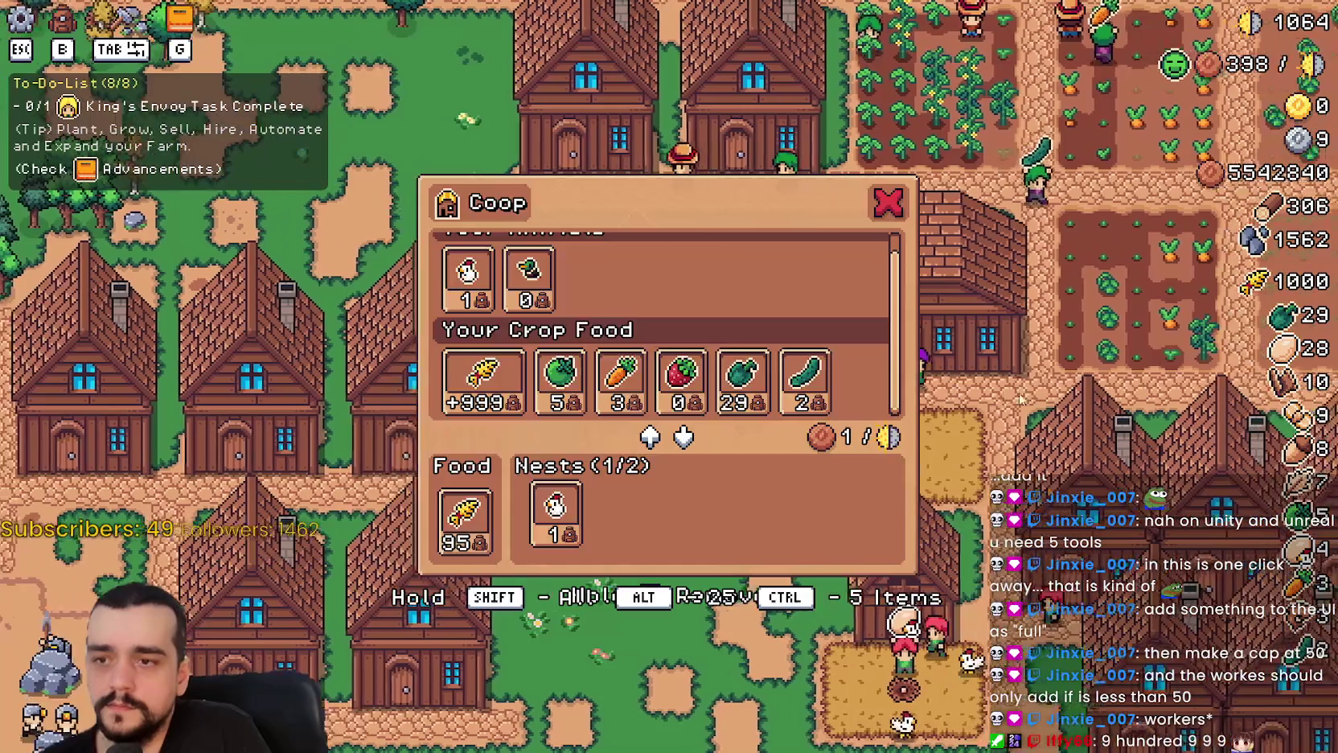
{"action": "key", "text": "Escape"}
{"action": "left_click", "coordinate": [887, 442]}
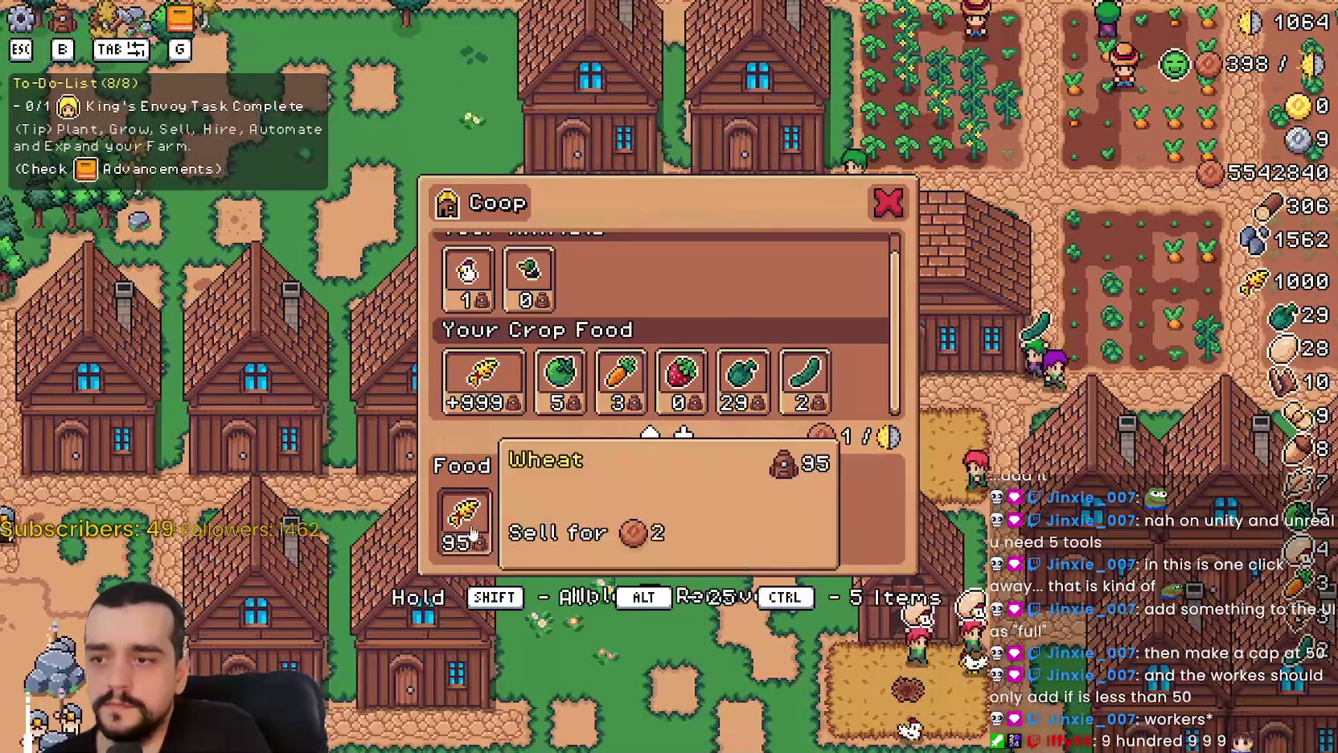
{"action": "key", "text": "Escape"}
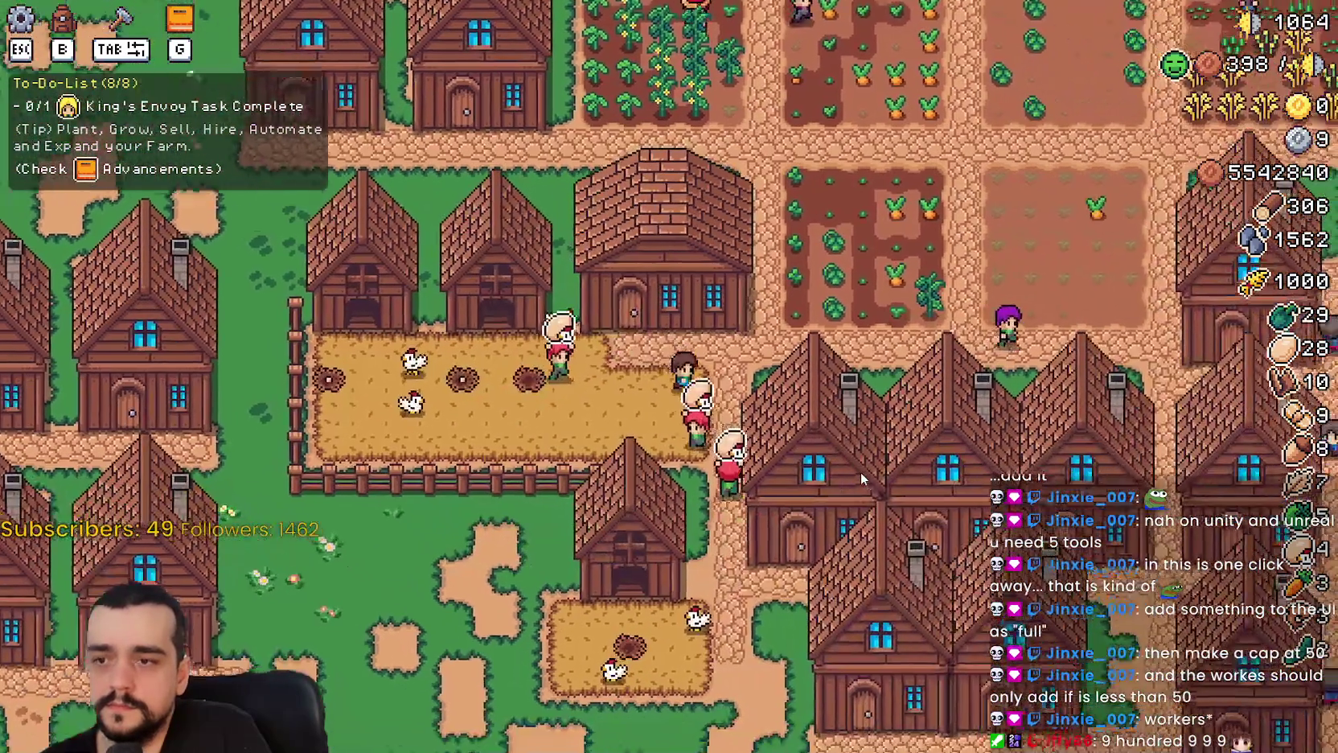
{"action": "left_click", "coordinate": [861, 472]}
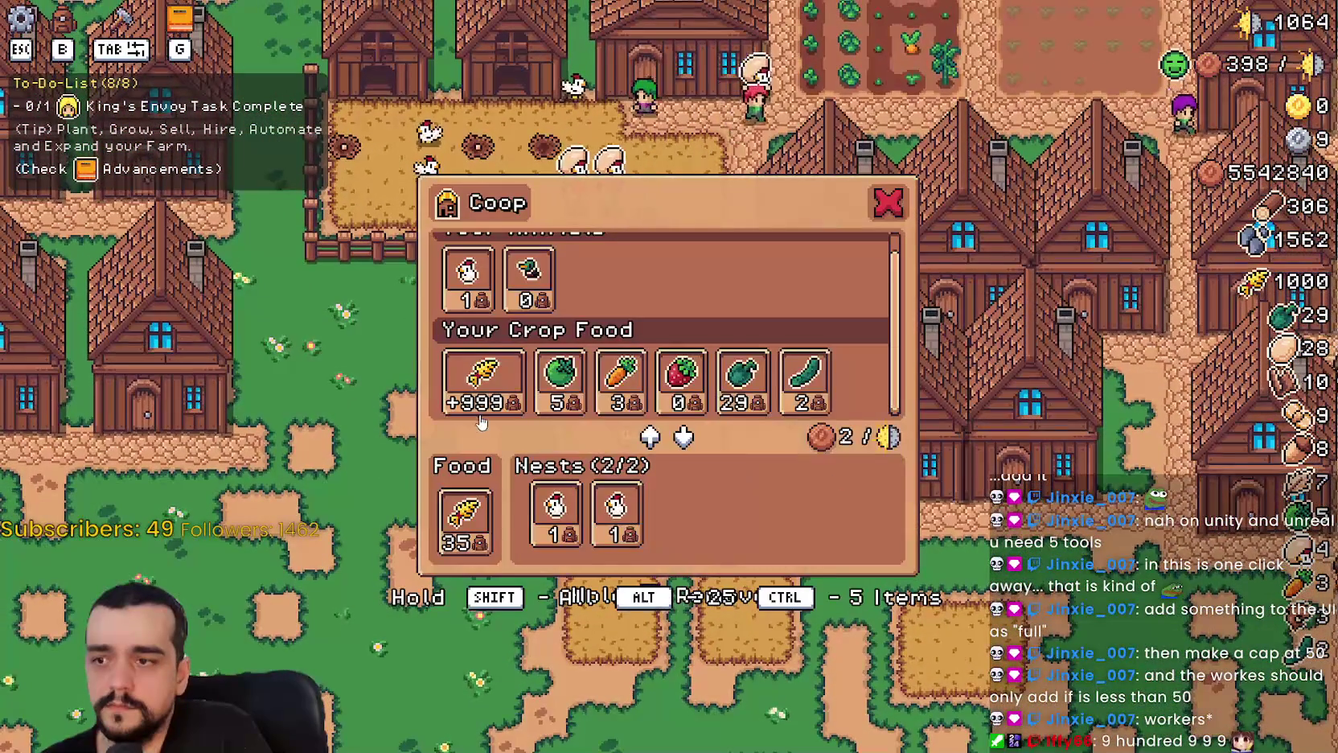
{"action": "key", "text": "Escape"}
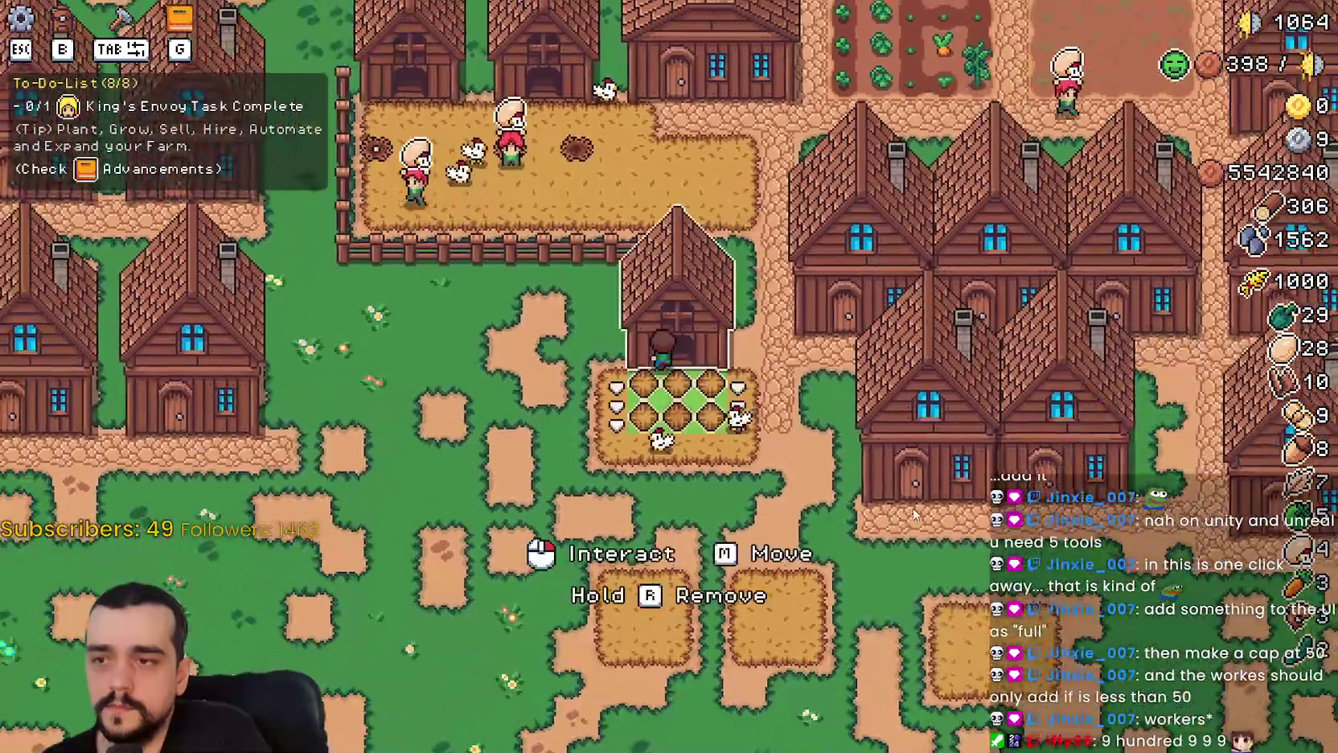
Review the two-nest coop's crop and food slots, then open the house's Hirable Workers panel.
{"action": "left_click", "coordinate": [691, 378]}
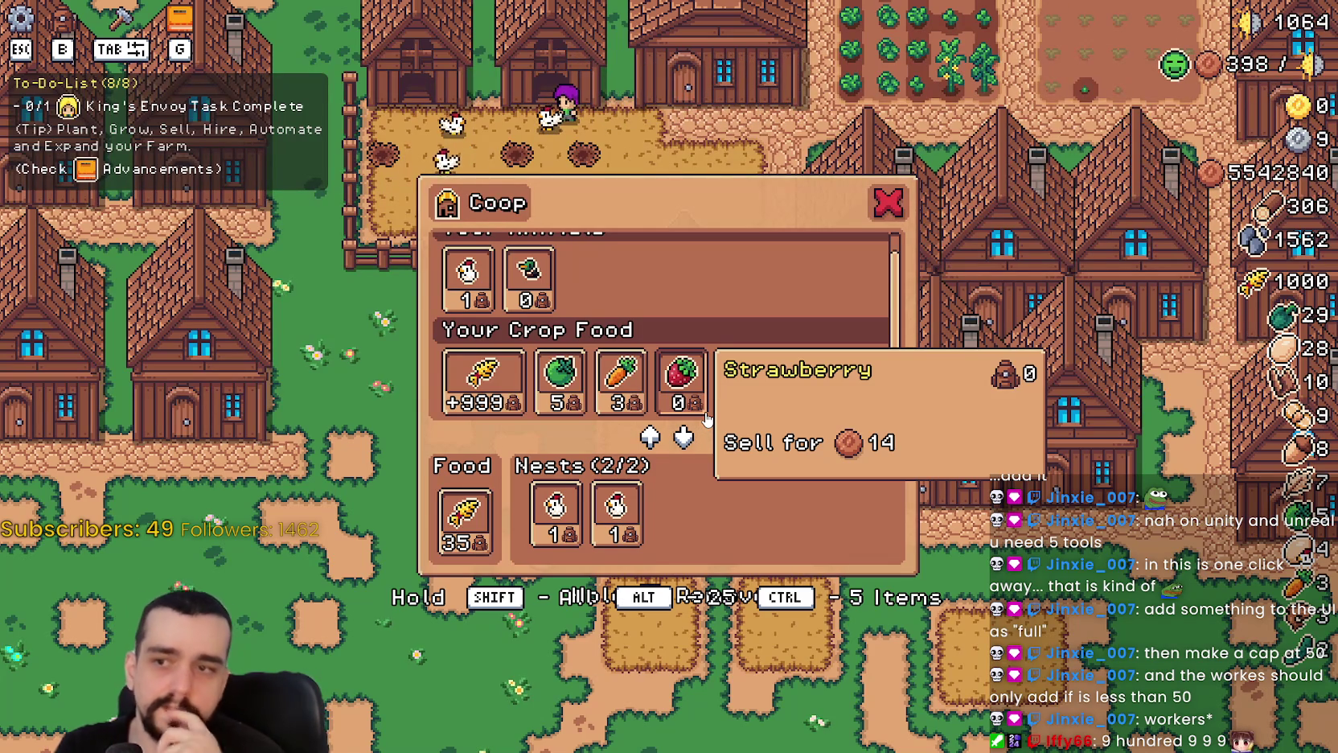
{"action": "scroll", "coordinate": [820, 332], "scroll_direction": "up", "scroll_amount": 1}
{"action": "scroll", "coordinate": [801, 318], "scroll_direction": "down", "scroll_amount": 1}
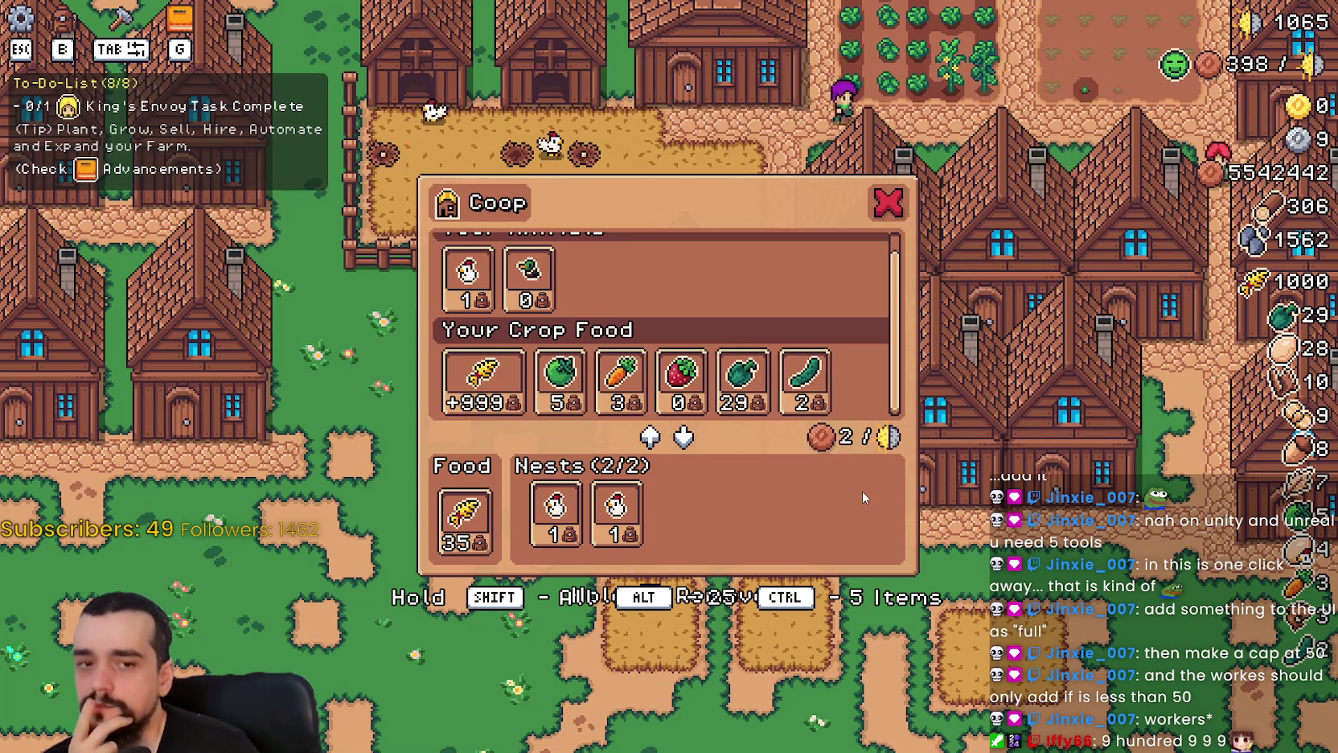
{"action": "scroll", "coordinate": [843, 276], "scroll_direction": "up", "scroll_amount": 1}
{"action": "scroll", "coordinate": [845, 280], "scroll_direction": "down", "scroll_amount": 1}
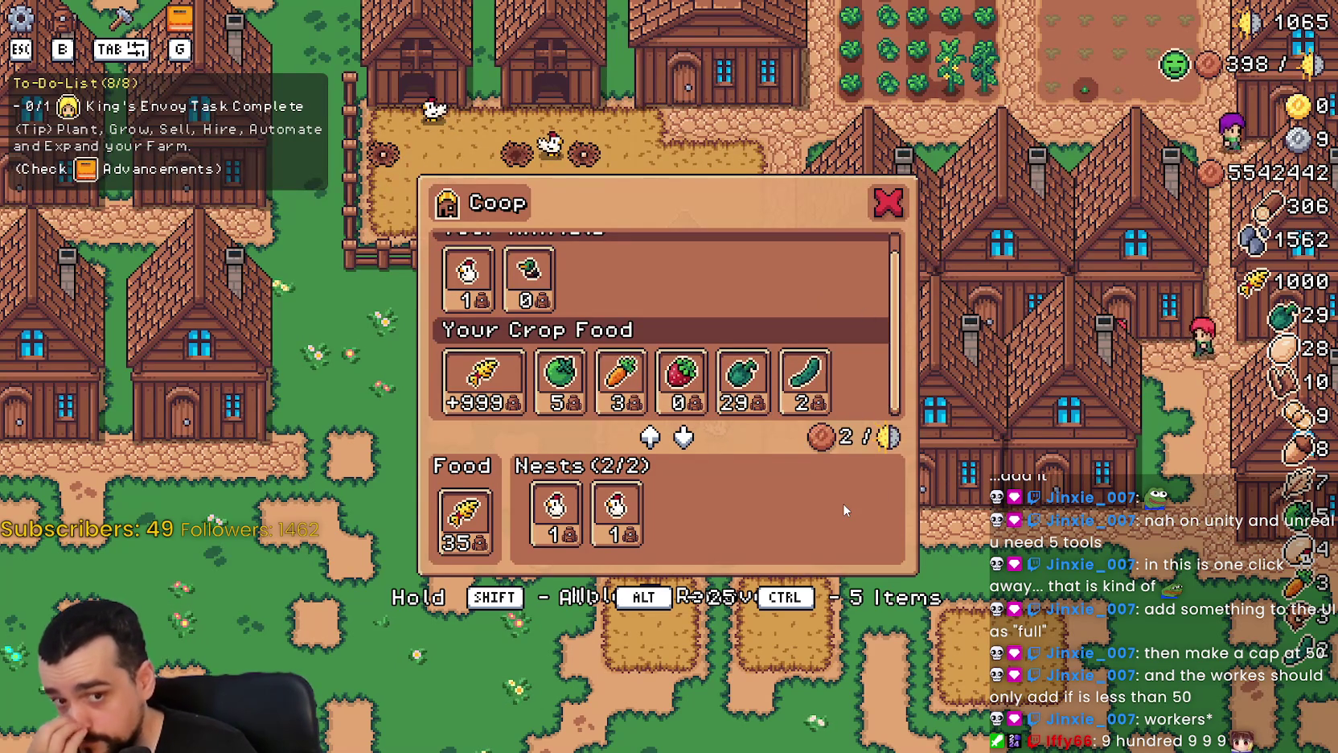
{"action": "left_click", "coordinate": [890, 209]}
{"action": "key", "text": "e"}
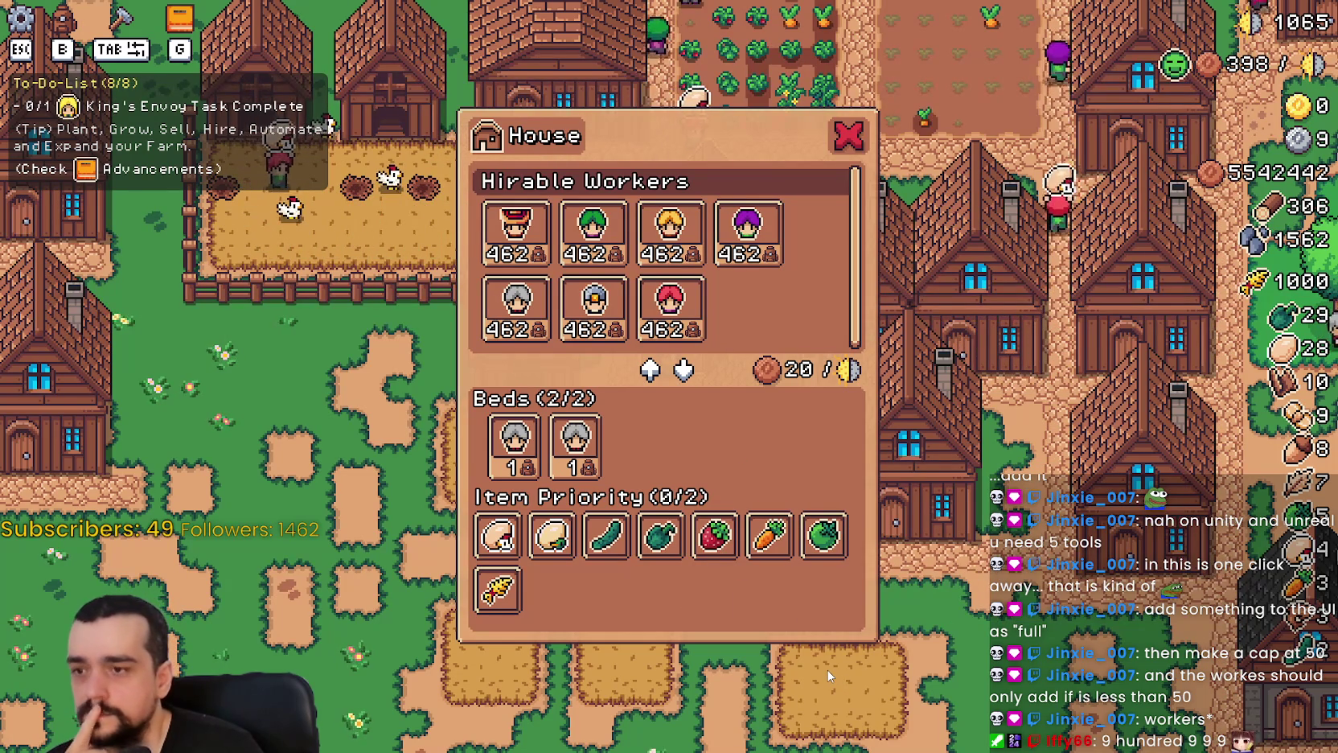
Look over the chicken coop's panel and a house's hirable workers list.
{"action": "key", "text": "Escape"}
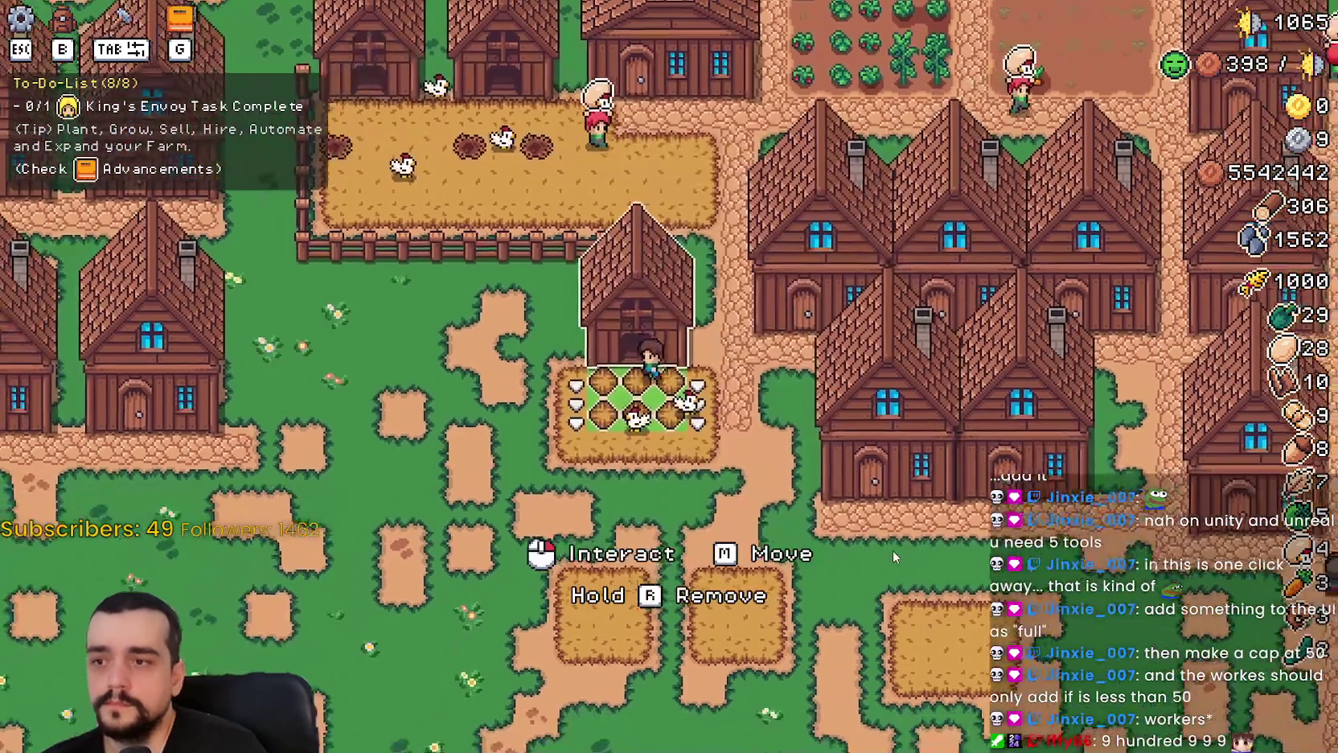
{"action": "left_click", "coordinate": [644, 378]}
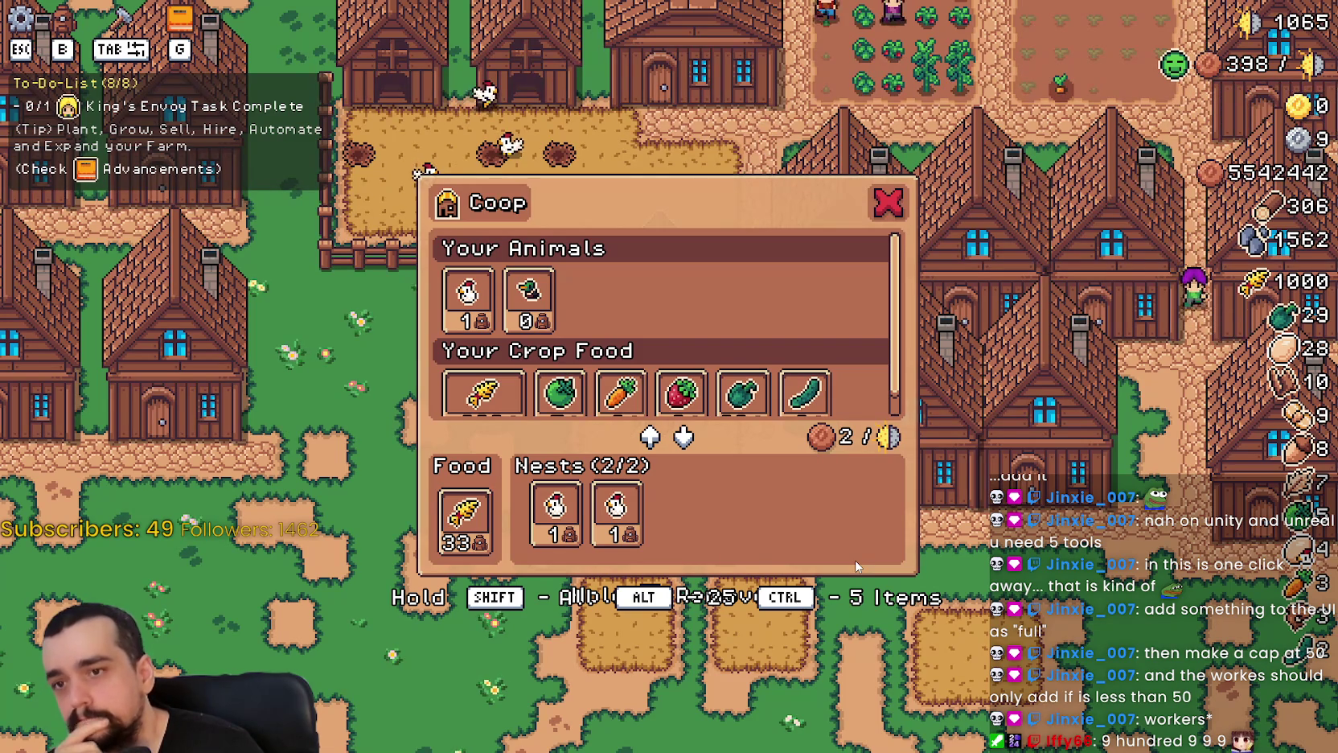
{"action": "left_click", "coordinate": [965, 360]}
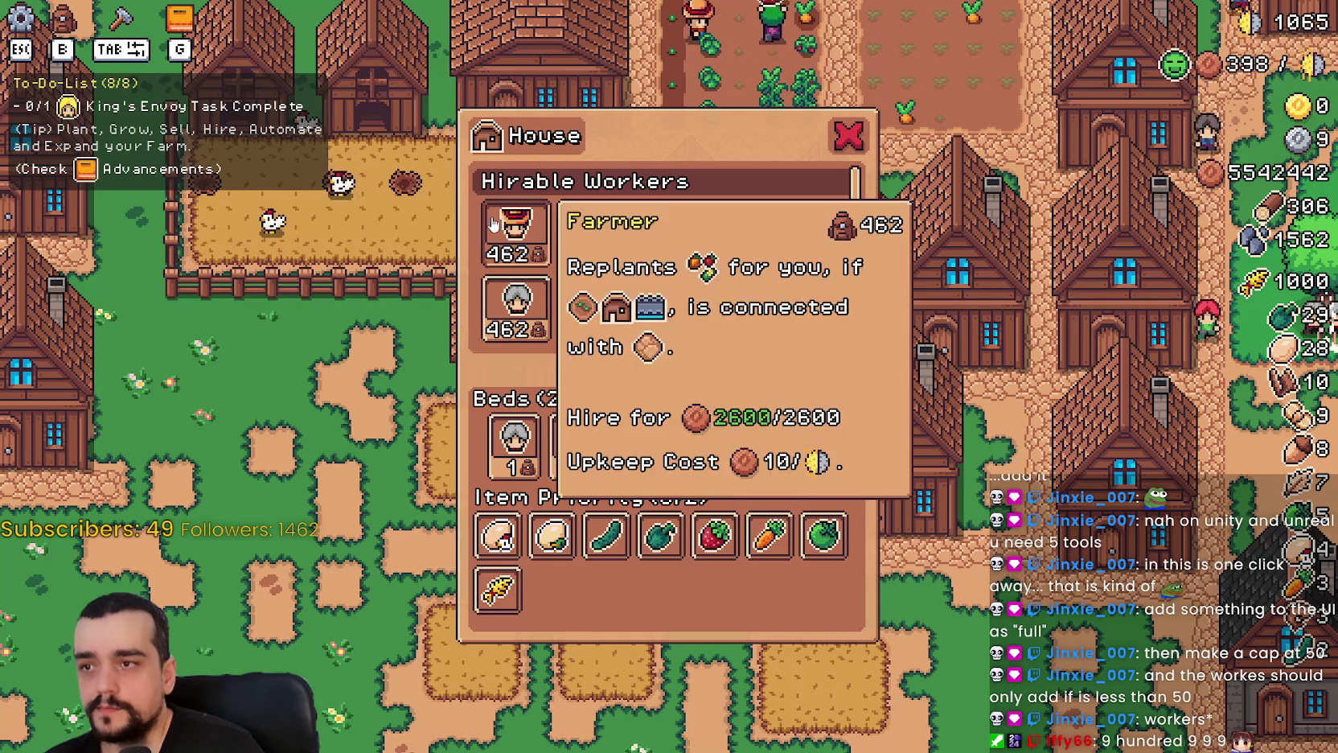
{"action": "mouse_move", "coordinate": [527, 416]}
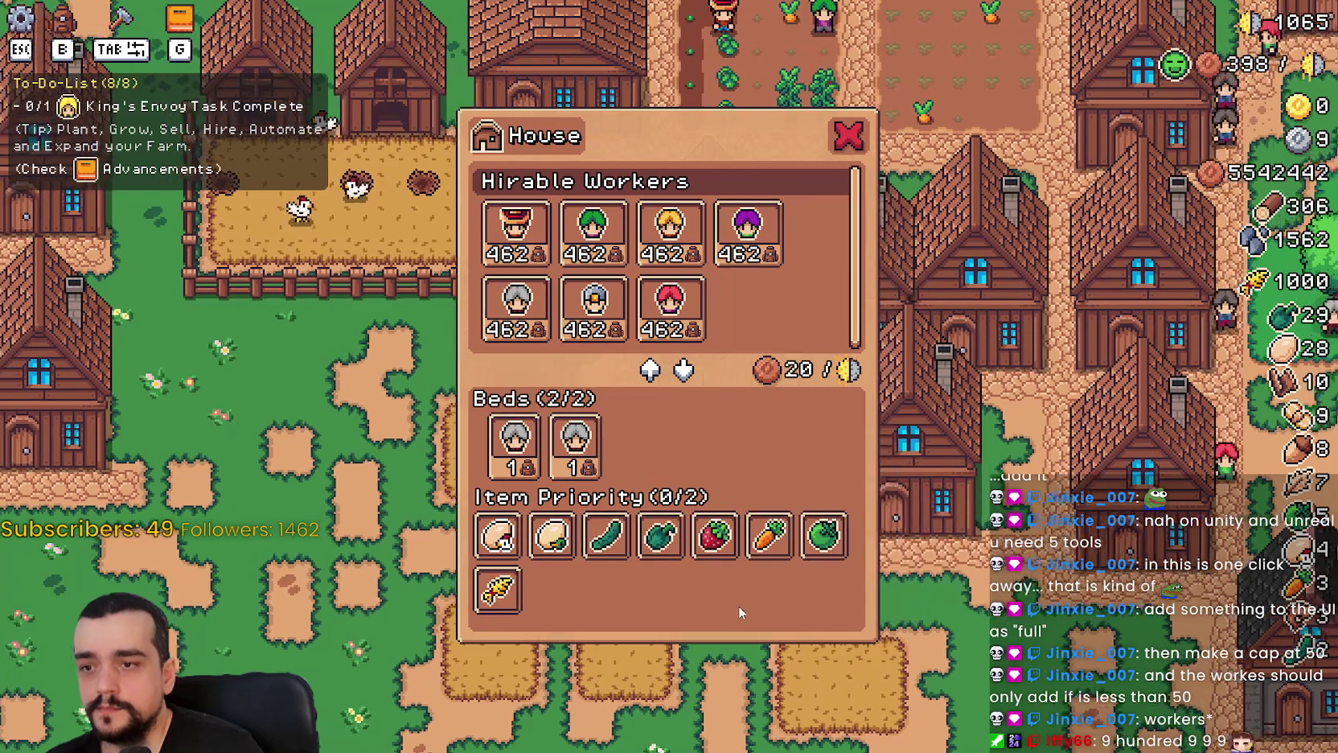
{"action": "key", "text": "Escape"}
Recheck the coop's wheat food stock, then open the house's hirable workers panel.
{"action": "key", "text": "a"}
{"action": "key", "text": "e"}
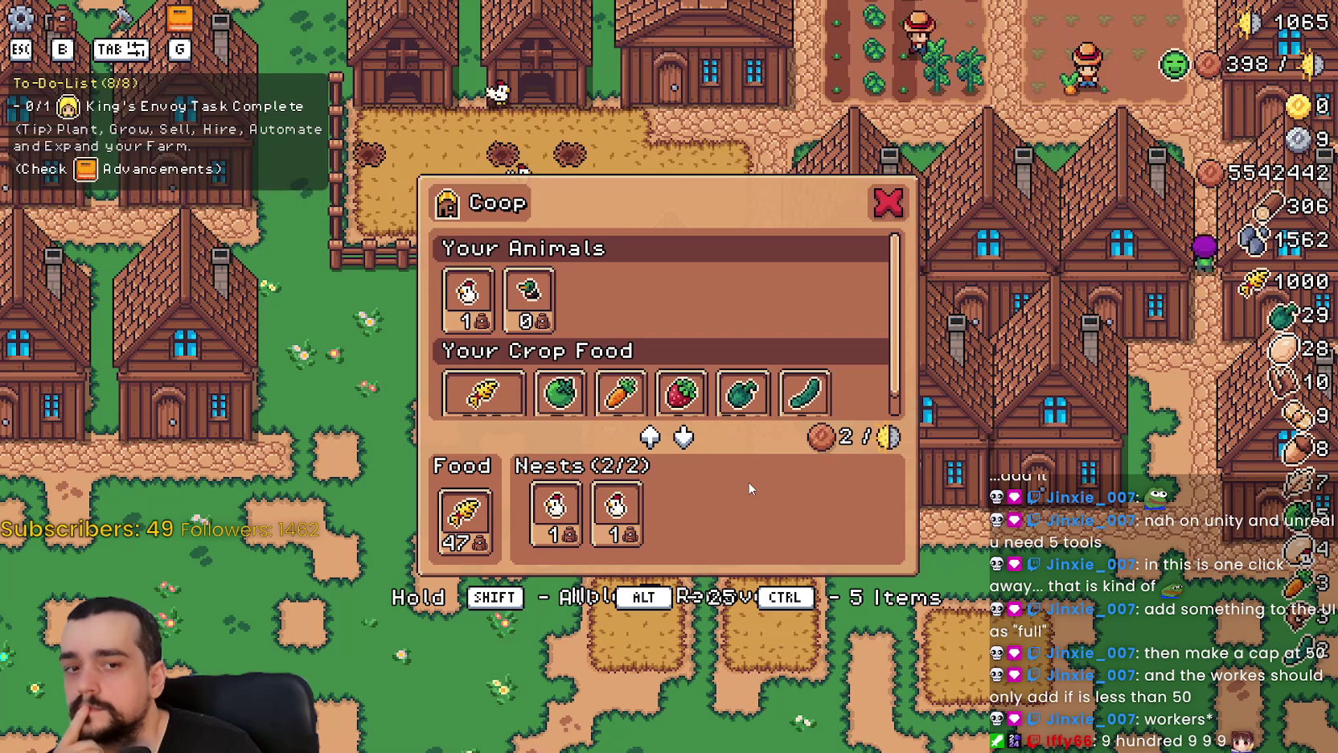
{"action": "left_click", "coordinate": [885, 205]}
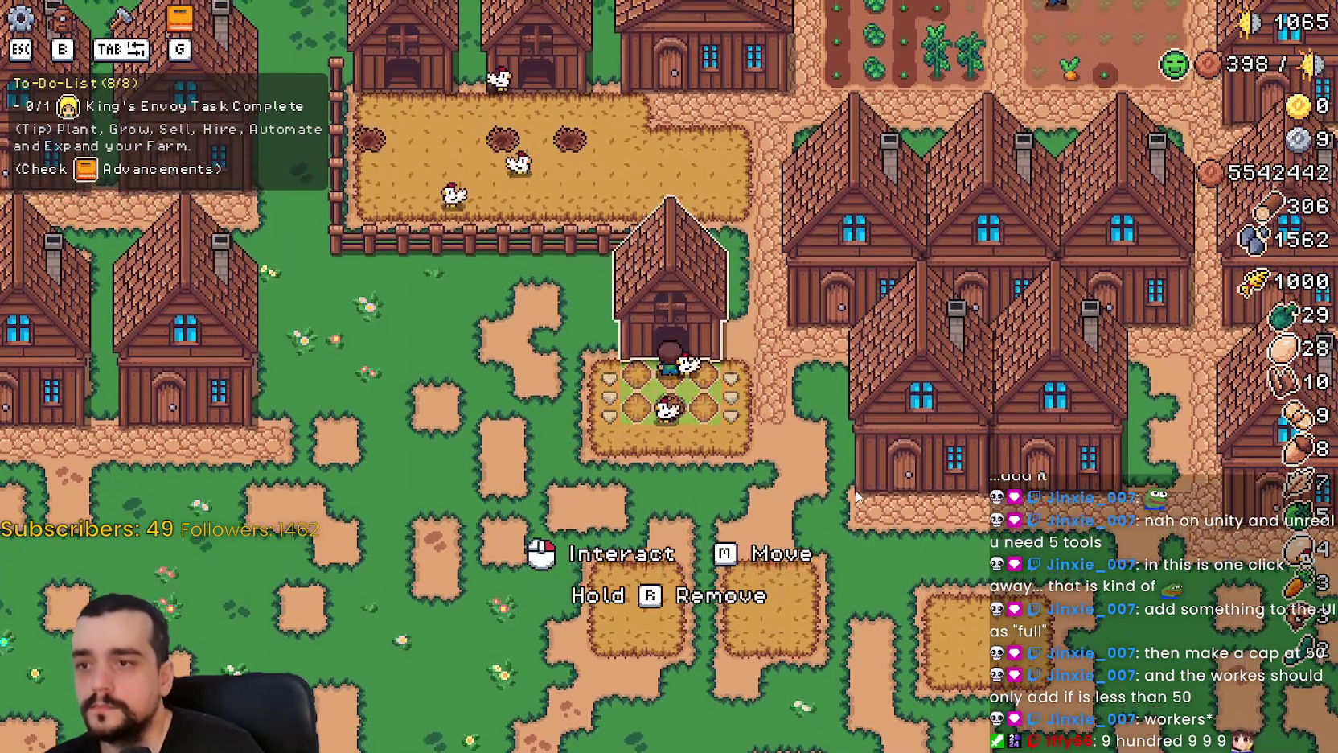
{"action": "left_click", "coordinate": [671, 314]}
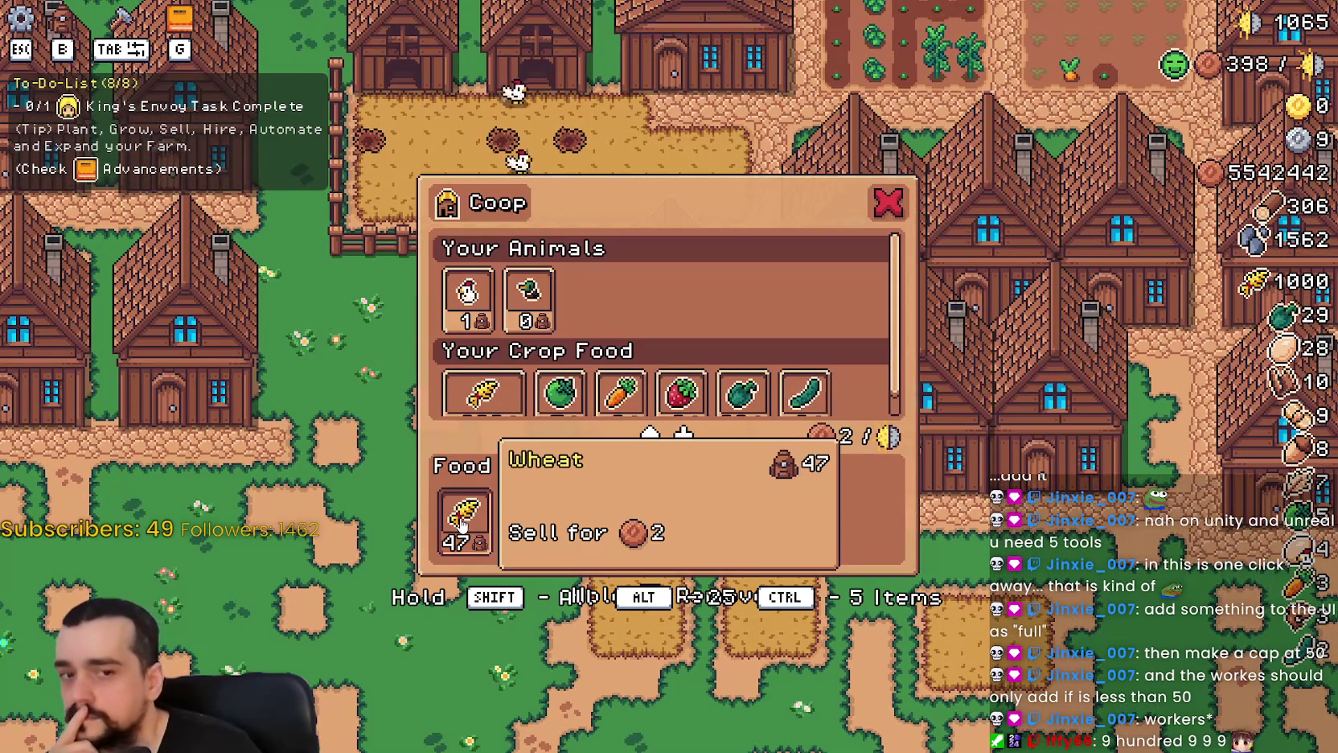
{"action": "scroll", "coordinate": [574, 322], "scroll_direction": "down", "scroll_amount": 1}
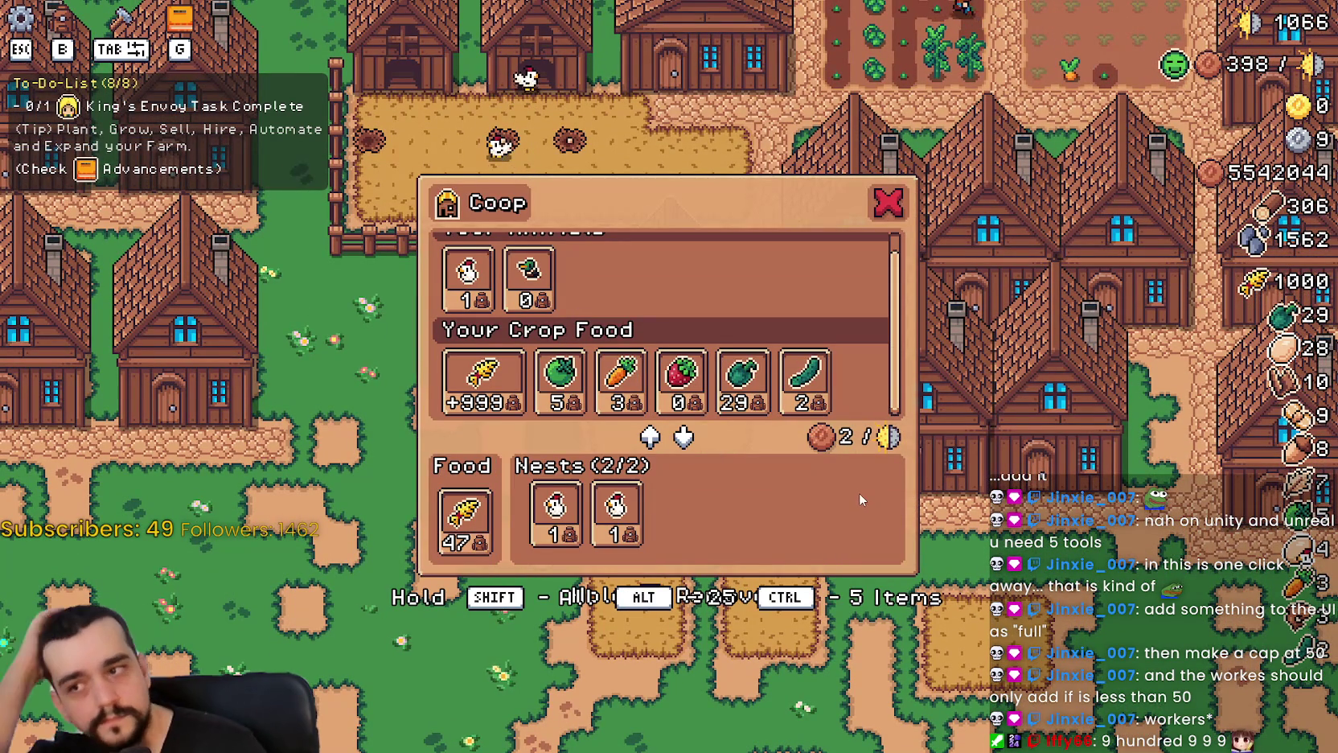
{"action": "scroll", "coordinate": [678, 291], "scroll_direction": "up", "scroll_amount": 1}
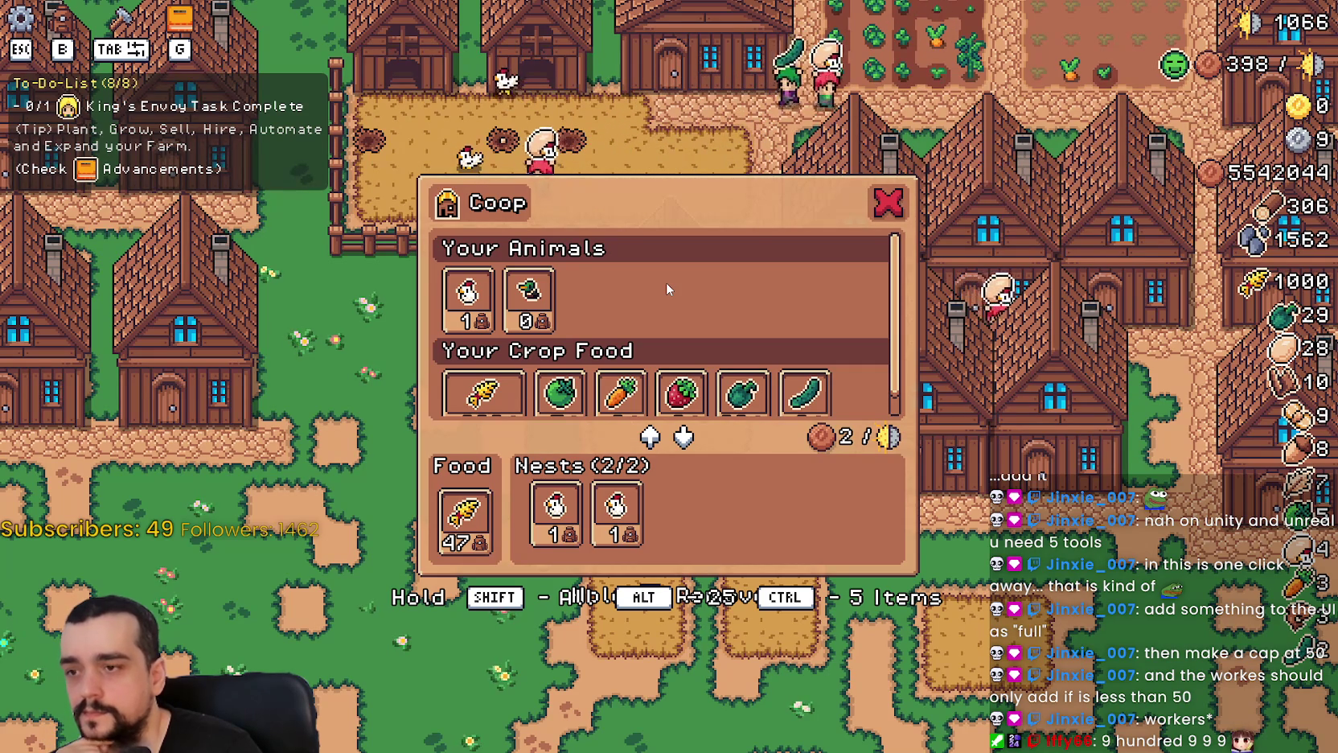
{"action": "key", "text": "d"}
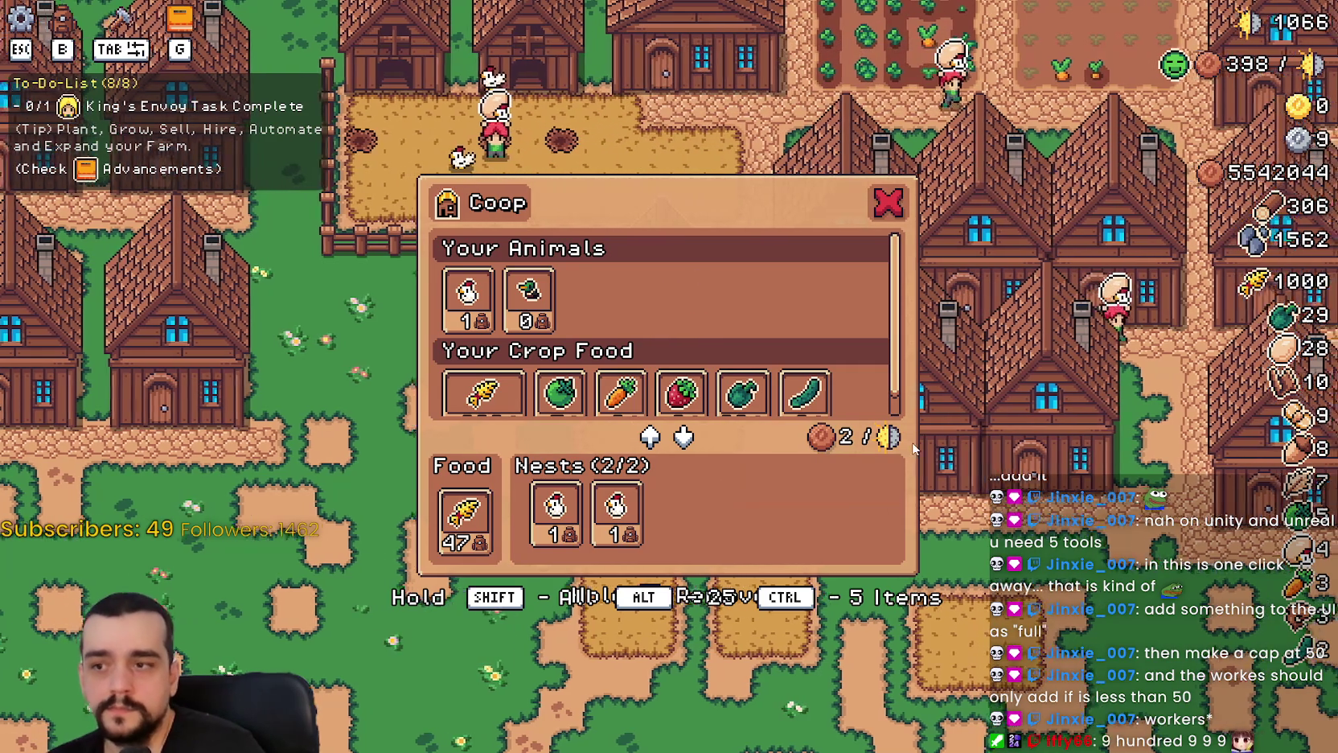
{"action": "key", "text": "Escape"}
{"action": "left_click", "coordinate": [912, 440]}
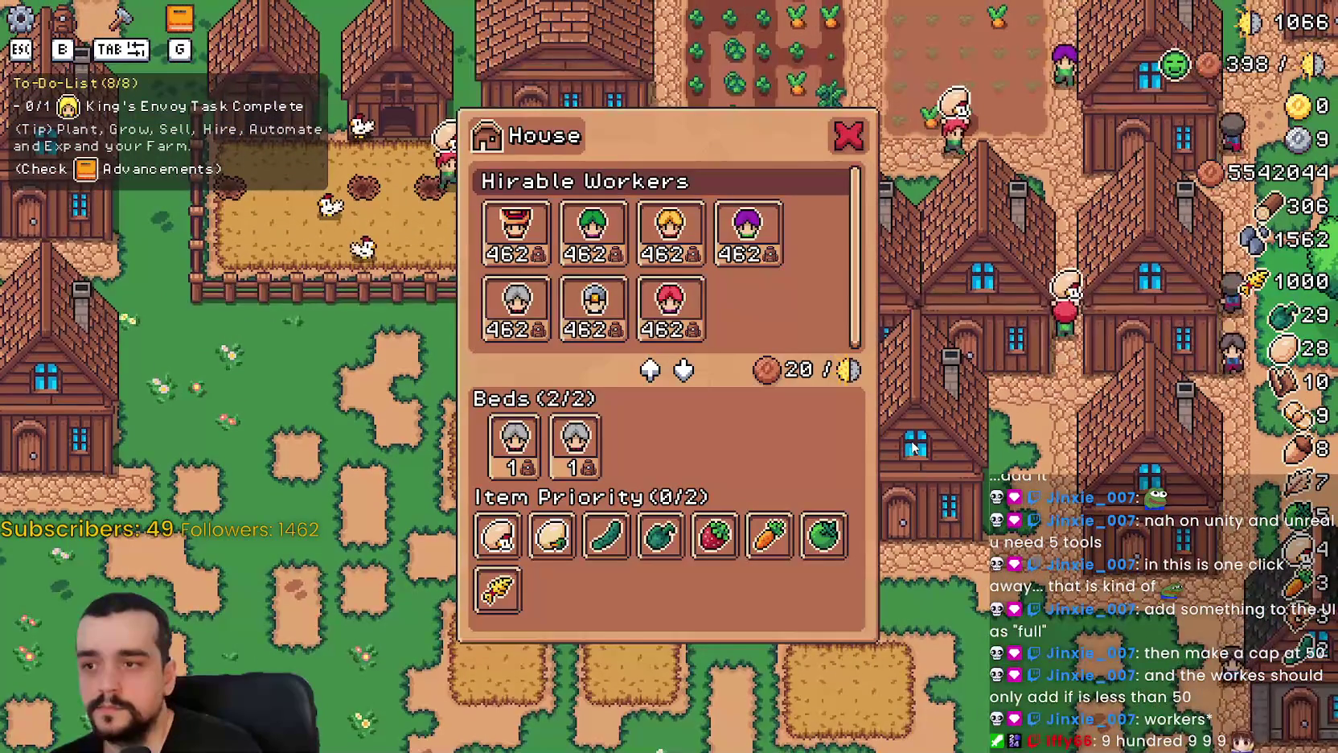
Move between the coop and warehouse, checking each inventory, then reopen the coop.
{"action": "key", "text": "Escape"}
{"action": "key", "text": "a"}
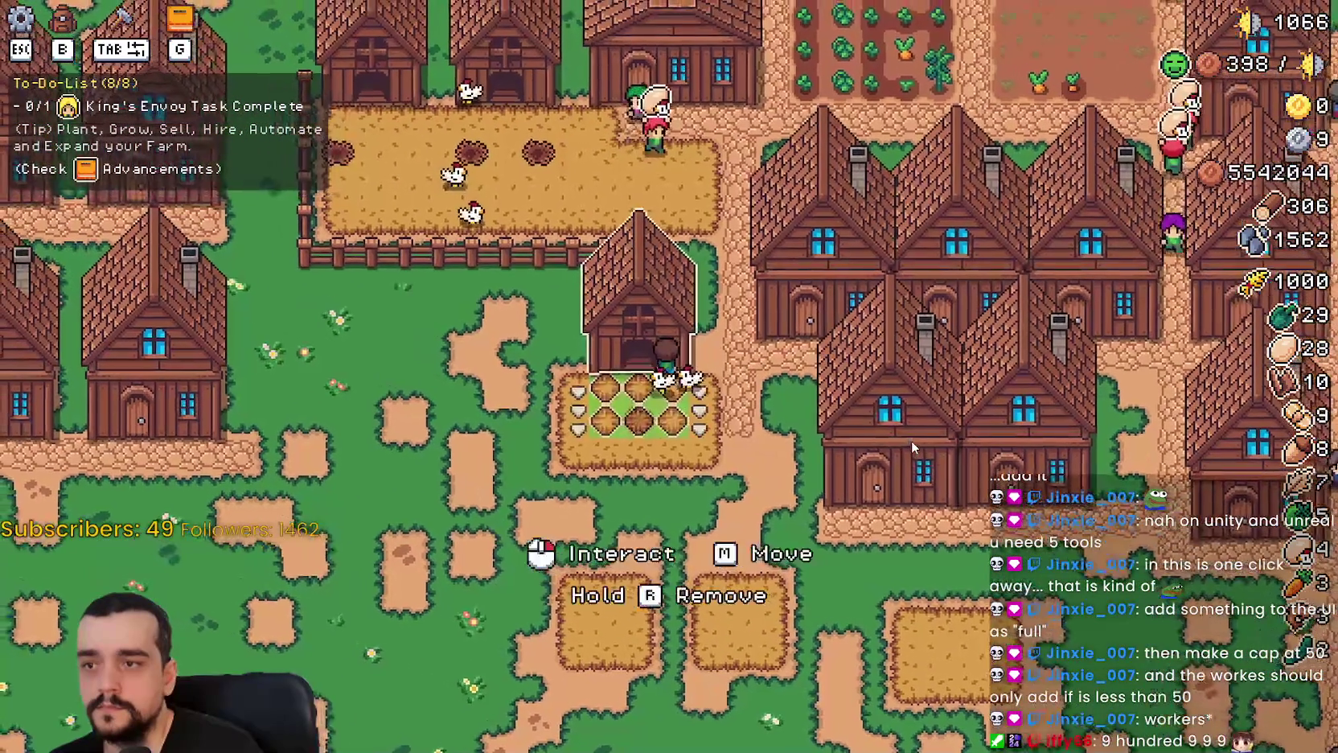
{"action": "left_click", "coordinate": [912, 440]}
{"action": "key", "text": "Escape"}
{"action": "key", "text": "d"}
{"action": "key", "text": "w"}
{"action": "left_click", "coordinate": [907, 440]}
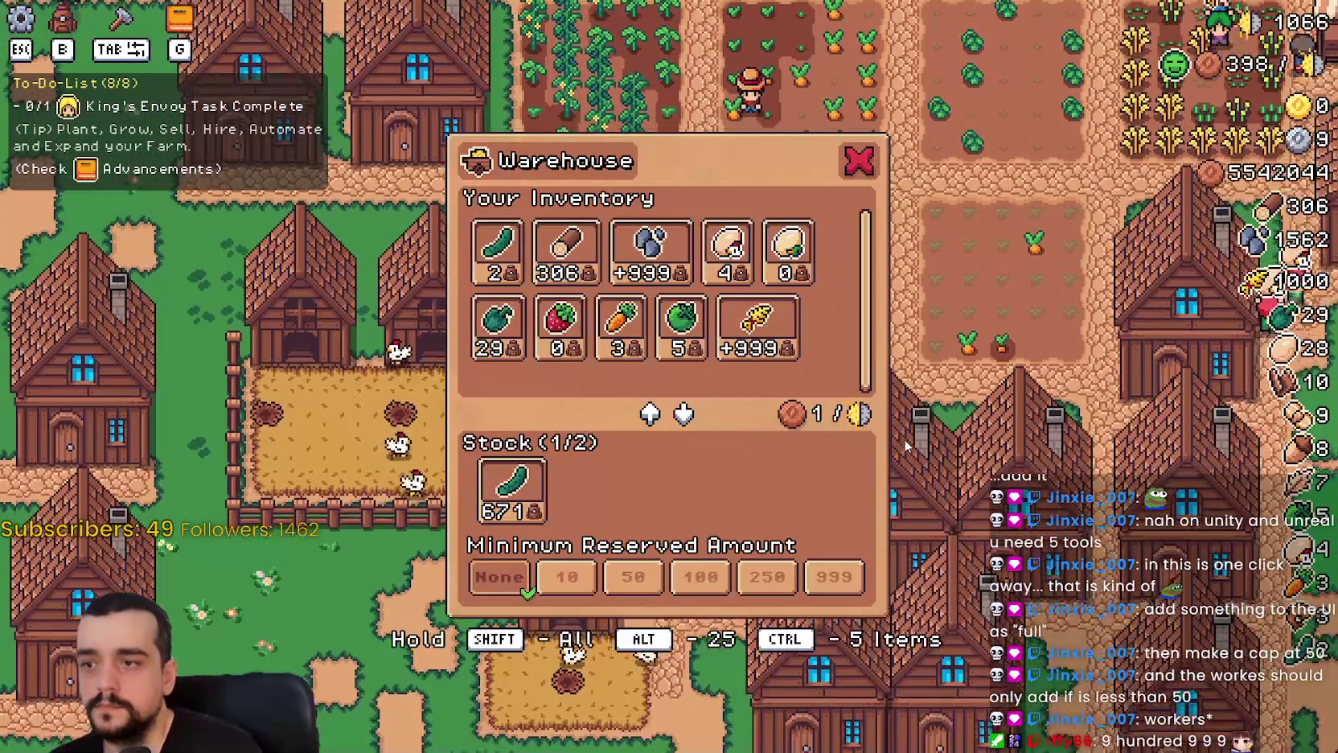
{"action": "key", "text": "Escape"}
{"action": "key", "text": "s"}
{"action": "key", "text": "a"}
{"action": "key", "text": "s"}
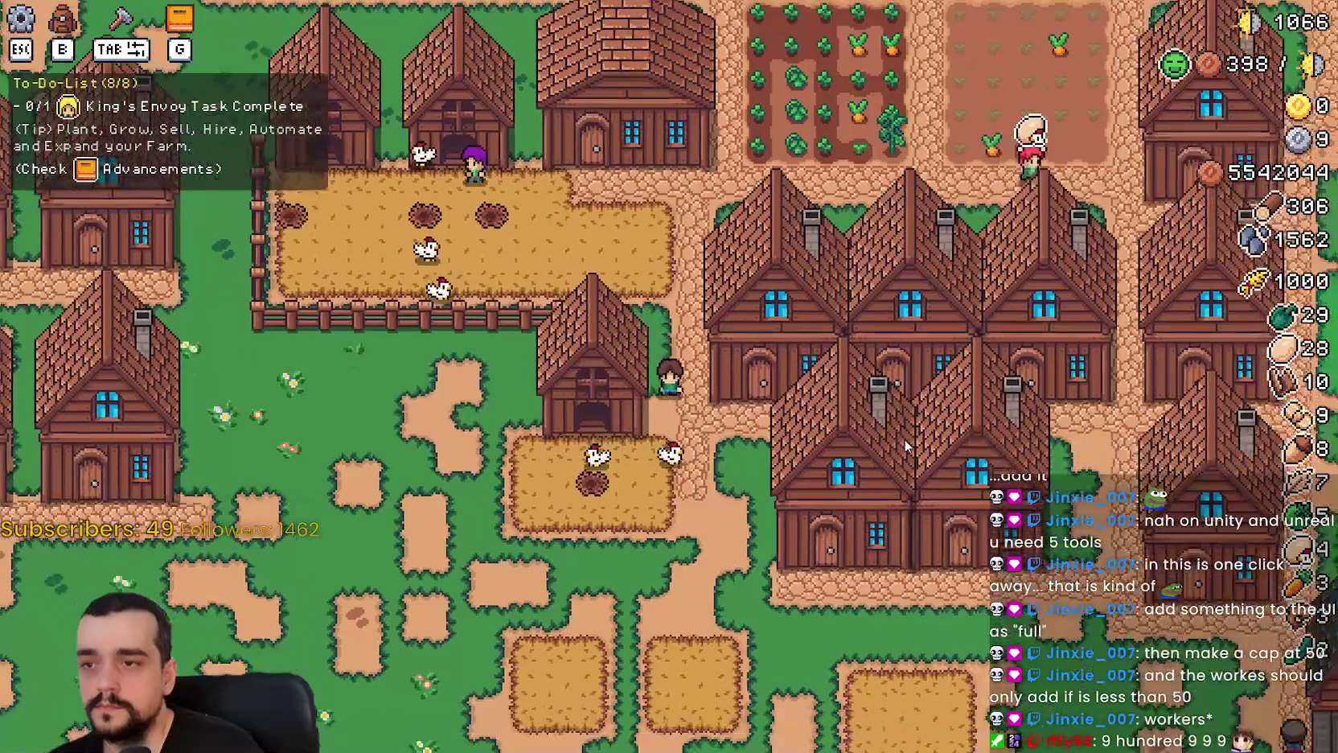
{"action": "left_click", "coordinate": [905, 445]}
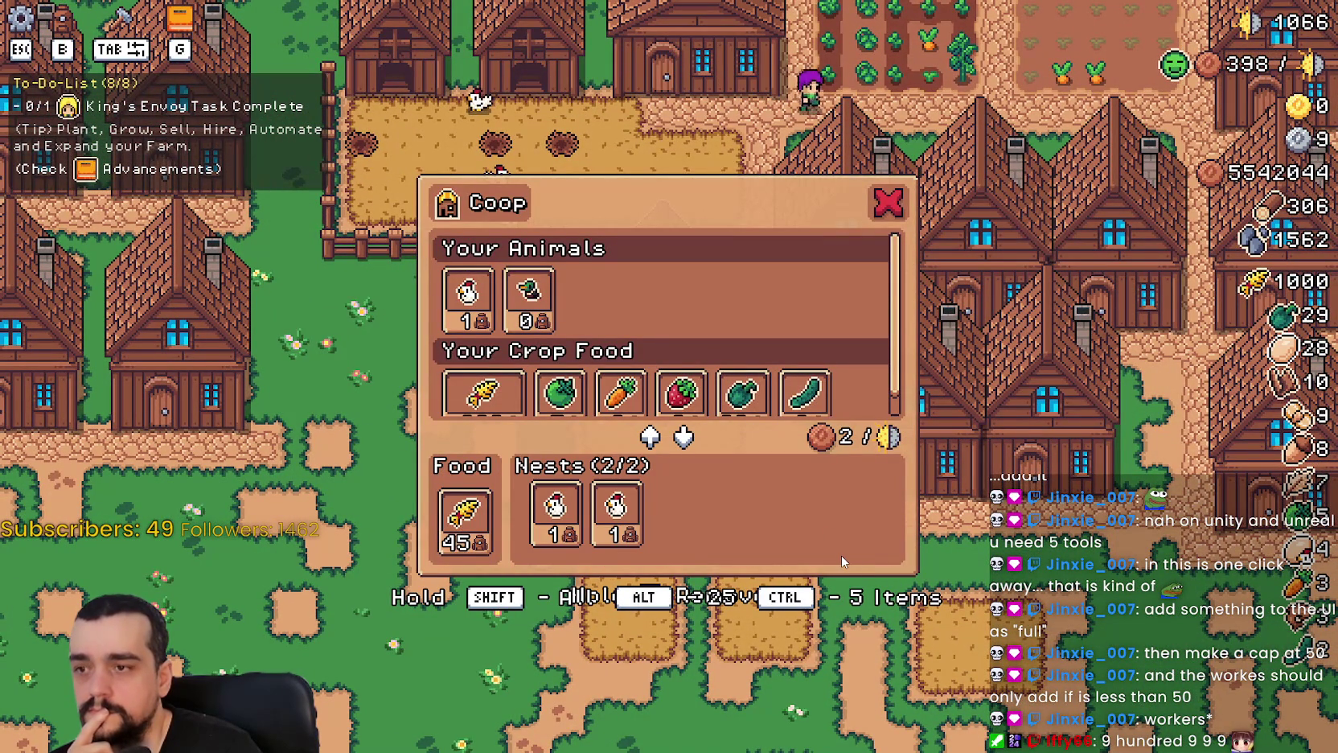
Tab between the coop and house panels and read the coop's food count.
{"action": "key", "text": "Tab"}
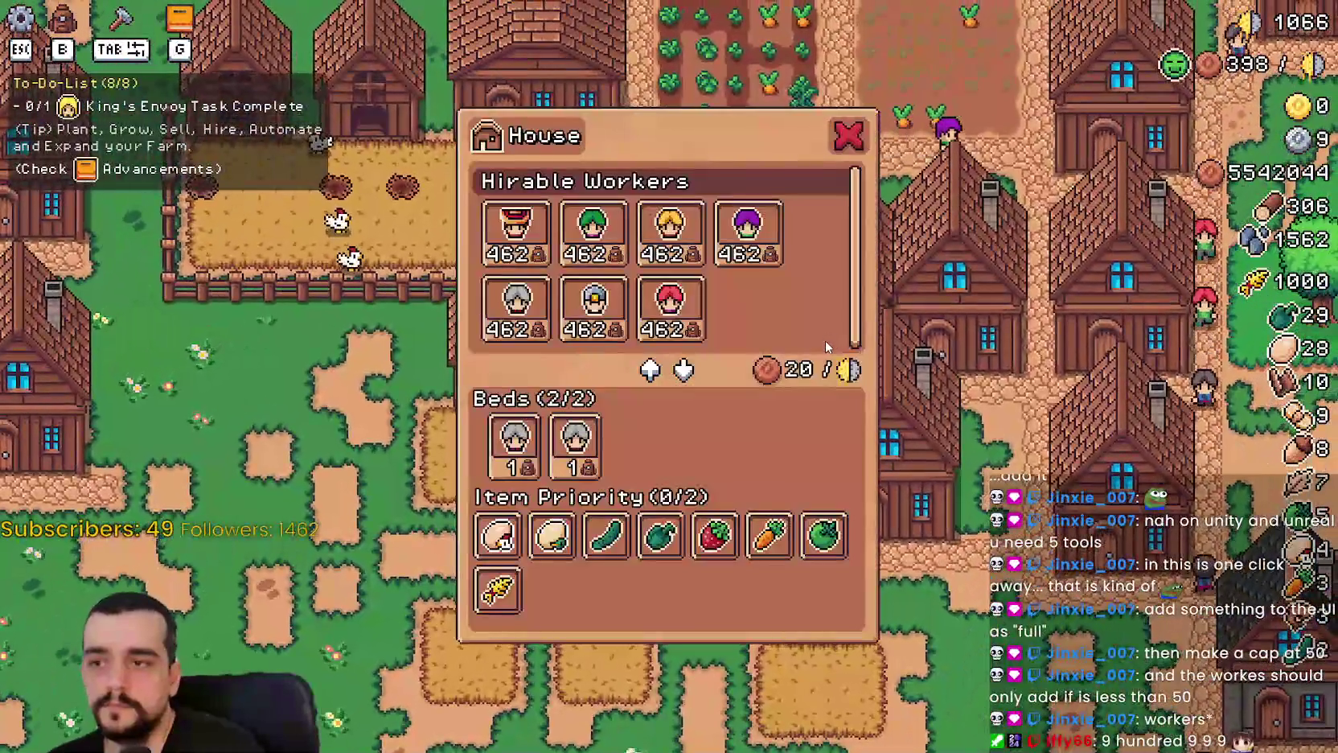
{"action": "key", "text": "Tab"}
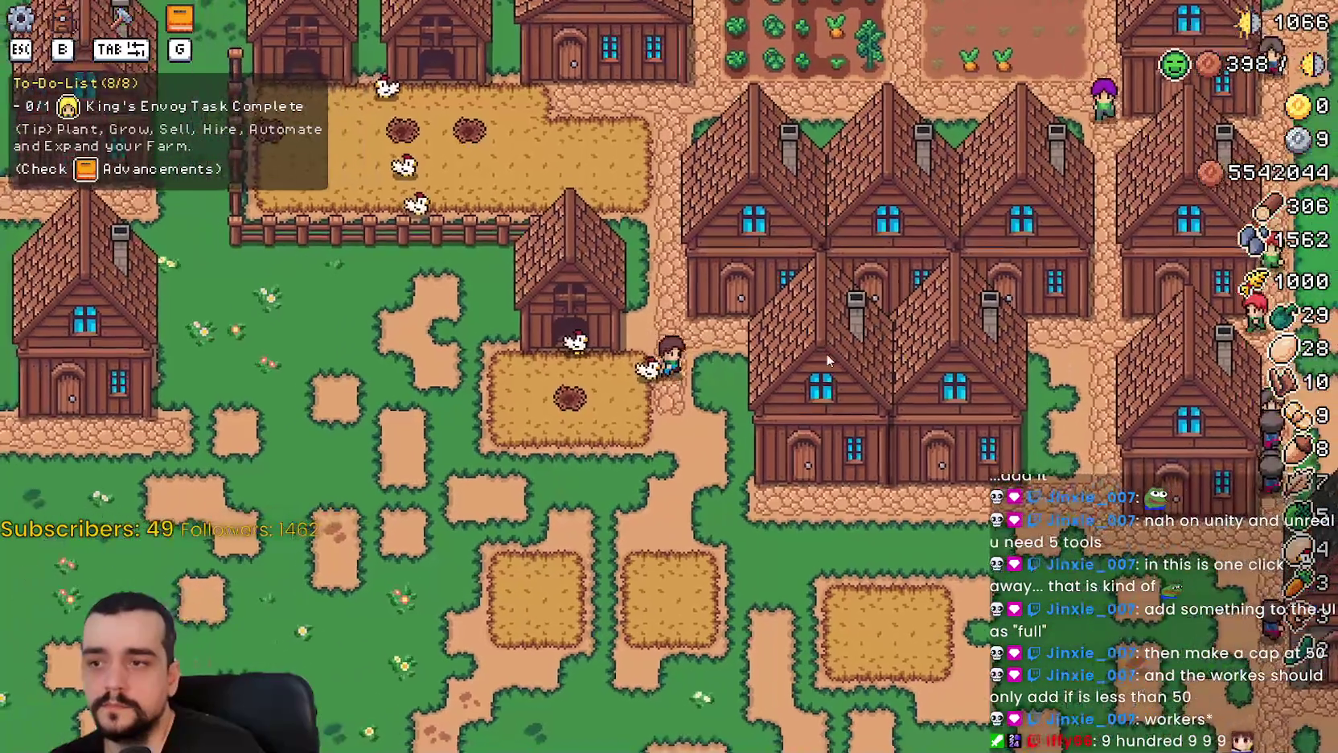
{"action": "key", "text": "Tab"}
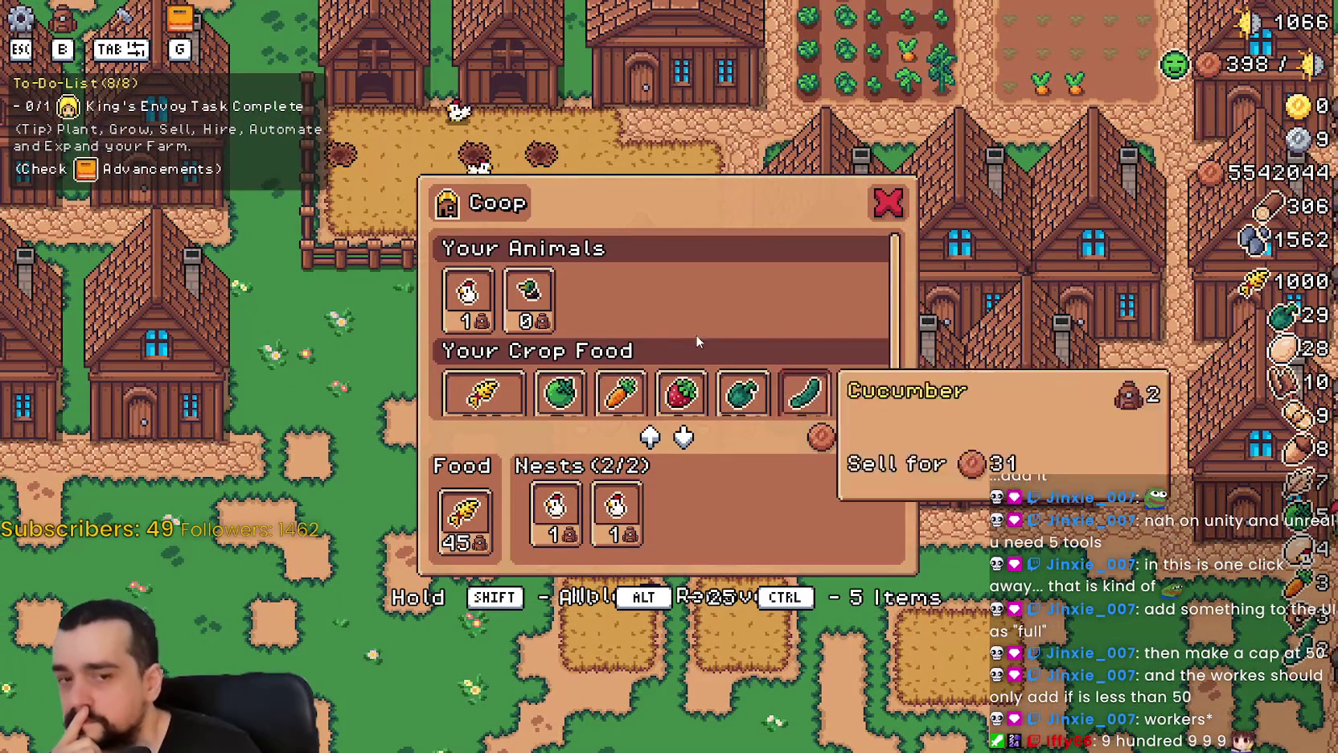
{"action": "scroll", "coordinate": [653, 314], "scroll_direction": "down", "scroll_amount": 1}
{"action": "scroll", "coordinate": [671, 314], "scroll_direction": "up", "scroll_amount": 1}
{"action": "mouse_move", "coordinate": [740, 392]}
{"action": "scroll", "coordinate": [619, 378], "scroll_direction": "down", "scroll_amount": 1}
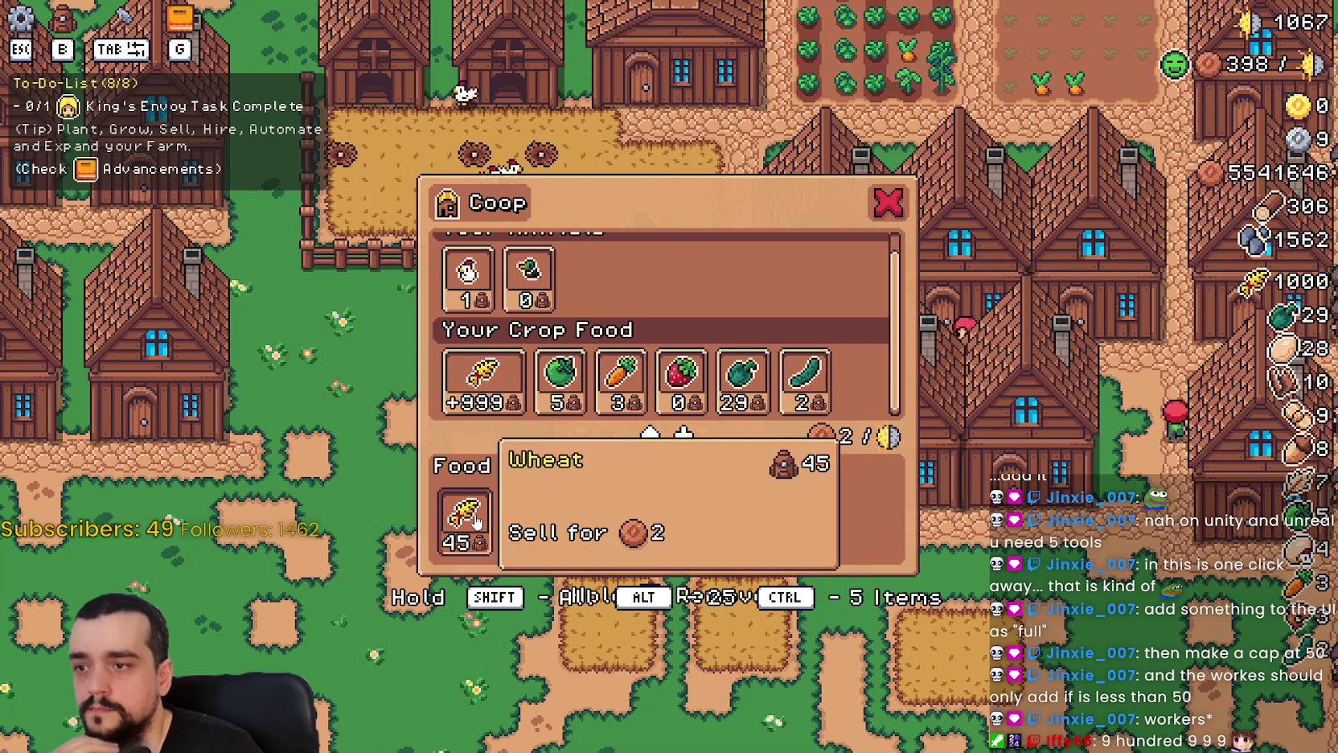
{"action": "key", "text": "Escape"}
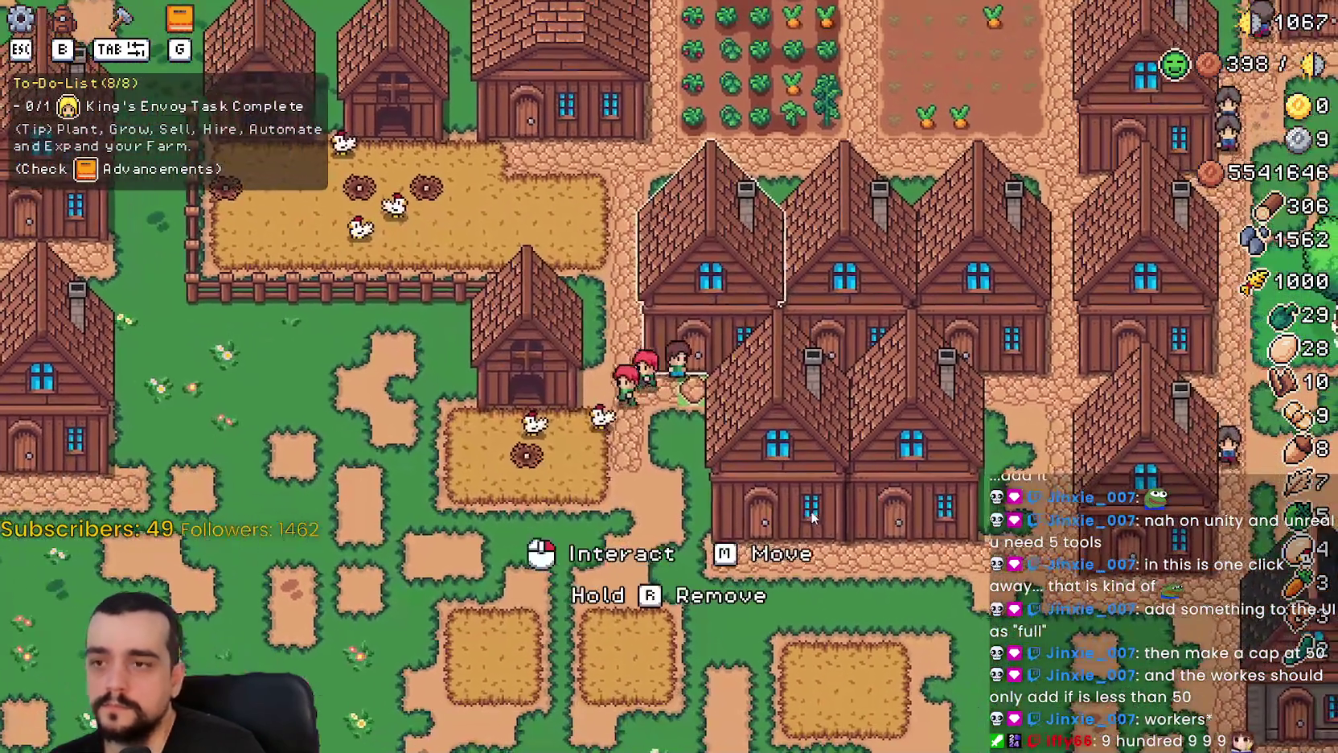
Look at a house's workers panel, then inspect the coop's food and nest slots.
{"action": "left_click", "coordinate": [811, 510]}
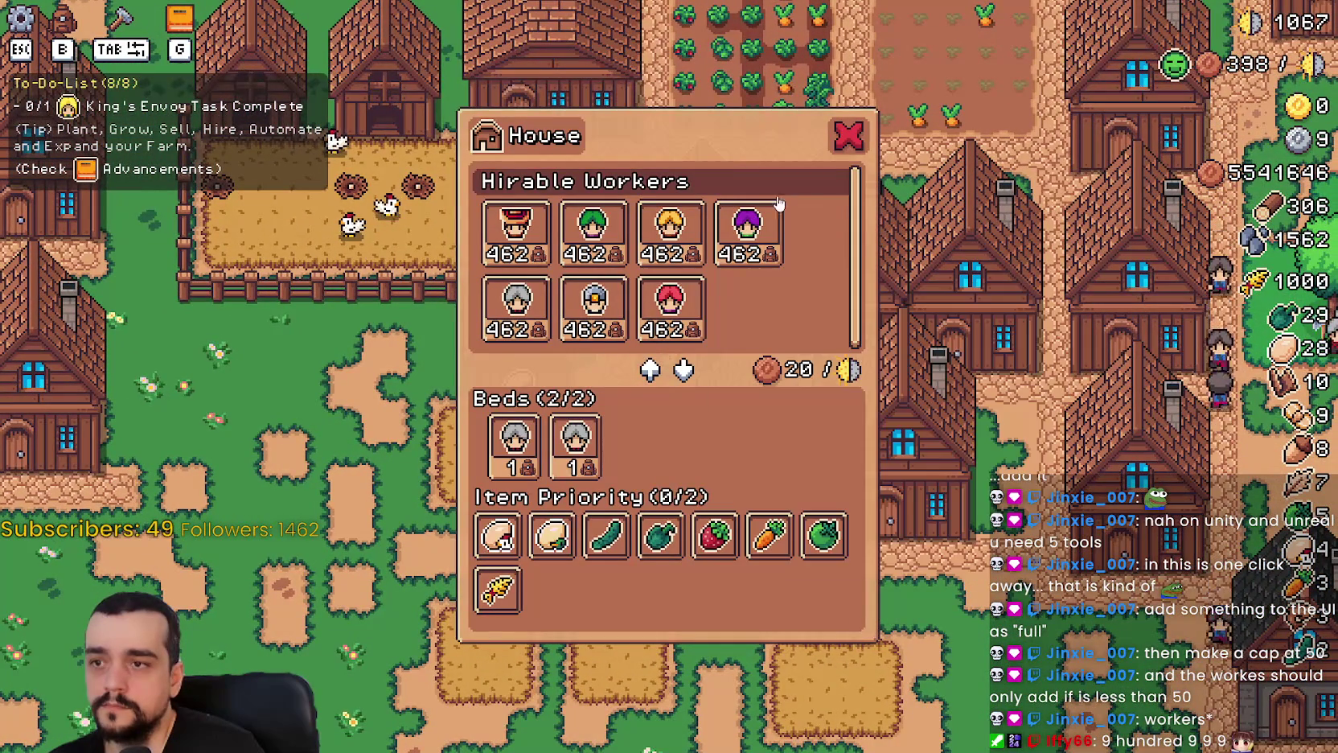
{"action": "mouse_move", "coordinate": [521, 437]}
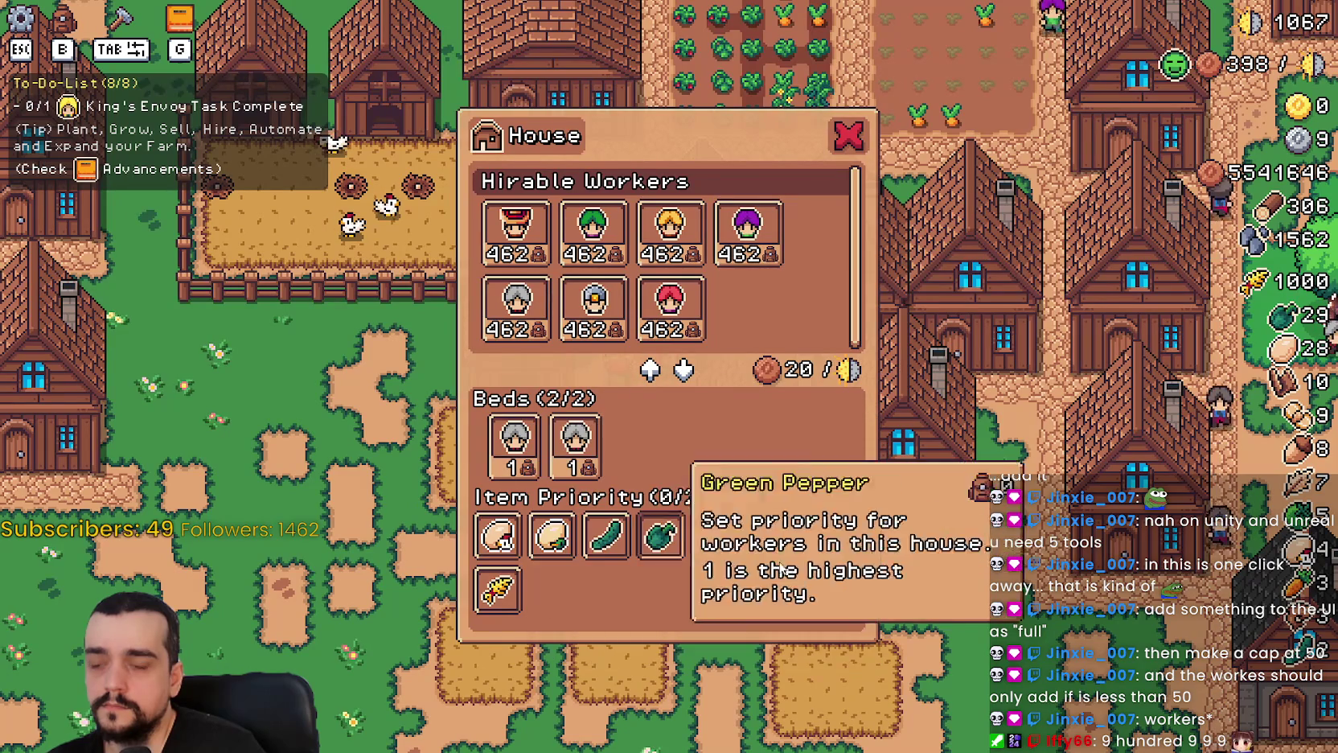
{"action": "key", "text": "Escape"}
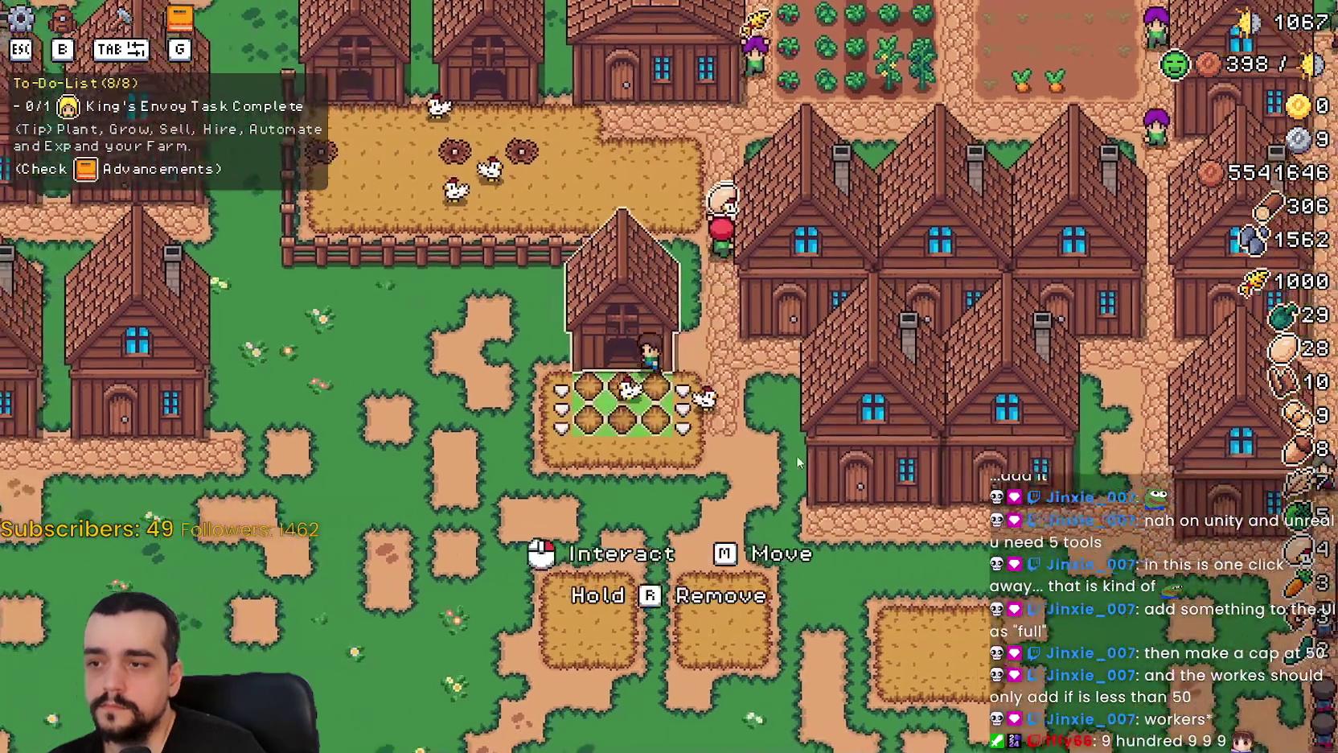
{"action": "left_click", "coordinate": [796, 455]}
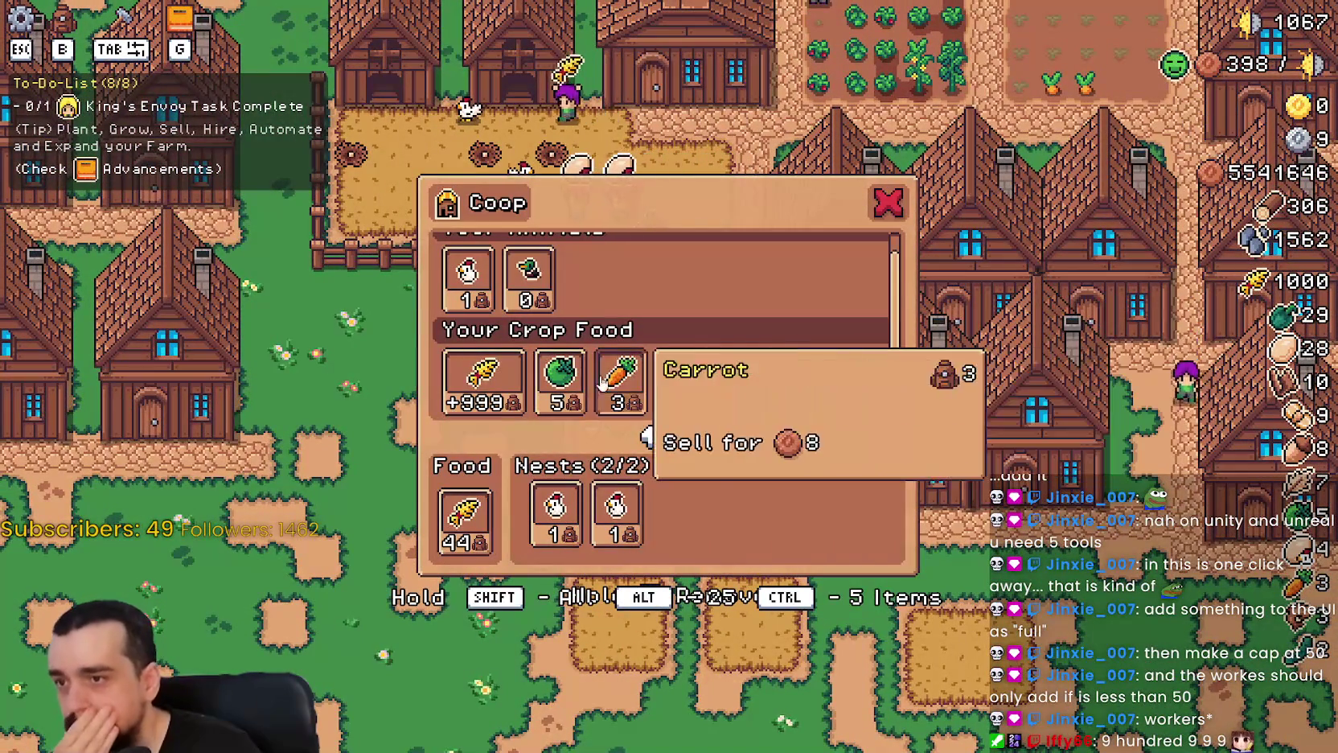
{"action": "mouse_move", "coordinate": [508, 374]}
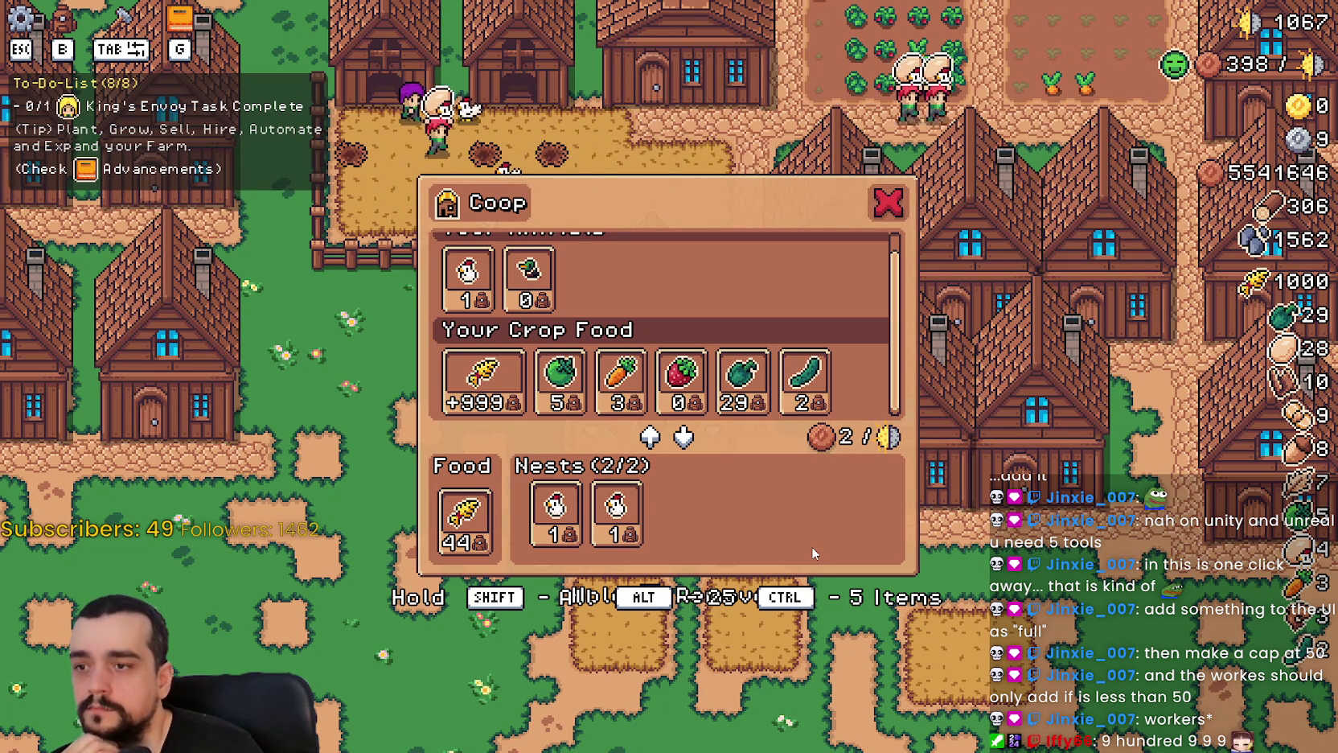
{"action": "mouse_move", "coordinate": [576, 524]}
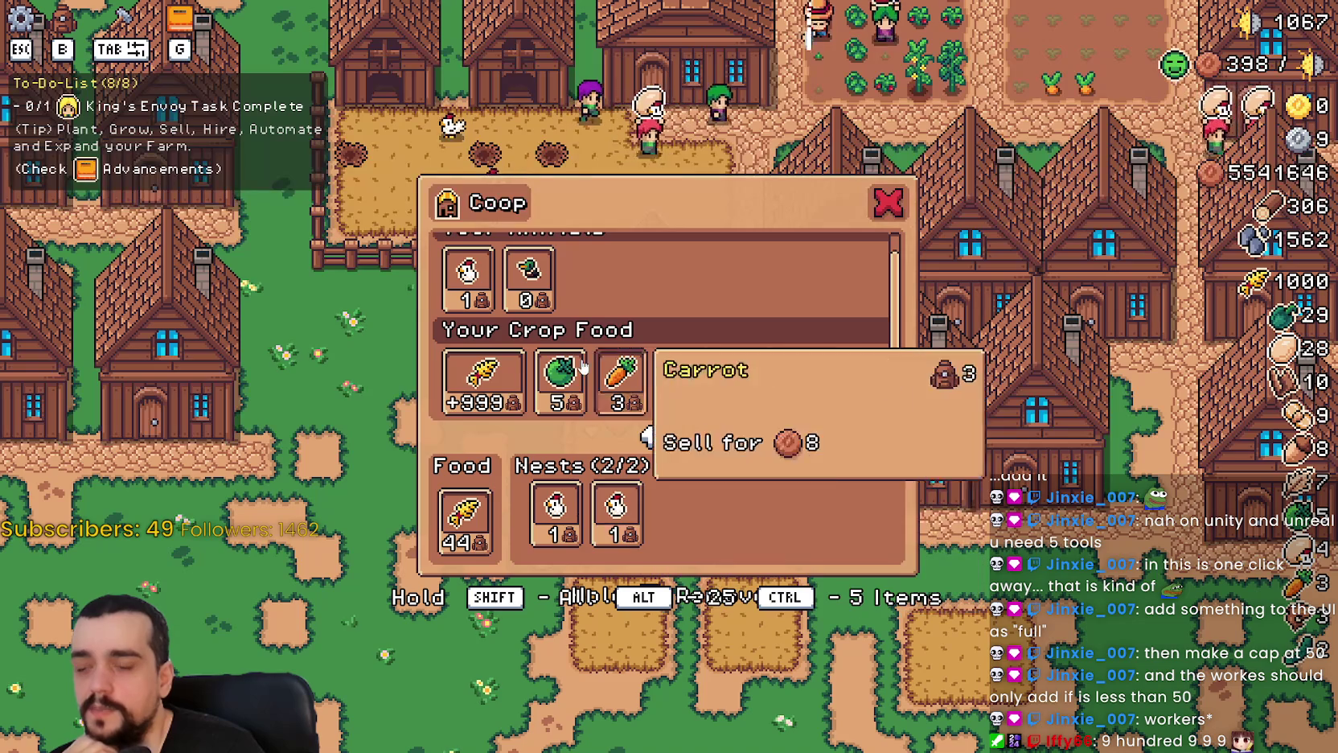
{"action": "scroll", "coordinate": [619, 378], "scroll_direction": "up", "scroll_amount": 1}
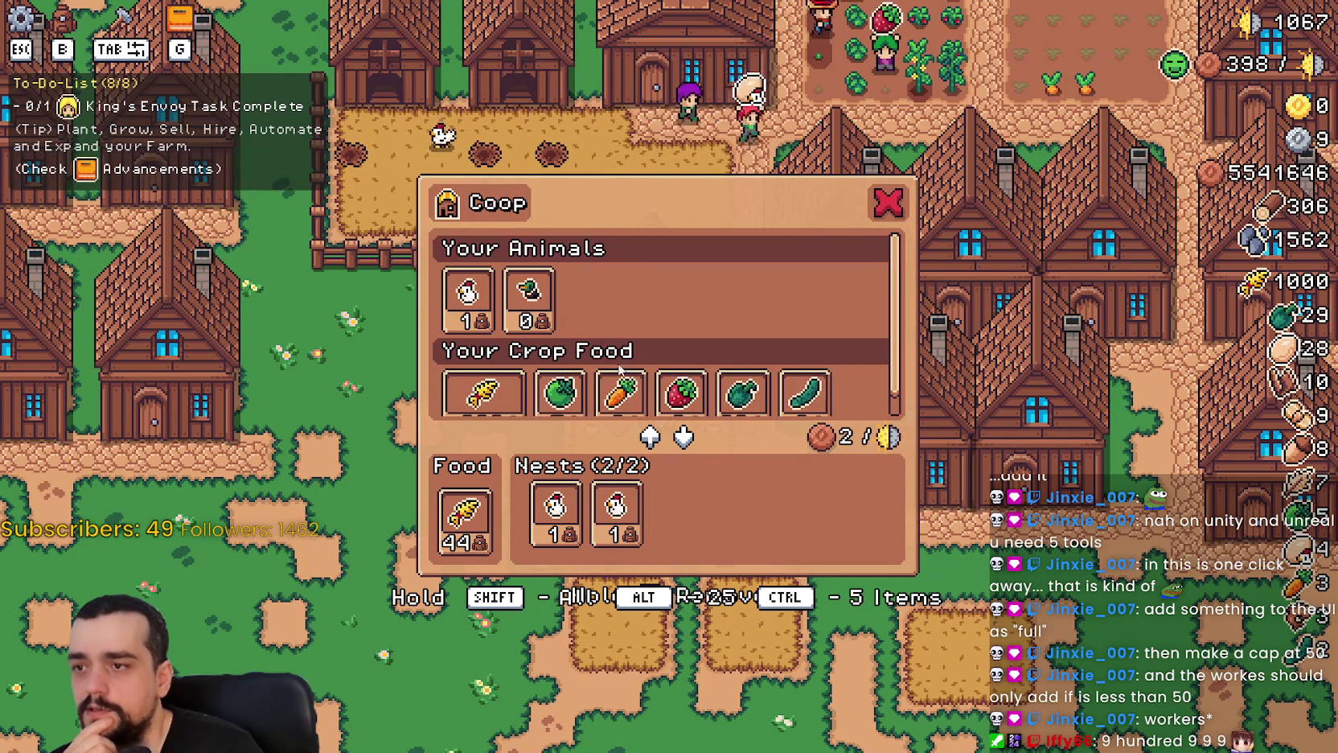
{"action": "scroll", "coordinate": [597, 384], "scroll_direction": "down", "scroll_amount": 1}
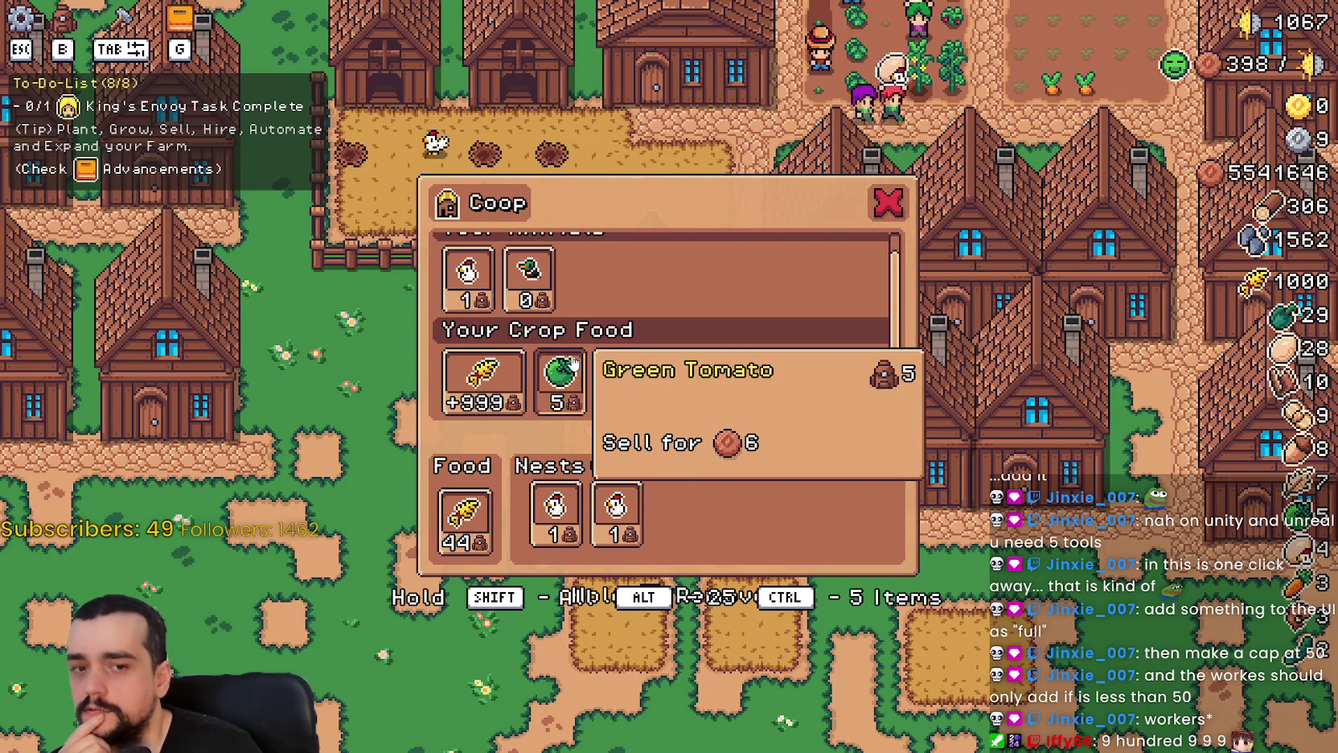
{"action": "key", "text": "Escape"}
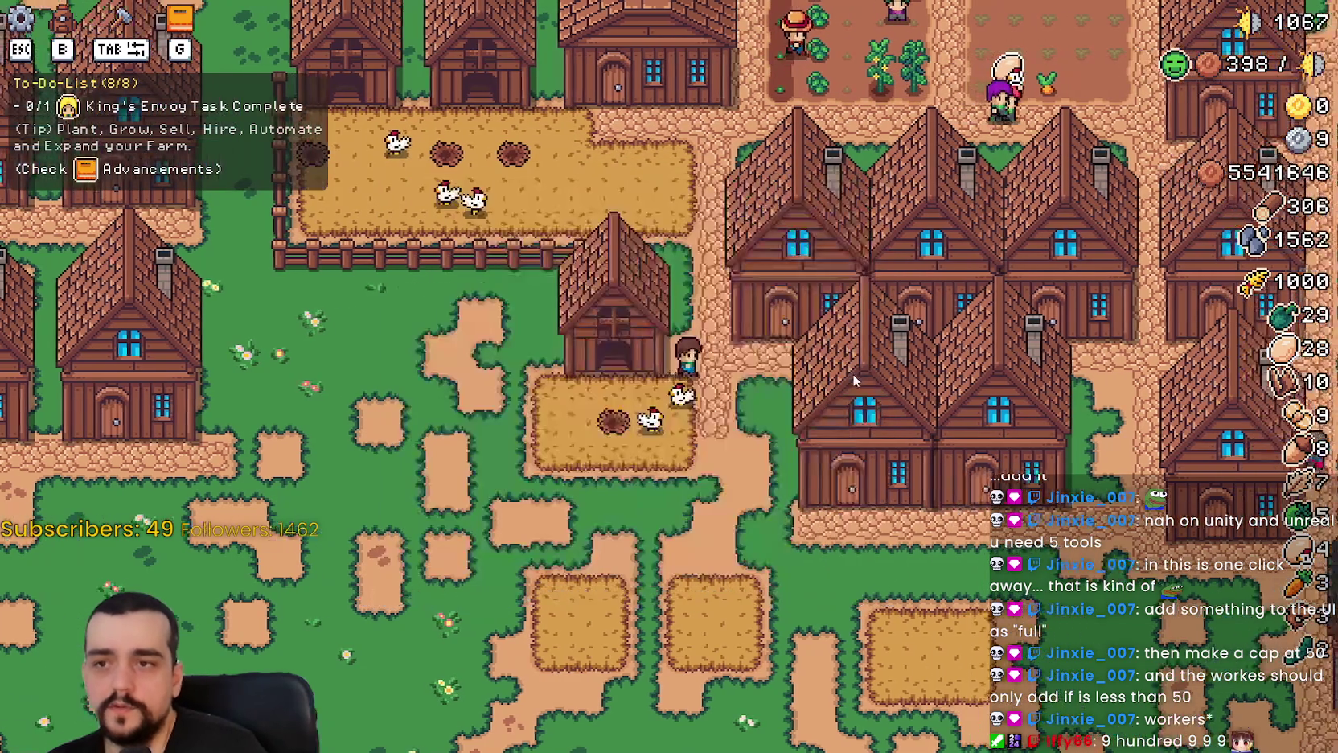
Glance at the house's workers, then reopen the coop showing 43 wheat food.
{"action": "left_click", "coordinate": [567, 370]}
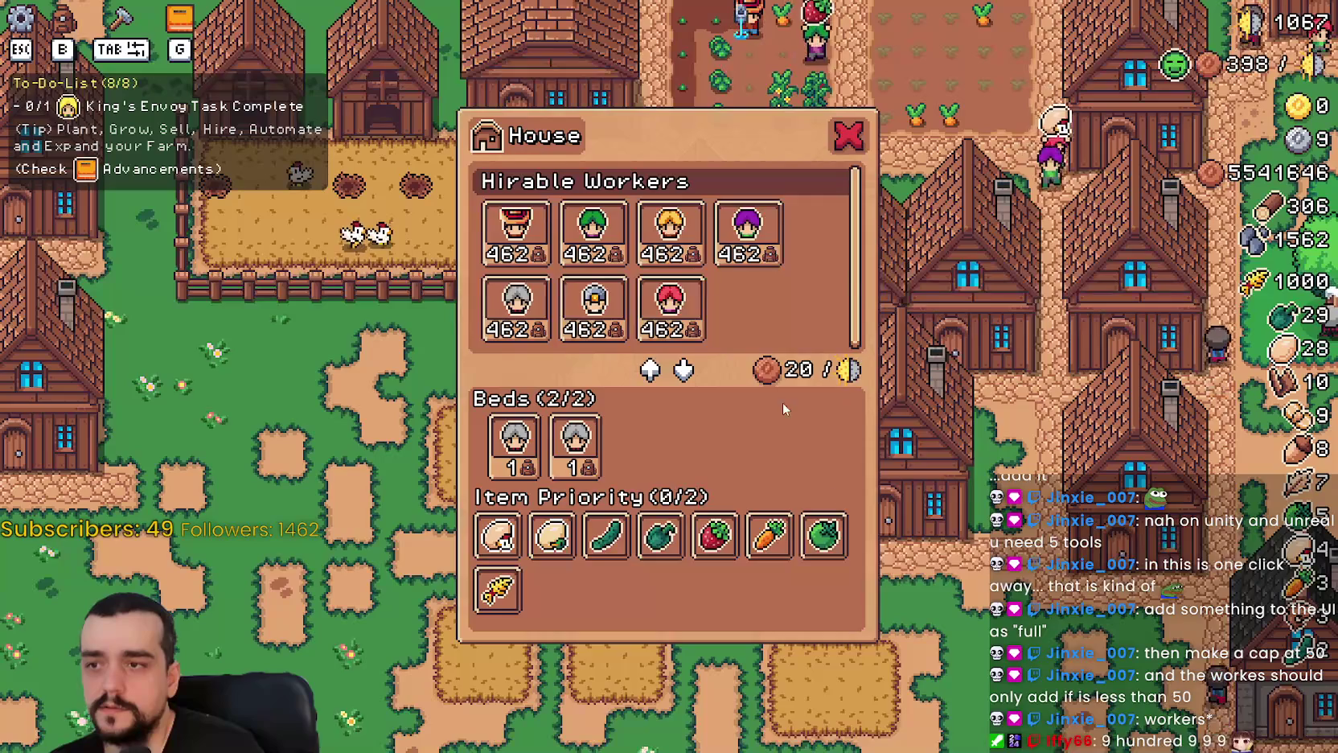
{"action": "key", "text": "Escape"}
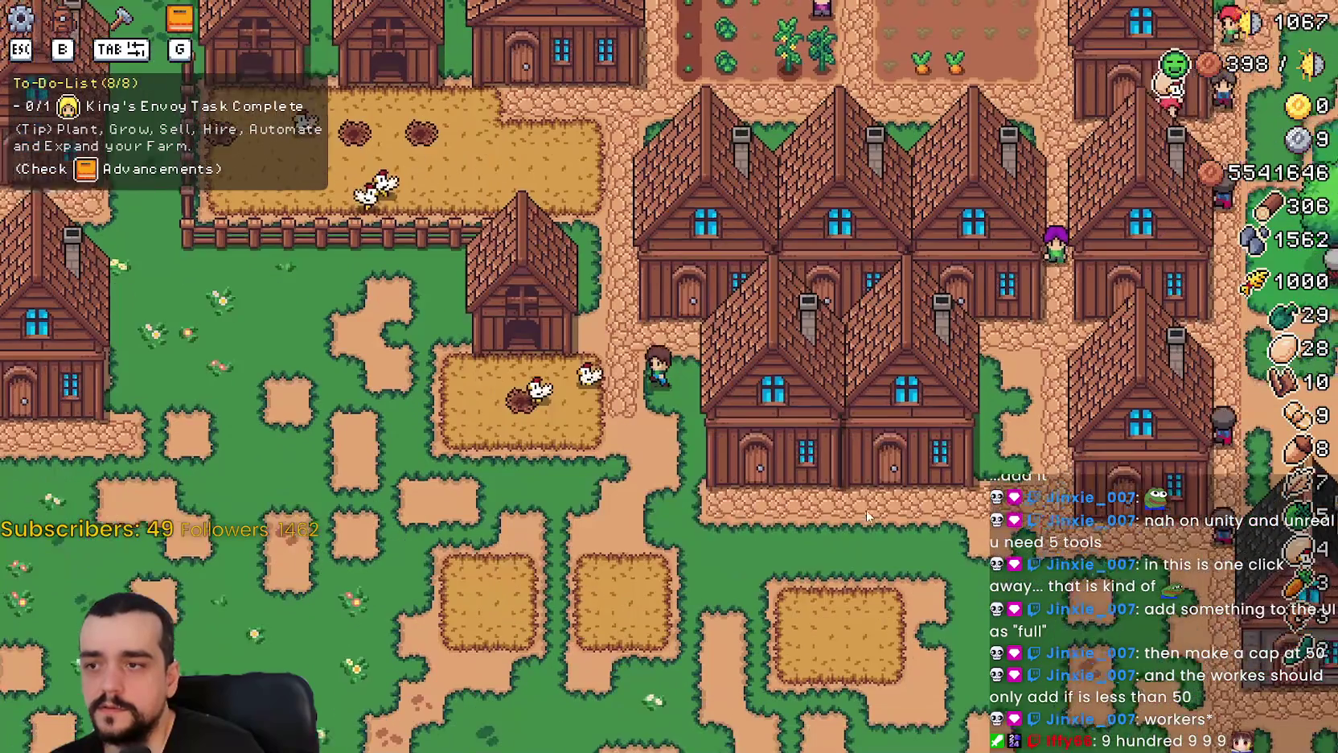
{"action": "left_click", "coordinate": [687, 327]}
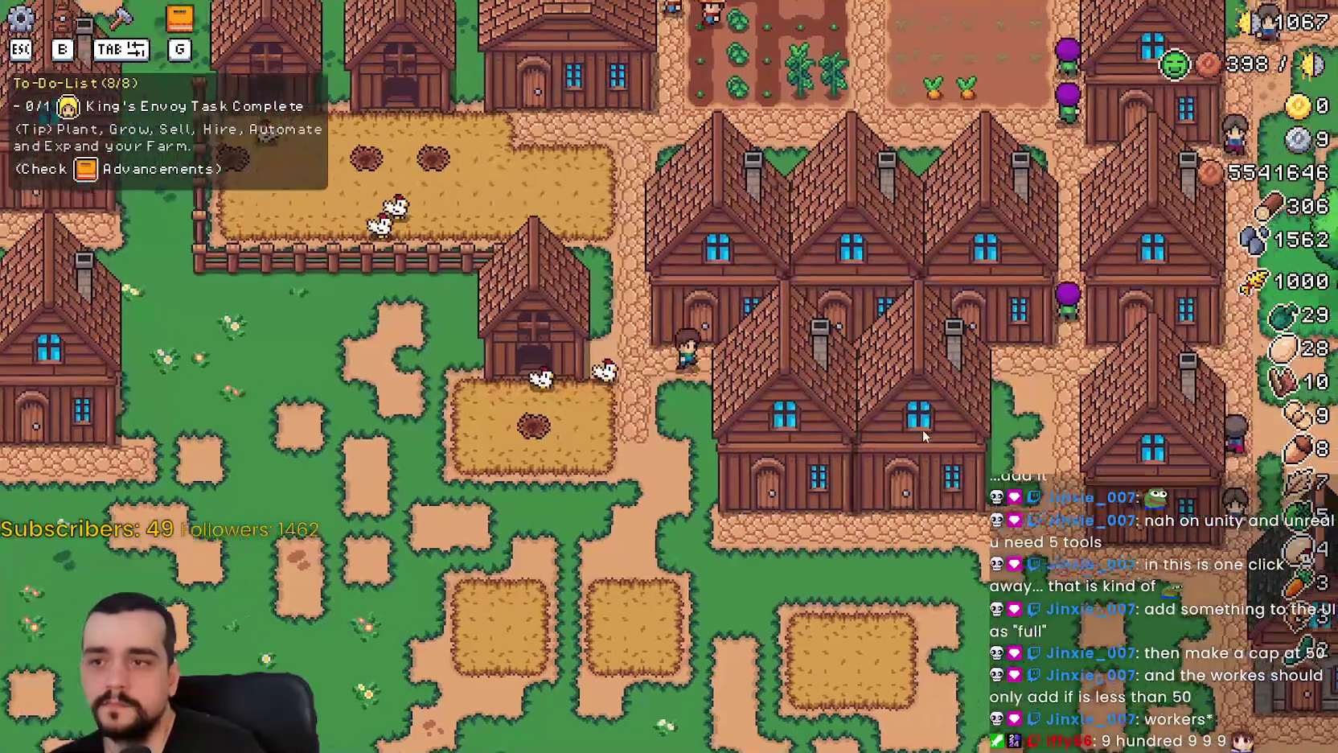
Switch from the house panel back to the coop, read its 43-wheat food, and close it.
{"action": "left_click", "coordinate": [925, 430]}
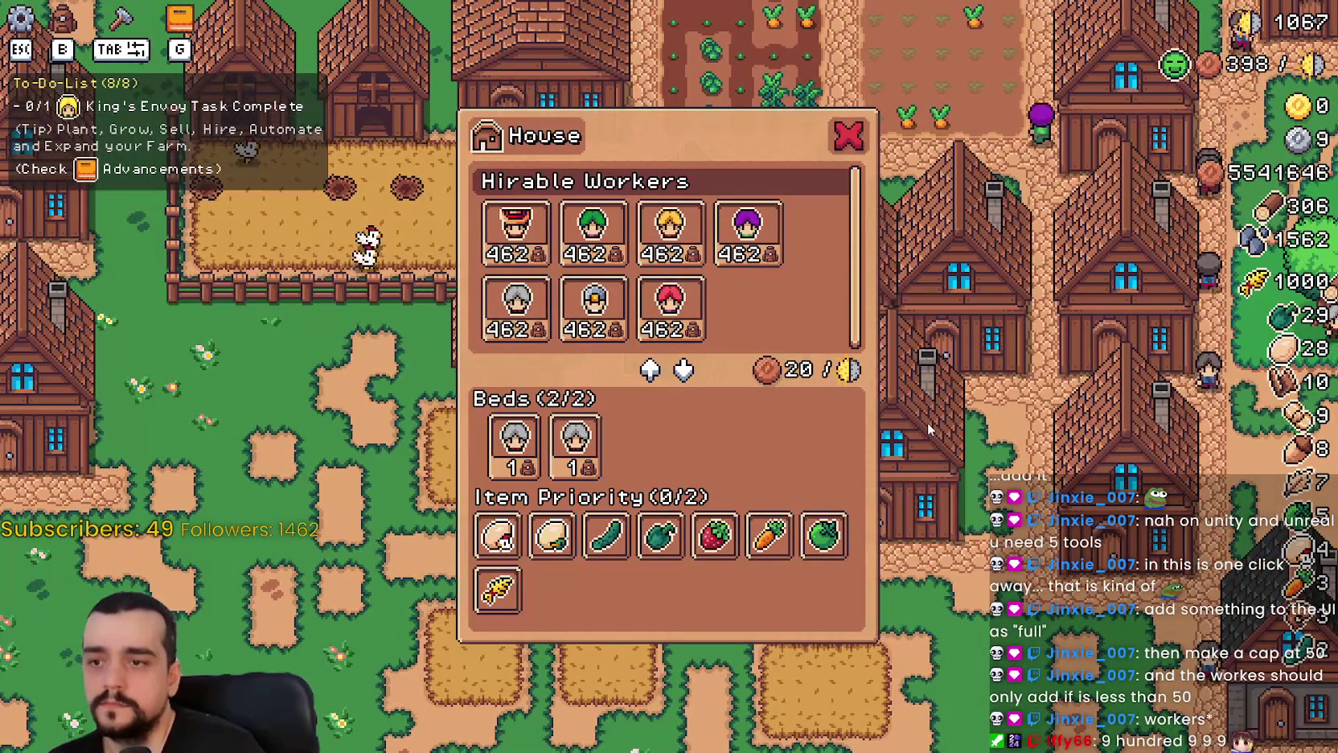
{"action": "key", "text": "Tab"}
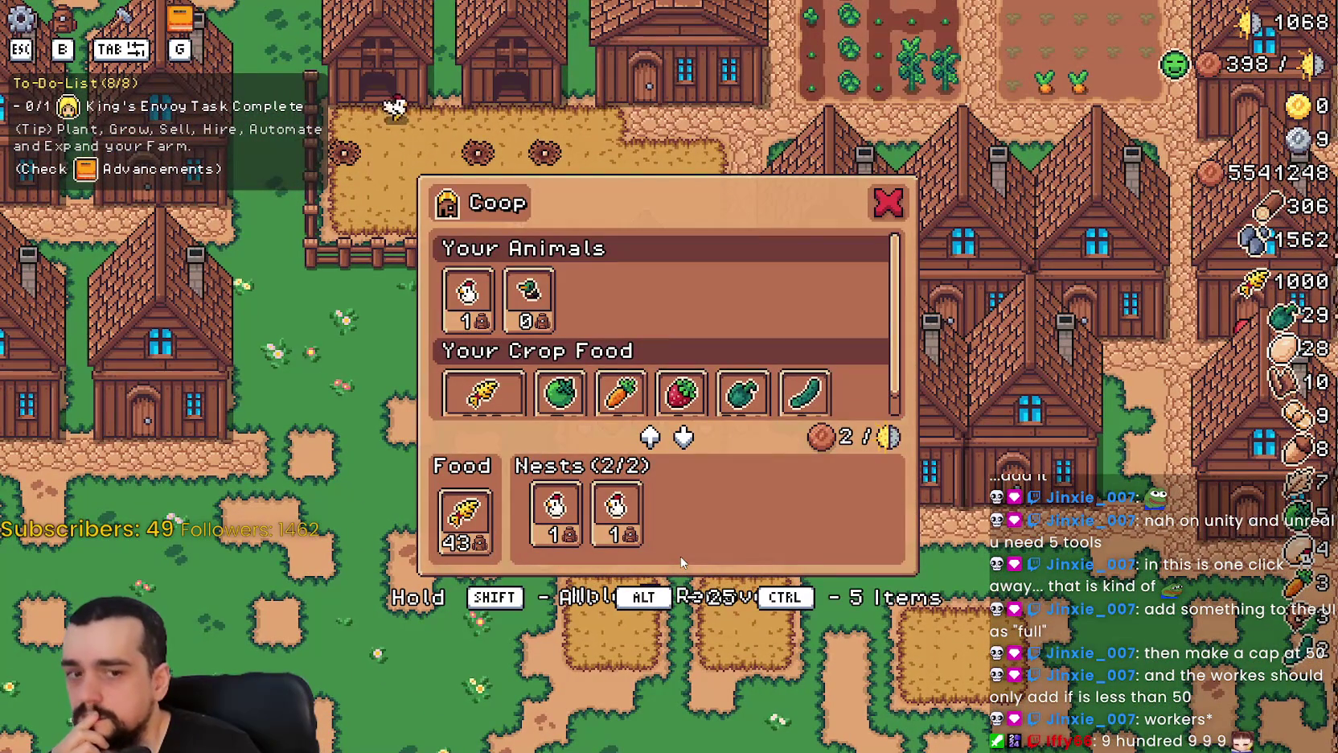
{"action": "scroll", "coordinate": [681, 314], "scroll_direction": "down", "scroll_amount": 1}
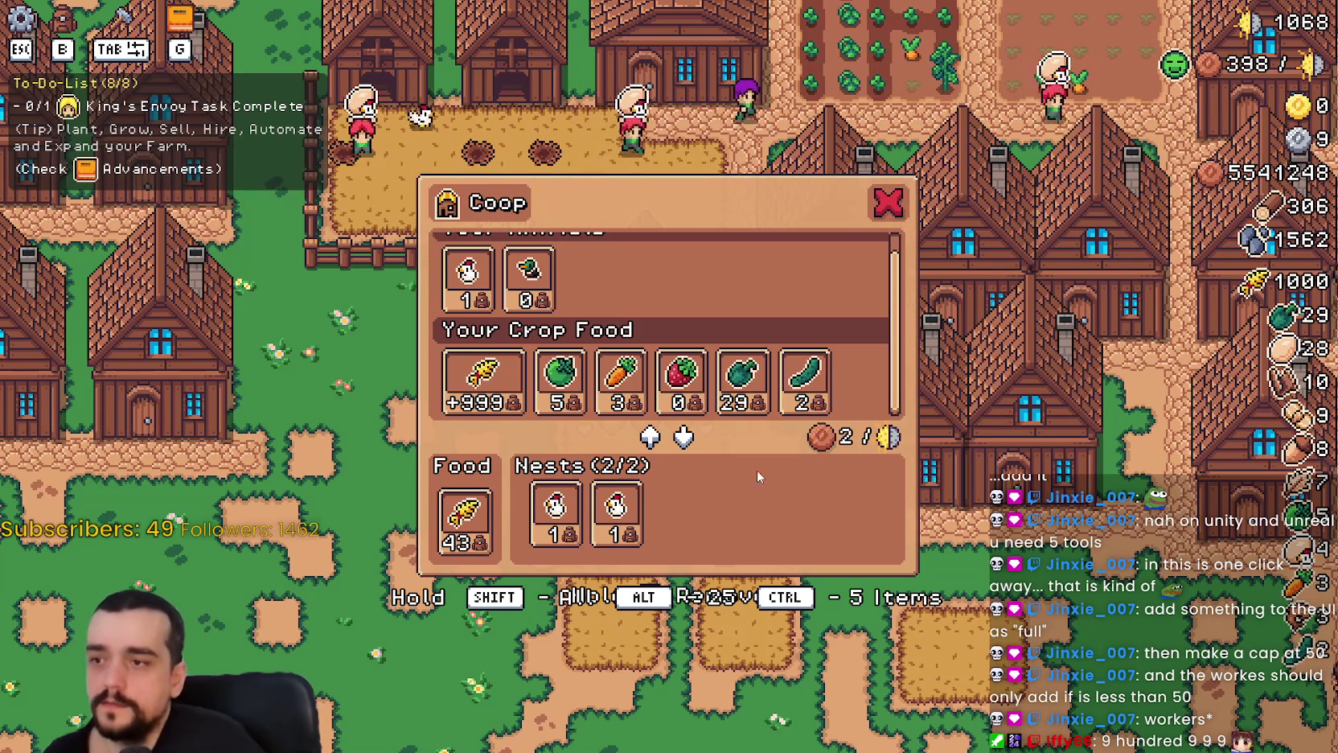
{"action": "mouse_move", "coordinate": [465, 502]}
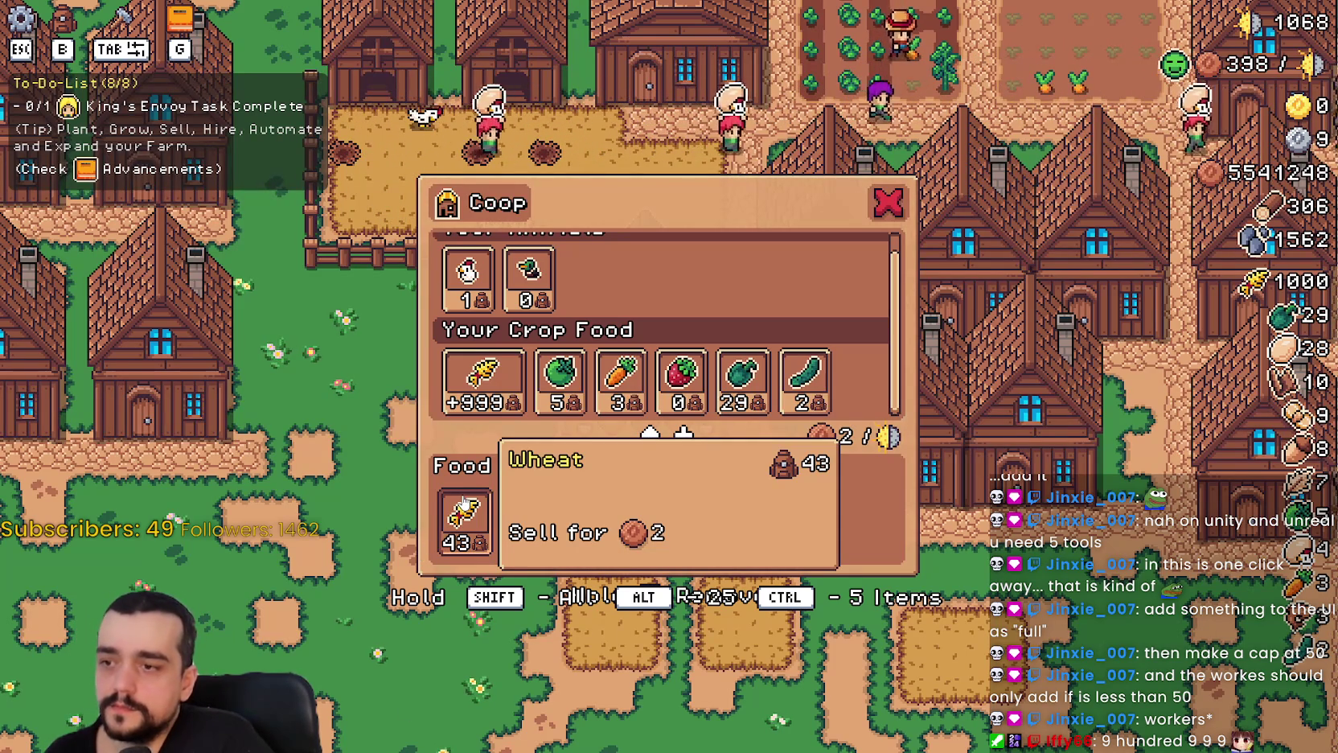
{"action": "mouse_move", "coordinate": [456, 545]}
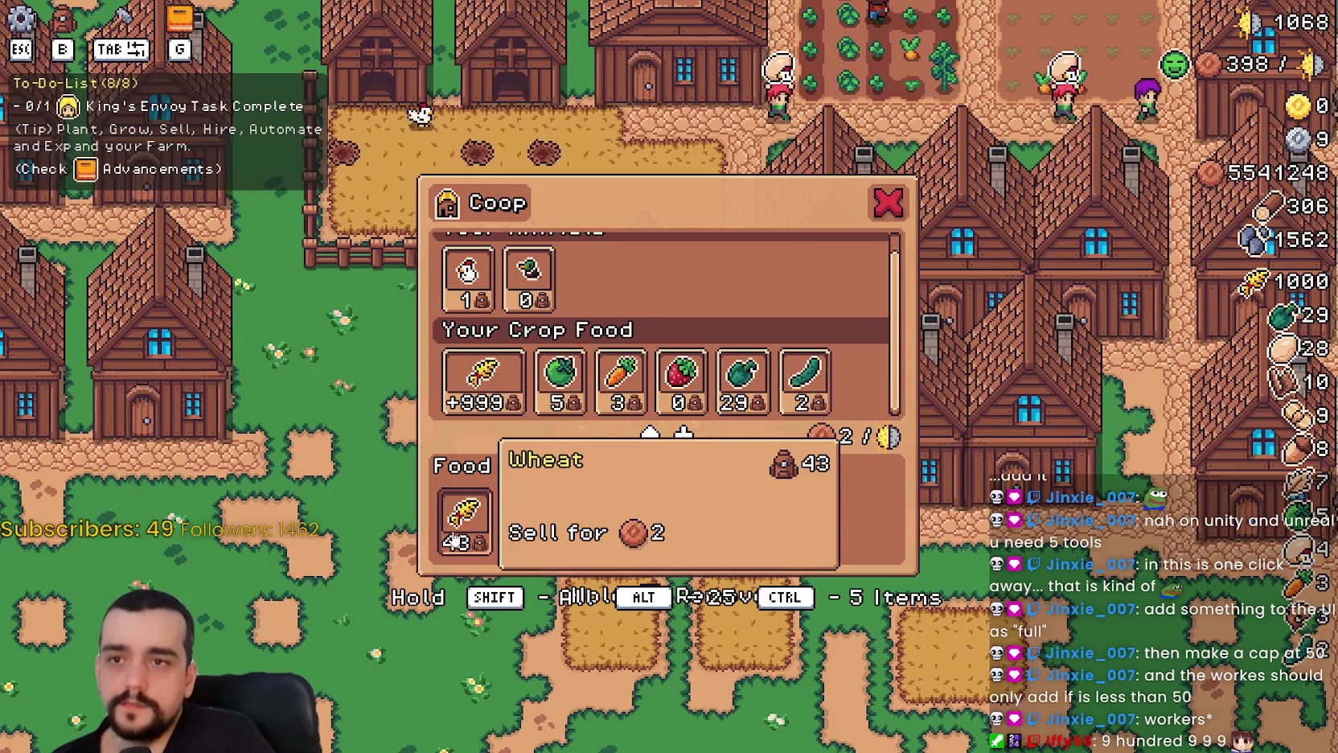
{"action": "left_click", "coordinate": [889, 202]}
Walk to the King's Envoy and read its request for 500 wood, stone and wheat.
{"action": "key", "text": "w"}
{"action": "key", "text": "d"}
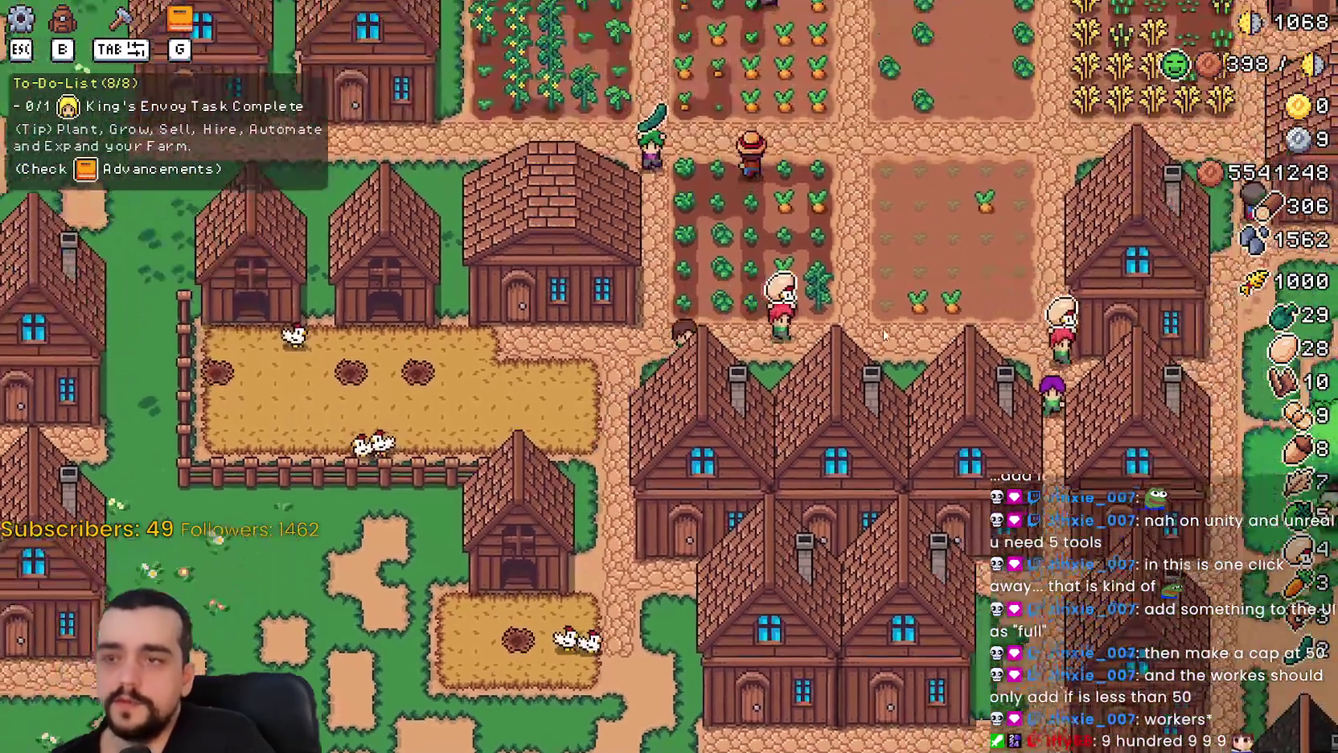
{"action": "key", "text": "w"}
{"action": "key", "text": "d"}
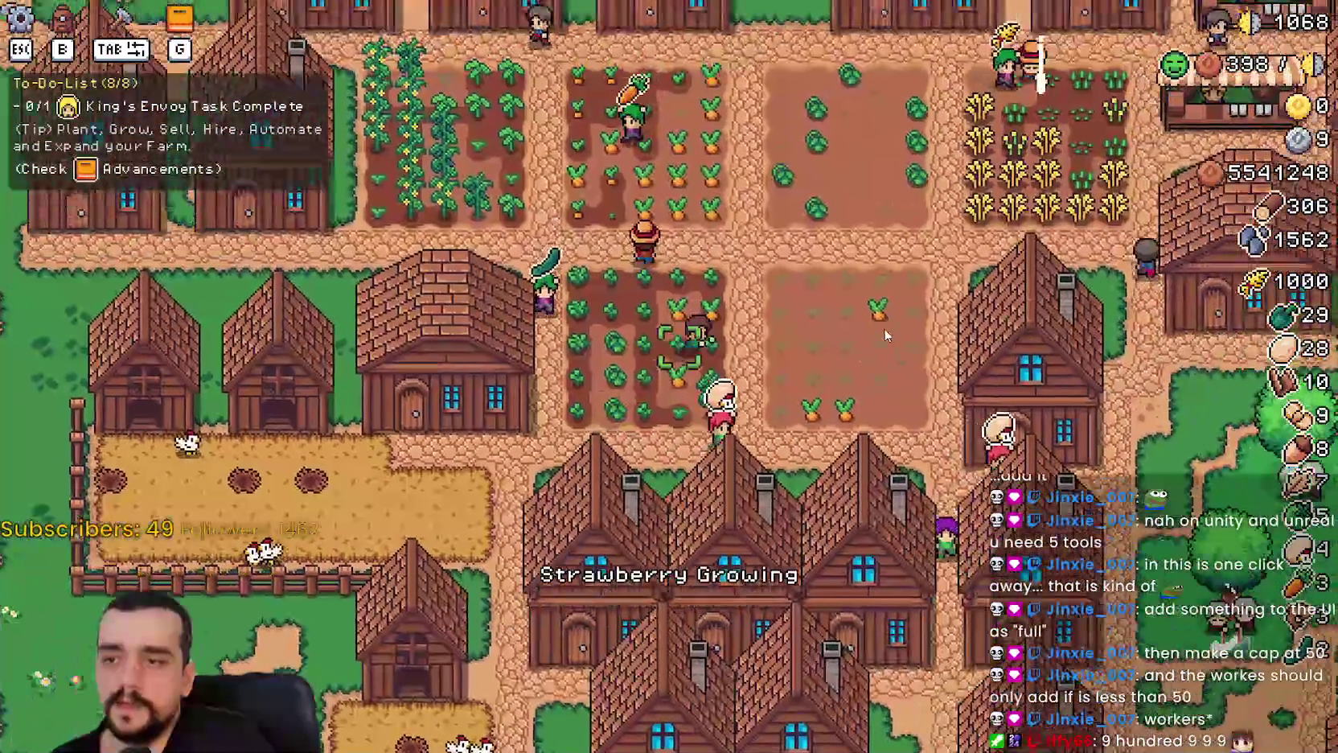
{"action": "key", "text": "w"}
{"action": "key", "text": "d"}
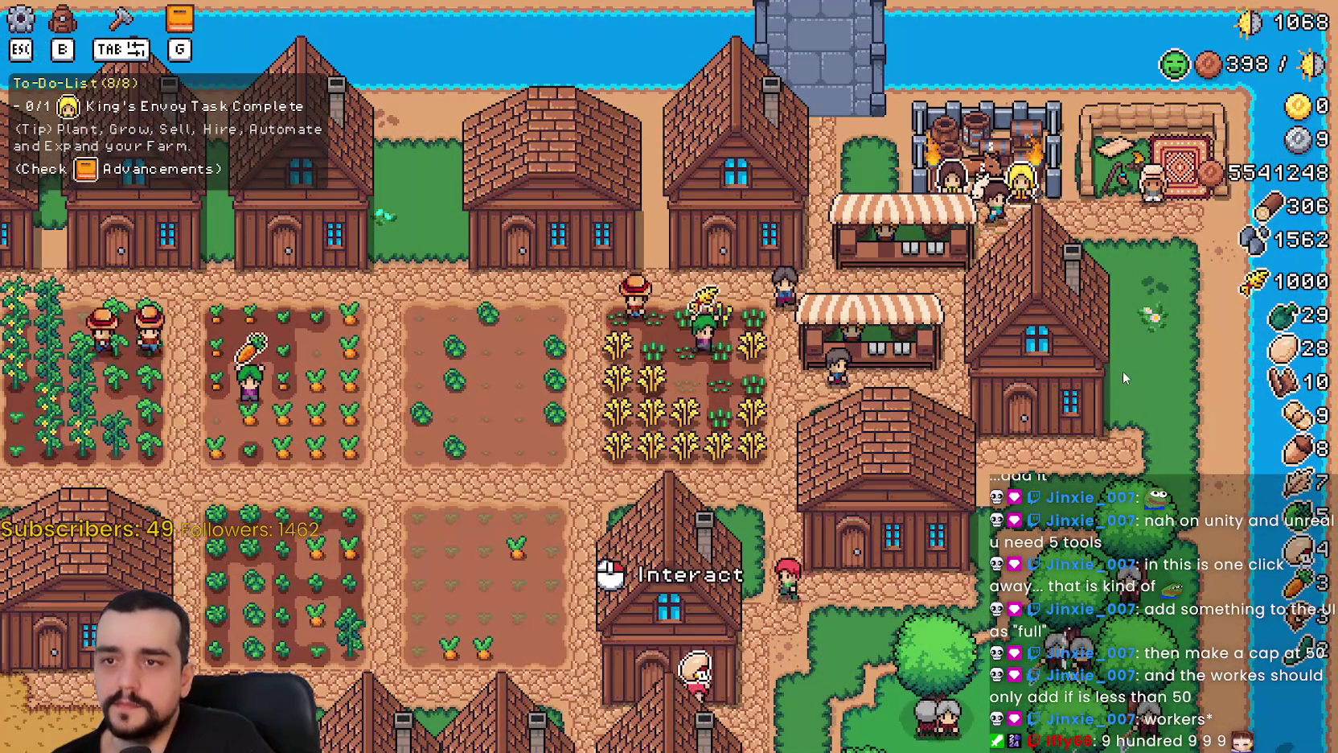
{"action": "key", "text": "e"}
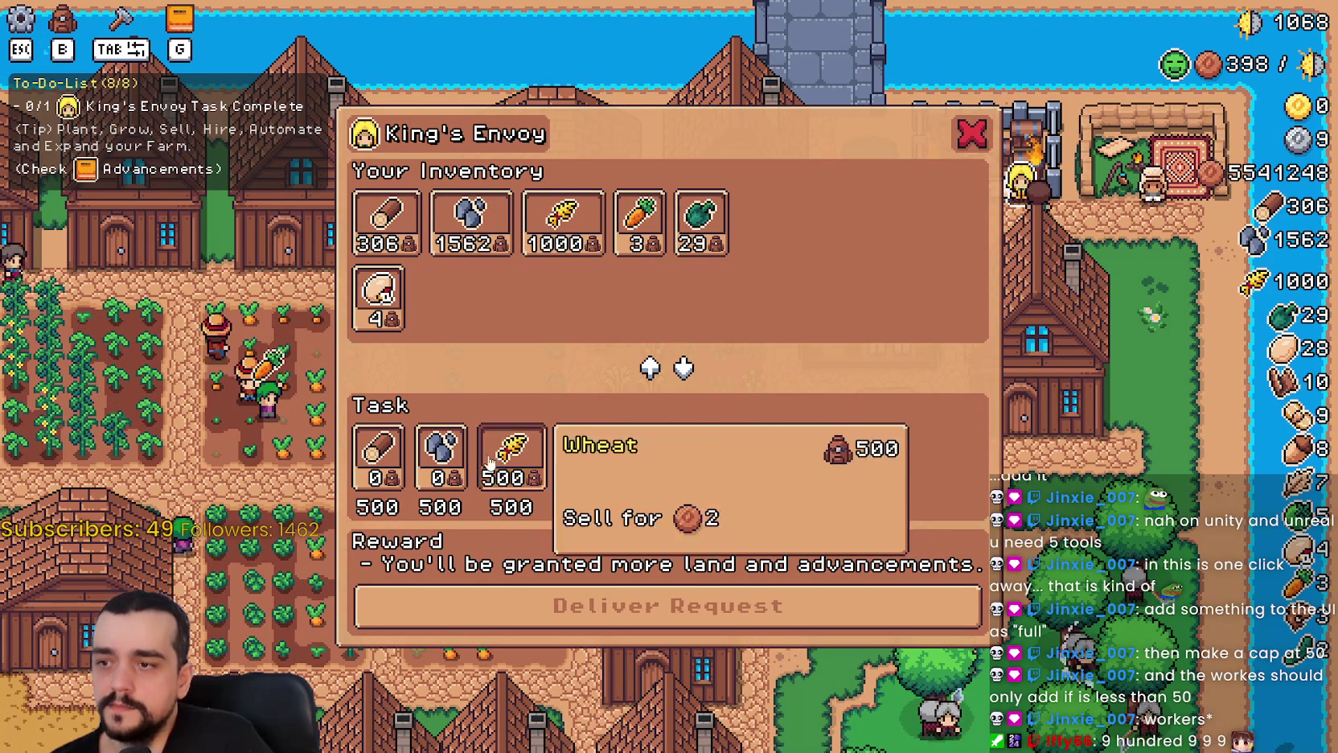
{"action": "key", "text": "Escape"}
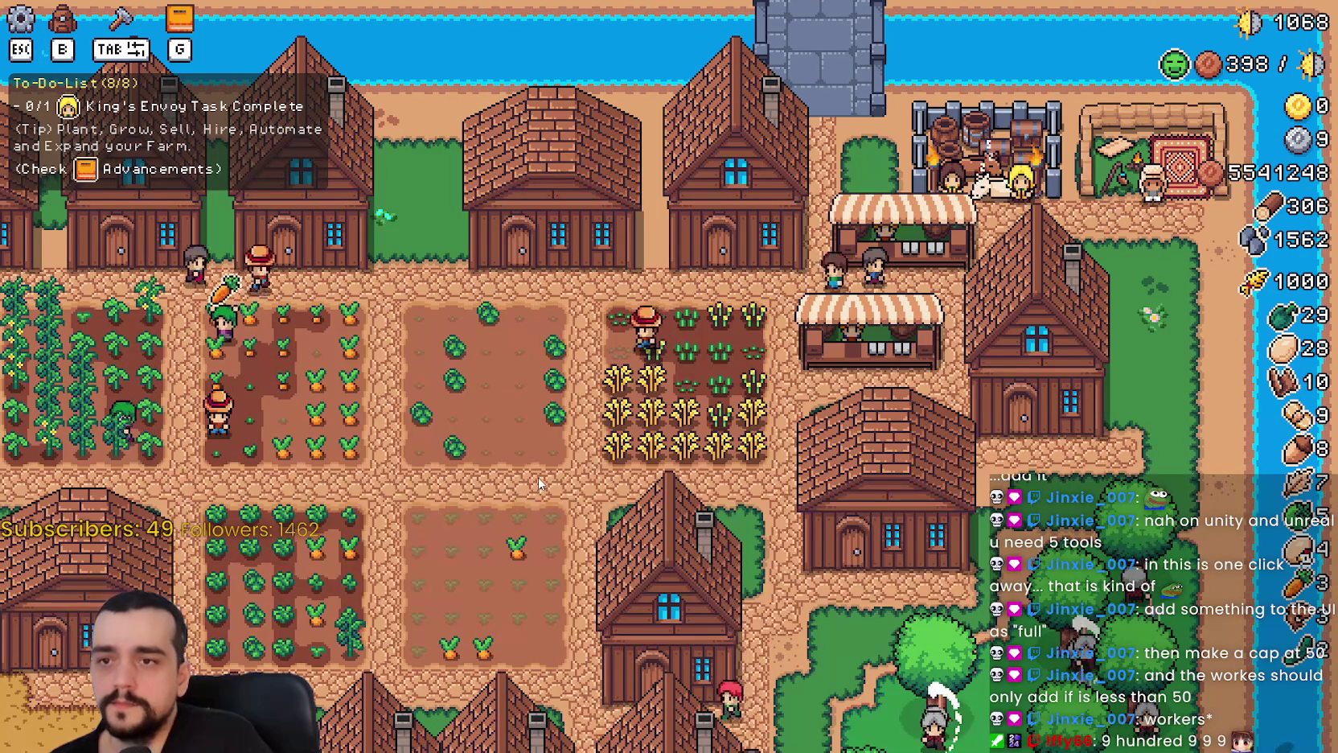
Walk back to the chicken coop and open it, now showing 41 wheat food.
{"action": "key", "text": "s"}
{"action": "key", "text": "a"}
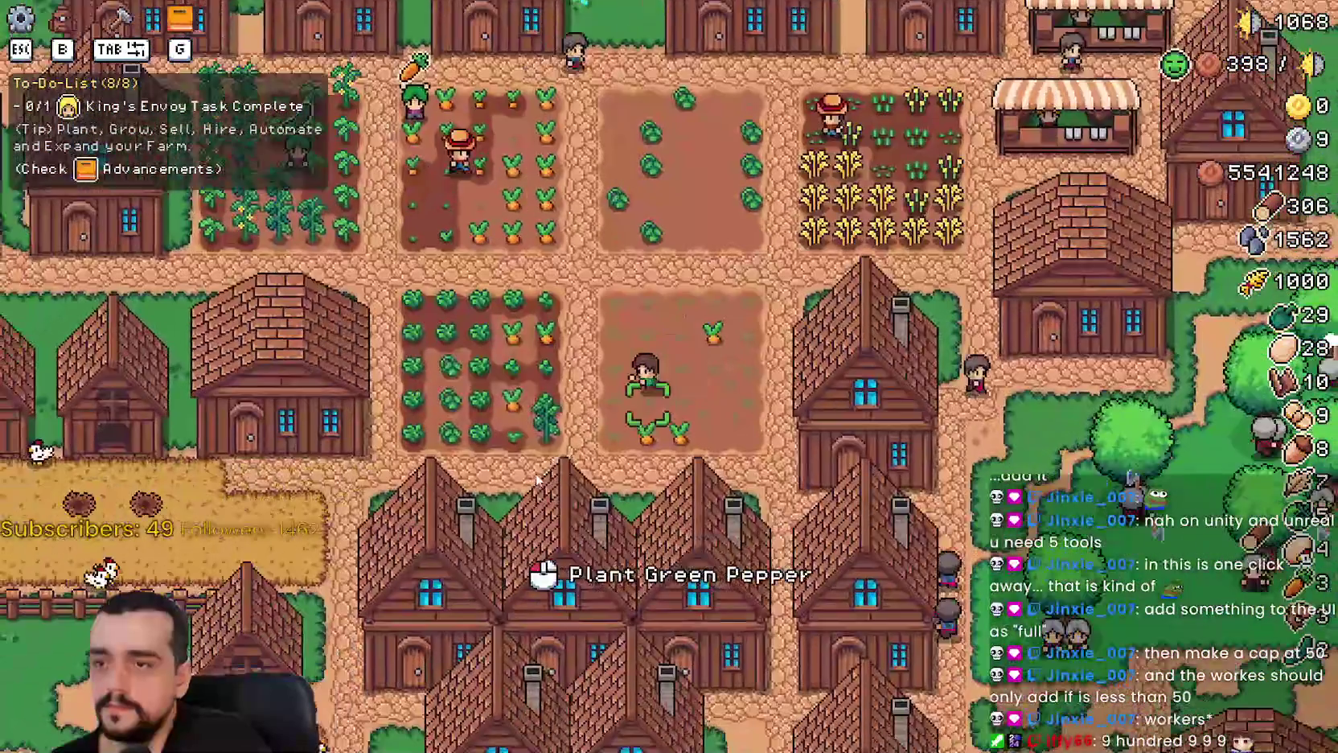
{"action": "key", "text": "s"}
{"action": "key", "text": "a"}
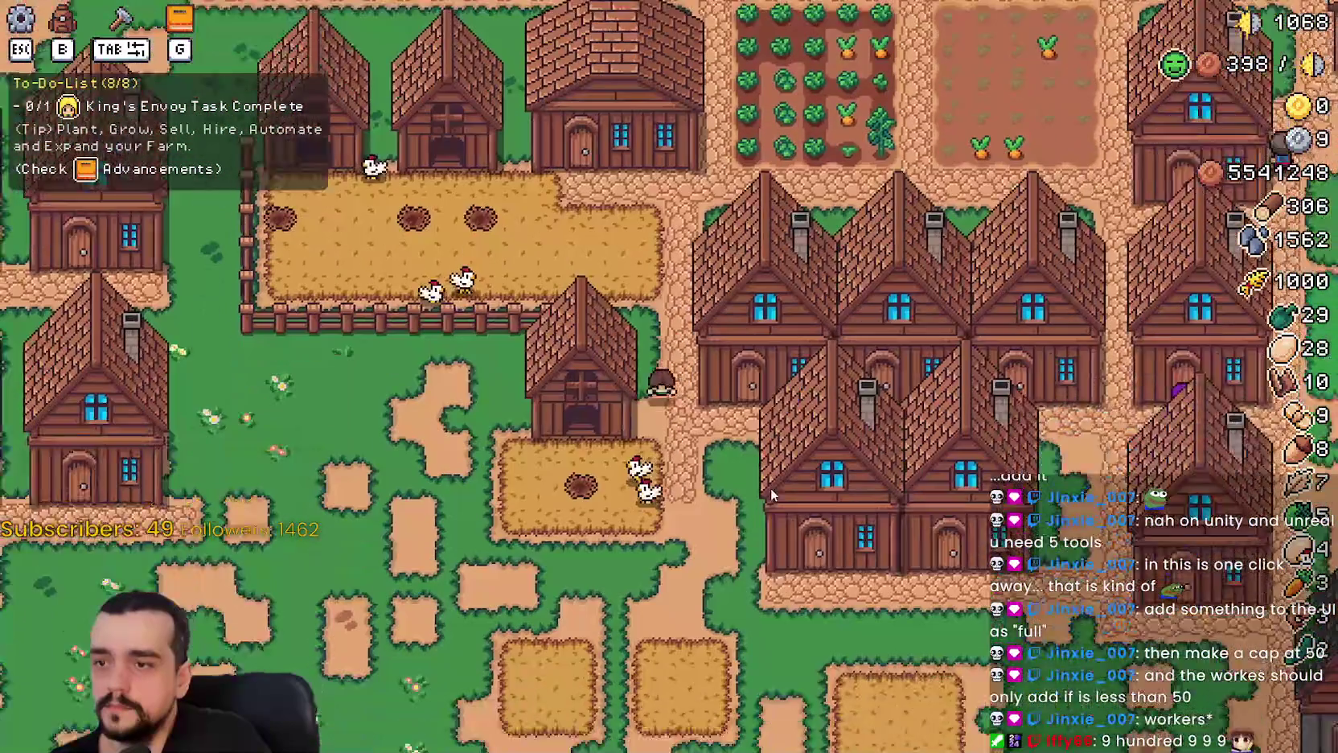
{"action": "key", "text": "e"}
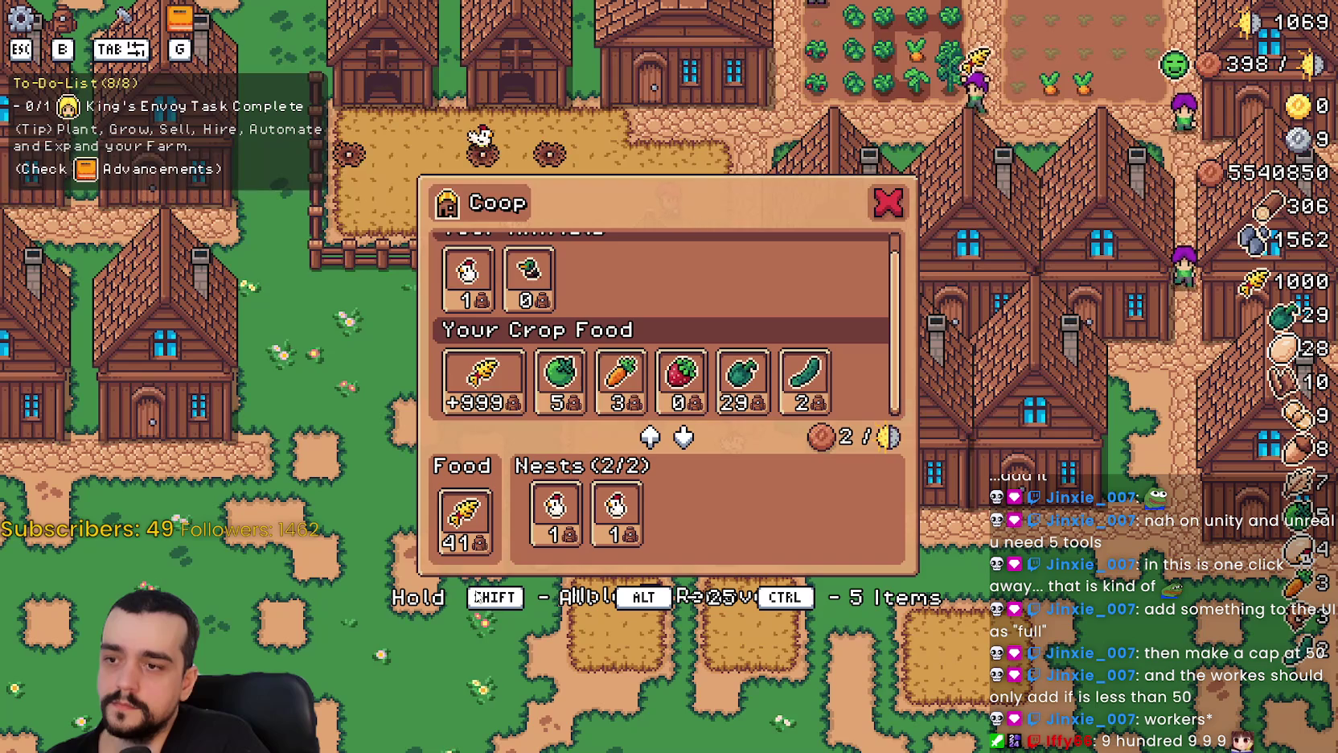
Close the Coop panel in MR FARMBOY.
{"action": "scroll", "coordinate": [619, 382], "scroll_direction": "up", "scroll_amount": 2}
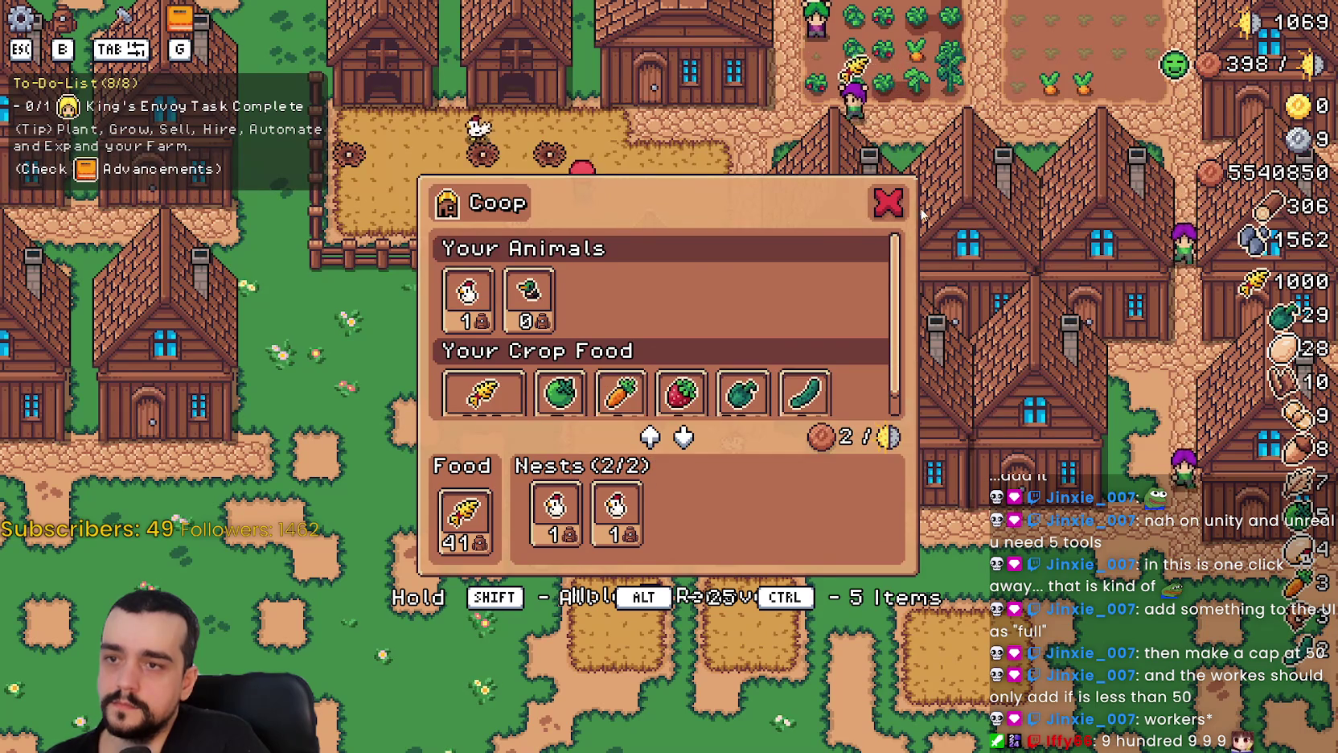
{"action": "key", "text": "Escape"}
{"action": "scroll", "coordinate": [784, 363], "scroll_direction": "down", "scroll_amount": 3}
{"action": "scroll", "coordinate": [783, 363], "scroll_direction": "up", "scroll_amount": 4}
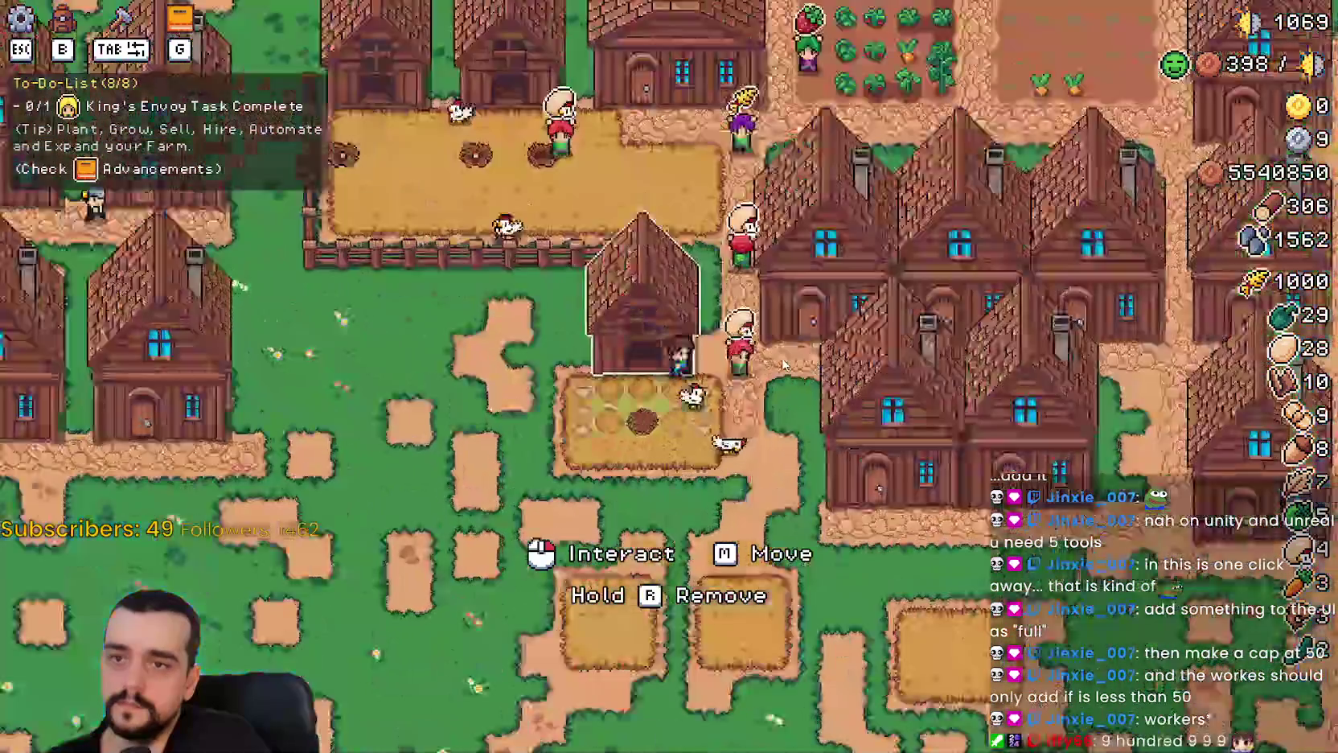
Walk right to the player house, check its advancements, then head north toward the crop plots.
{"action": "key", "text": "d"}
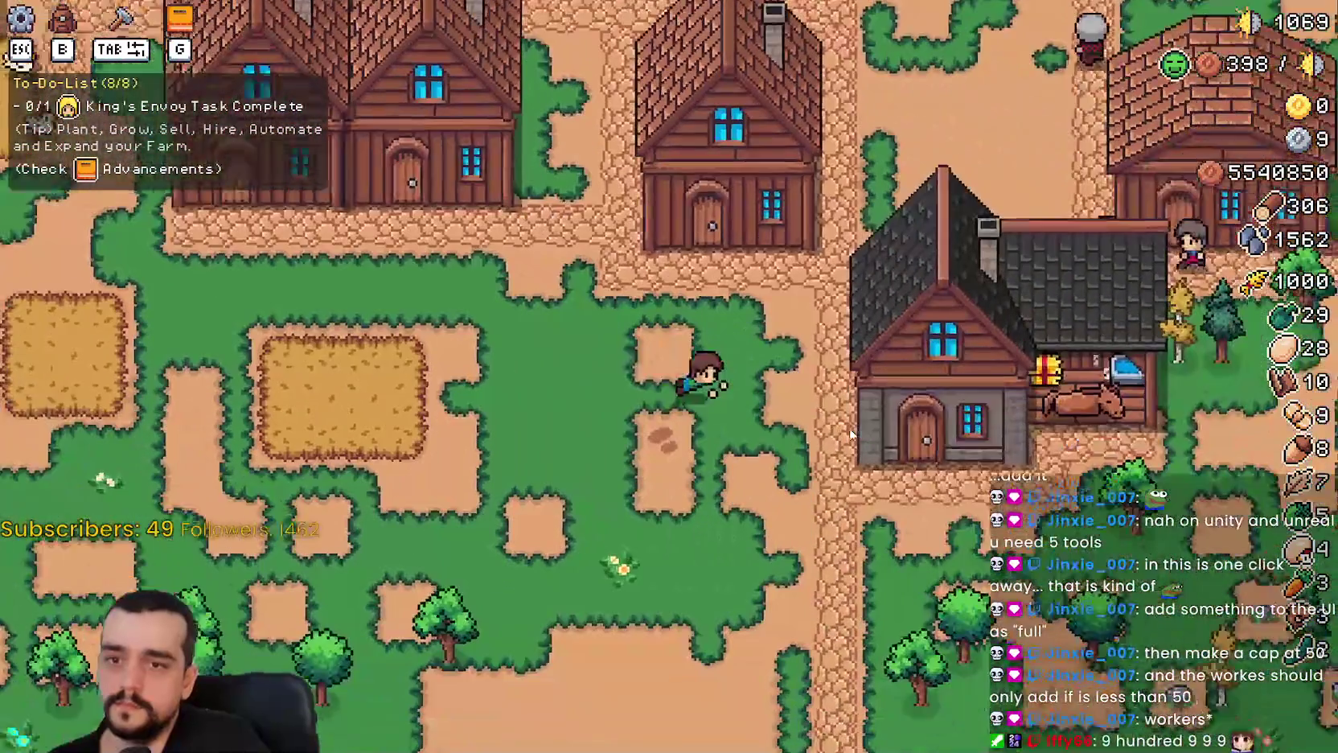
{"action": "key", "text": "d"}
{"action": "left_click", "coordinate": [844, 423]}
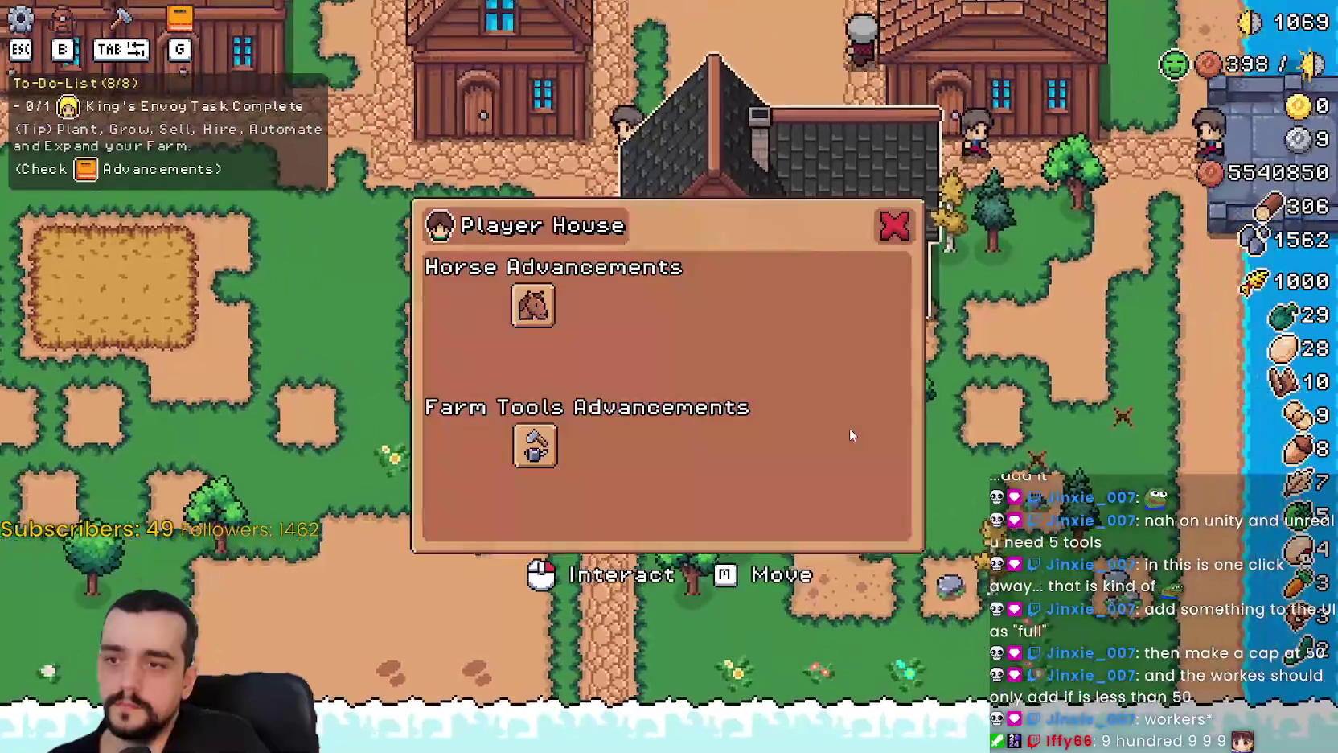
{"action": "key", "text": "Escape"}
{"action": "key", "text": "w"}
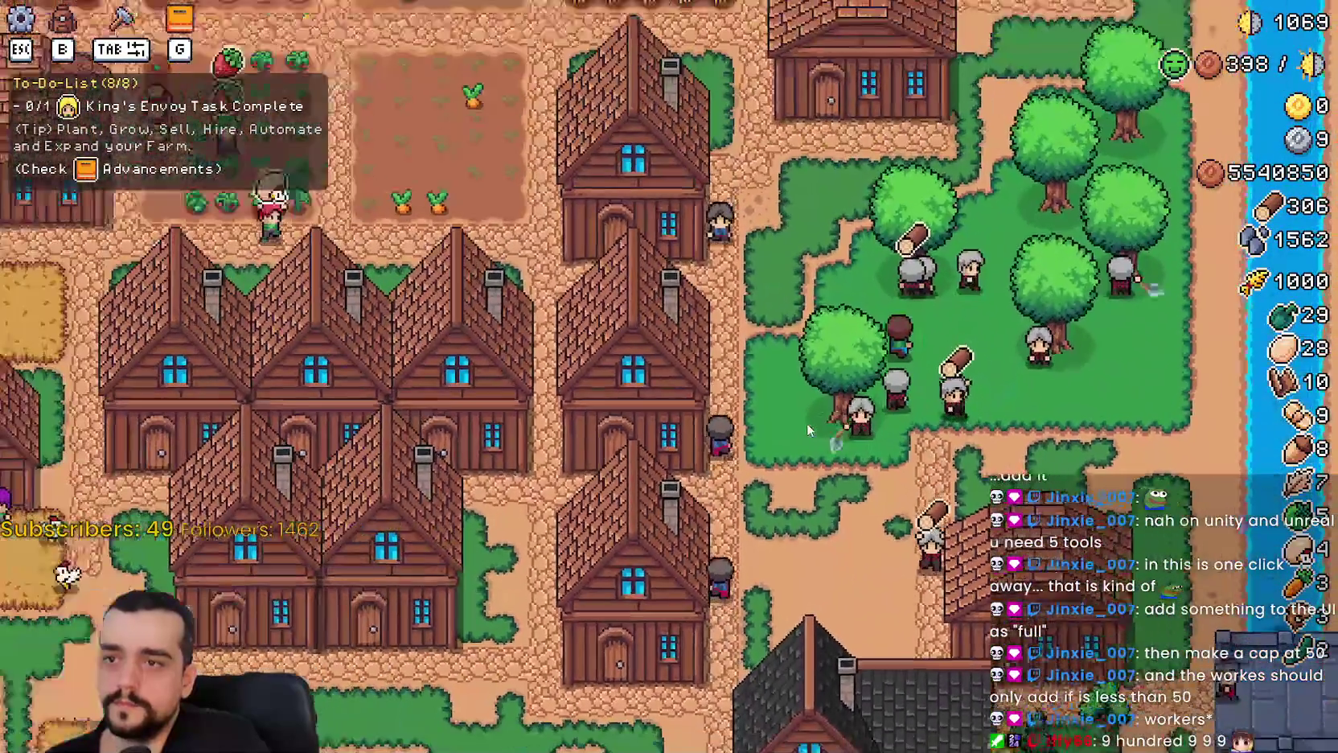
{"action": "key", "text": "w"}
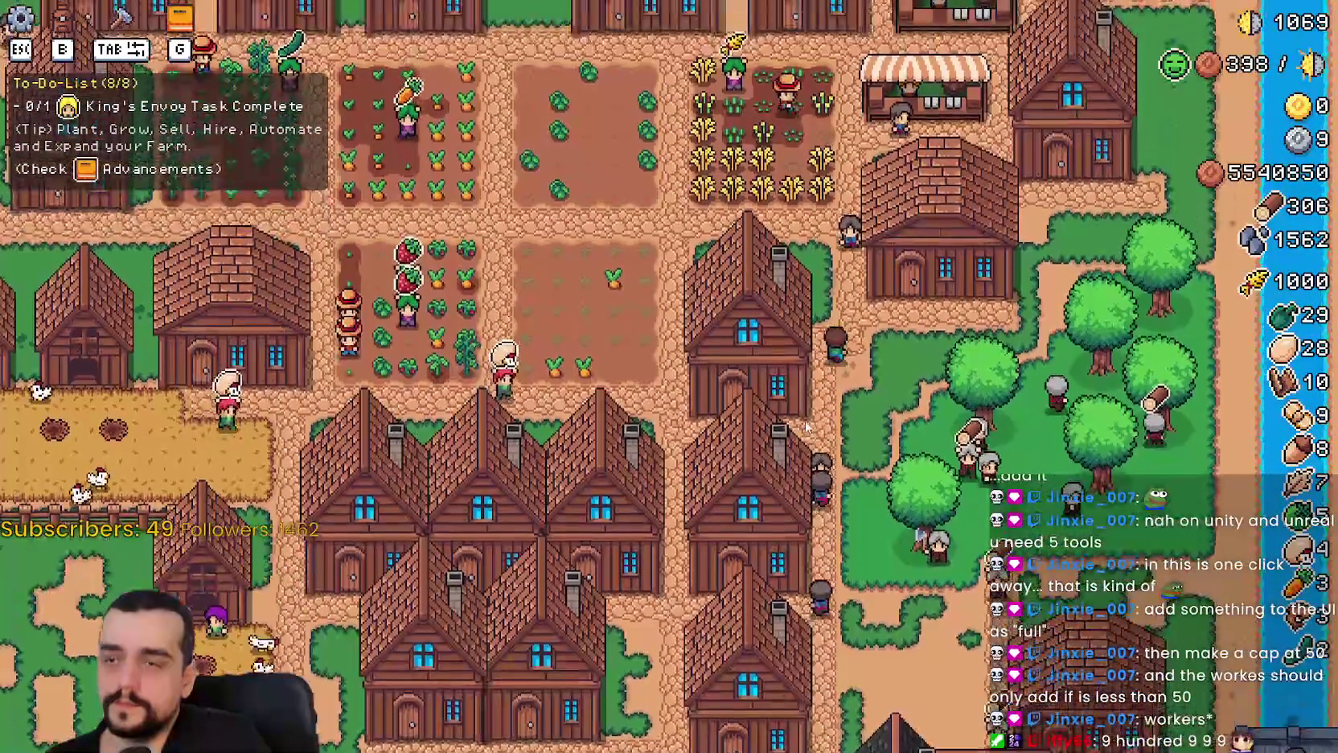
{"action": "scroll", "coordinate": [802, 424], "scroll_direction": "down", "scroll_amount": 3}
{"action": "scroll", "coordinate": [802, 424], "scroll_direction": "up", "scroll_amount": 5}
Walk south-west past the chicken pens to a house door, then back east.
{"action": "key", "text": "s"}
{"action": "key", "text": "a"}
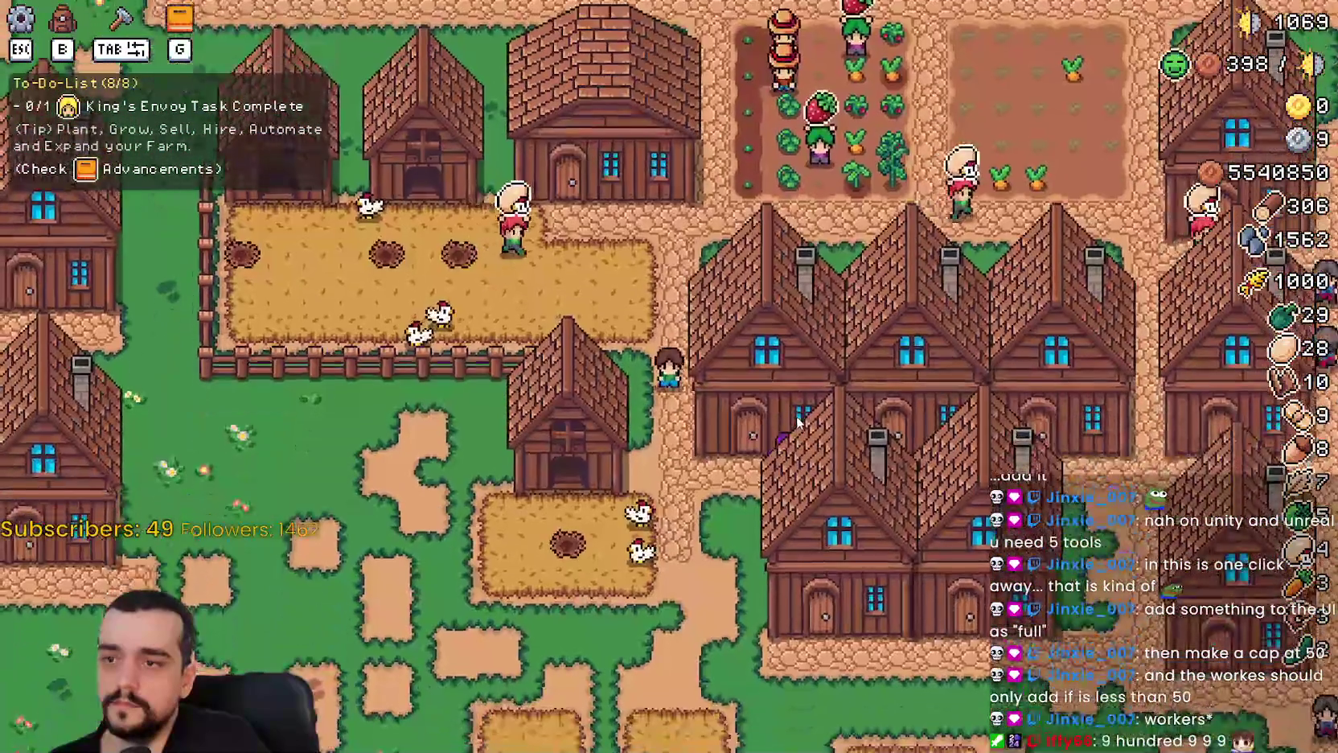
{"action": "key", "text": "a"}
{"action": "key", "text": "s"}
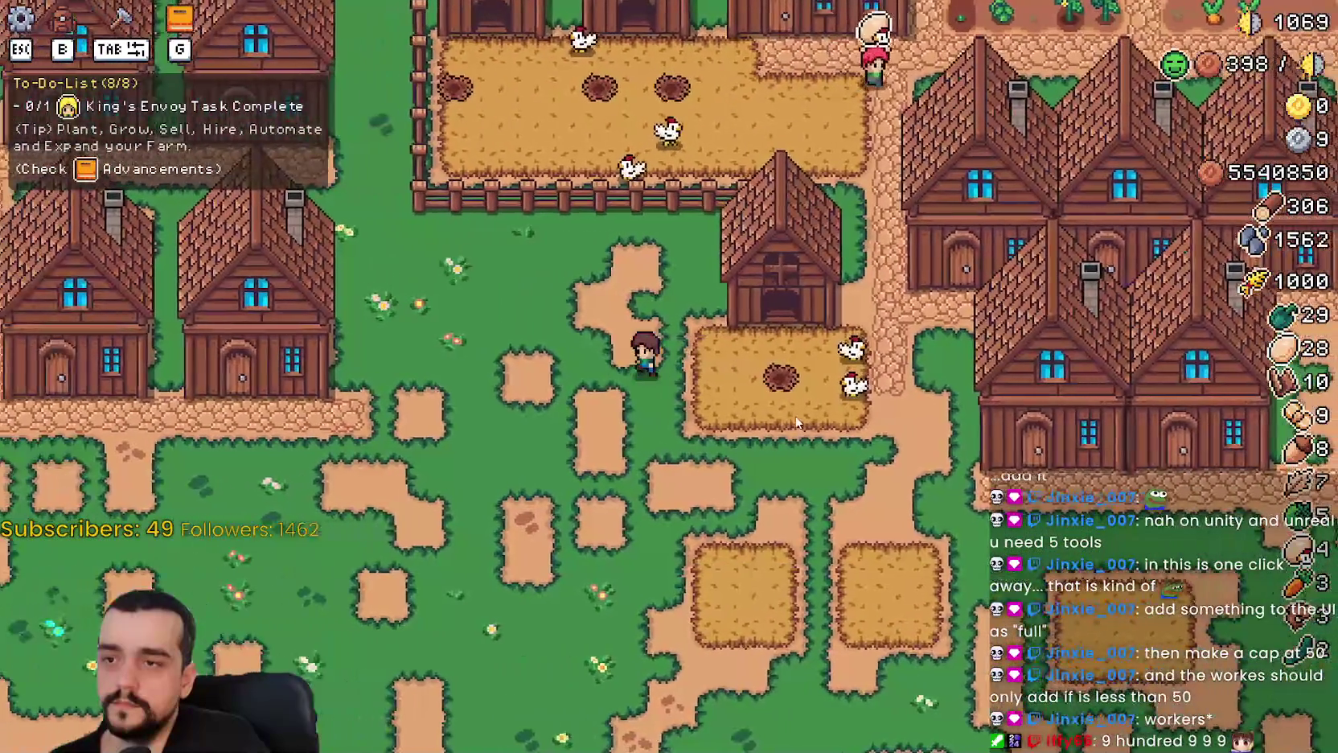
{"action": "key", "text": "a"}
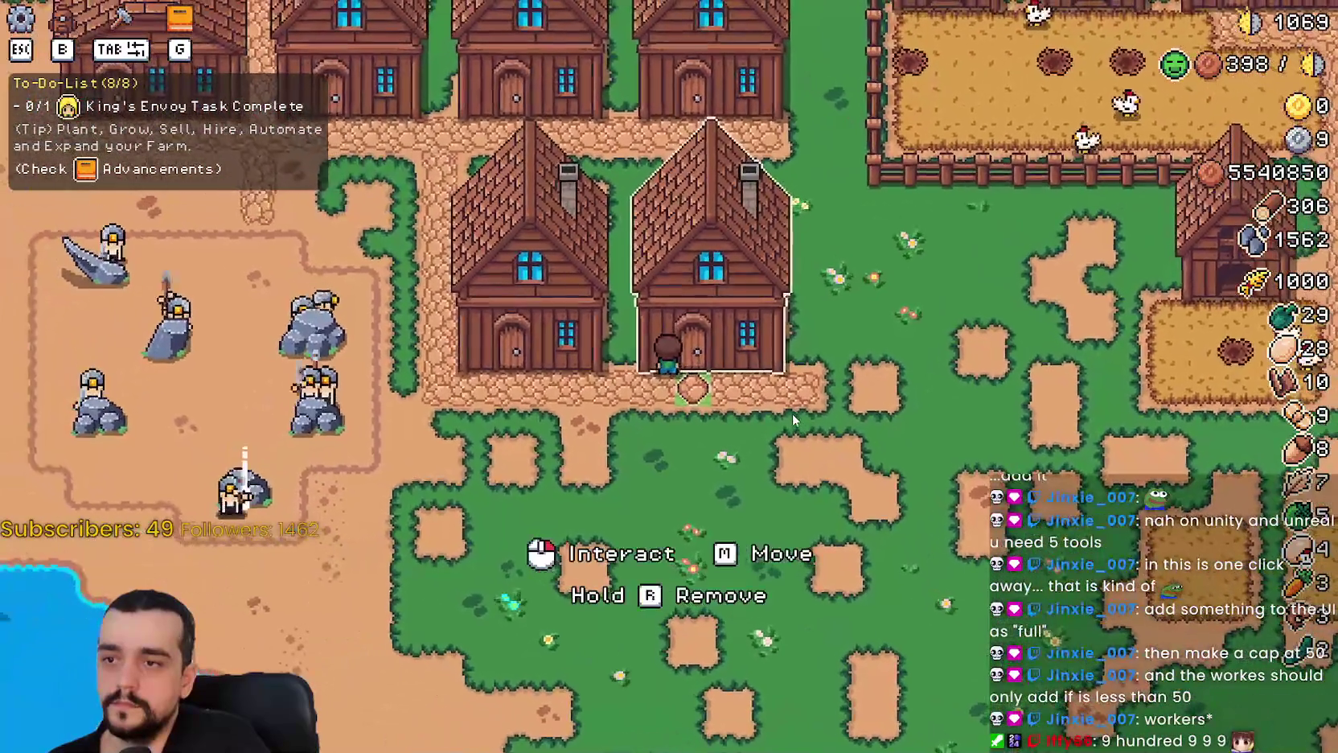
{"action": "key", "text": "d"}
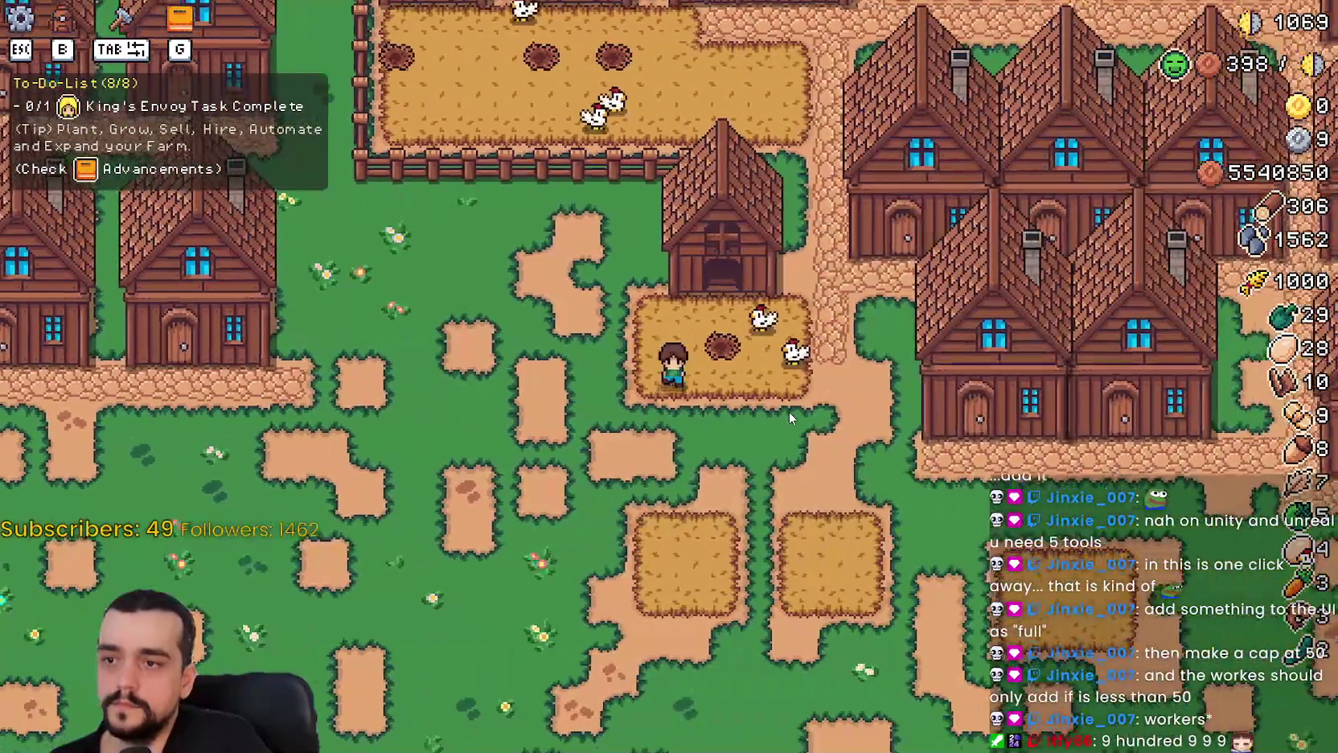
Pause and quit the game, returning to barn.gd in the editor.
{"action": "key", "text": "Escape"}
{"action": "key", "text": "Escape"}
{"action": "key", "text": "F8"}
{"action": "left_click", "coordinate": [957, 360]}
Inspect the end of feed_animal and the commented-out building menu update in barn.gd.
{"action": "scroll", "coordinate": [1023, 388], "scroll_direction": "up", "scroll_amount": 5}
{"action": "left_click", "coordinate": [980, 415]}
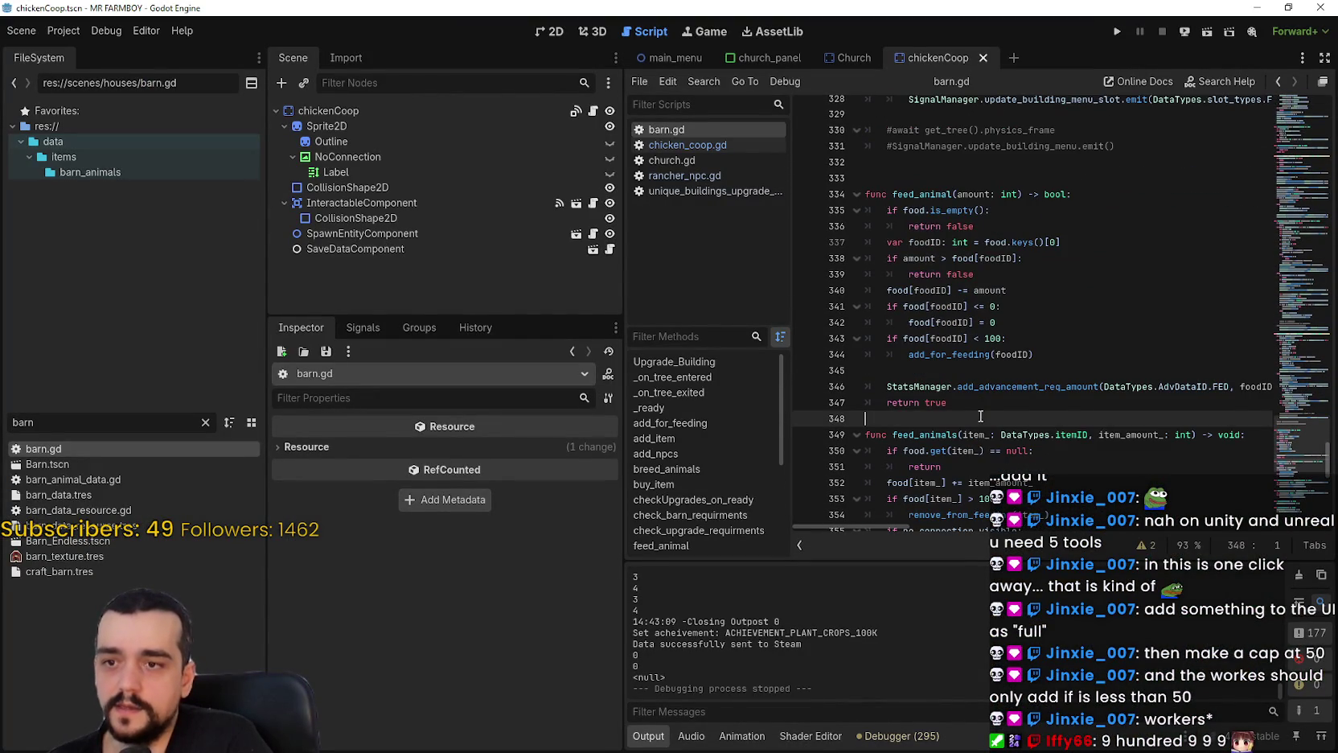
{"action": "scroll", "coordinate": [1018, 376], "scroll_direction": "up", "scroll_amount": 2}
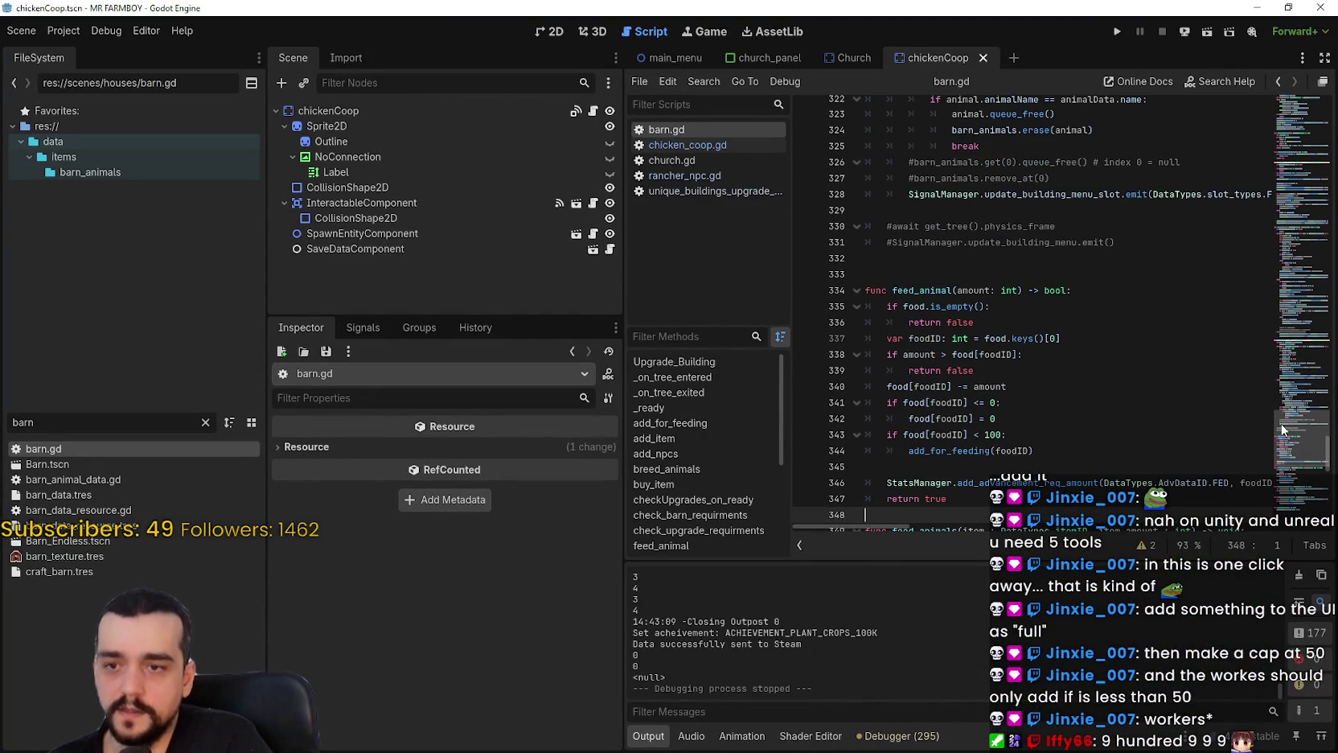
{"action": "scroll", "coordinate": [902, 357], "scroll_direction": "down", "scroll_amount": 2}
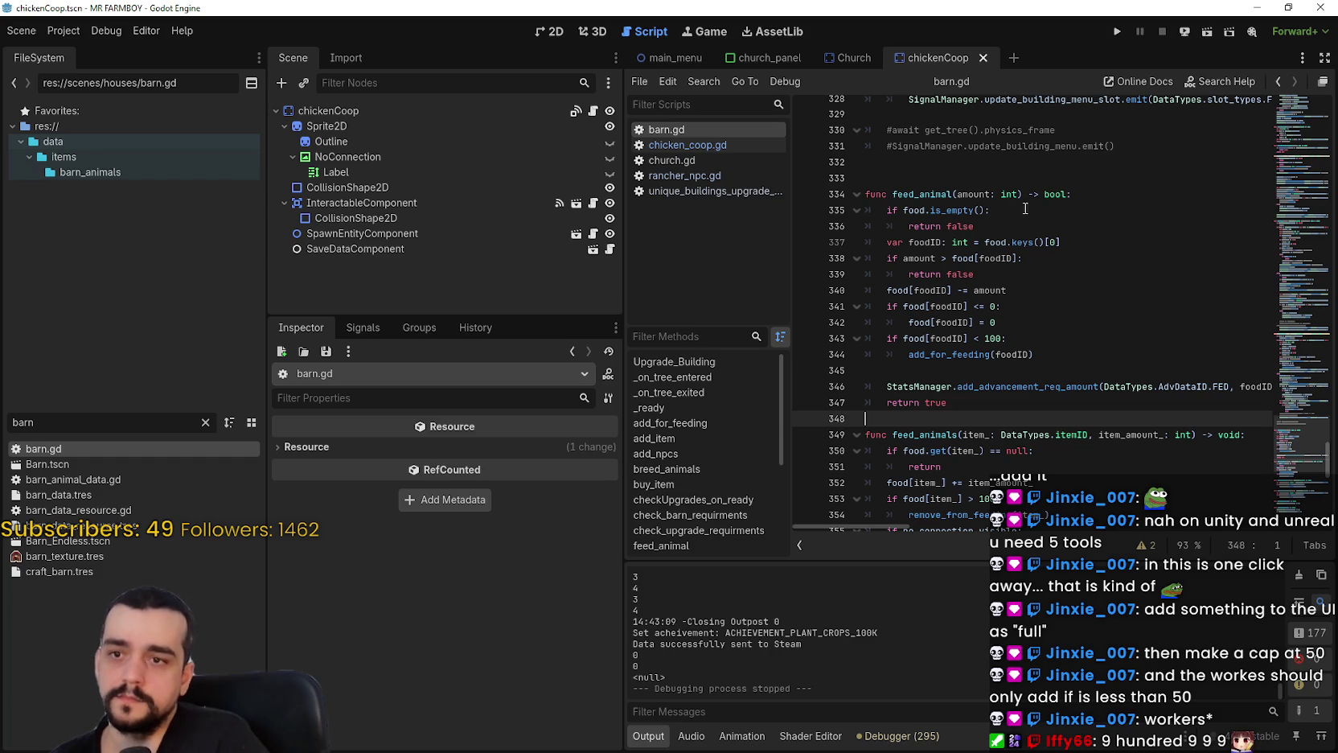
{"action": "mouse_move", "coordinate": [1052, 189]}
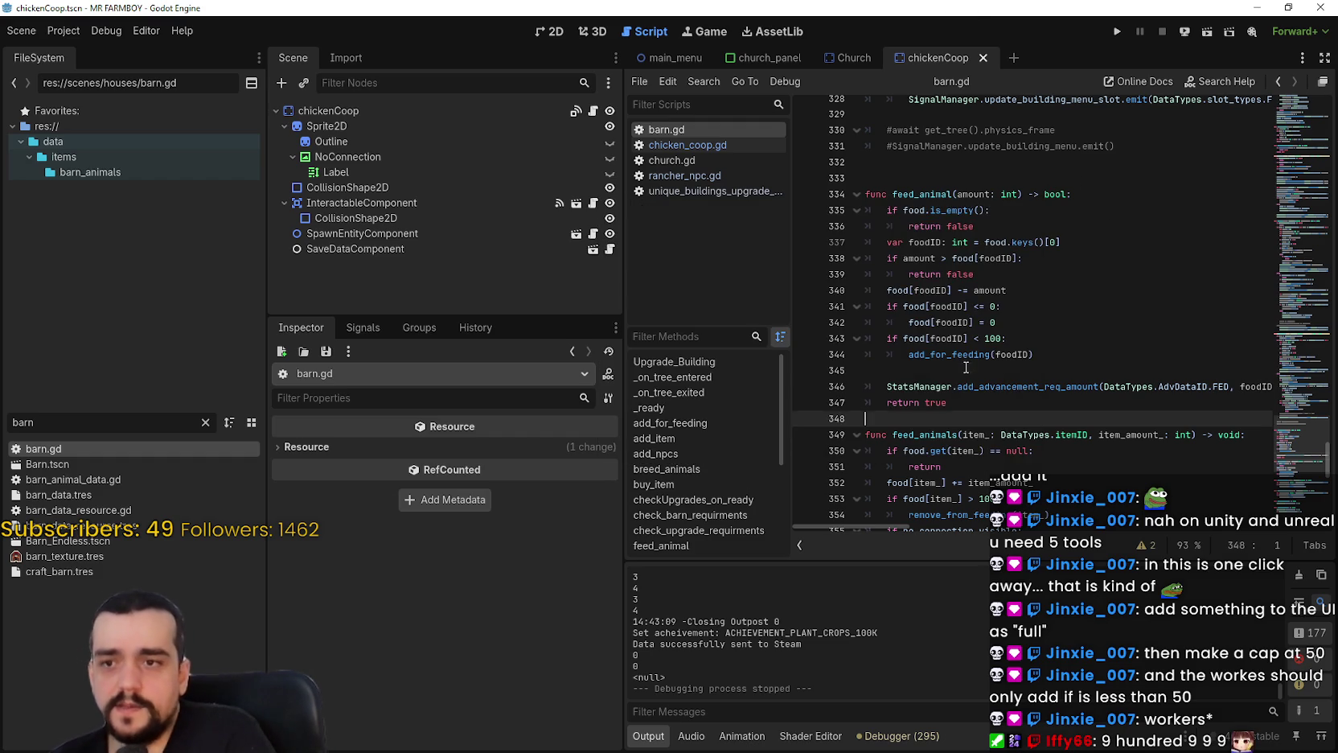
{"action": "left_click", "coordinate": [966, 371]}
{"action": "scroll", "coordinate": [966, 371], "scroll_direction": "up", "scroll_amount": 2}
{"action": "left_click", "coordinate": [969, 241]}
Review remove_item's else branch and its ctrl_is_held check.
{"action": "scroll", "coordinate": [988, 343], "scroll_direction": "up", "scroll_amount": 5}
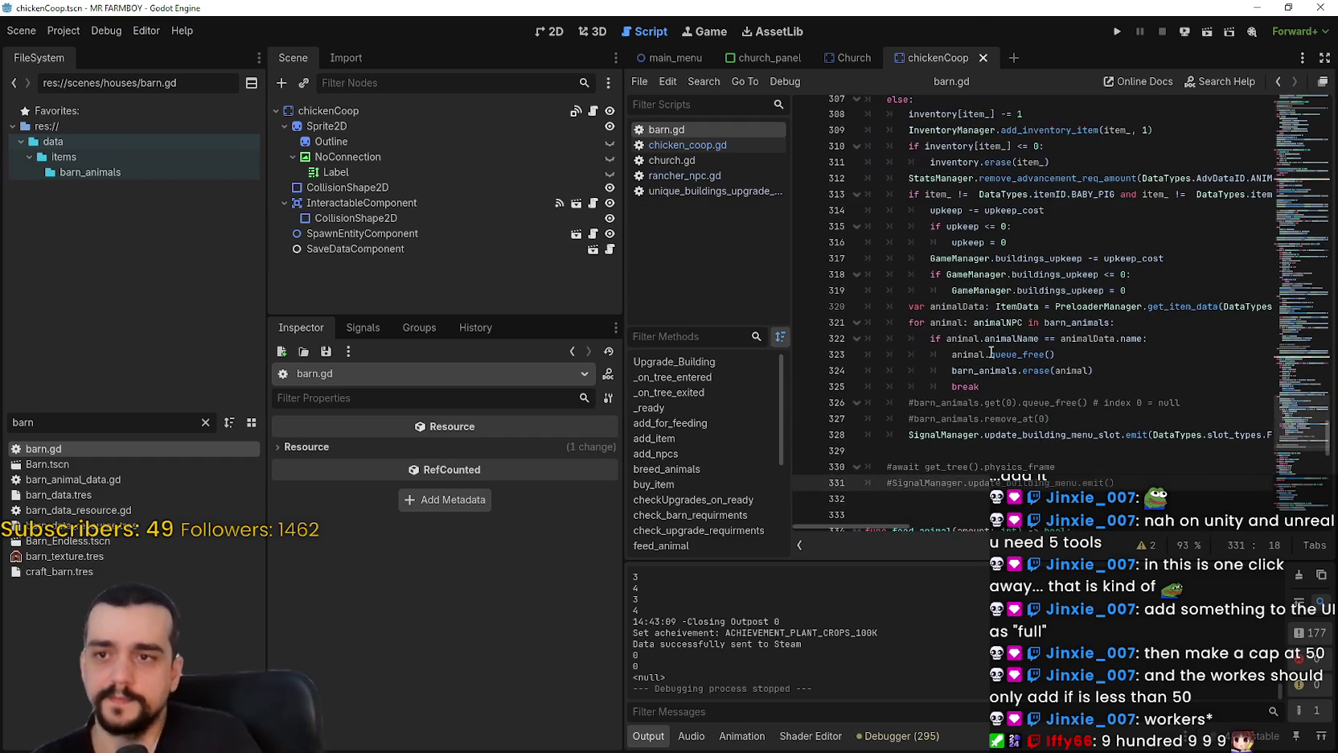
{"action": "scroll", "coordinate": [998, 370], "scroll_direction": "down", "scroll_amount": 2}
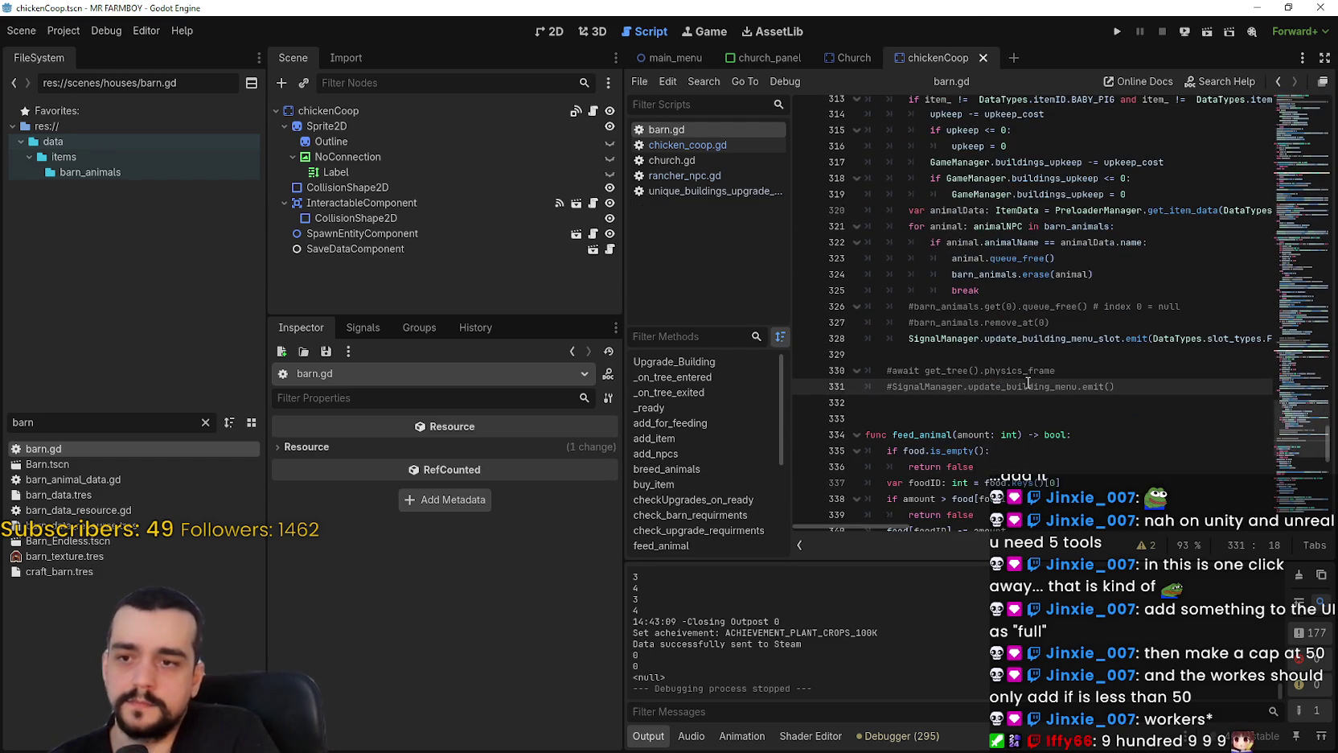
{"action": "scroll", "coordinate": [1021, 370], "scroll_direction": "up", "scroll_amount": 5}
{"action": "left_click", "coordinate": [938, 262]}
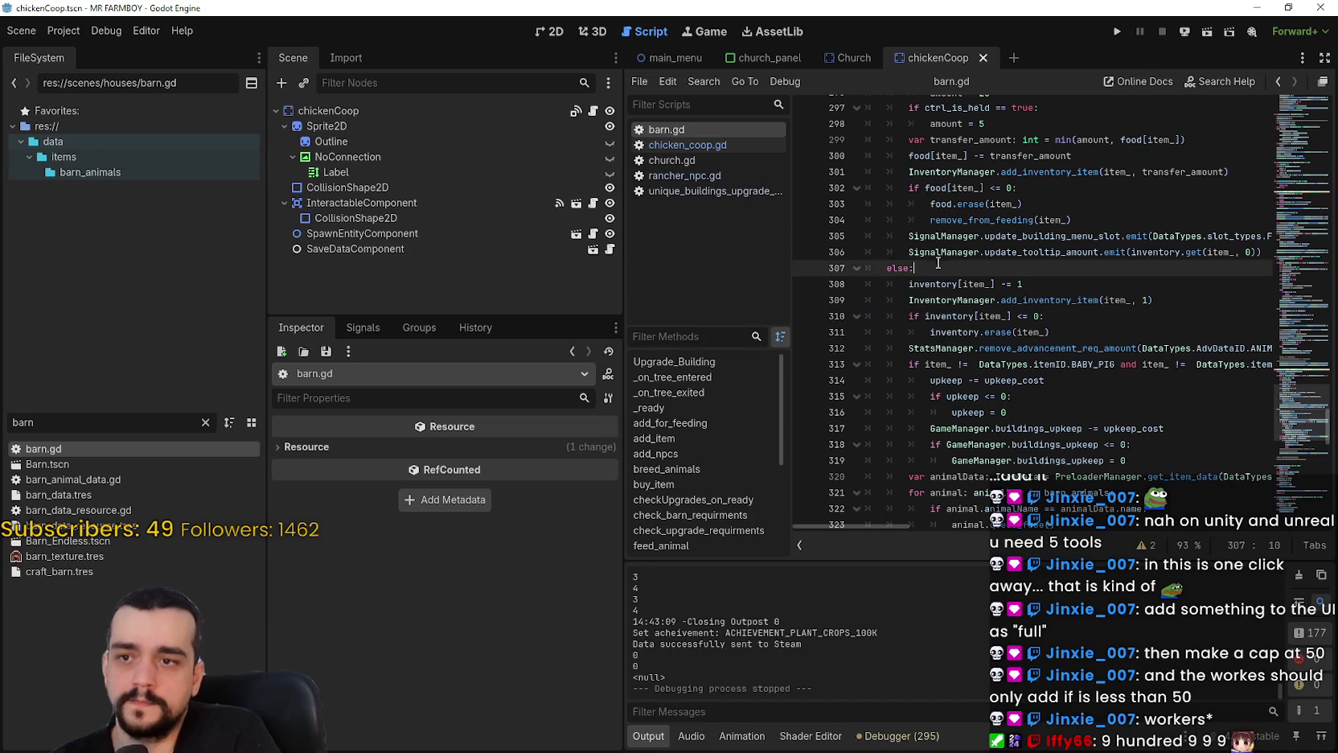
{"action": "scroll", "coordinate": [1025, 382], "scroll_direction": "up", "scroll_amount": 5}
{"action": "left_click", "coordinate": [1035, 347]}
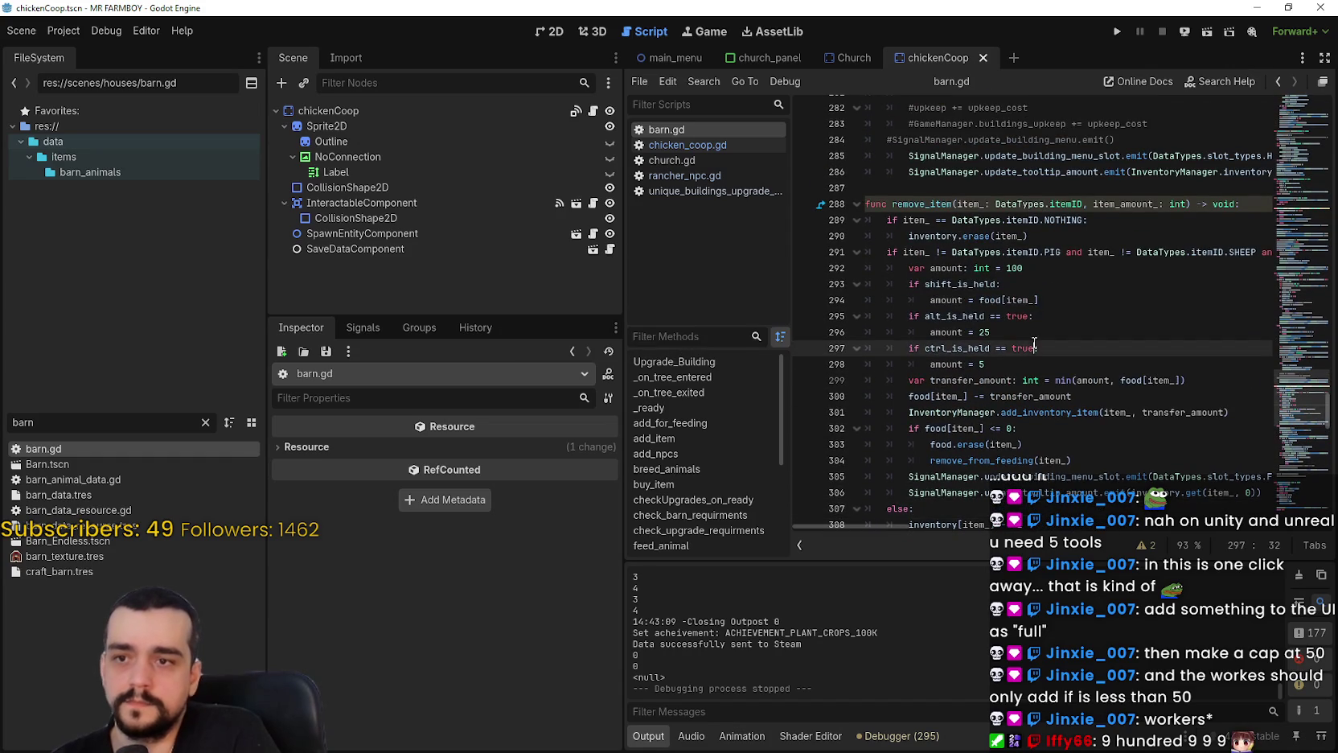
Review add_item's animal branch and barn slot-limit check, up to its modifier transfer amounts.
{"action": "scroll", "coordinate": [1034, 379], "scroll_direction": "up", "scroll_amount": 3}
{"action": "left_click", "coordinate": [973, 251]}
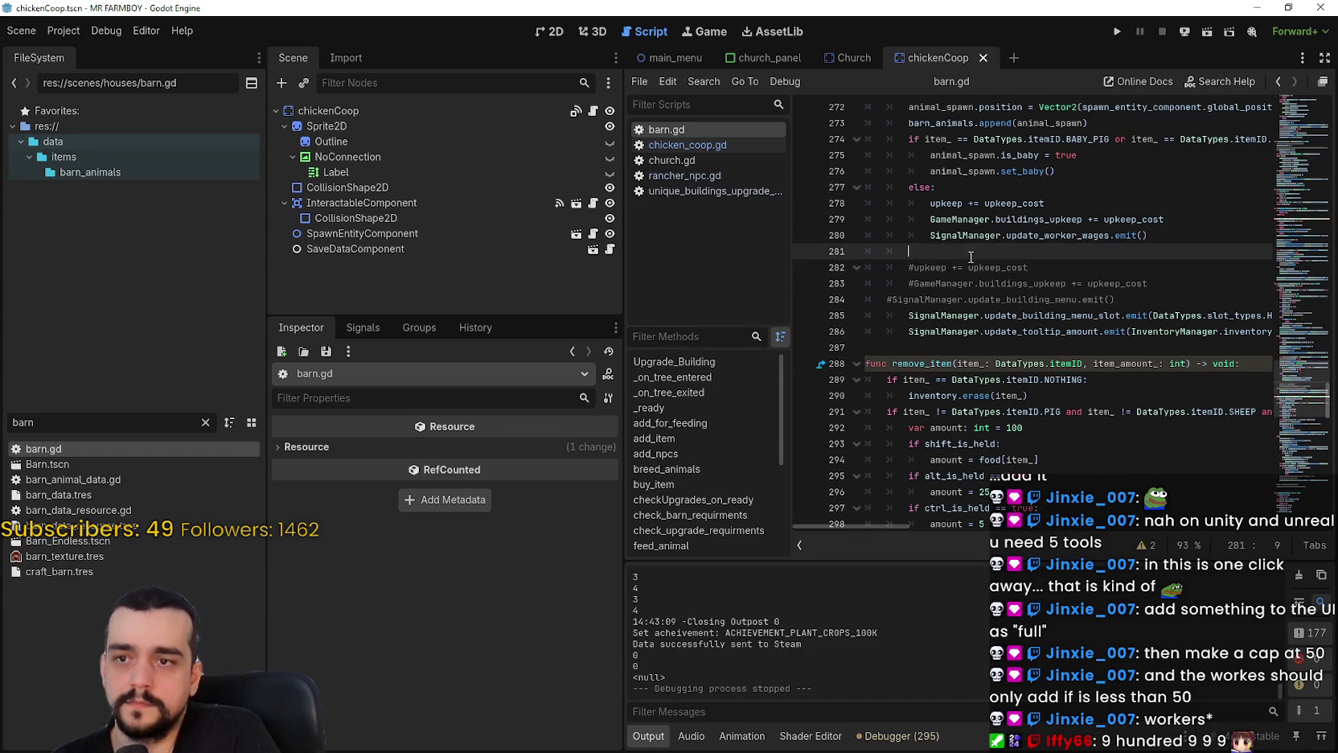
{"action": "scroll", "coordinate": [1005, 362], "scroll_direction": "up", "scroll_amount": 8}
{"action": "left_click", "coordinate": [949, 406]}
{"action": "scroll", "coordinate": [953, 394], "scroll_direction": "up", "scroll_amount": 2}
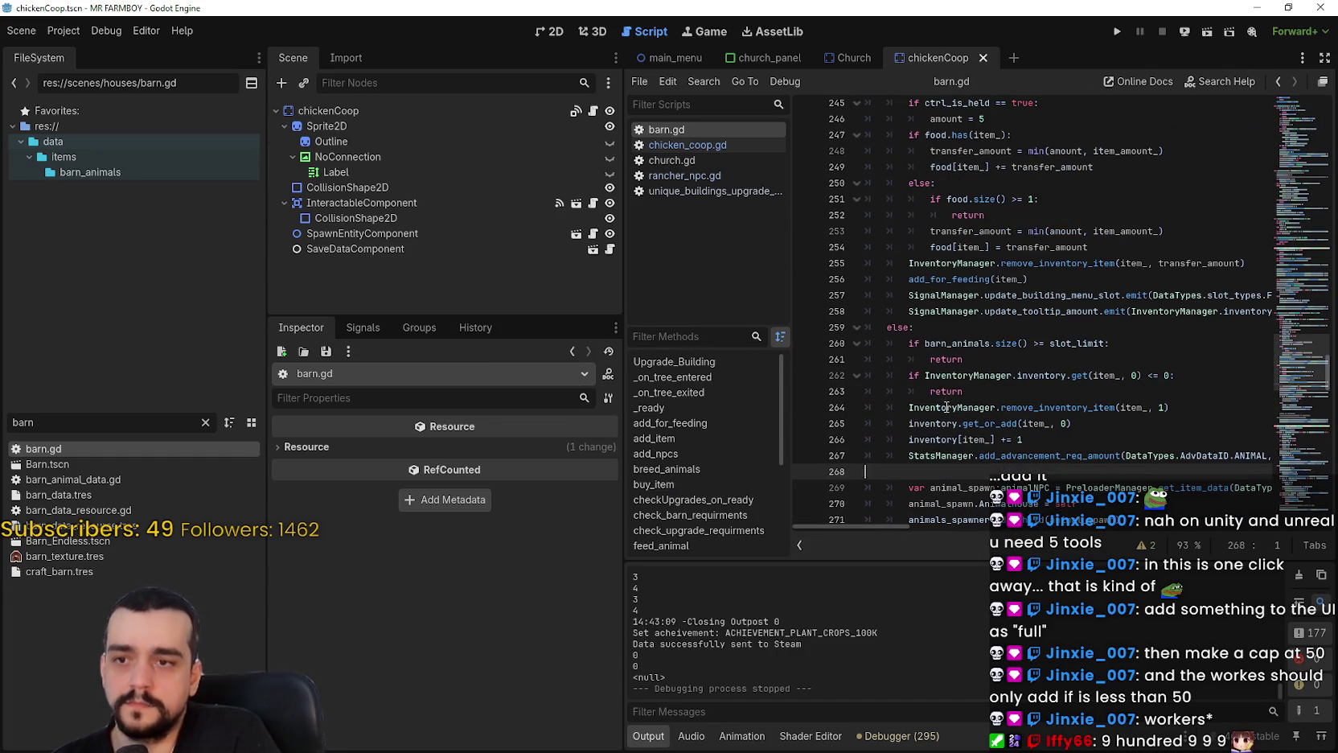
{"action": "left_click", "coordinate": [965, 341]}
{"action": "scroll", "coordinate": [981, 346], "scroll_direction": "up", "scroll_amount": 3}
{"action": "scroll", "coordinate": [1001, 350], "scroll_direction": "up", "scroll_amount": 2}
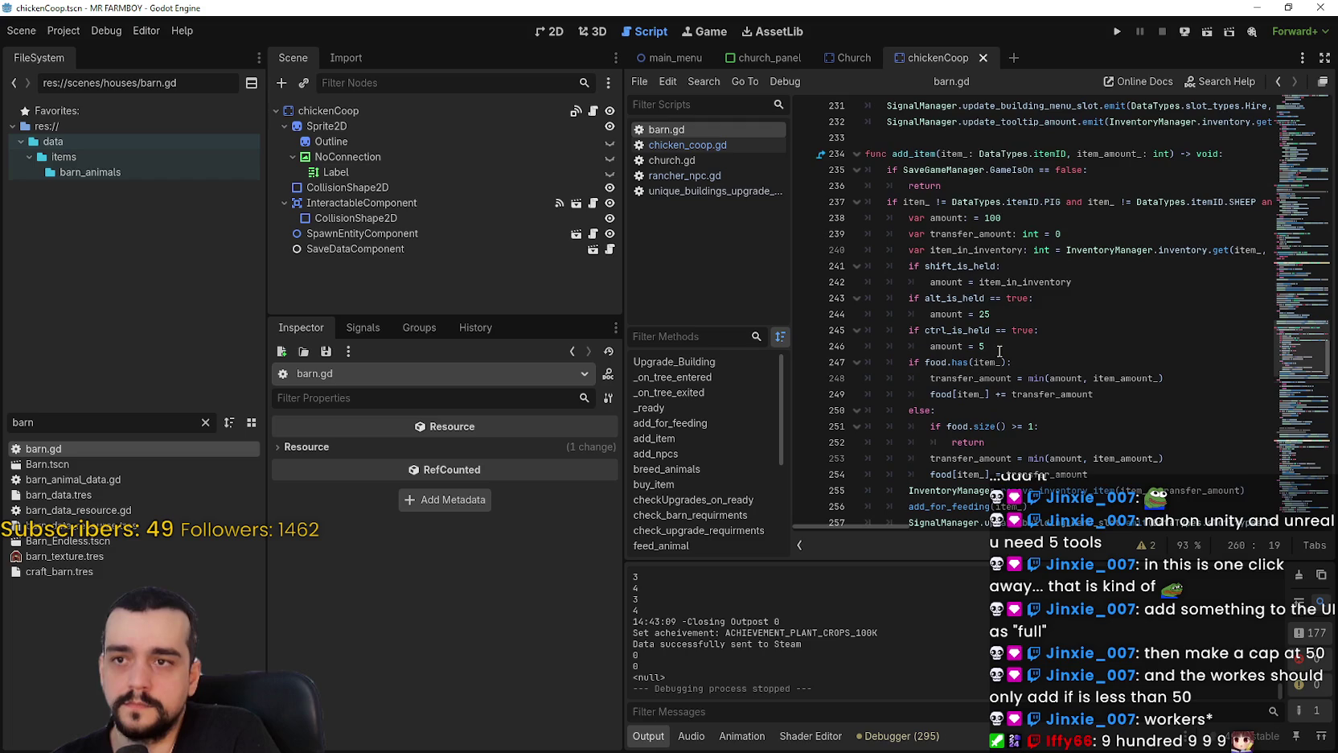
{"action": "scroll", "coordinate": [995, 416], "scroll_direction": "down", "scroll_amount": 1}
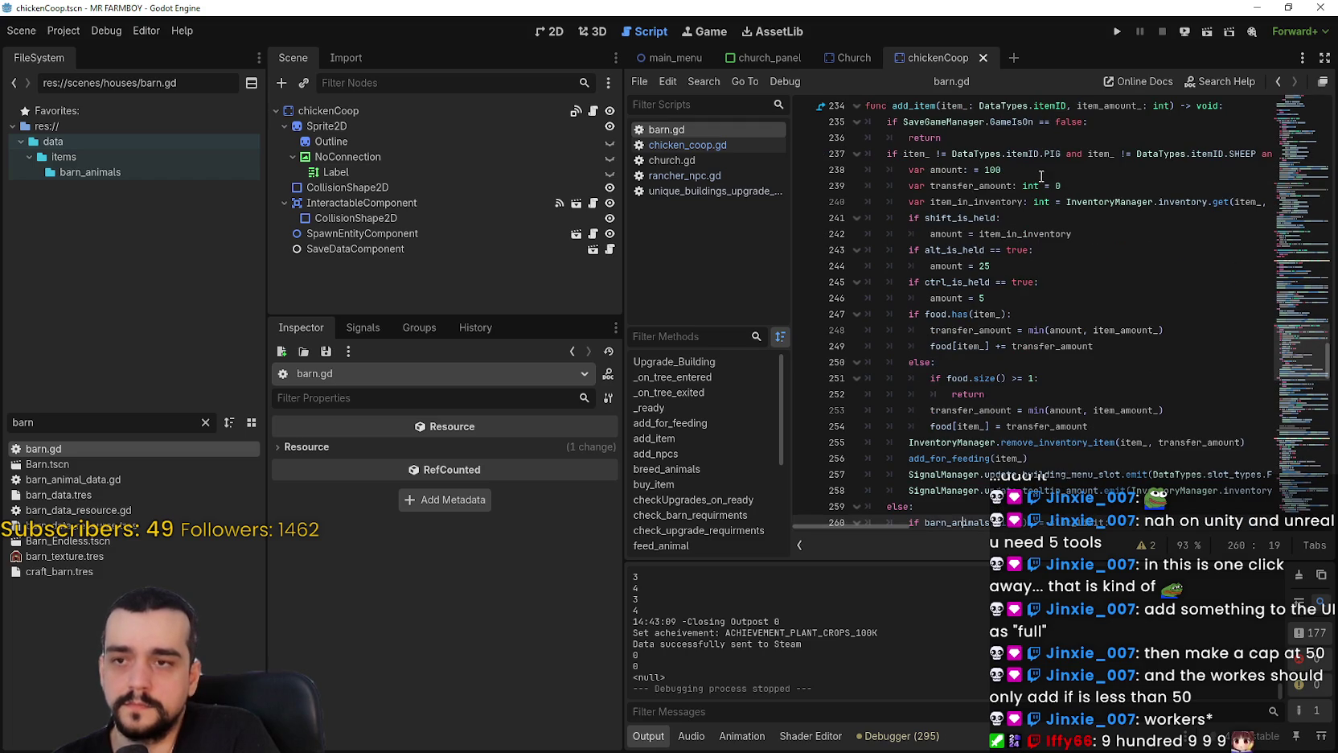
{"action": "left_click_drag", "start_coordinate": [1041, 174], "coordinate": [930, 170]}
{"action": "left_click", "coordinate": [1076, 349]}
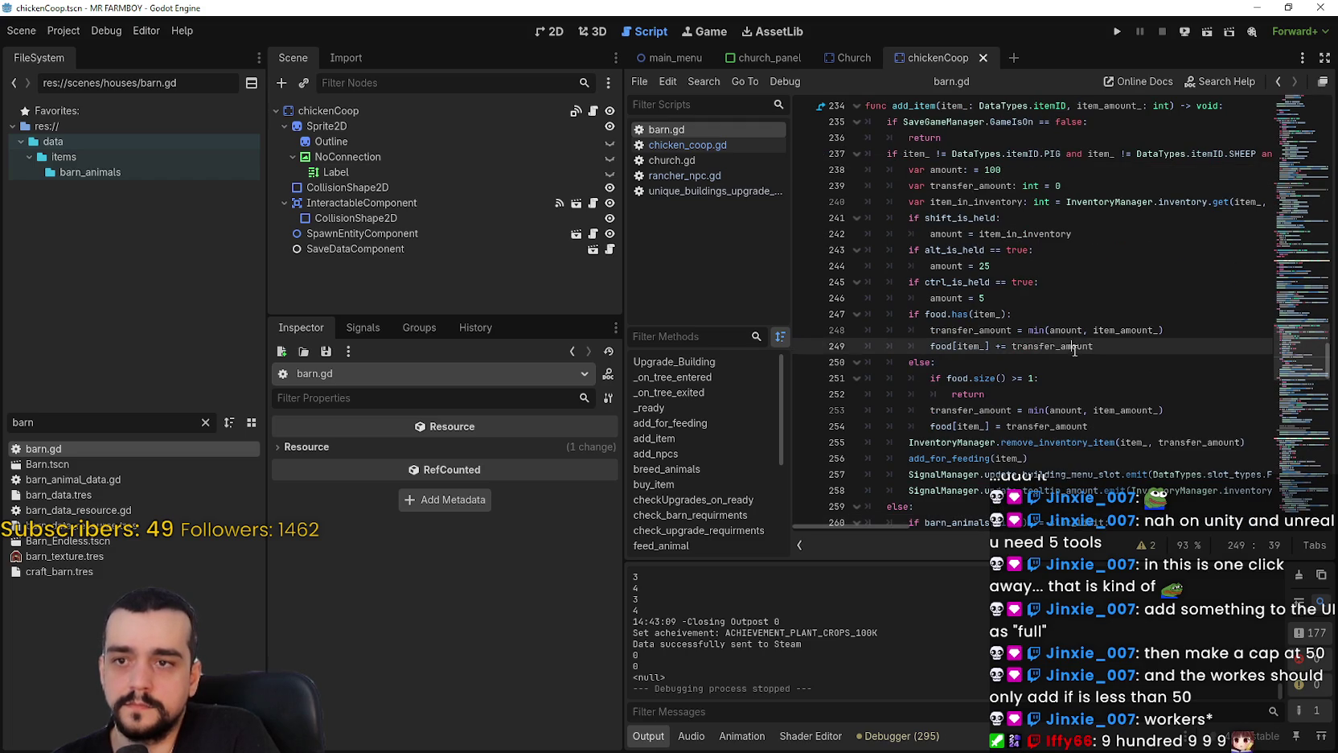
{"action": "left_click", "coordinate": [1053, 298]}
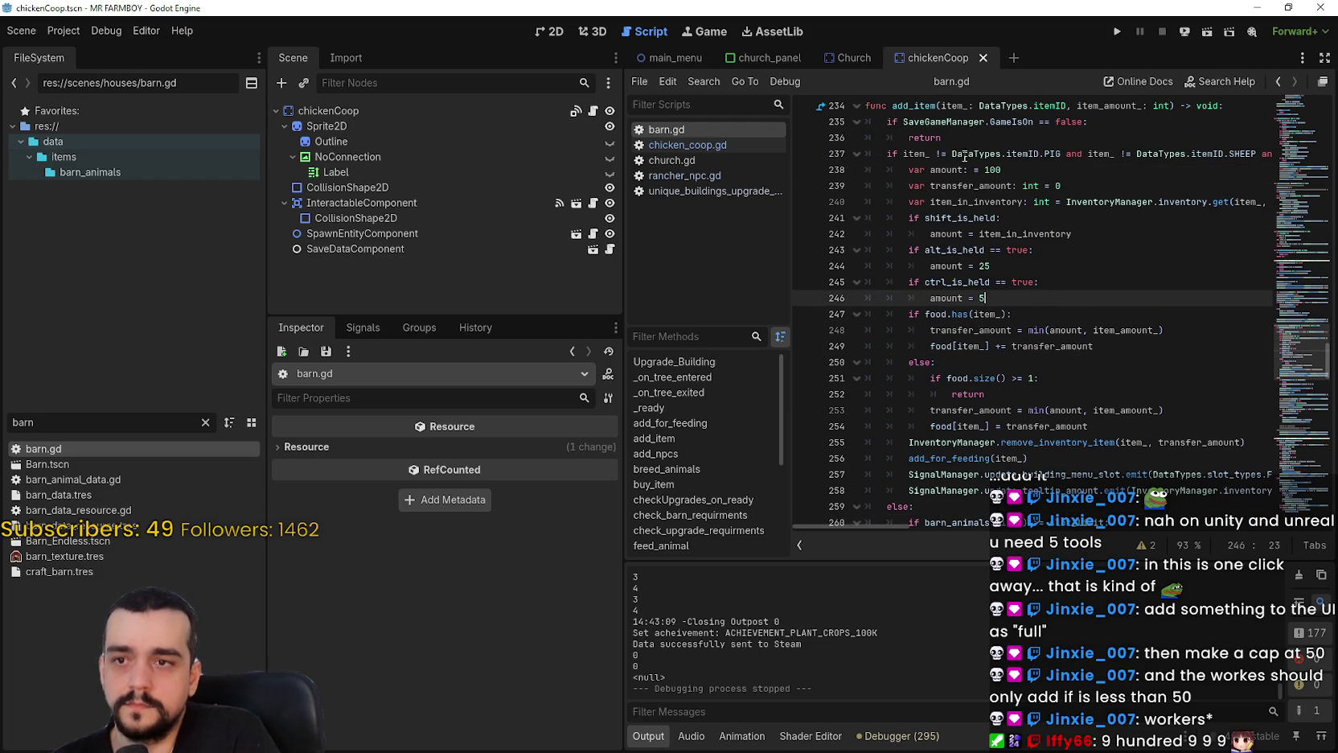
{"action": "double_click", "coordinate": [939, 217]}
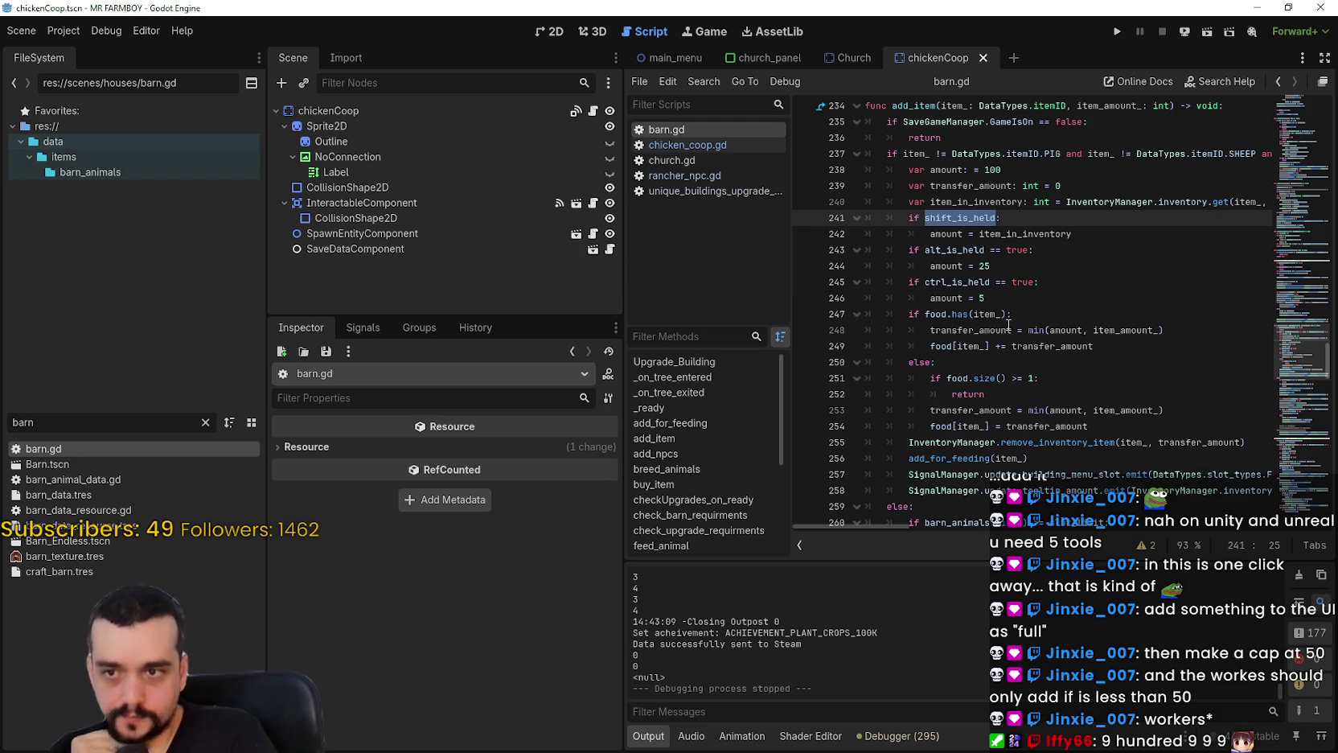
{"action": "mouse_move", "coordinate": [1008, 325]}
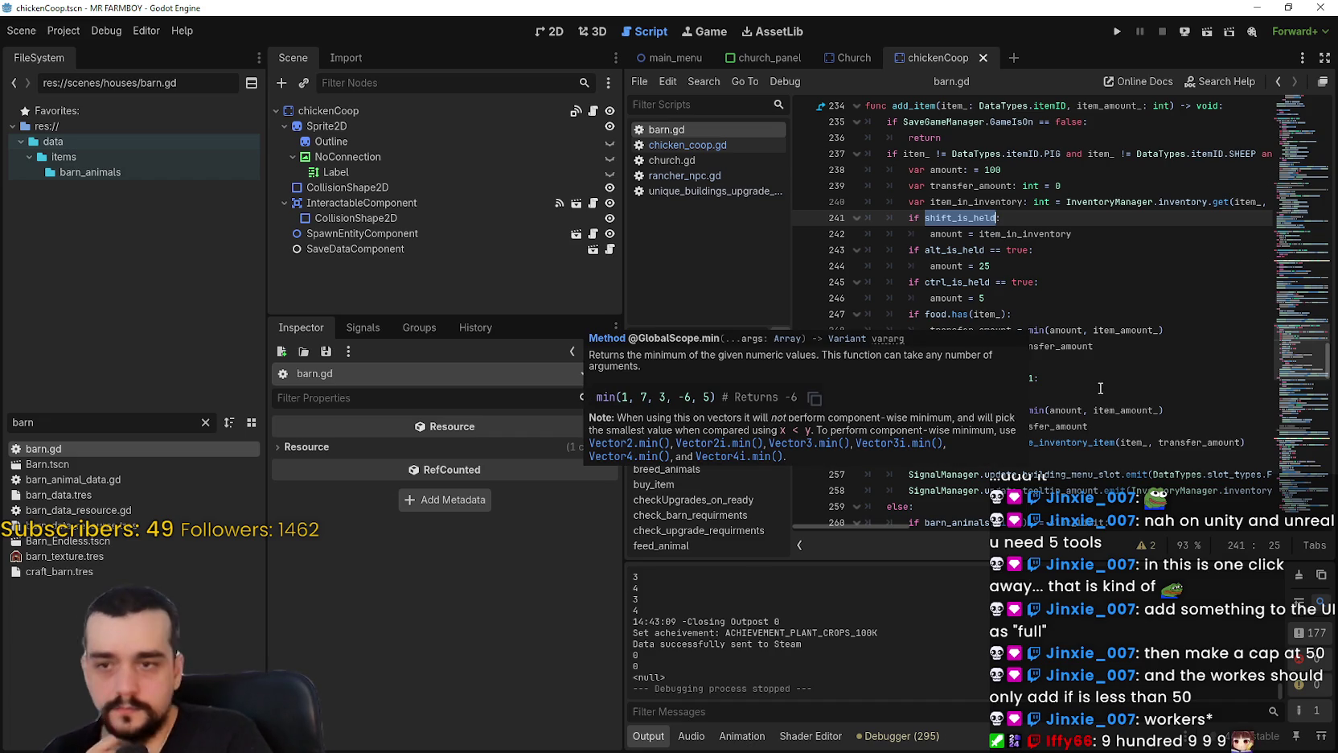
{"action": "left_click", "coordinate": [1088, 363]}
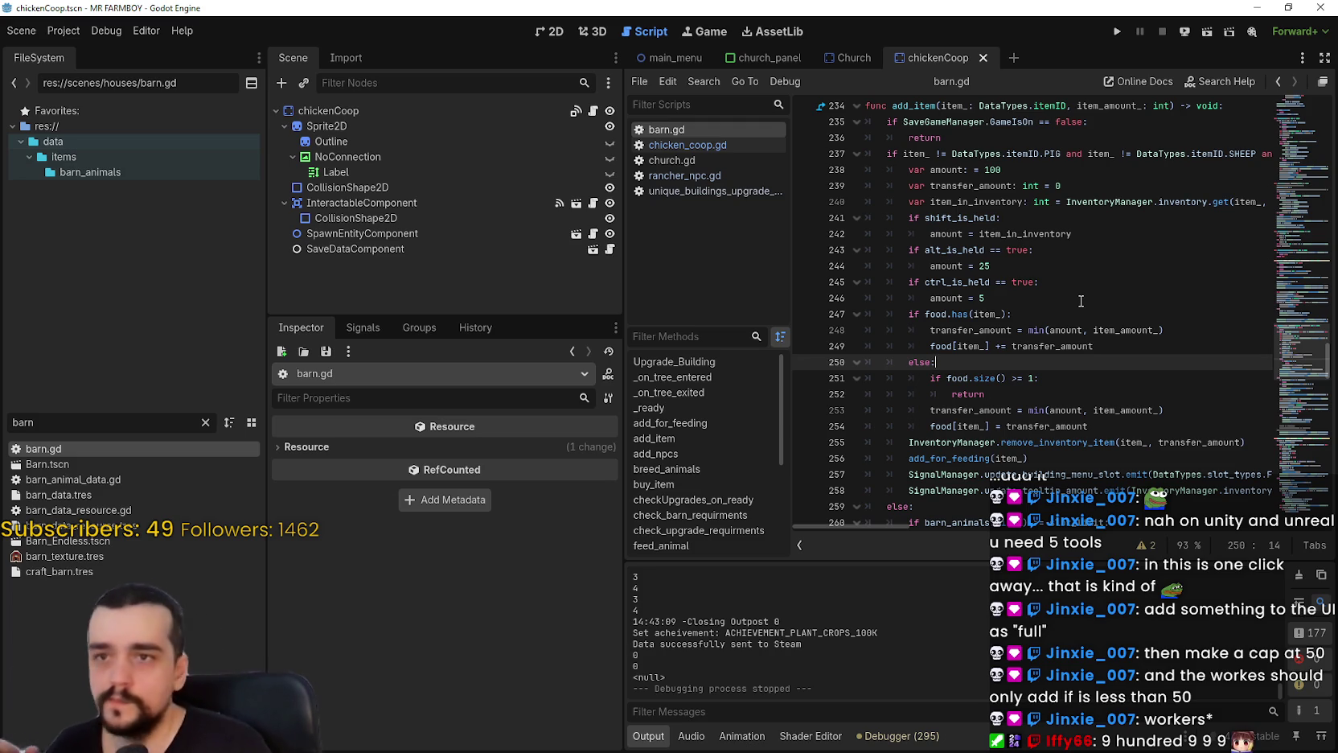
{"action": "scroll", "coordinate": [1080, 301], "scroll_direction": "up", "scroll_amount": 1}
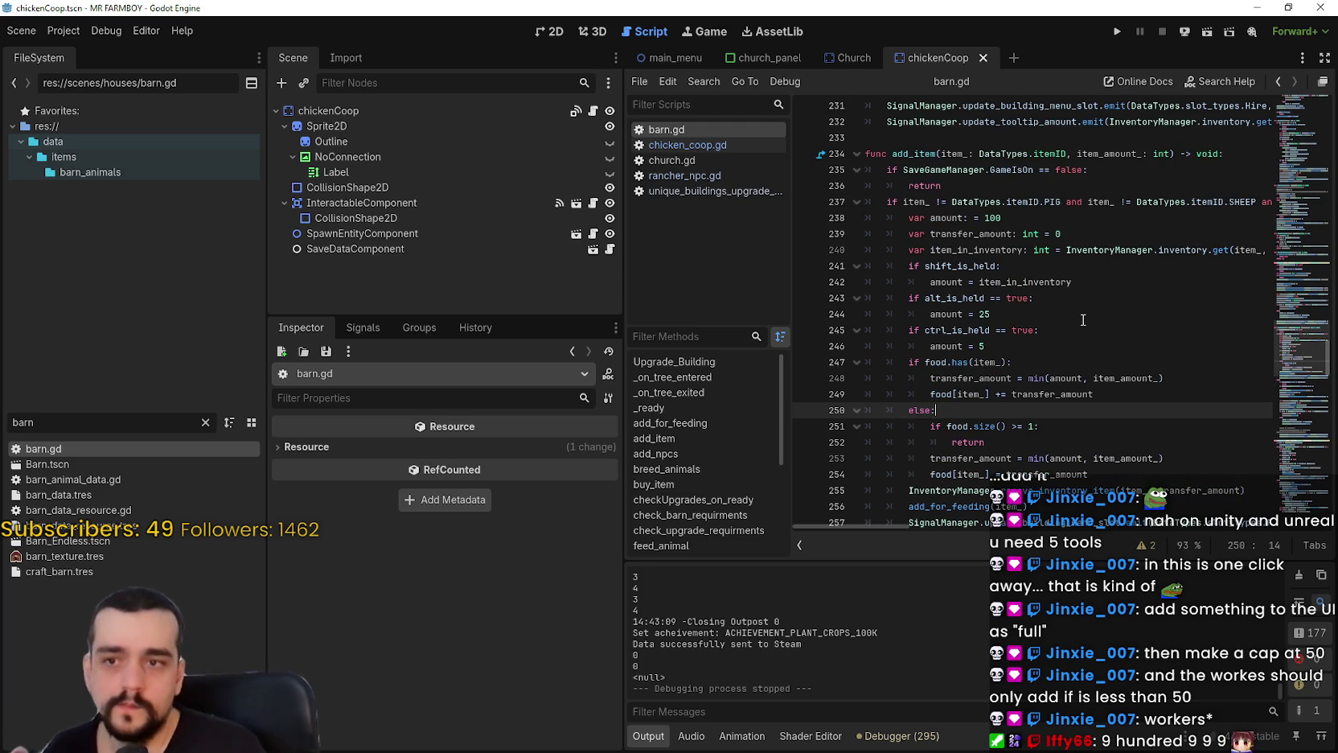
{"action": "left_click", "coordinate": [1048, 269]}
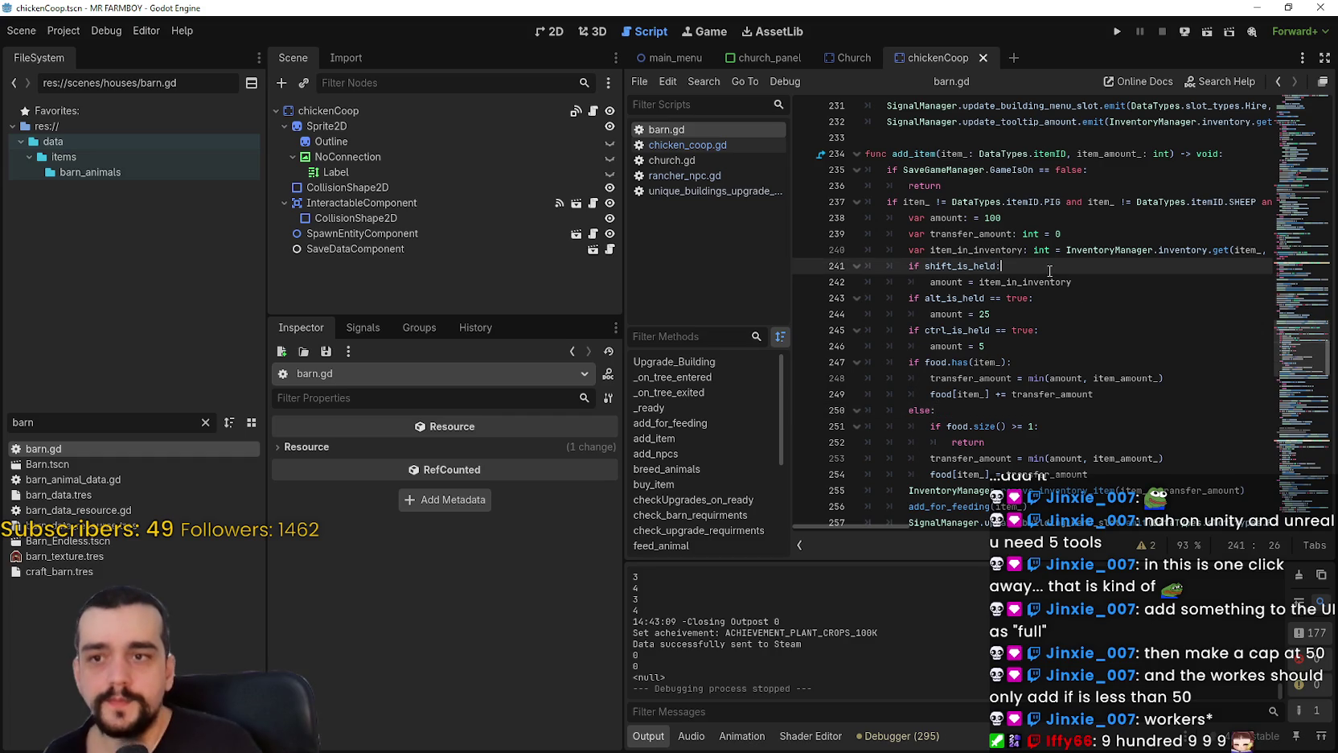
{"action": "scroll", "coordinate": [1102, 303], "scroll_direction": "up", "scroll_amount": 2}
{"action": "scroll", "coordinate": [1034, 304], "scroll_direction": "down", "scroll_amount": 3}
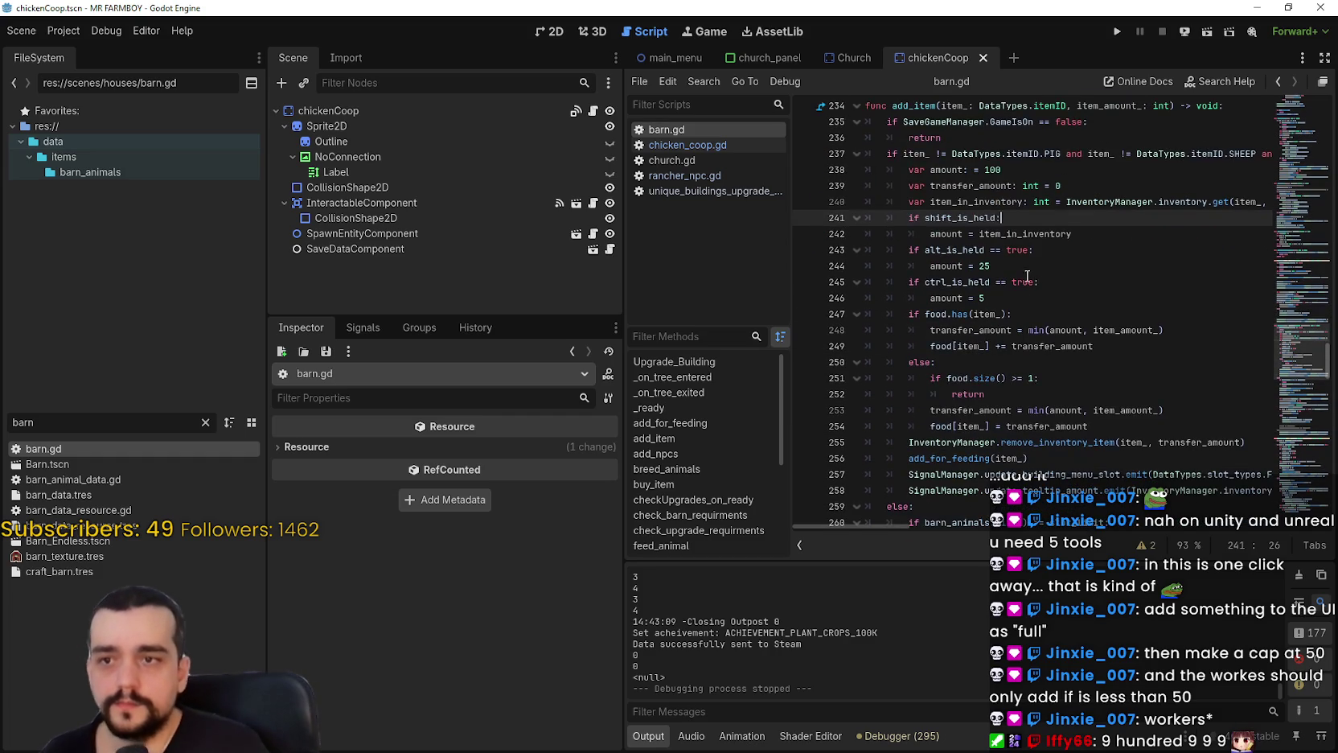
{"action": "left_click", "coordinate": [1039, 266]}
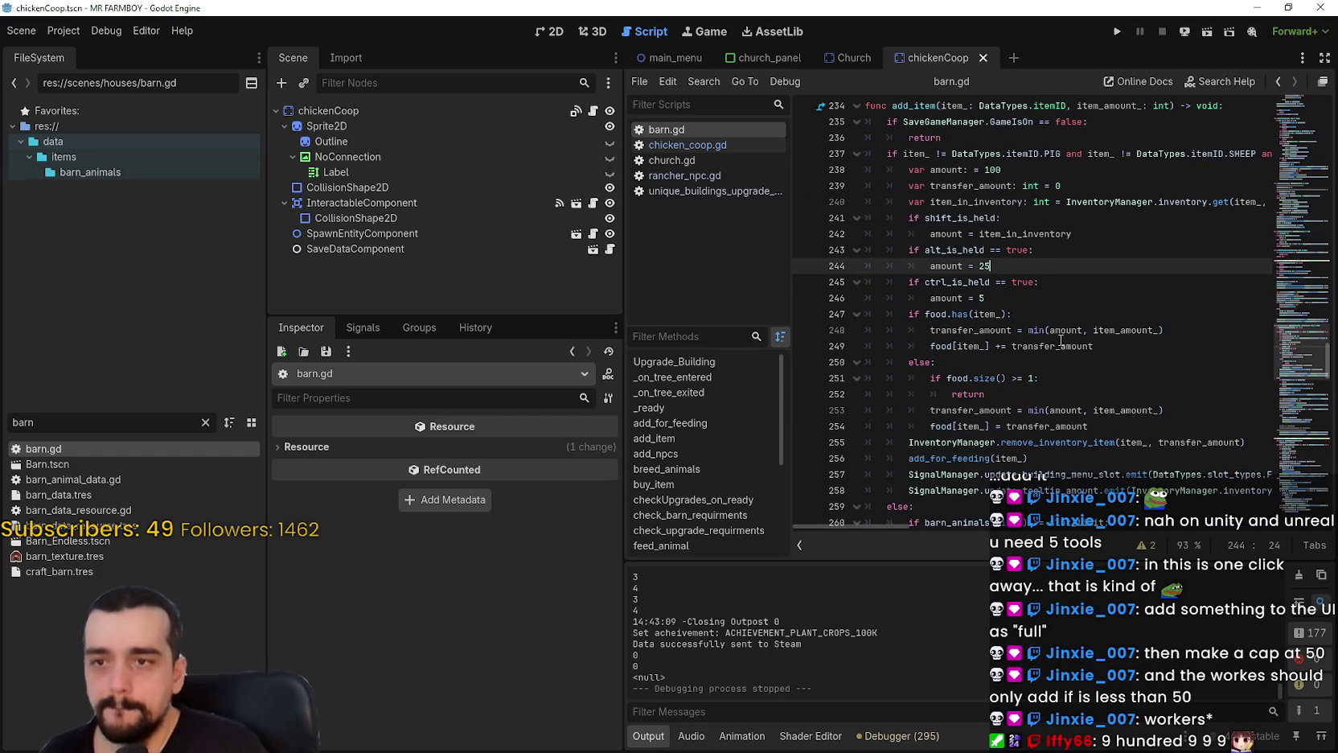
{"action": "left_click", "coordinate": [1042, 298]}
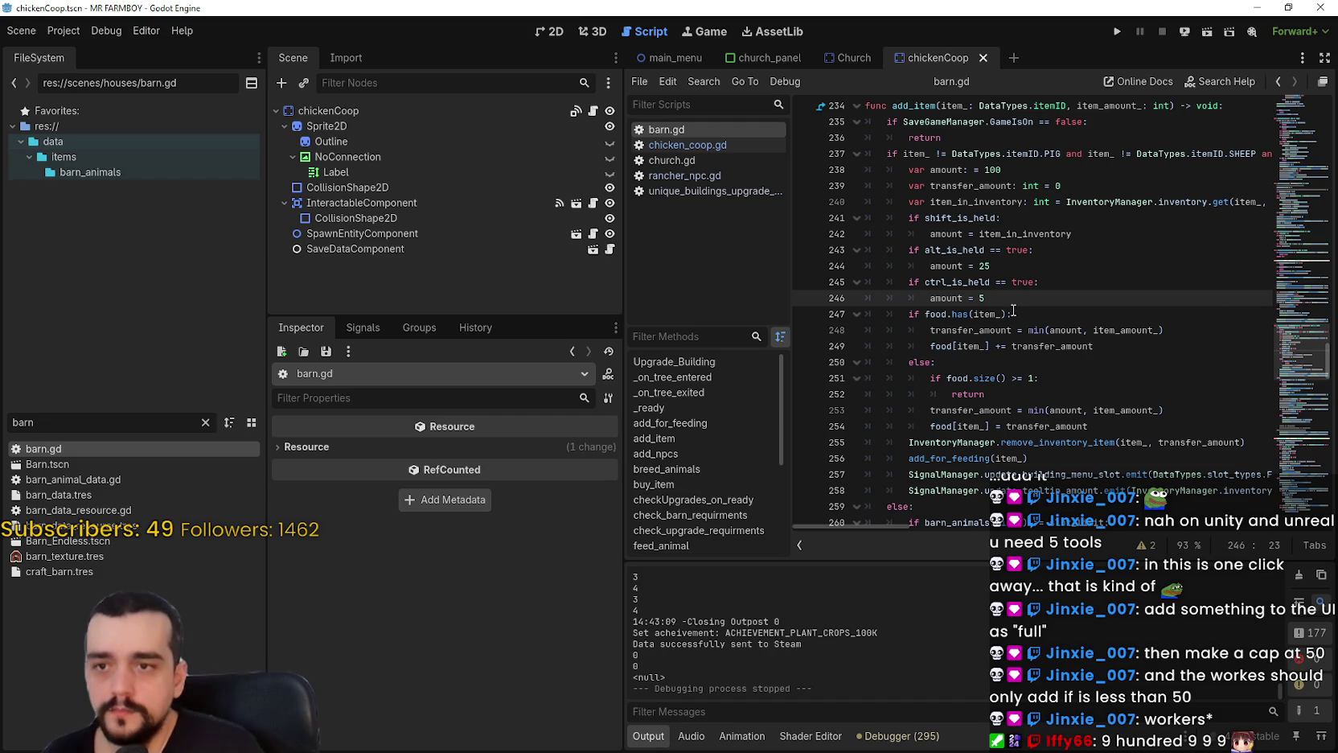
{"action": "scroll", "coordinate": [953, 490], "scroll_direction": "down", "scroll_amount": 2}
{"action": "left_click", "coordinate": [963, 395]}
{"action": "key", "text": "Down"}
{"action": "scroll", "coordinate": [973, 418], "scroll_direction": "down", "scroll_amount": 1}
{"action": "left_click", "coordinate": [996, 459]}
{"action": "scroll", "coordinate": [997, 450], "scroll_direction": "up", "scroll_amount": 4}
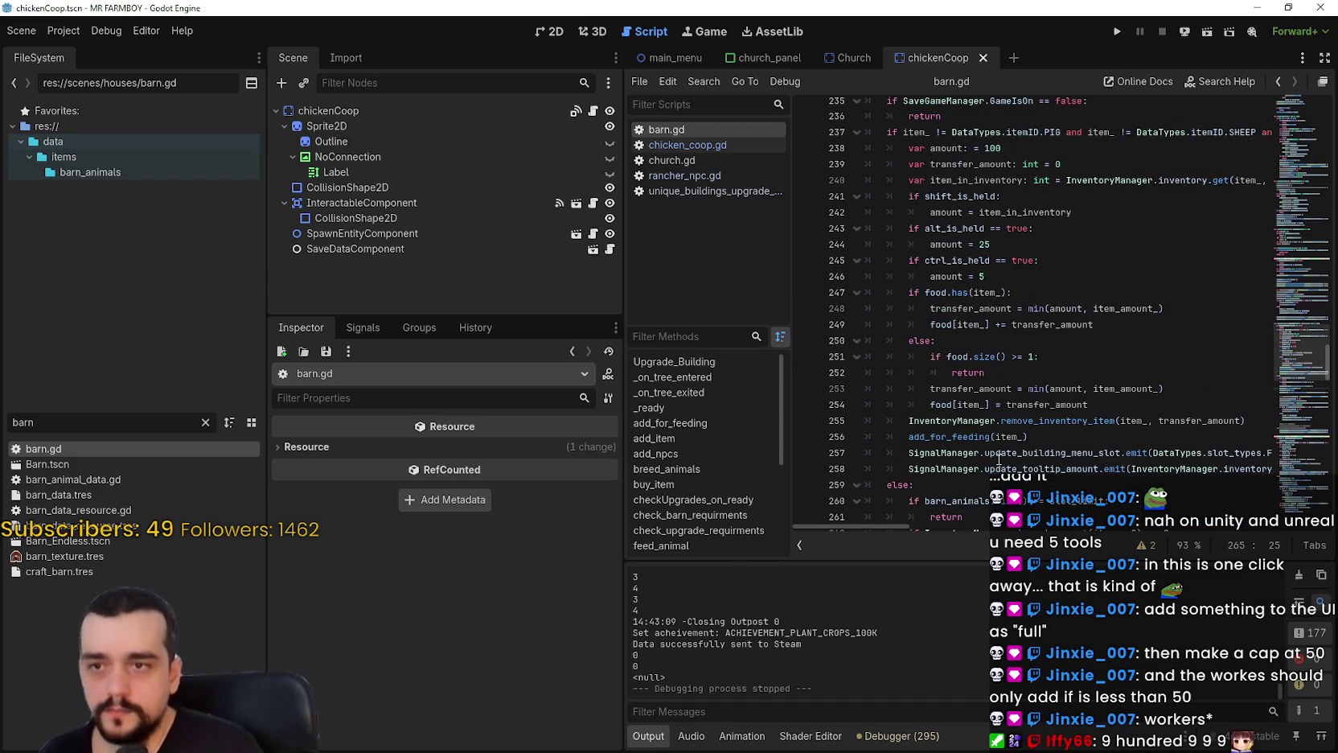
{"action": "left_click", "coordinate": [980, 405]}
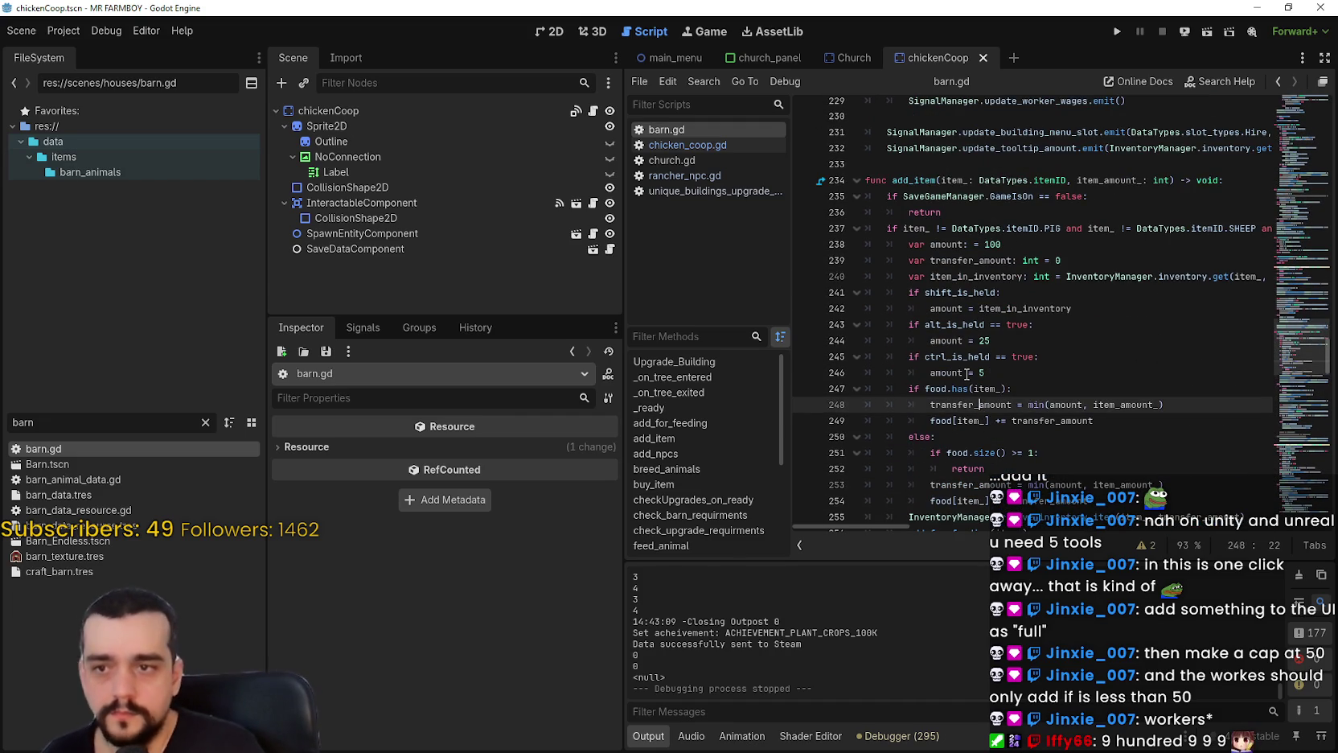
{"action": "double_click", "coordinate": [1021, 308]}
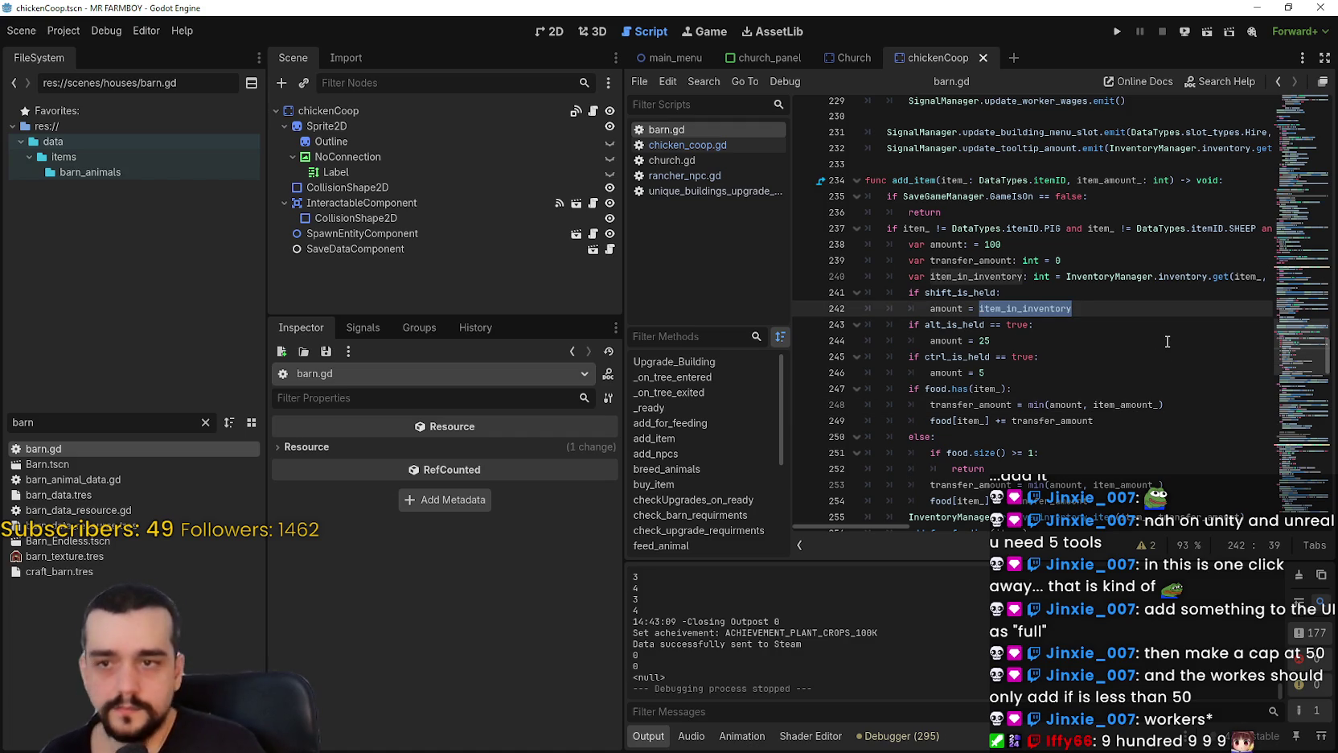
{"action": "mouse_move", "coordinate": [873, 525]}
{"action": "left_mouse_down"}
{"action": "mouse_move", "coordinate": [948, 525]}
{"action": "mouse_move", "coordinate": [865, 520]}
{"action": "left_mouse_up"}
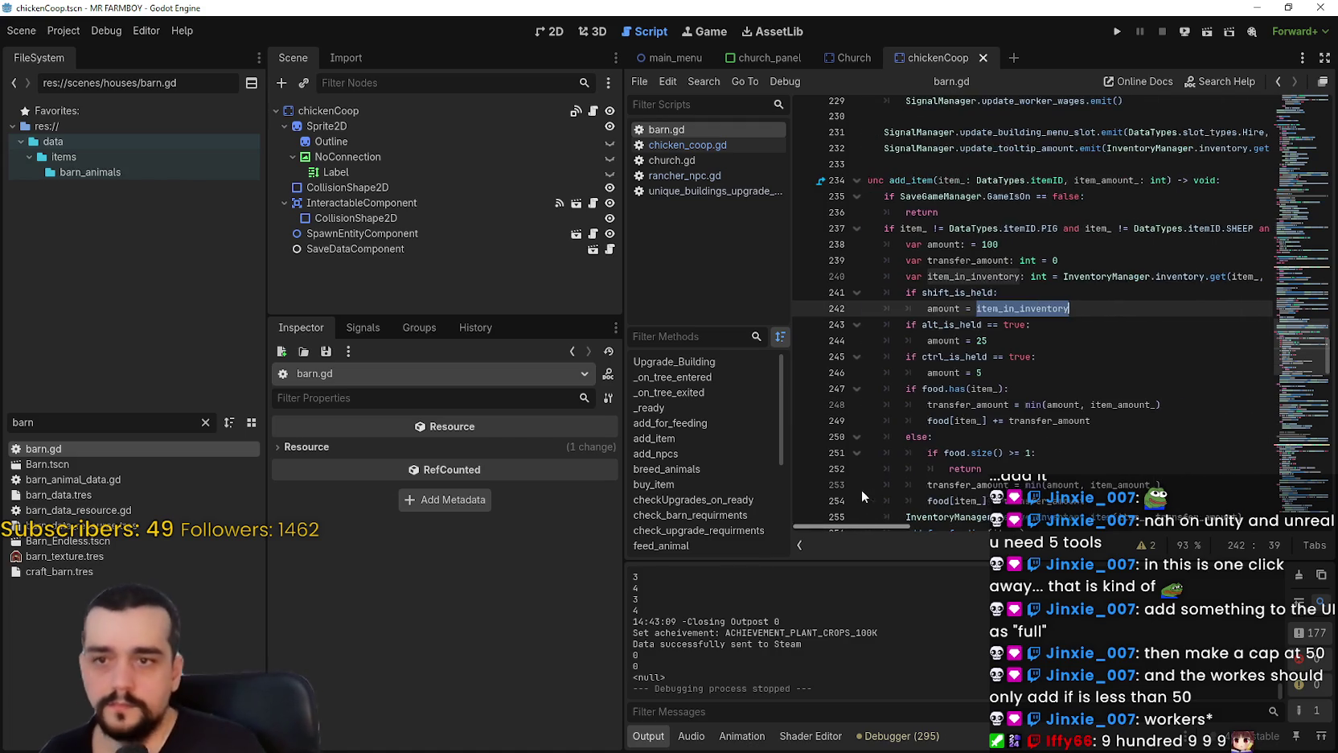
{"action": "scroll", "coordinate": [1015, 366], "scroll_direction": "down", "scroll_amount": 4}
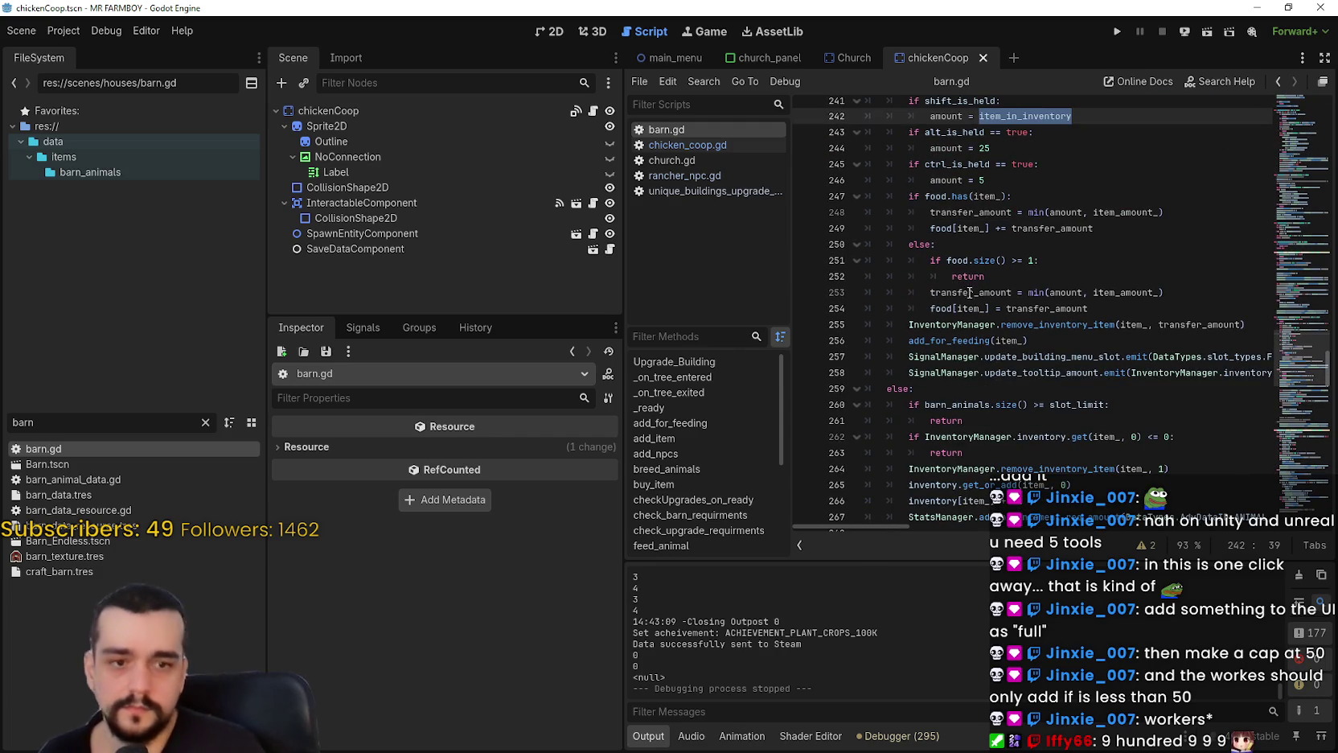
{"action": "scroll", "coordinate": [985, 338], "scroll_direction": "up", "scroll_amount": 3}
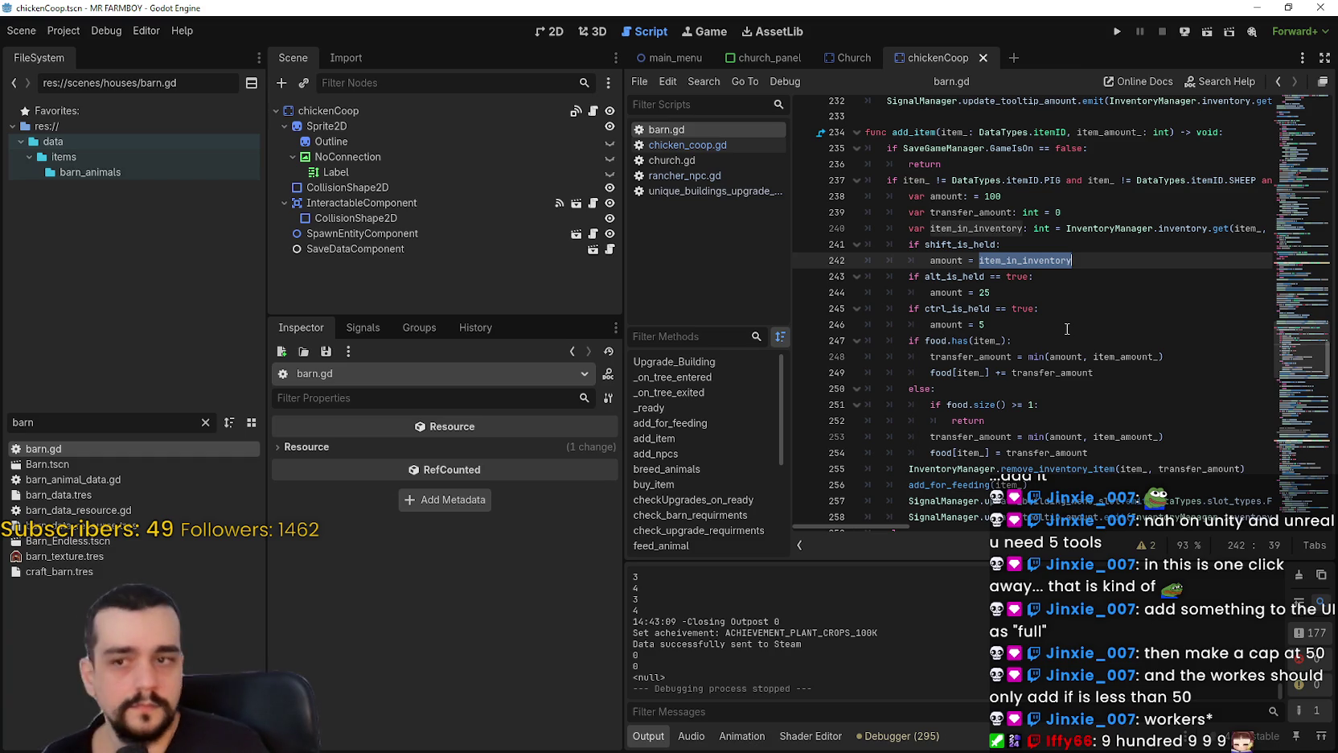
{"action": "double_click", "coordinate": [1078, 356]}
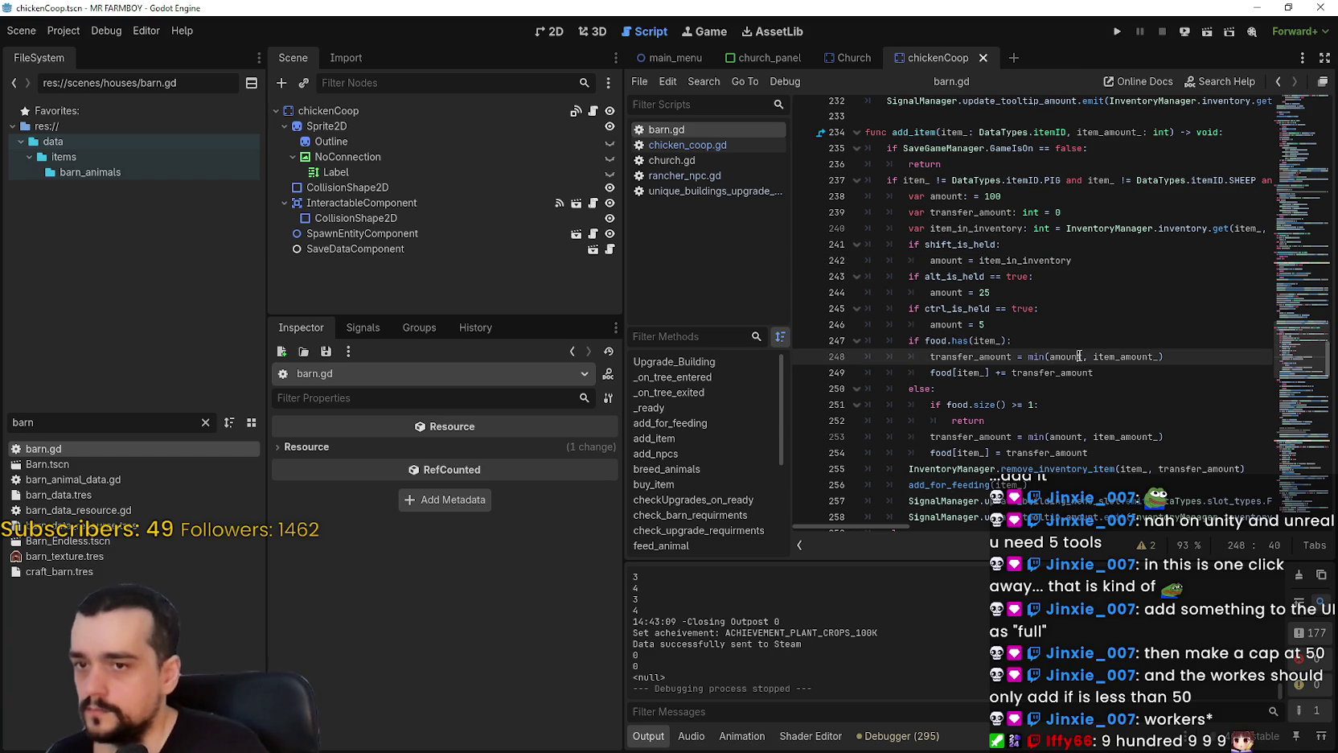
{"action": "double_click", "coordinate": [1124, 357]}
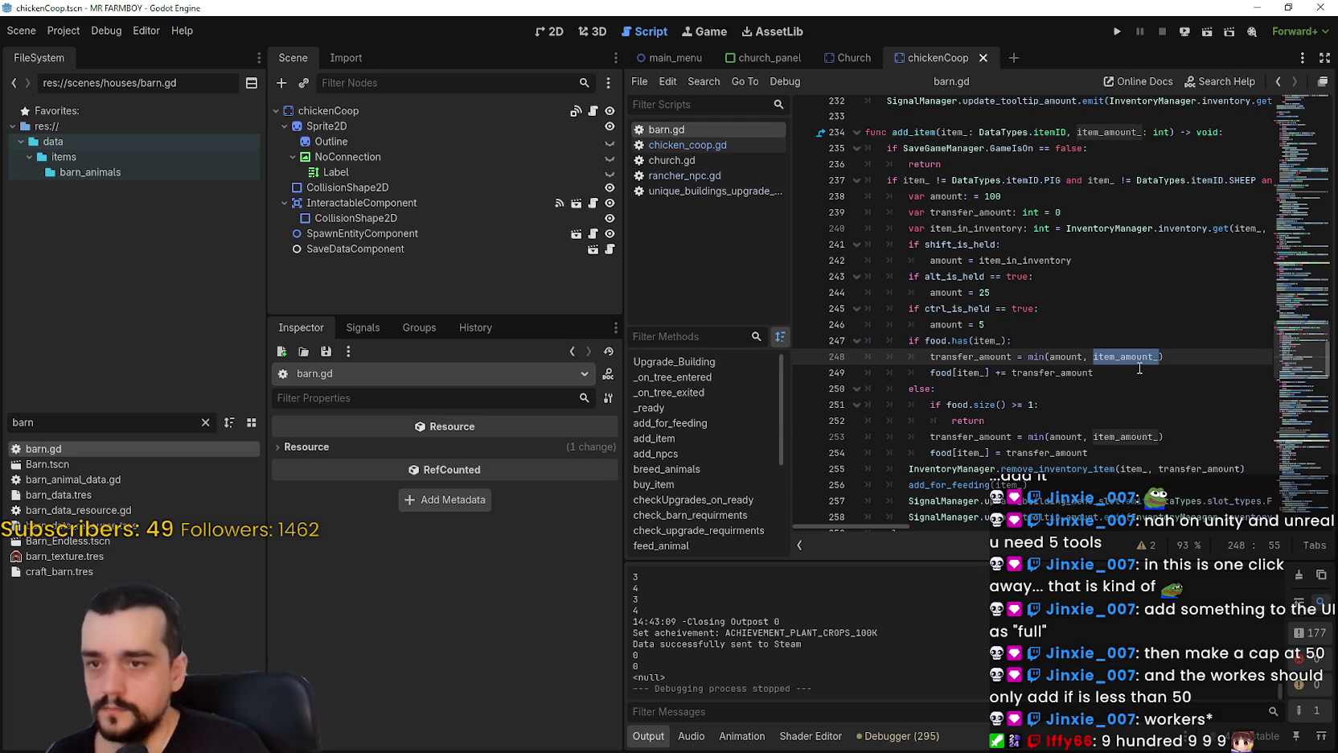
{"action": "double_click", "coordinate": [1078, 358]}
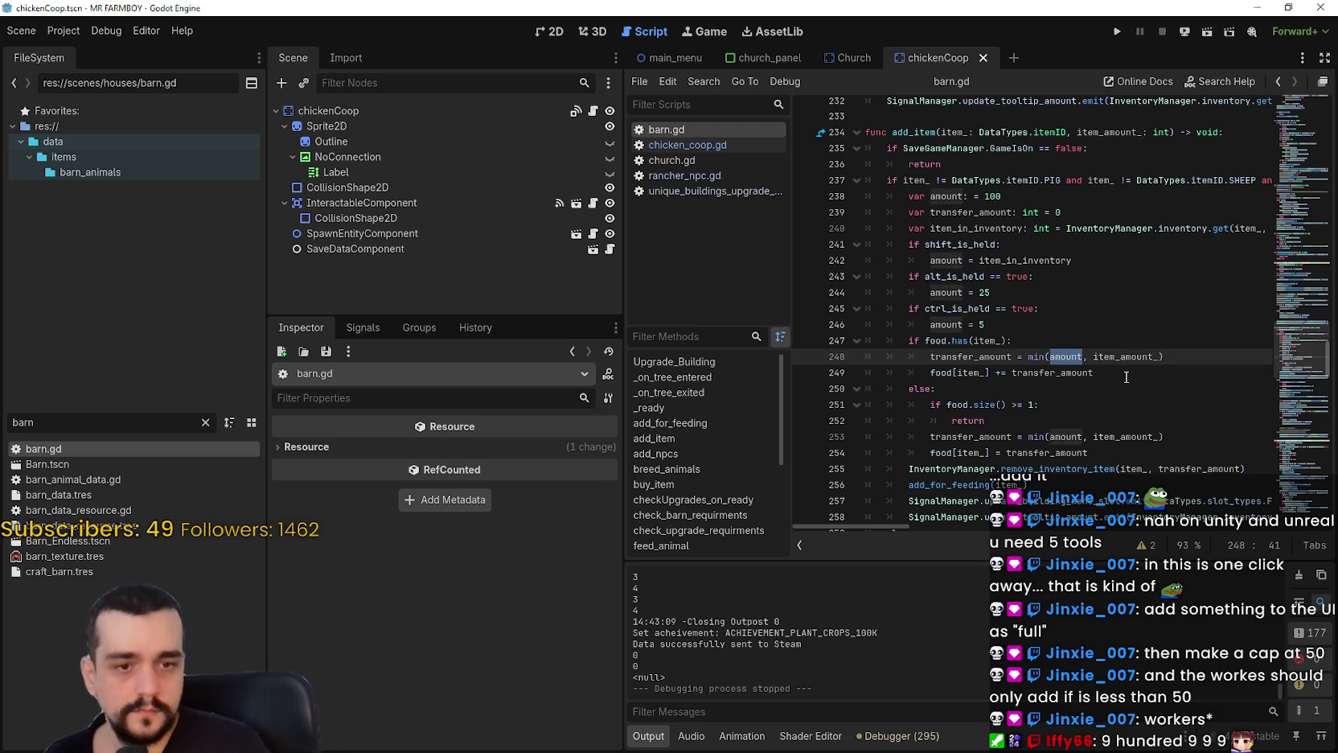
{"action": "mouse_move", "coordinate": [1116, 352]}
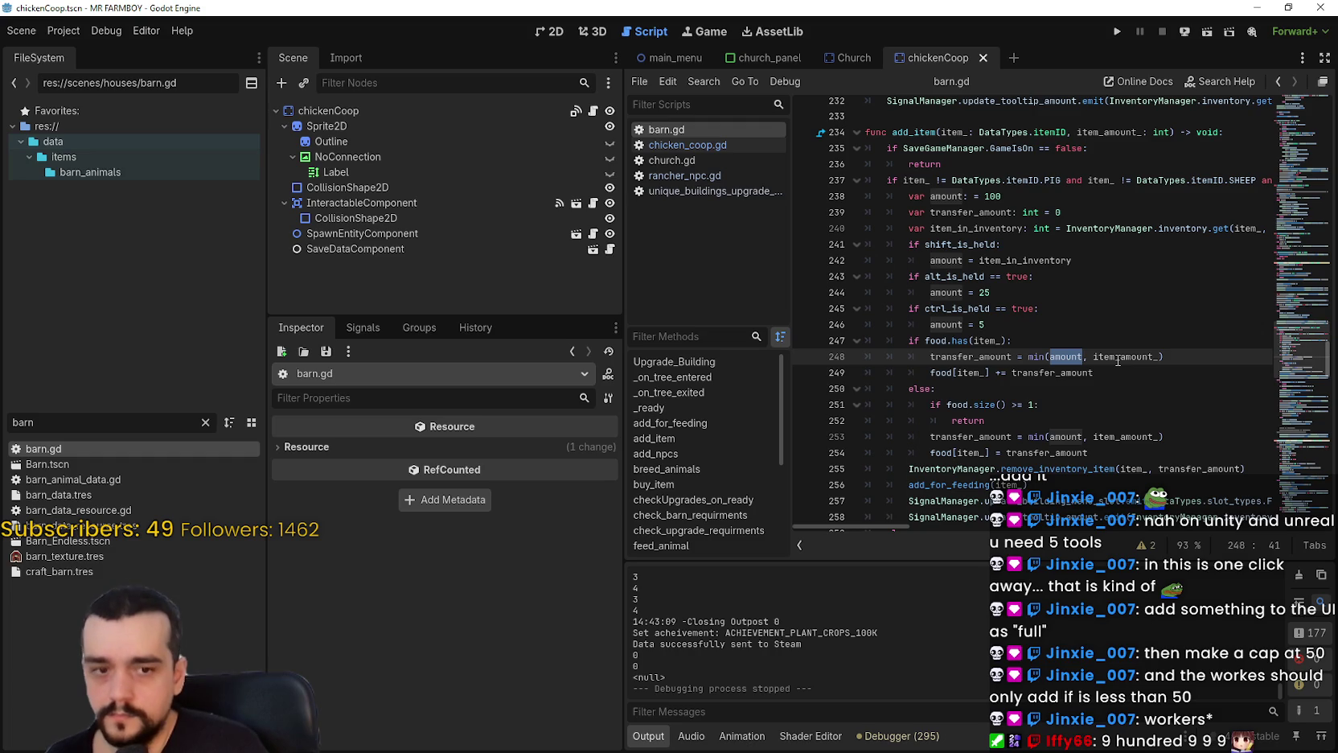
{"action": "left_click", "coordinate": [1072, 369]}
{"action": "double_click", "coordinate": [1071, 369]}
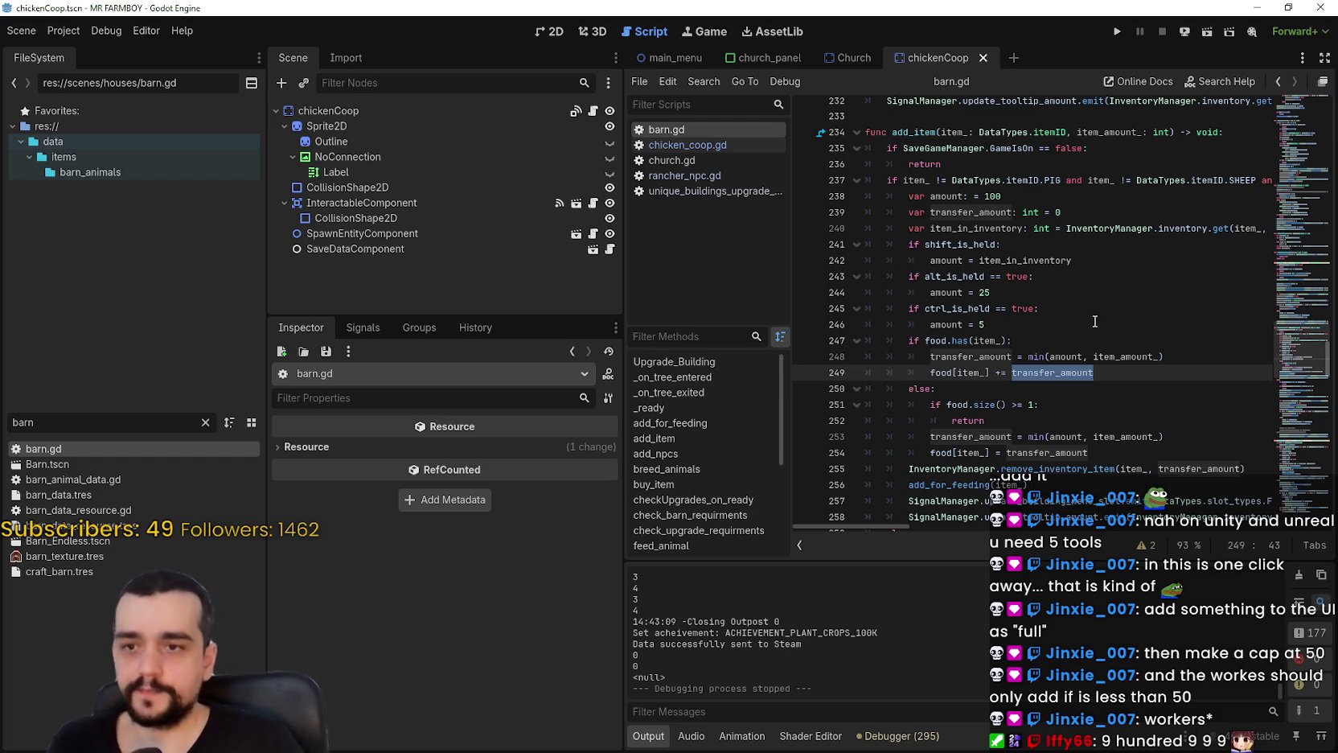
{"action": "left_click", "coordinate": [1029, 324]}
{"action": "double_click", "coordinate": [56, 423]}
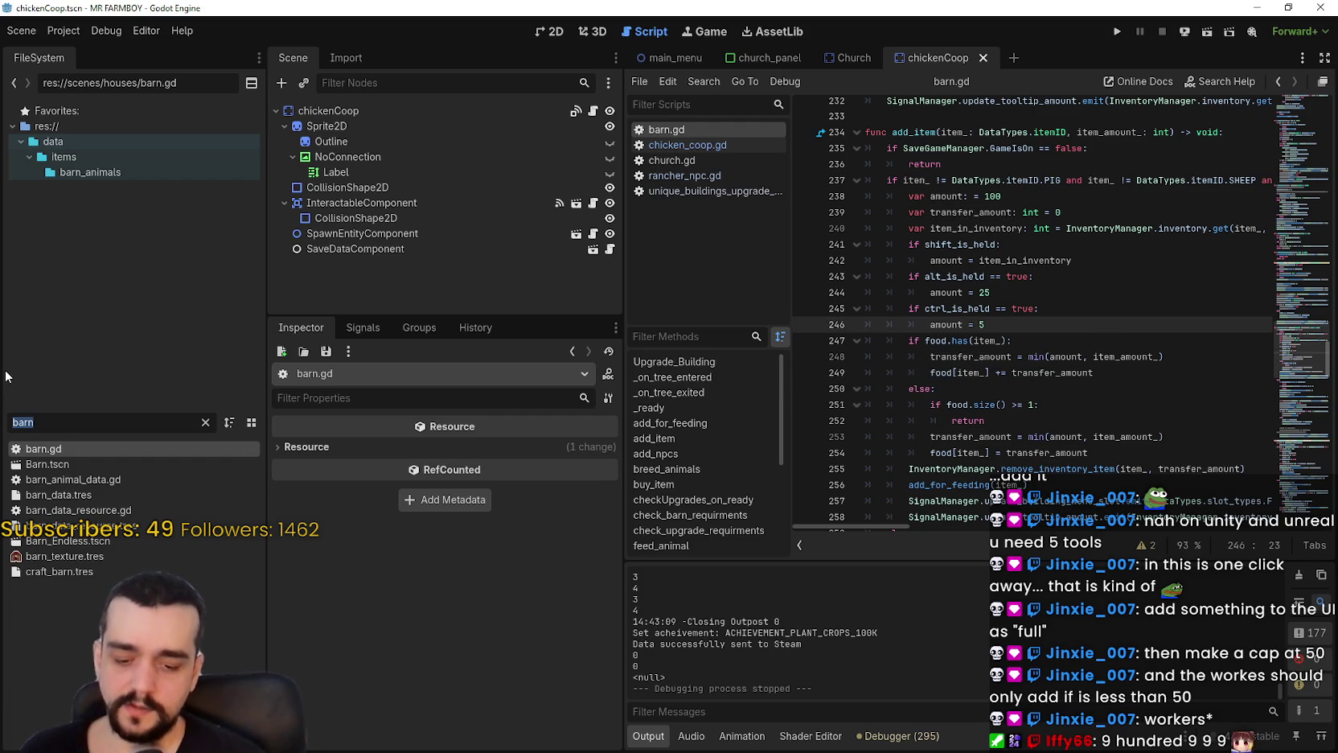
Filter the FileSystem for 'royal' and open royal_npc.gd, scrolling through it.
{"action": "type", "text": "royal"}
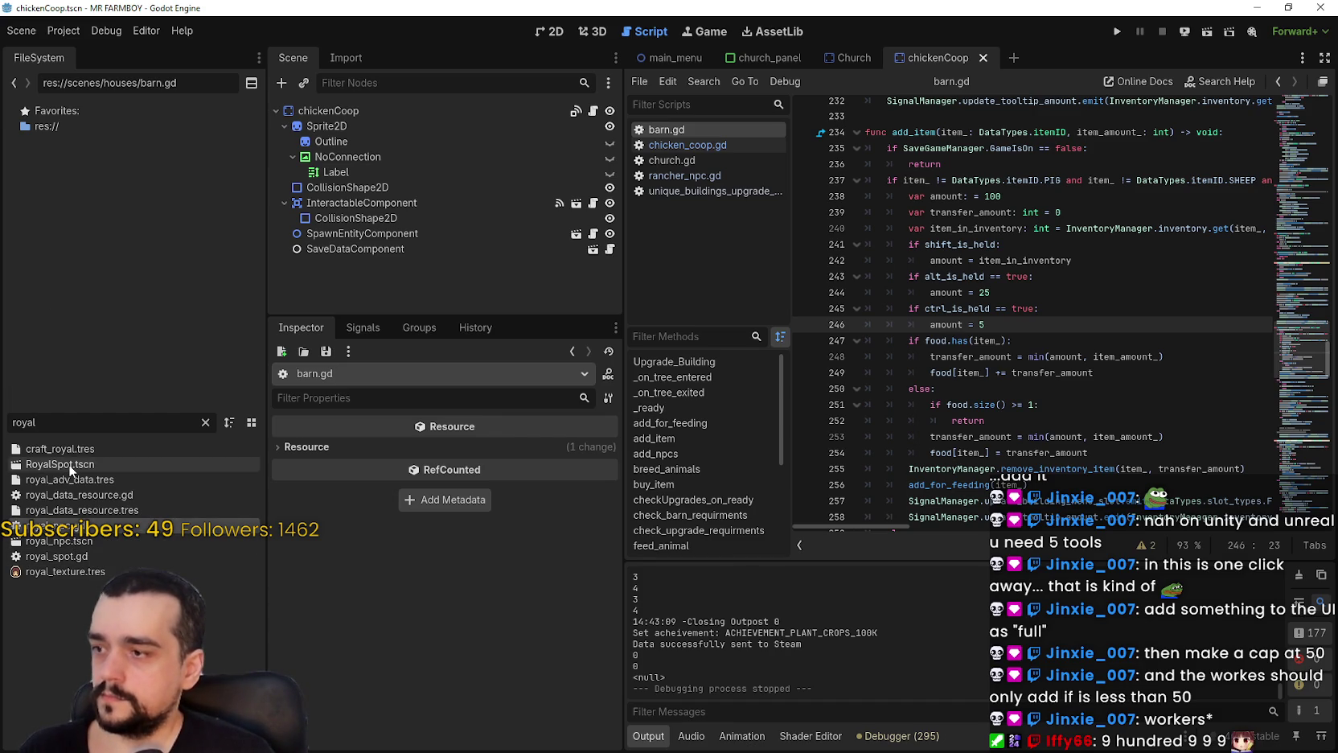
{"action": "double_click", "coordinate": [120, 526]}
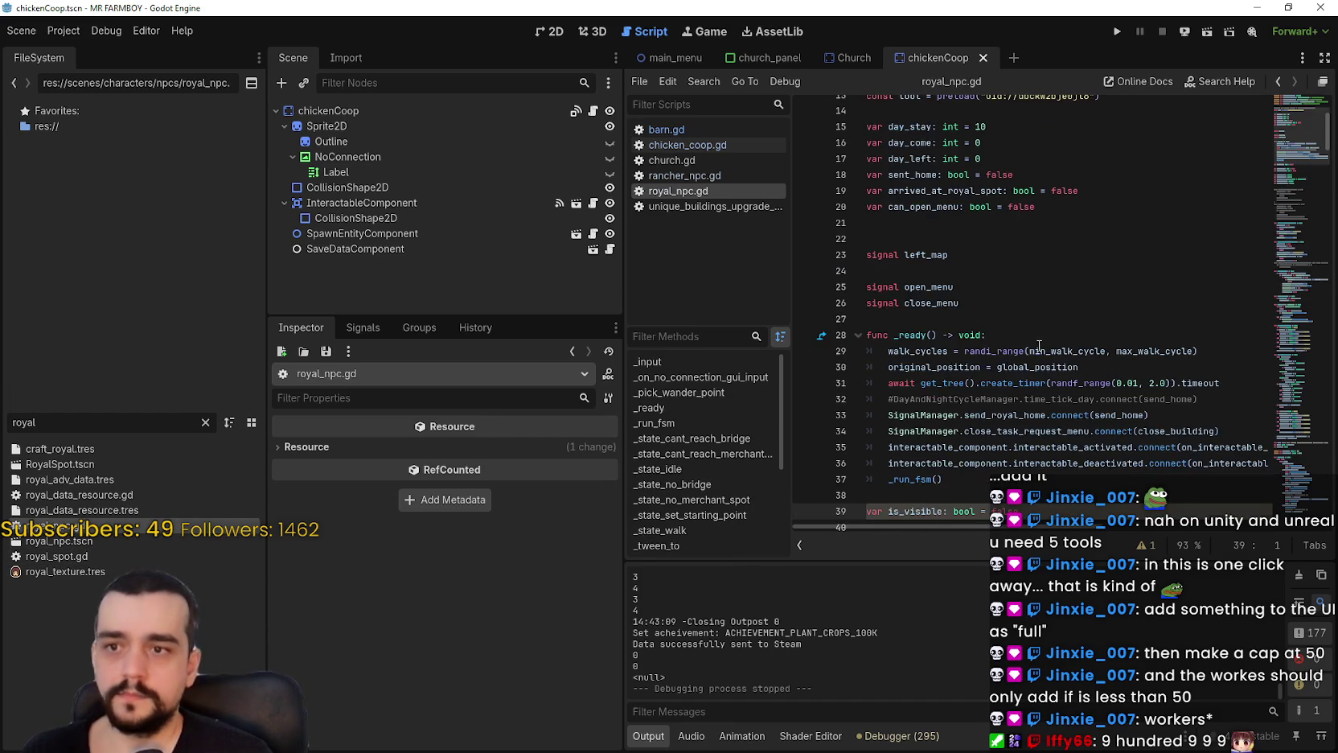
{"action": "left_click_drag", "start_coordinate": [1302, 201], "coordinate": [1309, 465]}
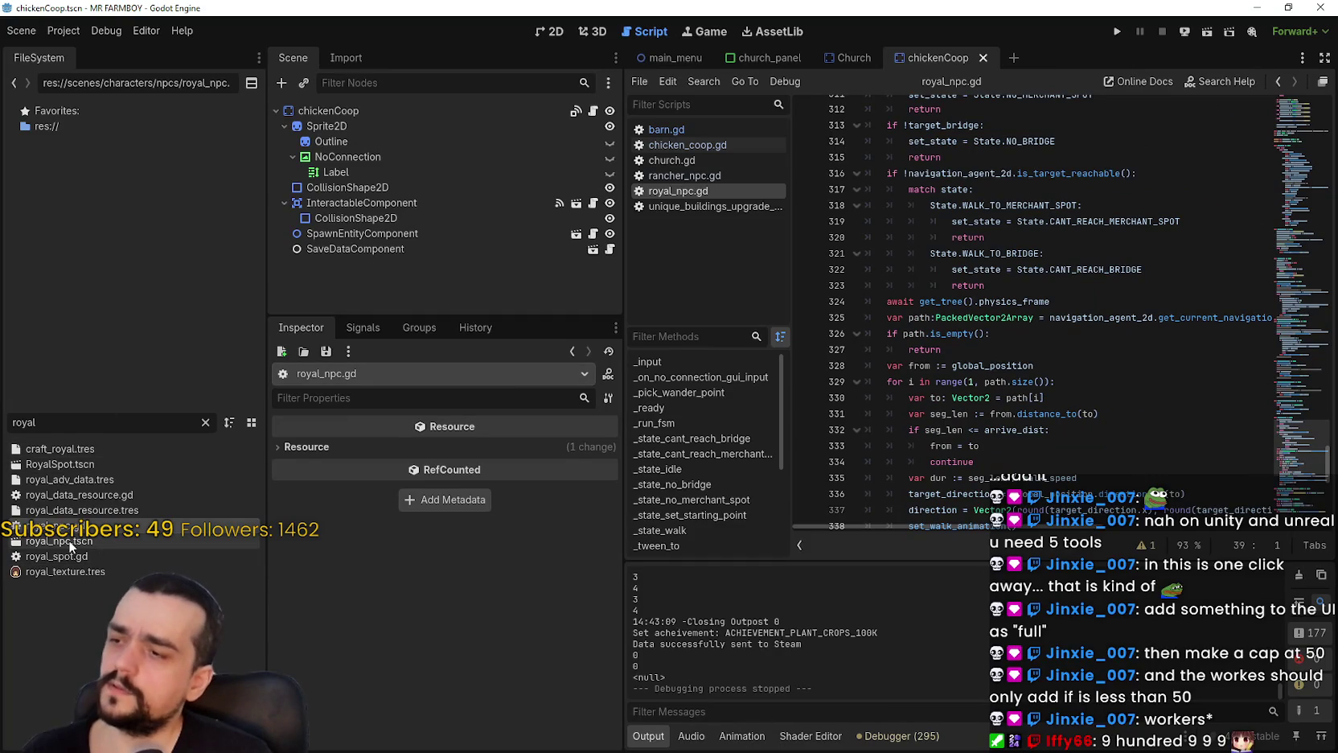
Open royal_spot.gd and bring its royal_show function into view.
{"action": "double_click", "coordinate": [89, 558]}
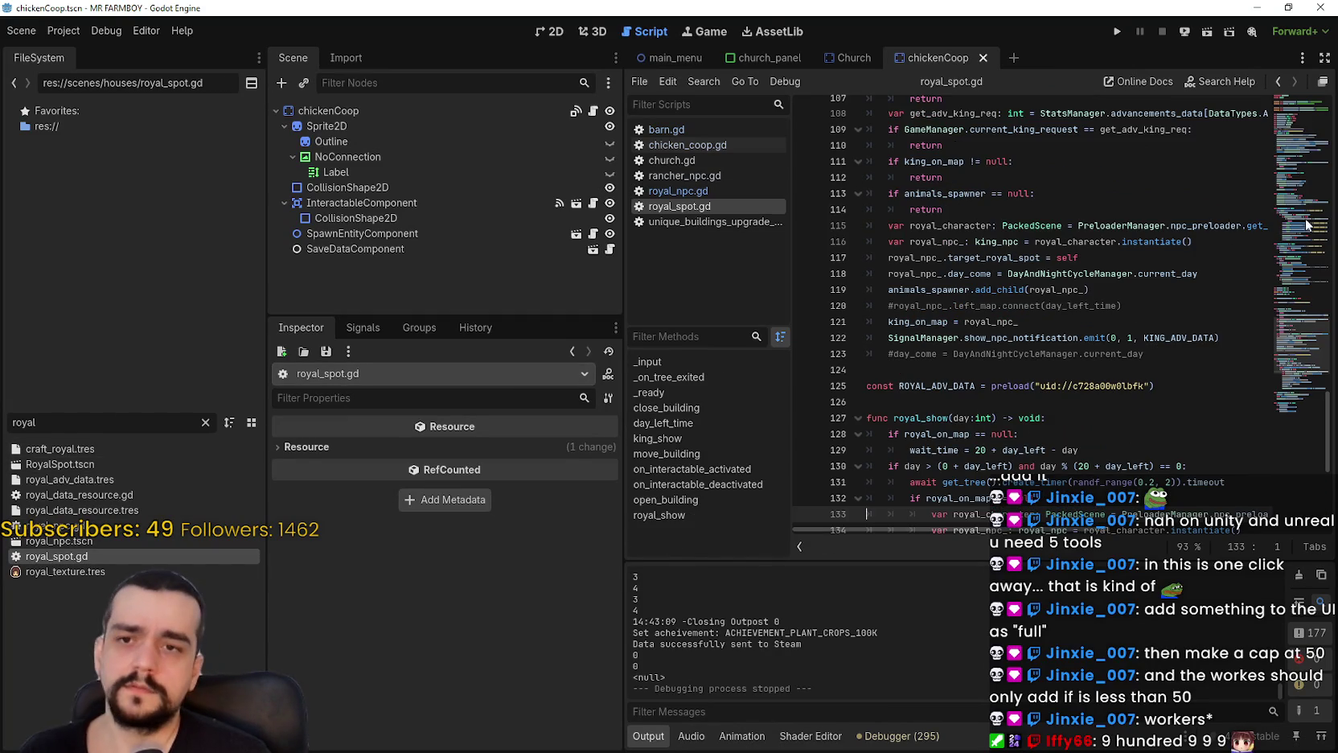
{"action": "mouse_move", "coordinate": [1304, 228]}
{"action": "left_mouse_down"}
{"action": "mouse_move", "coordinate": [1306, 120]}
{"action": "mouse_move", "coordinate": [1286, 423]}
{"action": "left_mouse_up"}
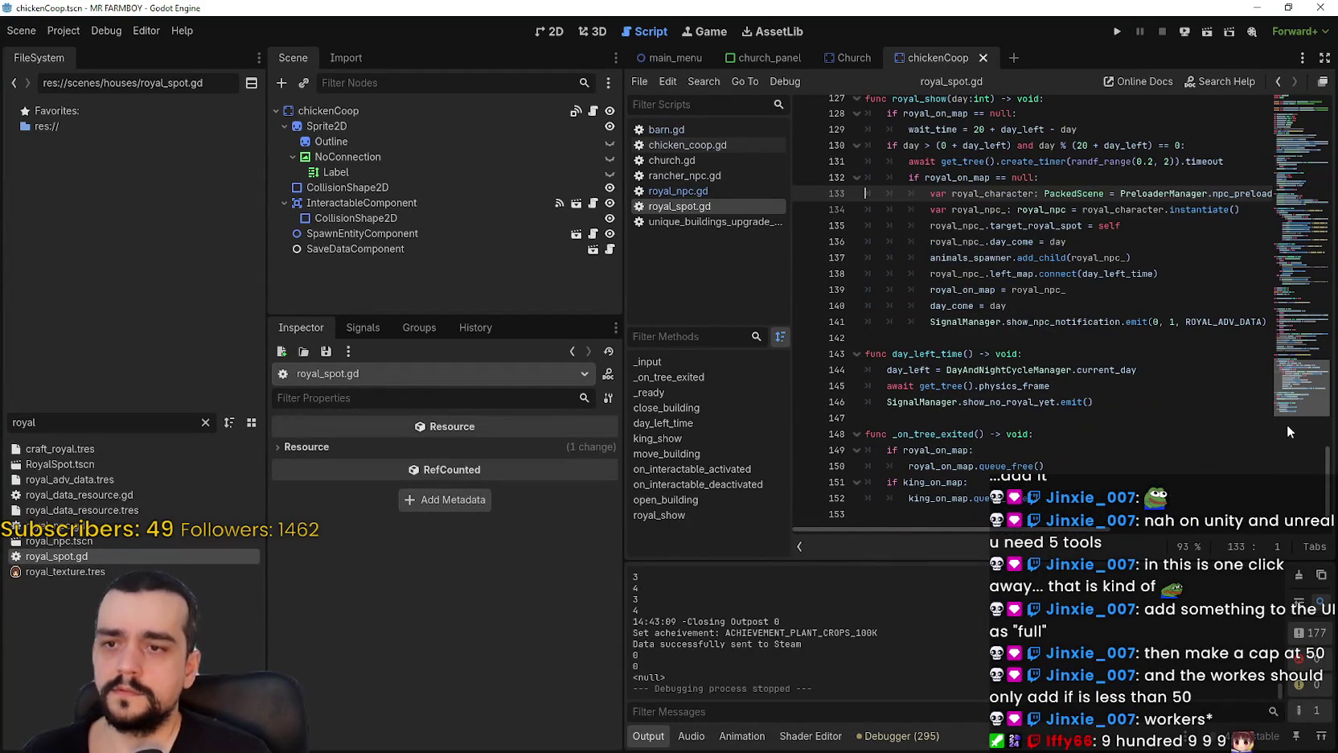
{"action": "left_click", "coordinate": [54, 527]}
{"action": "left_click", "coordinate": [60, 427]}
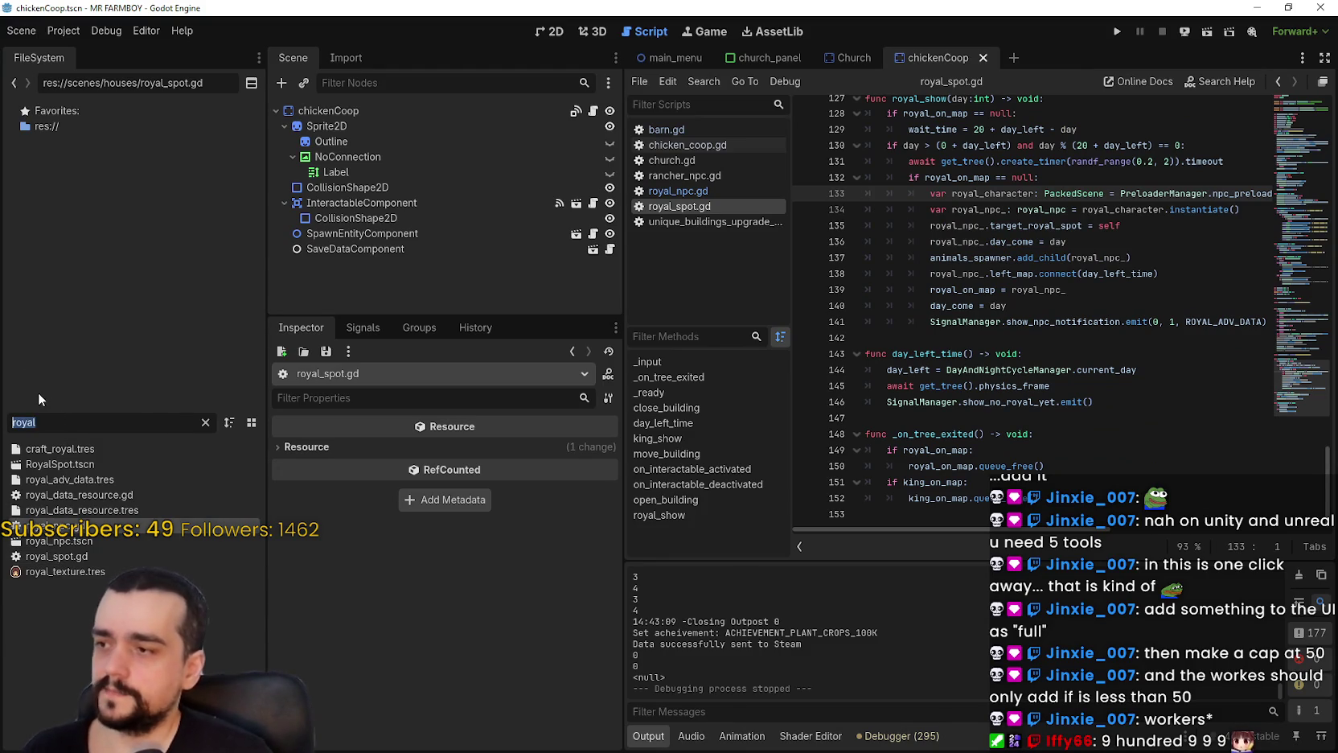
Filter for 'game_m', open game_manager.gd and scroll to the king_requests dictionaries near line 362.
{"action": "type", "text": "game_m"}
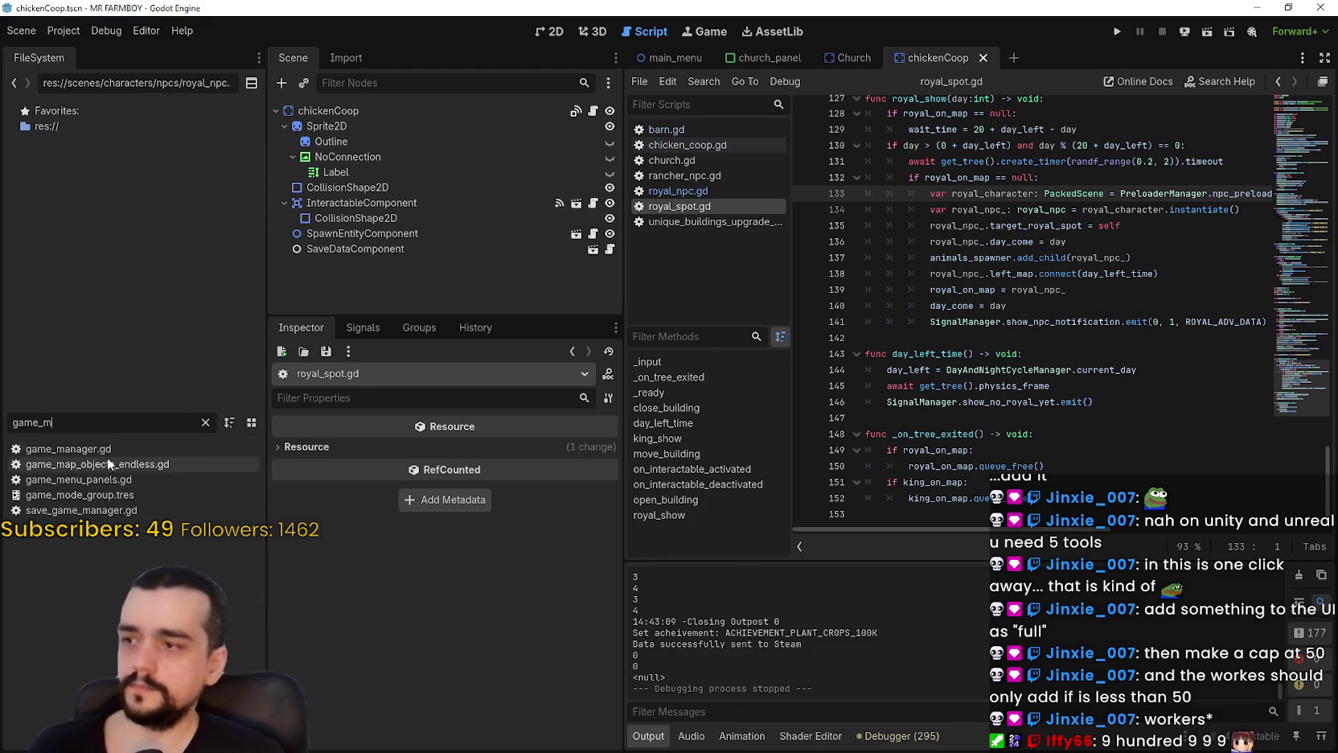
{"action": "left_click", "coordinate": [99, 449]}
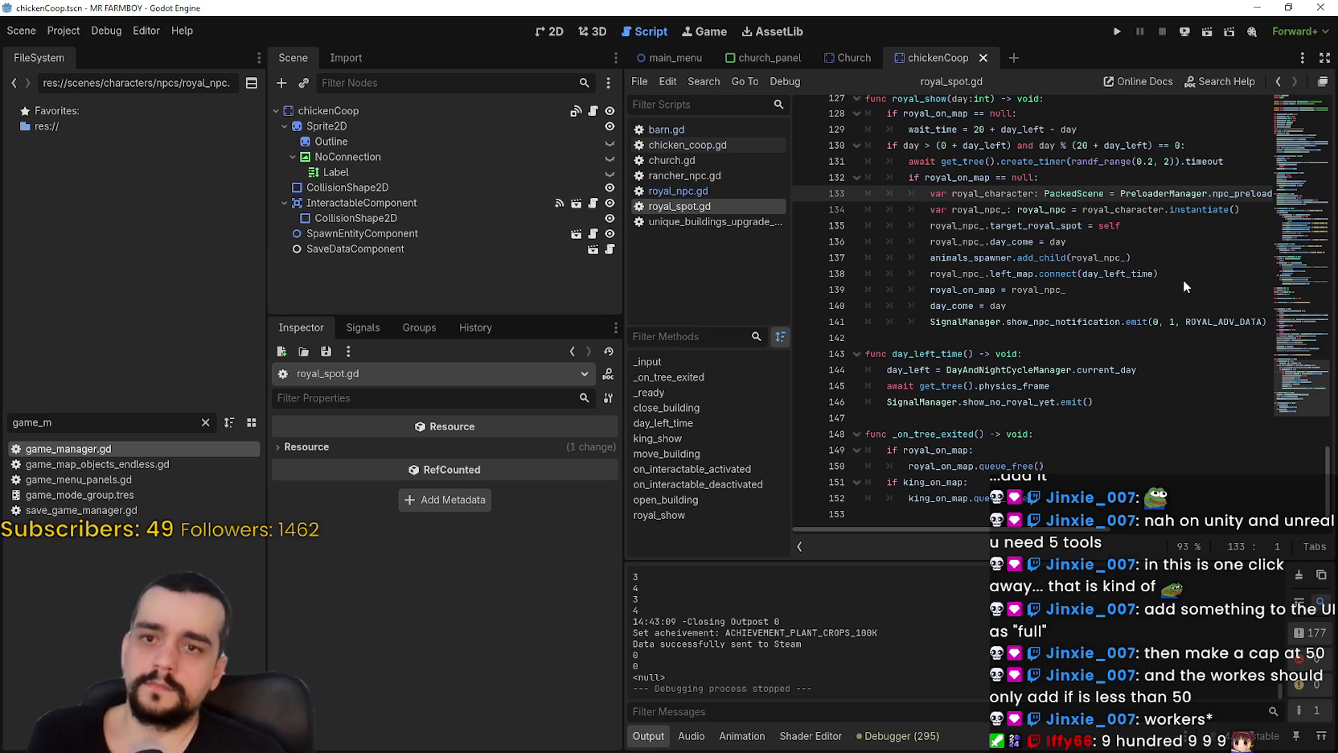
{"action": "left_click", "coordinate": [1296, 252]}
{"action": "mouse_move", "coordinate": [1296, 252]}
{"action": "left_mouse_down"}
{"action": "mouse_move", "coordinate": [1308, 401]}
{"action": "mouse_move", "coordinate": [1294, 511]}
{"action": "left_mouse_up"}
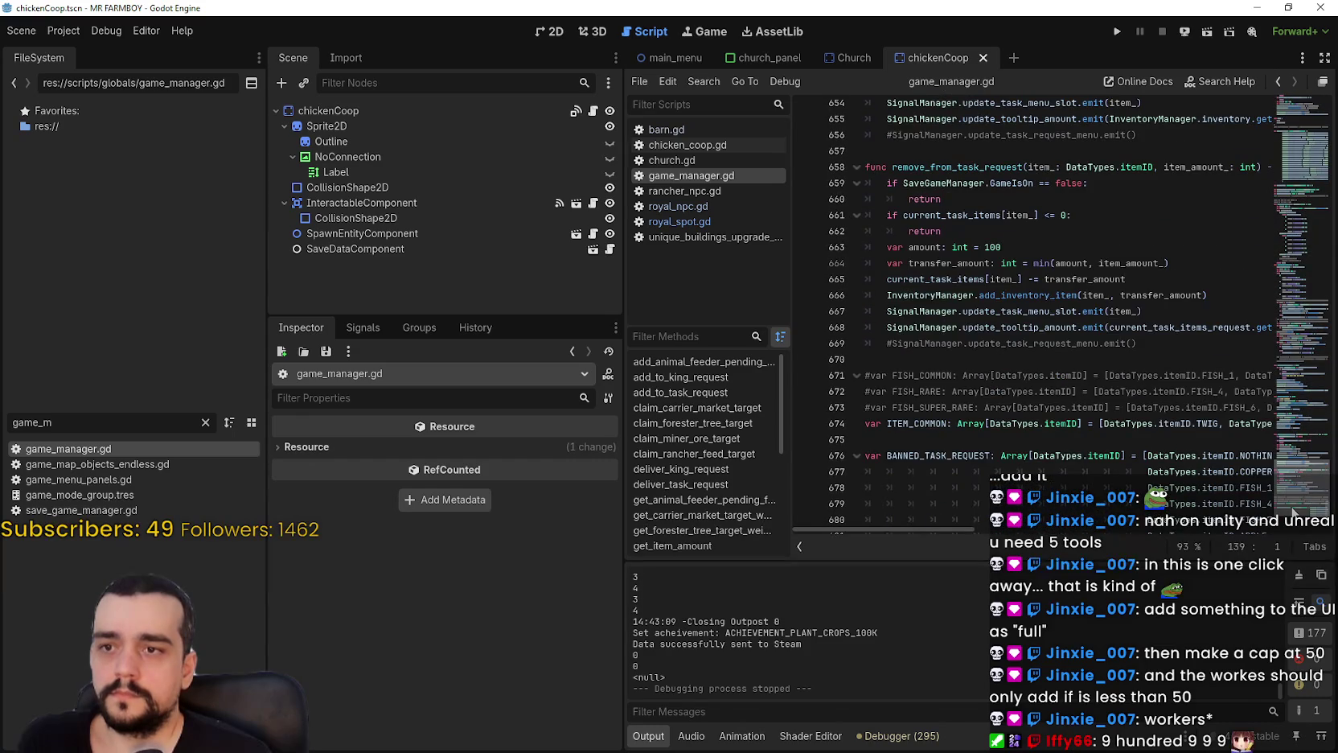
{"action": "left_click", "coordinate": [1290, 455]}
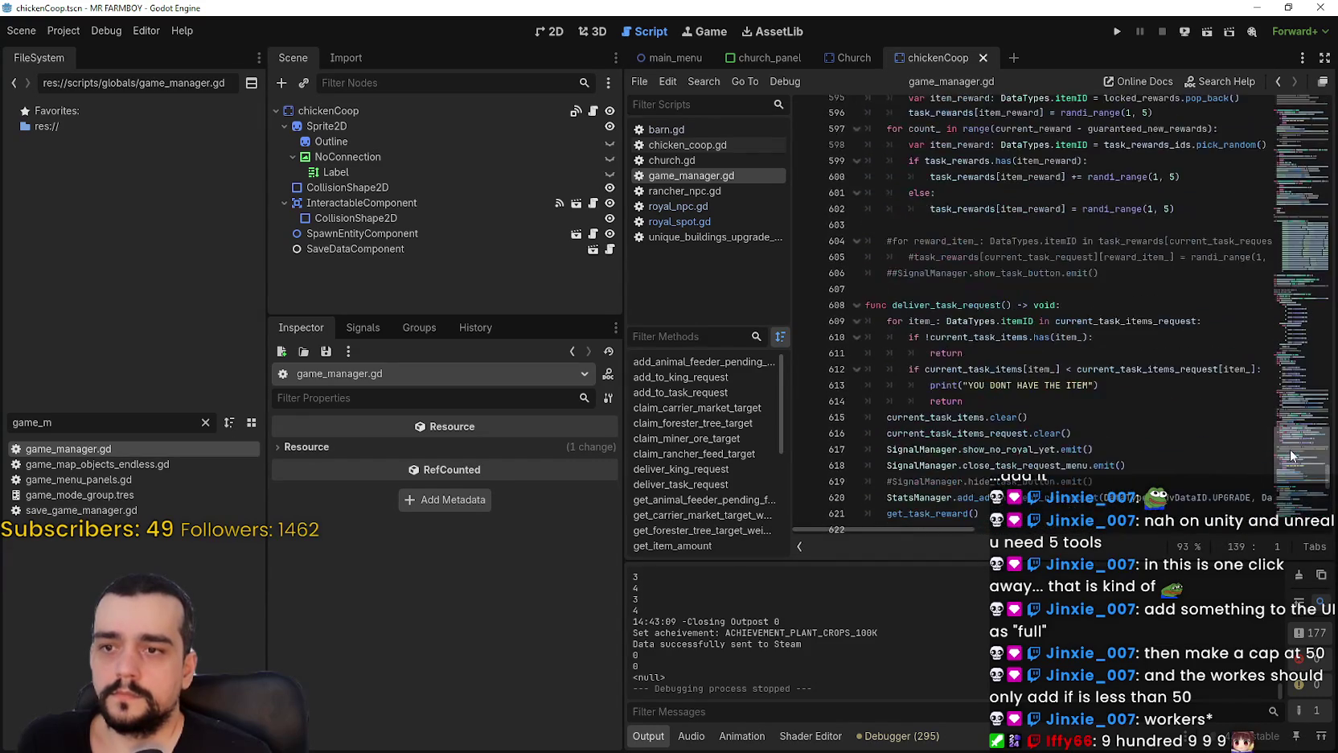
{"action": "left_click_drag", "start_coordinate": [1290, 447], "coordinate": [1321, 312]}
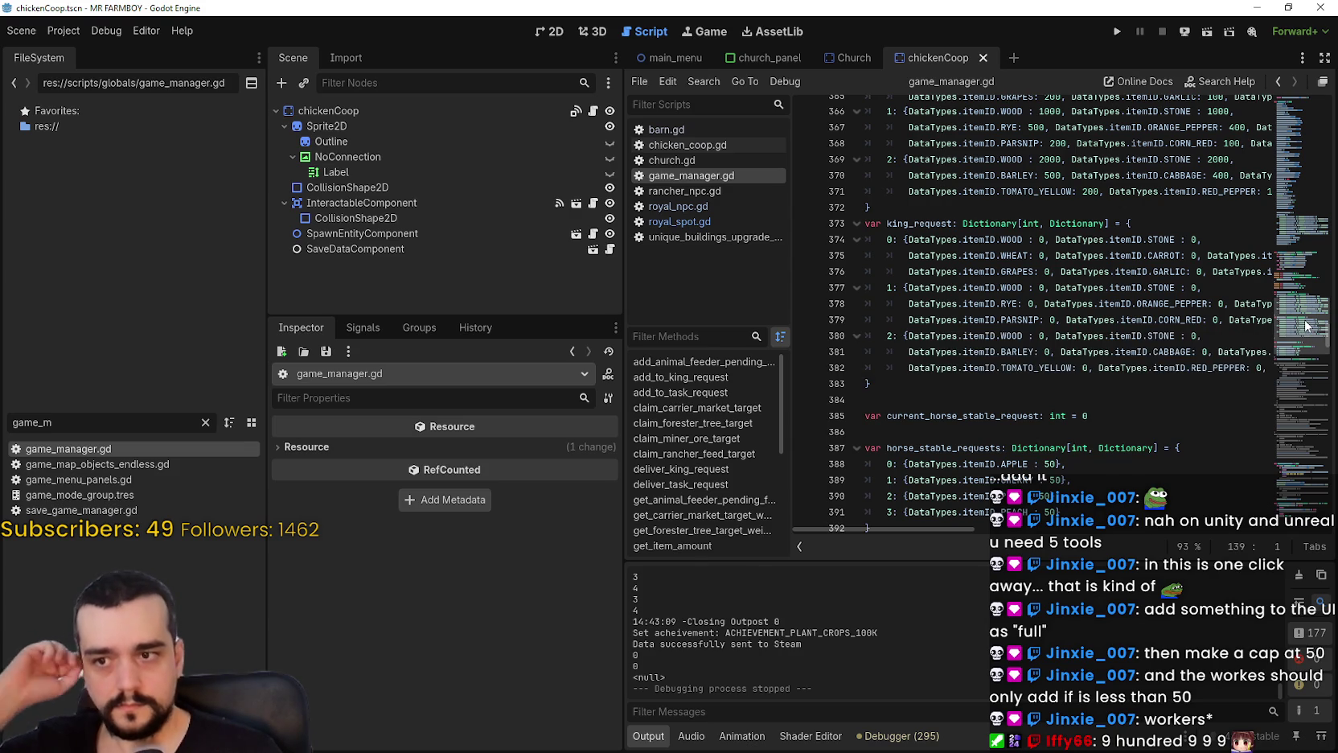
{"action": "scroll", "coordinate": [1305, 317], "scroll_direction": "up", "scroll_amount": 1}
{"action": "scroll", "coordinate": [1304, 317], "scroll_direction": "up", "scroll_amount": 2}
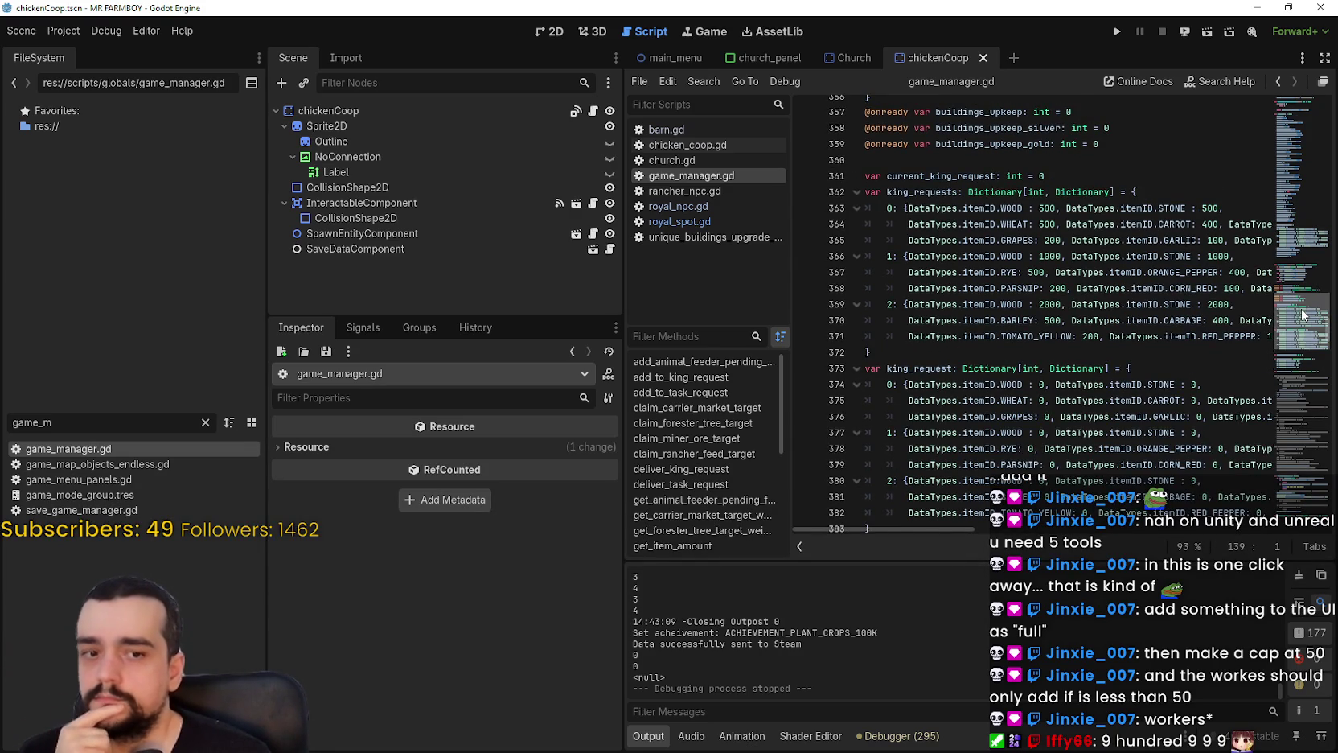
{"action": "scroll", "coordinate": [1305, 317], "scroll_direction": "down", "scroll_amount": 1}
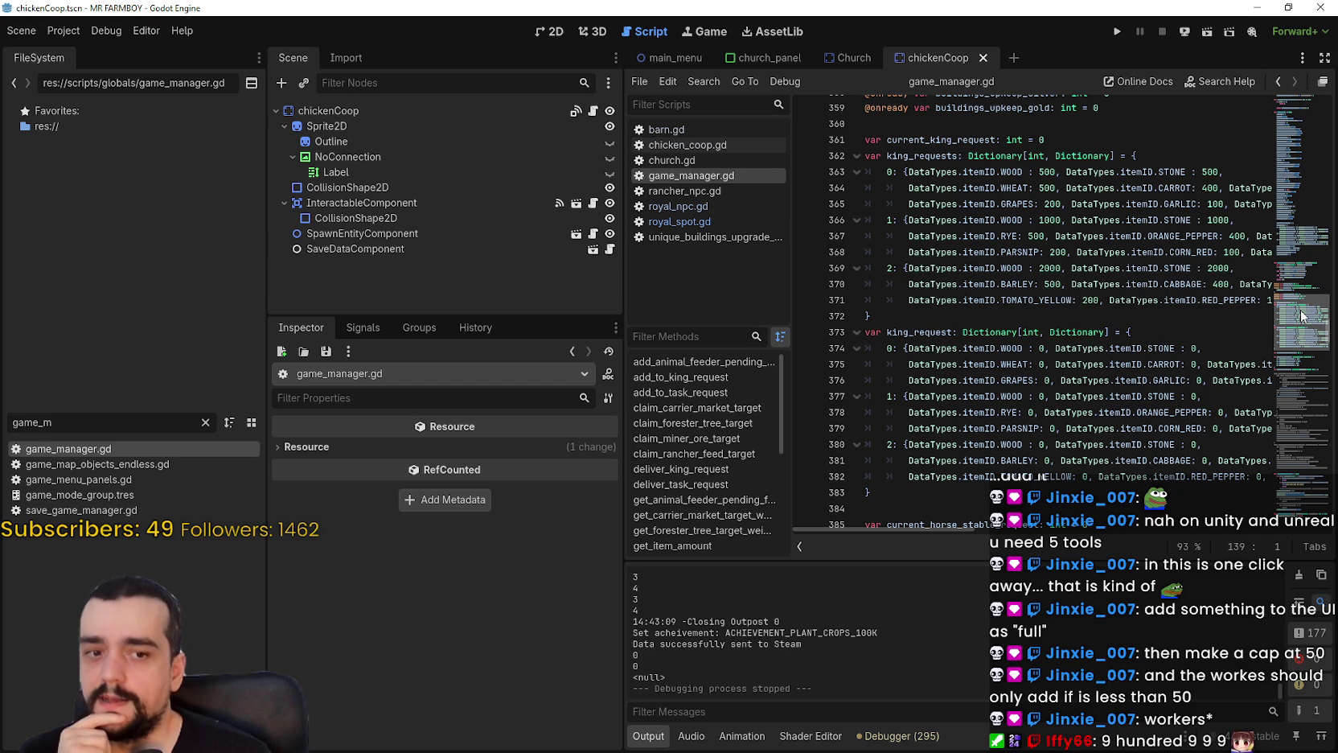
{"action": "scroll", "coordinate": [1303, 315], "scroll_direction": "down", "scroll_amount": 2}
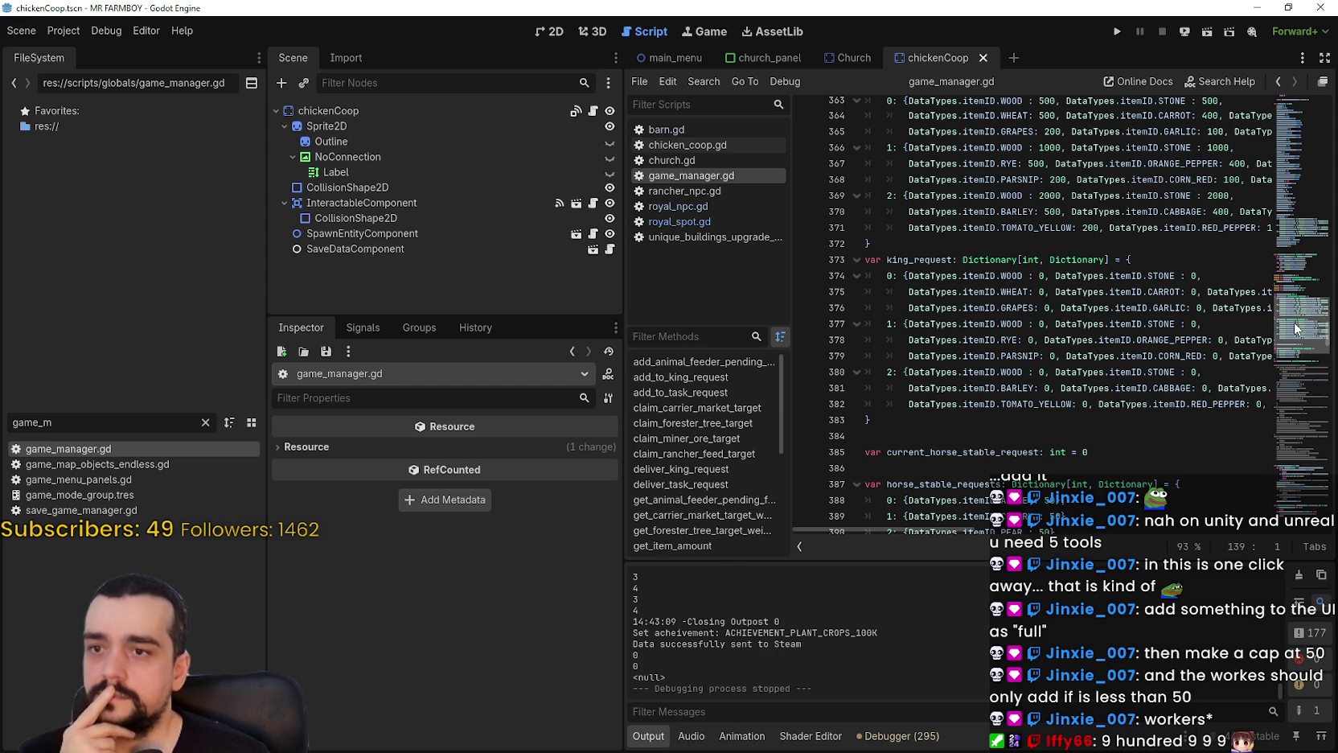
{"action": "scroll", "coordinate": [1295, 327], "scroll_direction": "up", "scroll_amount": 3}
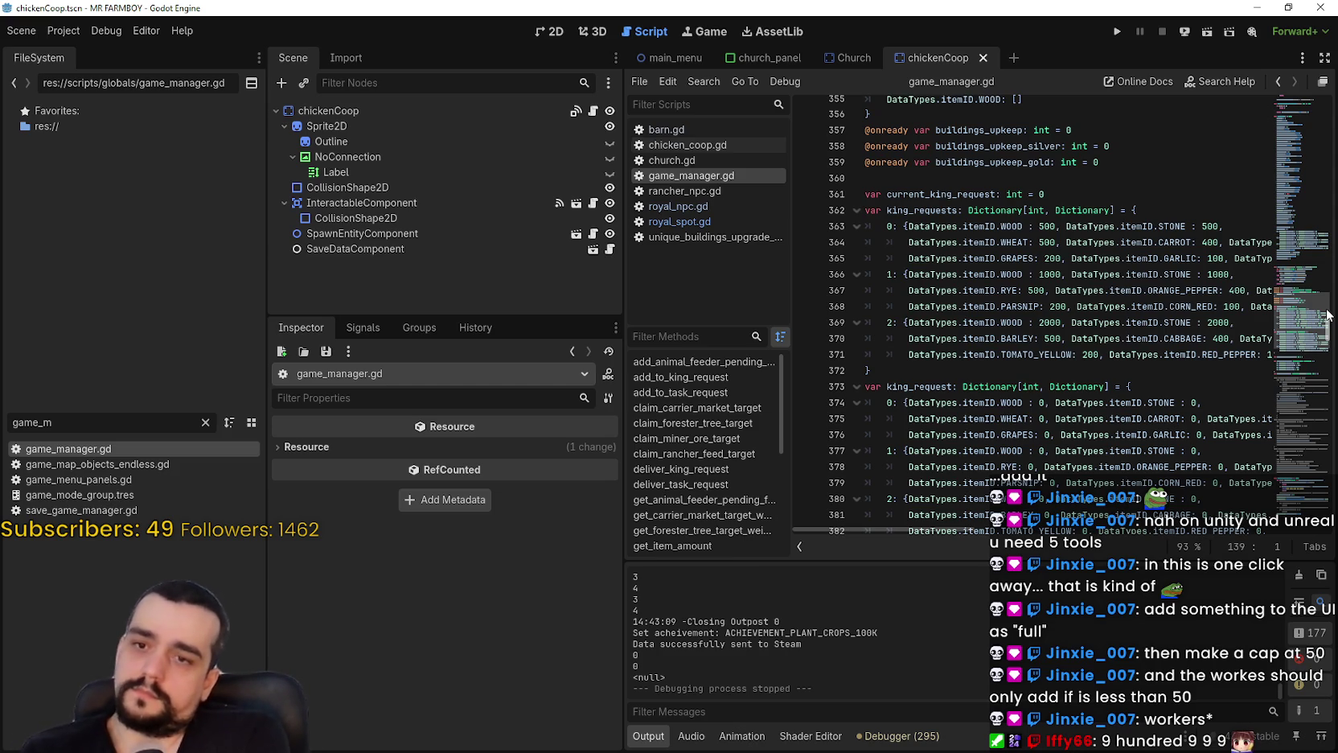
{"action": "mouse_move", "coordinate": [1325, 315]}
{"action": "left_mouse_down"}
{"action": "mouse_move", "coordinate": [1300, 274]}
{"action": "mouse_move", "coordinate": [1300, 291]}
{"action": "left_mouse_up"}
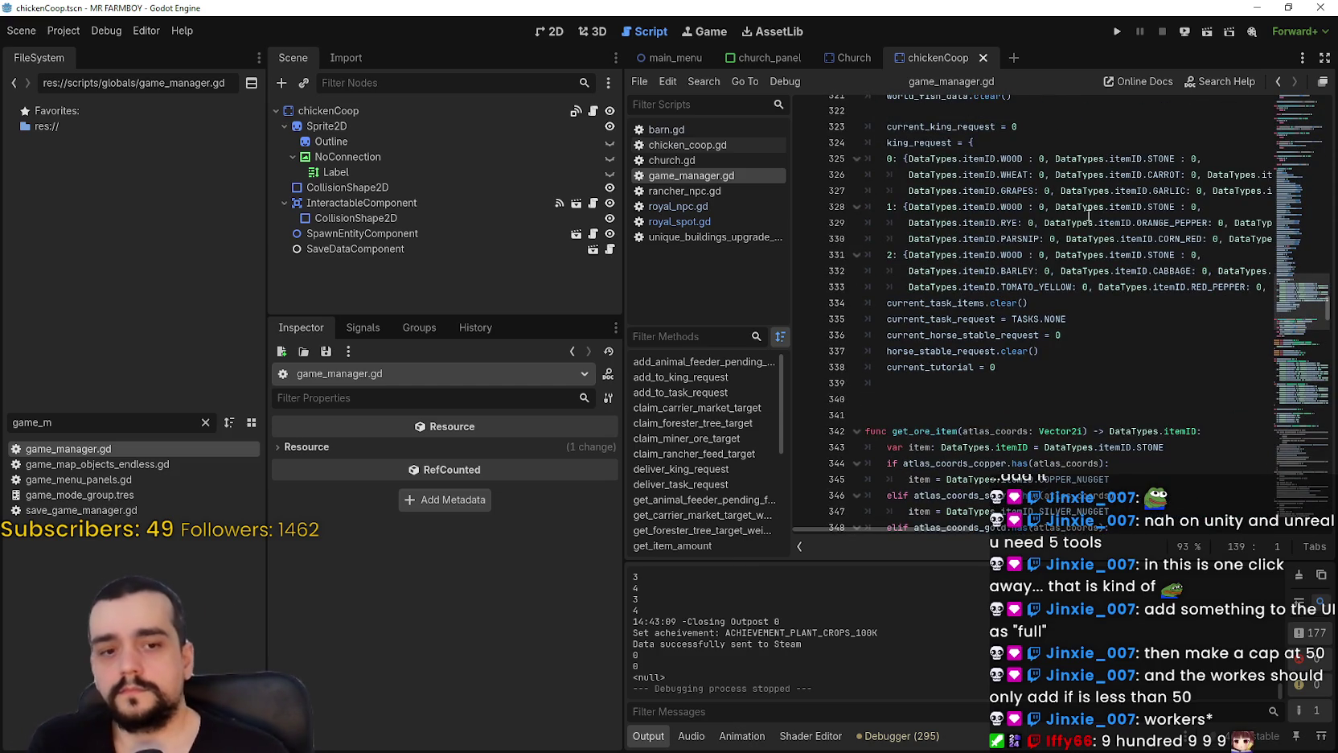
Inspect the king request reset code, then scroll to add_to_king_request near line 462.
{"action": "left_click", "coordinate": [1098, 386]}
{"action": "scroll", "coordinate": [1069, 371], "scroll_direction": "up", "scroll_amount": 2}
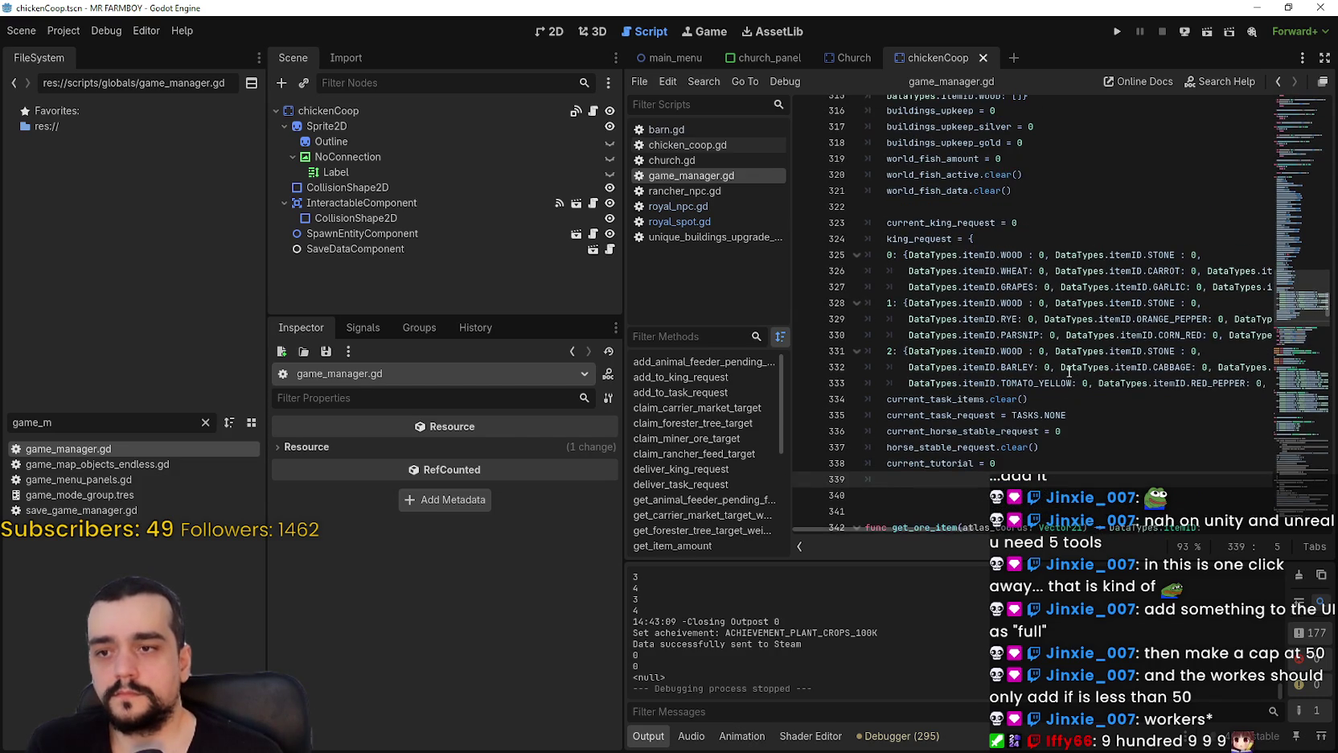
{"action": "left_click", "coordinate": [1099, 402]}
{"action": "scroll", "coordinate": [1094, 388], "scroll_direction": "up", "scroll_amount": 2}
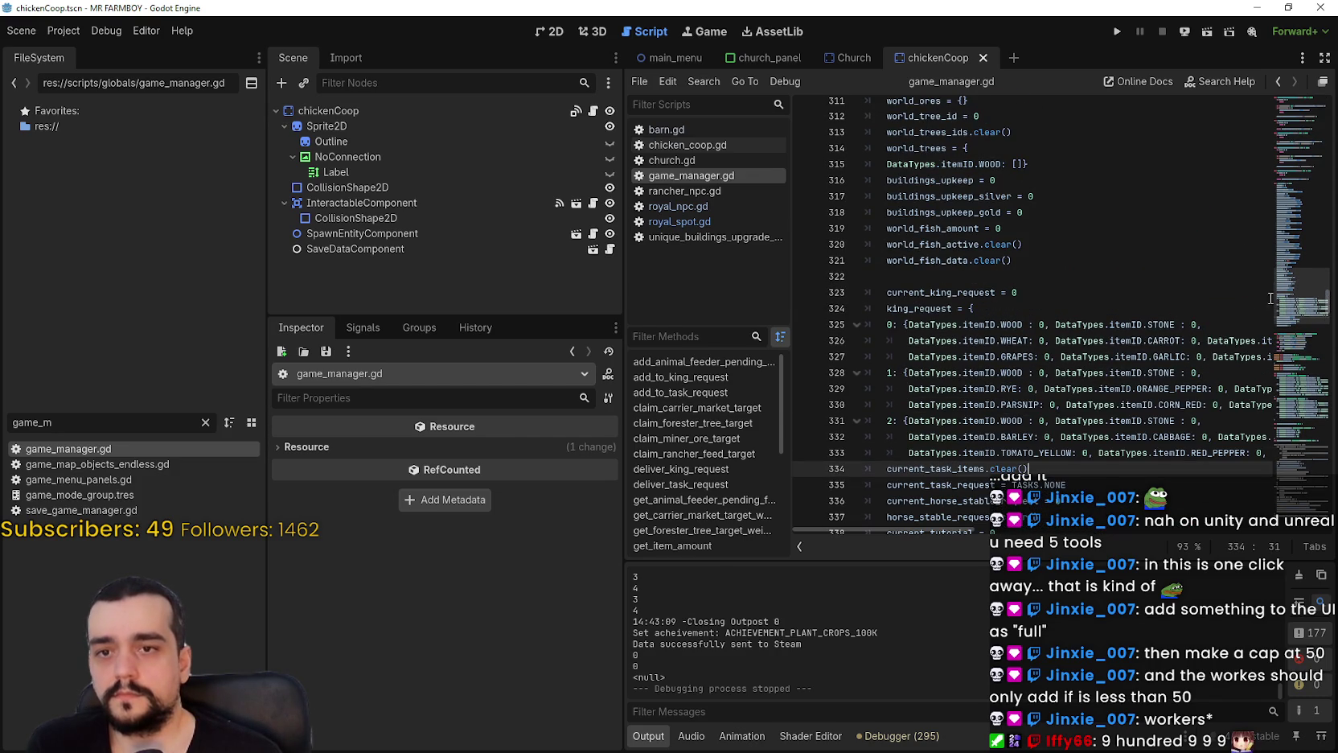
{"action": "mouse_move", "coordinate": [1291, 282]}
{"action": "left_mouse_down"}
{"action": "mouse_move", "coordinate": [1279, 207]}
{"action": "mouse_move", "coordinate": [1295, 135]}
{"action": "mouse_move", "coordinate": [1298, 379]}
{"action": "left_mouse_up"}
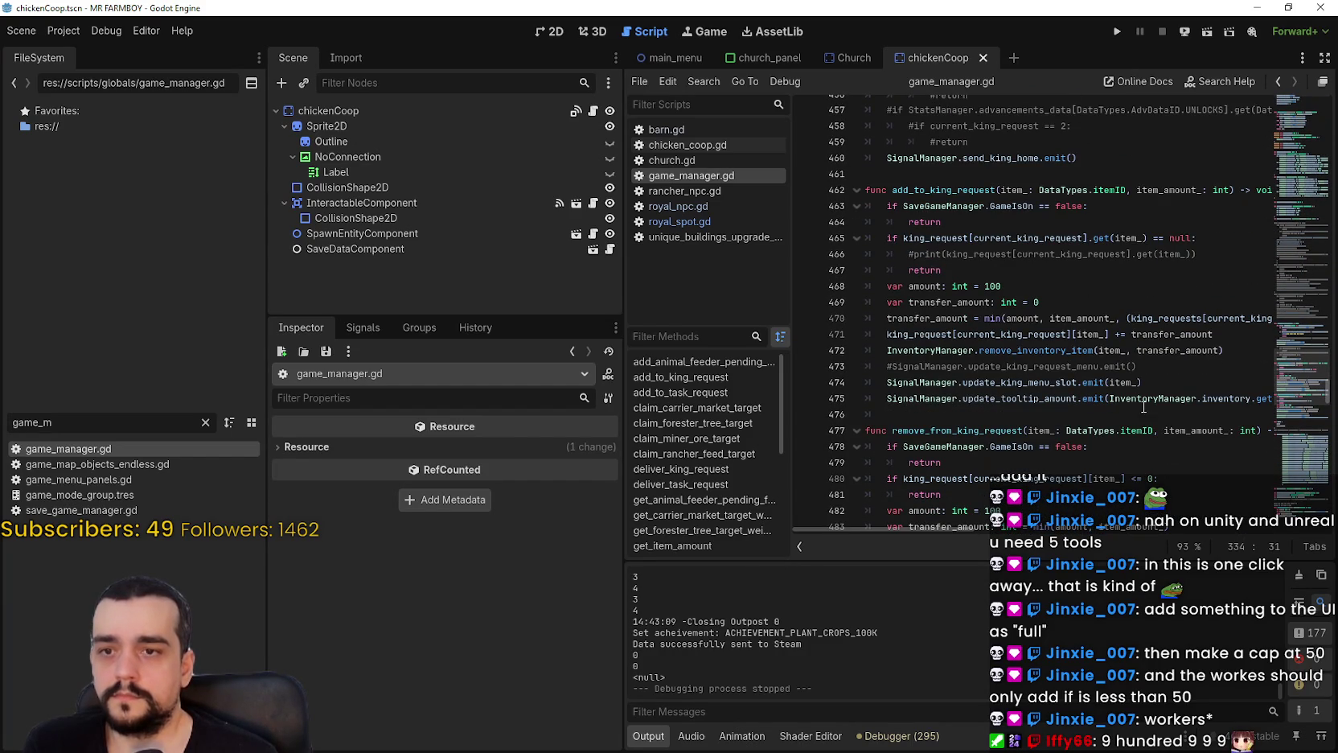
{"action": "mouse_move", "coordinate": [953, 530]}
{"action": "left_mouse_down"}
{"action": "mouse_move", "coordinate": [1122, 537]}
{"action": "mouse_move", "coordinate": [953, 532]}
{"action": "left_mouse_up"}
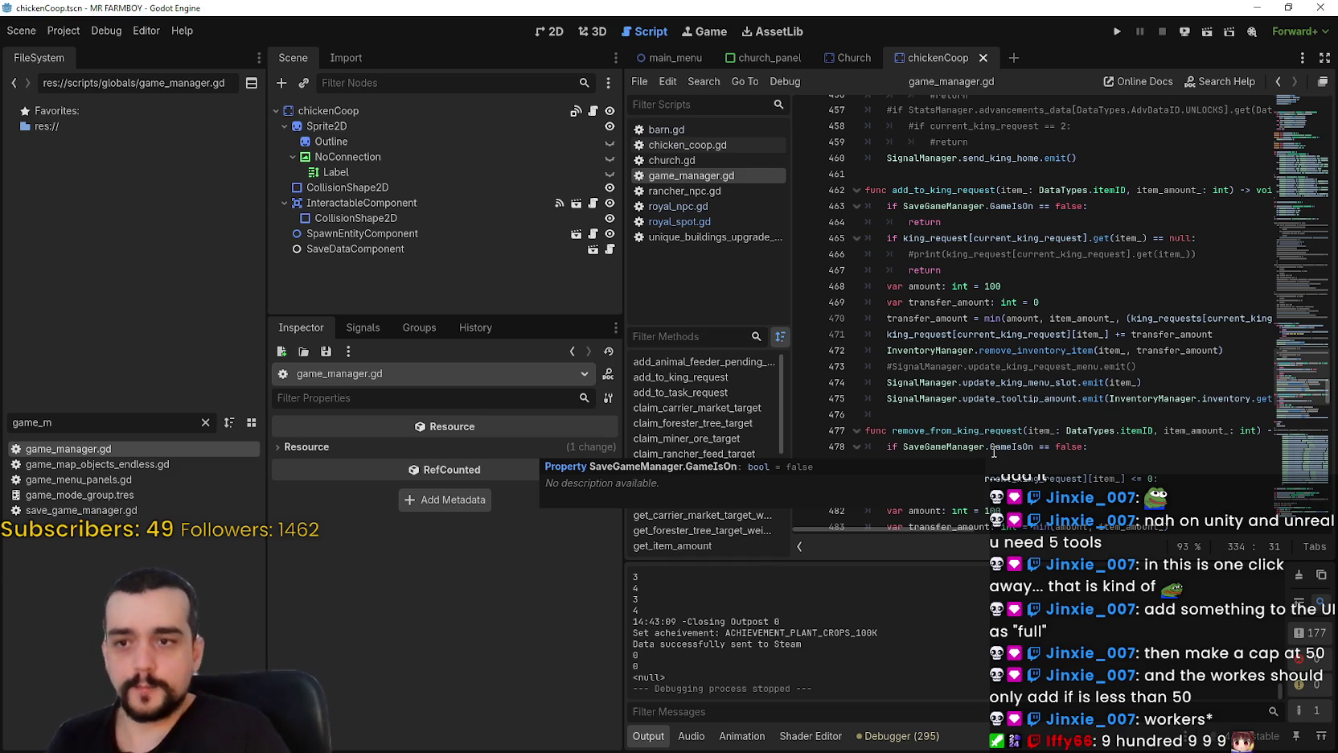
{"action": "left_click", "coordinate": [990, 237]}
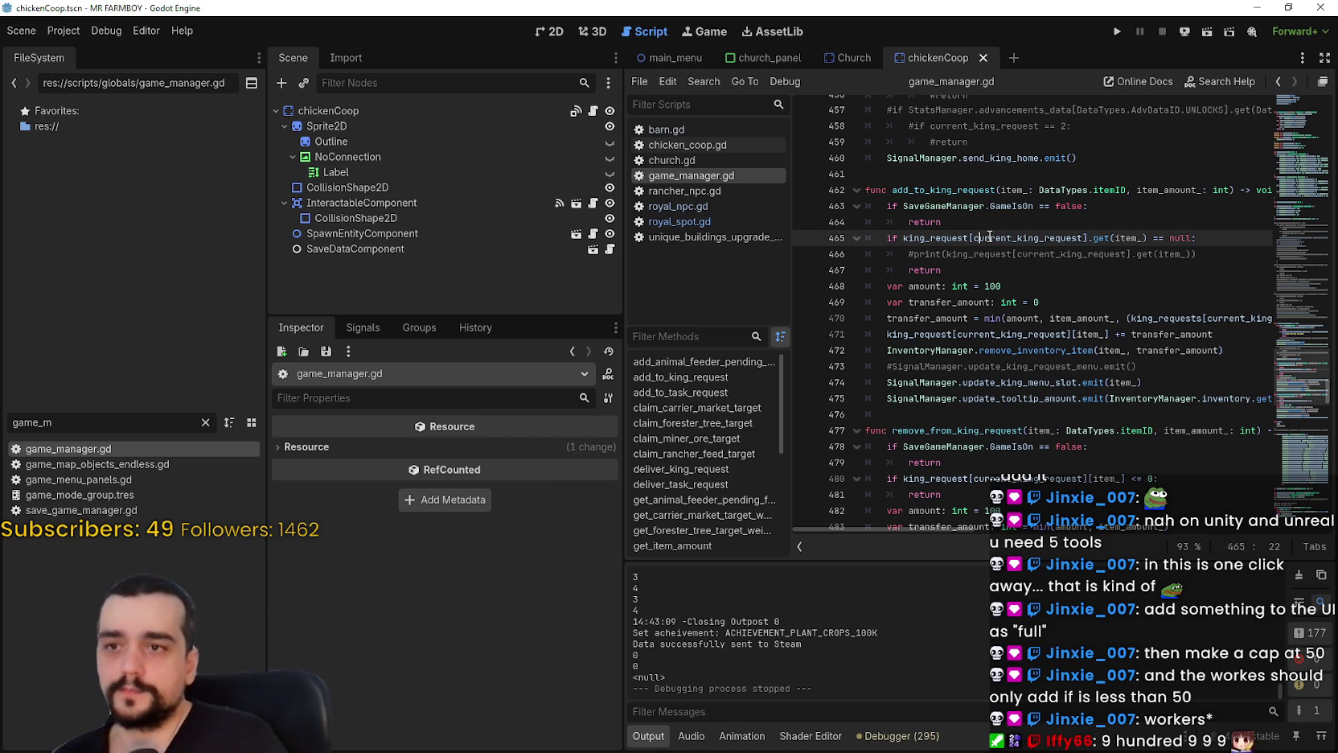
{"action": "left_click", "coordinate": [1105, 303]}
{"action": "left_click", "coordinate": [1072, 270]}
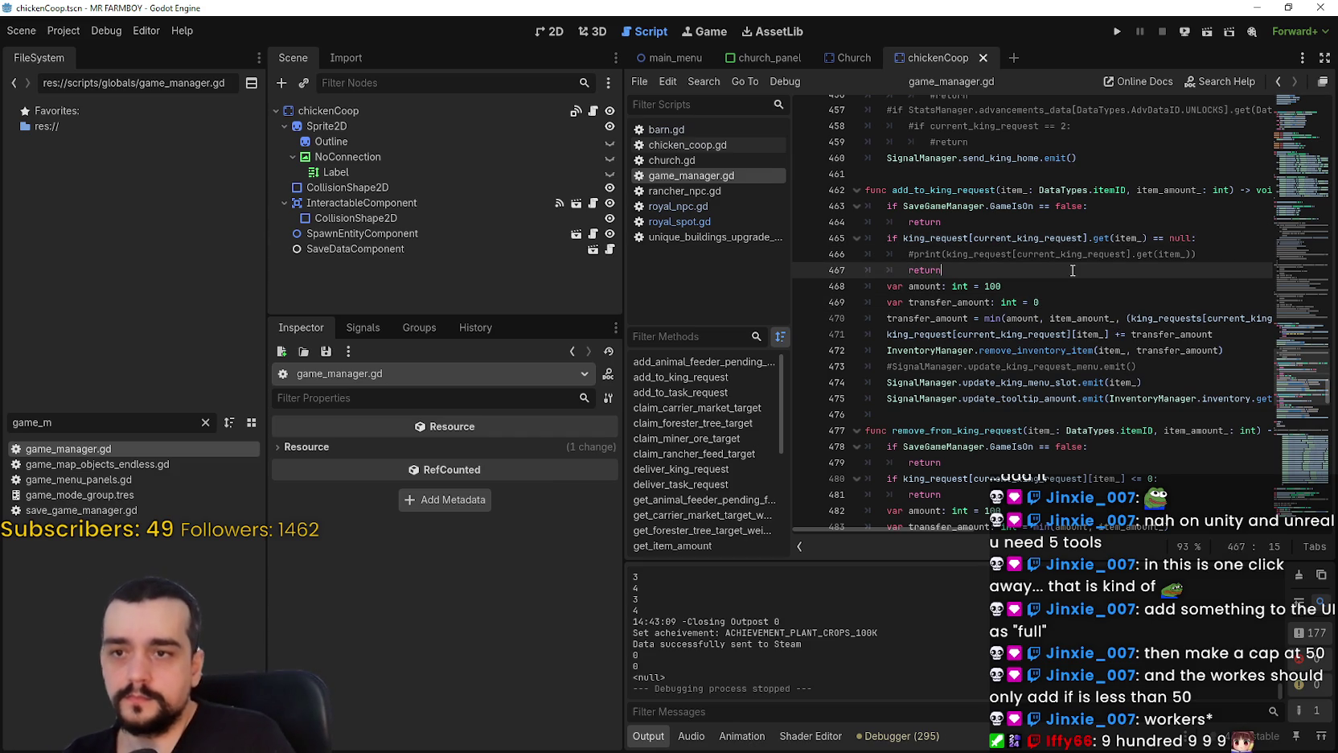
{"action": "double_click", "coordinate": [1126, 238]}
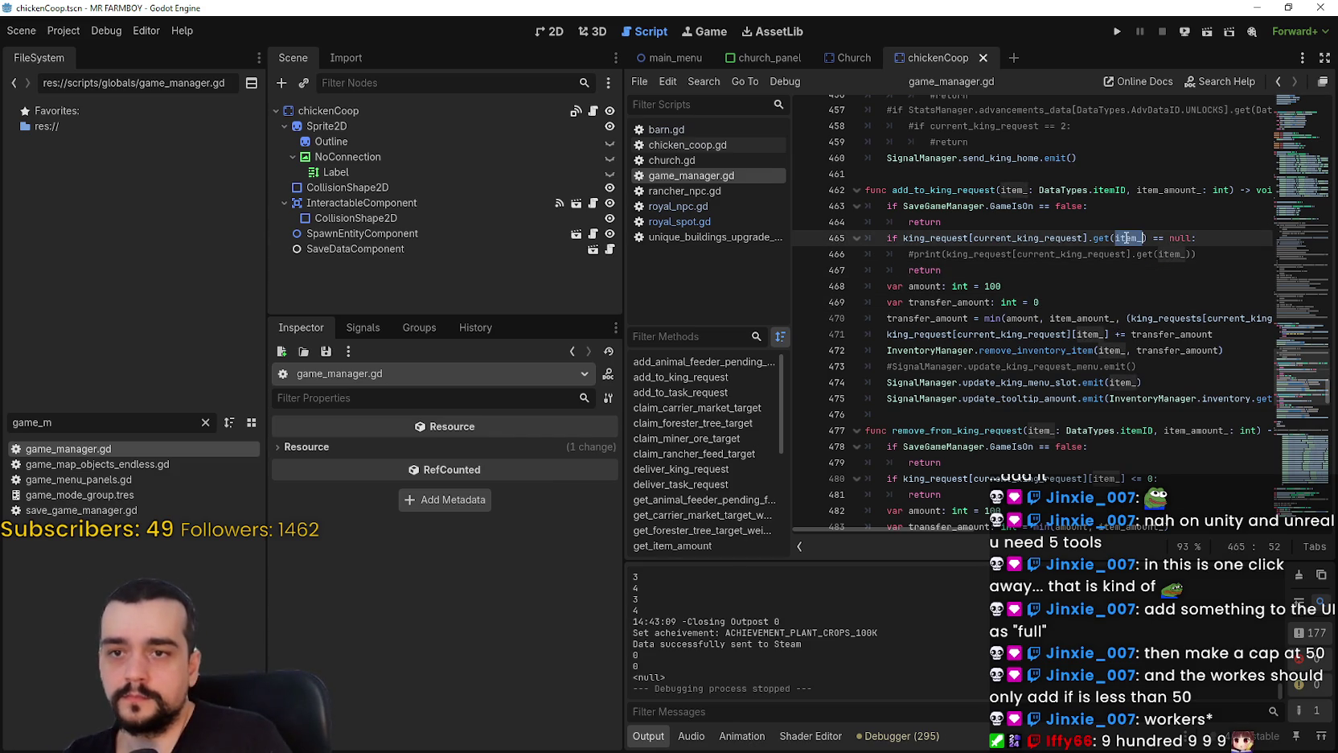
{"action": "double_click", "coordinate": [969, 303]}
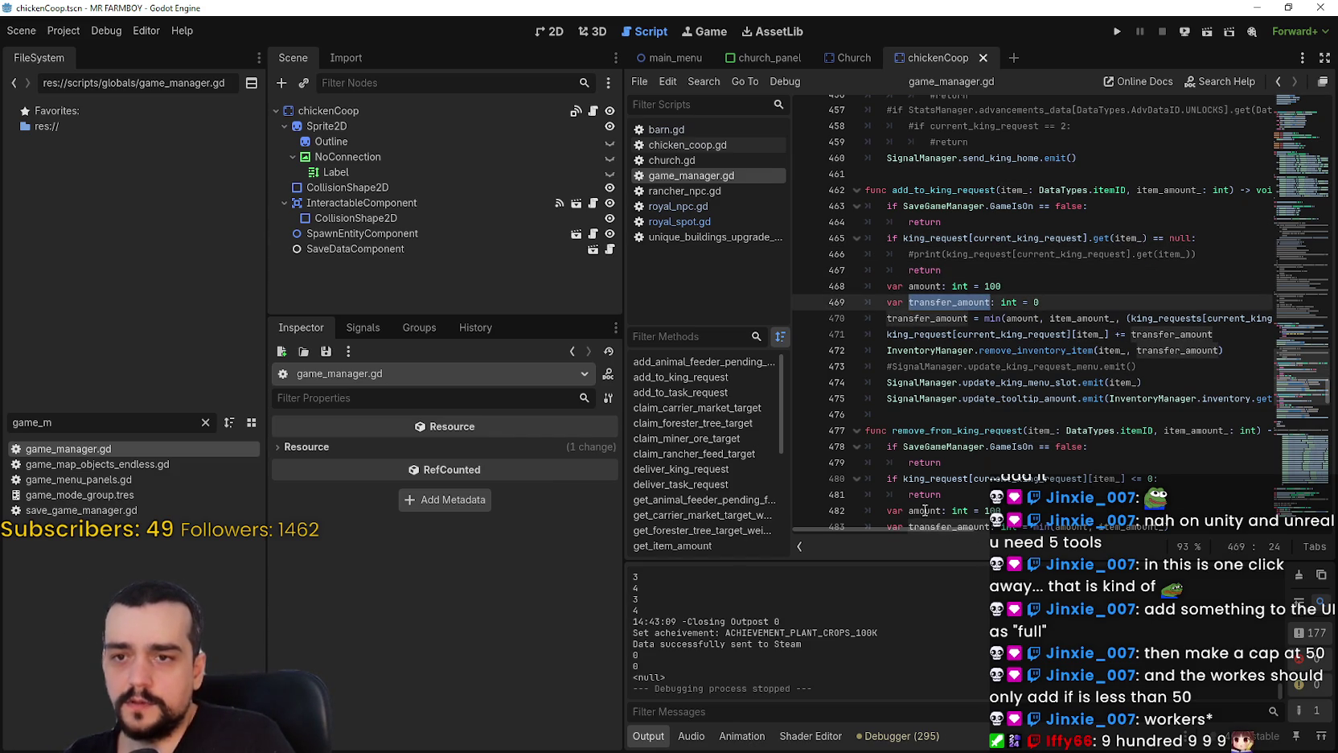
{"action": "mouse_move", "coordinate": [902, 529]}
{"action": "left_mouse_down"}
{"action": "mouse_move", "coordinate": [979, 529]}
{"action": "mouse_move", "coordinate": [804, 527]}
{"action": "left_mouse_up"}
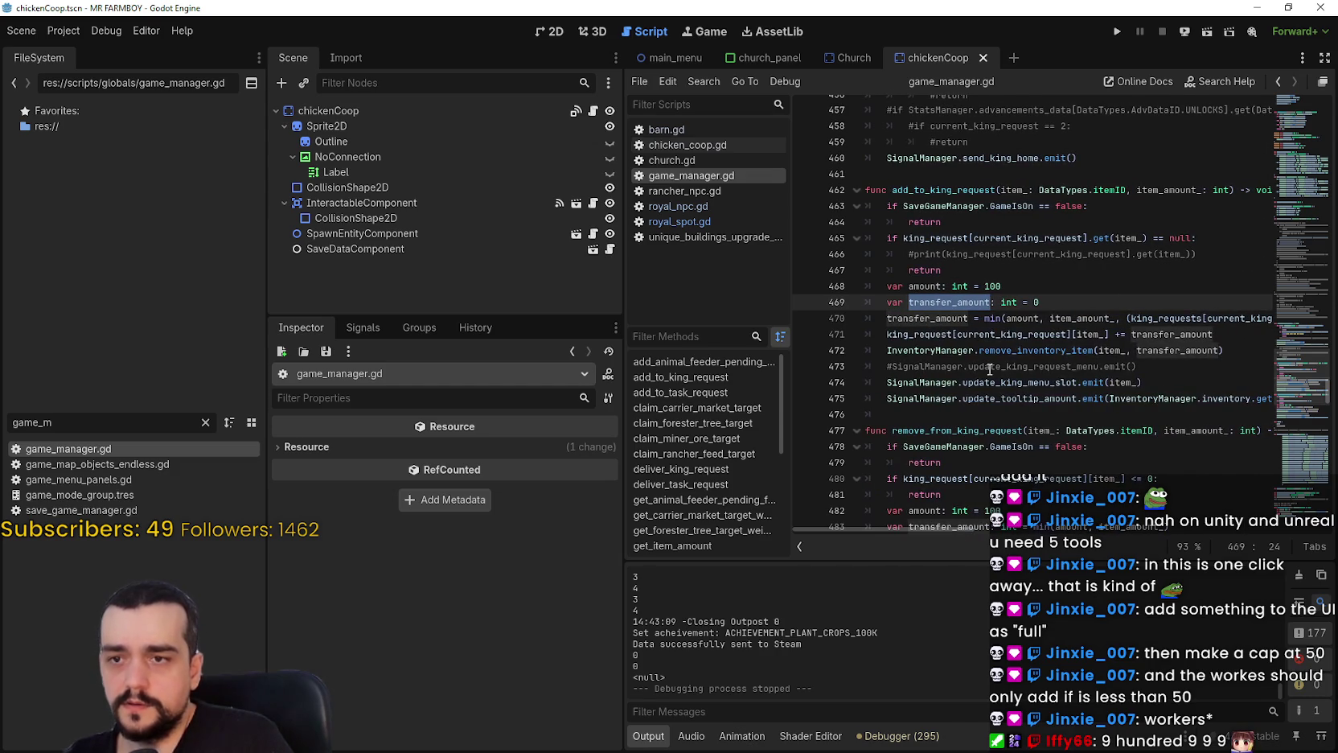
{"action": "double_click", "coordinate": [1022, 318]}
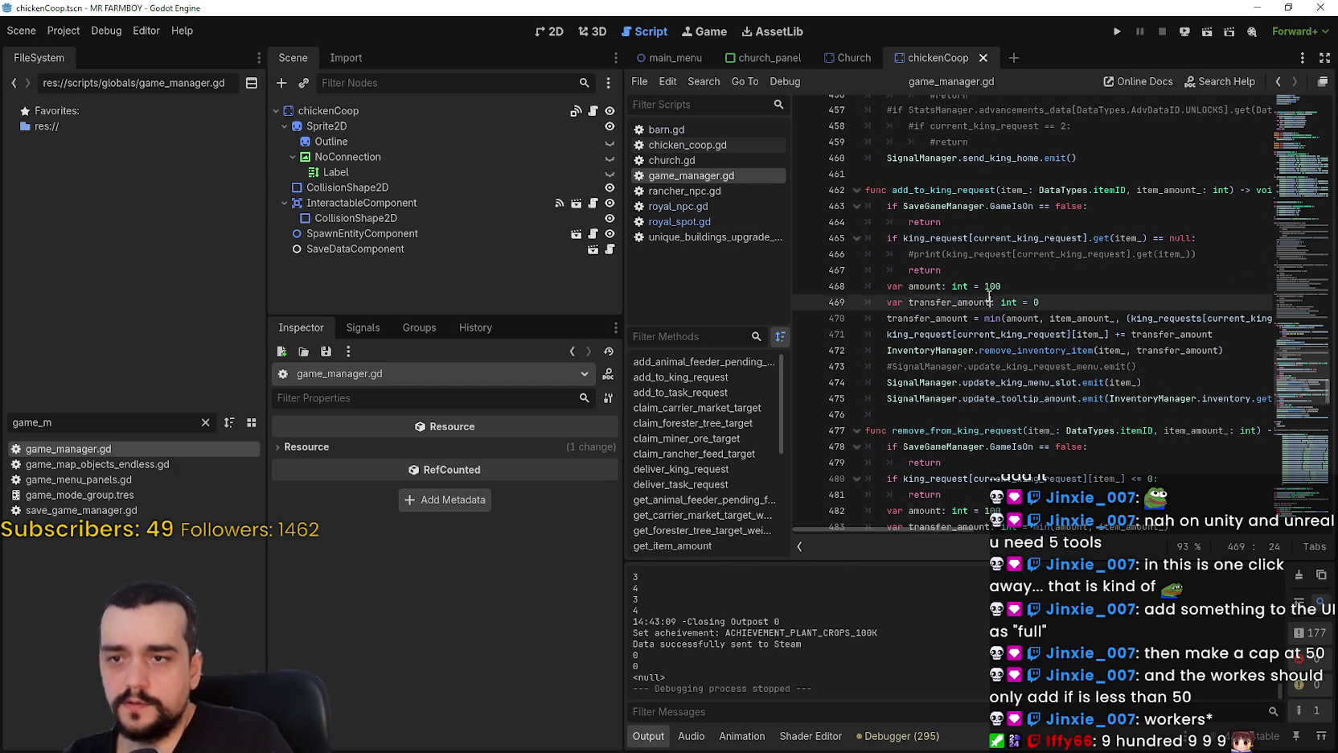
{"action": "double_click", "coordinate": [1158, 335]}
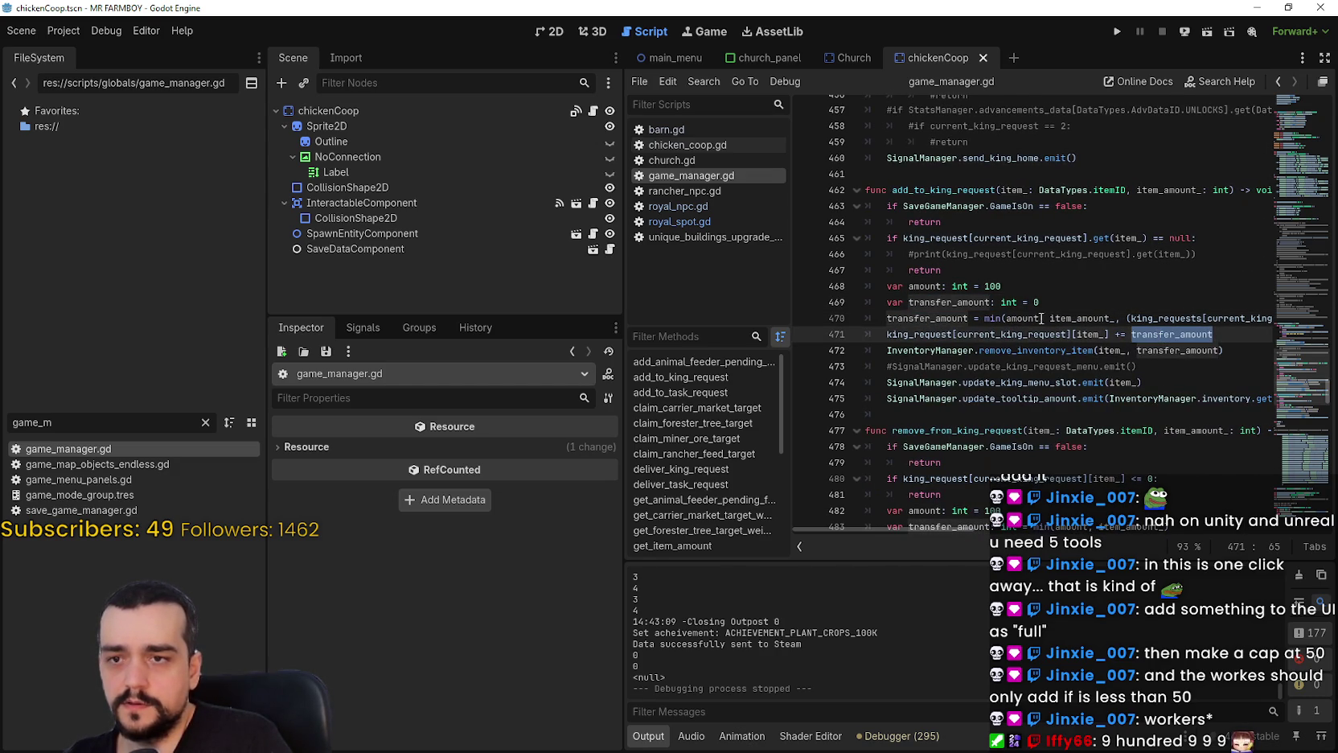
{"action": "double_click", "coordinate": [963, 318]}
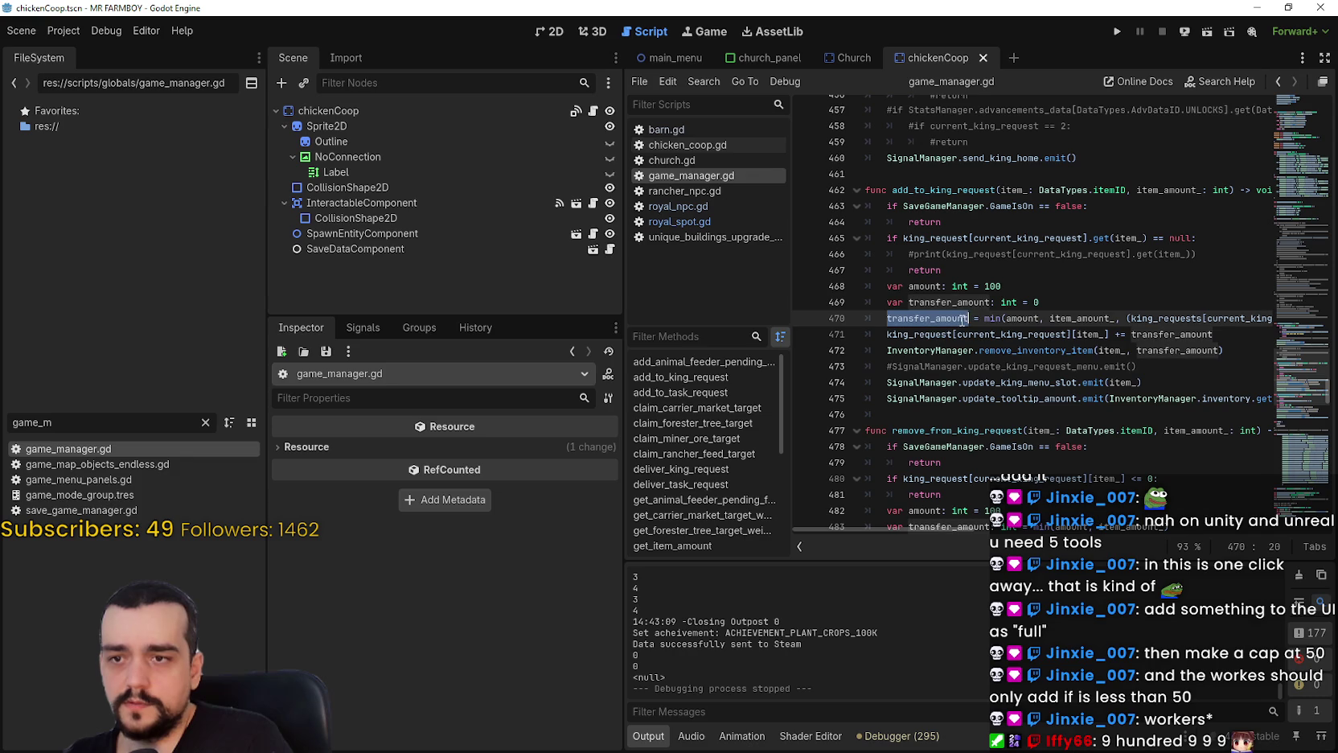
{"action": "double_click", "coordinate": [1074, 322]}
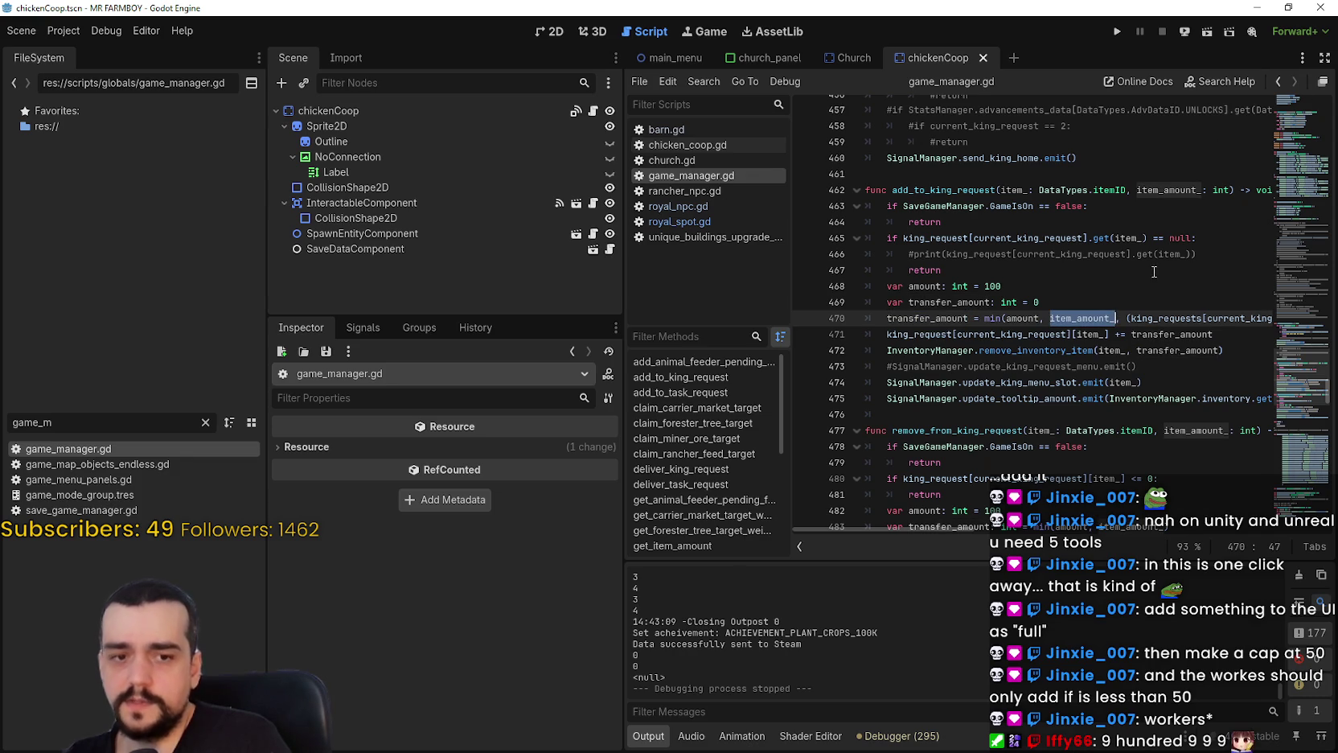
{"action": "mouse_move", "coordinate": [948, 525]}
{"action": "left_mouse_down"}
{"action": "mouse_move", "coordinate": [1097, 543]}
{"action": "mouse_move", "coordinate": [886, 539]}
{"action": "left_mouse_up"}
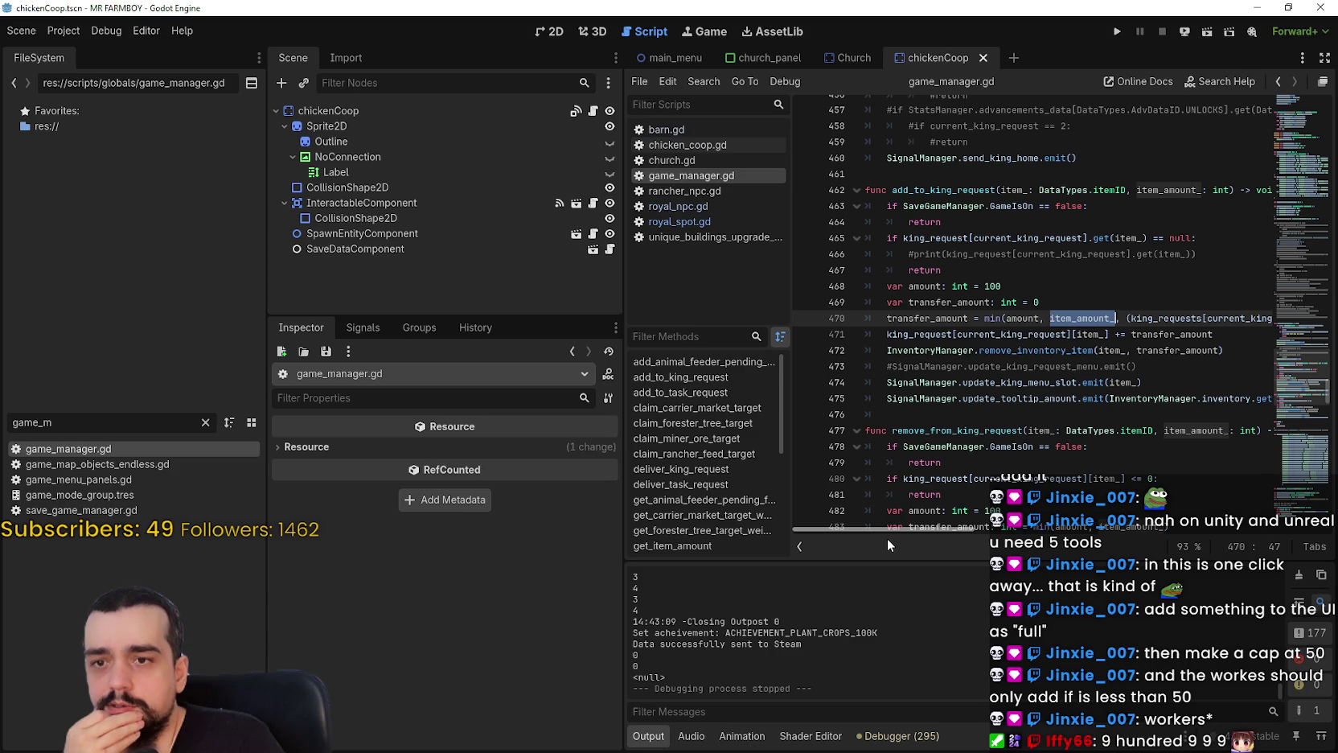
{"action": "double_click", "coordinate": [1178, 350]}
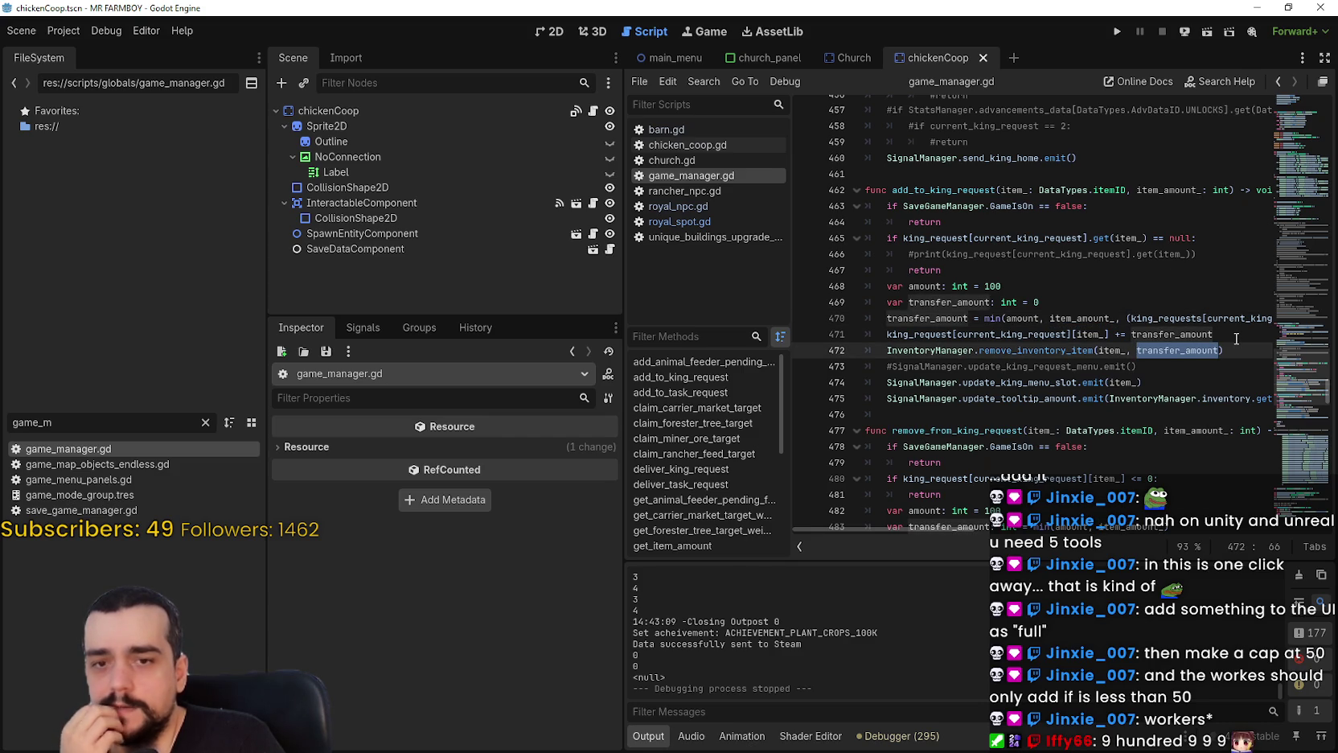